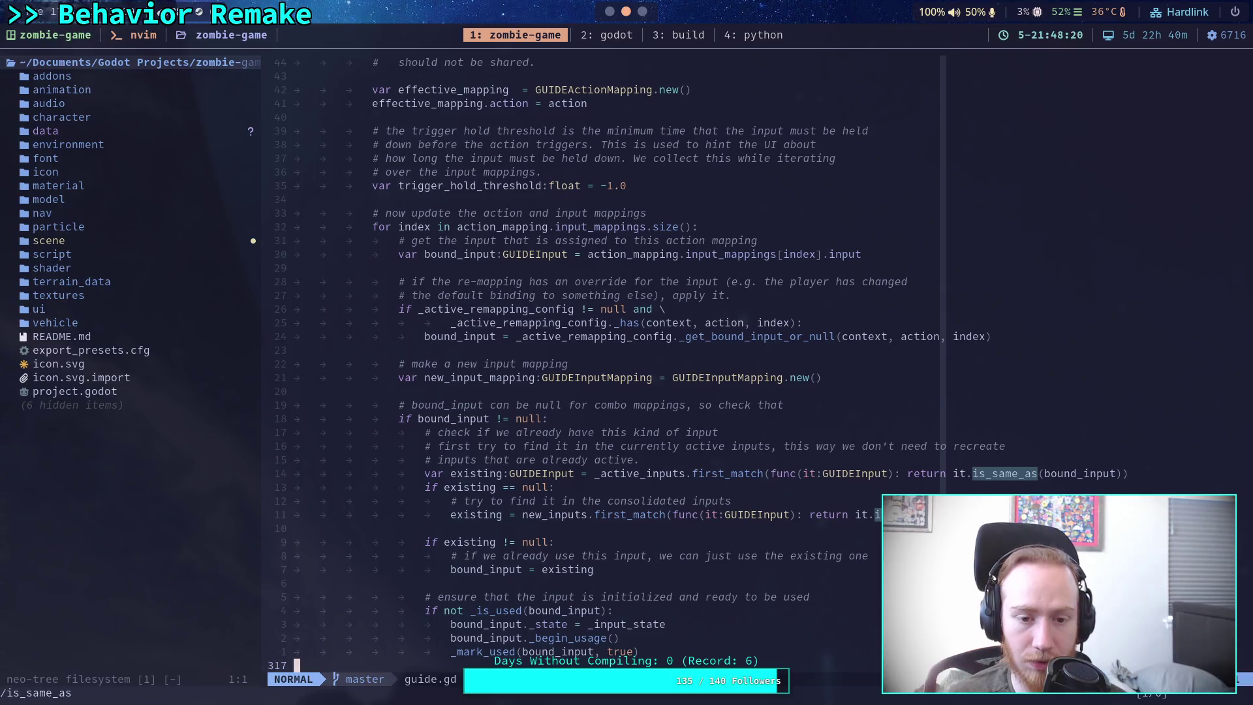
# Step: Search guide.gd for is_same_as and read the first match and the comment above it
pyautogui.press('j')
pyautogui.press('j')
pyautogui.press('j')
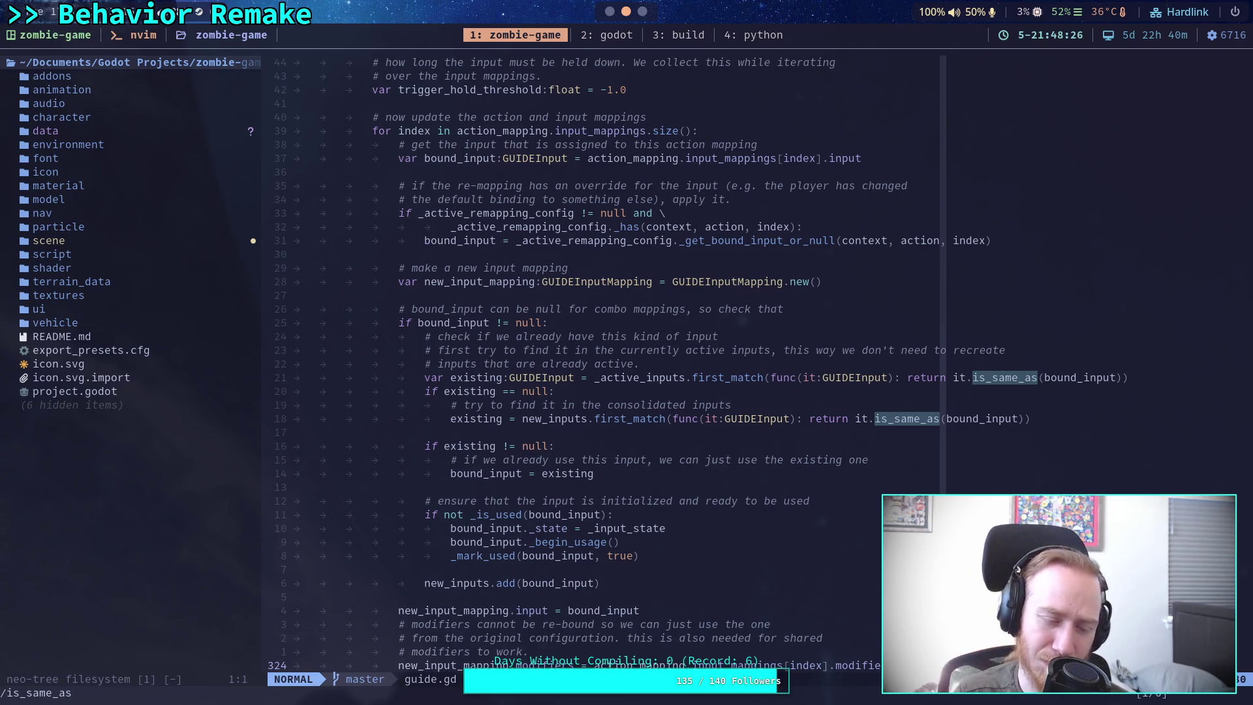
pyautogui.press('/')
pyautogui.press('Return')
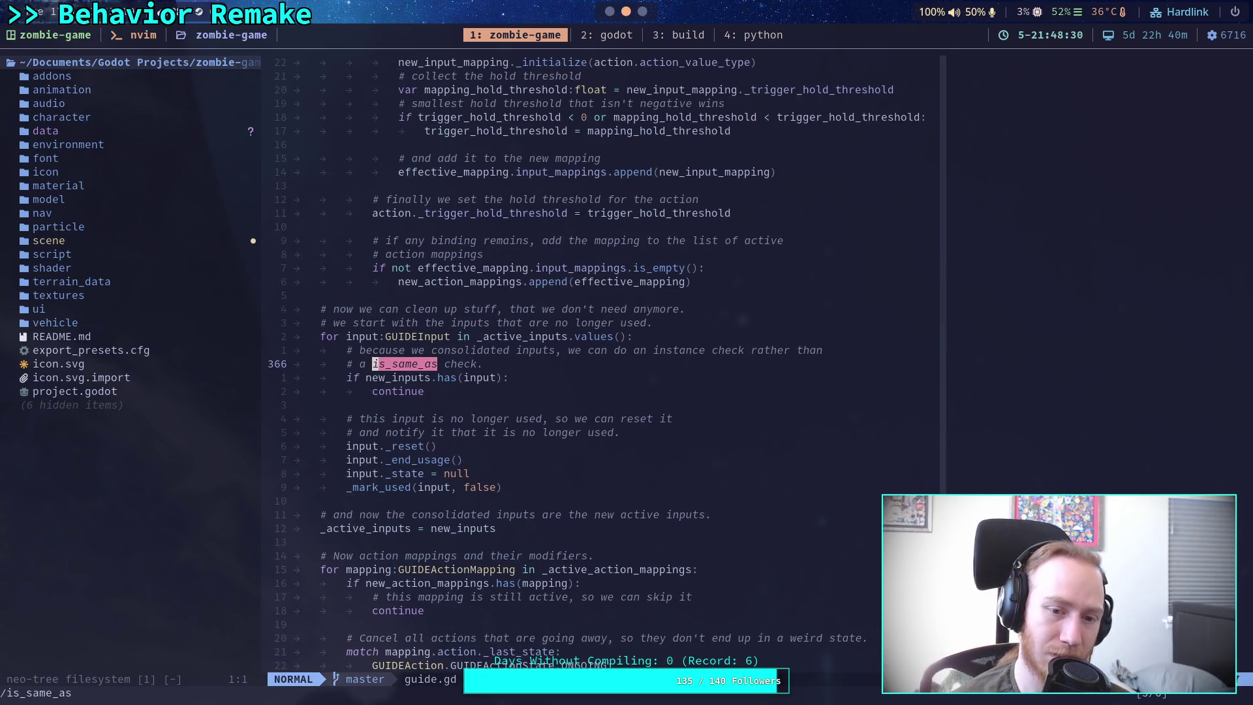
pyautogui.write('/')
pyautogui.press('n')
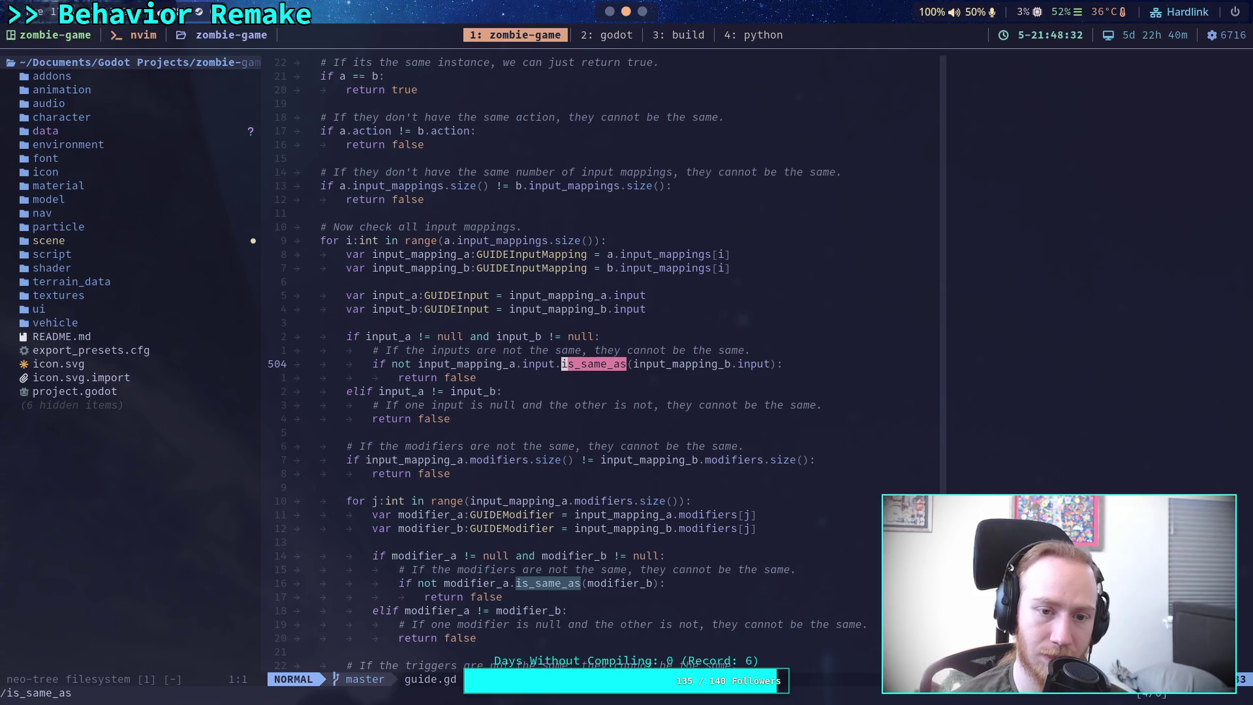
pyautogui.press('h')
pyautogui.press('h')
pyautogui.press('k')
pyautogui.press('k')
pyautogui.press('k')
pyautogui.press('k')
pyautogui.press('j')
pyautogui.press('j')
pyautogui.press('j')
pyautogui.press('j')
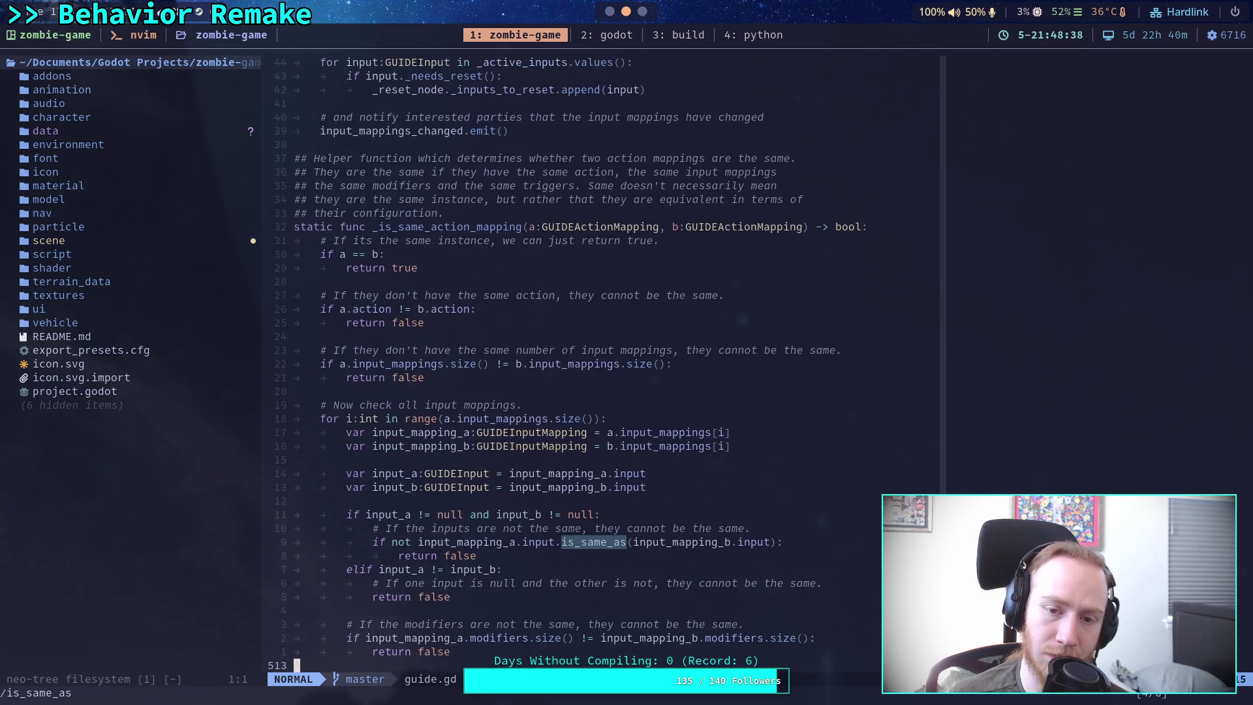
pyautogui.press('j')
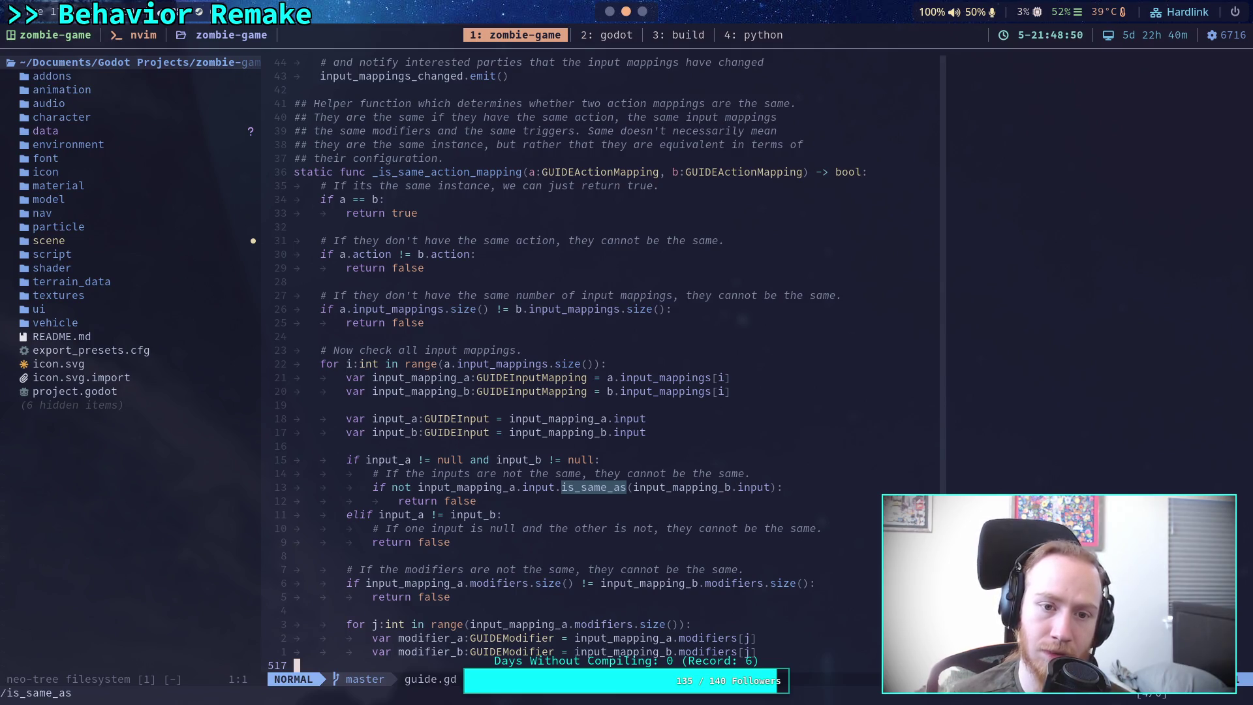
# Step: Examine the action comparison, input_mapping_a assignment and null-input comment, check later matches, then switch to Godot
pyautogui.press('k')
pyautogui.press('k')
pyautogui.press('k')
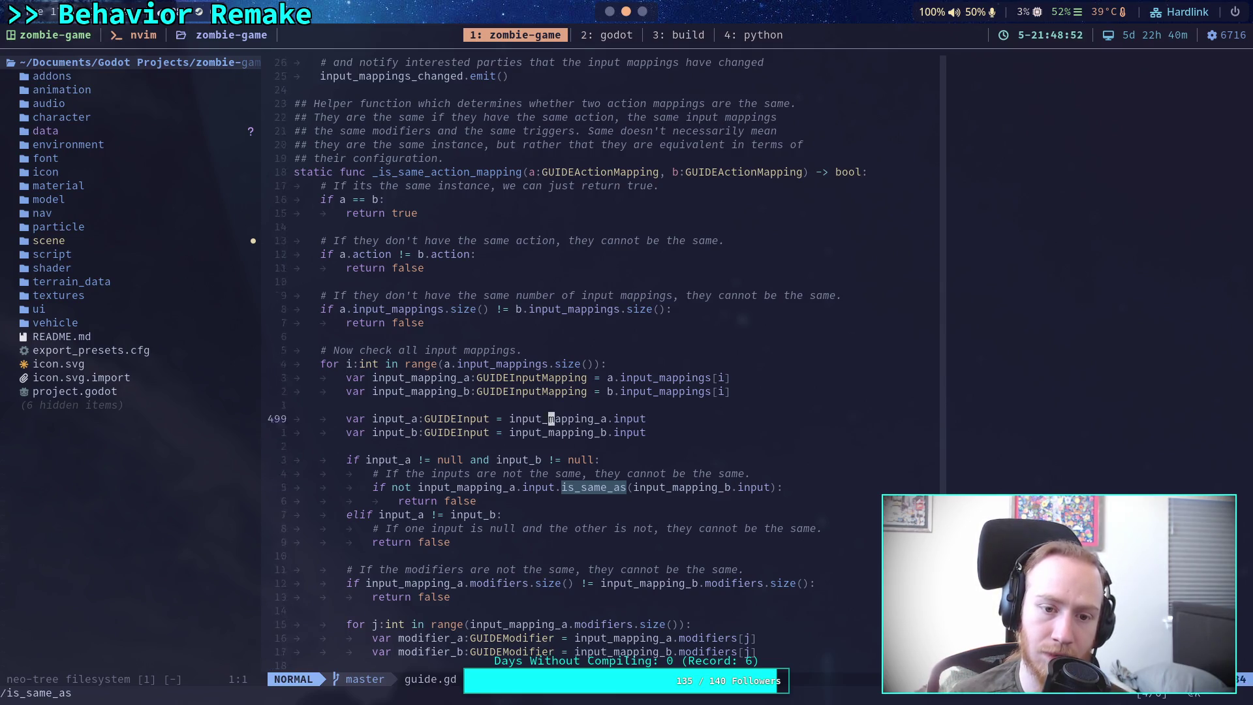
pyautogui.press('j')
pyautogui.click(552, 432)
pyautogui.press('k')
pyautogui.press('j')
pyautogui.click(552, 528)
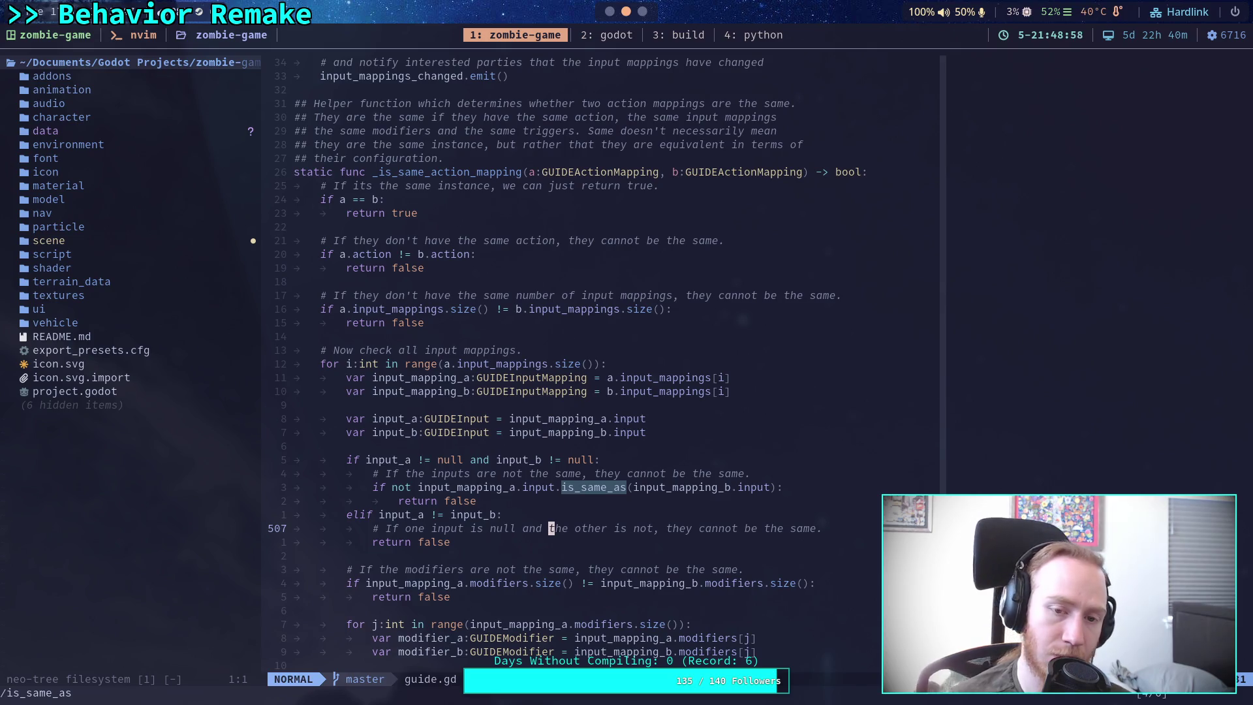
pyautogui.press('n')
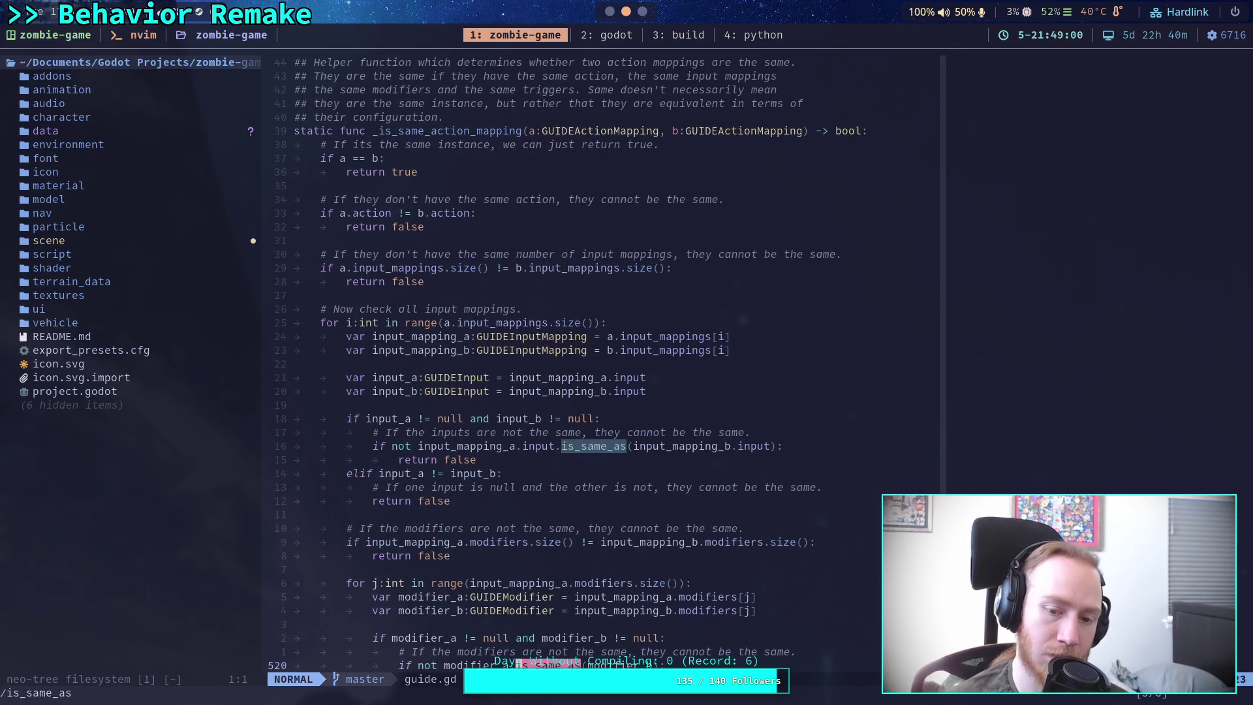
pyautogui.press('n')
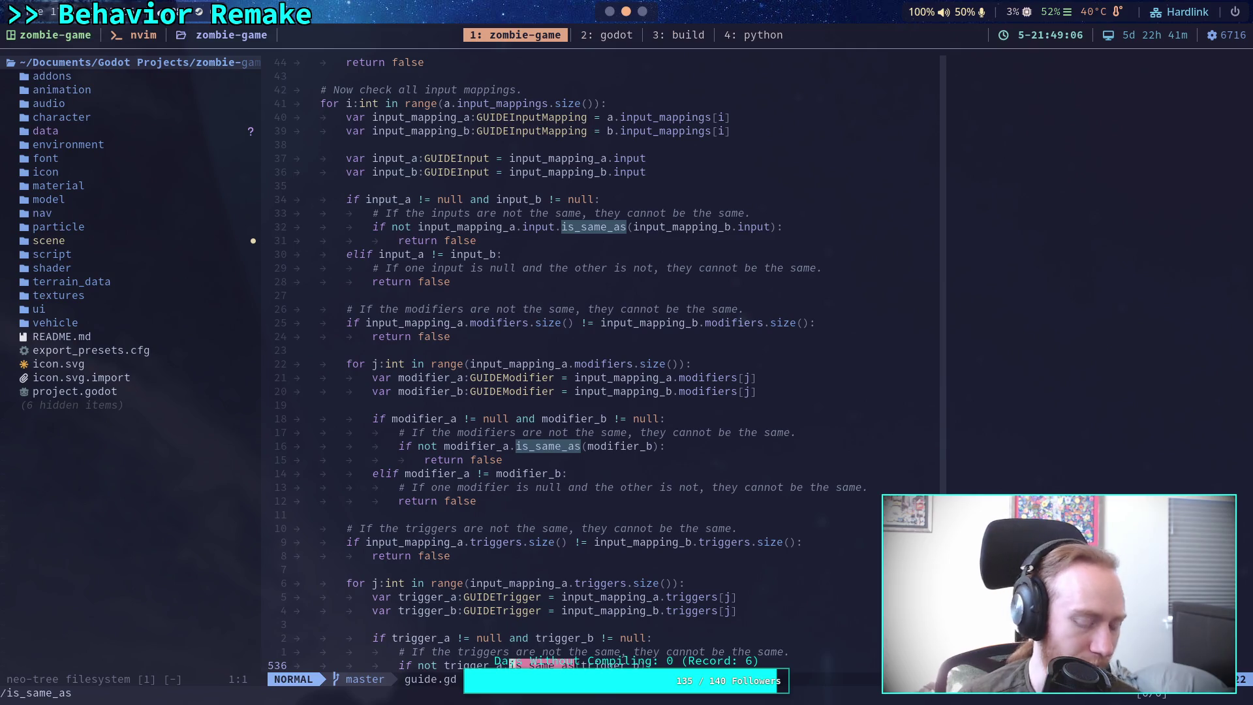
pyautogui.press('super+2')
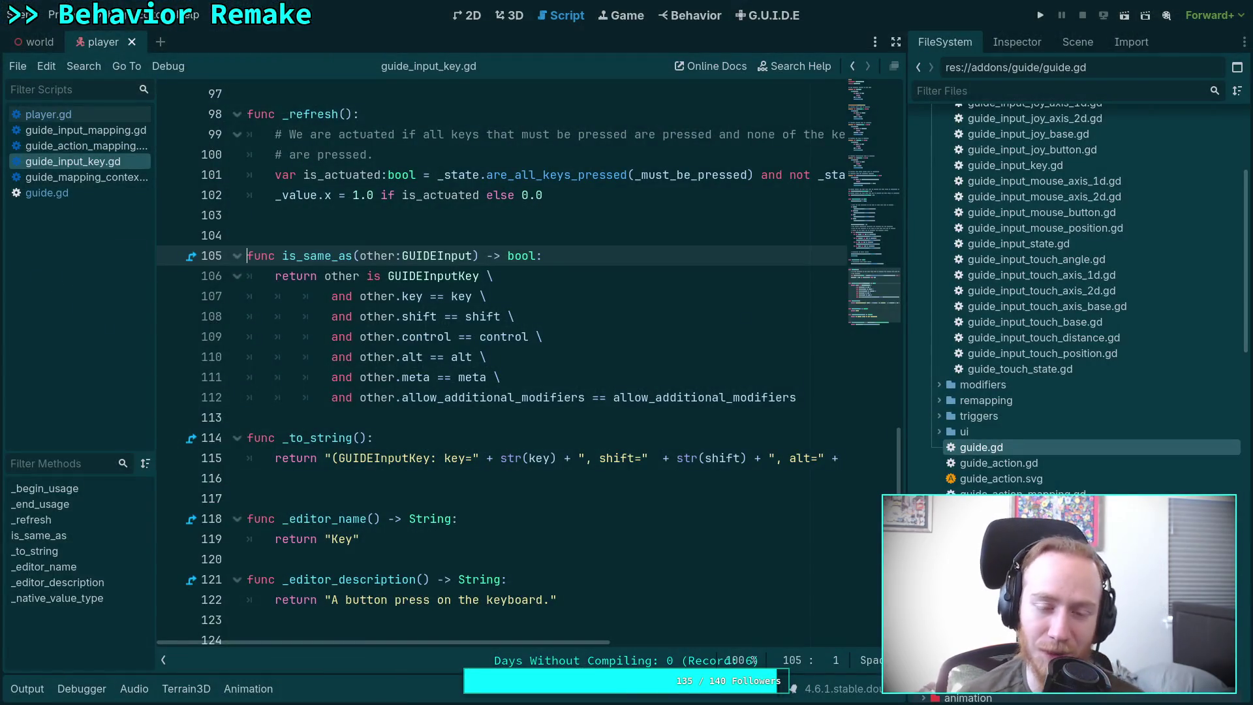
# Step: Open guide_input_mapping.gd via the script list and highlight every use of the result variable
pyautogui.click(104, 178)
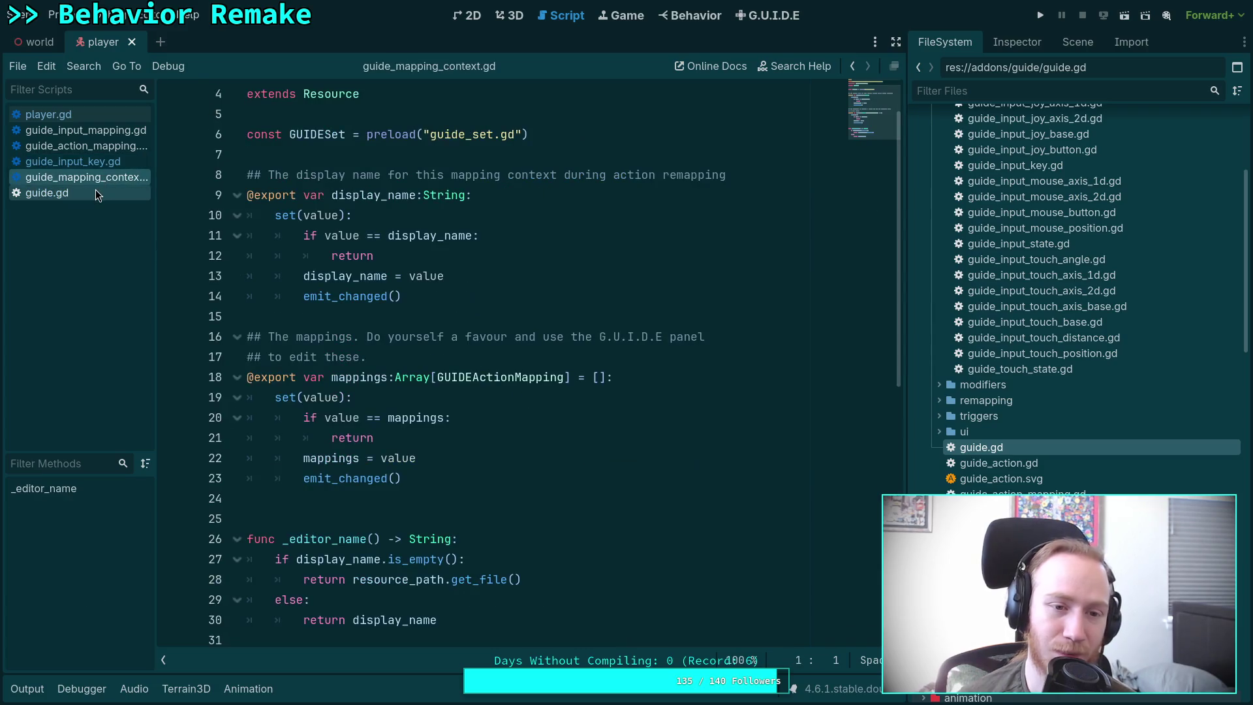
pyautogui.click(92, 192)
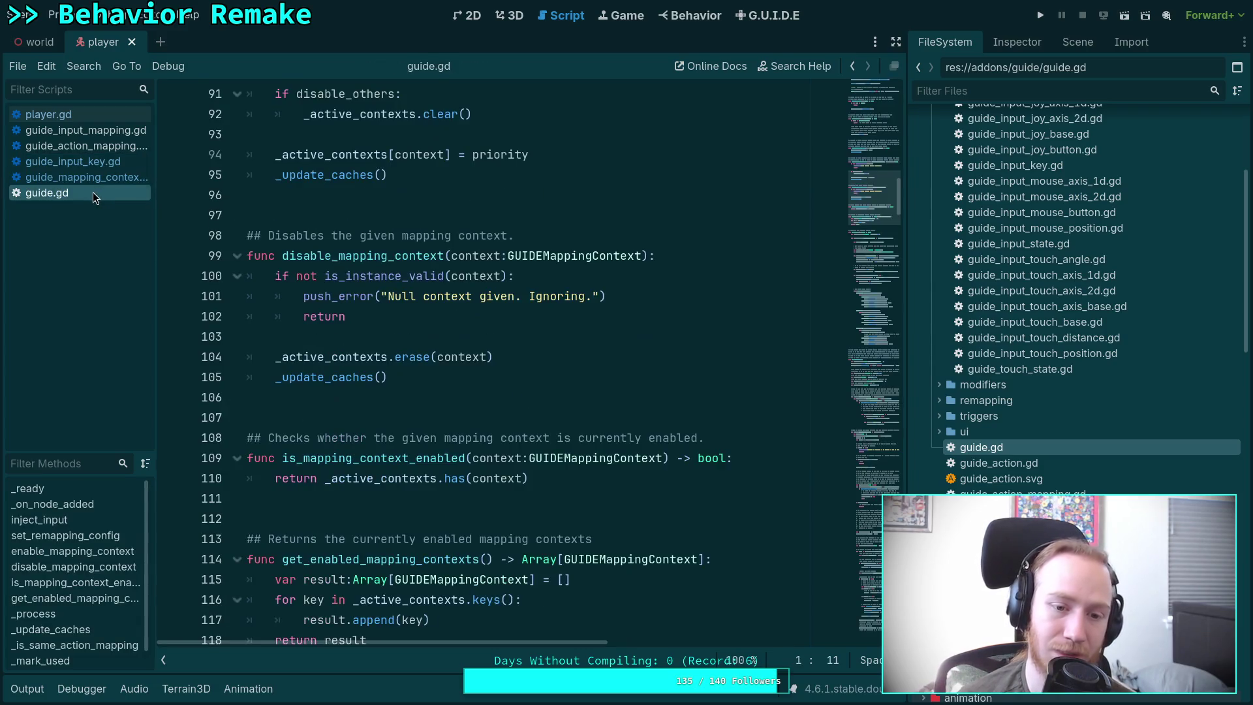
pyautogui.click(98, 129)
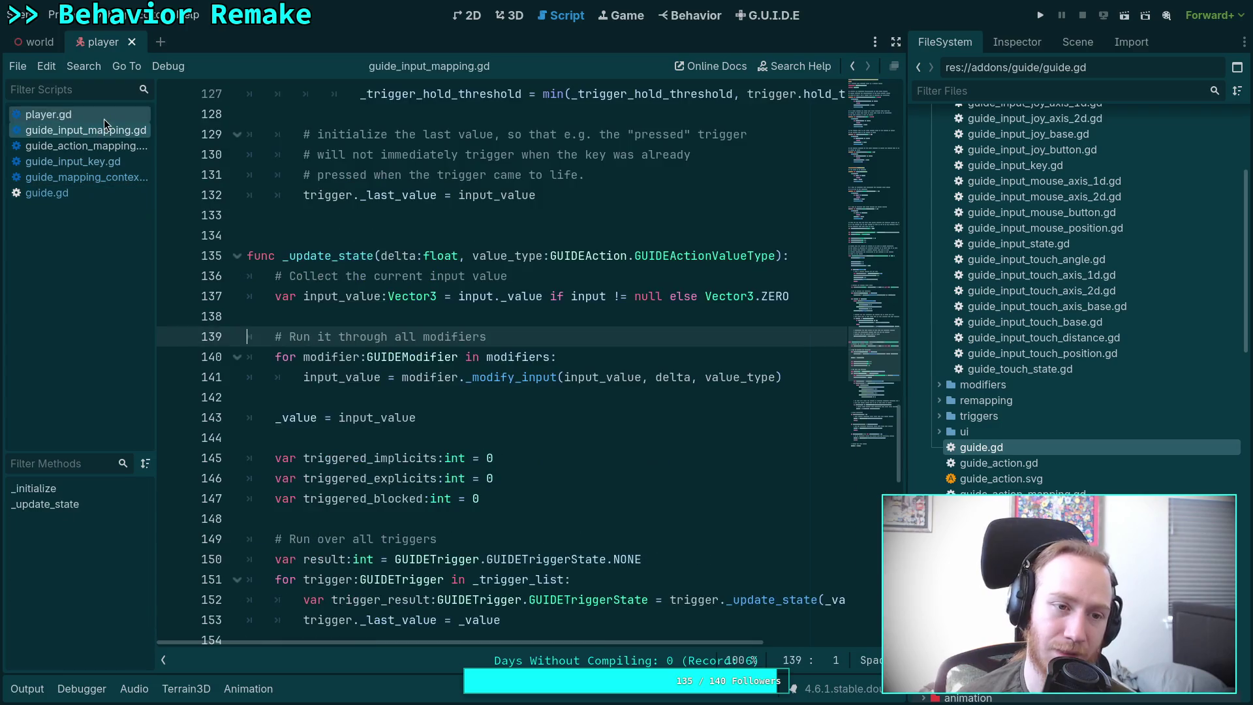
pyautogui.scroll(-3, 491, 336)
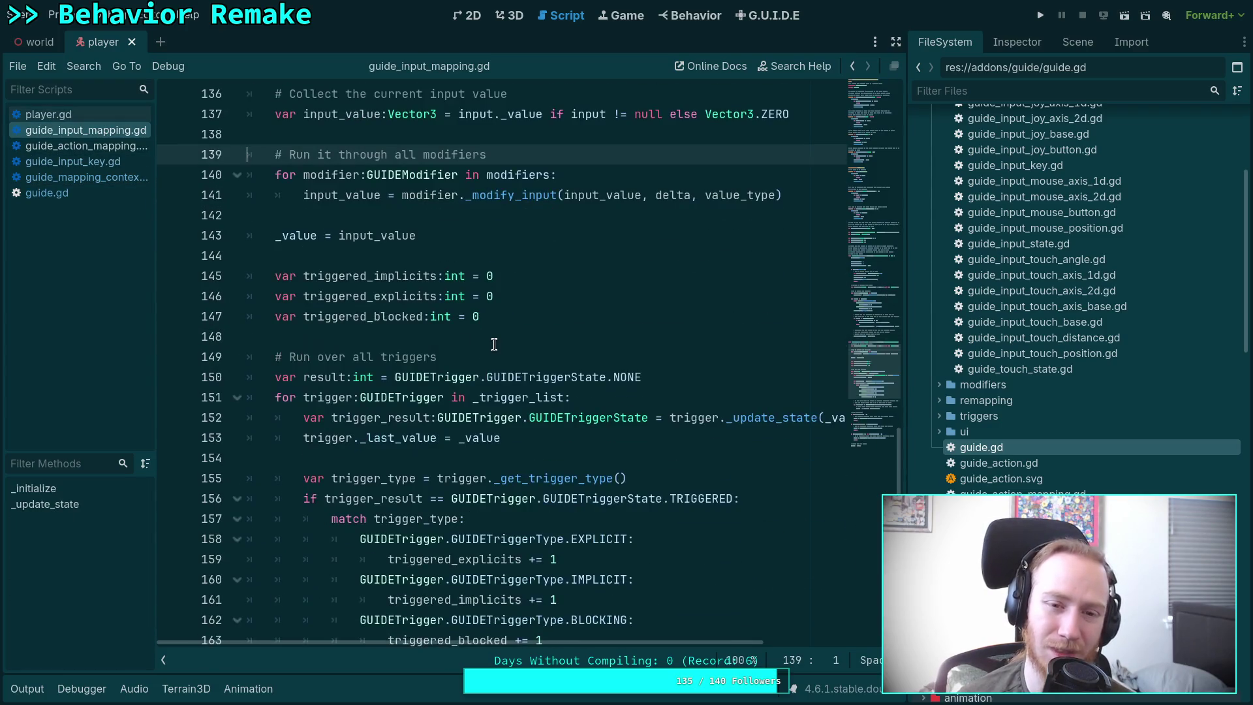
pyautogui.scroll(-3, 492, 336)
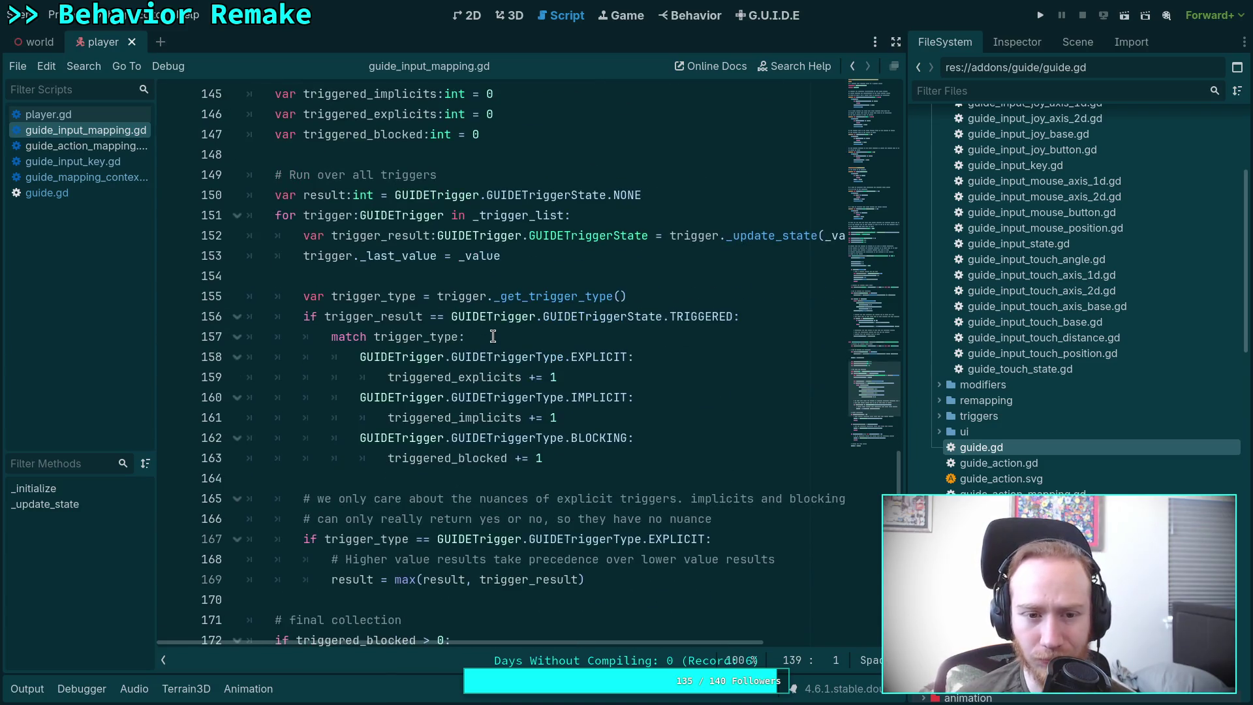
pyautogui.doubleClick(326, 195)
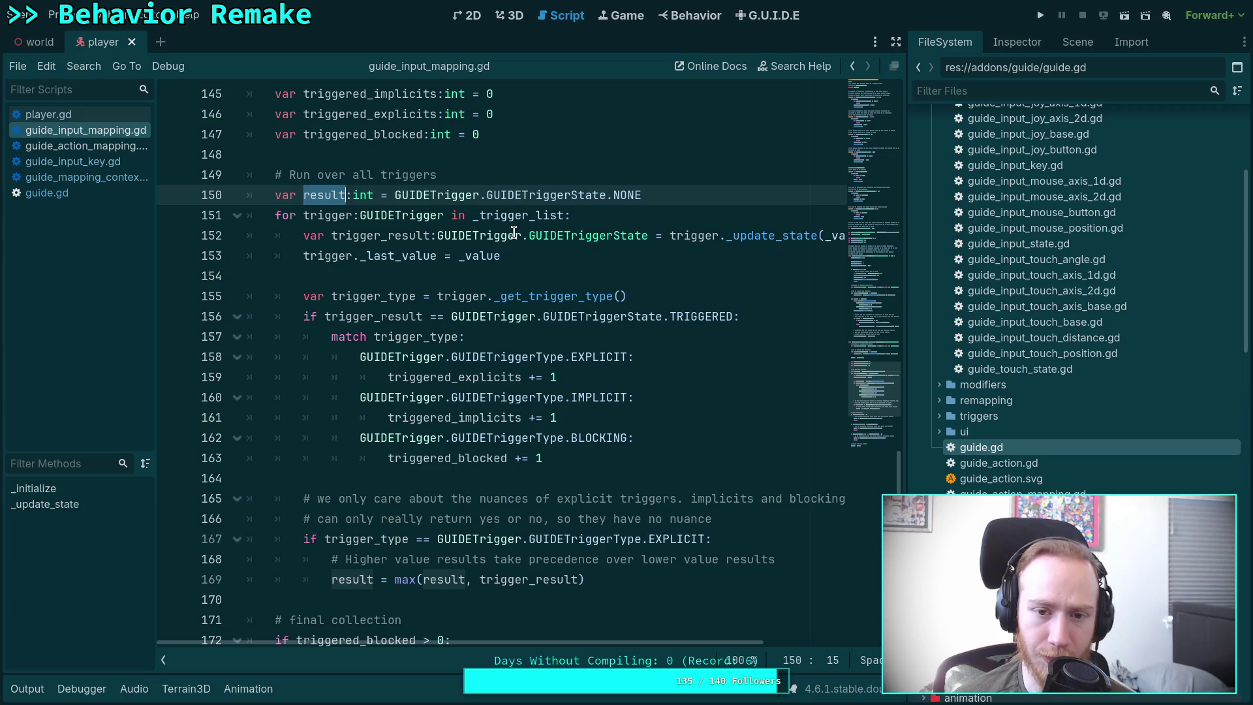
pyautogui.scroll(-2, 470, 296)
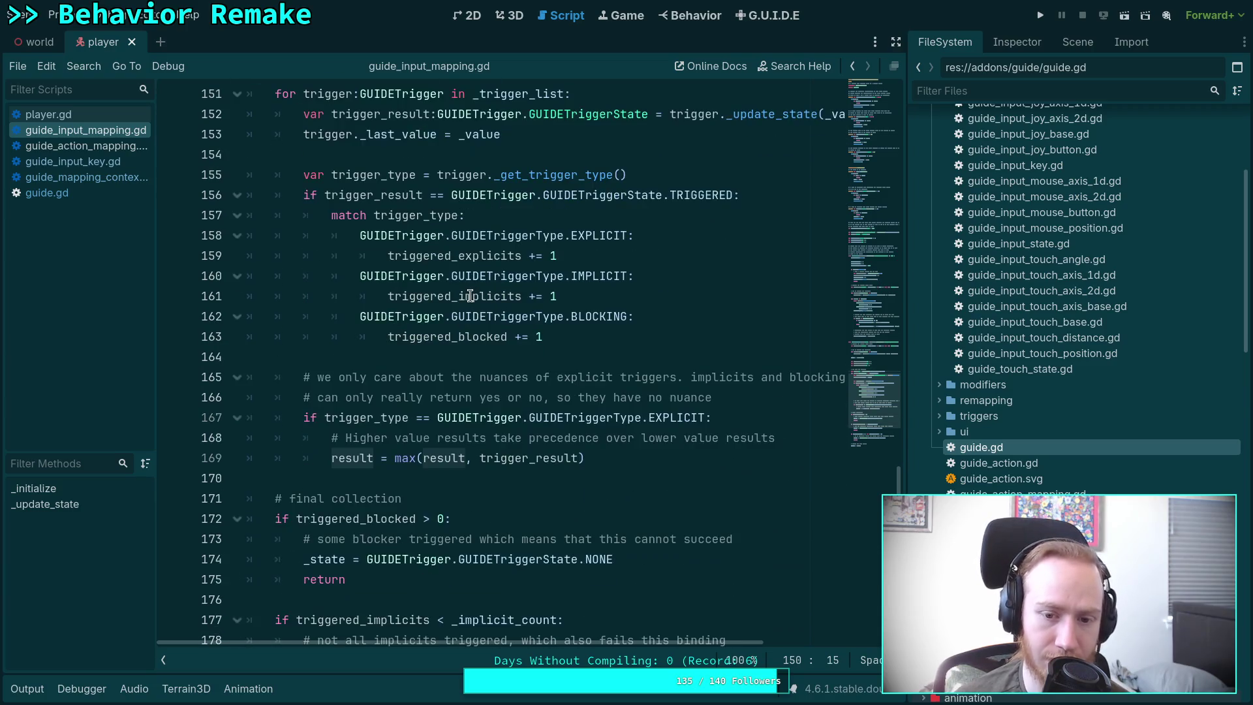
pyautogui.scroll(-1, 629, 456)
pyautogui.scroll(-4, 630, 456)
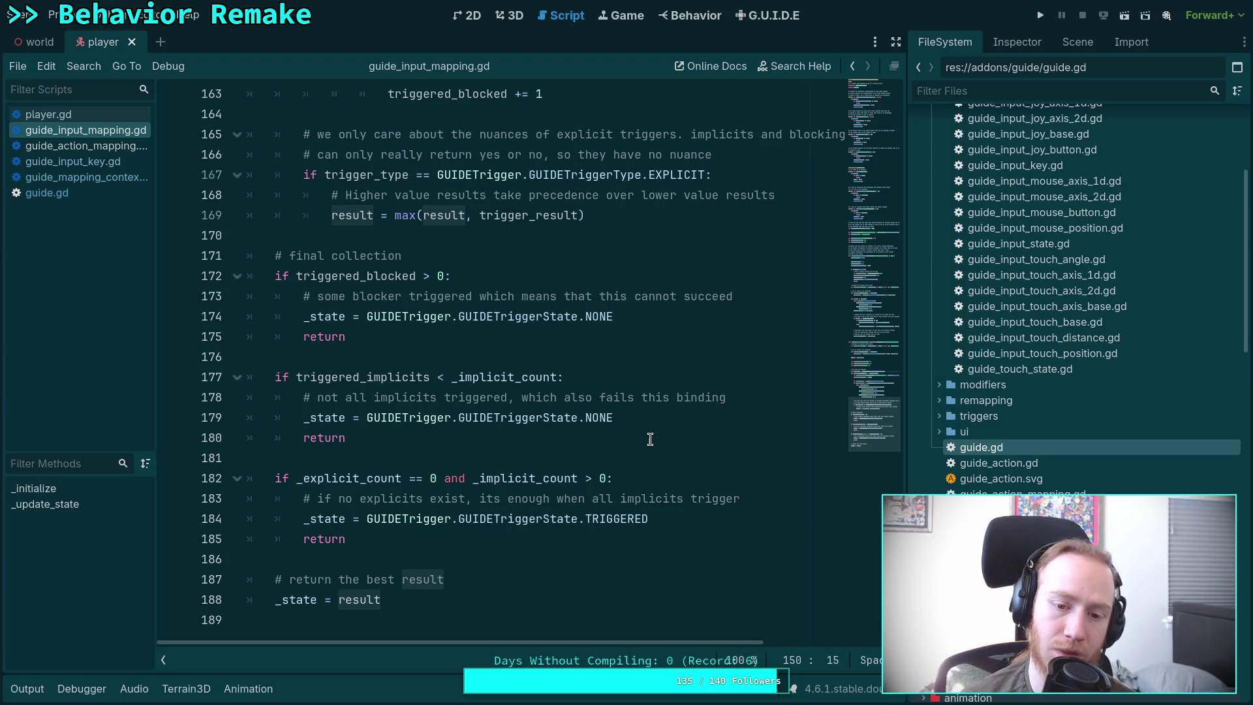
# Step: Review the _update_state trigger evaluation, then run the project and walk the player forward
pyautogui.scroll(8, 650, 439)
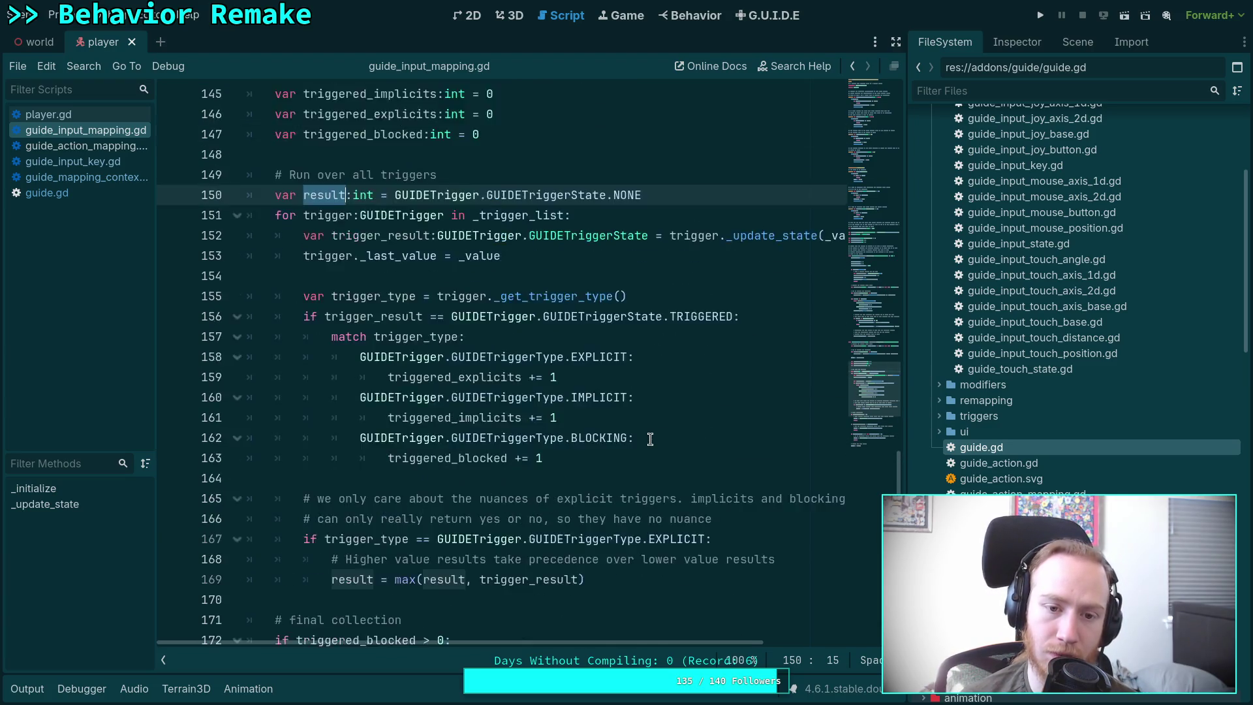
pyautogui.scroll(-6, 651, 439)
pyautogui.scroll(-1, 651, 439)
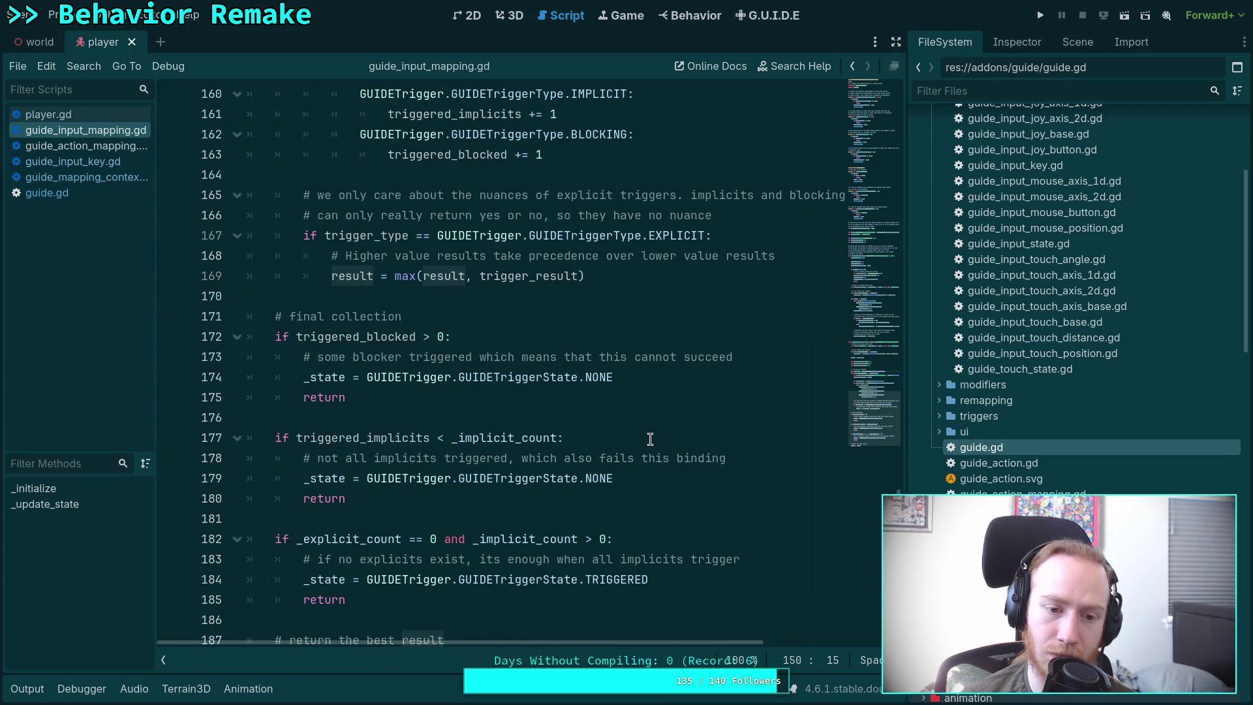
pyautogui.scroll(5, 651, 439)
pyautogui.scroll(-7, 650, 438)
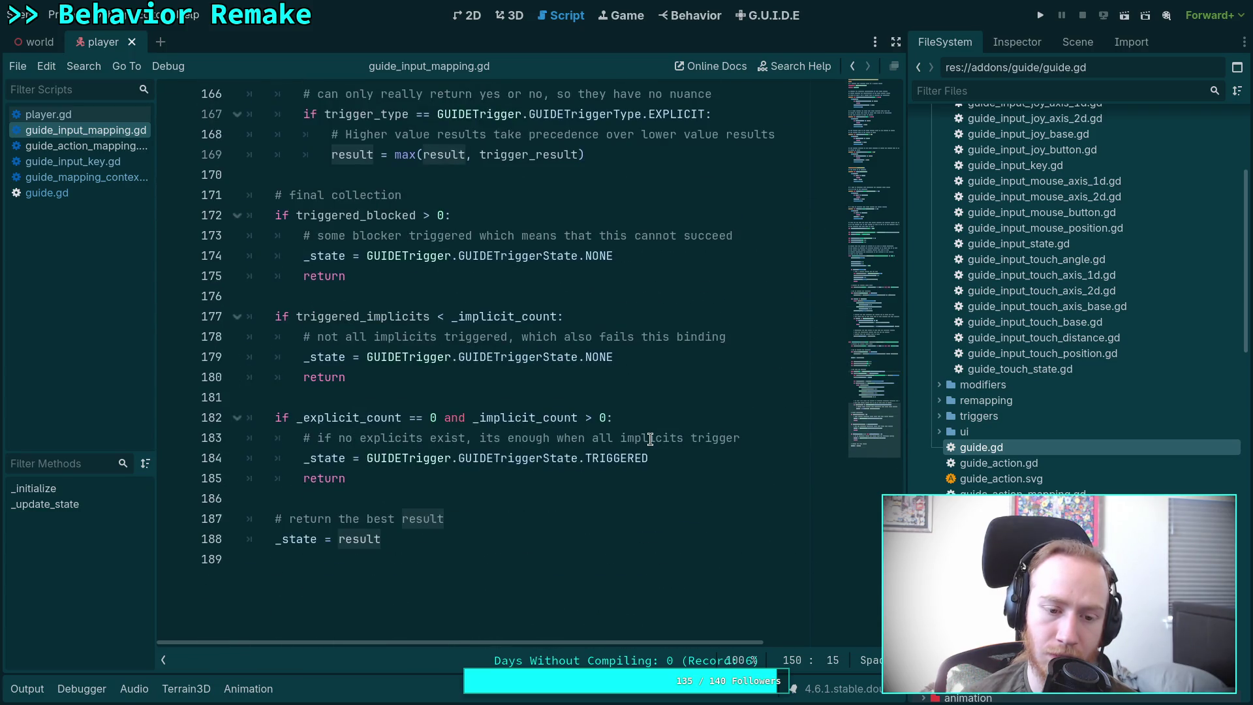
pyautogui.scroll(17, 650, 439)
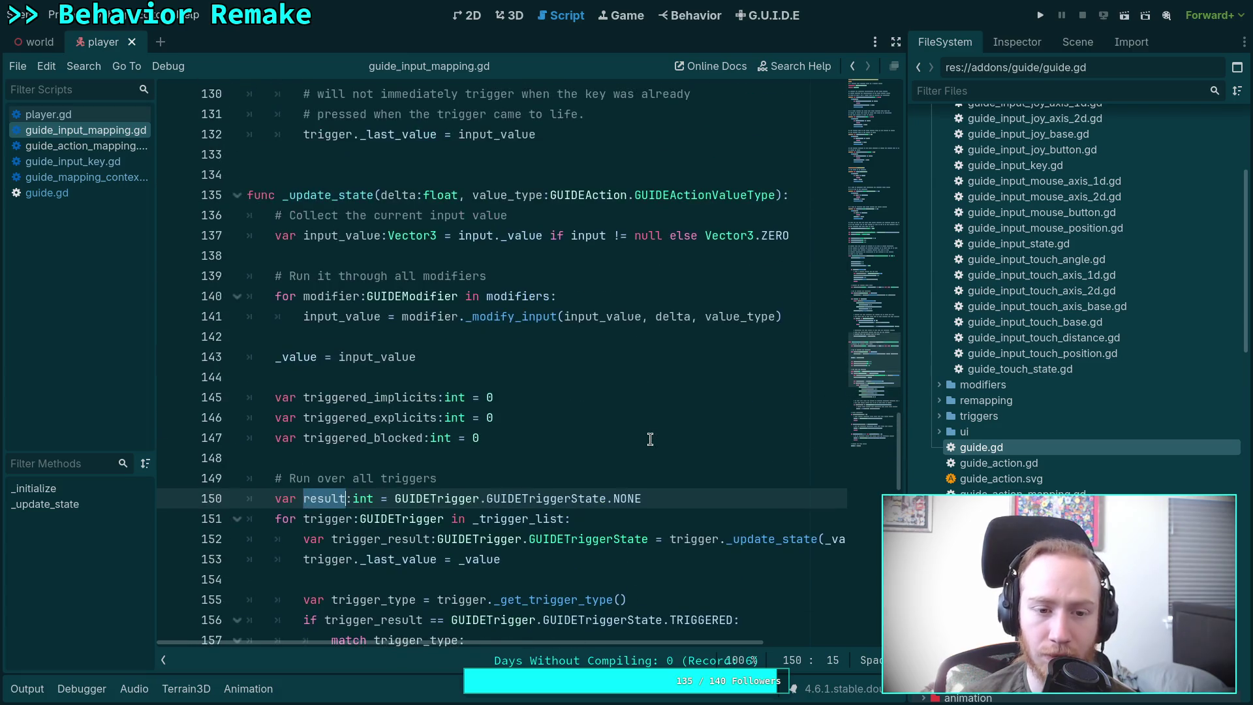
pyautogui.scroll(11, 650, 439)
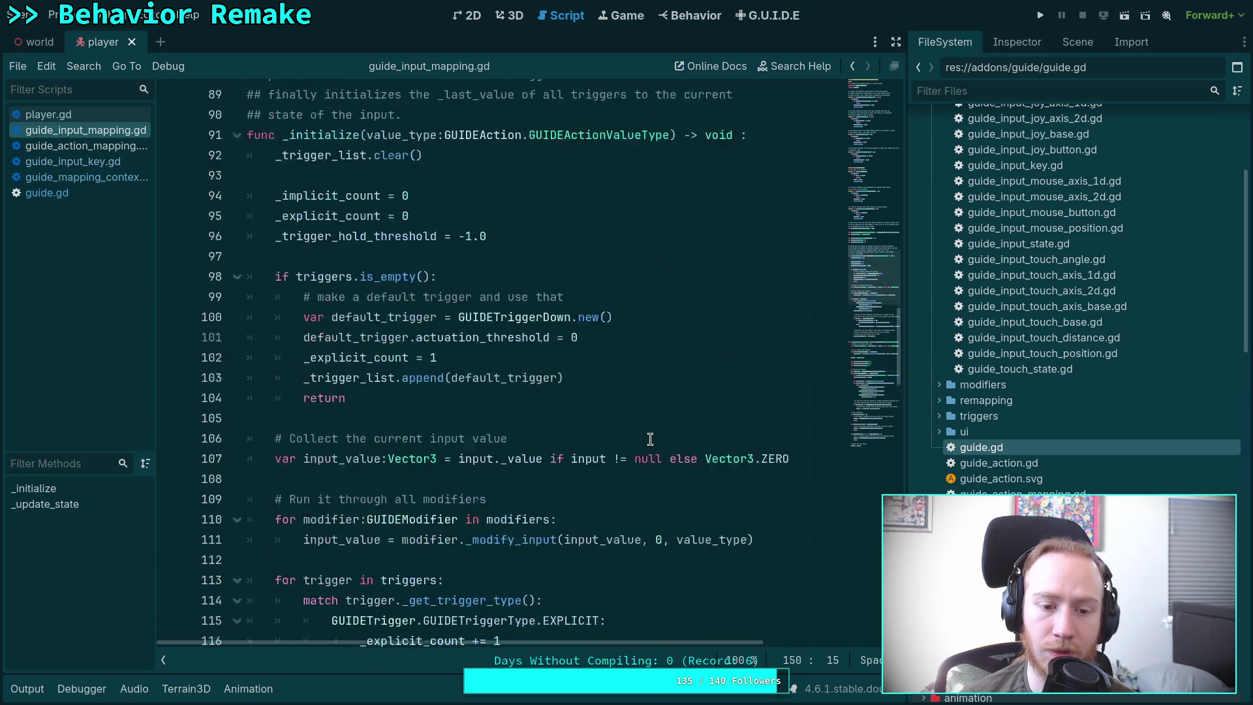
pyautogui.scroll(3, 650, 438)
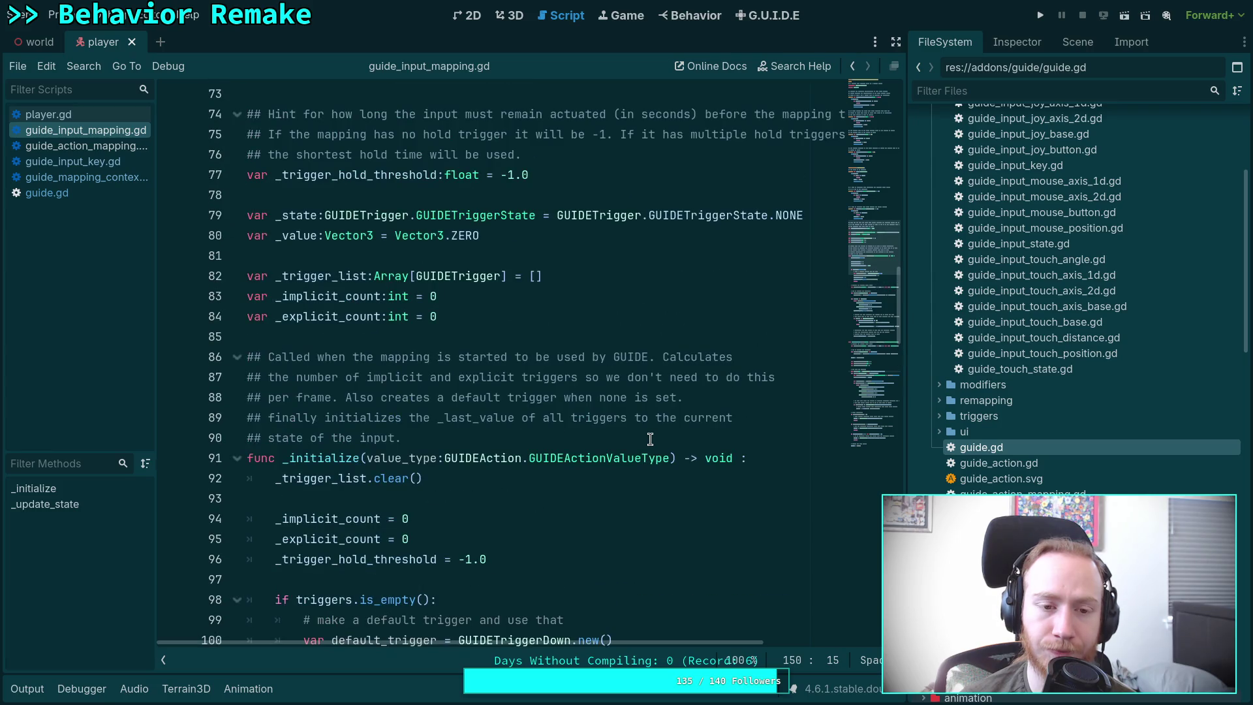
pyautogui.scroll(1, 650, 438)
pyautogui.scroll(-15, 651, 439)
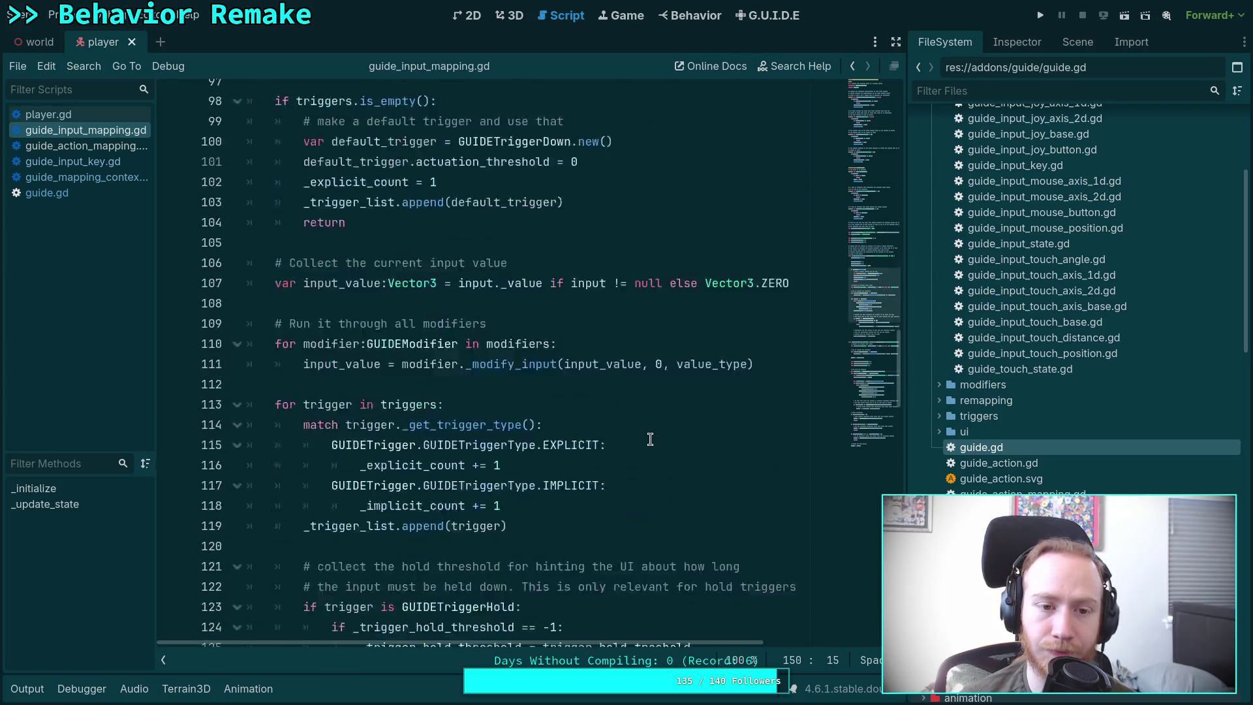
pyautogui.scroll(15, 650, 438)
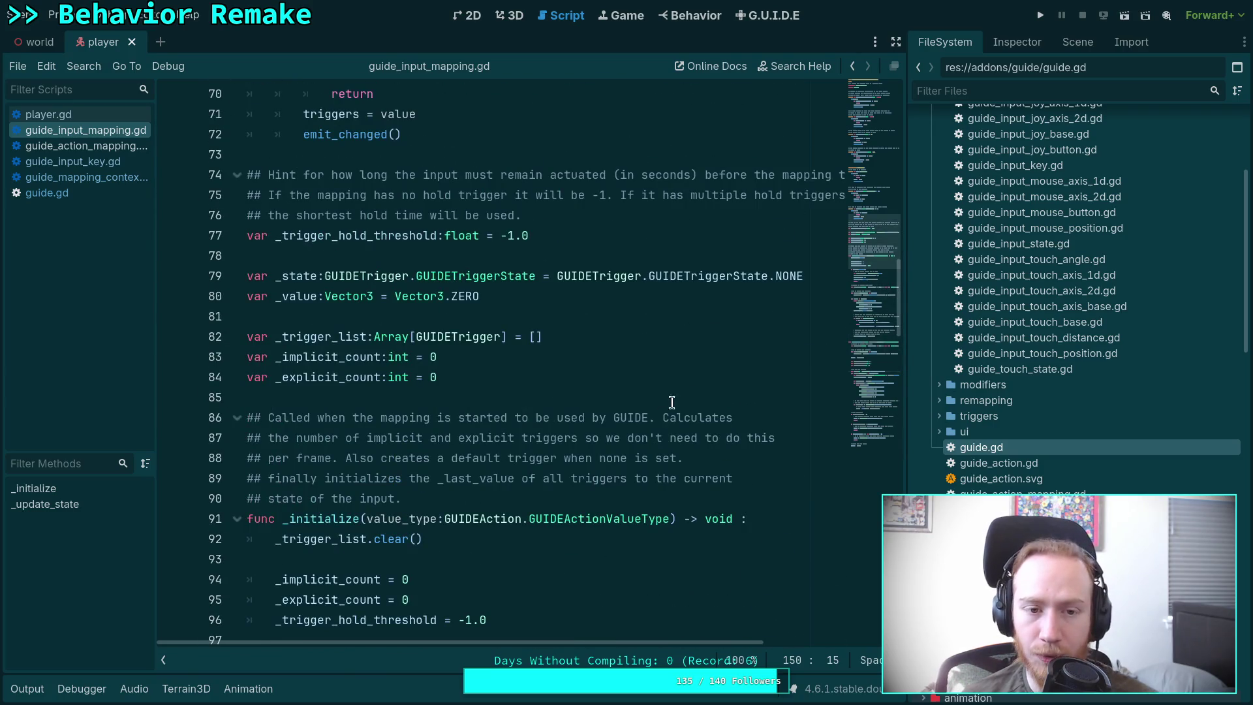
pyautogui.click(1040, 15)
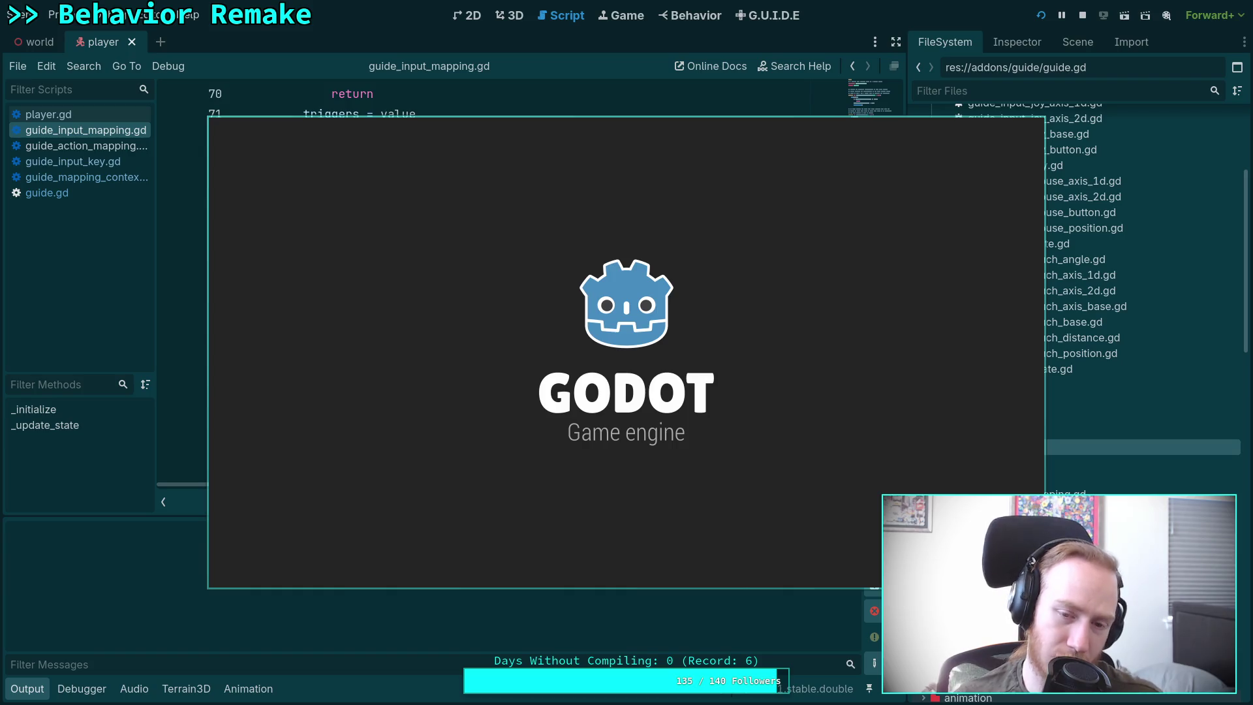
pyautogui.press(',')
# Step: Fire Interact and Charge Weapon with Period, then test movement in several directions, including diagonals
pyautogui.press('.')
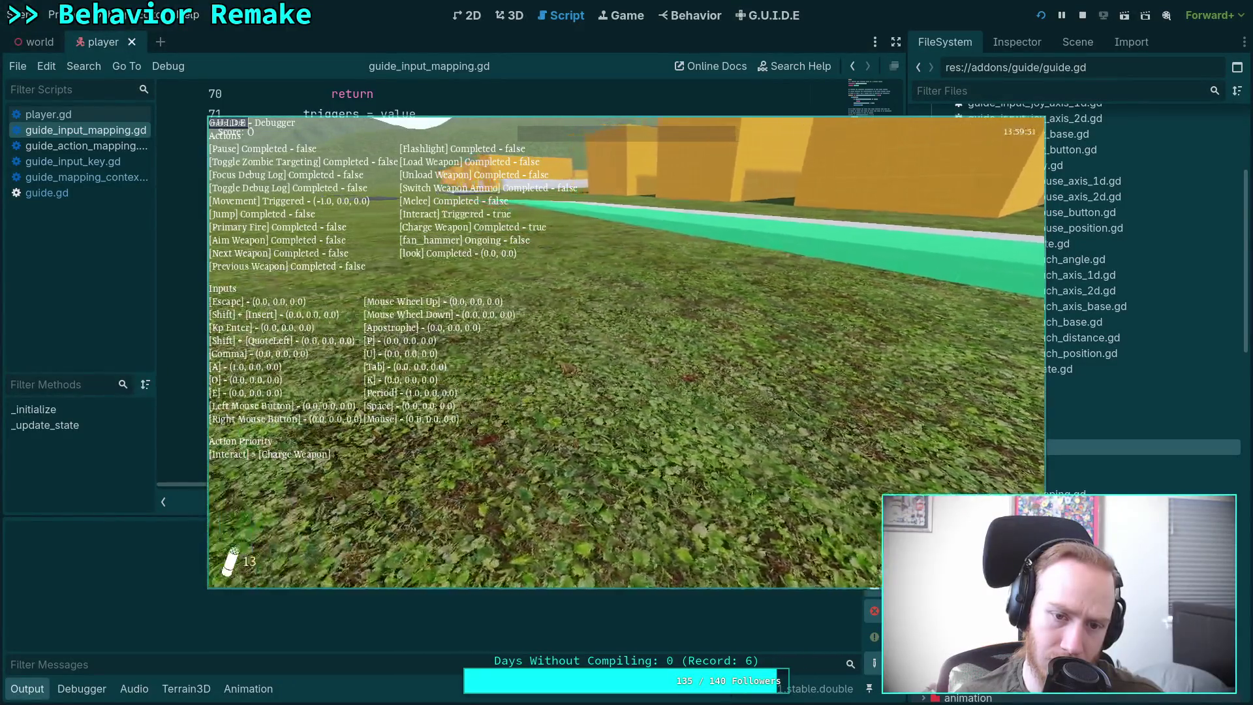
pyautogui.press('.')
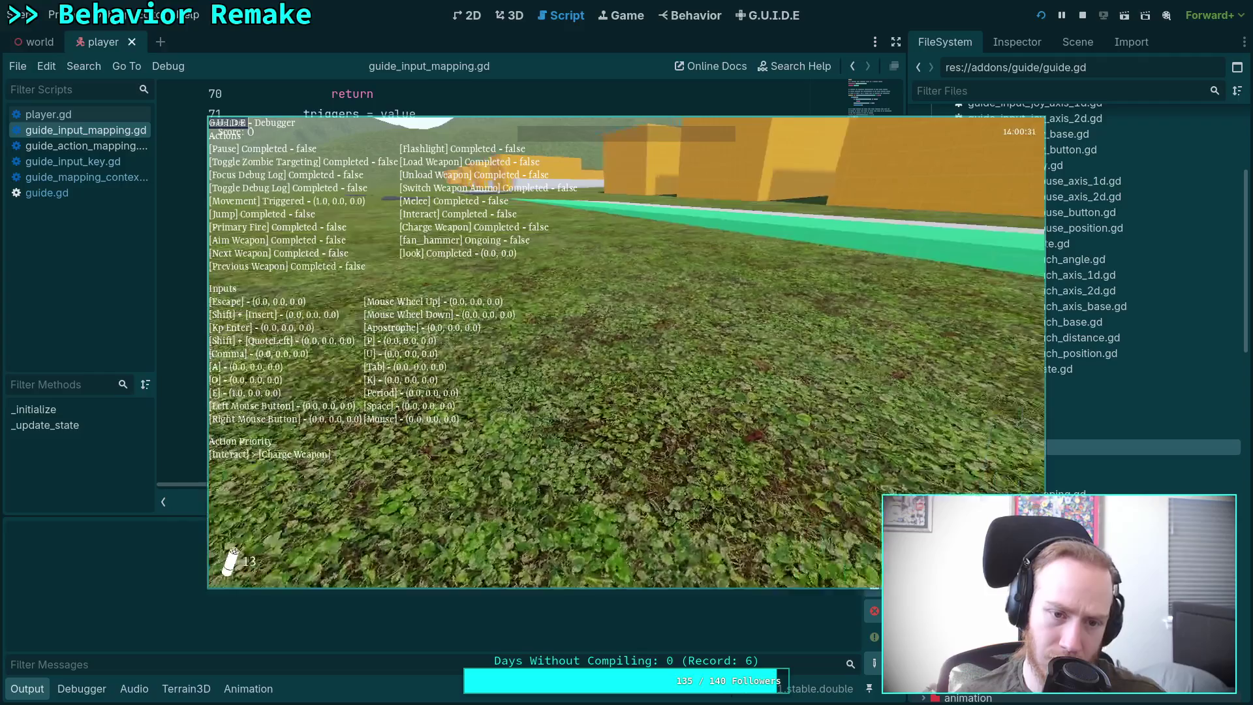
pyautogui.press('a')
pyautogui.press('o')
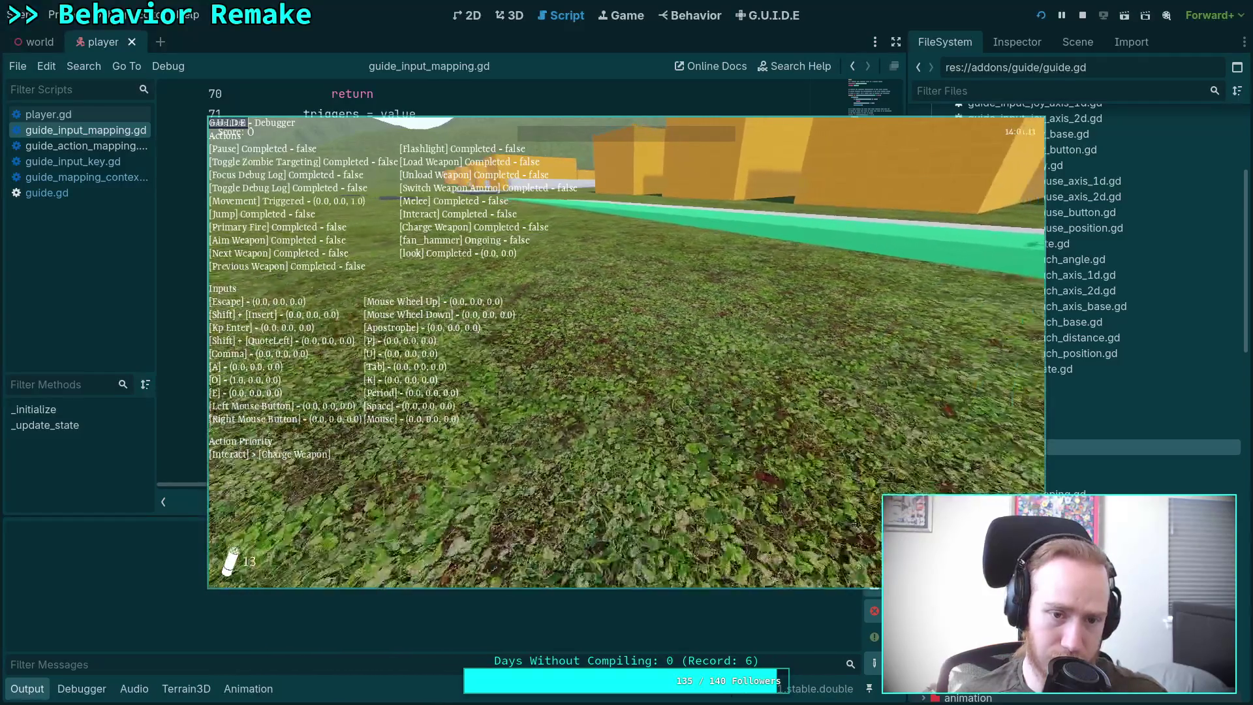
pyautogui.press('a')
pyautogui.press(',')
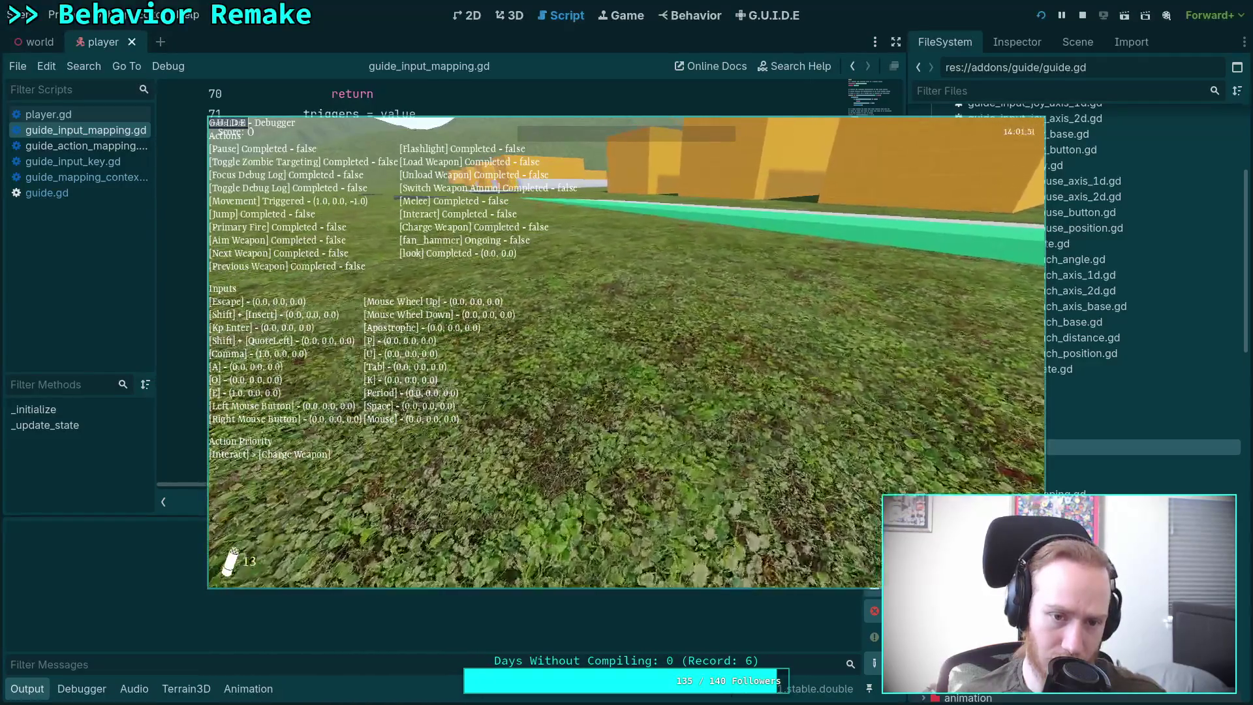
pyautogui.press('e')
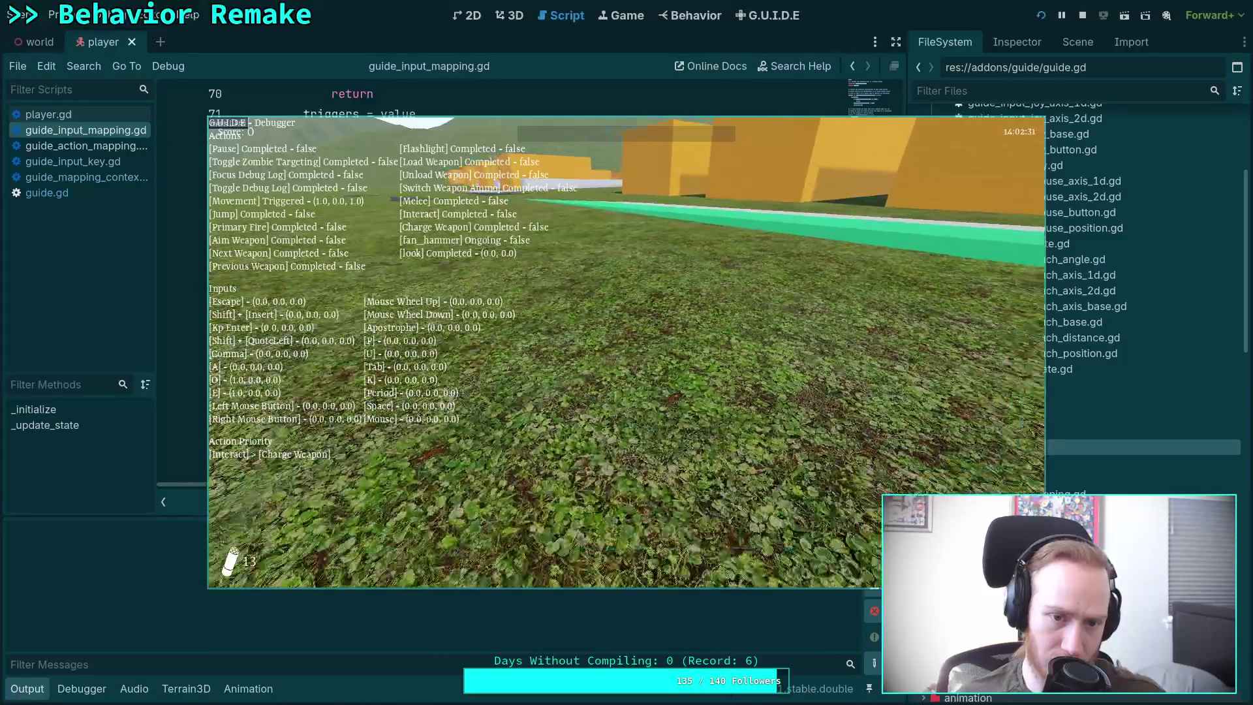
pyautogui.press('o')
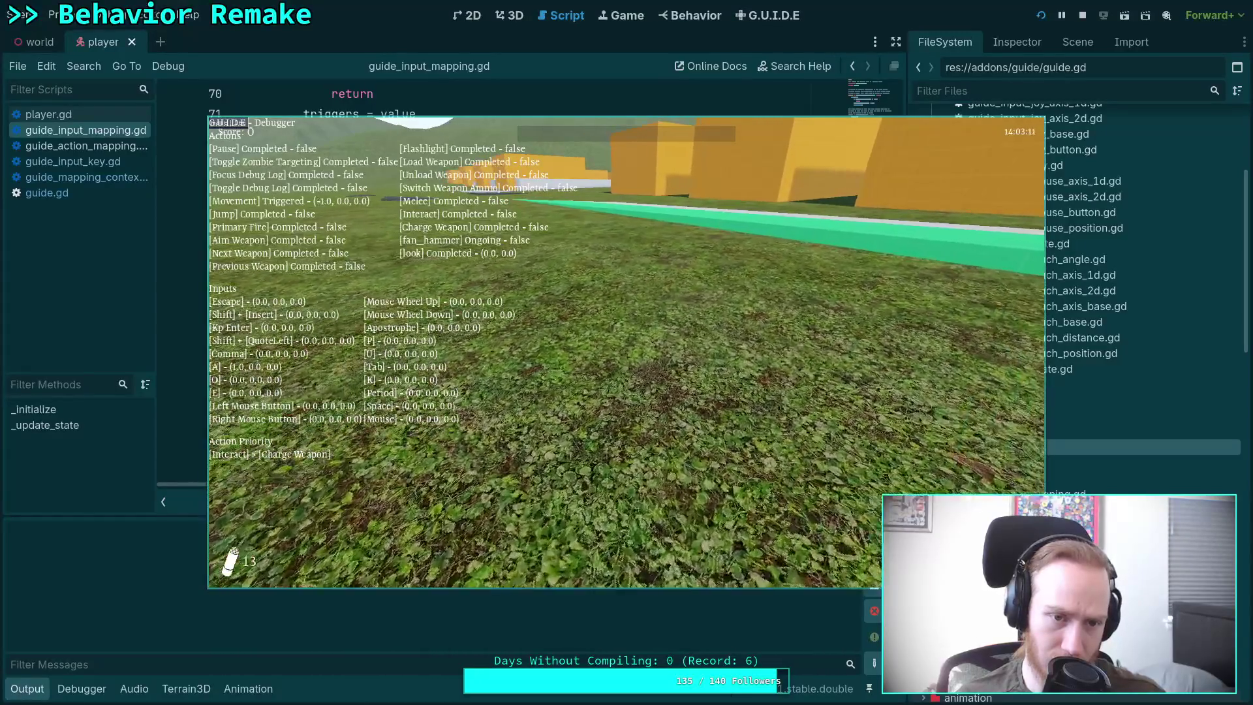
pyautogui.press('a')
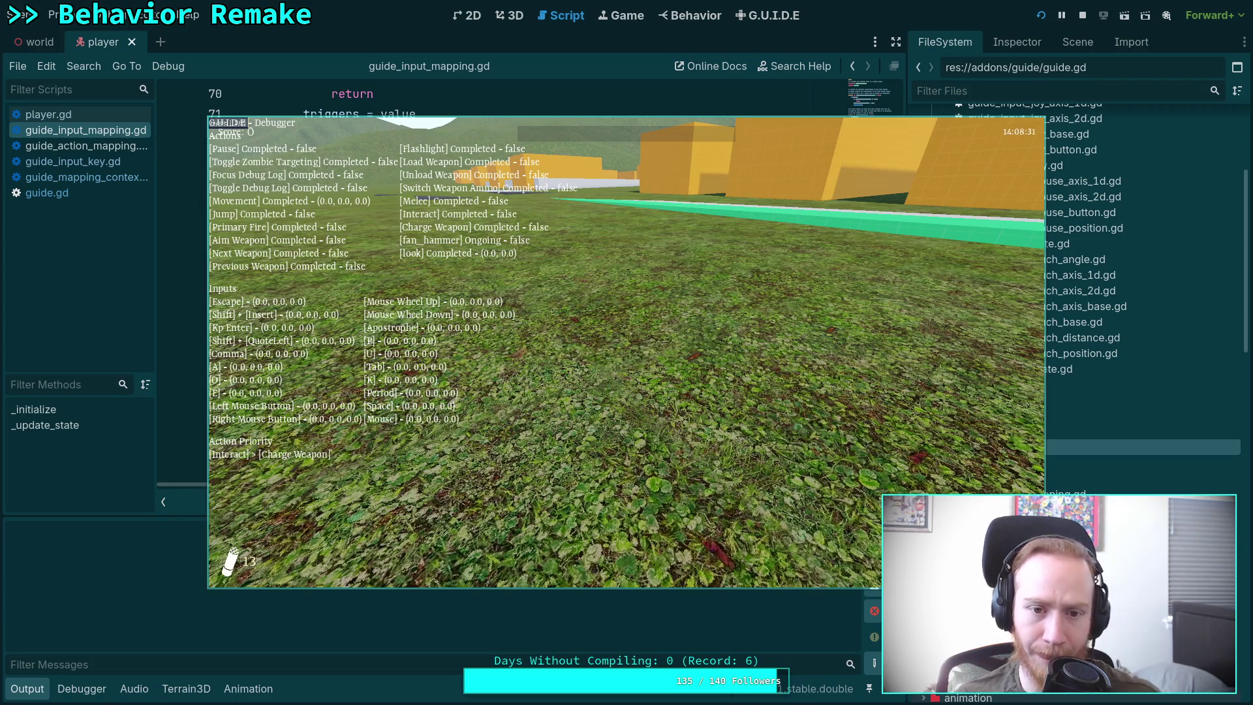
# Step: Fire the shared Period input once more, then pause and exit the game to desktop
pyautogui.press('.')
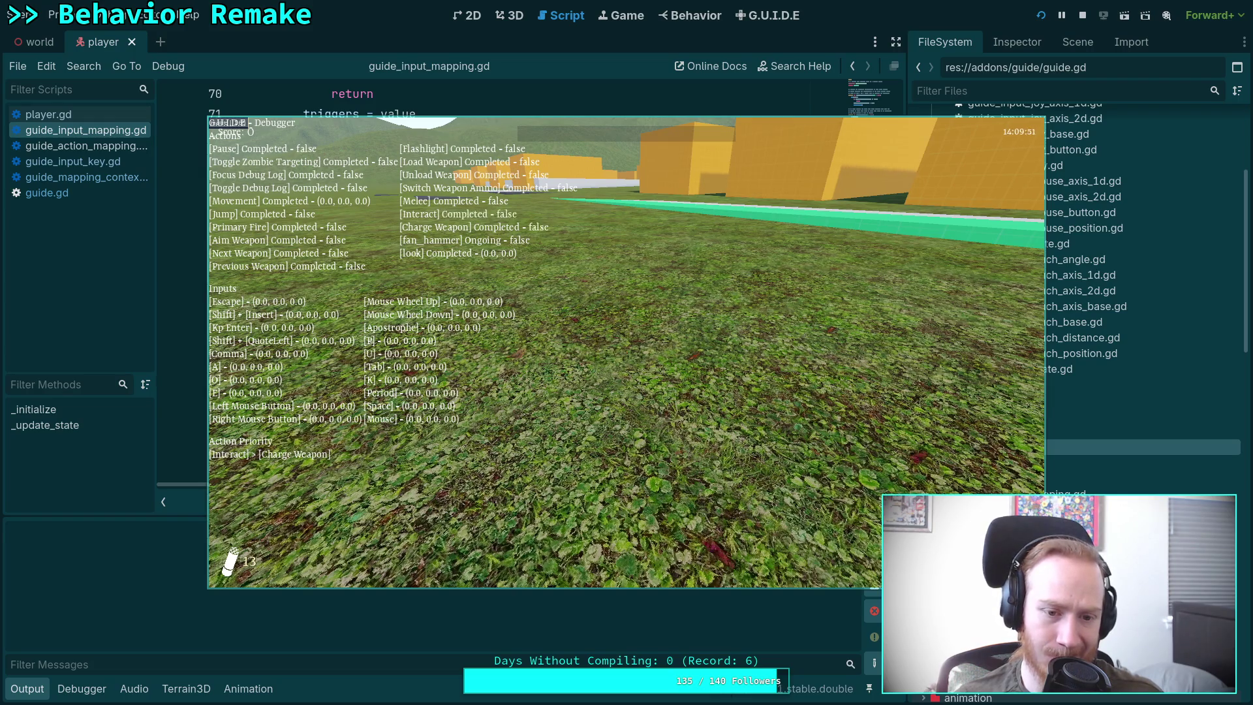
pyautogui.press('Escape')
pyautogui.click(635, 366)
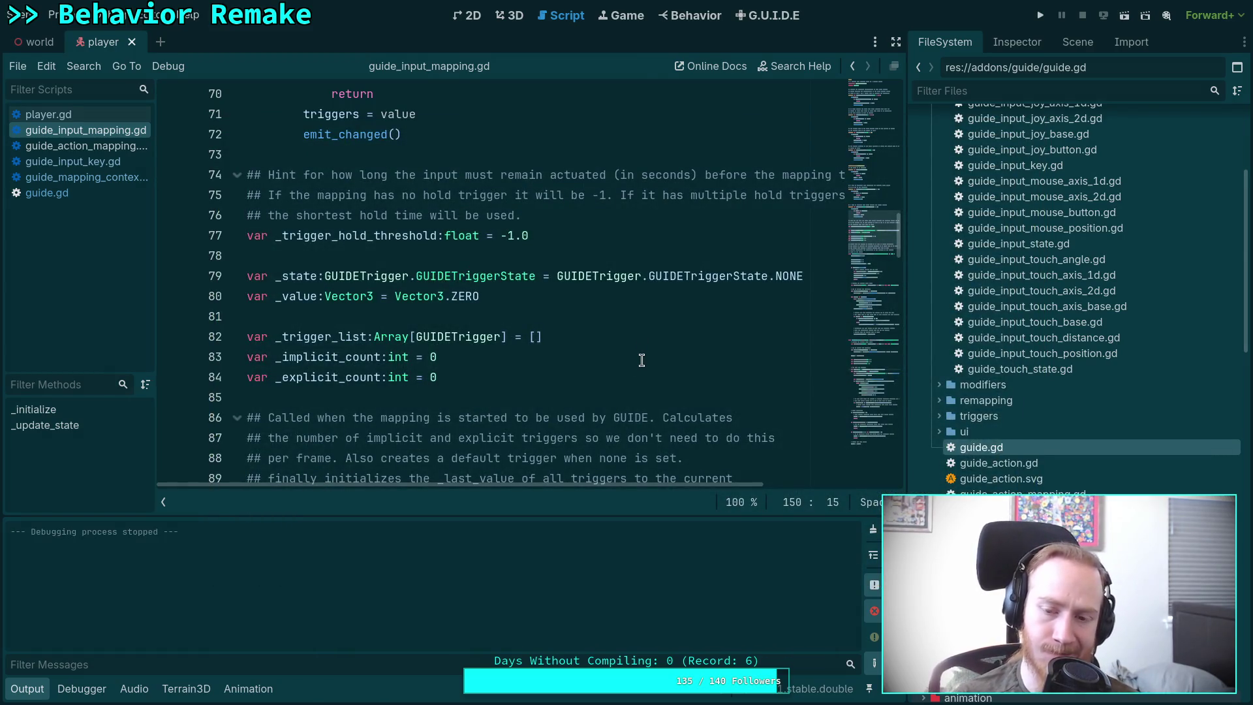
# Step: Scroll through _update_state and fold the 'for trigger in triggers' block in guide_input_mapping.gd
pyautogui.scroll(-4, 613, 280)
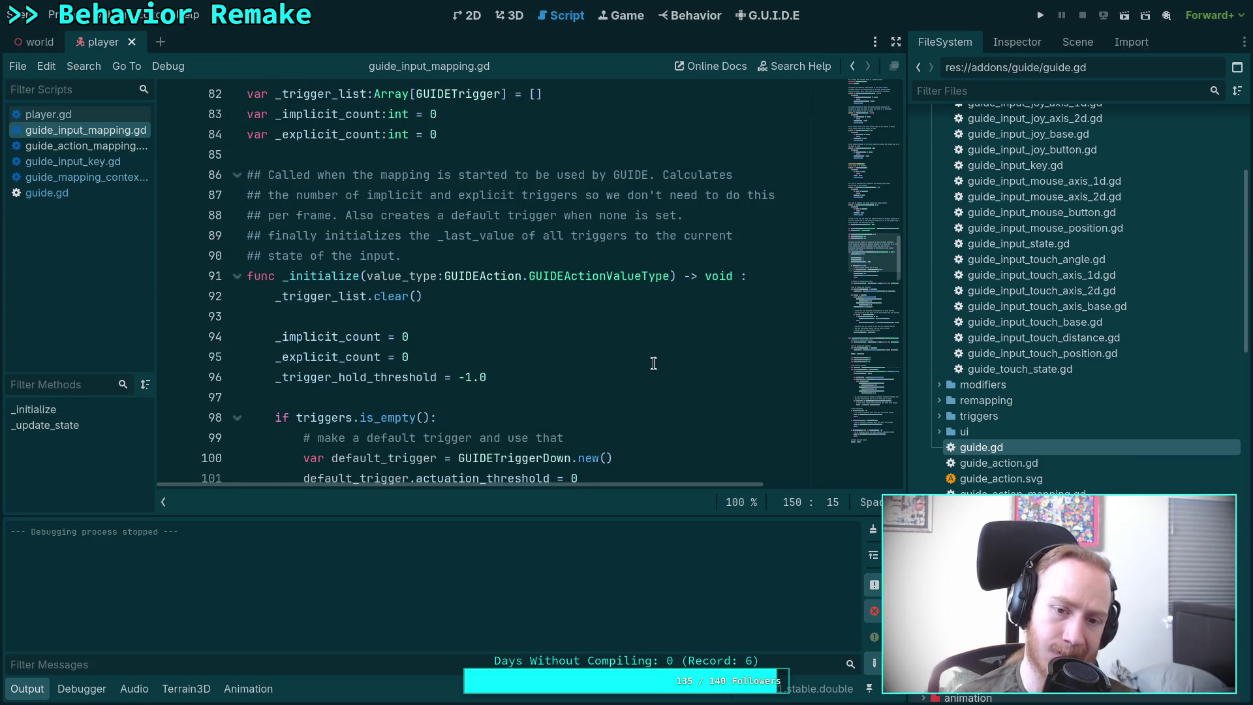
pyautogui.scroll(-1, 653, 364)
pyautogui.scroll(-3, 654, 363)
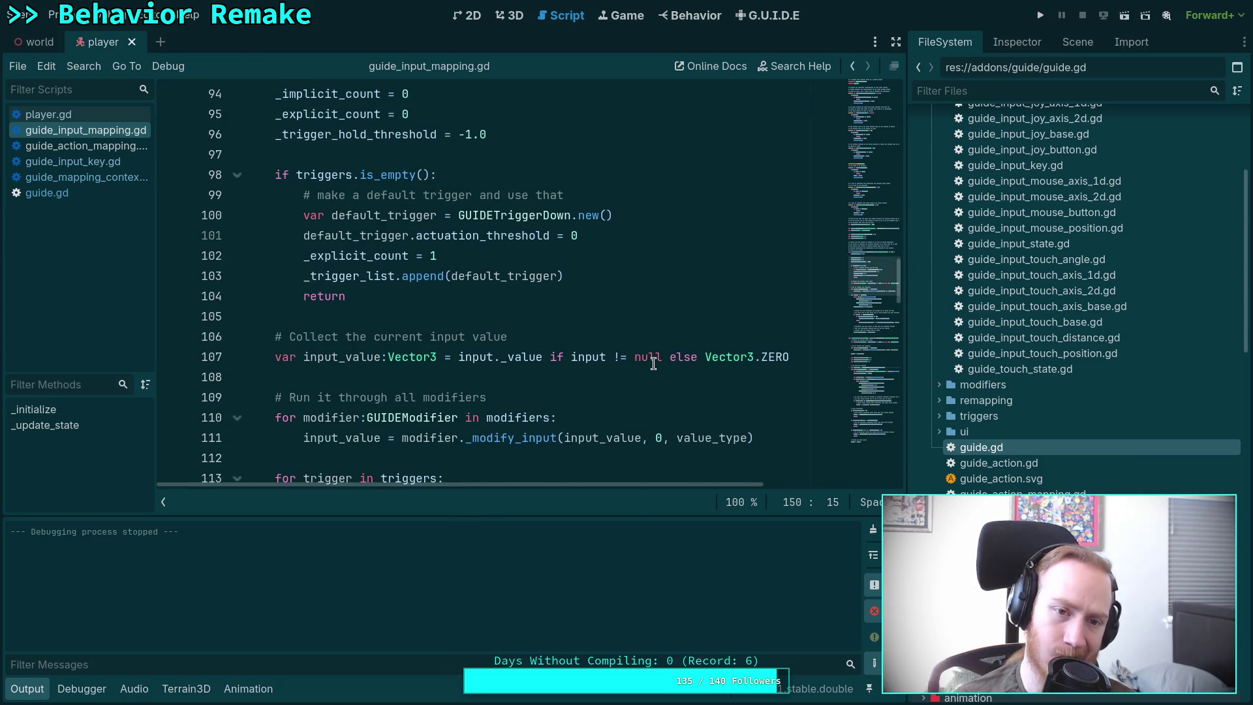
pyautogui.scroll(-4, 653, 364)
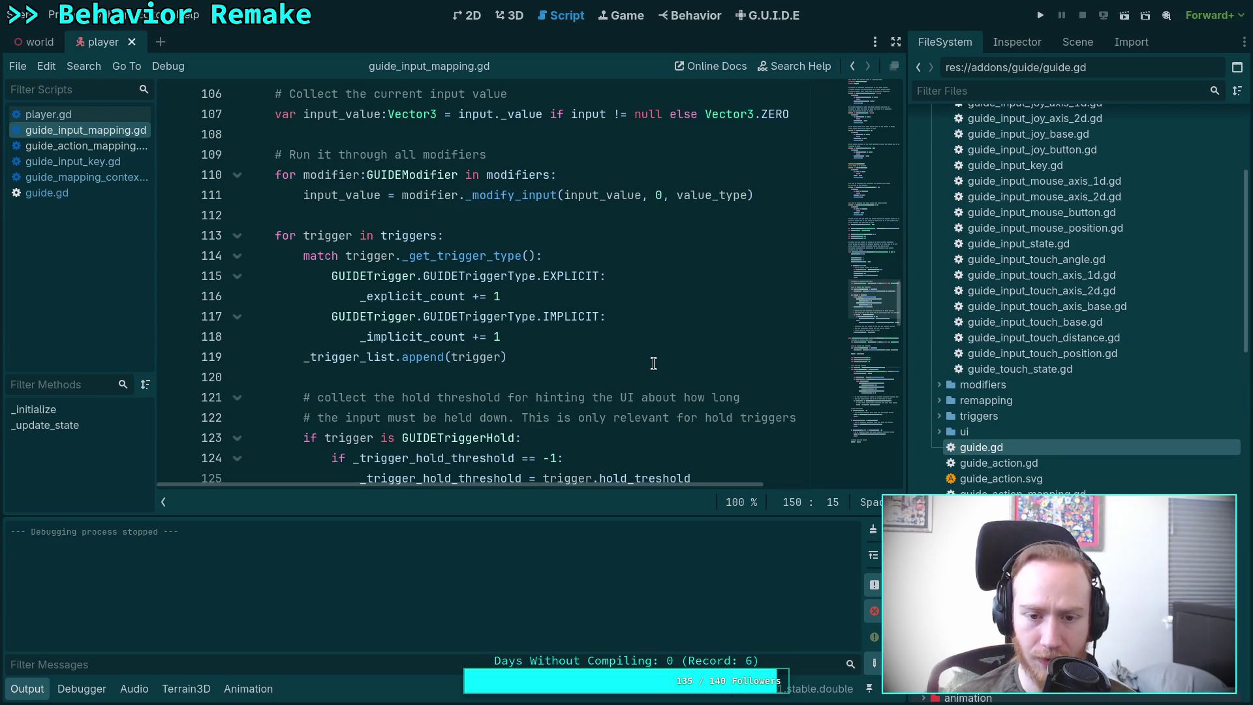
pyautogui.scroll(-1, 653, 364)
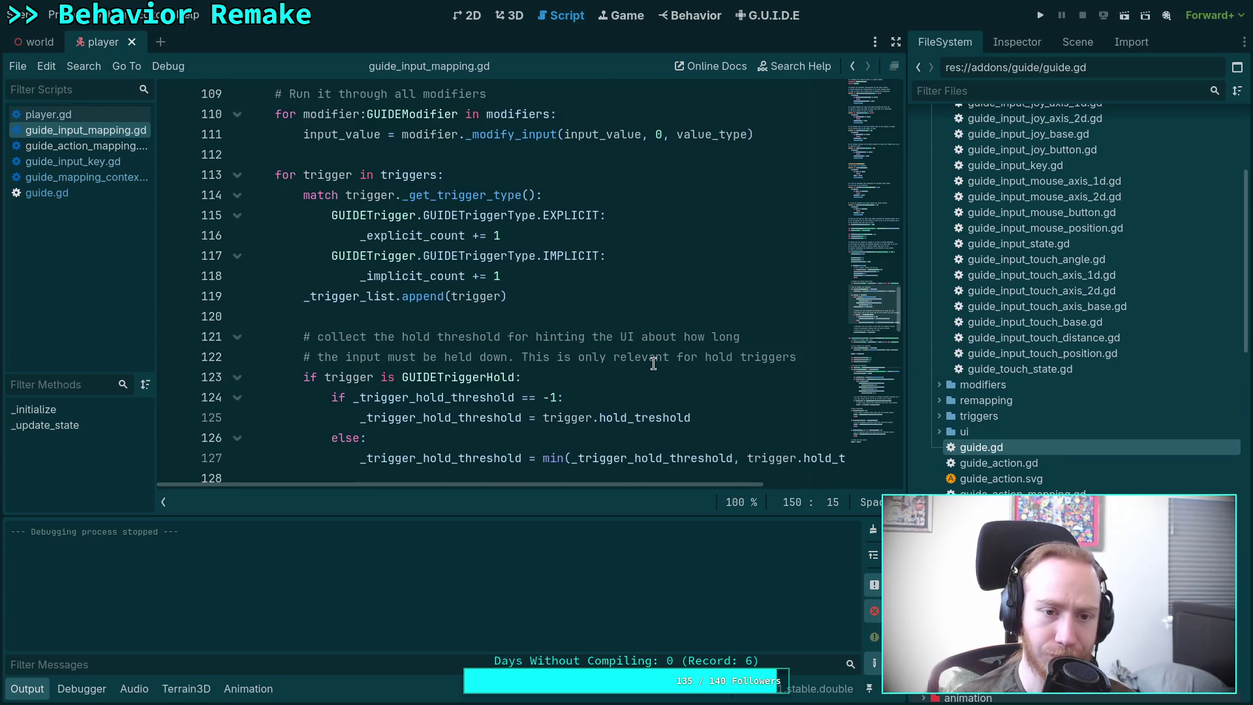
pyautogui.click(228, 173)
pyautogui.click(237, 175)
pyautogui.click(313, 215)
pyautogui.scroll(2, 294, 313)
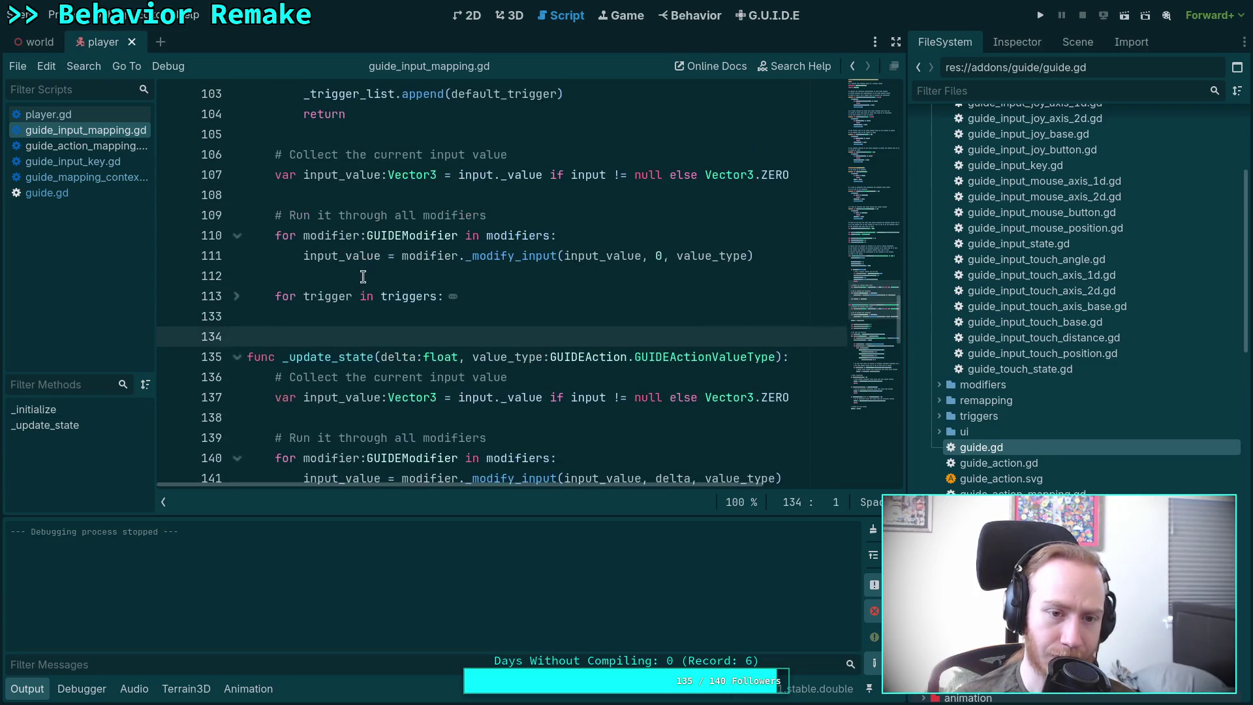
pyautogui.click(237, 296)
pyautogui.scroll(5, 369, 310)
pyautogui.scroll(-7, 370, 310)
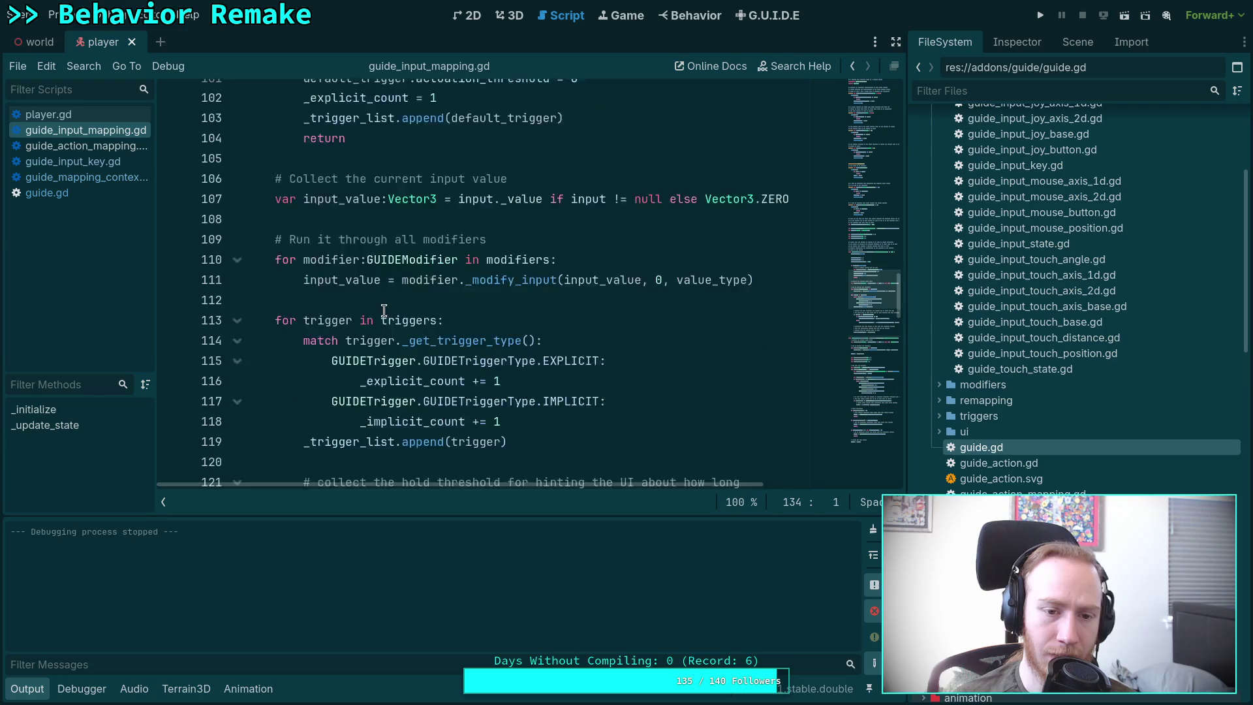
pyautogui.click(237, 175)
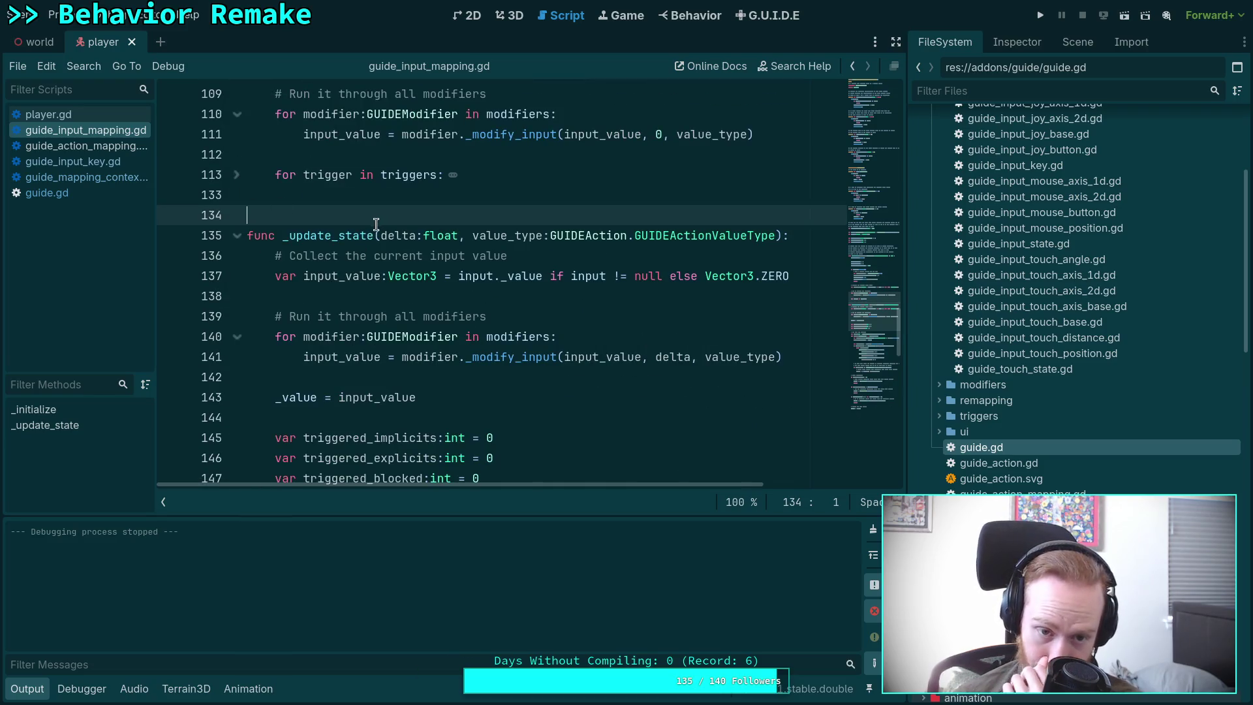
# Step: Collapse the _trigger_list loop and the triggered_blocked and triggered_implicits checks, then re-expand the loop to study it
pyautogui.scroll(-10, 362, 255)
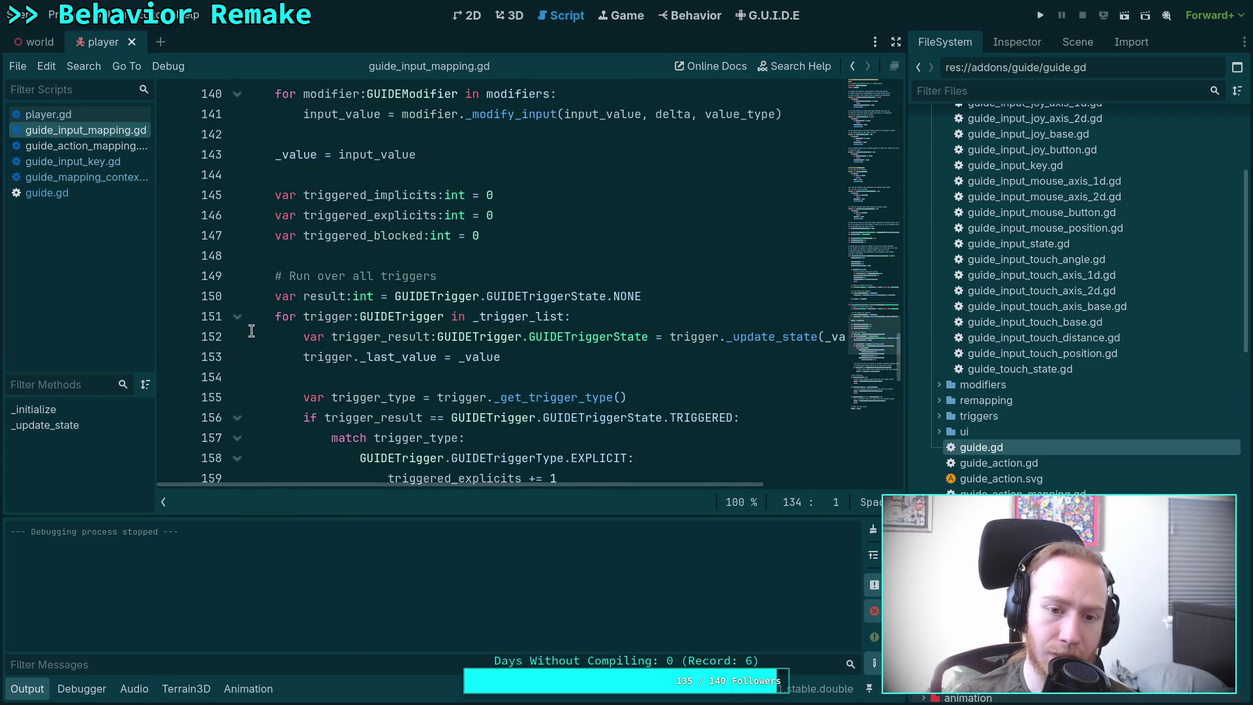
pyautogui.click(238, 317)
pyautogui.scroll(-1, 352, 381)
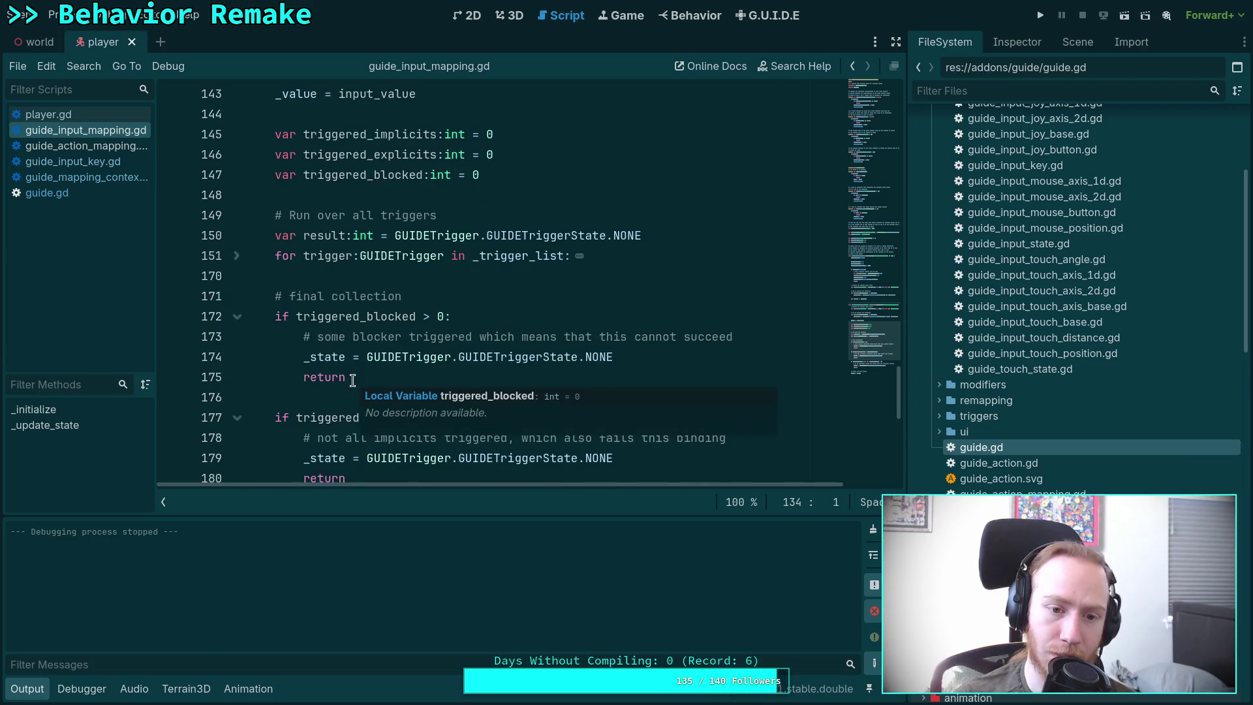
pyautogui.click(236, 317)
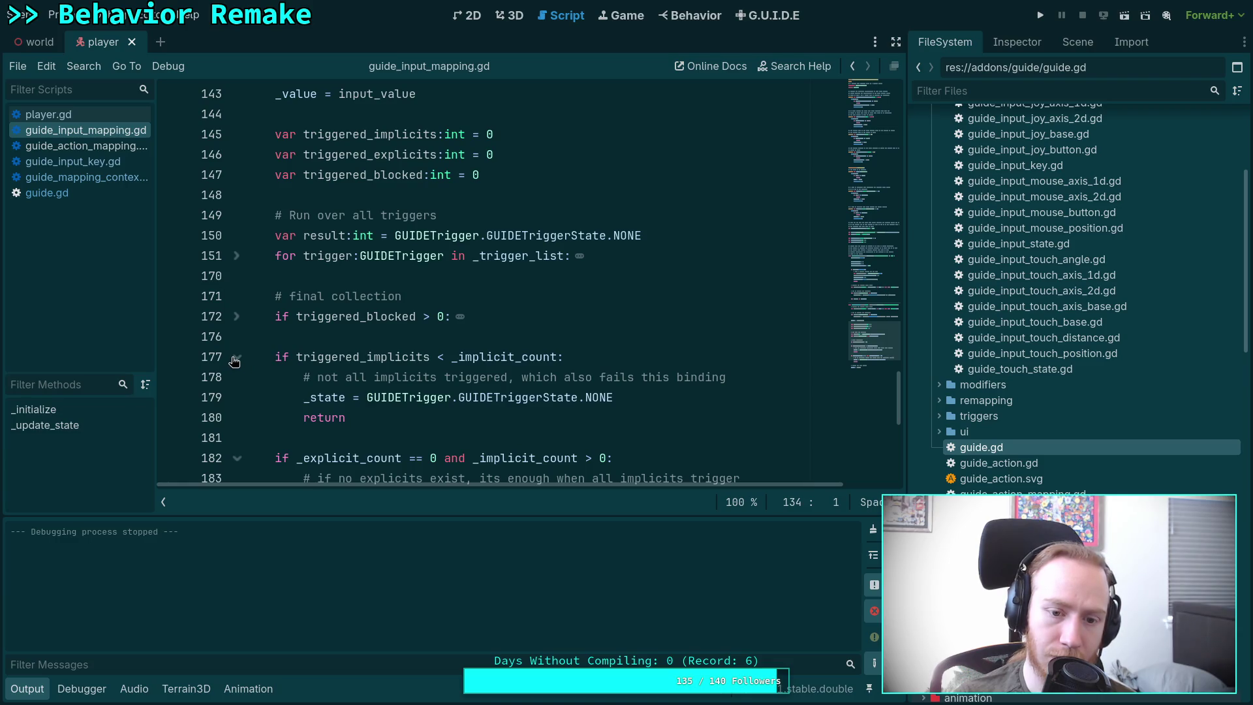
pyautogui.click(237, 357)
pyautogui.scroll(-1, 278, 382)
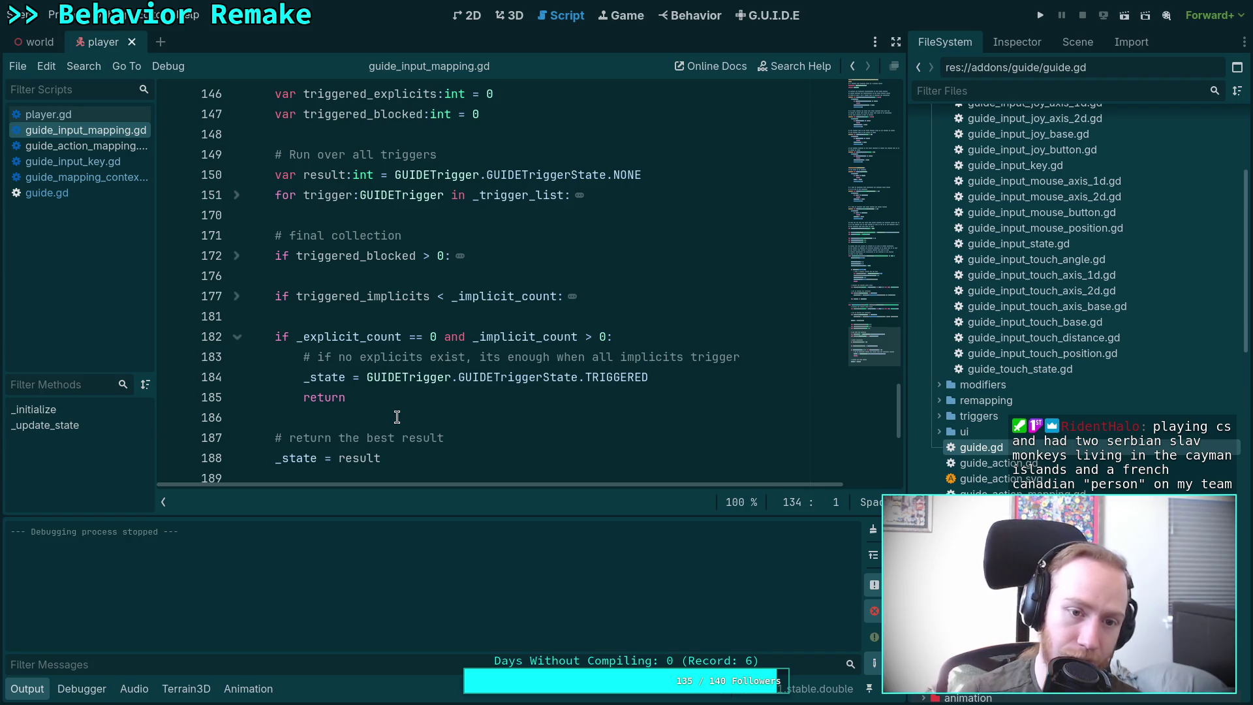
pyautogui.scroll(2, 323, 281)
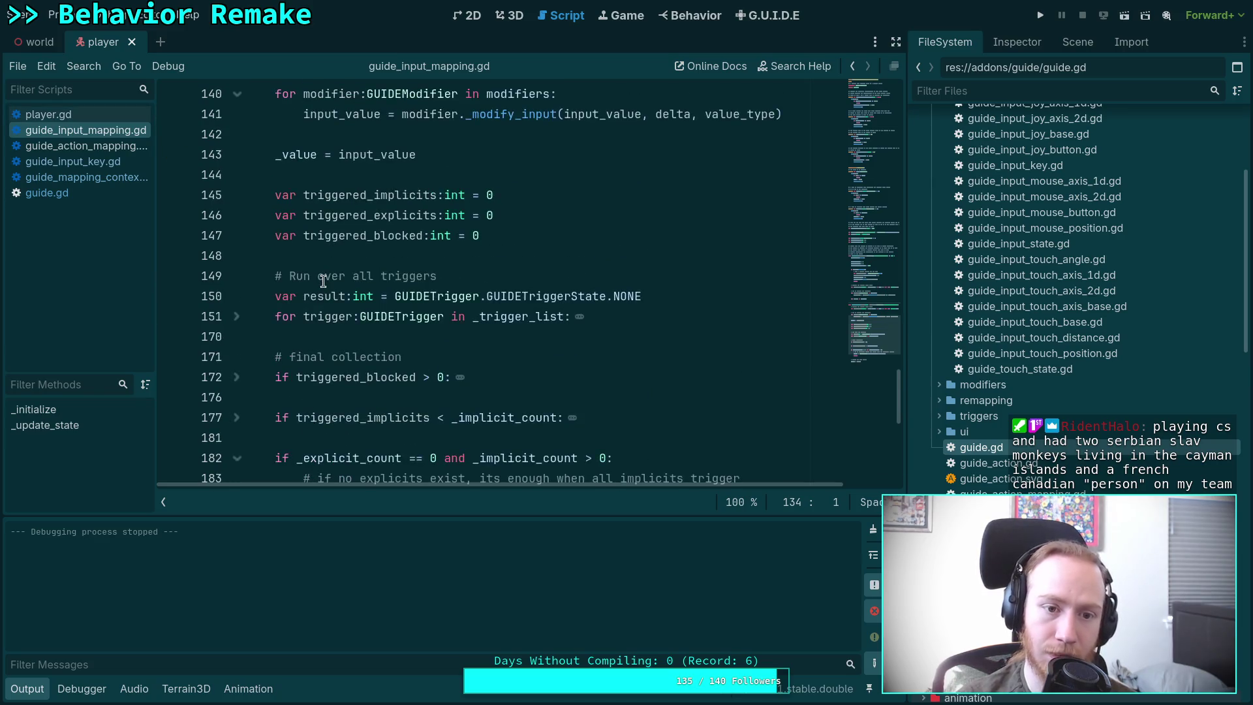
pyautogui.scroll(2, 323, 281)
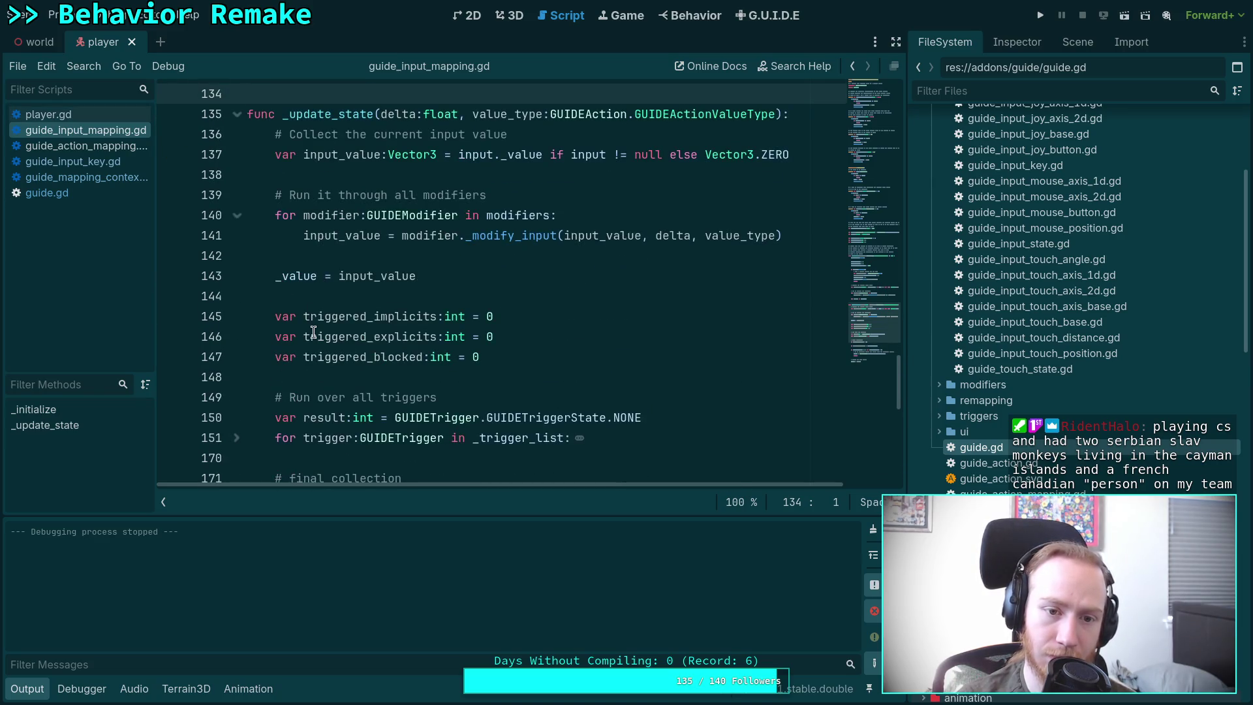
pyautogui.scroll(-2, 314, 332)
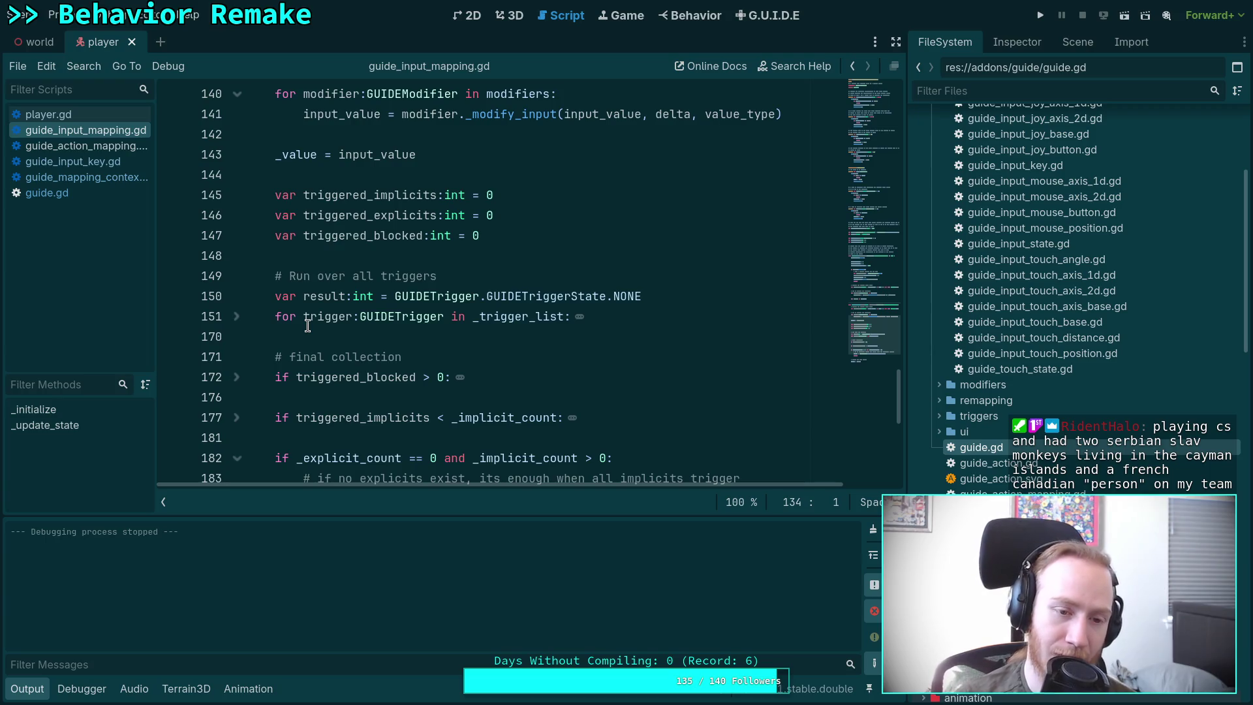
pyautogui.click(238, 319)
pyautogui.scroll(-1, 320, 355)
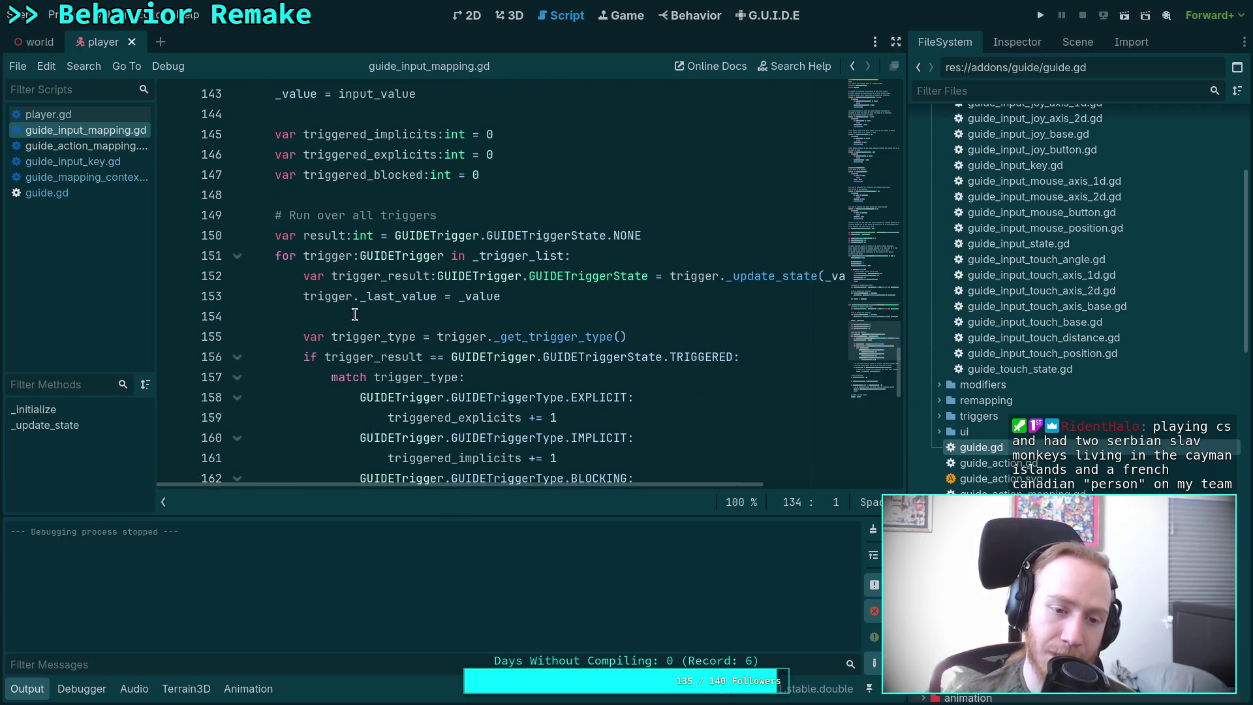
pyautogui.click(352, 315)
pyautogui.scroll(-5, 505, 404)
pyautogui.scroll(4, 505, 403)
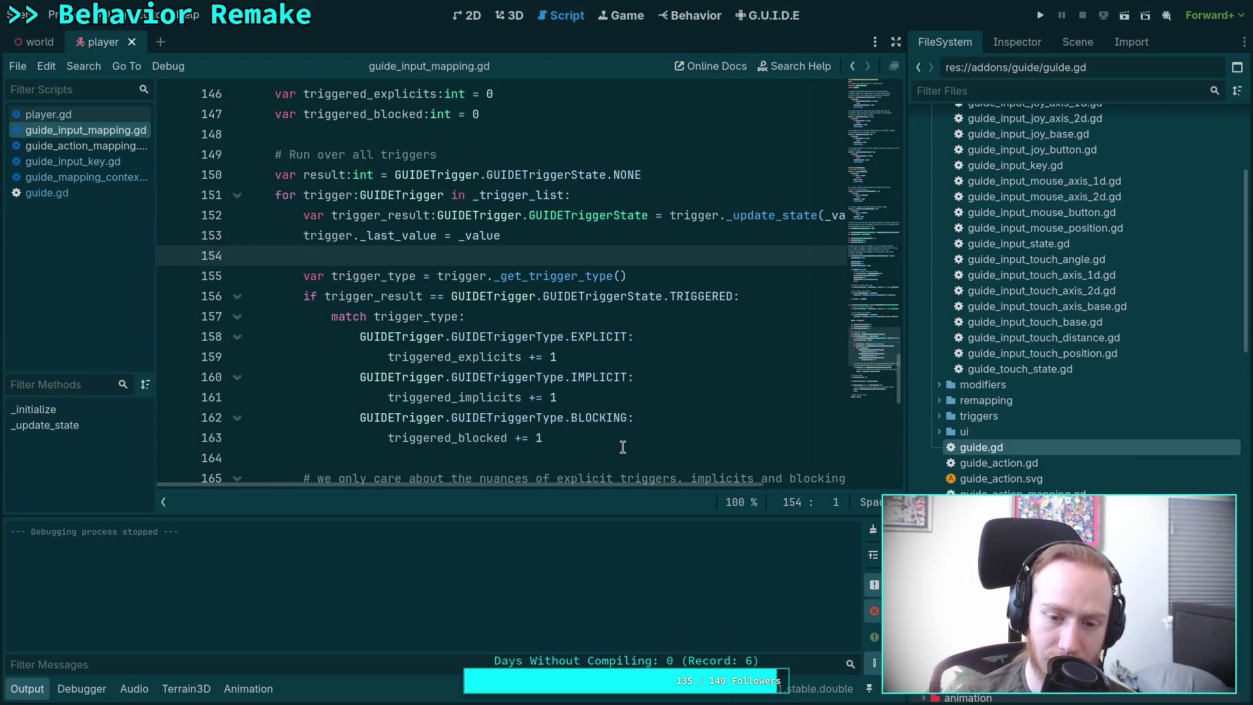
pyautogui.click(615, 452)
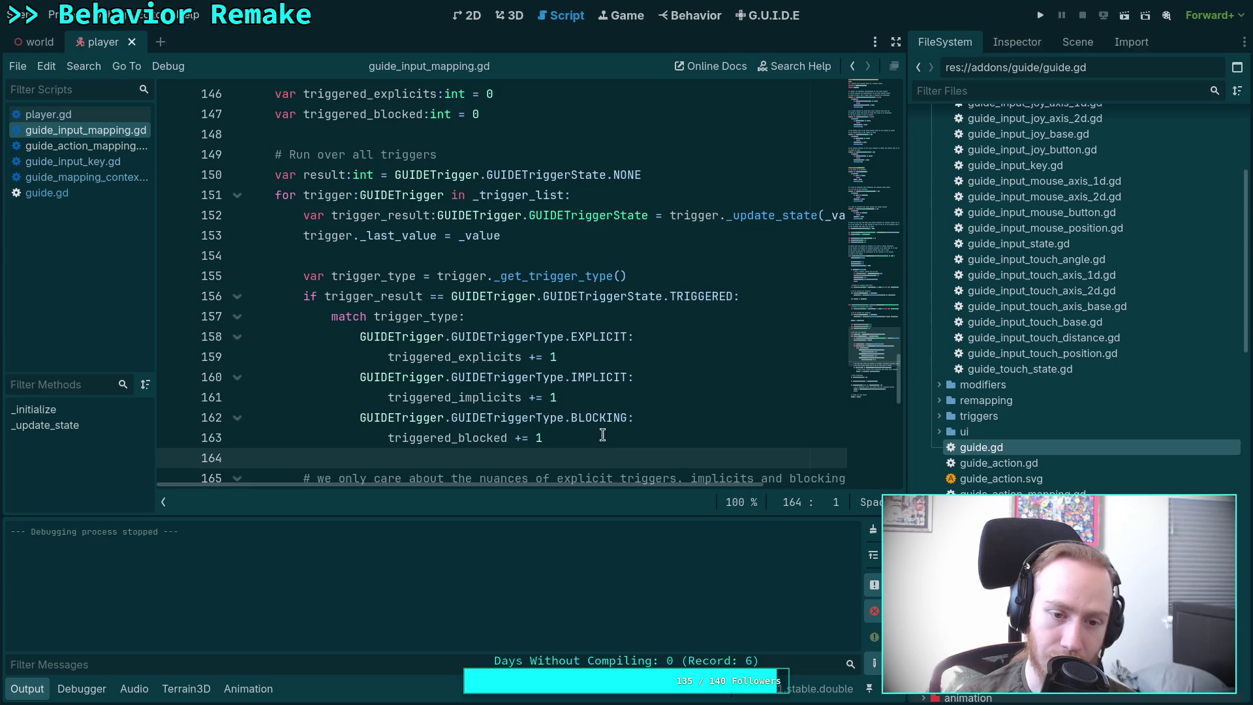
# Step: Bring up the first_person.tres action mappings in the G.U.I.D.E editor
pyautogui.scroll(2, 495, 306)
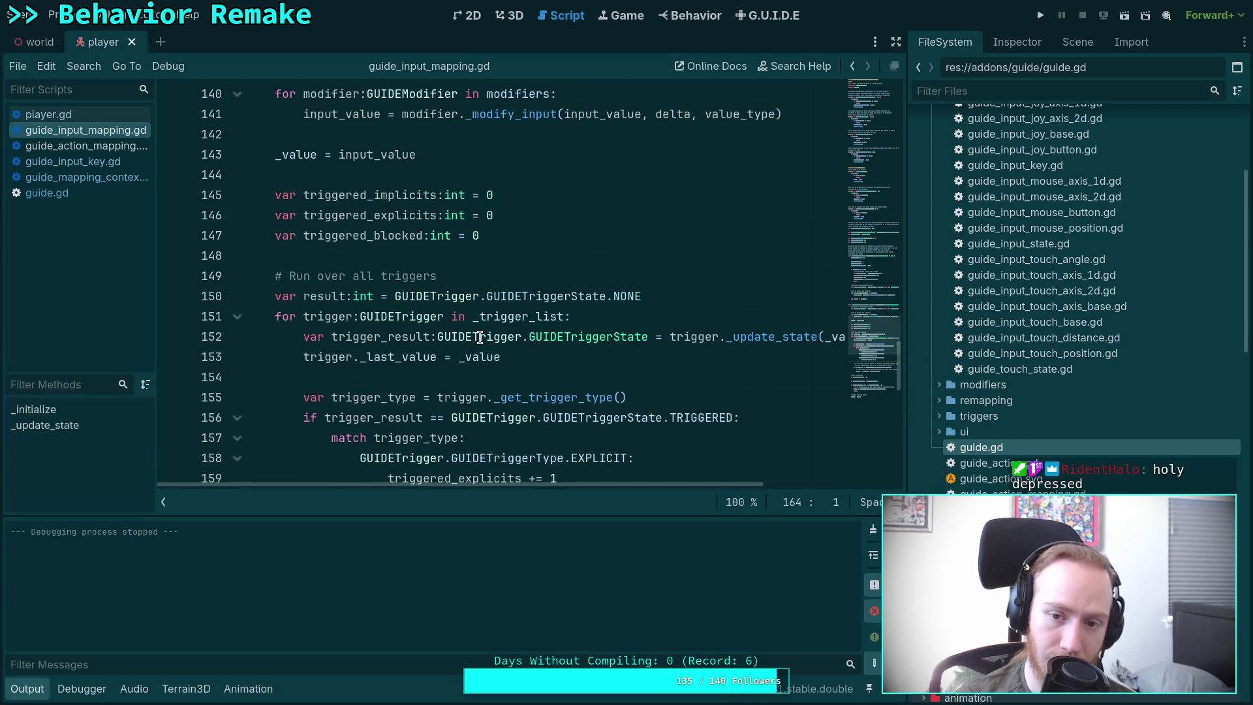
pyautogui.click(699, 17)
pyautogui.click(776, 16)
pyautogui.scroll(-3, 527, 396)
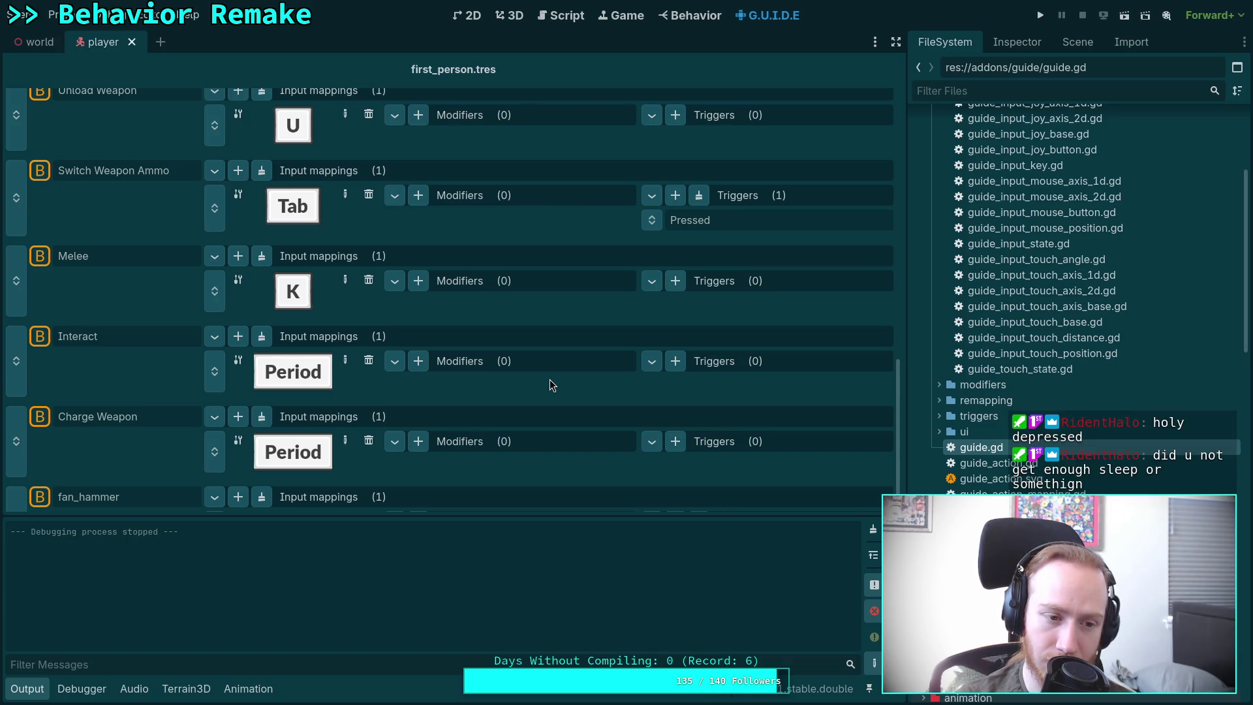
# Step: Look over the first_person.tres mappings and Charge Weapon's trigger types, add none, and return to guide_input_mapping.gd
pyautogui.scroll(-2, 550, 385)
pyautogui.scroll(8, 669, 435)
pyautogui.scroll(5, 669, 435)
pyautogui.scroll(3, 669, 435)
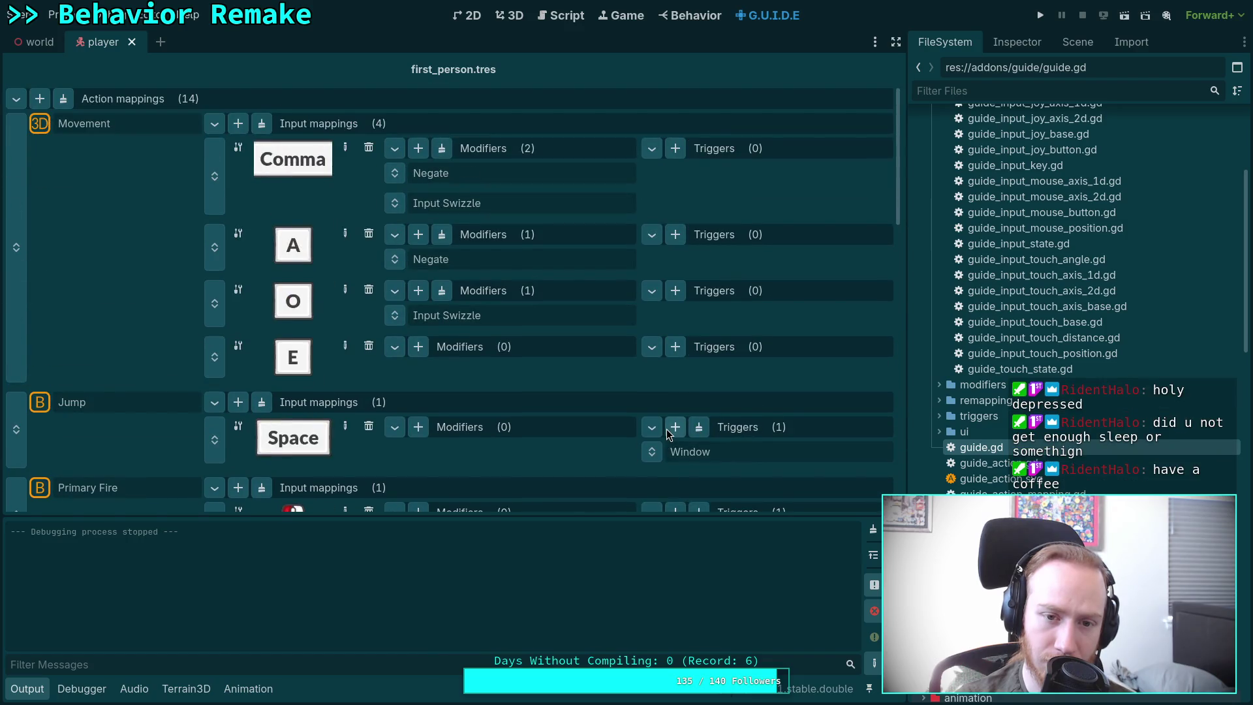
pyautogui.scroll(-15, 547, 389)
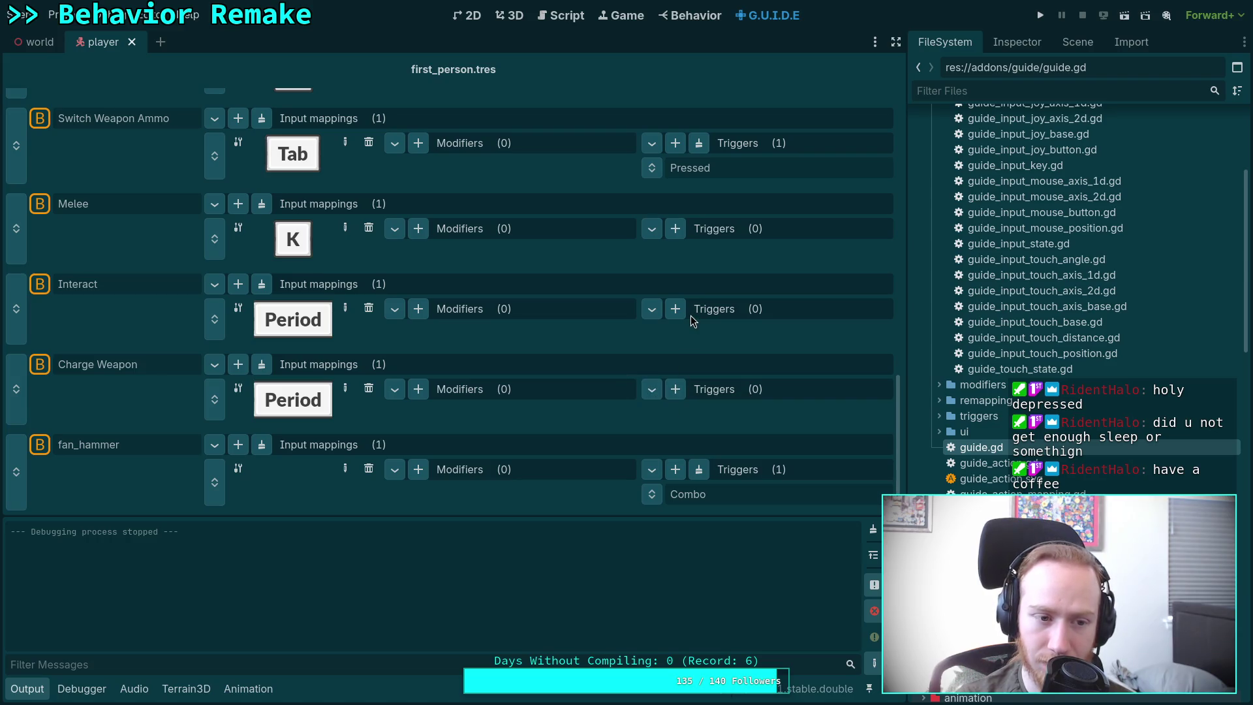
pyautogui.click(679, 393)
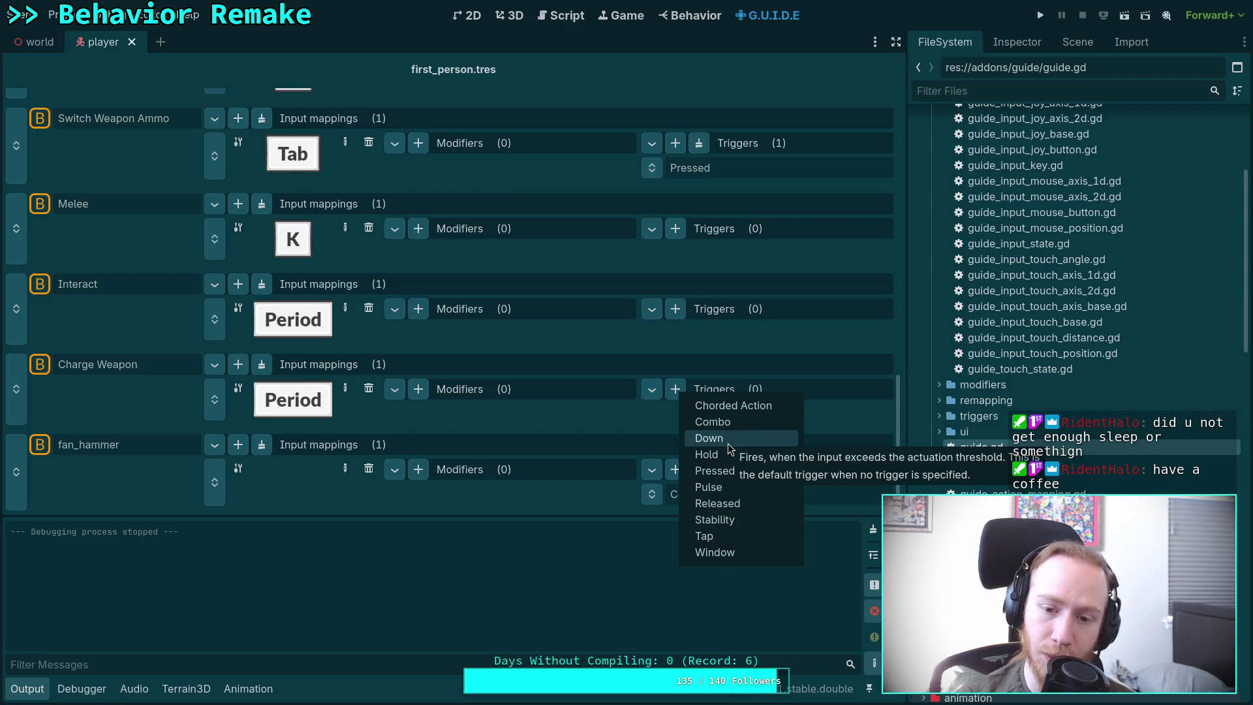
pyautogui.click(565, 427)
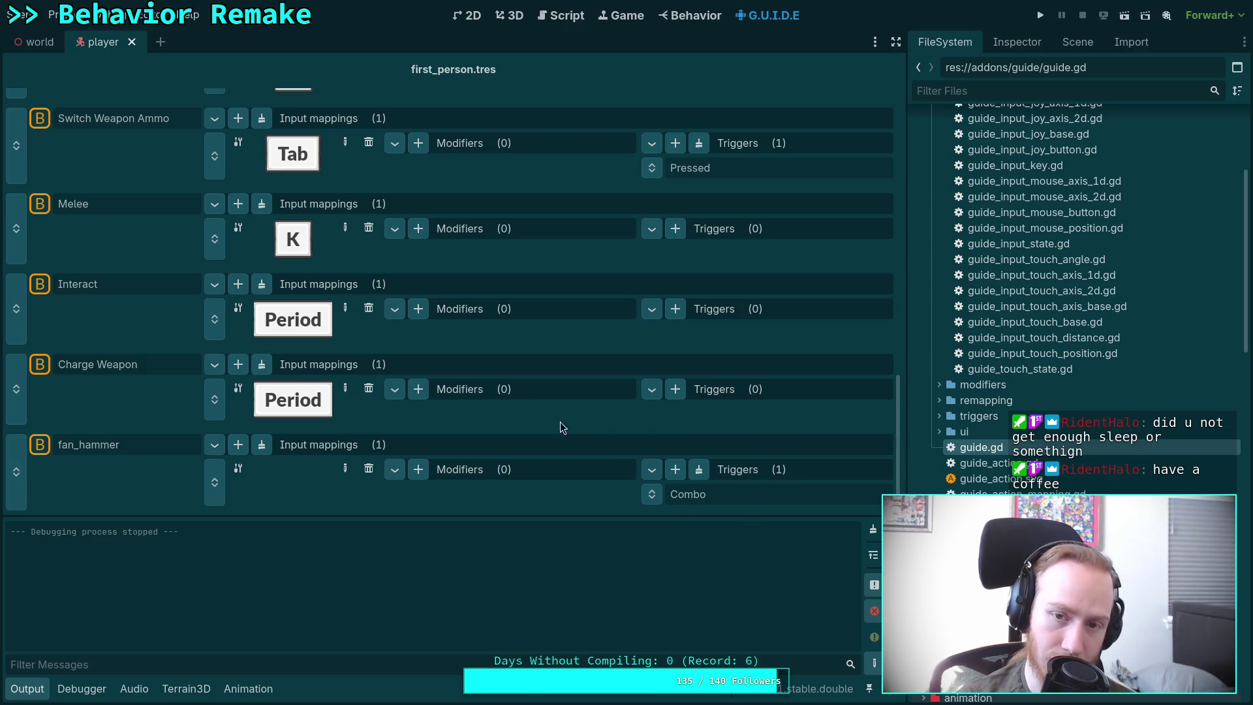
pyautogui.click(560, 15)
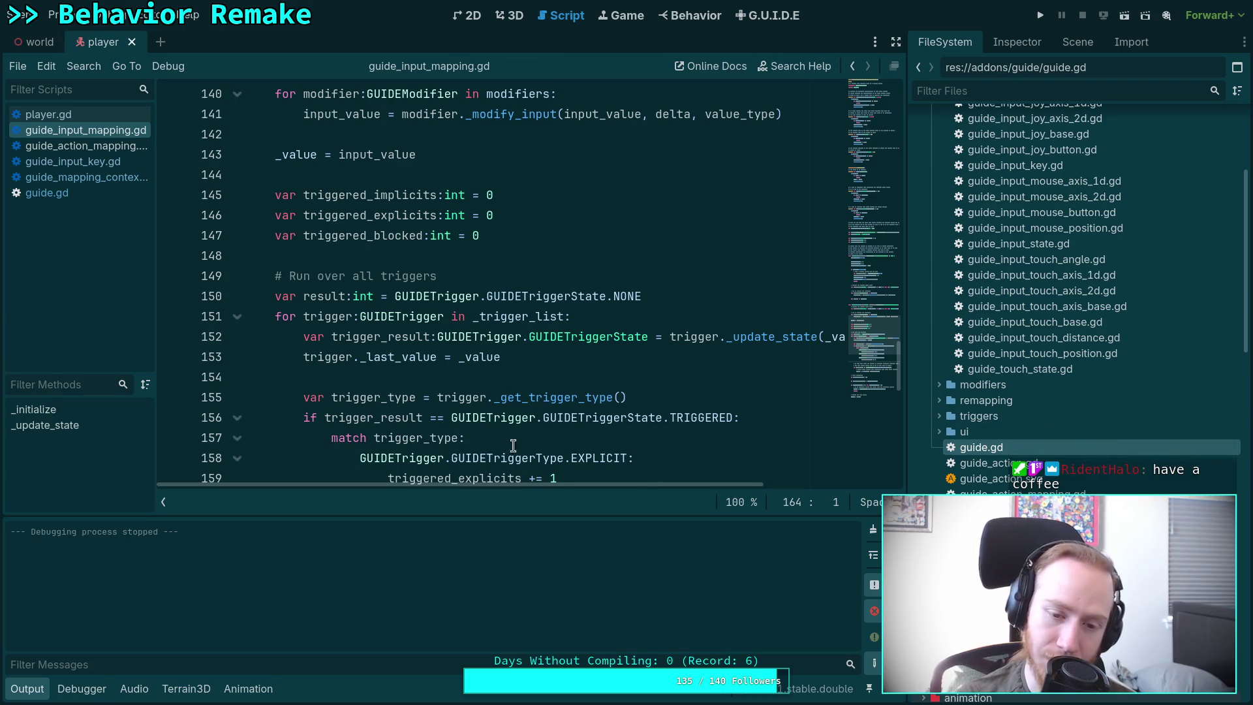
pyautogui.click(472, 358)
pyautogui.click(482, 377)
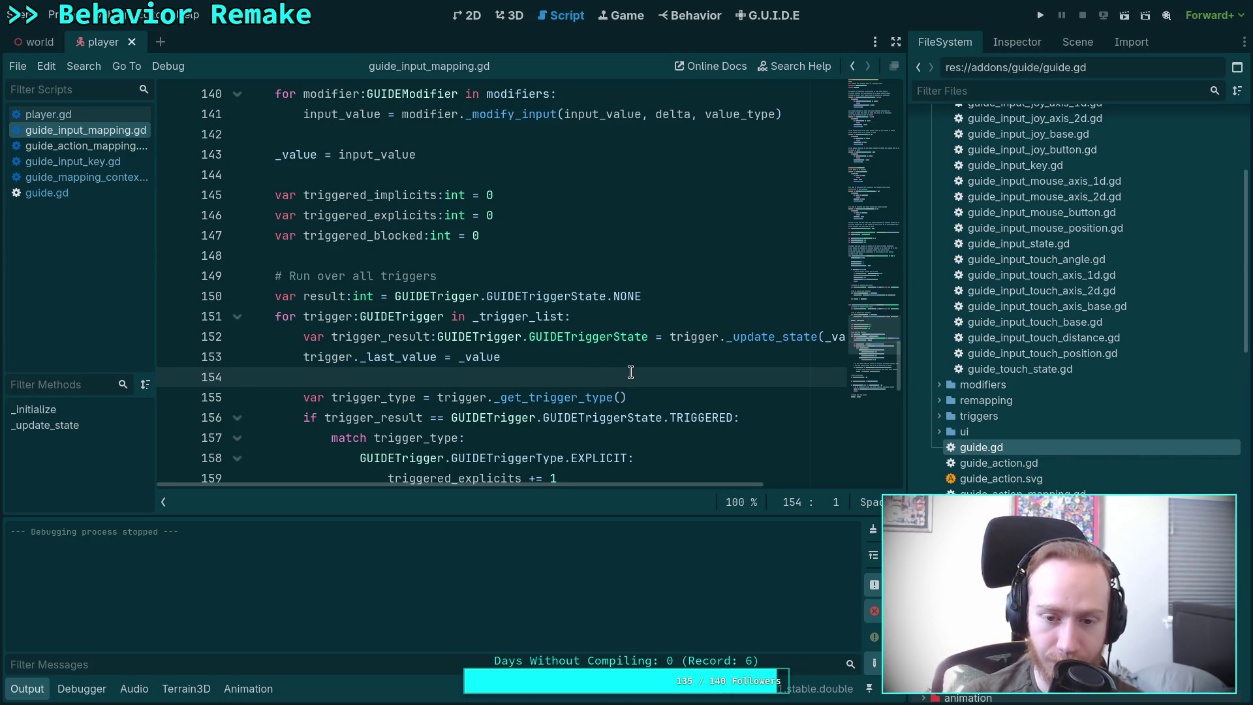
pyautogui.scroll(-3, 607, 359)
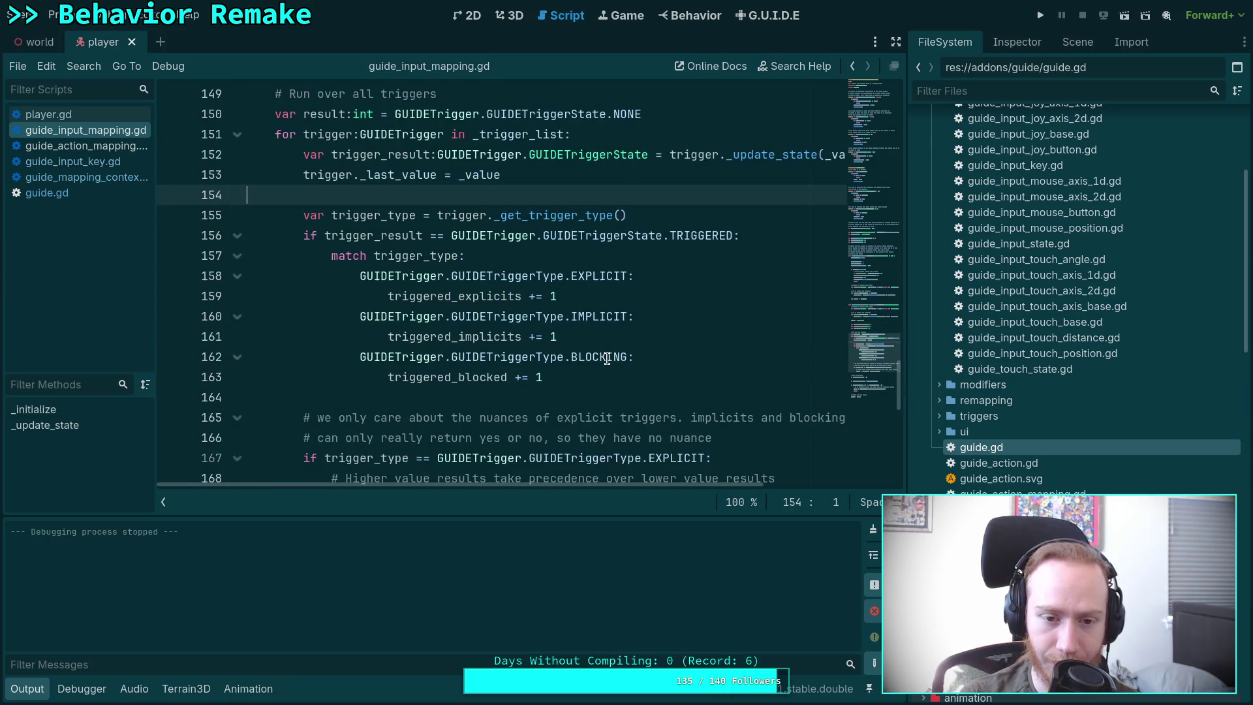
pyautogui.click(525, 398)
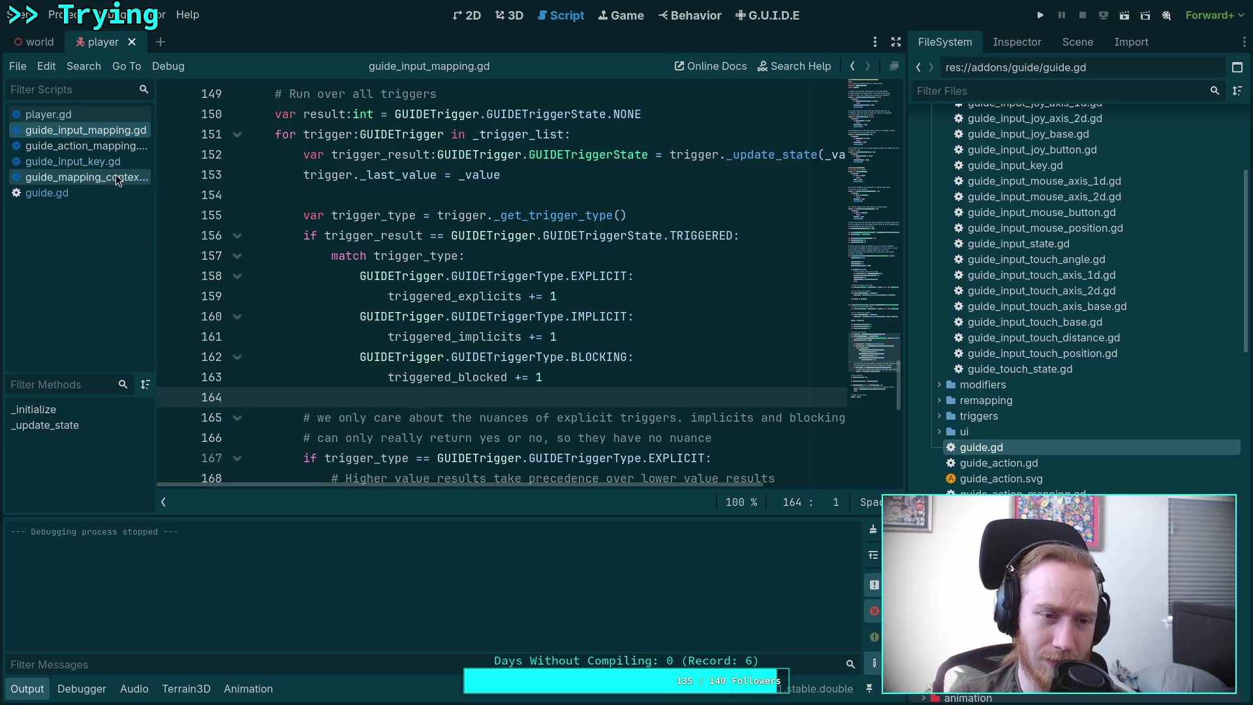
pyautogui.click(939, 415)
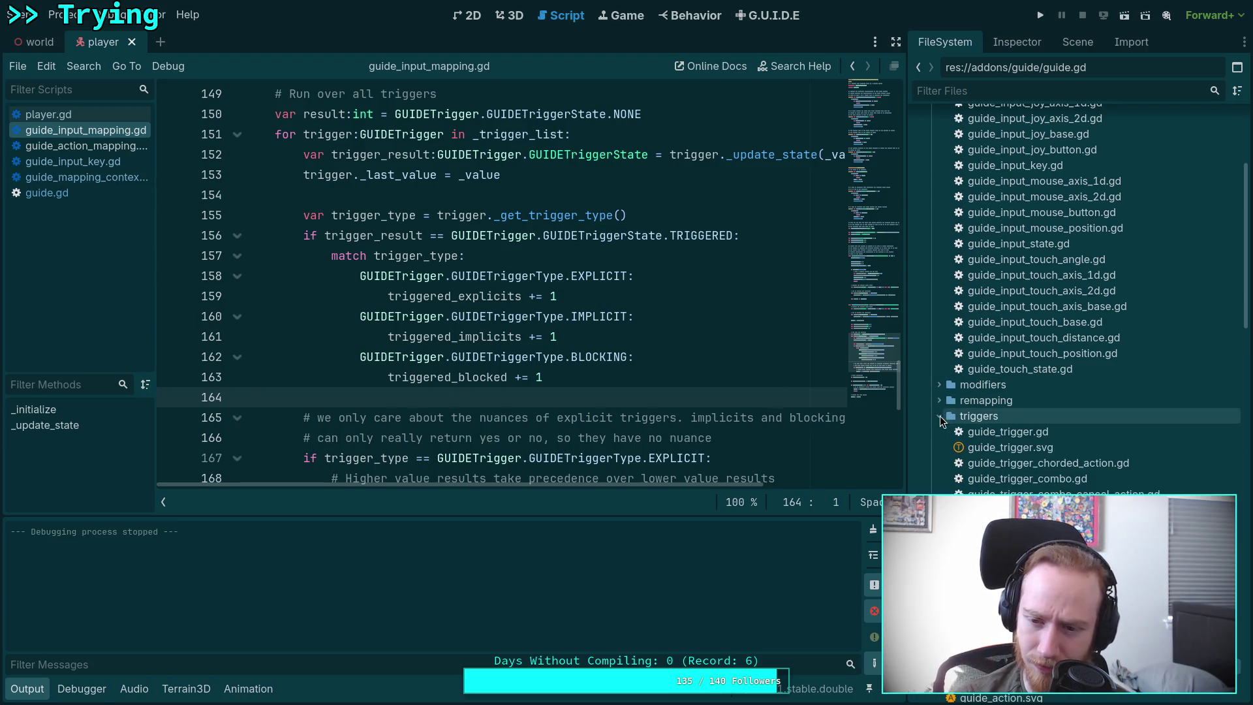
# Step: Read guide_trigger_down.gd and its _is_actuated call on line 12, then return to guide.gd
pyautogui.doubleClick(1018, 525)
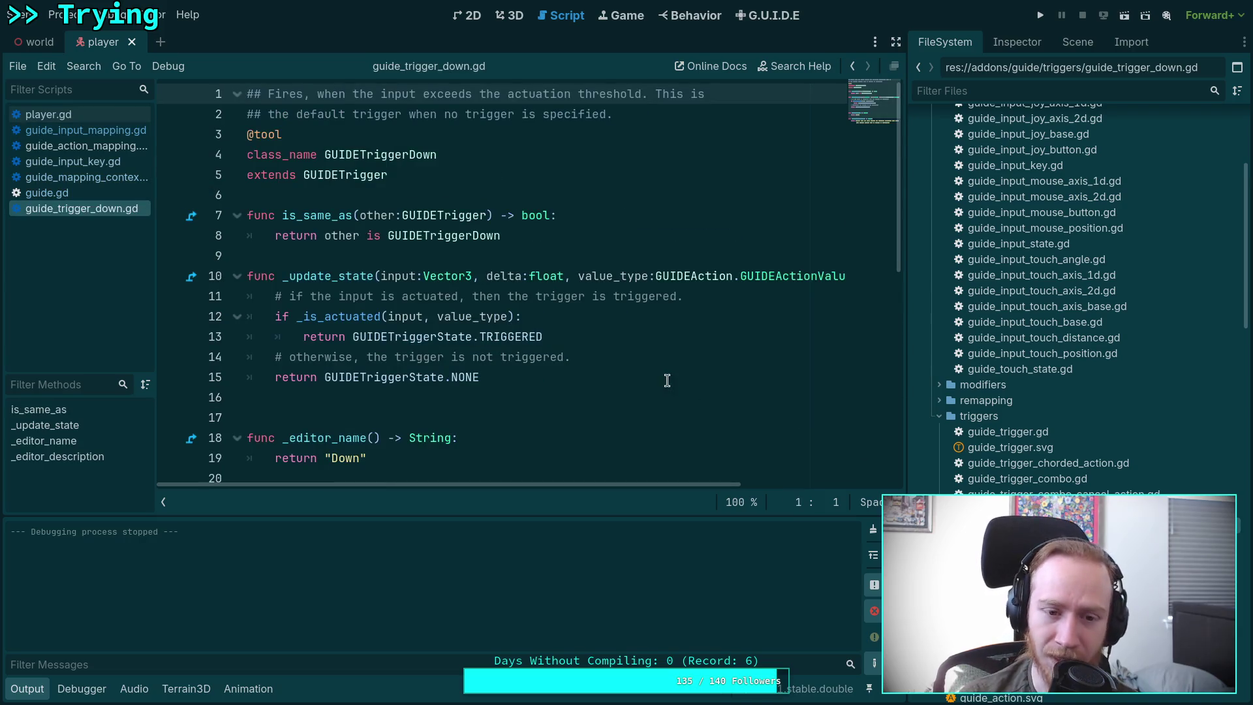
pyautogui.doubleClick(327, 318)
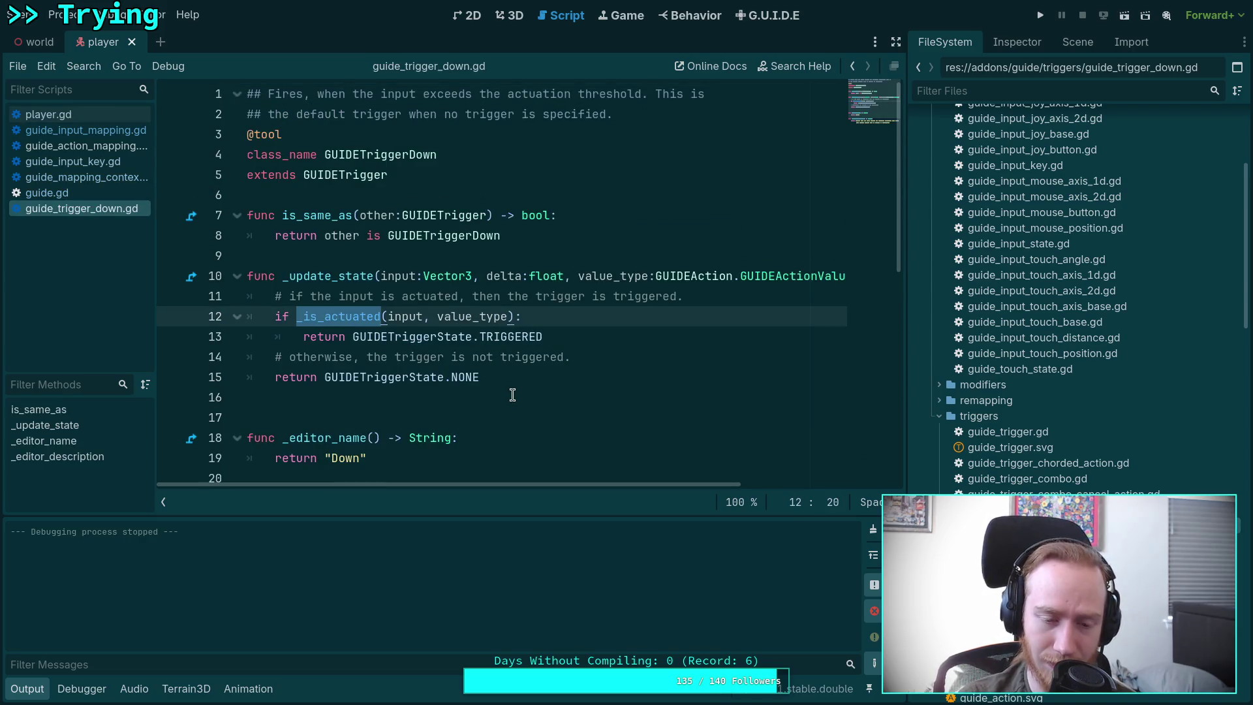
pyautogui.scroll(-3, 490, 414)
pyautogui.scroll(2, 489, 413)
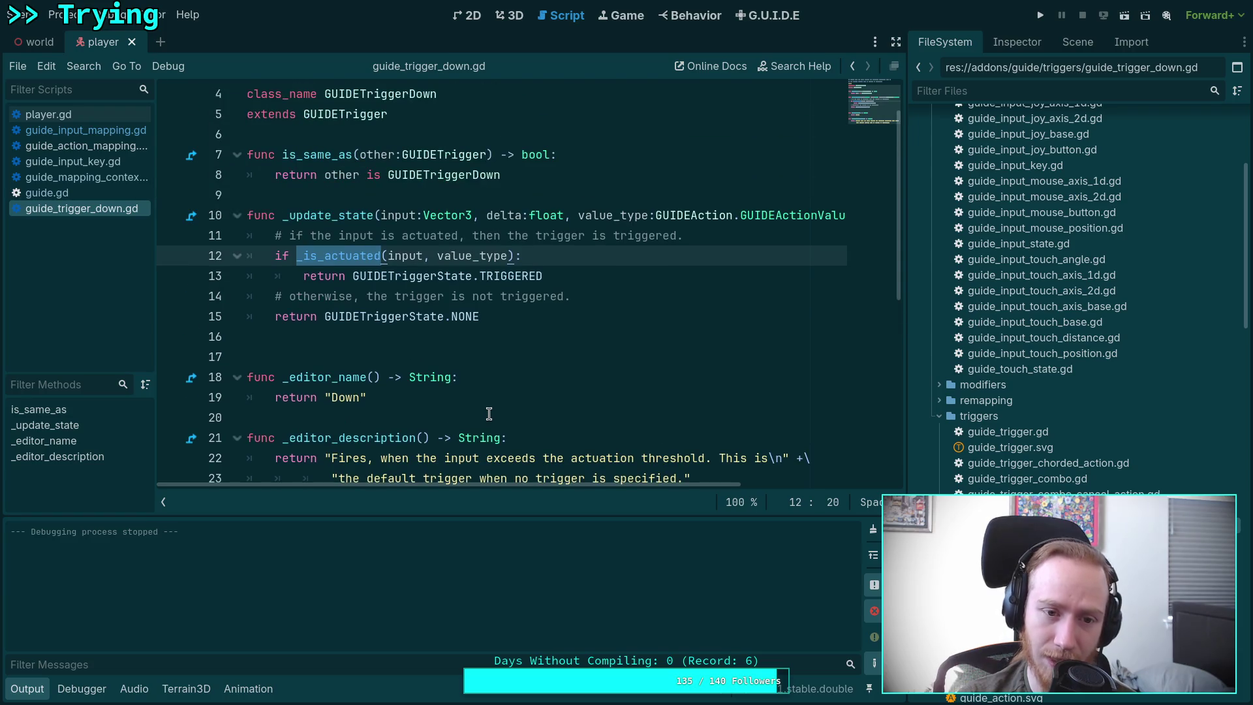
pyautogui.scroll(1, 489, 414)
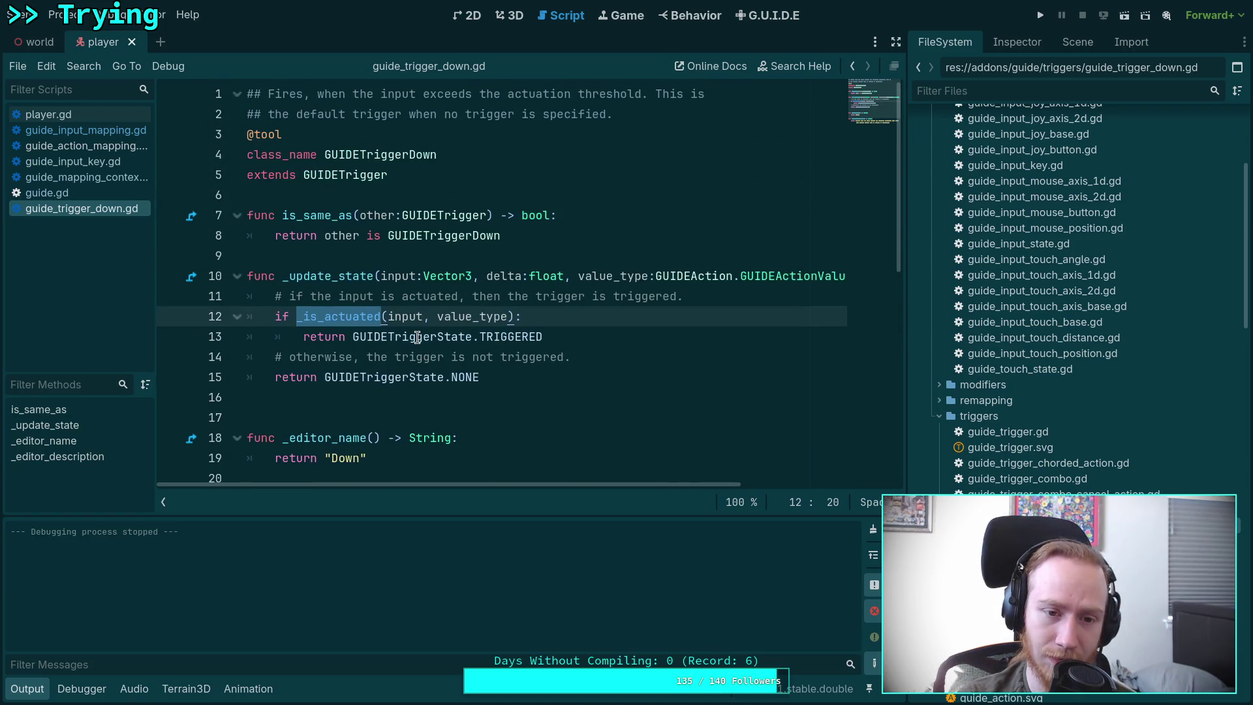
pyautogui.moveTo(417, 337)
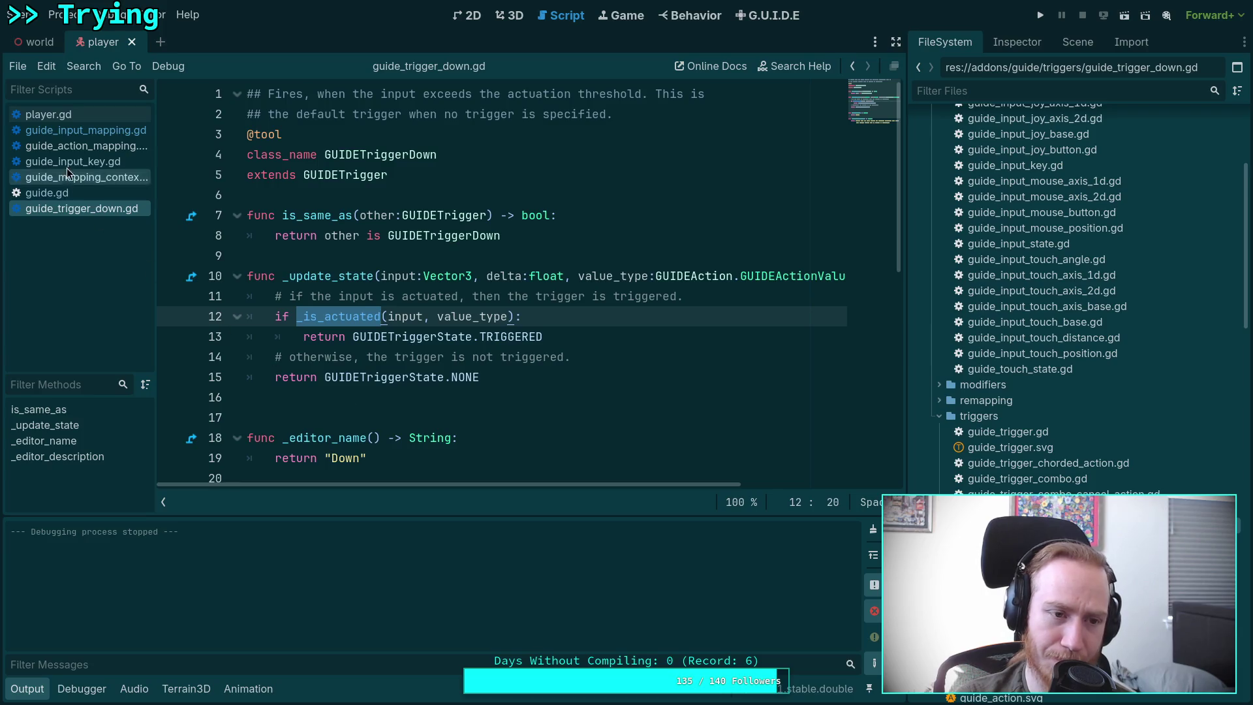
pyautogui.click(75, 194)
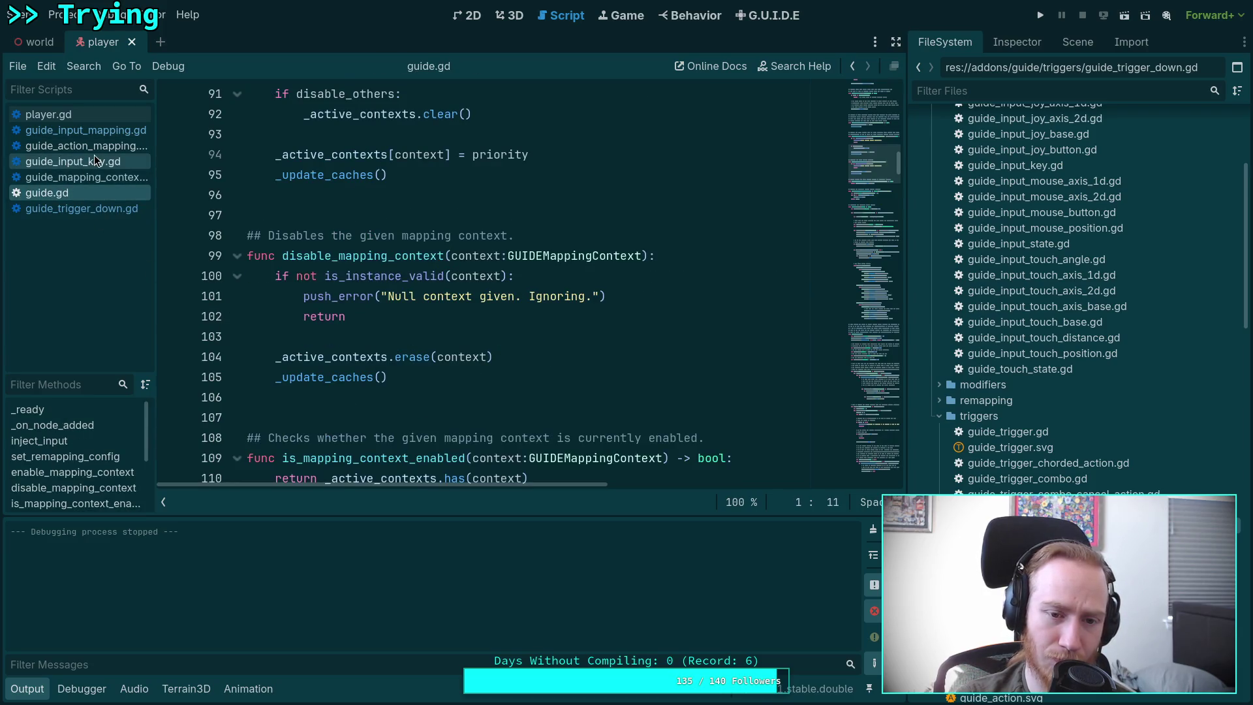
# Step: Scroll guide.gd to the _process loop near line 121, then switch to the terminal workspace
pyautogui.scroll(3, 391, 313)
pyautogui.scroll(-13, 421, 335)
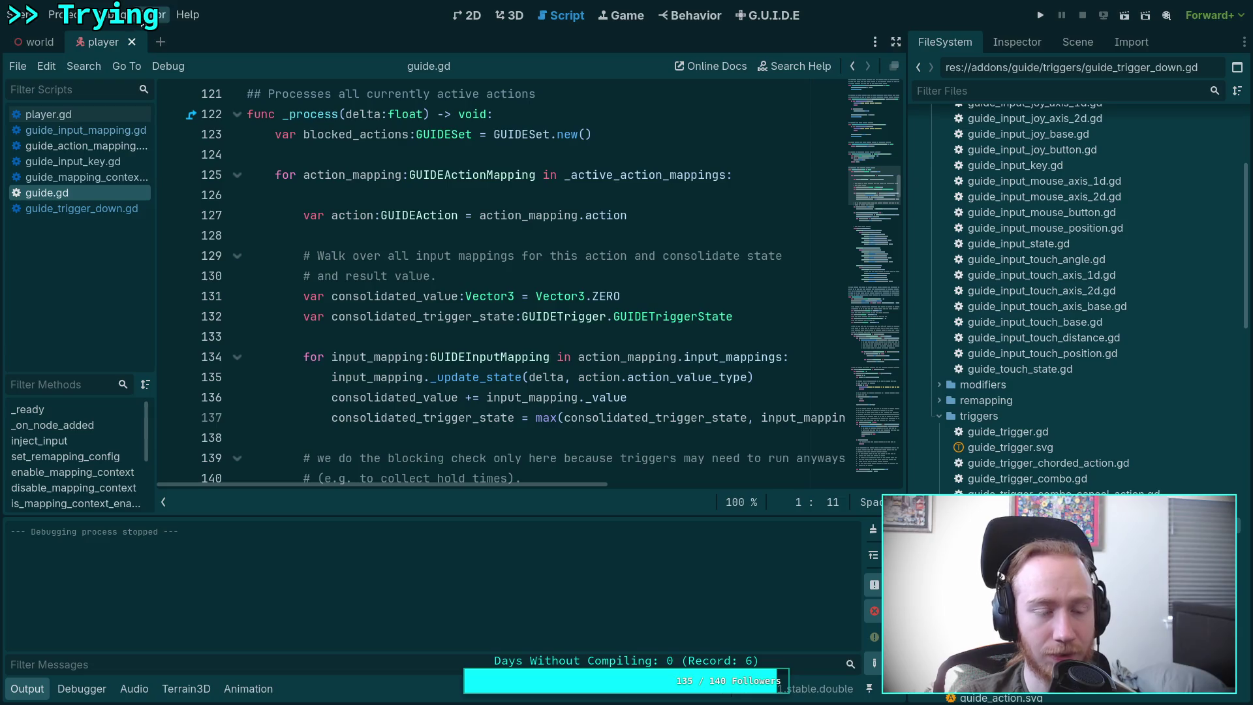
pyautogui.press('super+1')
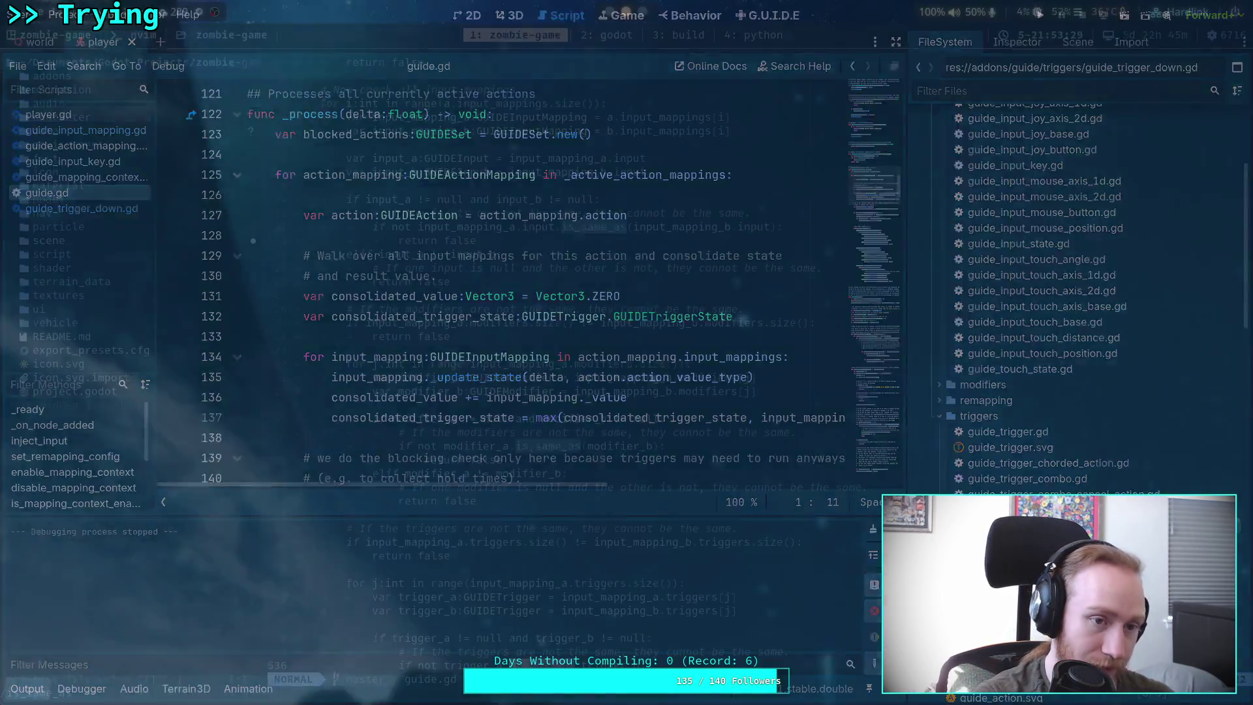
# Step: Quit Neovim with :qa and run git status
pyautogui.write(':qa')
pyautogui.press('Return')
pyautogui.write('git status')
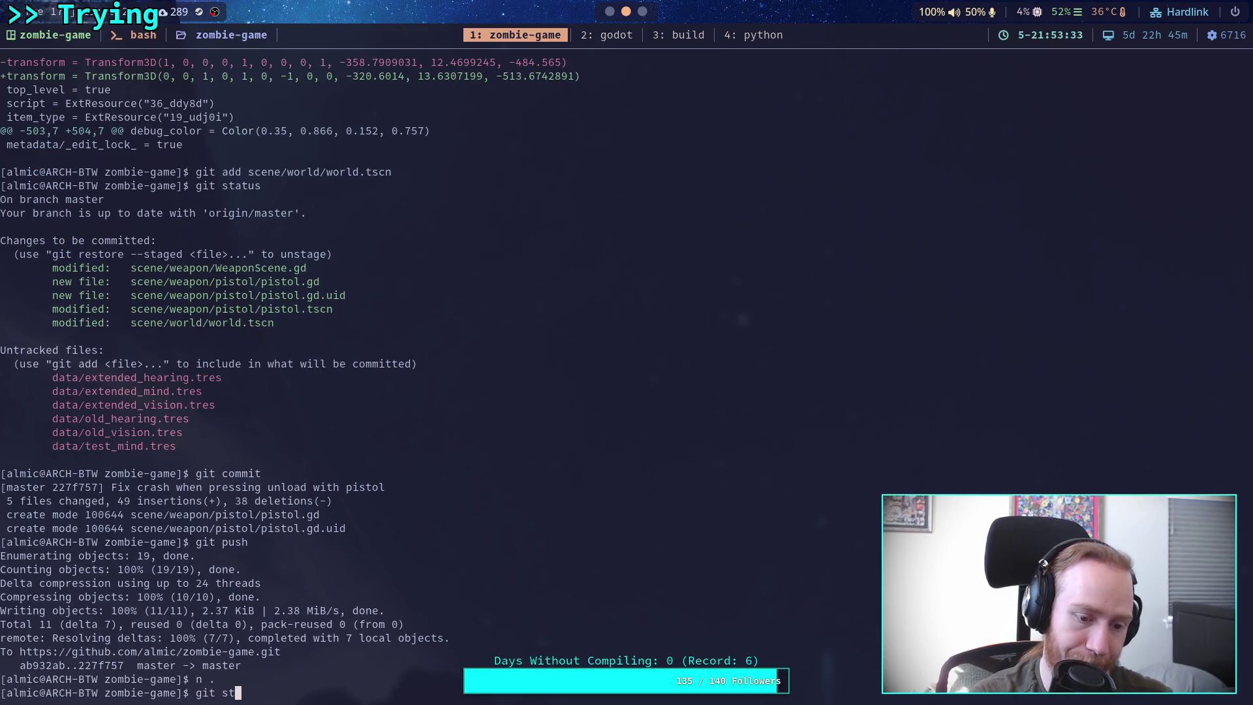
pyautogui.press('Return')
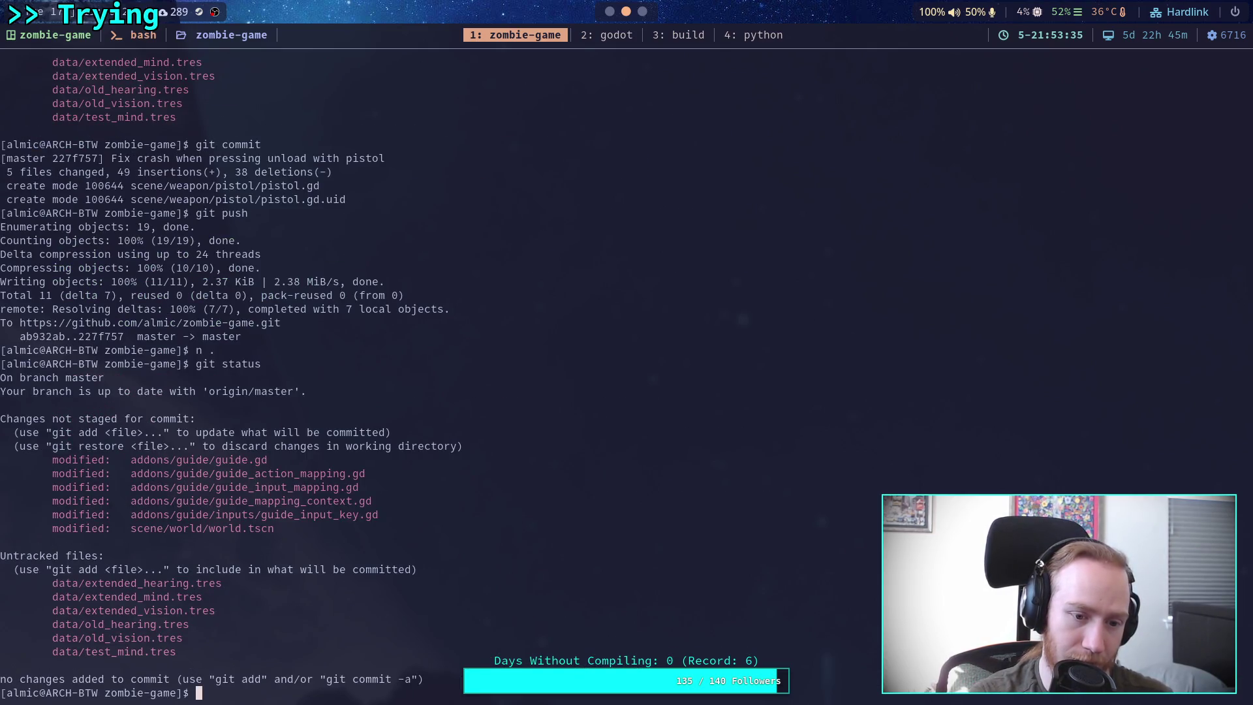
# Step: Discard uncommitted changes with git restore addons/guide/, then return to the Godot workspace
pyautogui.write('git rest')
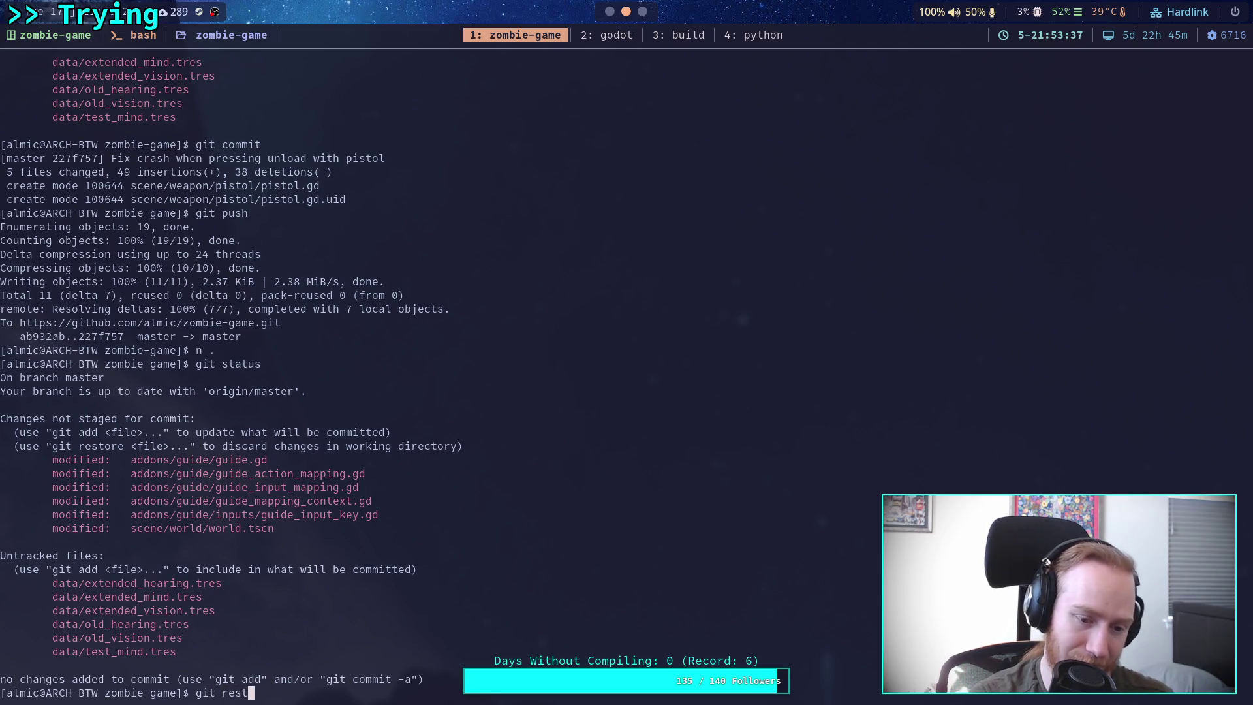
pyautogui.write('ore addons/ge')
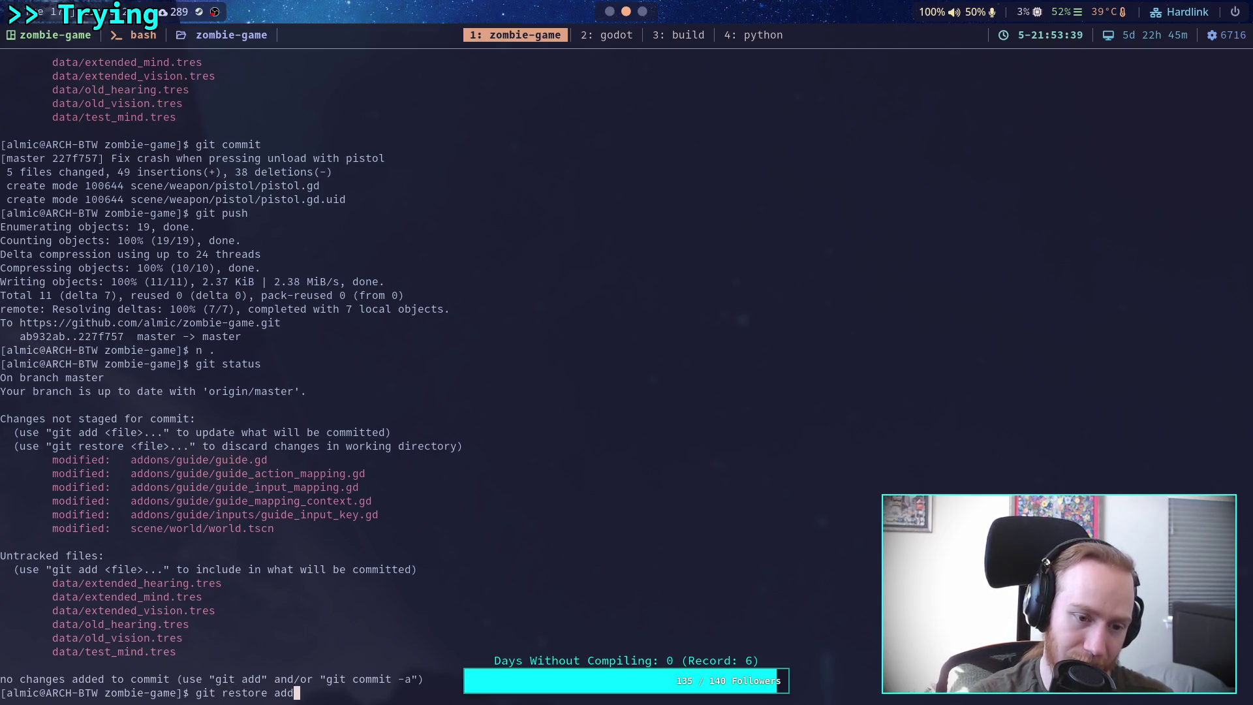
pyautogui.press('BackSpace')
pyautogui.write('u')
pyautogui.press('Tab')
pyautogui.press('Return')
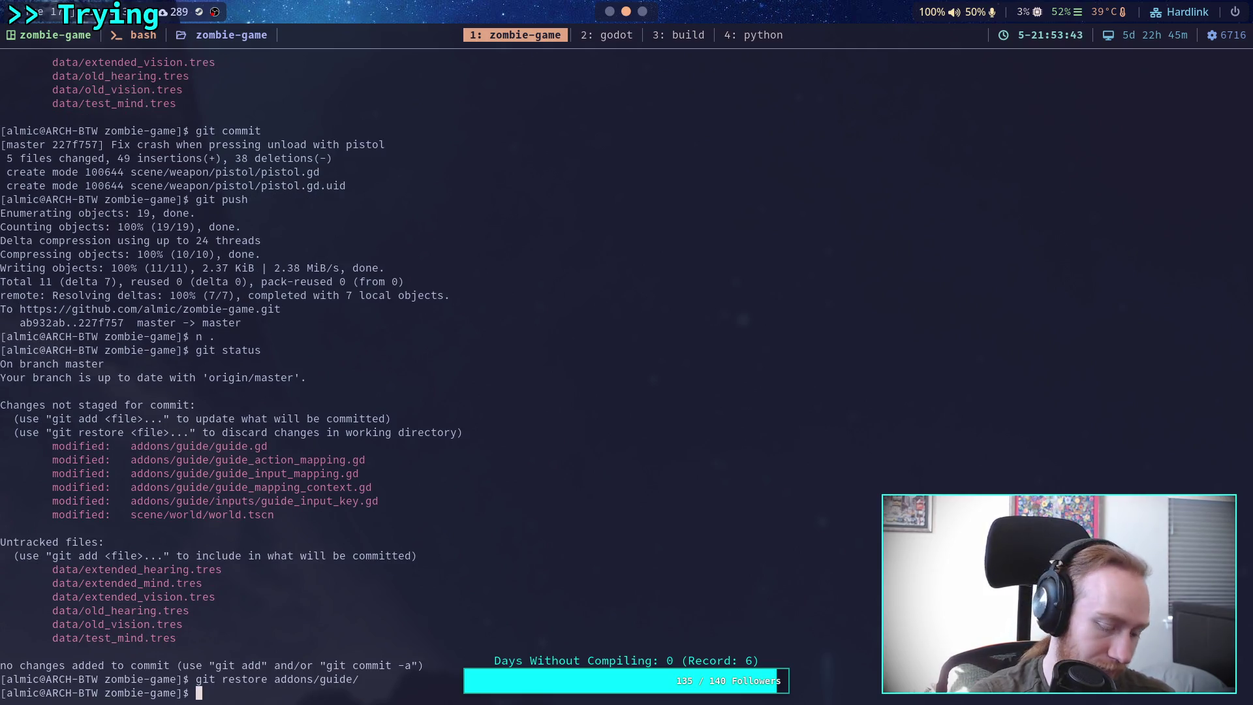
pyautogui.press('super+2')
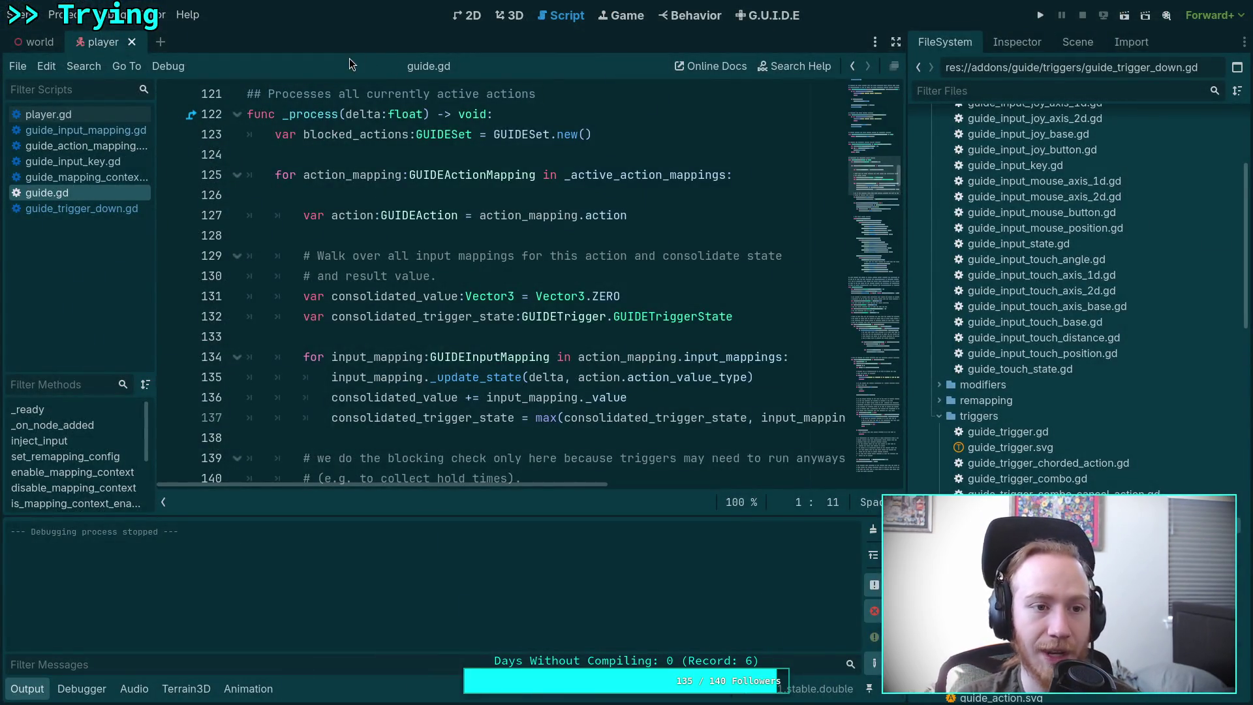
# Step: In Editor Settings > Text Editor > Behavior, set Indent Type to Tabs and uncheck both Trim options
pyautogui.click(167, 16)
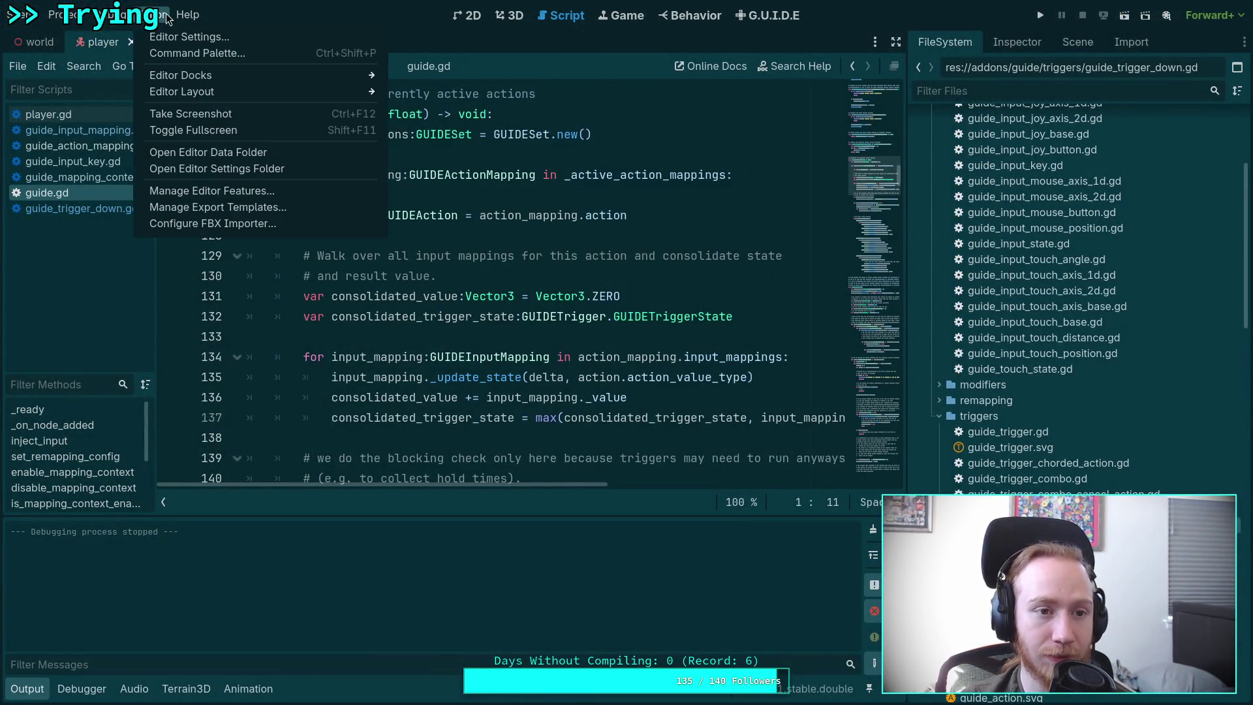
pyautogui.click(173, 37)
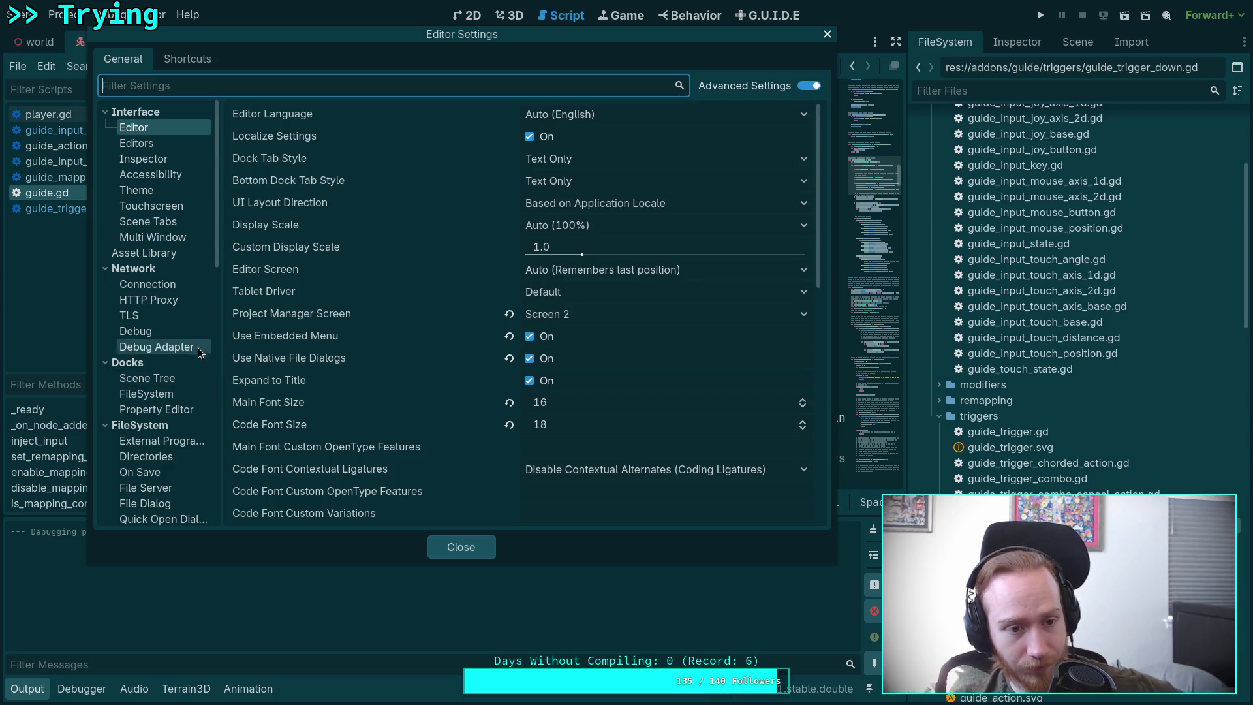
pyautogui.scroll(-5, 198, 349)
pyautogui.click(164, 355)
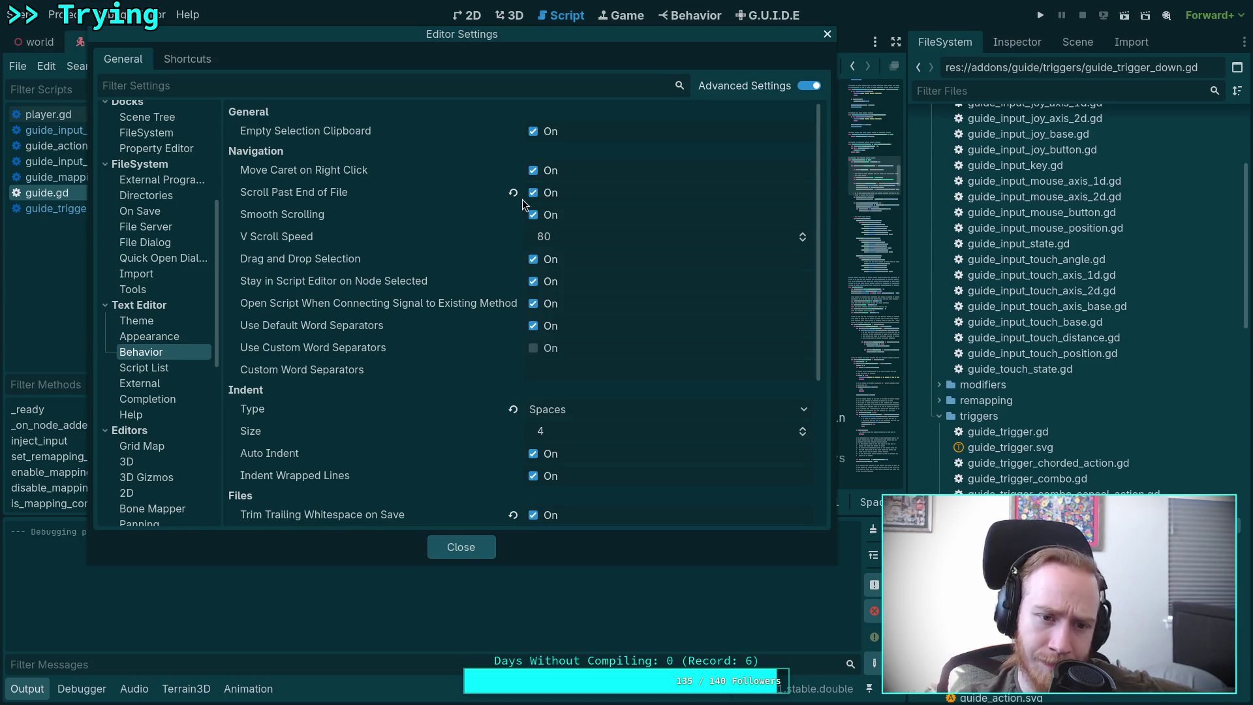
pyautogui.click(567, 408)
pyautogui.click(563, 429)
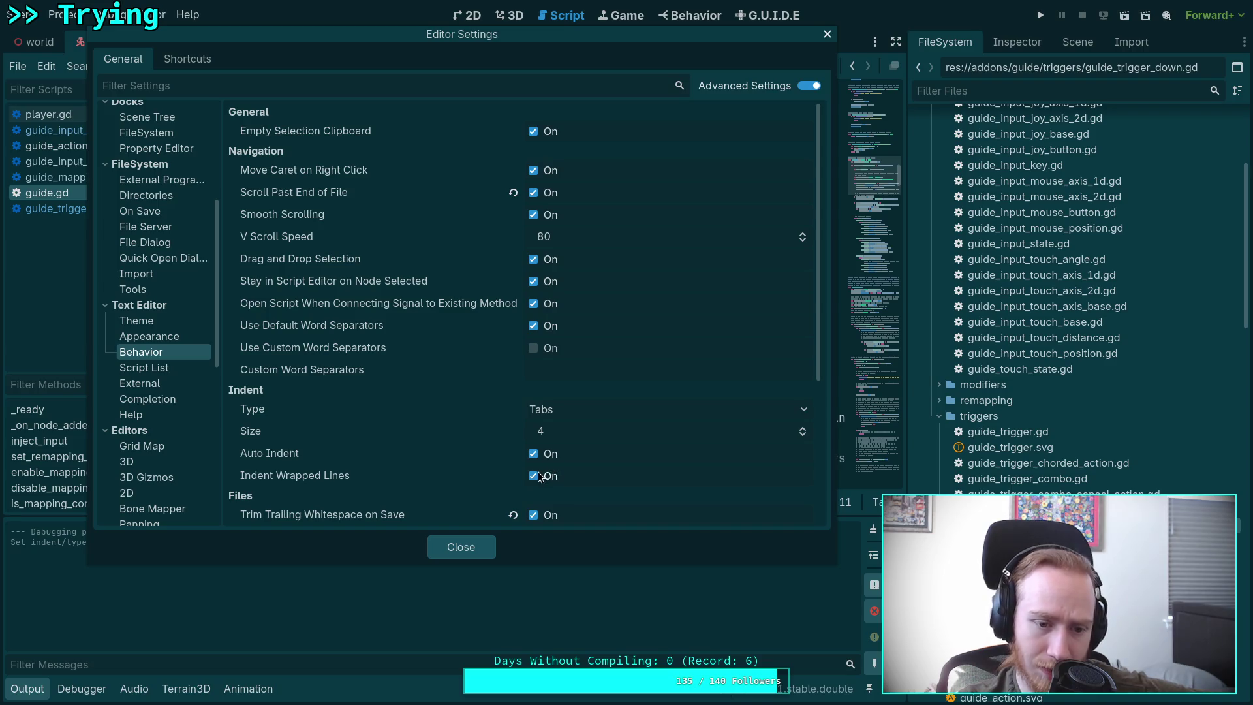
pyautogui.scroll(-3, 499, 462)
pyautogui.click(533, 411)
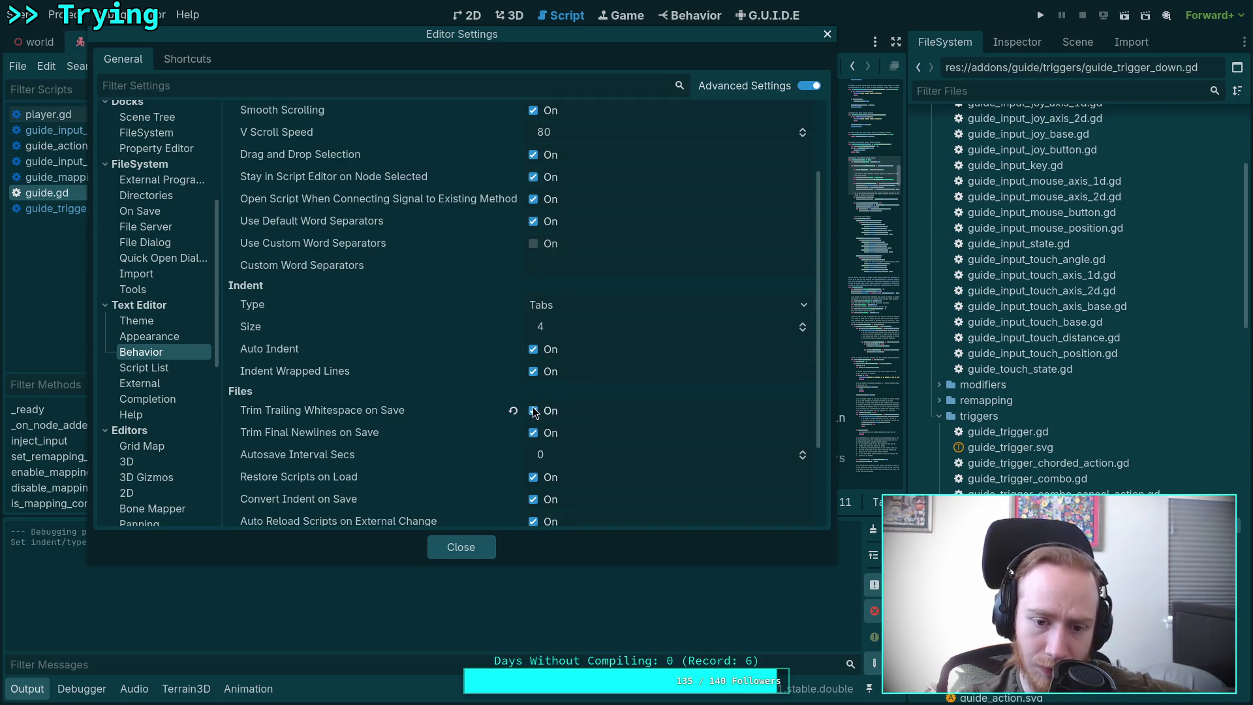
pyautogui.click(533, 433)
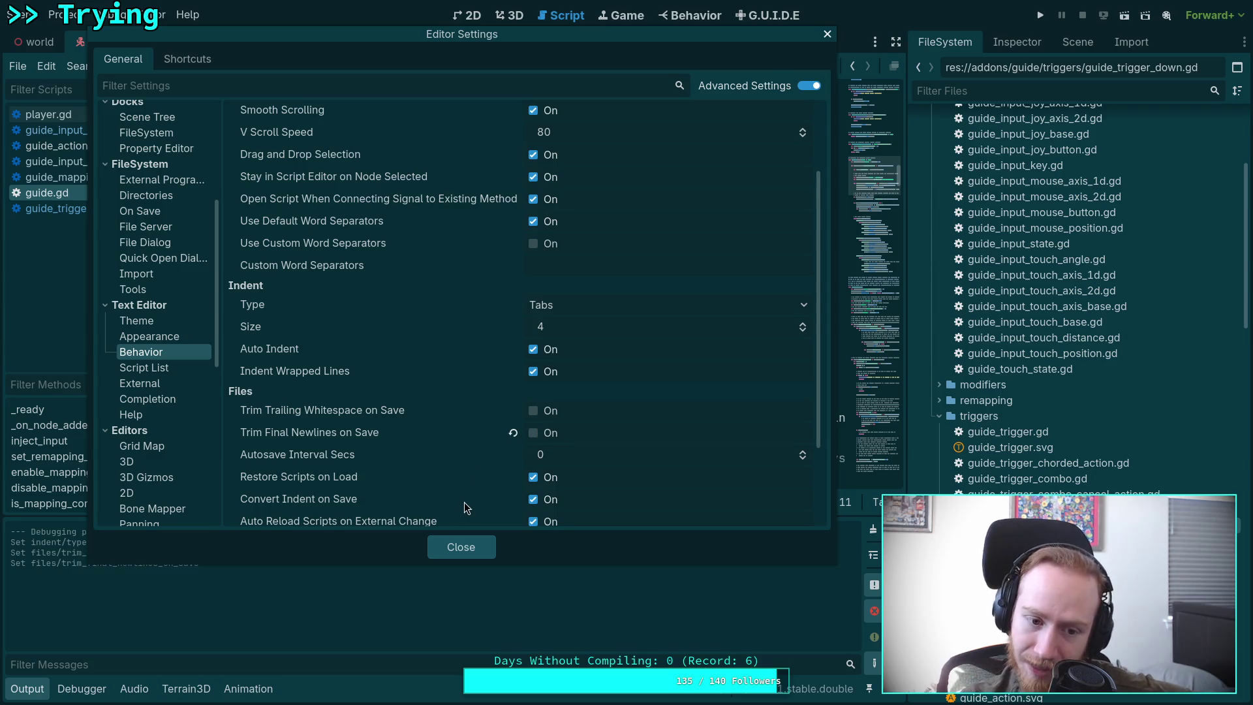
pyautogui.click(471, 548)
pyautogui.click(431, 436)
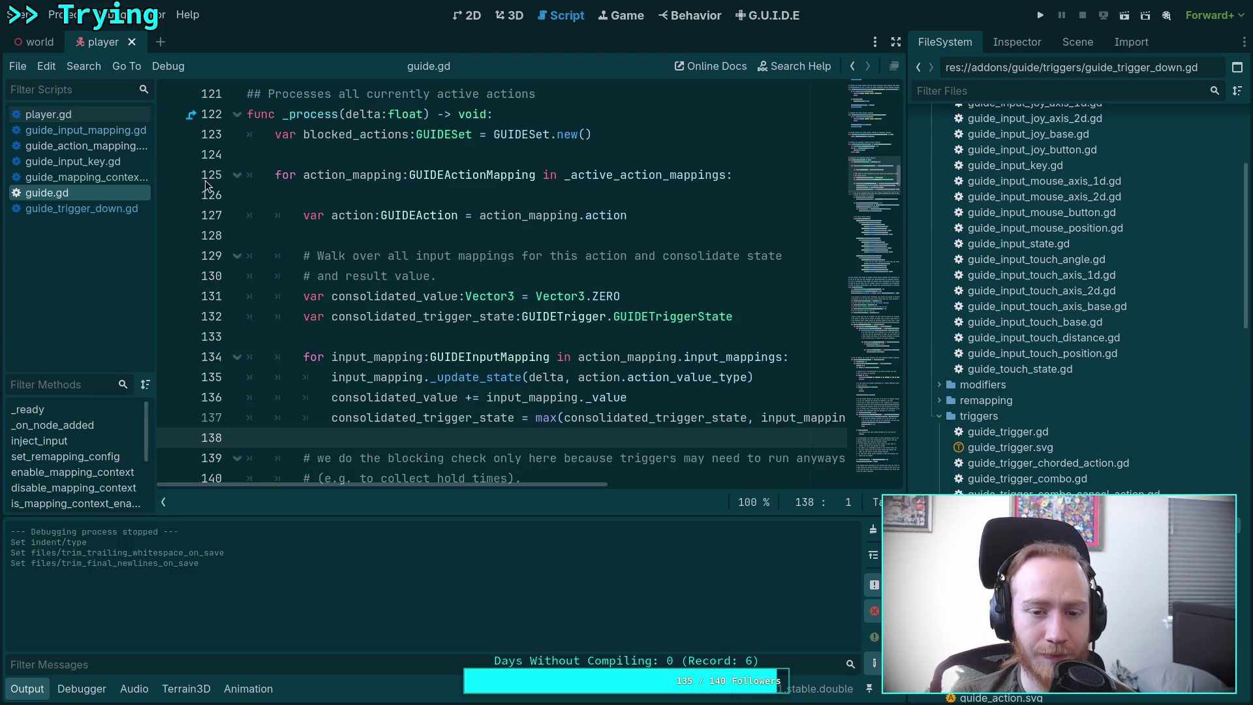
# Step: Close player.gd, collapse the Output panel, and hide the FileSystem dock
pyautogui.rightClick(100, 119)
pyautogui.click(132, 163)
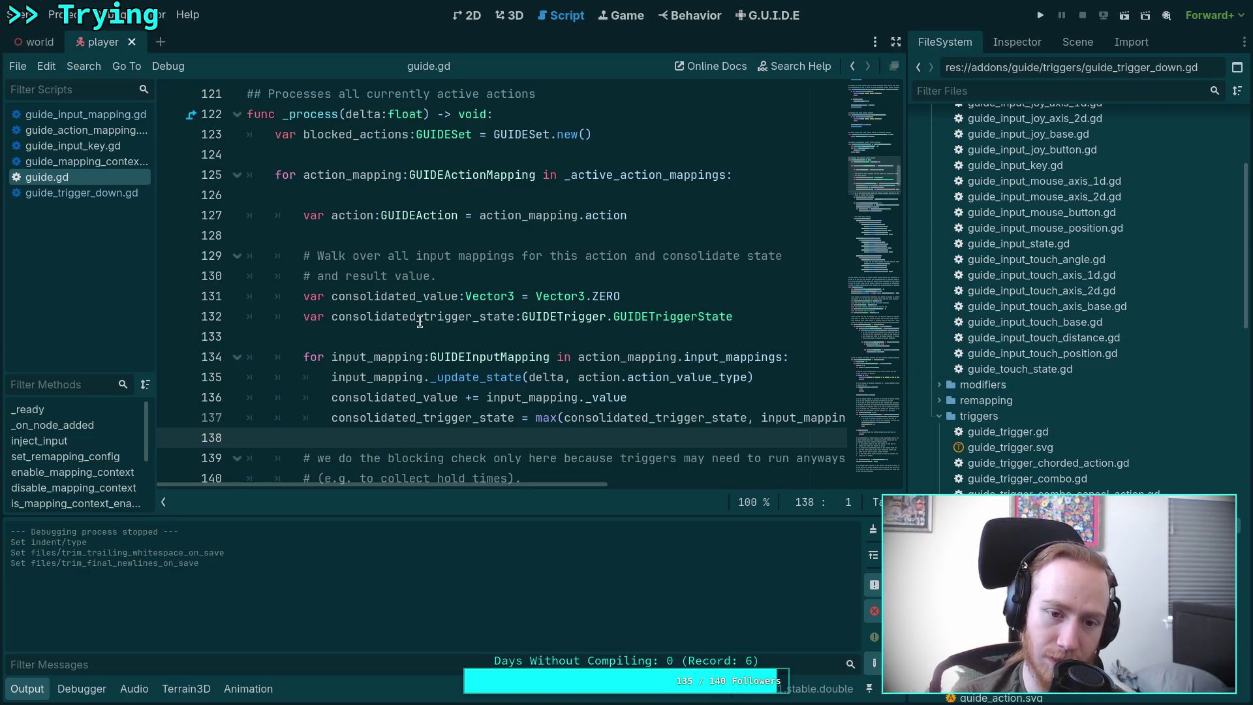
pyautogui.scroll(-2, 417, 340)
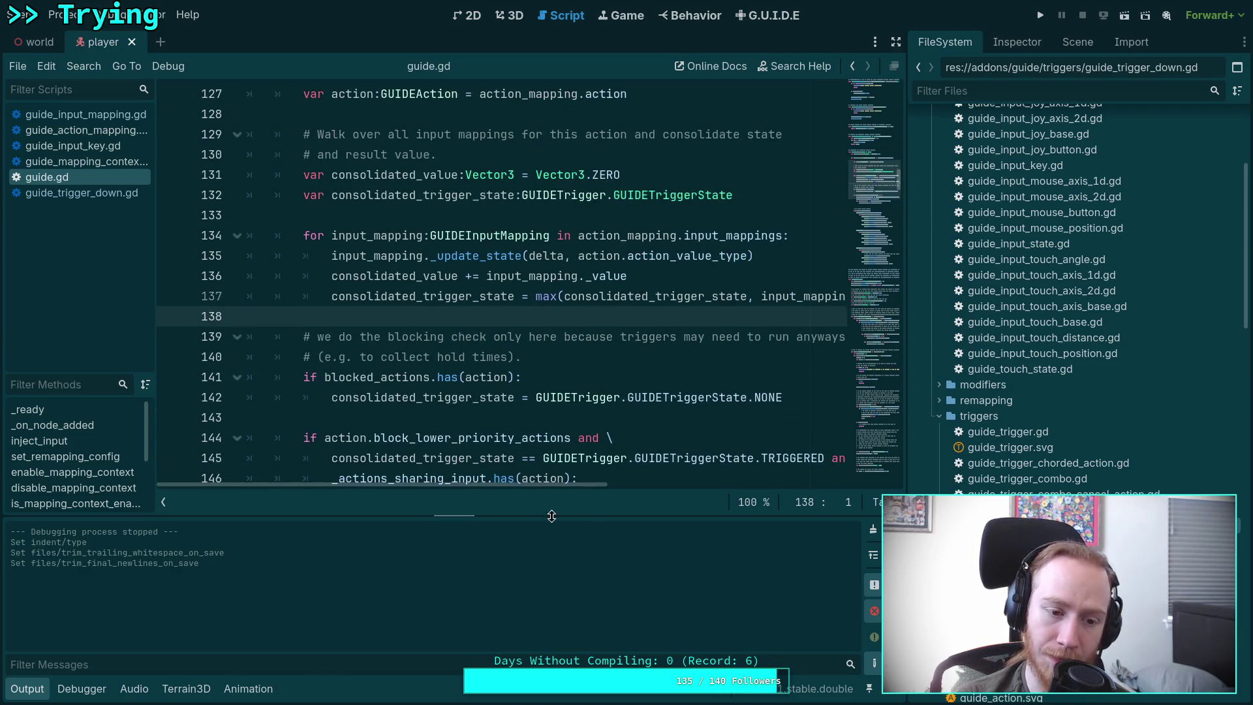
pyautogui.click(27, 688)
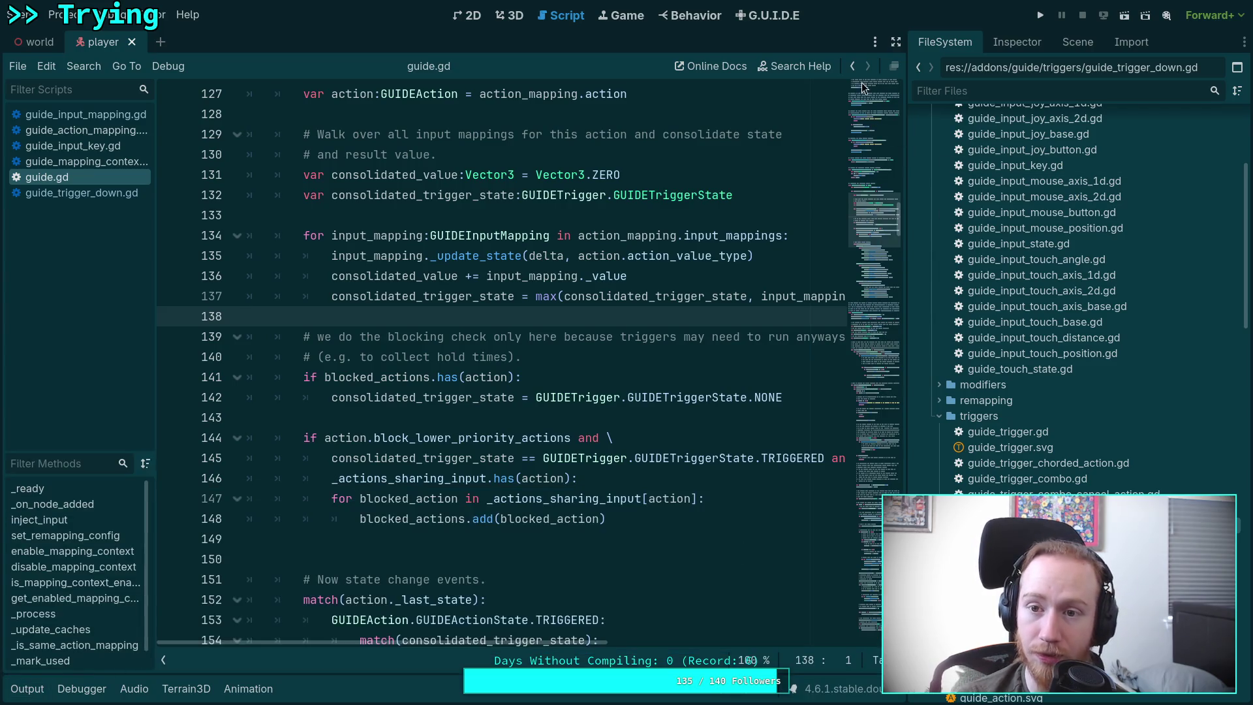
pyautogui.click(896, 42)
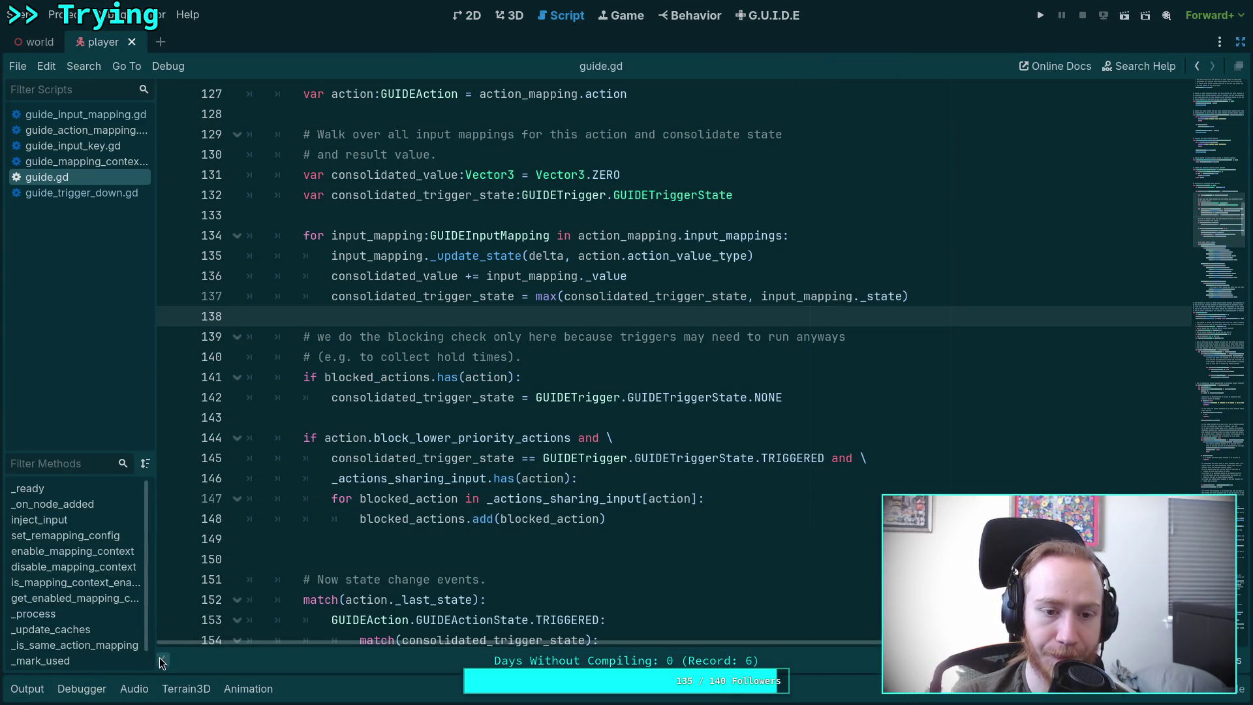
# Step: Collapse the script list and inspect the leading indentation of guide.gd lines 136–138
pyautogui.click(162, 661)
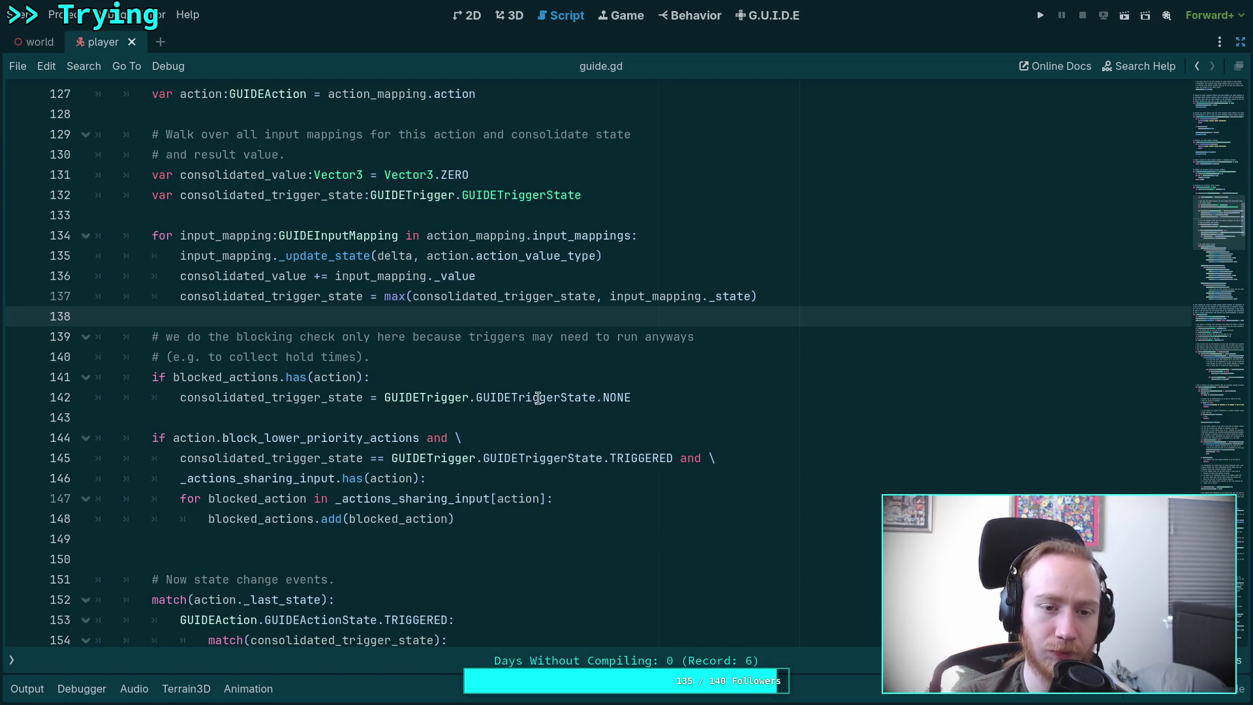
pyautogui.moveTo(171, 296); pyautogui.dragTo(106, 296)
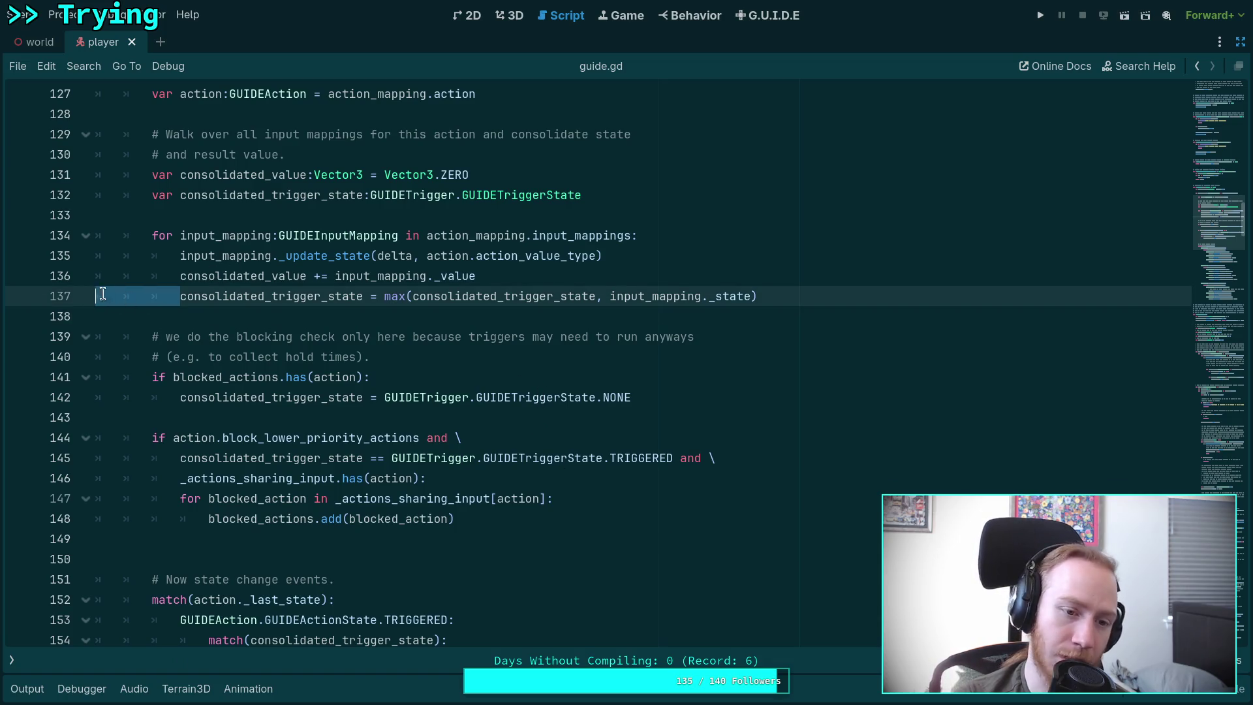
pyautogui.click(181, 275)
pyautogui.moveTo(183, 274)
pyautogui.mouseDown()
pyautogui.moveTo(94, 276)
pyautogui.moveTo(93, 258)
pyautogui.mouseUp()
pyautogui.click(157, 283)
pyautogui.moveTo(178, 277); pyautogui.dragTo(96, 298)
pyautogui.click(173, 295)
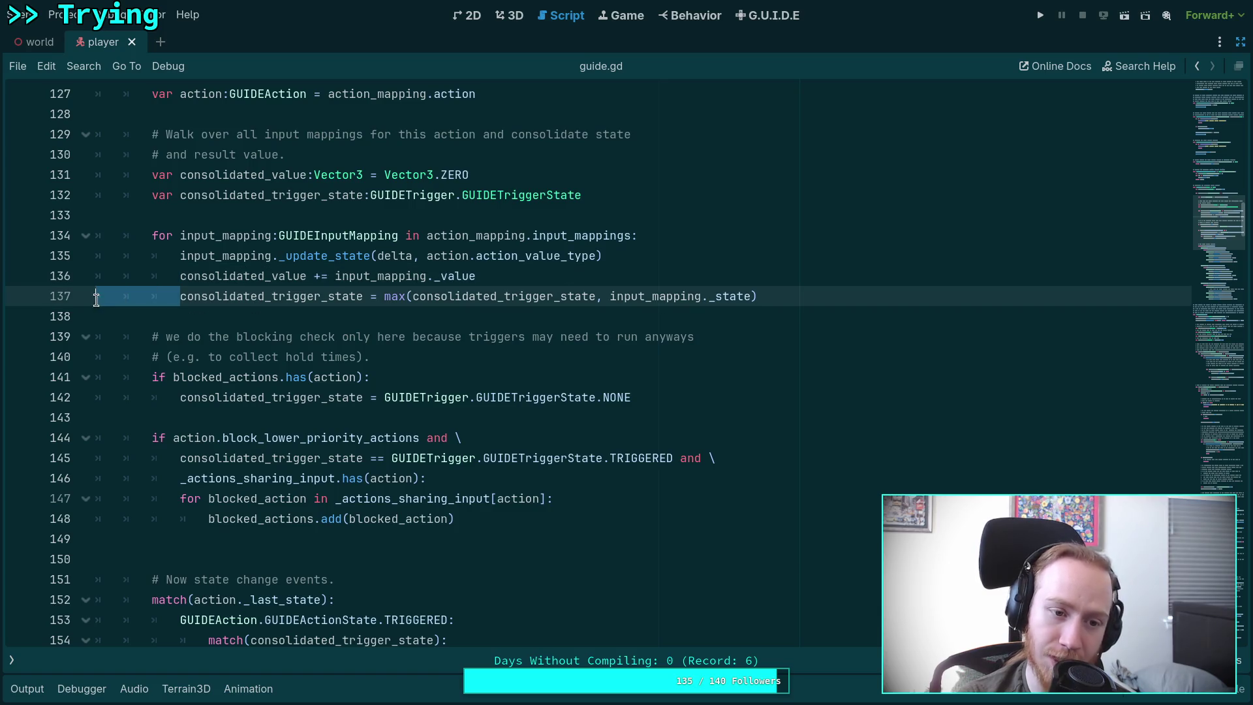
pyautogui.click(250, 318)
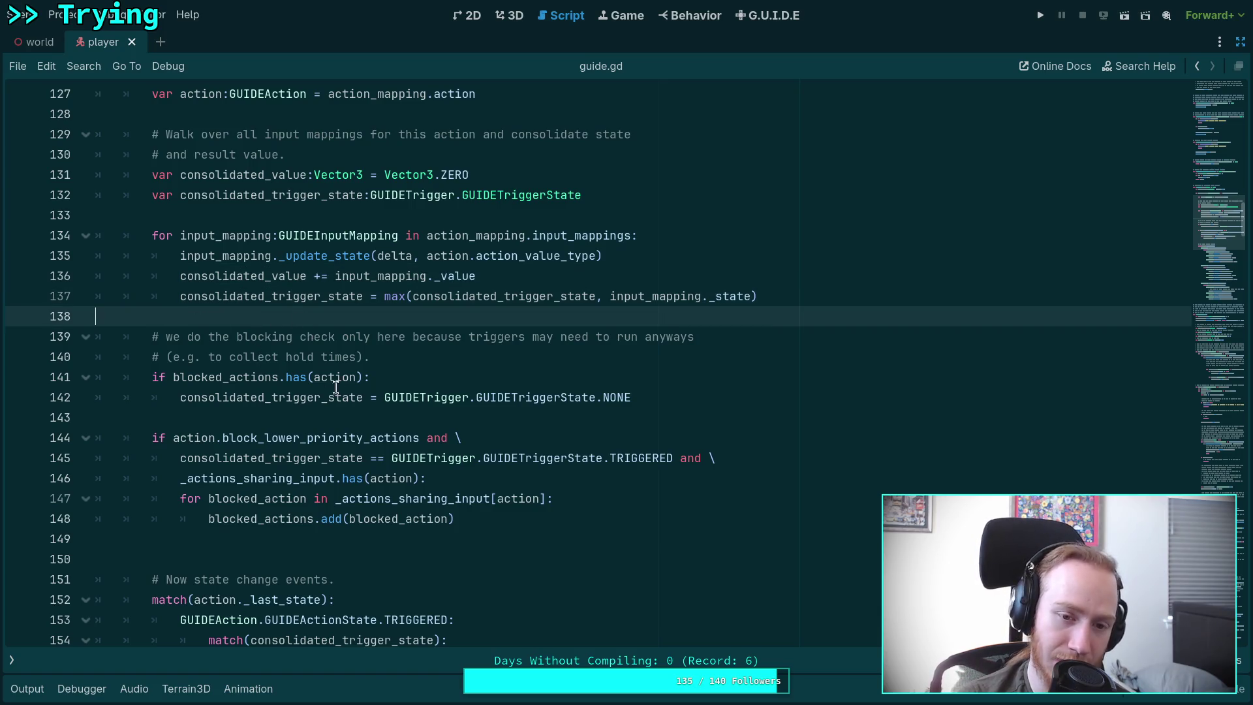
# Step: Inspect the indentation of guide.gd lines 148–150 in the blocking code
pyautogui.moveTo(456, 393)
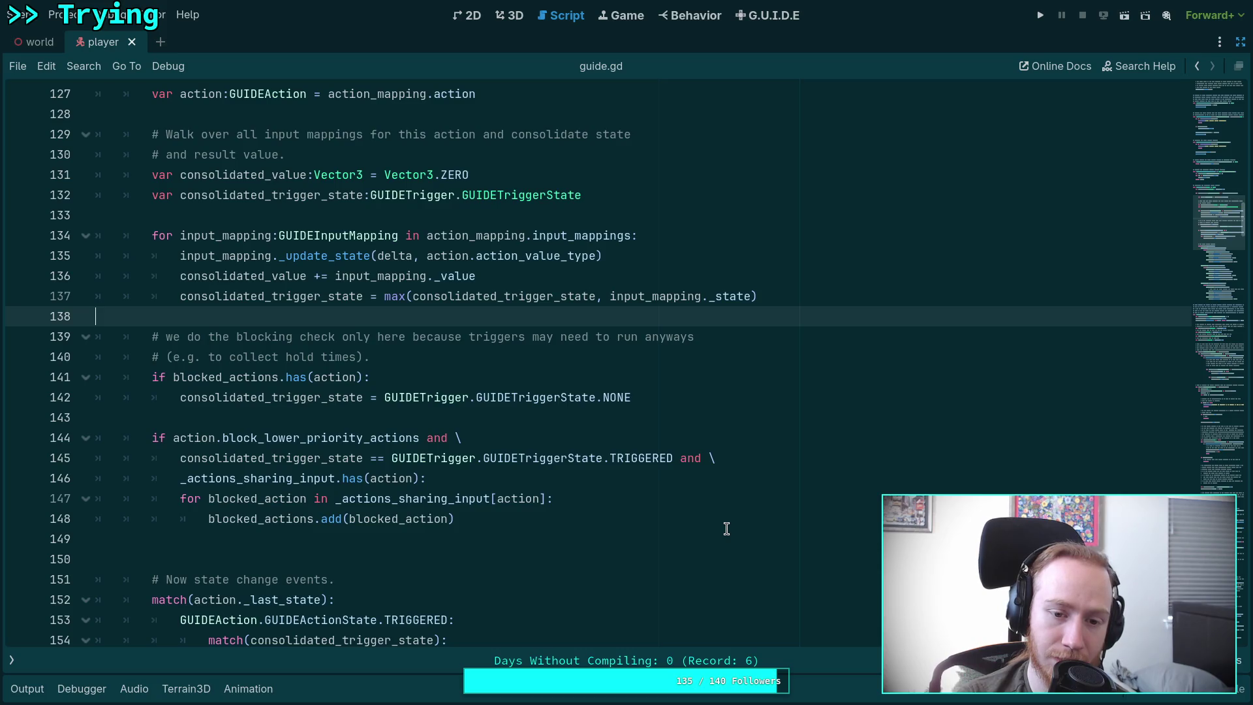
pyautogui.moveTo(207, 522); pyautogui.dragTo(95, 523)
pyautogui.moveTo(208, 520); pyautogui.dragTo(104, 522)
pyautogui.click(98, 522)
pyautogui.click(417, 560)
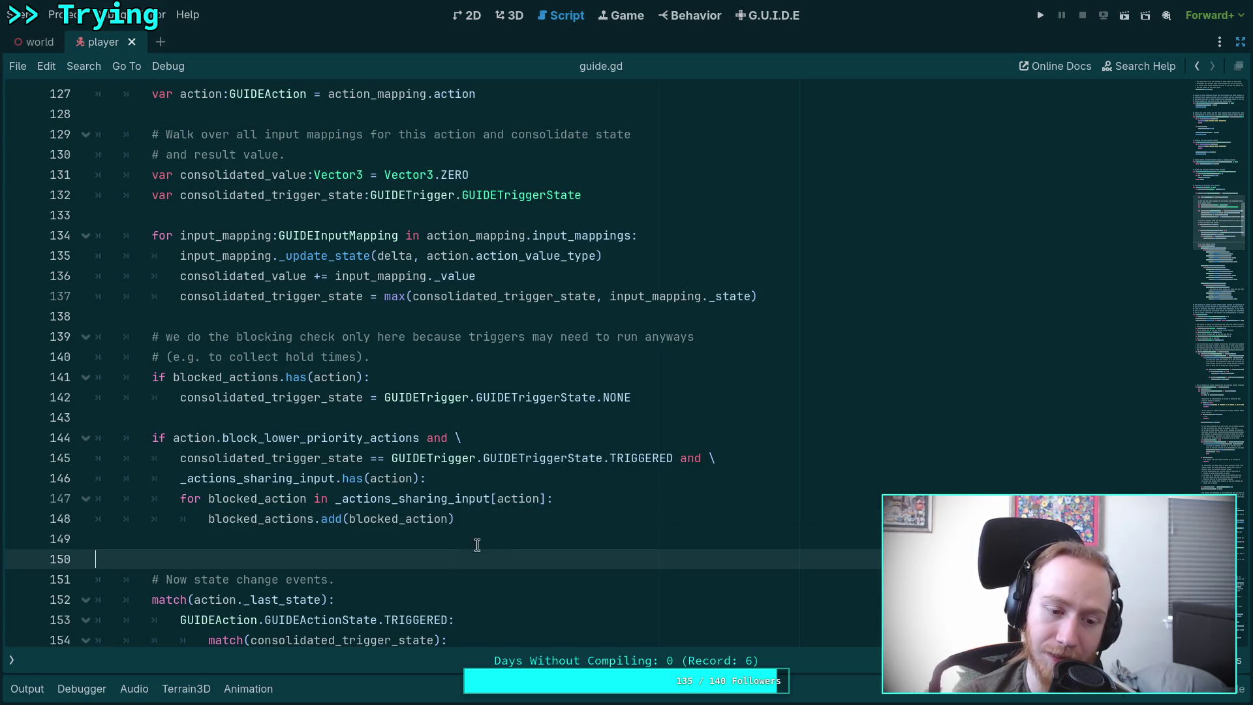
pyautogui.click(471, 545)
pyautogui.click(516, 560)
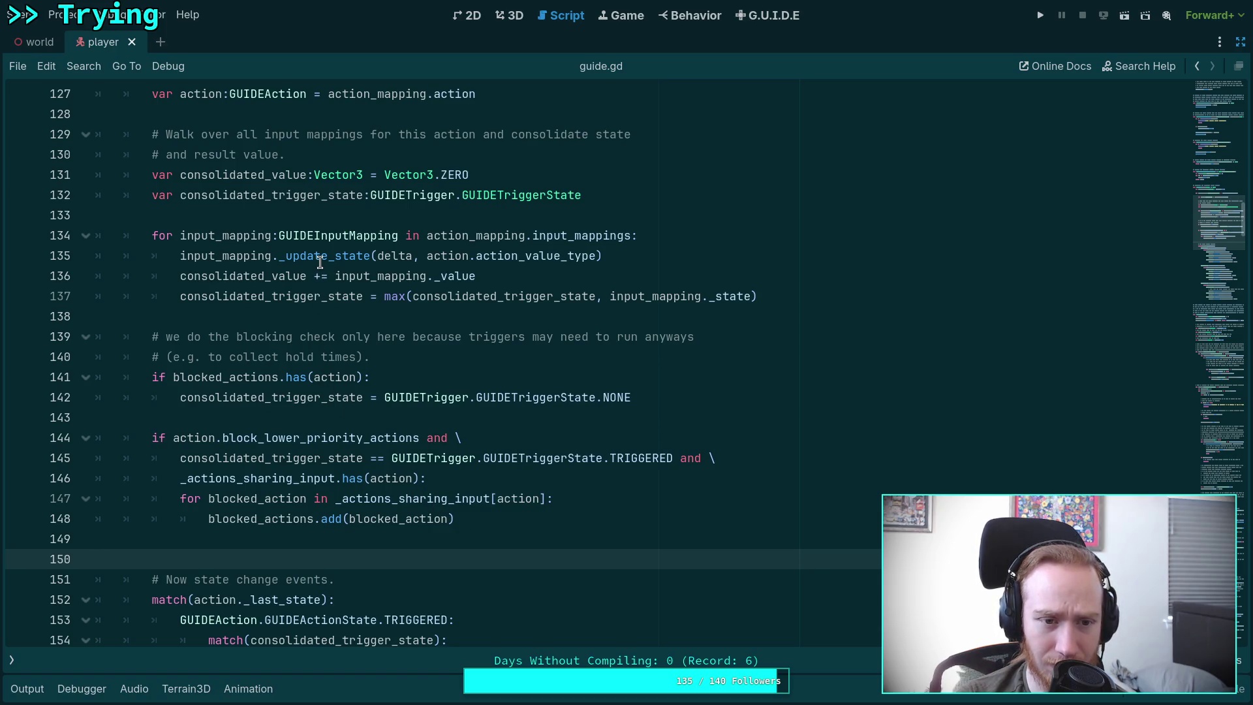
# Step: Highlight every use of blocked_actions, then bring up the first_person action mappings editor
pyautogui.moveTo(320, 262)
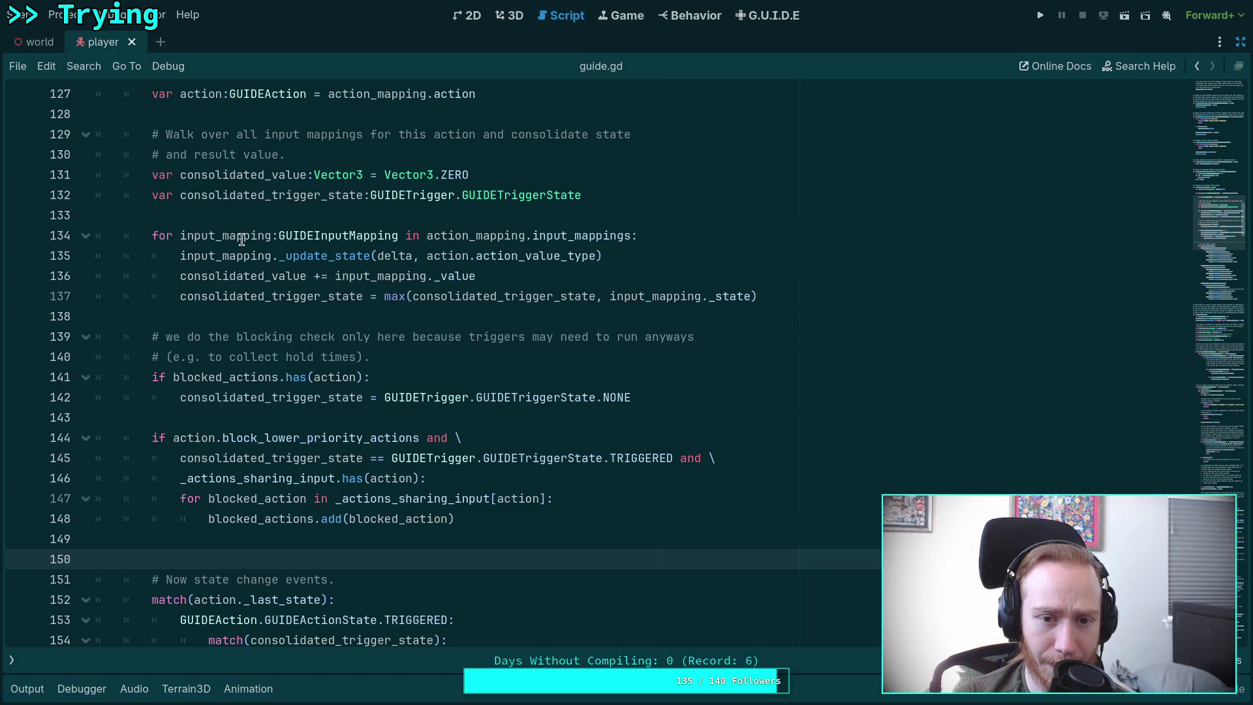
pyautogui.scroll(1, 311, 299)
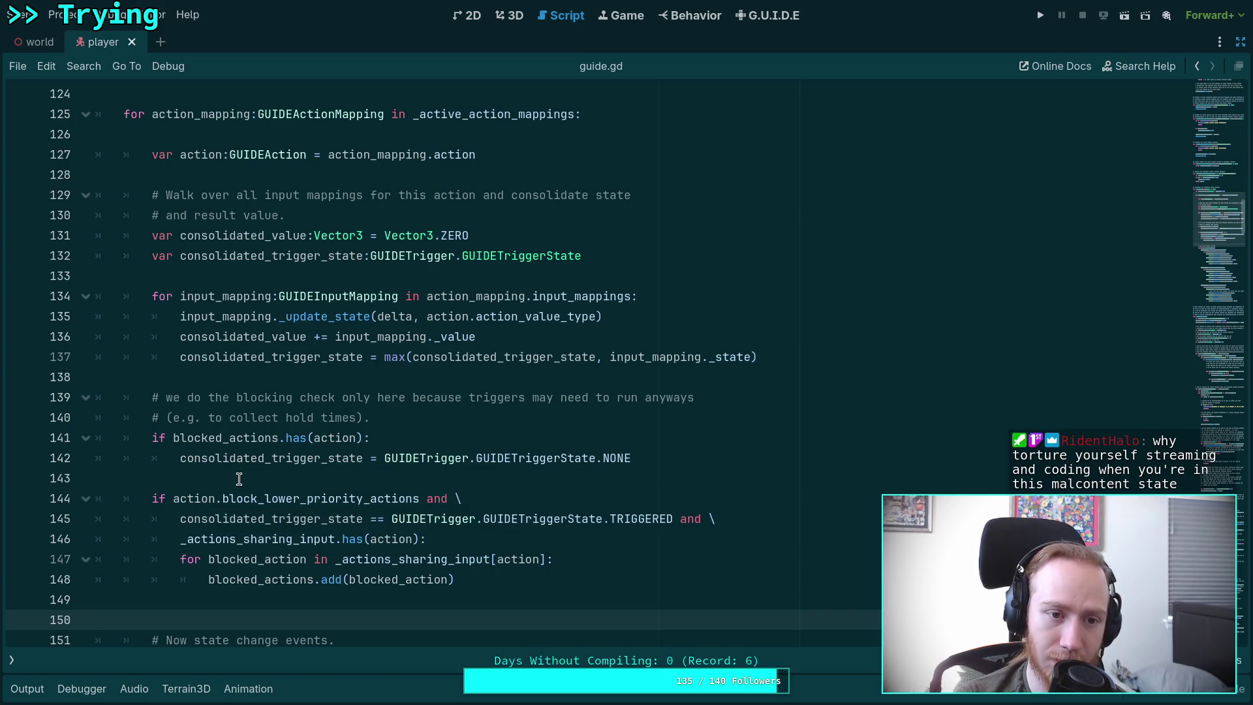
pyautogui.doubleClick(202, 446)
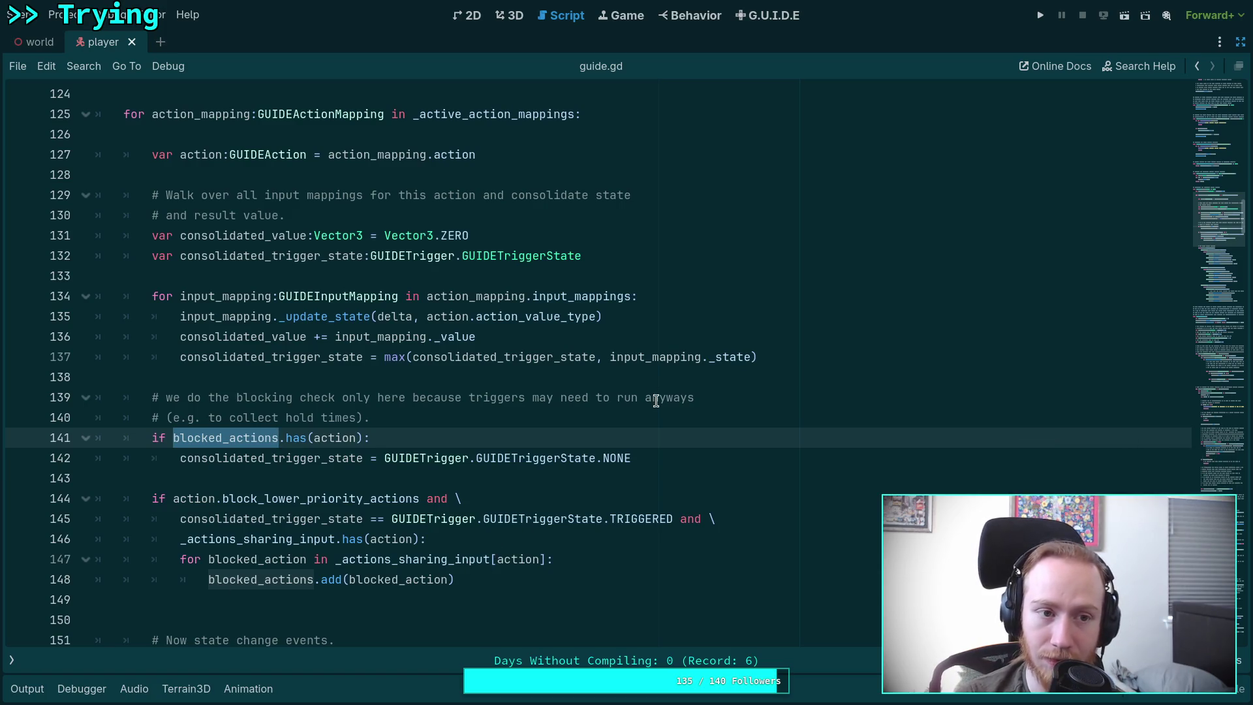
pyautogui.click(769, 15)
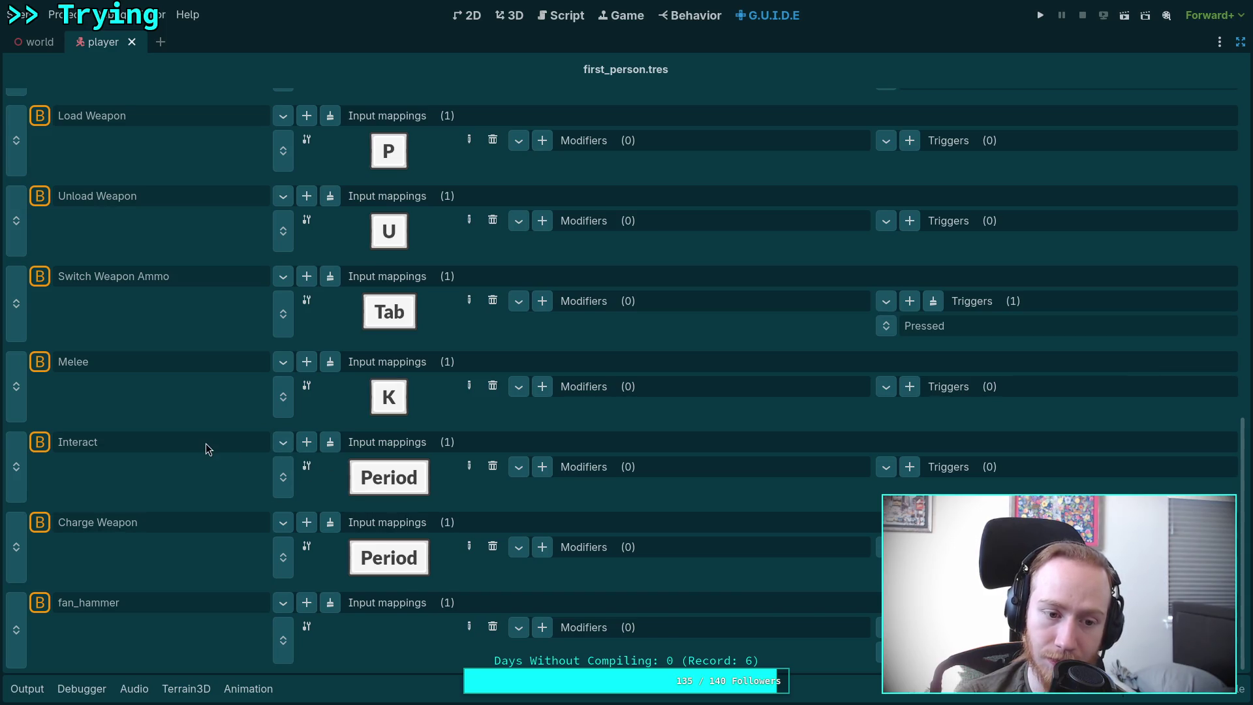
# Step: Restore the right dock and turn off Block Lower Priority Actions for Interact and Charge Weapon
pyautogui.click(1240, 42)
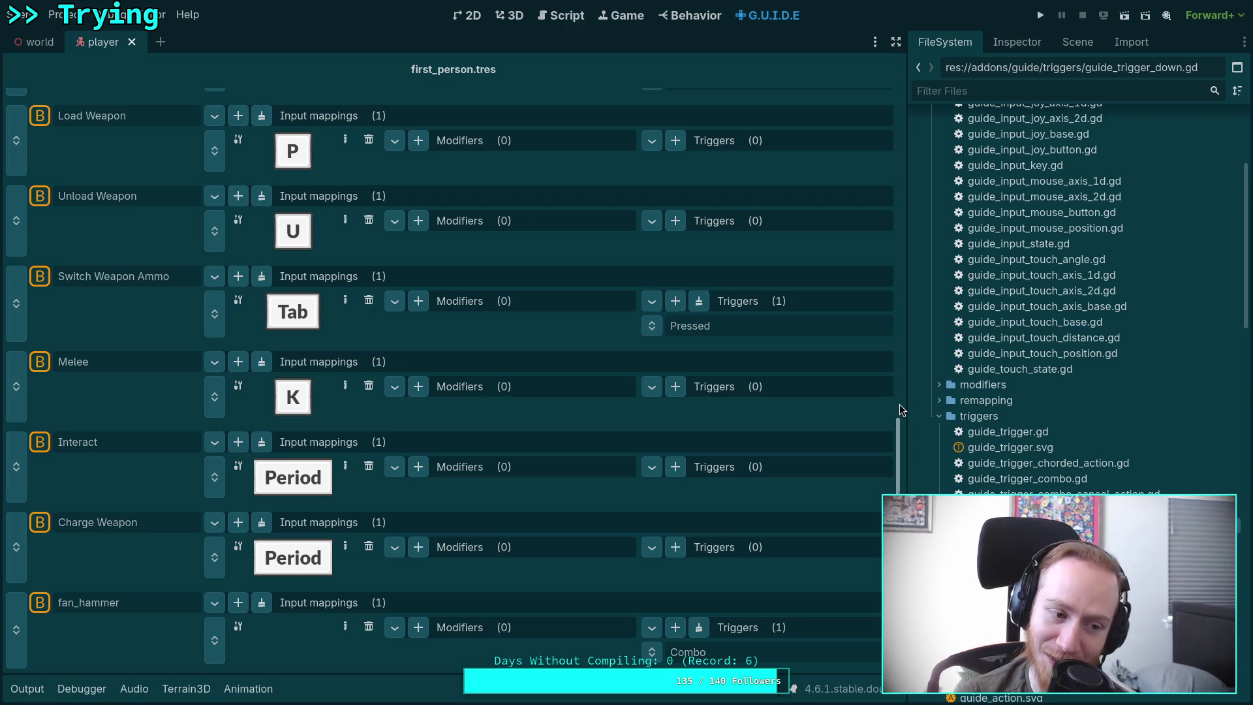
pyautogui.click(1063, 49)
pyautogui.click(1129, 42)
pyautogui.click(1017, 42)
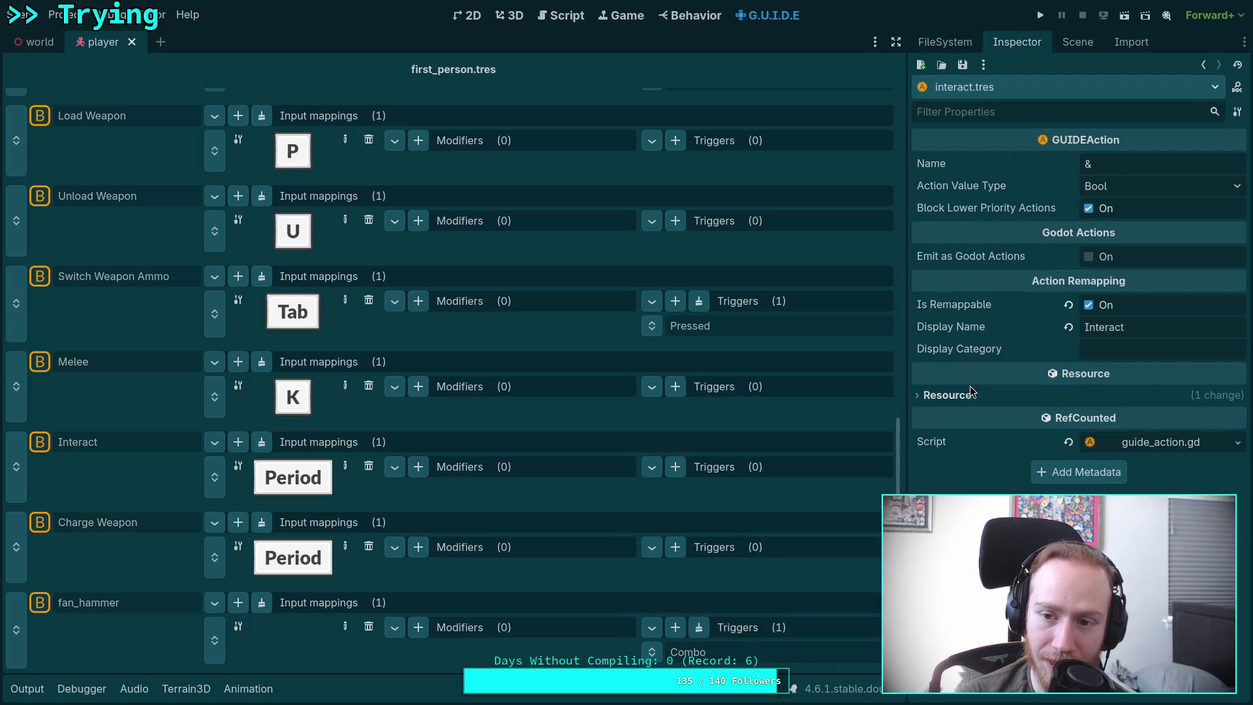
pyautogui.click(1088, 209)
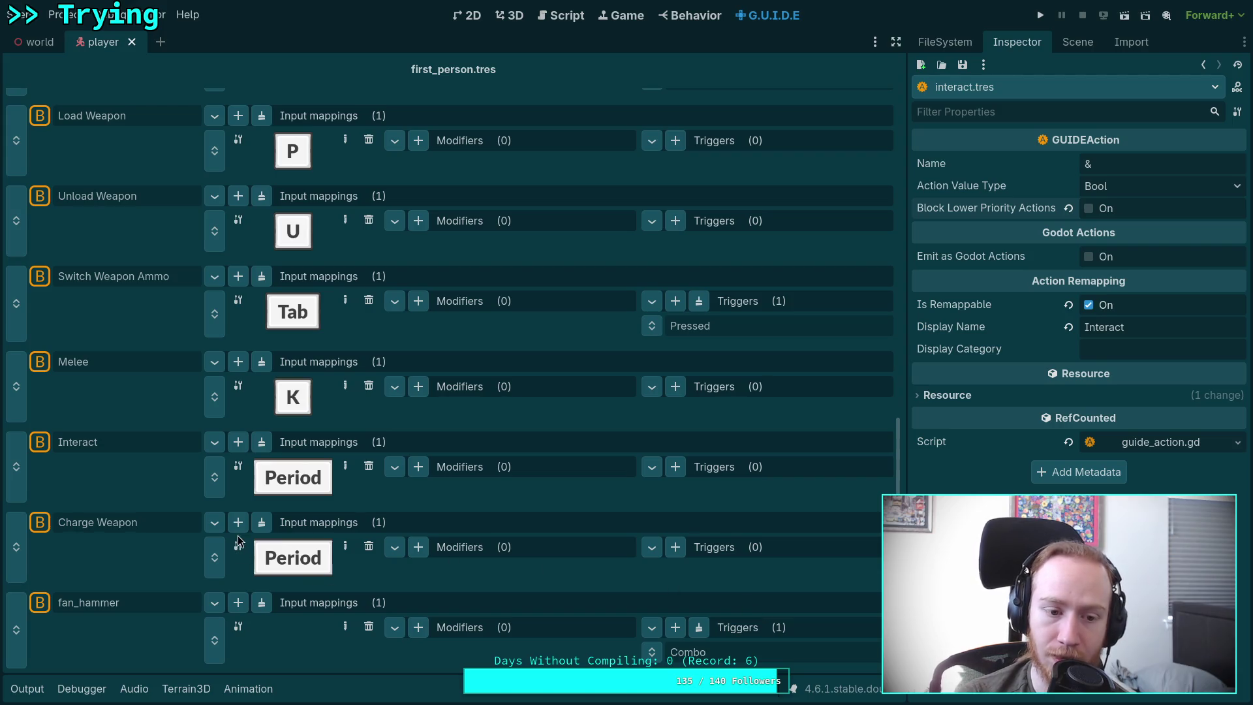
pyautogui.click(132, 524)
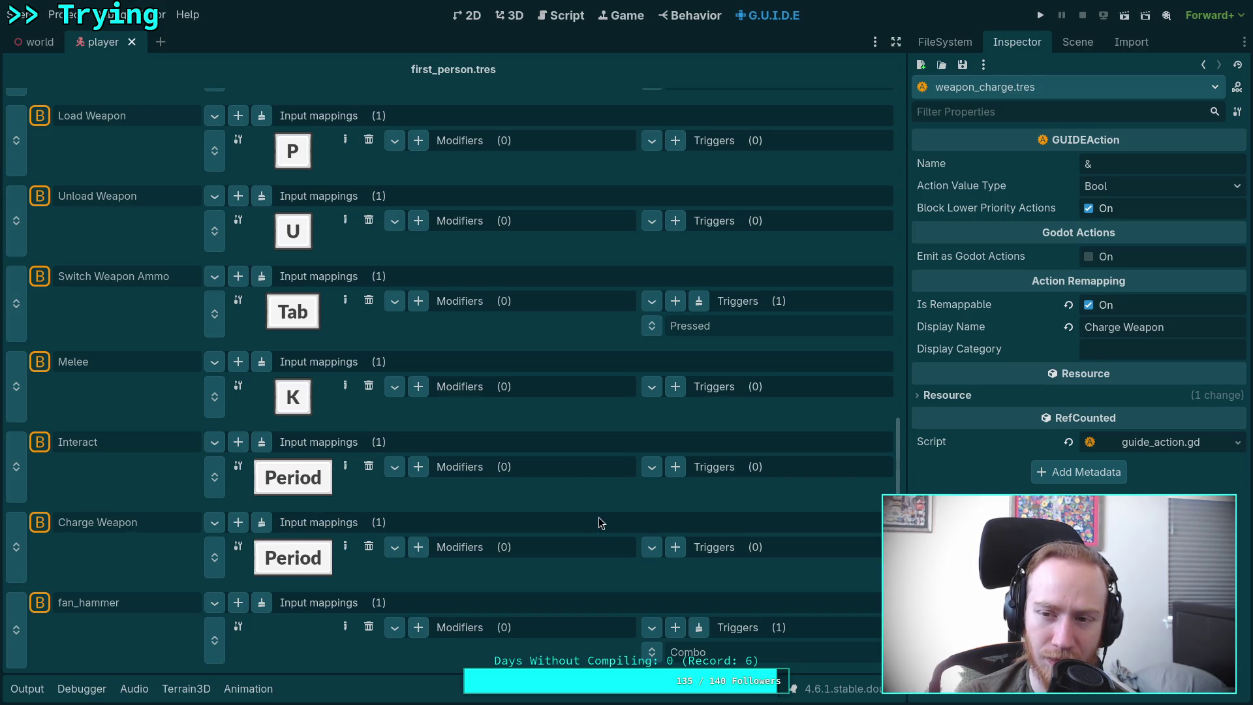
pyautogui.click(1095, 209)
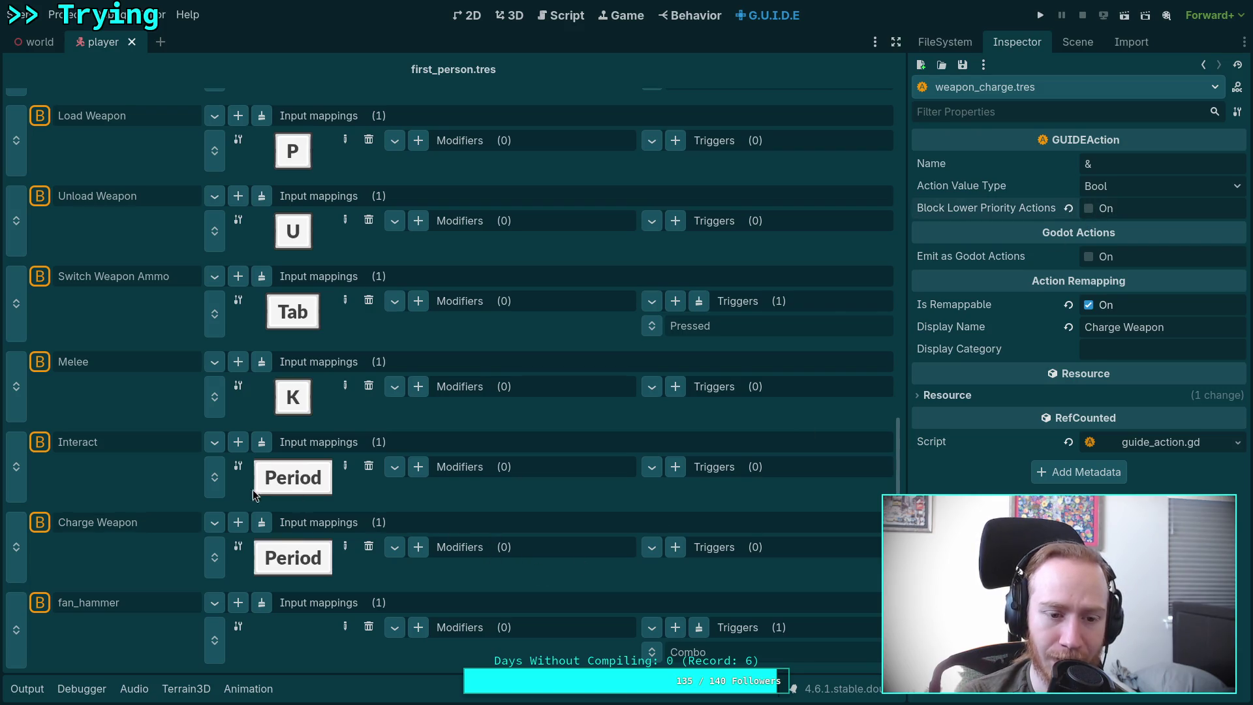
# Step: Turn off Block Lower Priority Actions for Melee and fan_hammer
pyautogui.click(123, 362)
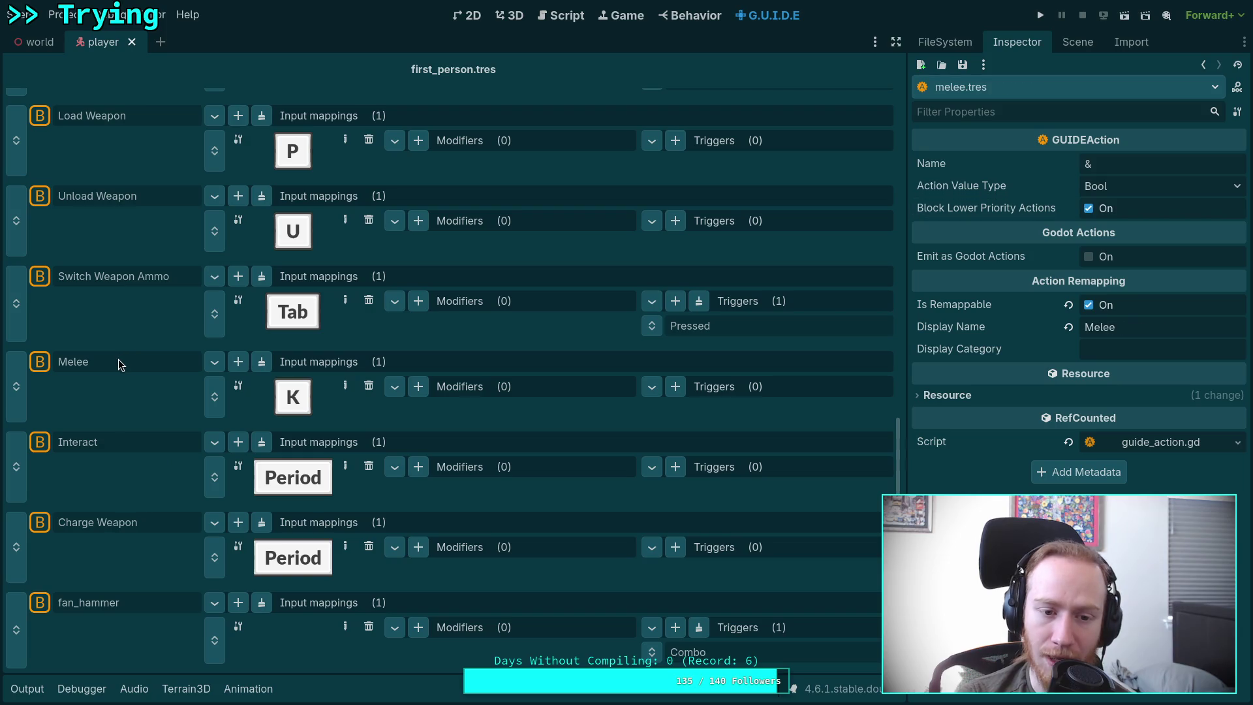
pyautogui.click(1088, 209)
pyautogui.click(114, 448)
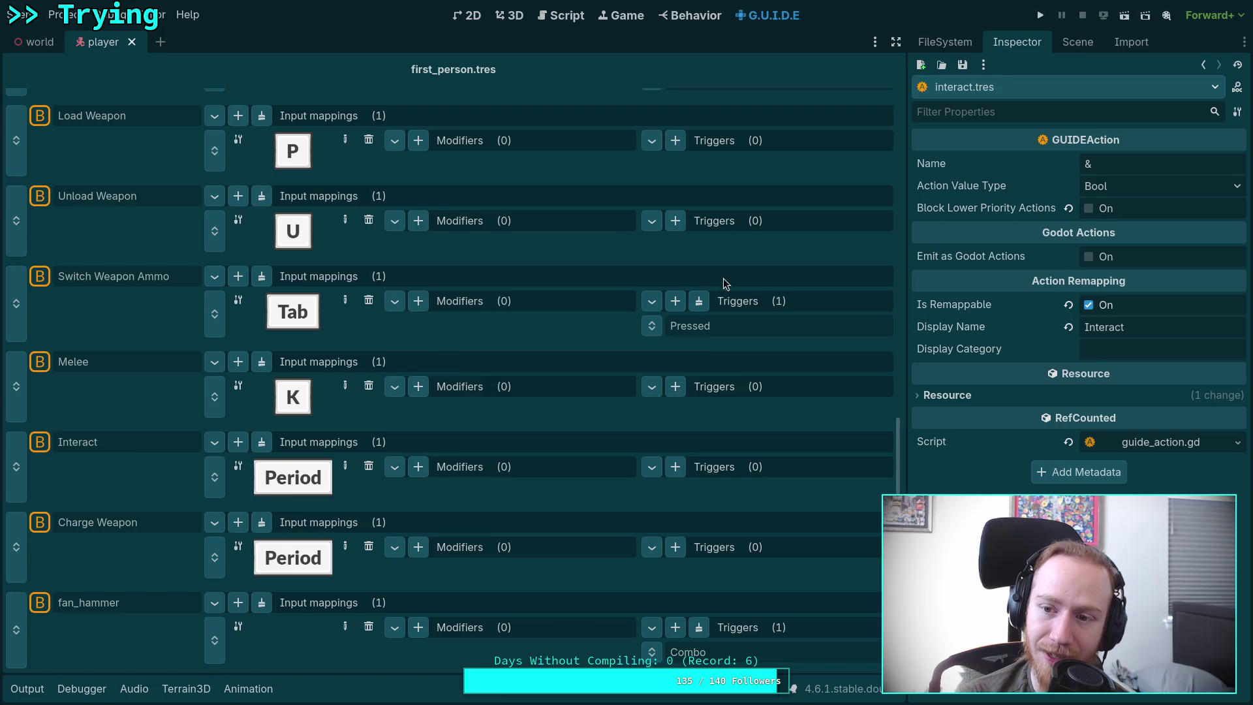
pyautogui.click(113, 610)
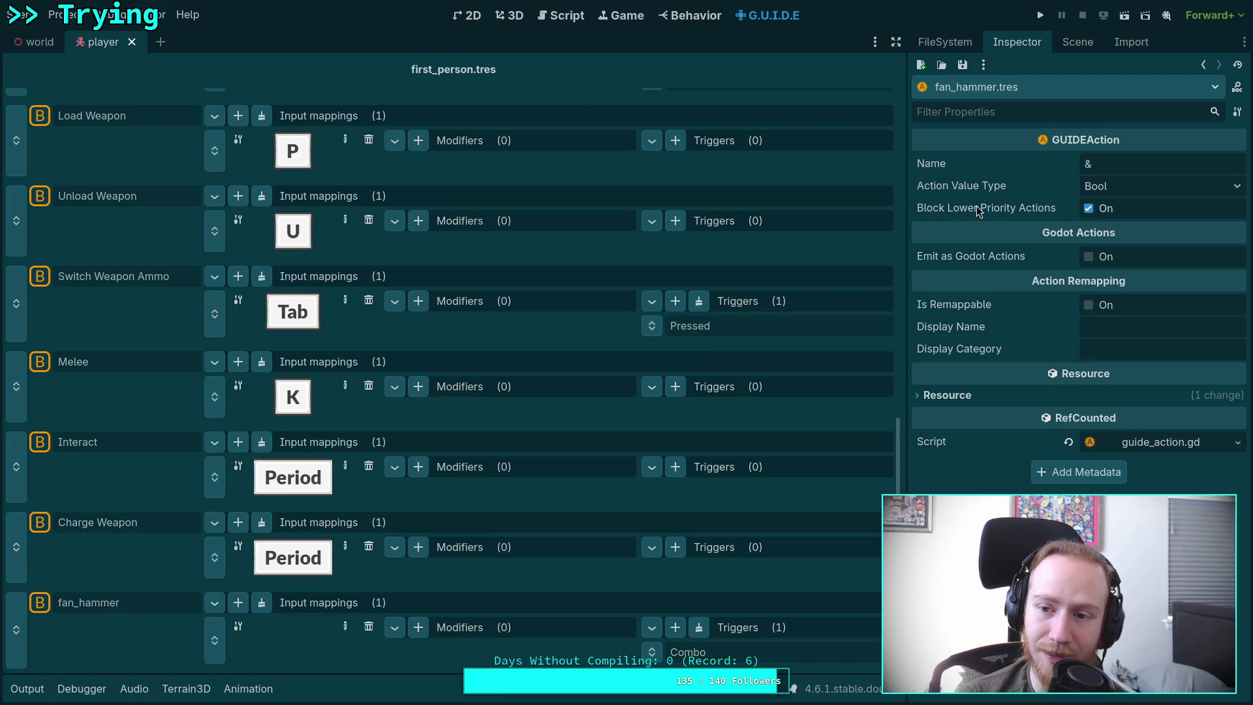
pyautogui.click(1087, 209)
pyautogui.scroll(1, 352, 535)
pyautogui.scroll(-1, 353, 535)
# Step: Check Melee, Switch Weapon Ammo and Unload Weapon, and turn off blocking for Load Weapon
pyautogui.click(109, 362)
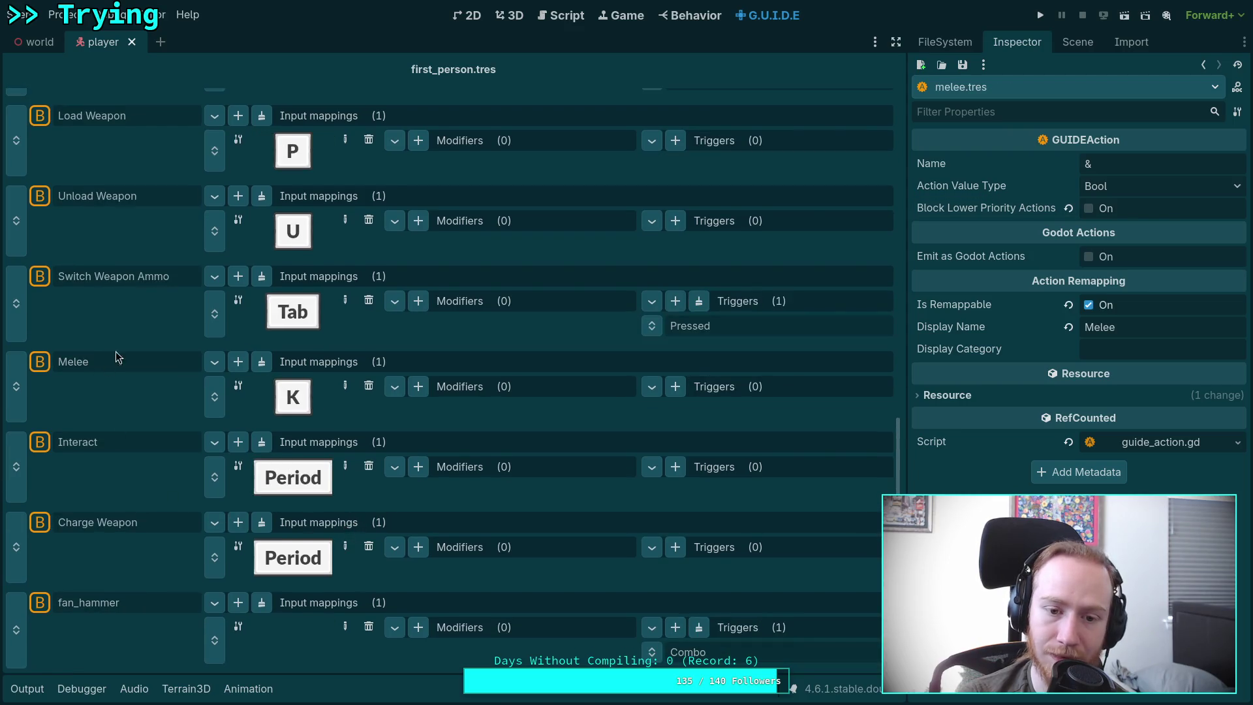
pyautogui.click(106, 276)
pyautogui.scroll(1, 372, 404)
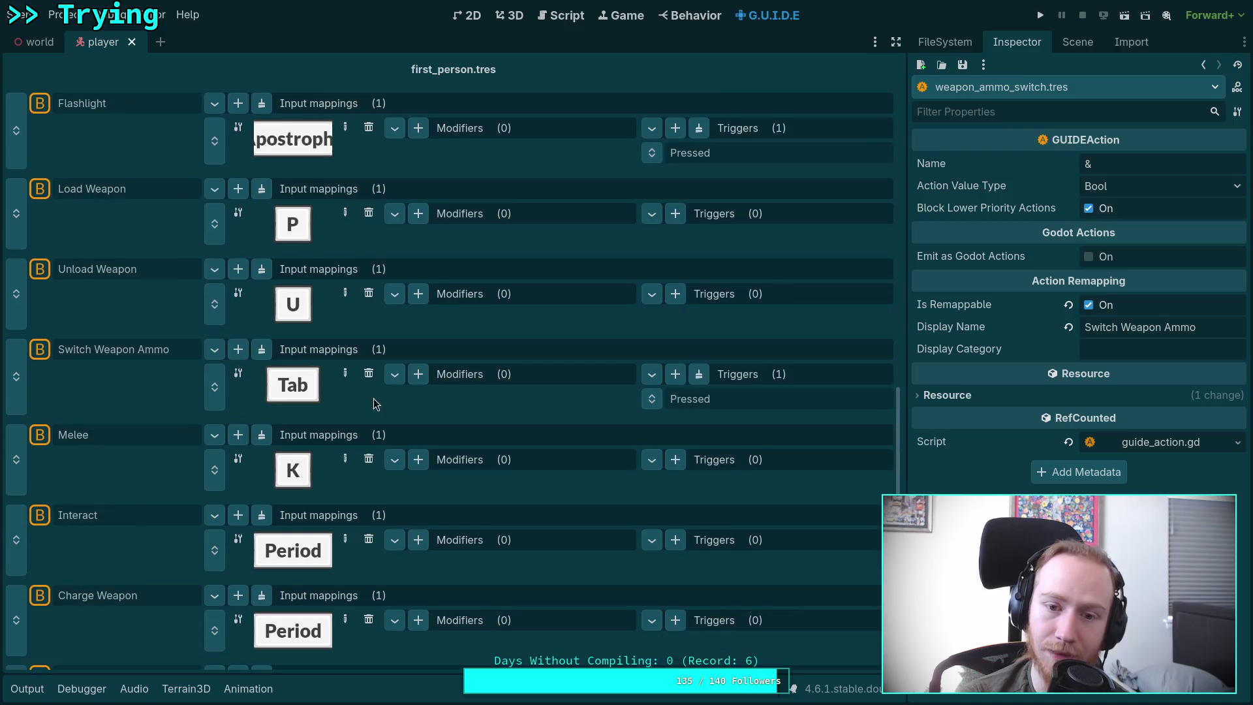
pyautogui.click(121, 269)
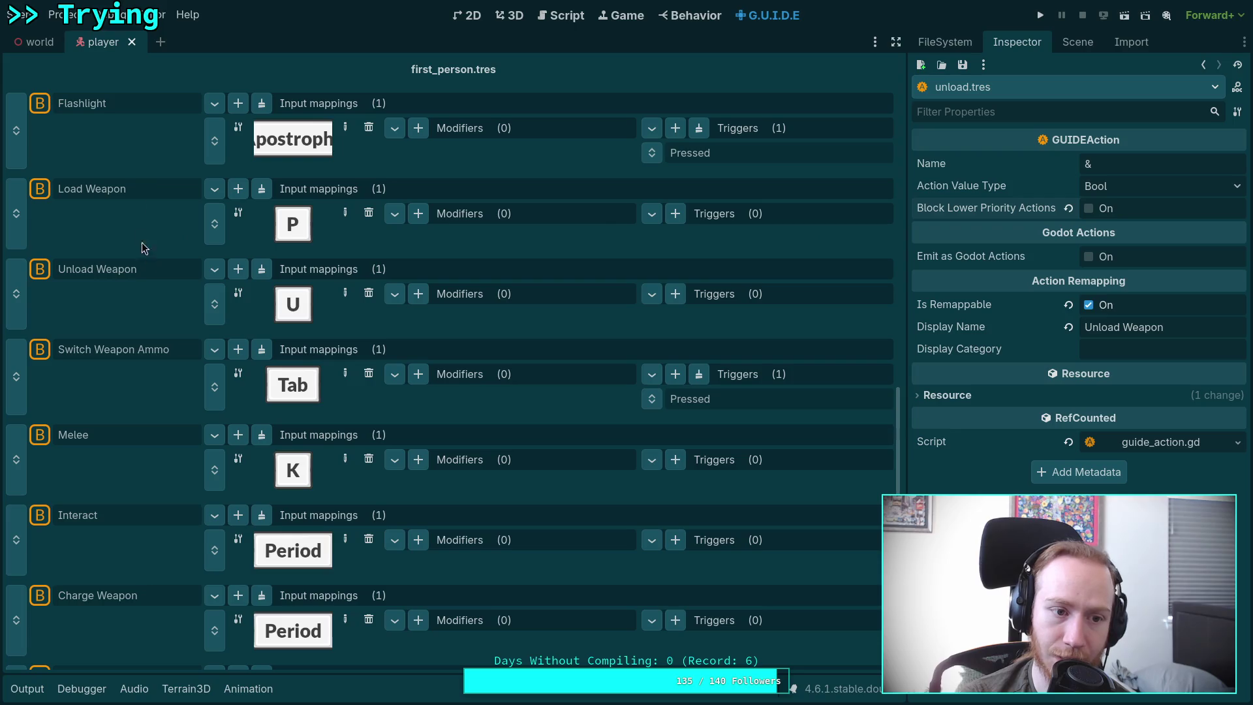
pyautogui.click(144, 188)
pyautogui.click(1088, 208)
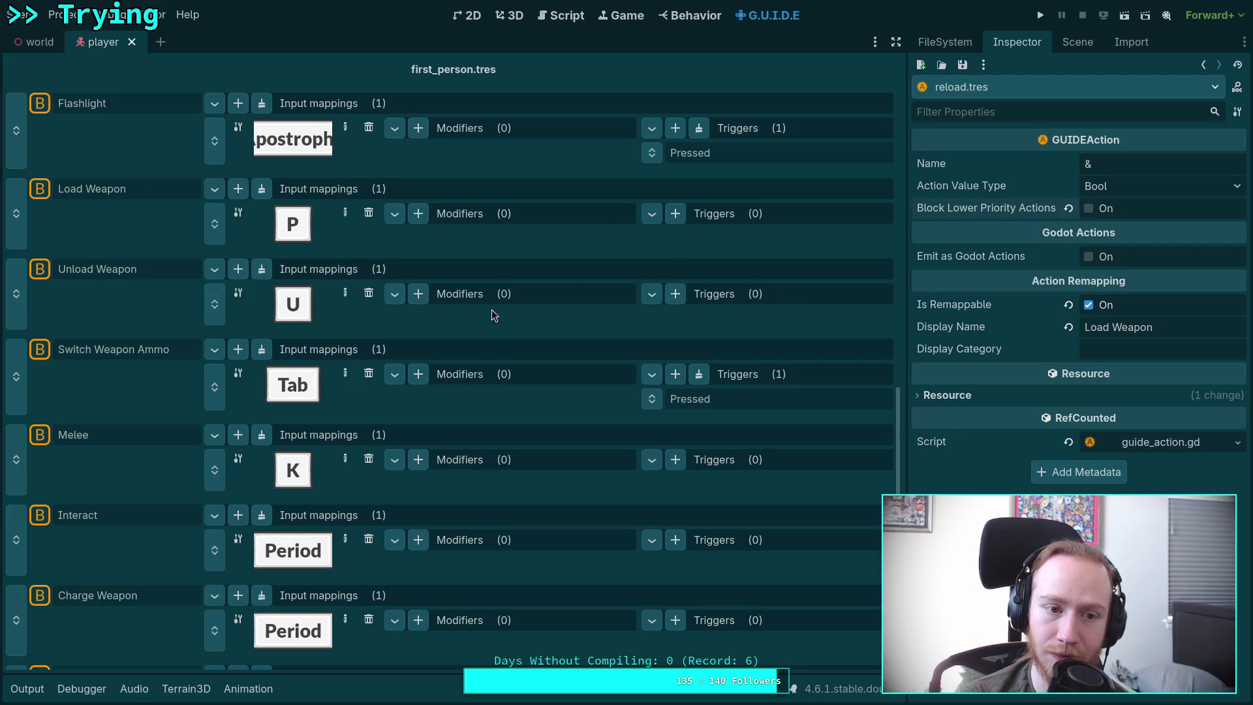
# Step: Turn off Block Lower Priority Actions for Previous Weapon and Next Weapon, then return to guide.gd
pyautogui.scroll(2, 123, 277)
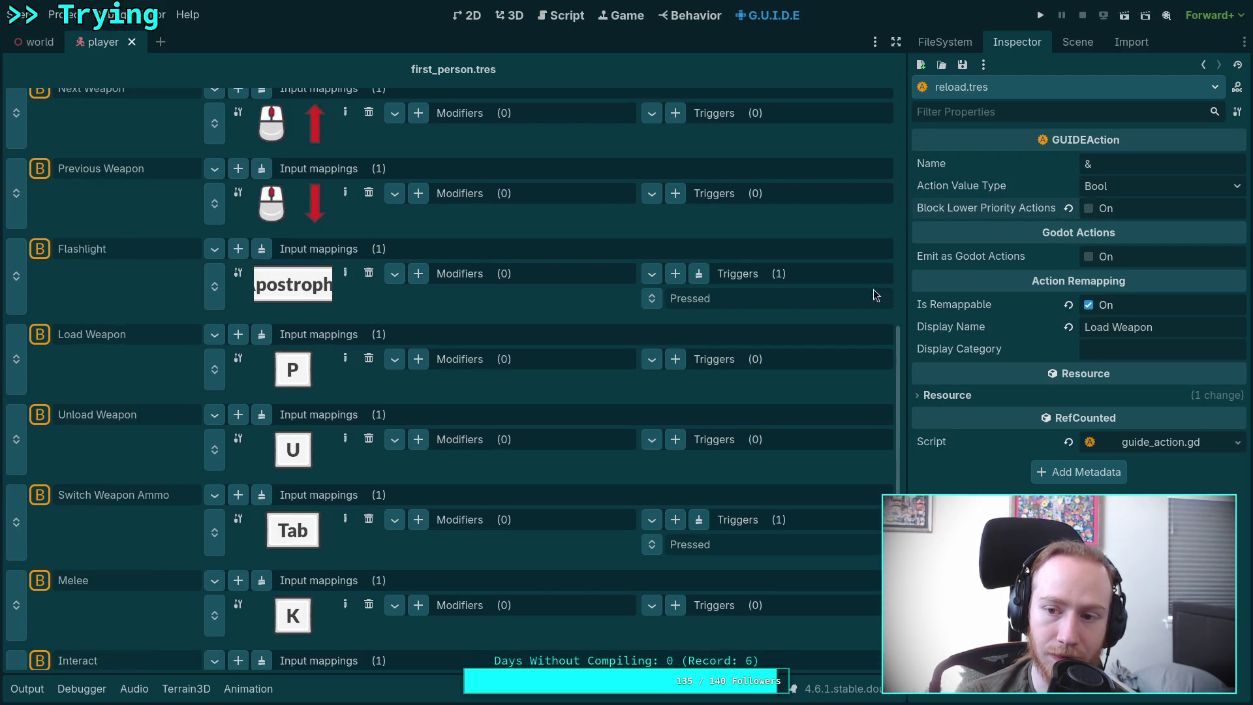
pyautogui.click(112, 248)
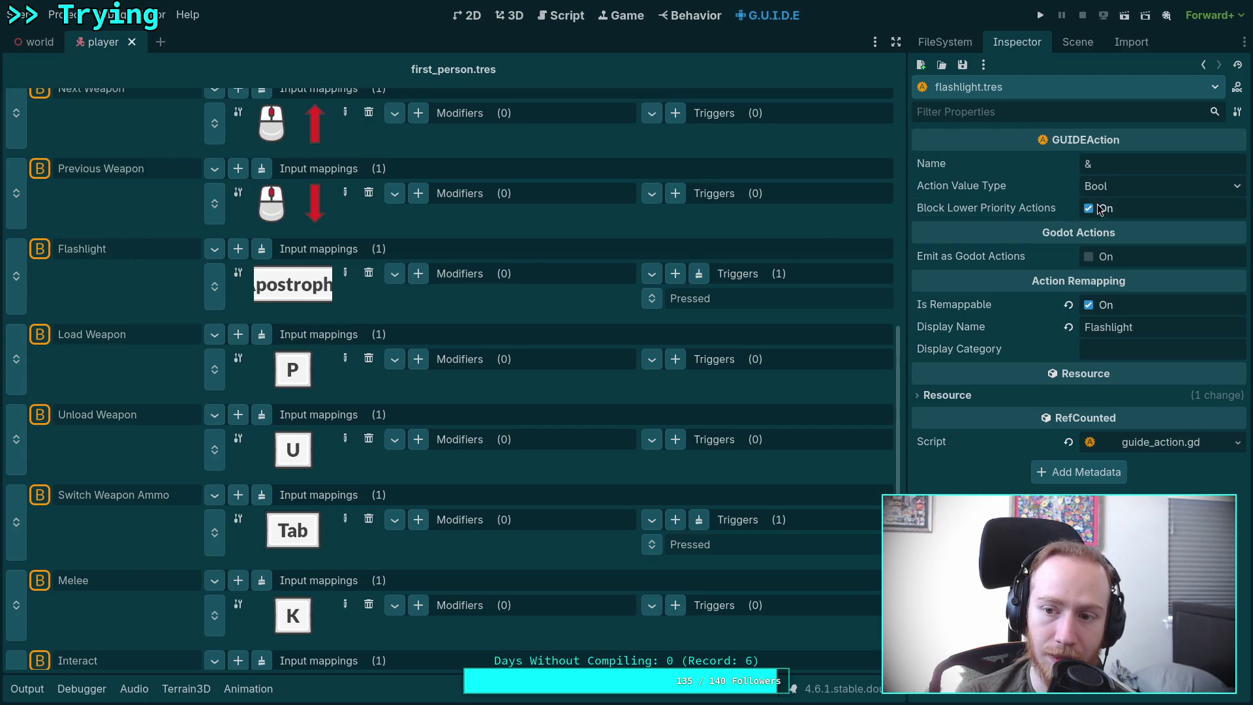
pyautogui.click(143, 170)
pyautogui.click(1088, 208)
pyautogui.scroll(1, 239, 241)
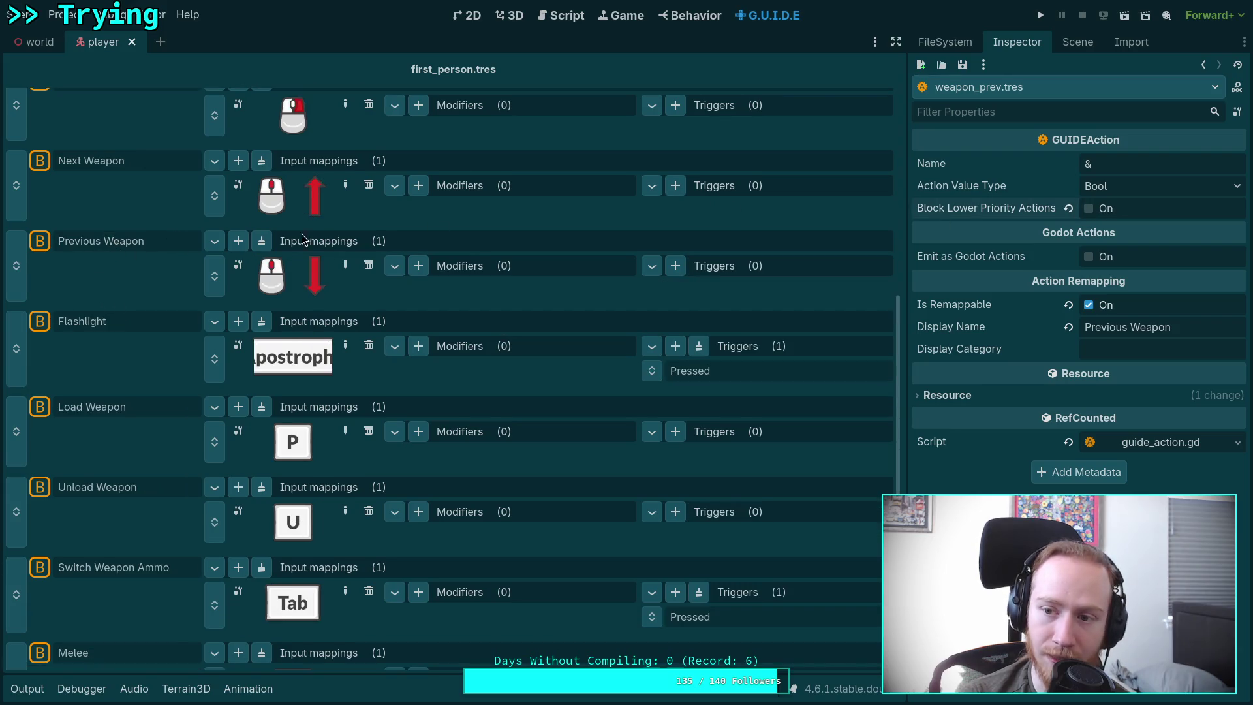
pyautogui.click(135, 172)
pyautogui.click(1088, 208)
pyautogui.click(528, 16)
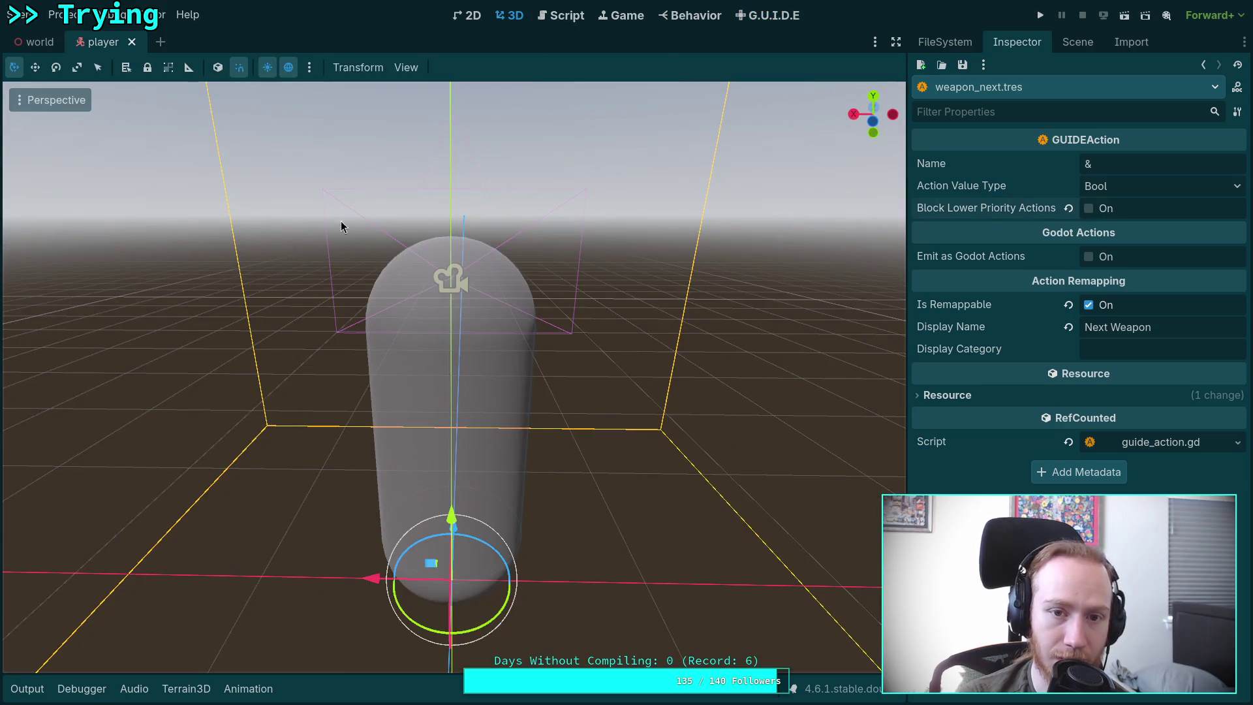
pyautogui.click(569, 16)
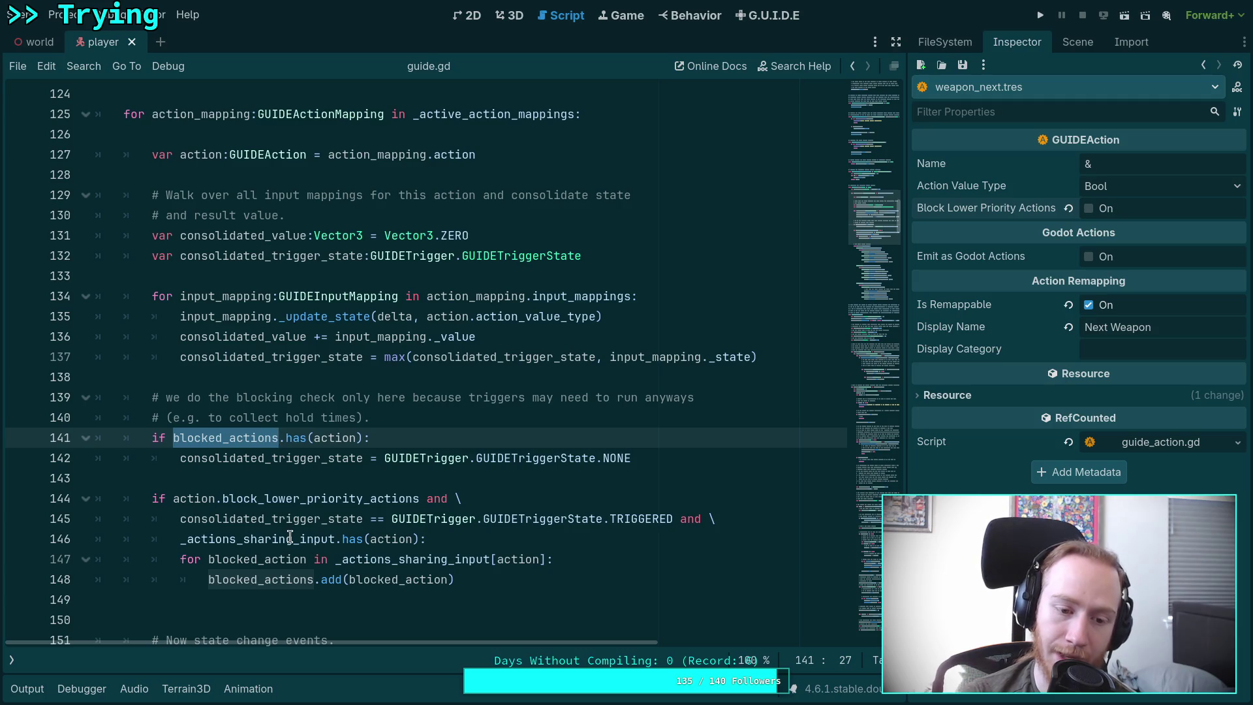
# Step: Back in the first_person mappings, turn off Block Lower Priority Actions for Aim Weapon
pyautogui.moveTo(289, 537)
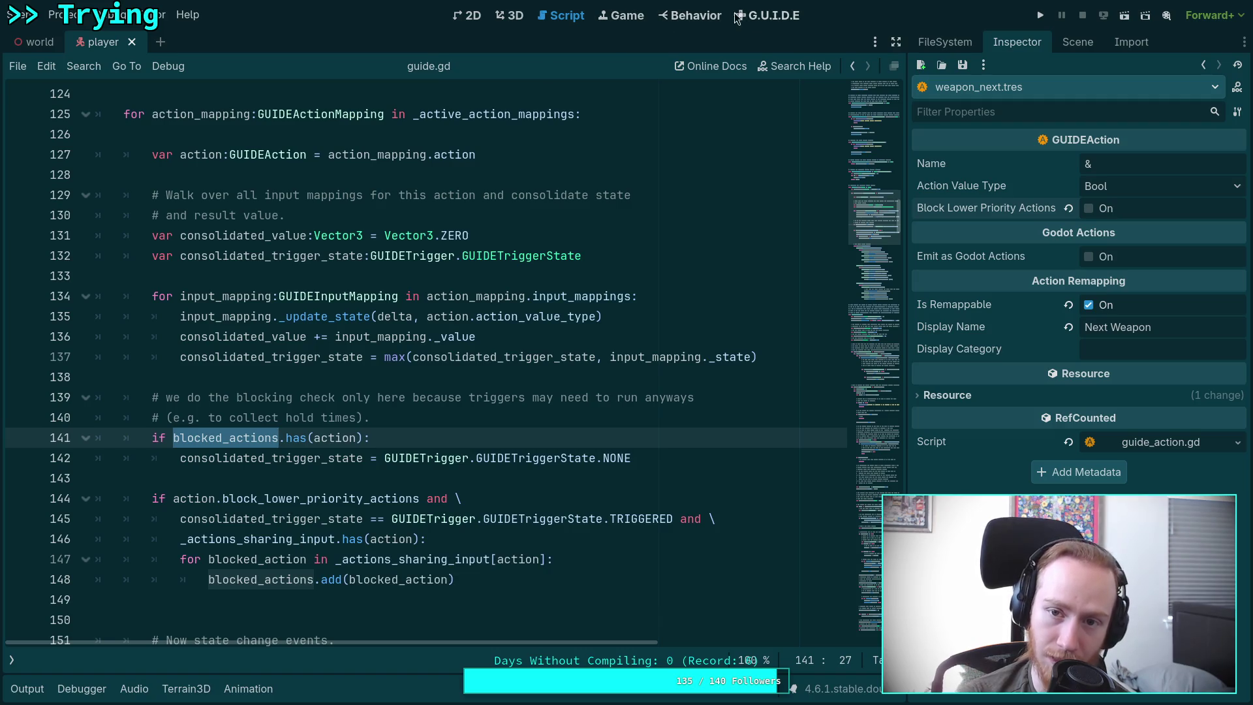
pyautogui.click(767, 15)
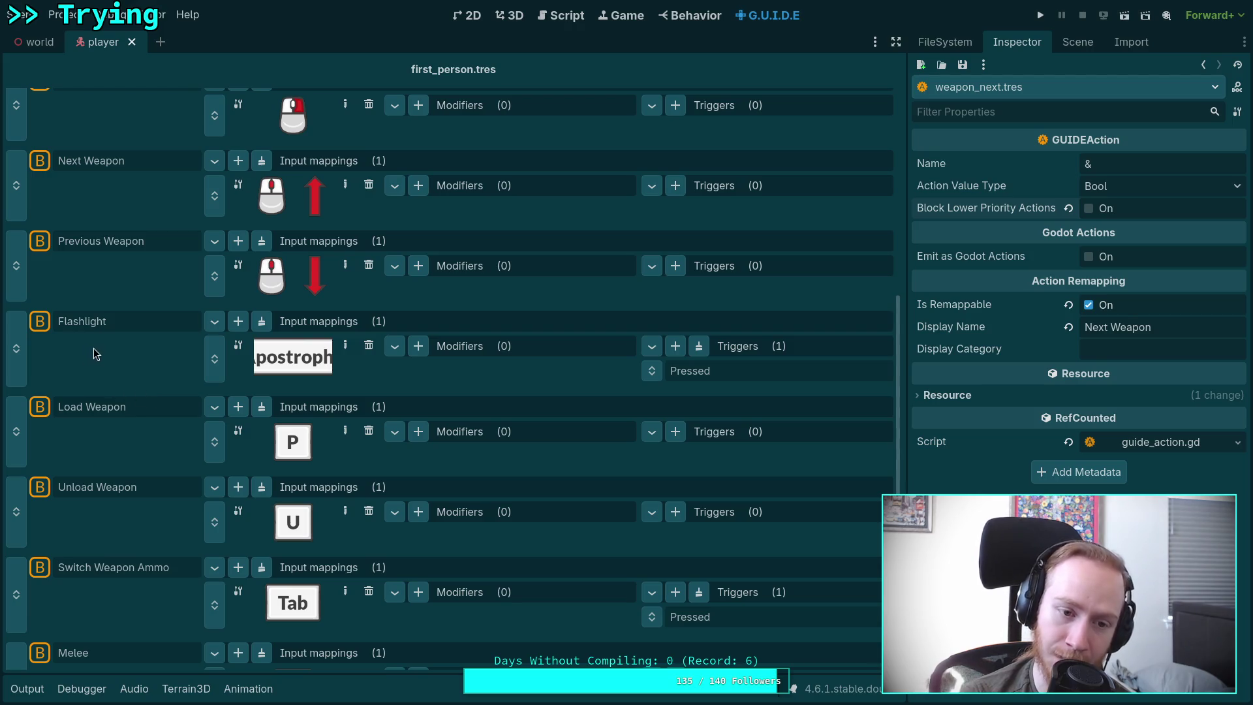
pyautogui.click(112, 332)
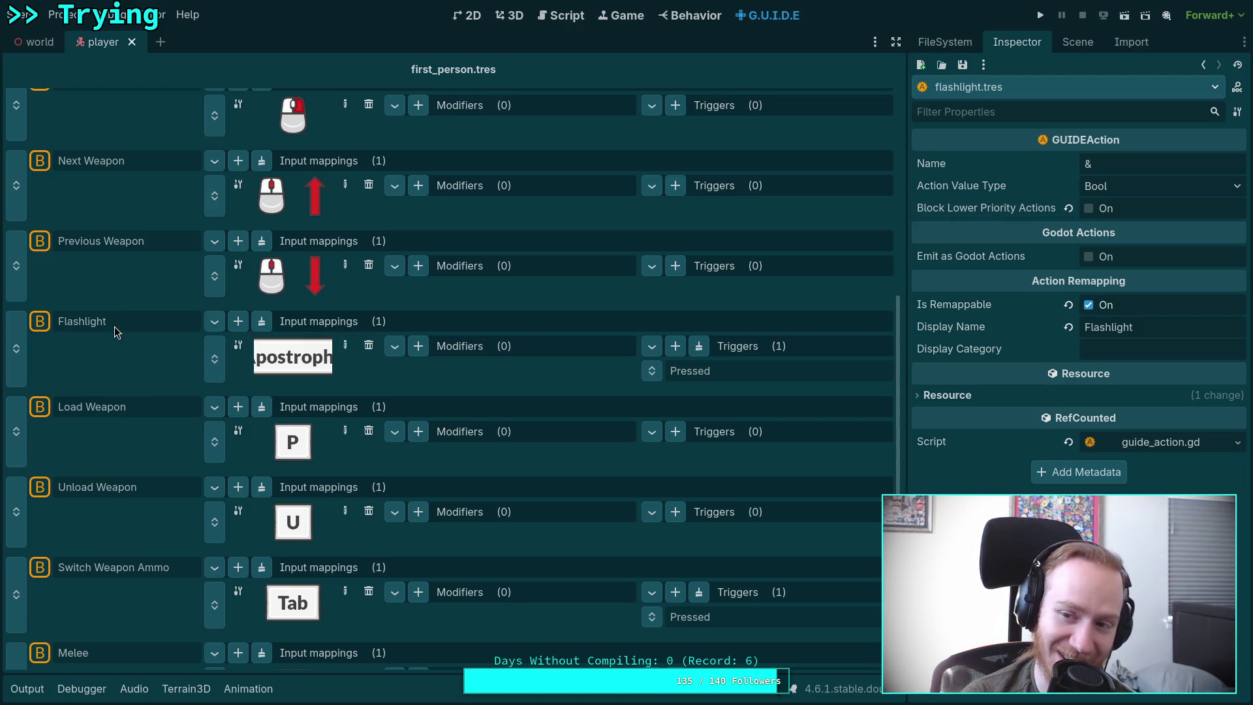
pyautogui.click(124, 247)
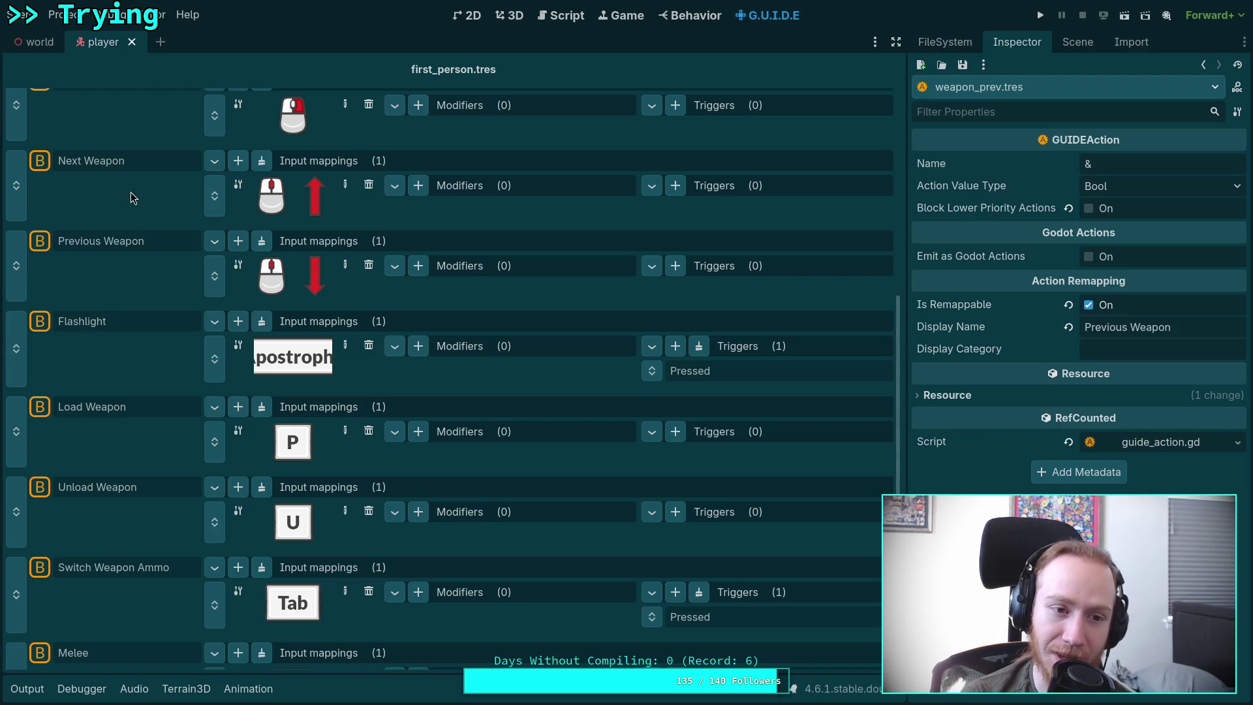
pyautogui.scroll(2, 146, 251)
pyautogui.click(119, 153)
pyautogui.click(1089, 208)
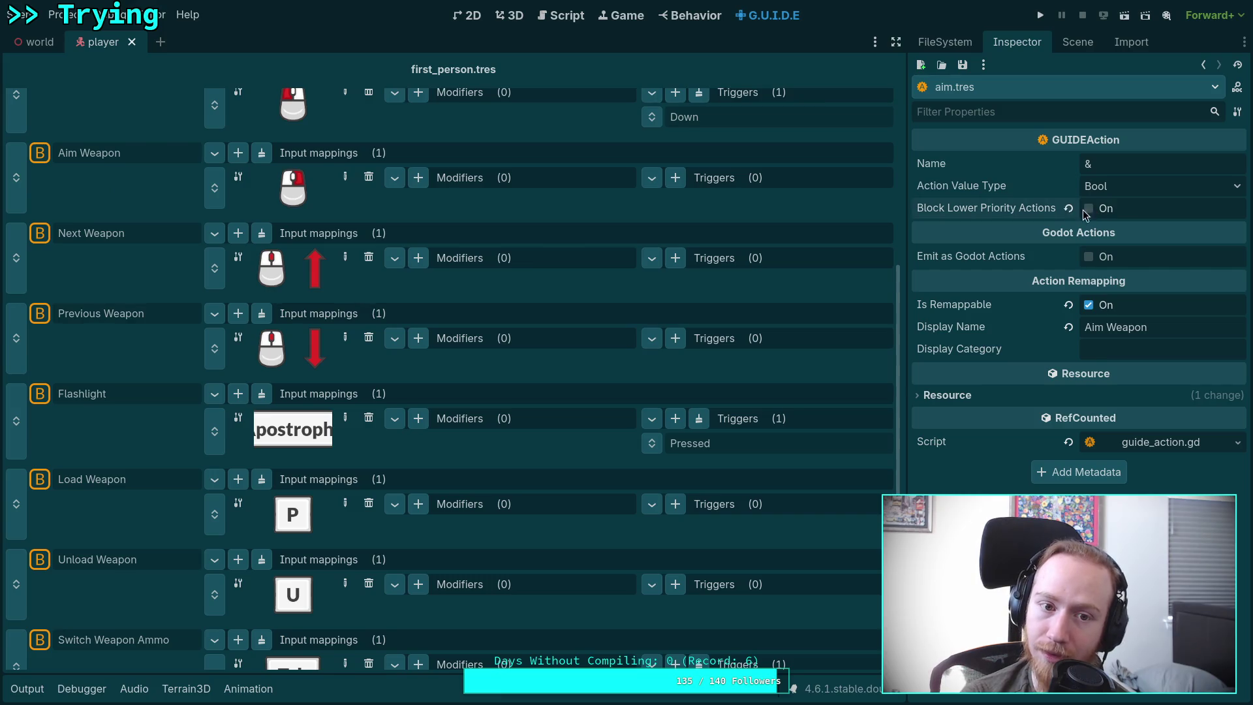
# Step: Turn off lower-priority blocking for Primary Fire and Movement, and check Jump
pyautogui.scroll(2, 224, 295)
pyautogui.scroll(2, 224, 295)
pyautogui.click(146, 213)
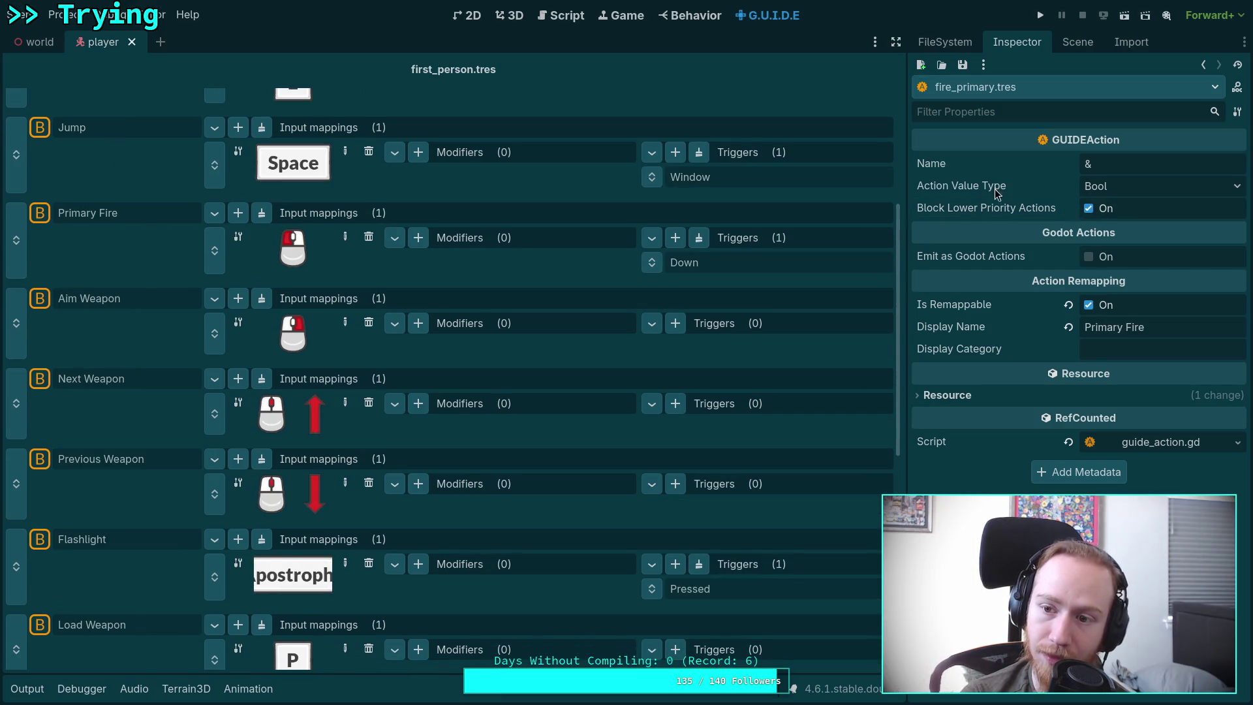
pyautogui.click(1088, 208)
pyautogui.click(108, 125)
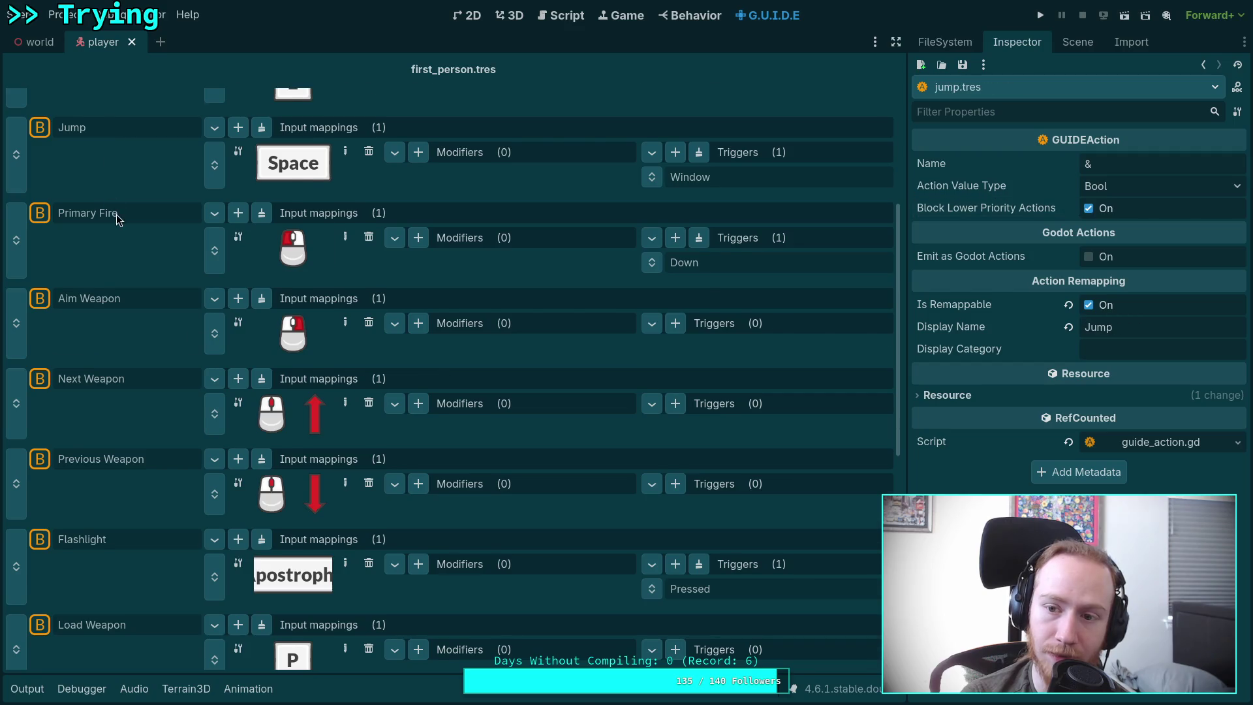
pyautogui.scroll(2, 116, 214)
pyautogui.scroll(5, 869, 256)
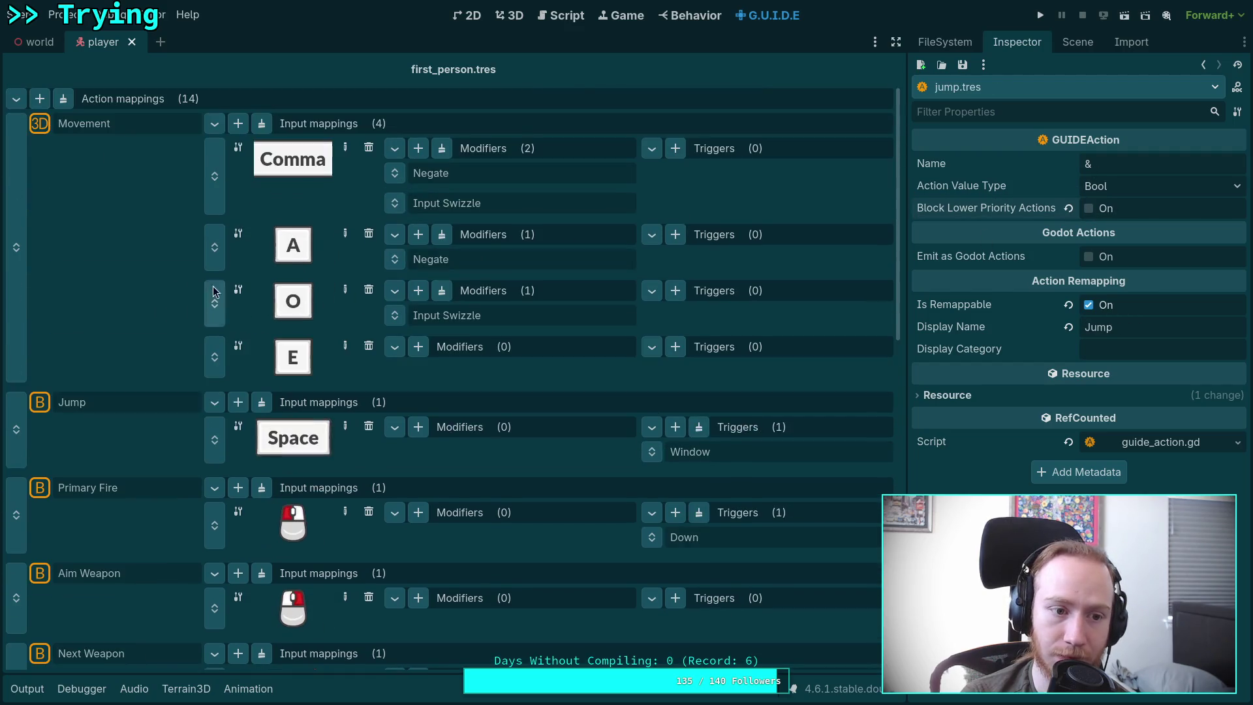
pyautogui.click(97, 124)
pyautogui.click(1088, 209)
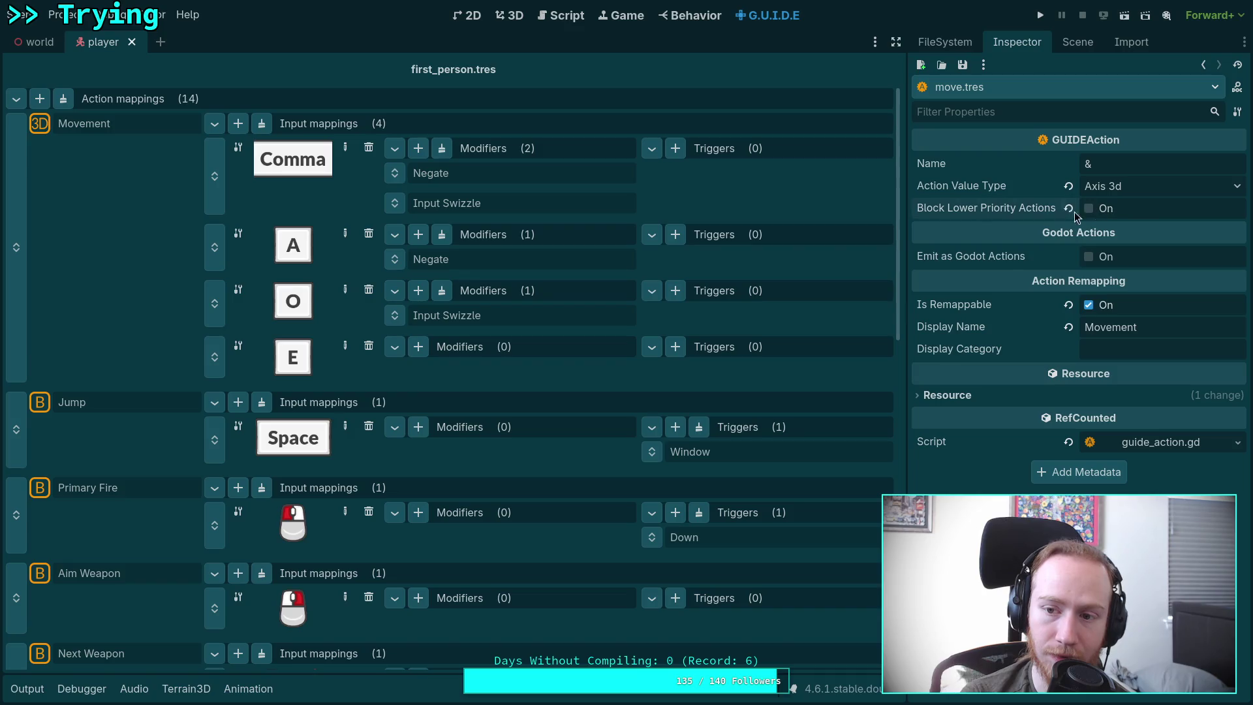
# Step: Review Load Weapon, Unload Weapon, Switch Weapon Ammo, Melee and fan_hammer, then open guide.gd
pyautogui.scroll(-5, 397, 308)
pyautogui.scroll(-5, 397, 308)
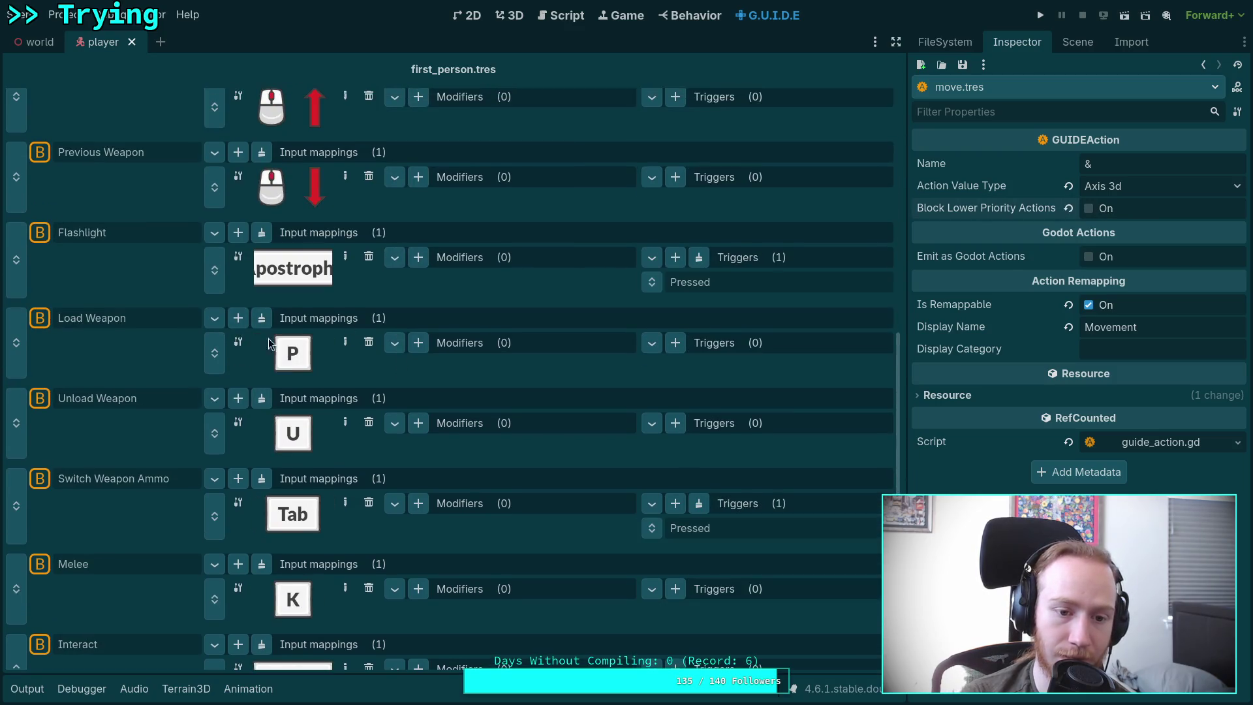
pyautogui.click(119, 324)
pyautogui.click(112, 406)
pyautogui.click(103, 479)
pyautogui.scroll(-1, 108, 472)
pyautogui.click(100, 487)
pyautogui.scroll(-2, 118, 477)
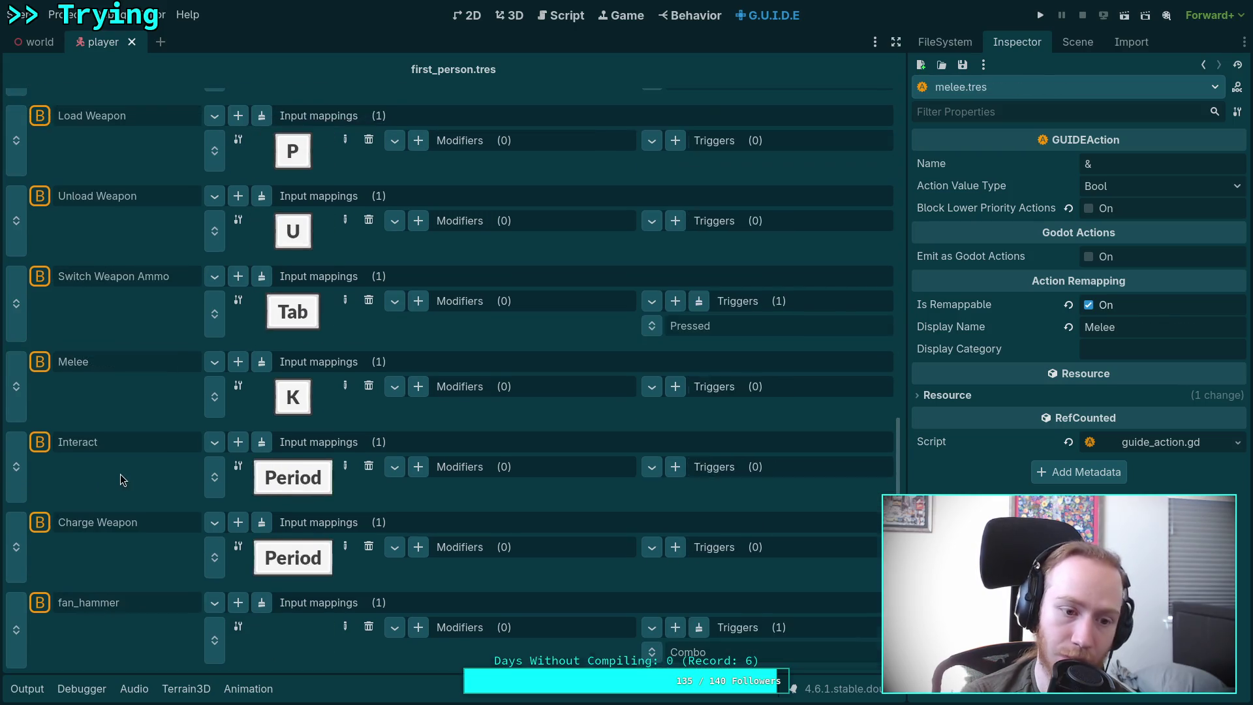
pyautogui.click(130, 590)
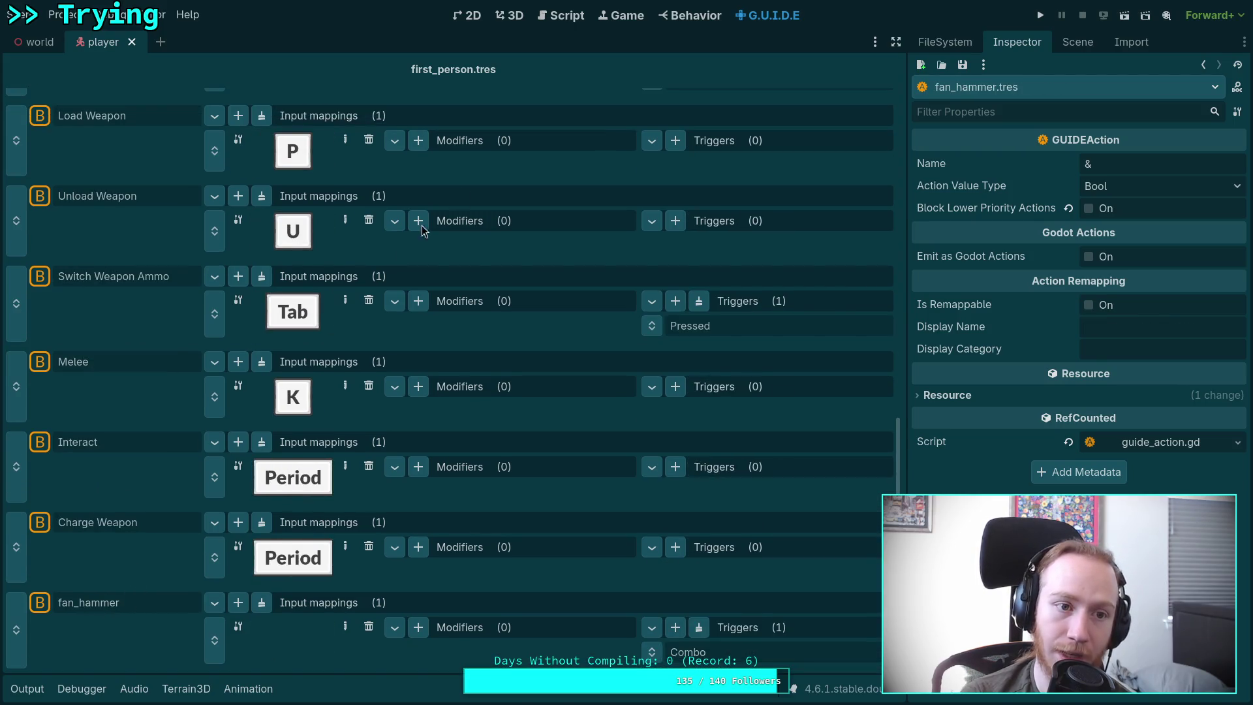
pyautogui.click(551, 21)
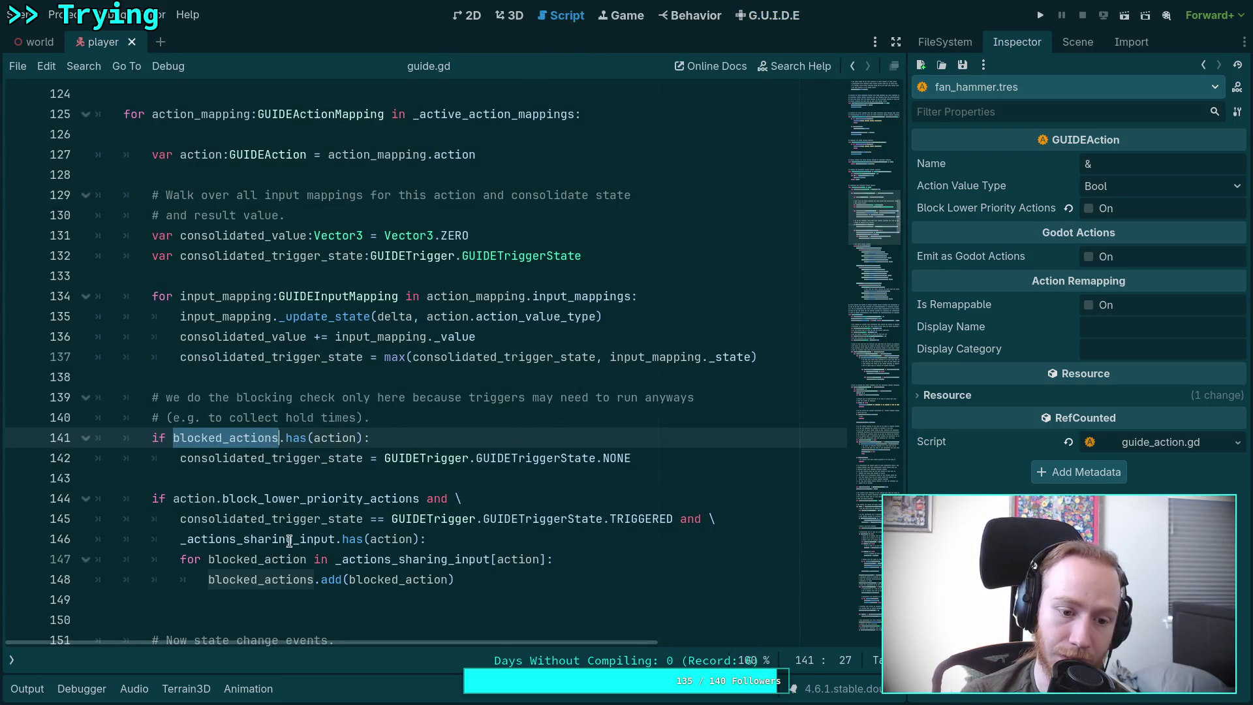
# Step: Look up block_lower_priority_actions, change its default from true to false on line 40, and save guide_action.gd
pyautogui.rightClick(285, 498)
pyautogui.click(321, 691)
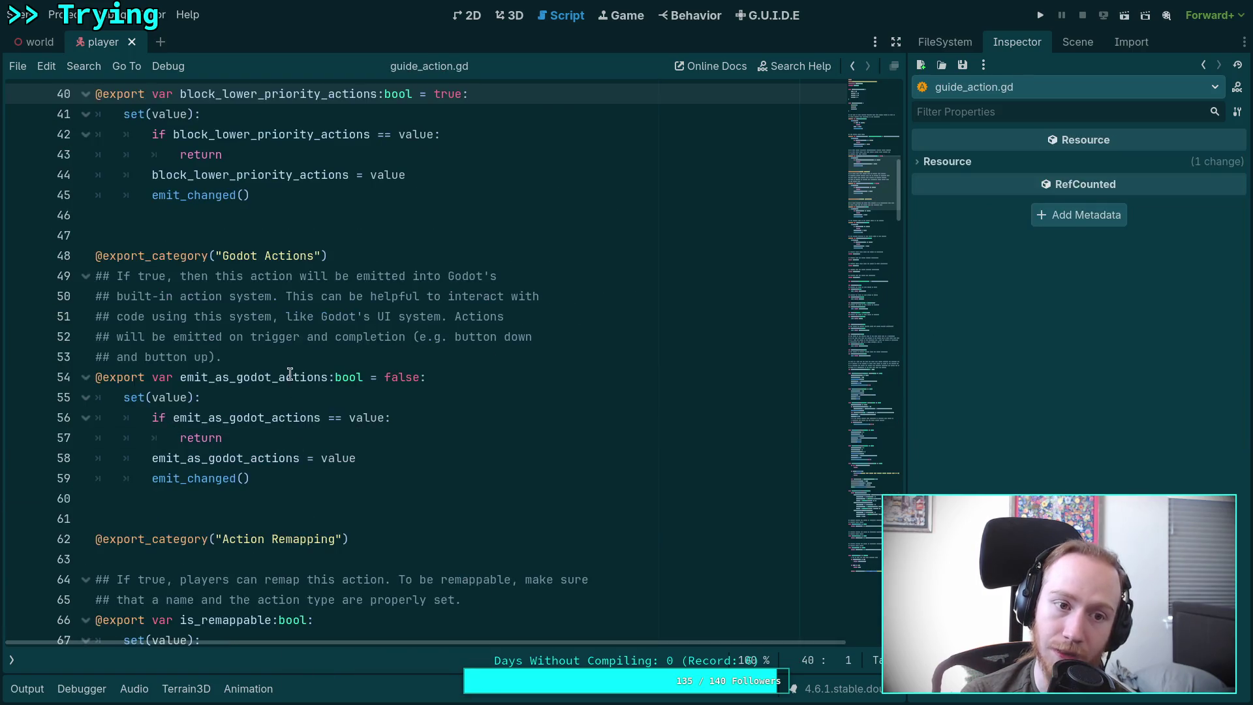
pyautogui.doubleClick(446, 218)
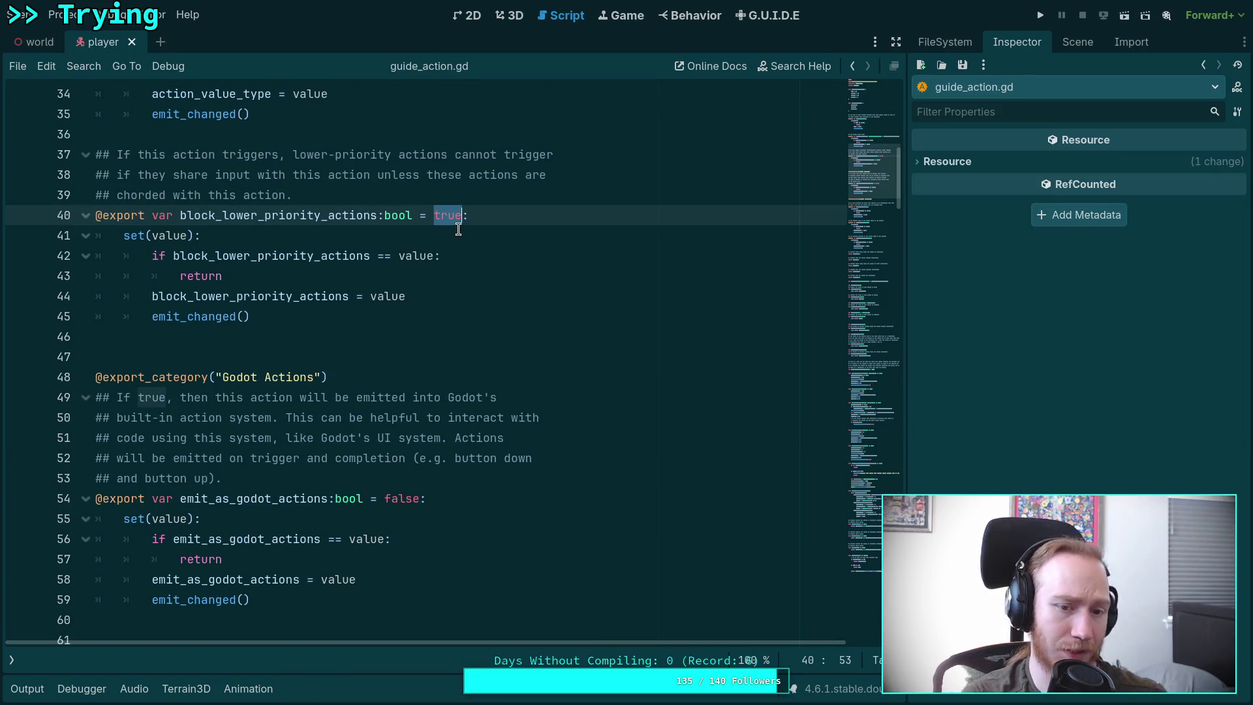
pyautogui.write('falso')
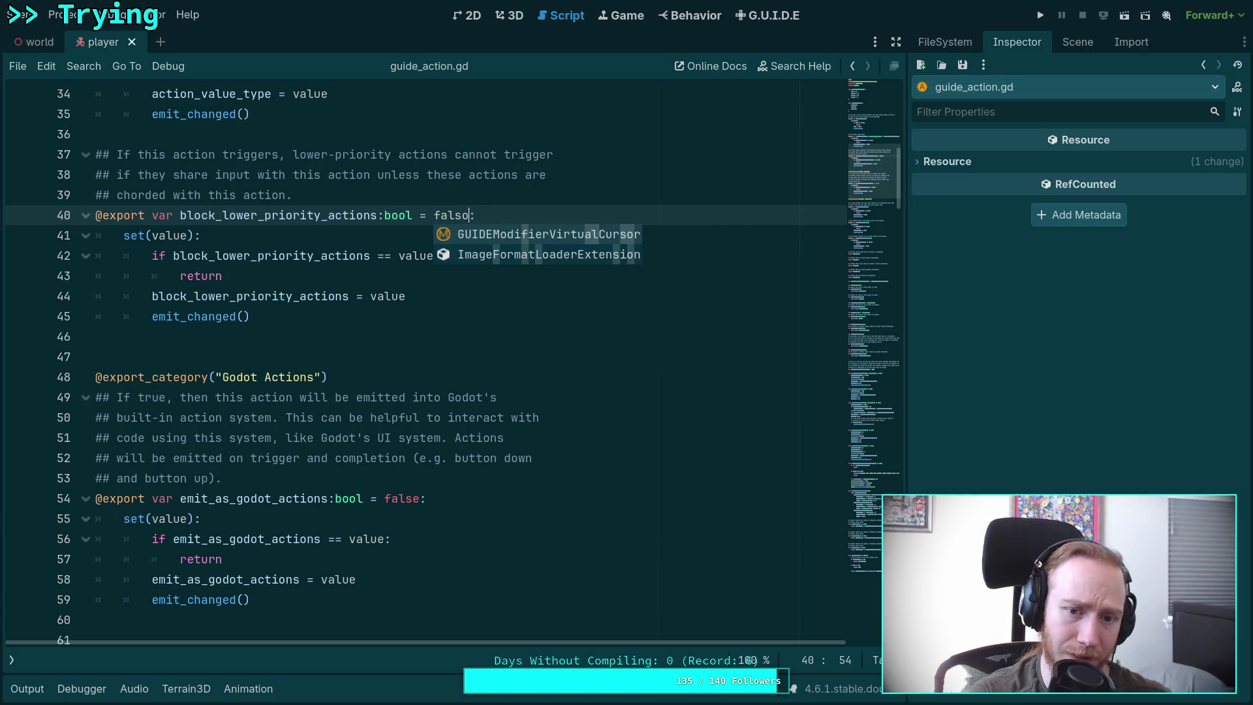
pyautogui.press('Return')
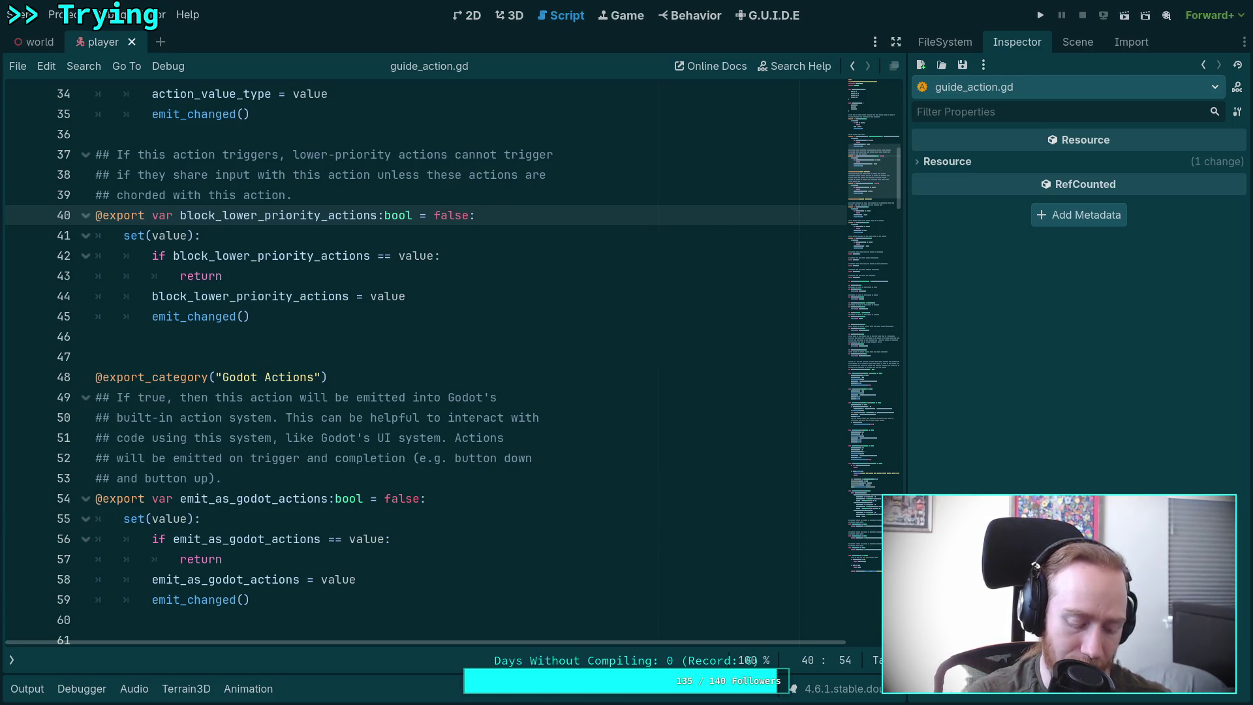
pyautogui.hotkey('ctrl', 's')
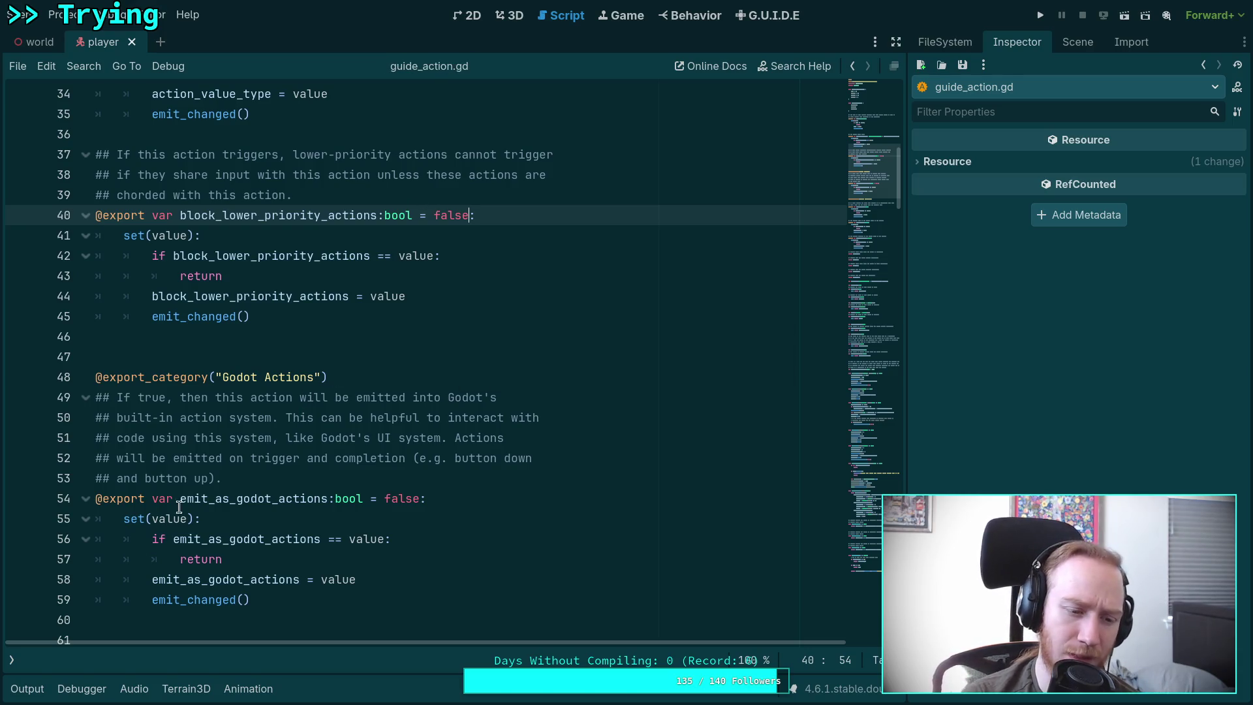
# Step: Show and resize the script and method lists, then dismiss the property documentation popup
pyautogui.click(11, 659)
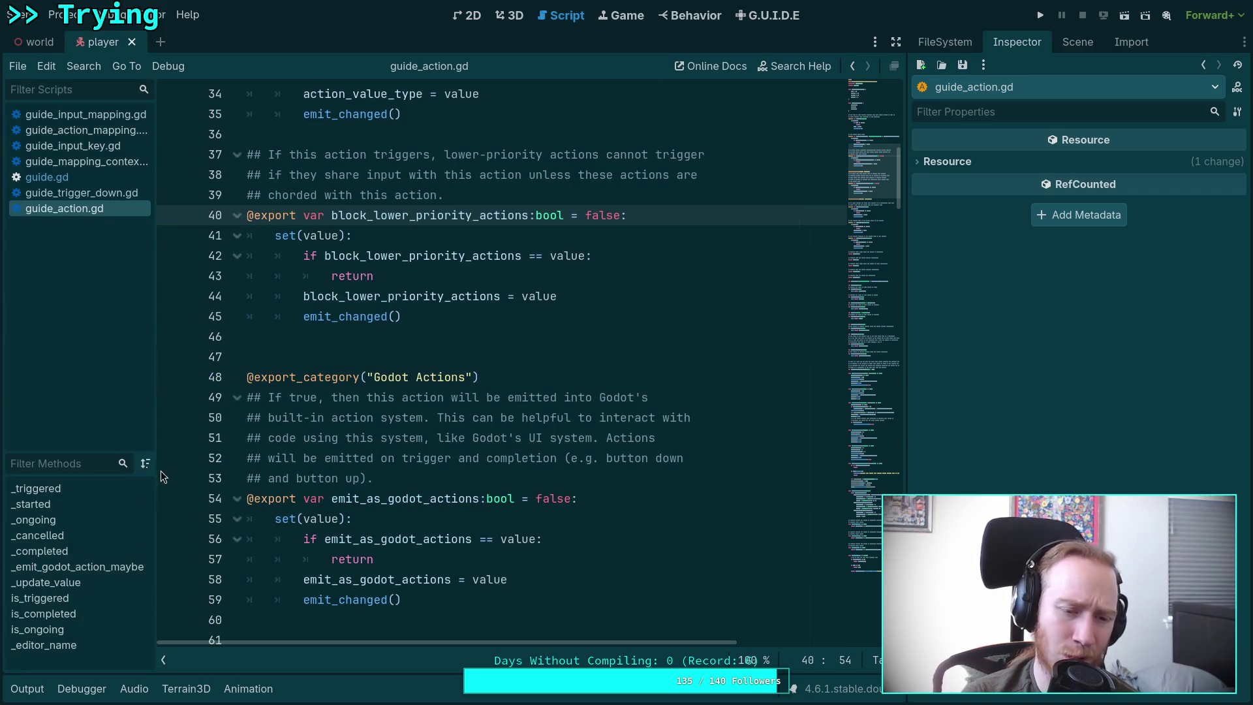
pyautogui.moveTo(155, 471); pyautogui.dragTo(153, 504)
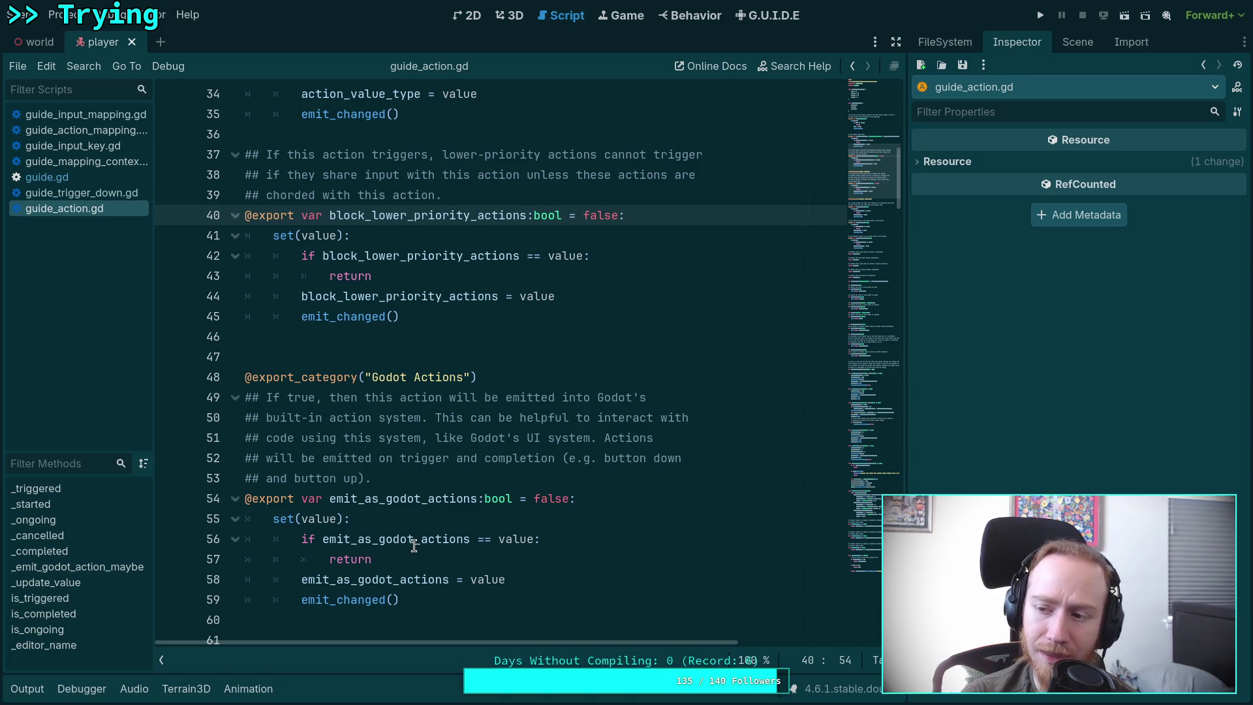
pyautogui.moveTo(413, 545)
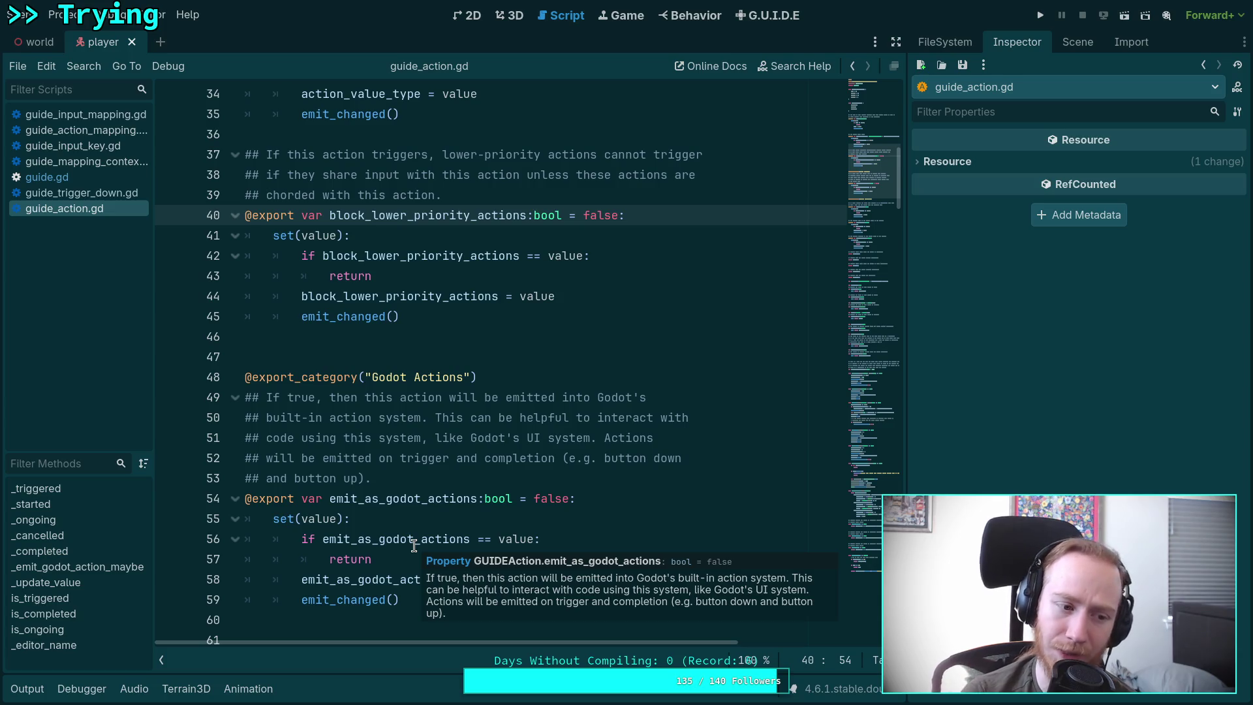
pyautogui.click(410, 363)
pyautogui.click(417, 339)
pyautogui.scroll(3, 418, 340)
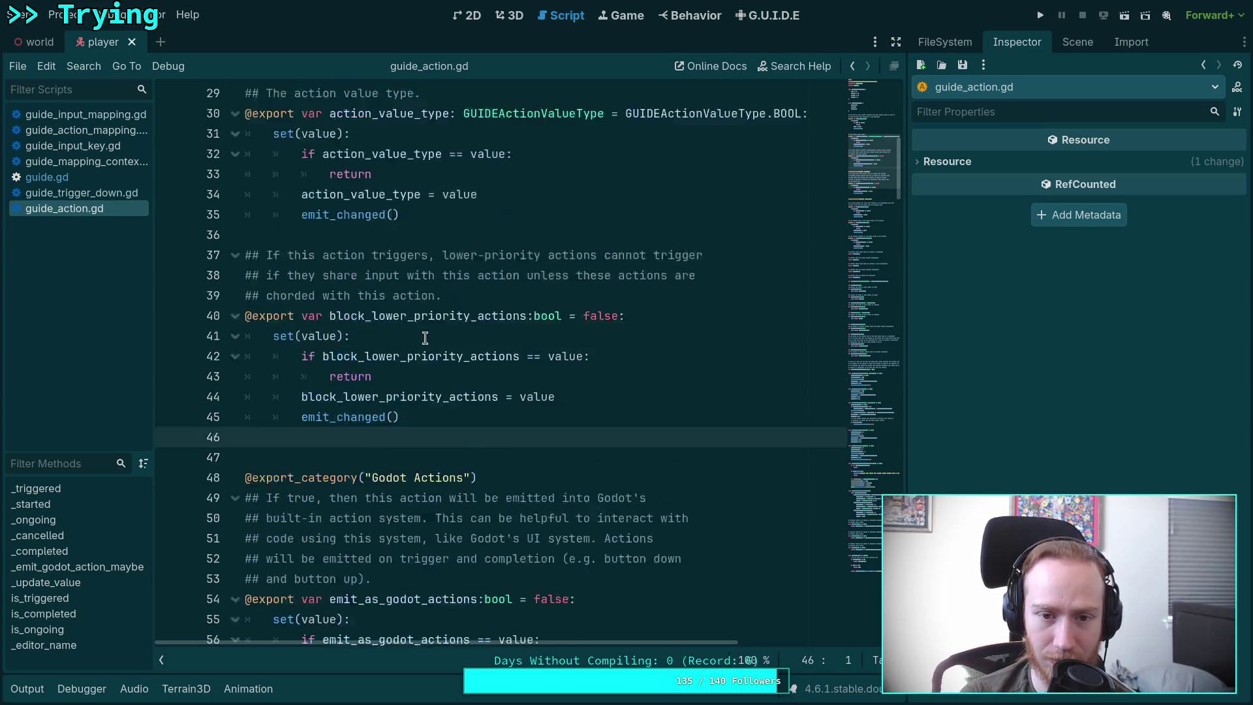
# Step: Close guide_action.gd and guide_trigger_down.gd, leaving guide.gd, then go to the terminal workspace
pyautogui.rightClick(99, 208)
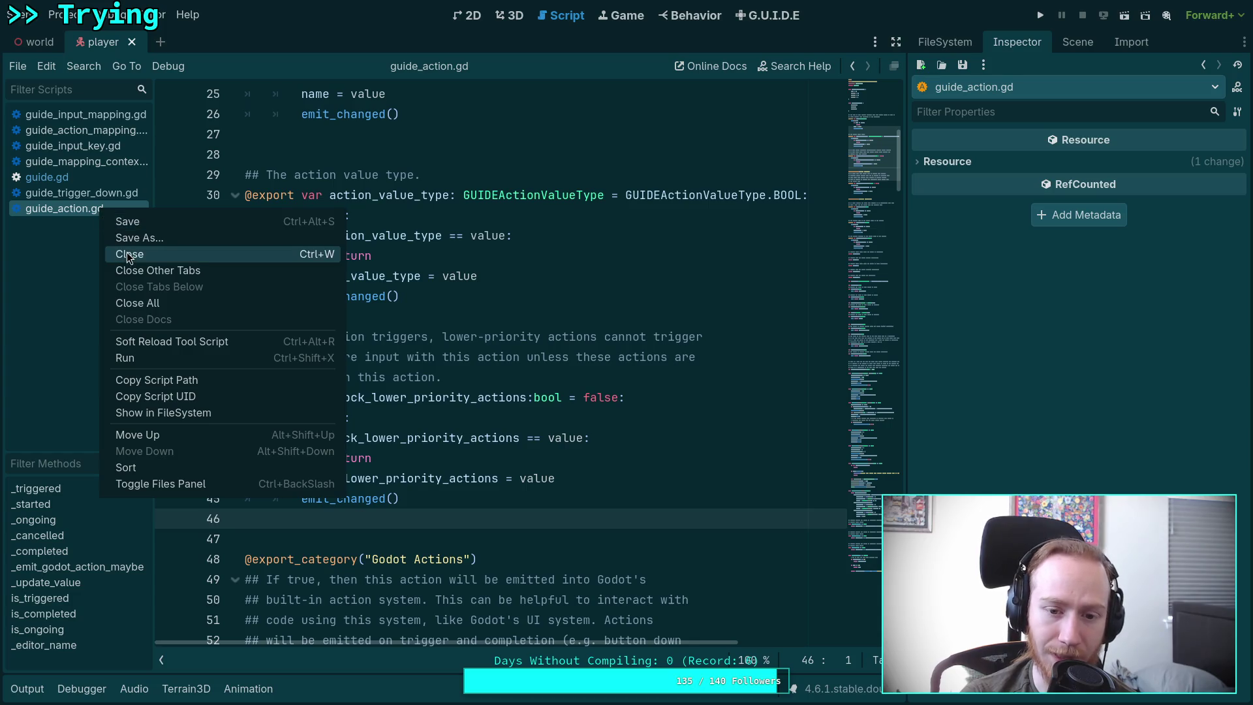
pyautogui.click(128, 254)
pyautogui.click(89, 195)
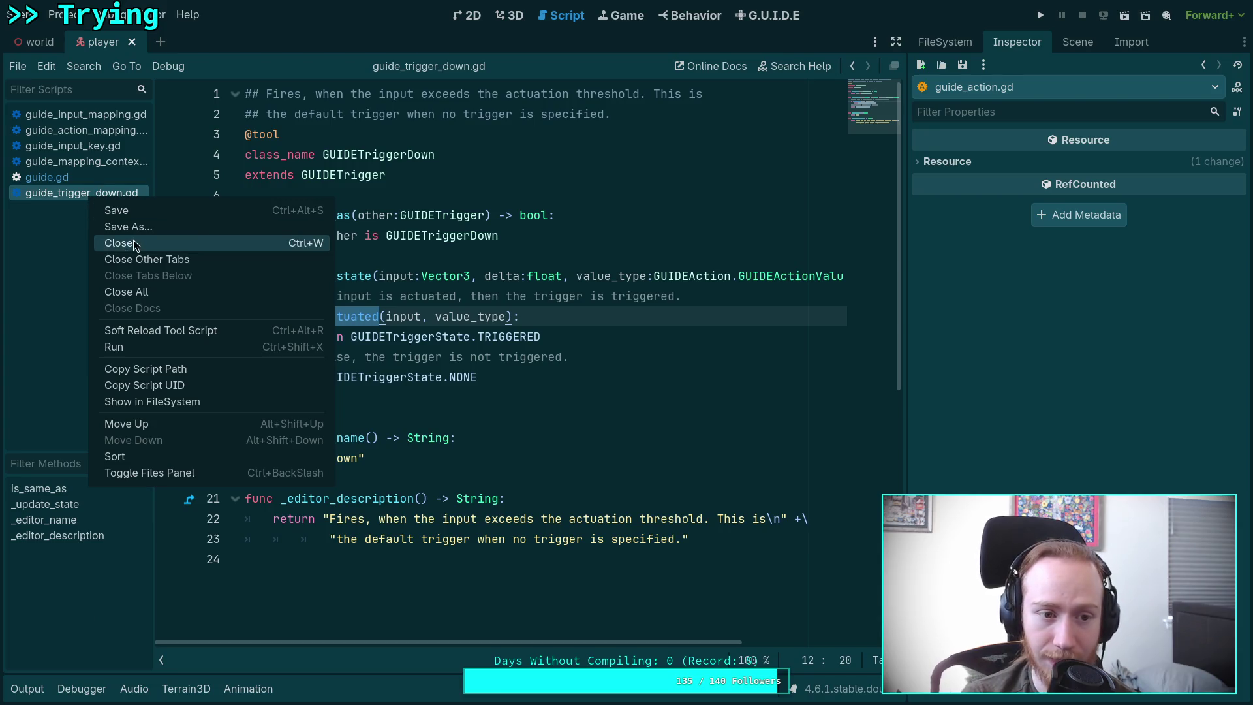
pyautogui.click(131, 242)
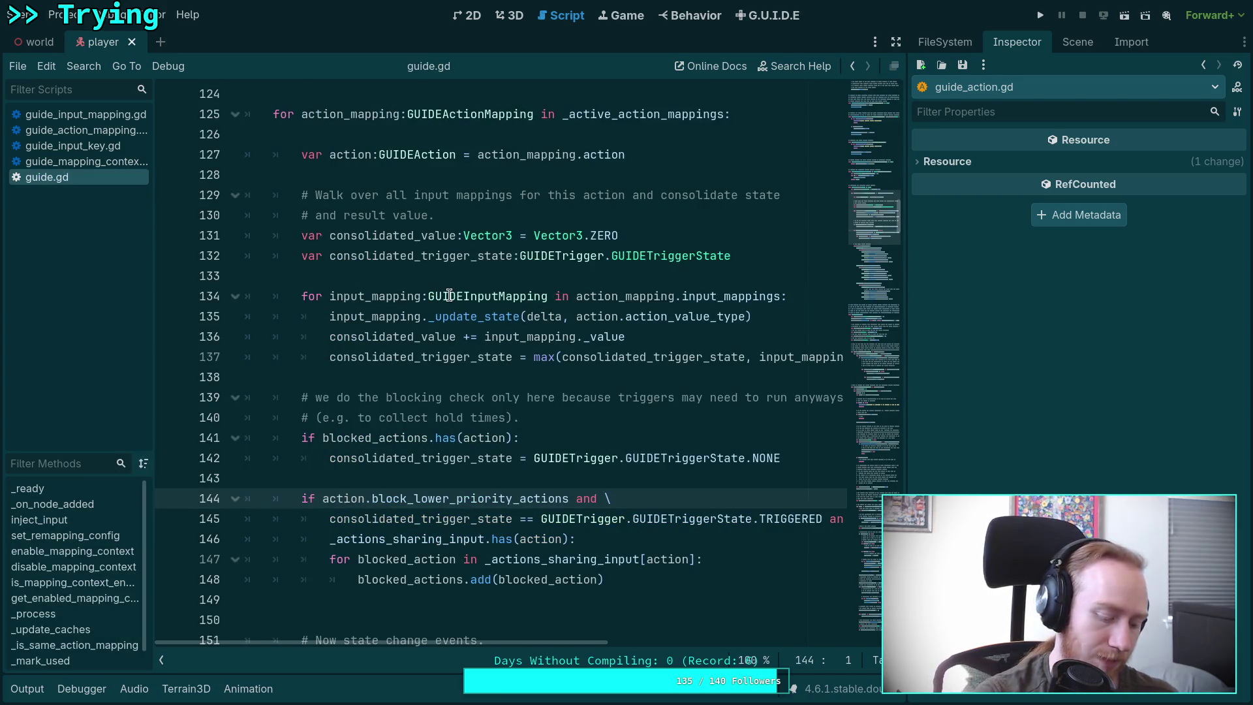
pyautogui.press('super+Left')
pyautogui.press('super+Left')
pyautogui.press('super+Left')
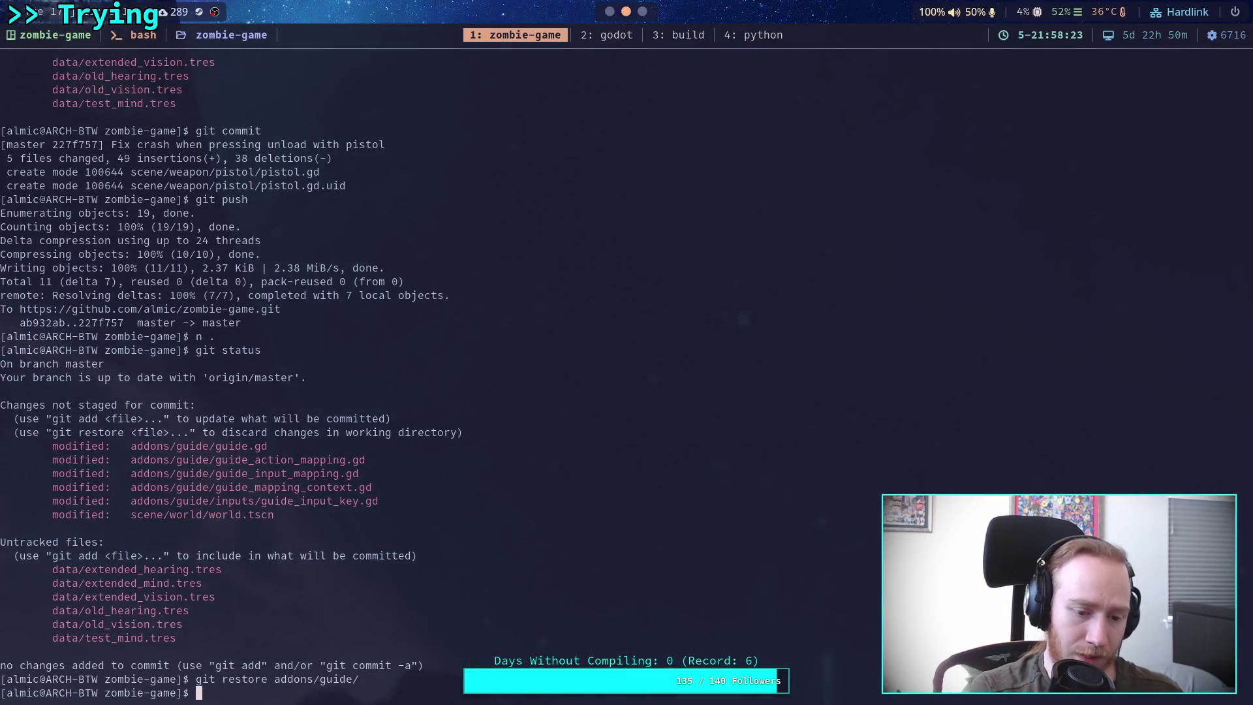
# Step: Run git status and git diff to review the uncommitted changes
pyautogui.write('git status')
pyautogui.press('Return')
pyautogui.write('git ')
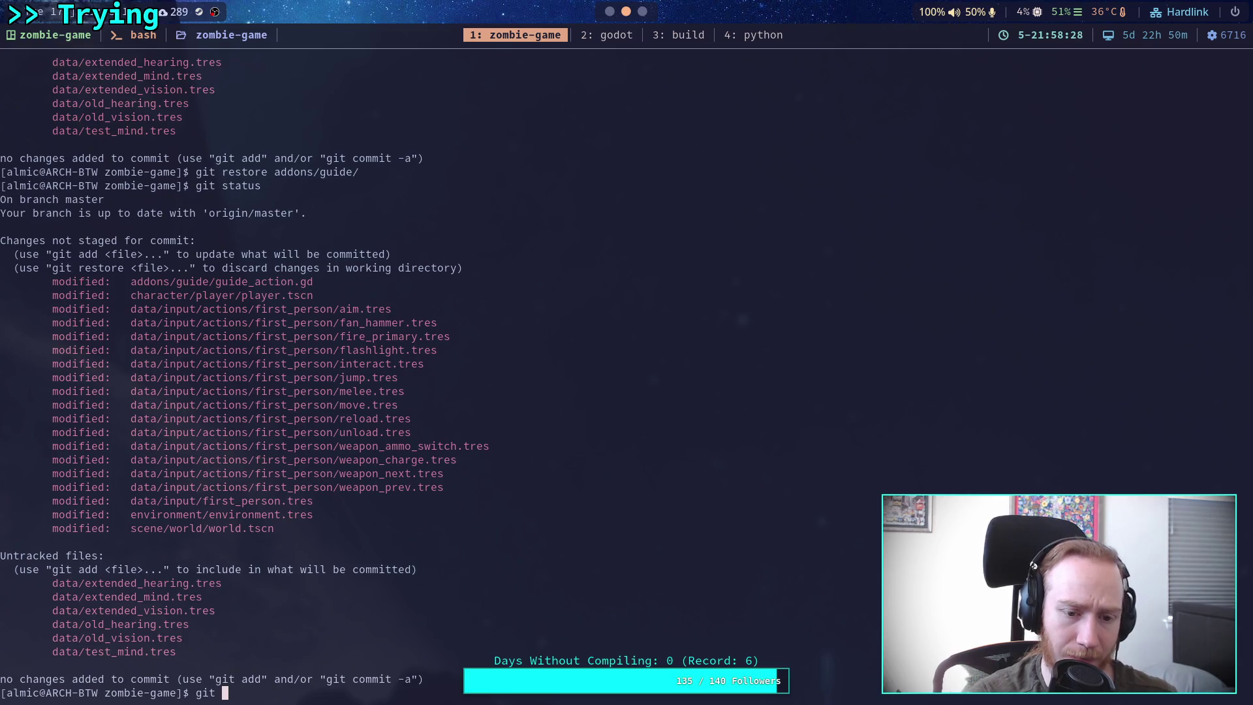
pyautogui.write('diff')
pyautogui.press('Return')
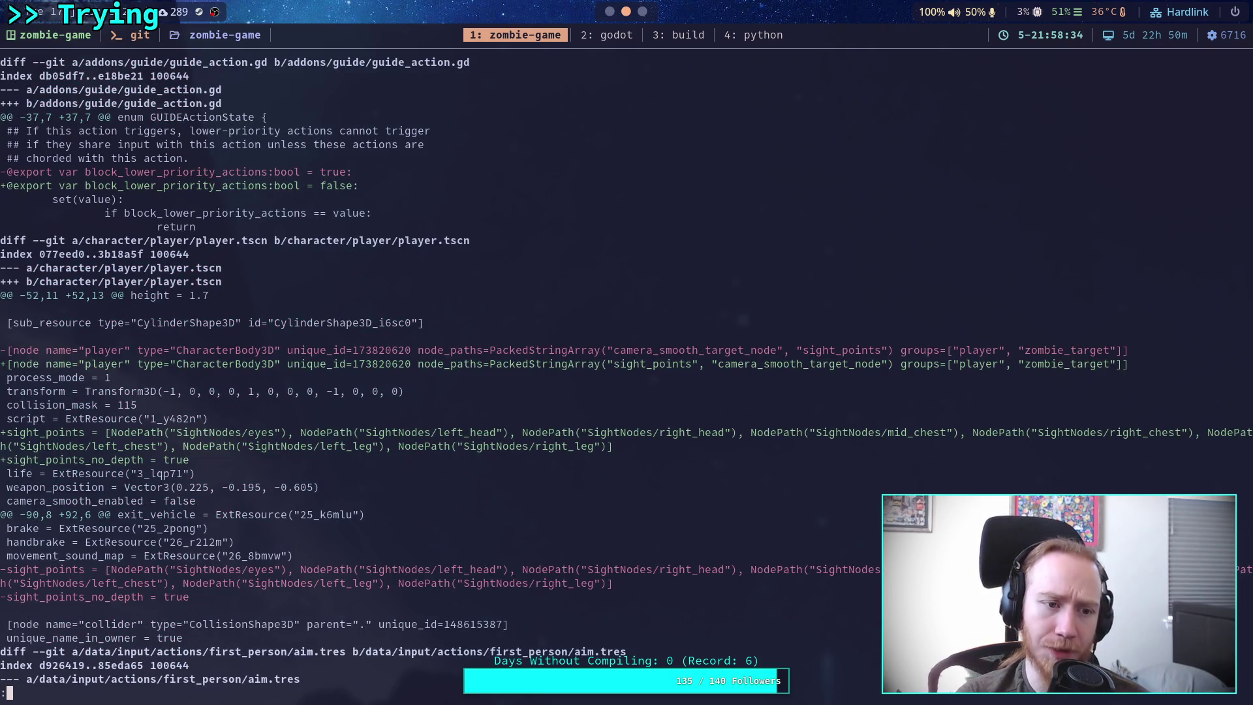
# Step: Quit the pager, stage addons/guide/guide_action.gd with git add, and confirm with git status
pyautogui.write('qgit ')
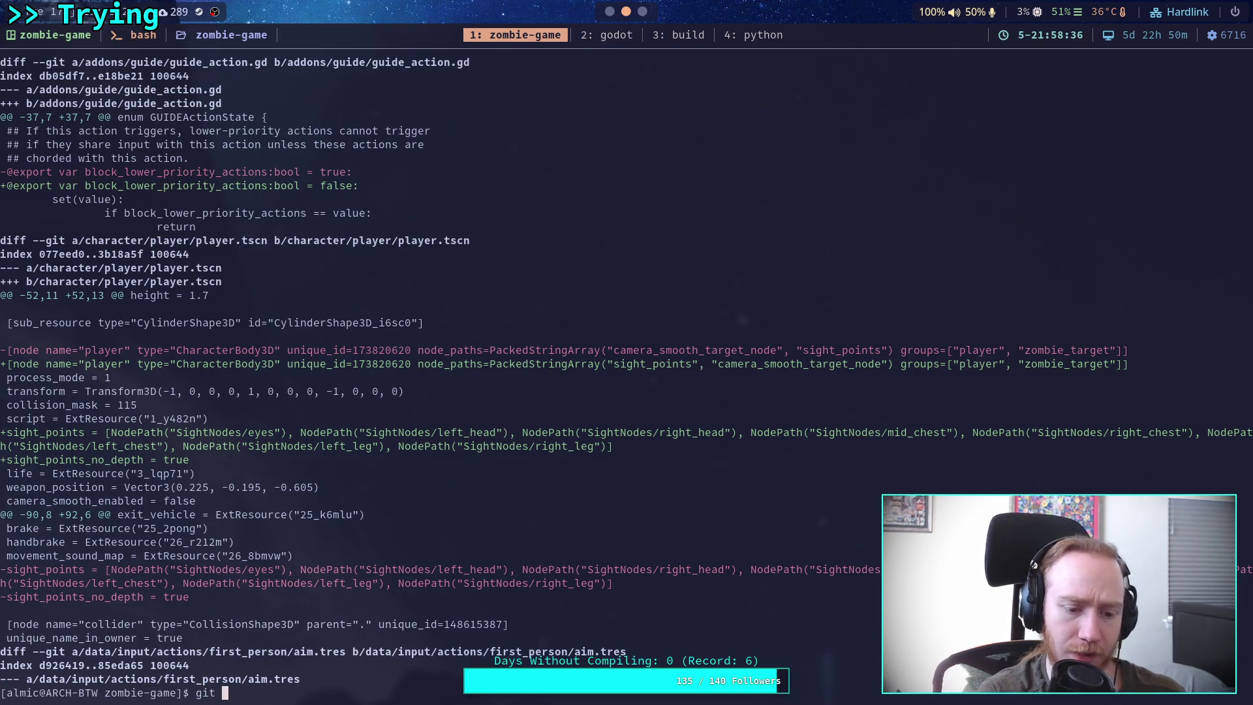
pyautogui.write('add addons/guide/guide_action')
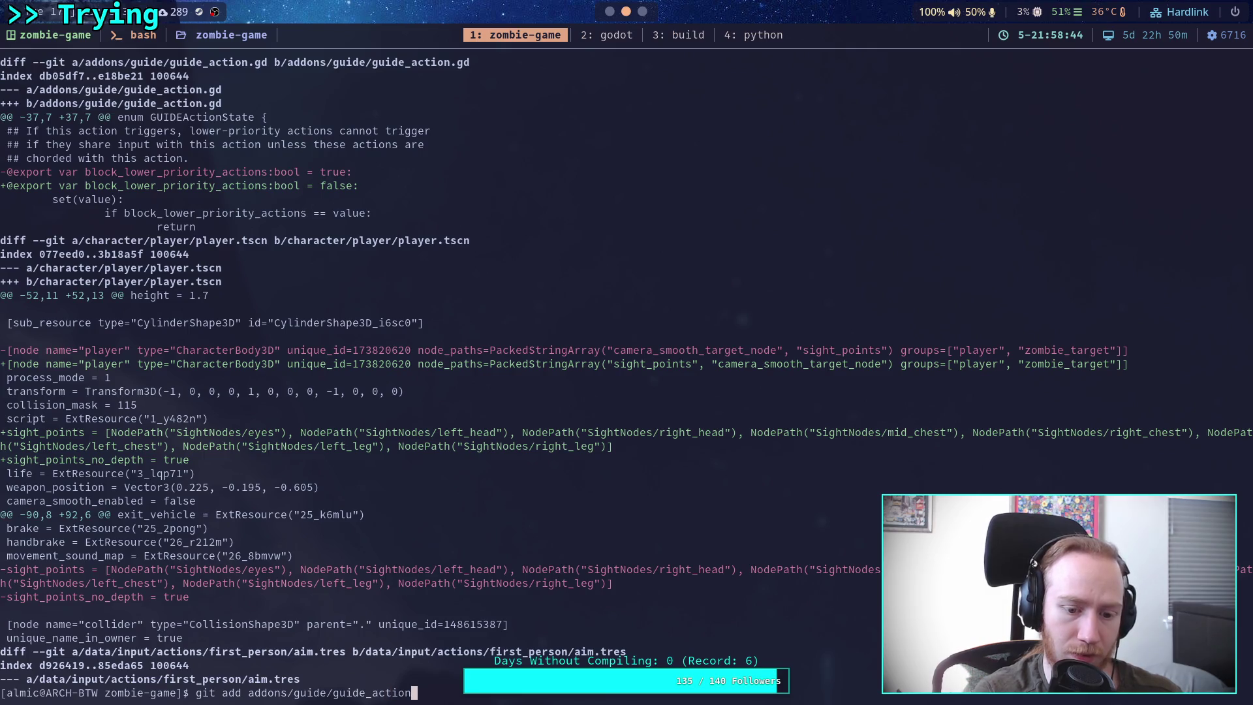
pyautogui.write('.gd')
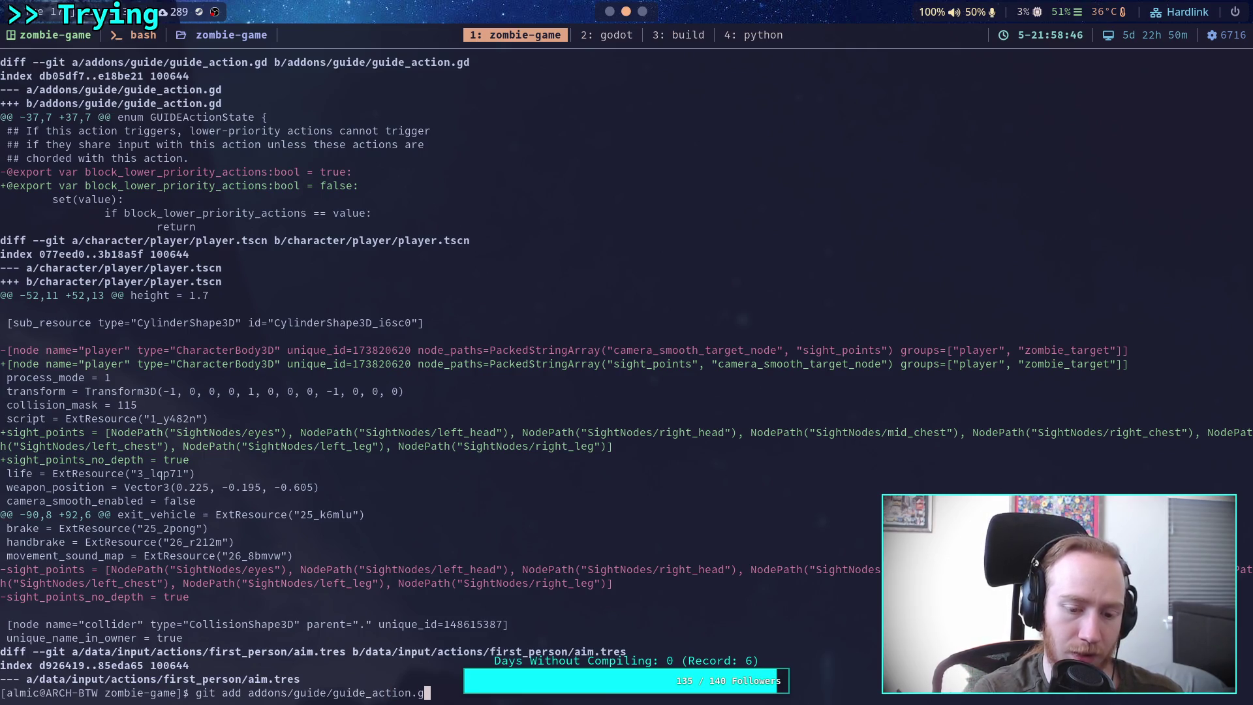
pyautogui.press('super+3')
pyautogui.press('super+4')
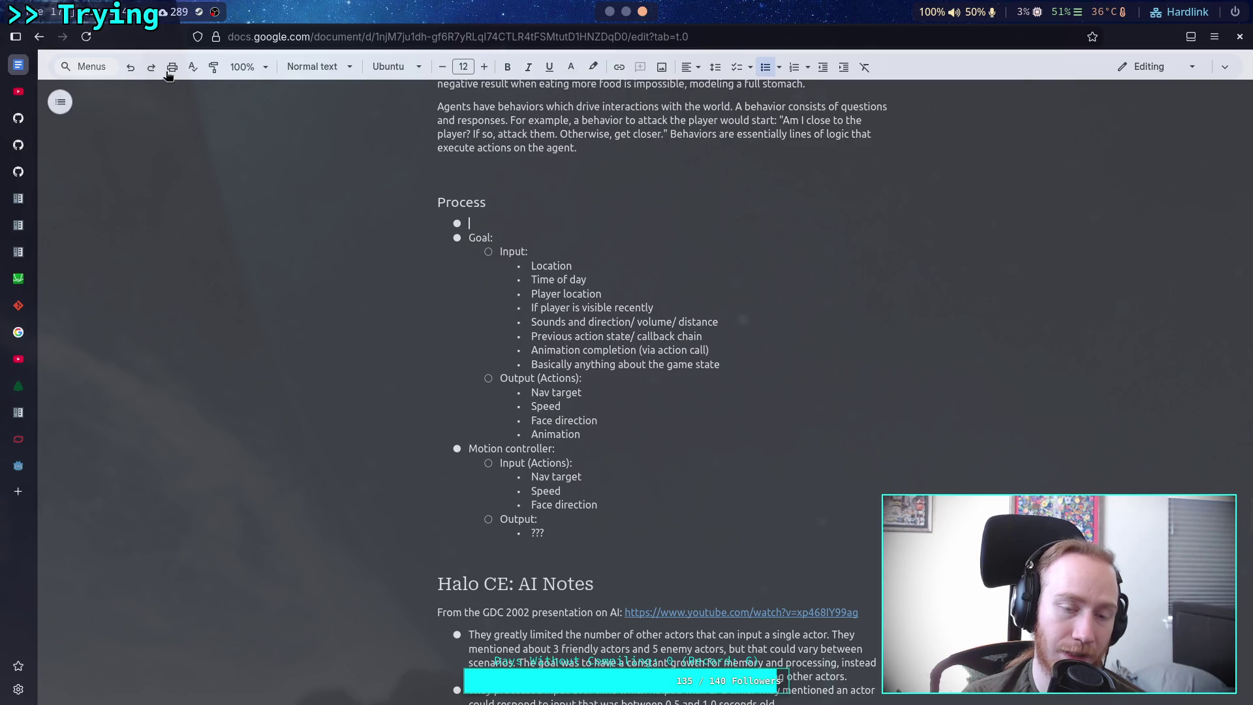
pyautogui.press('super+1')
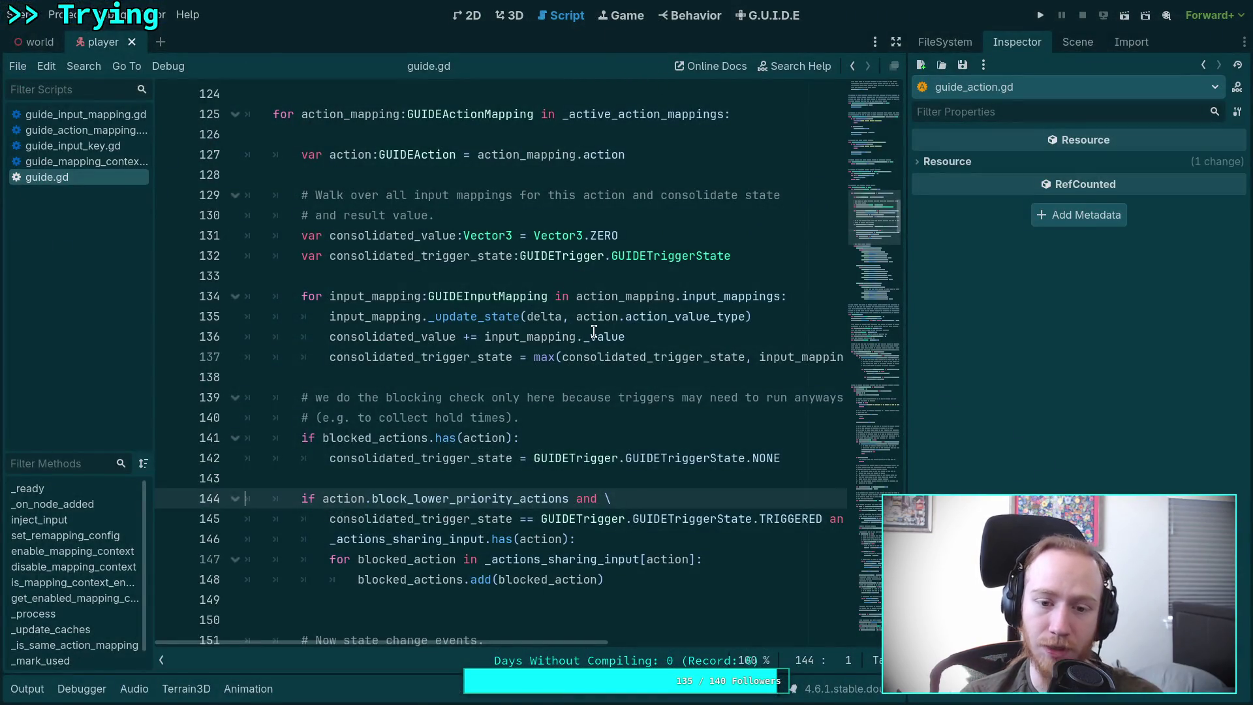
pyautogui.press('super+2')
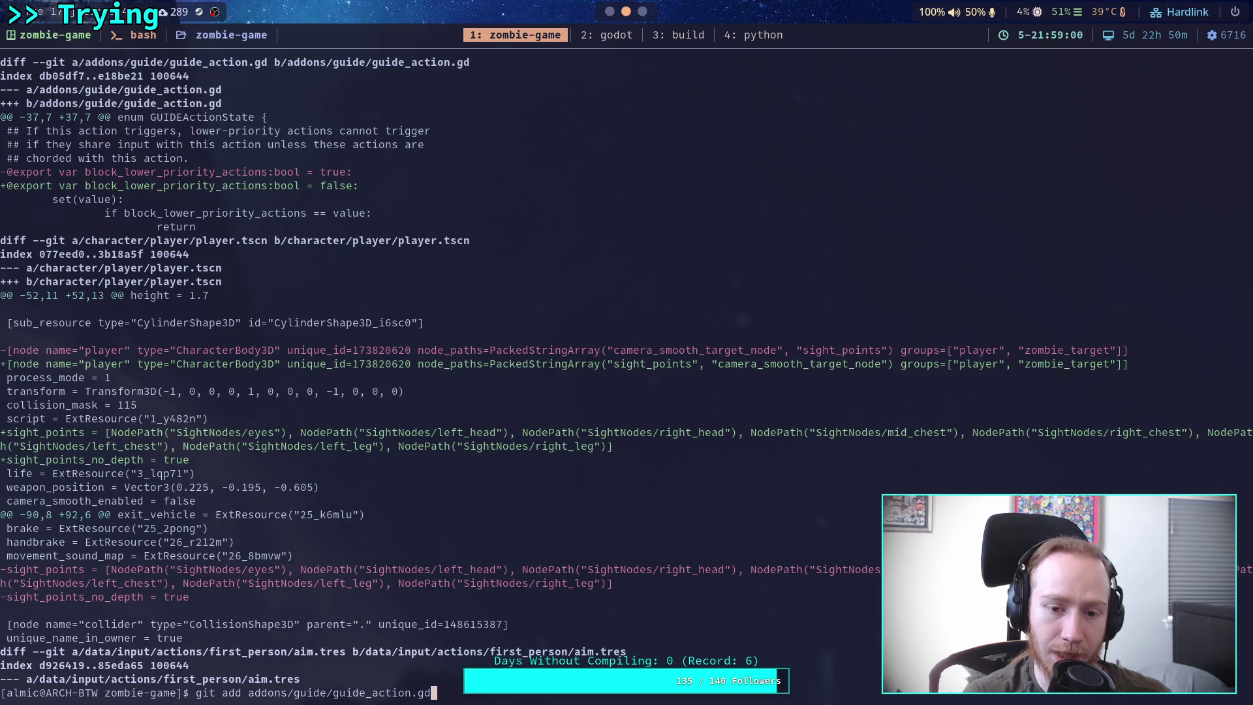
pyautogui.press('Return')
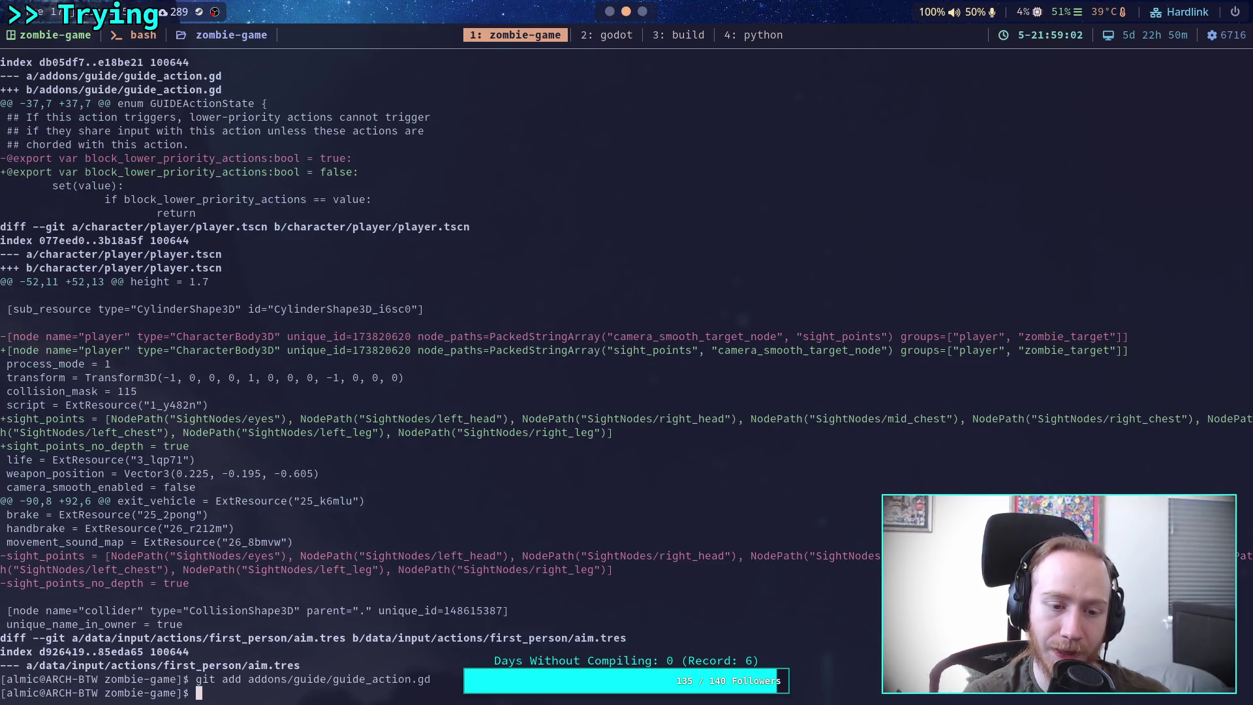
pyautogui.write('git status')
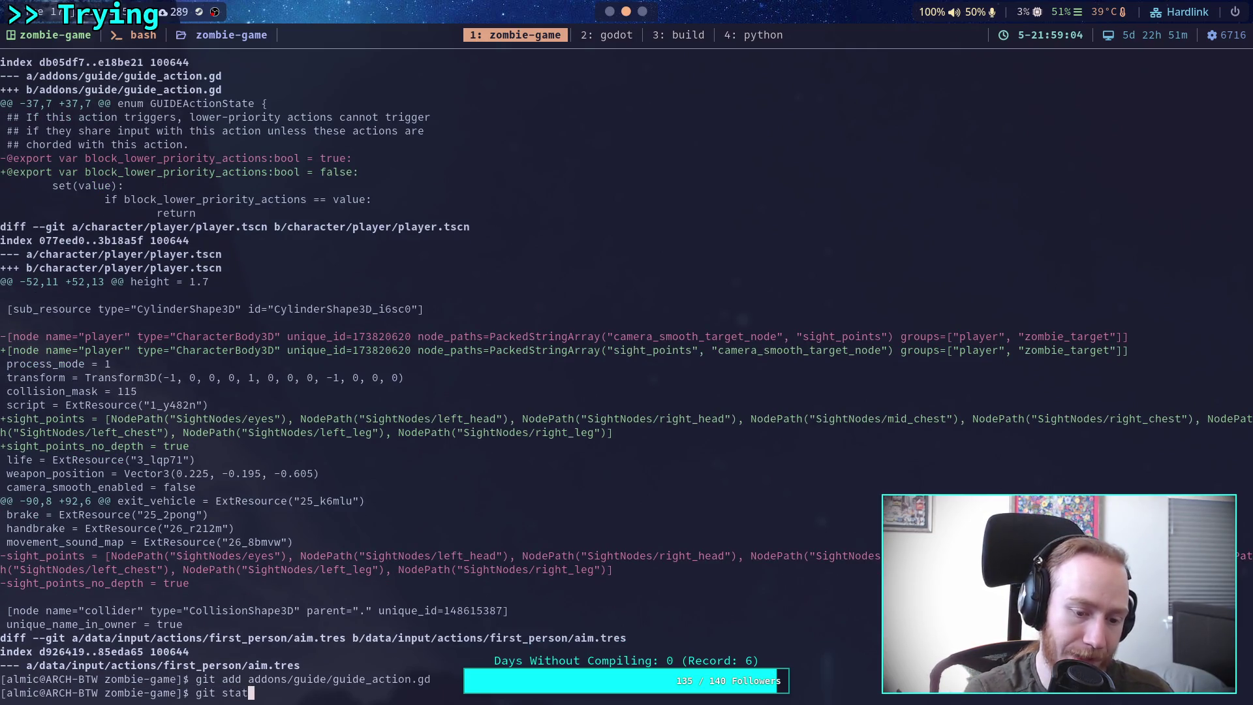
pyautogui.press('Return')
# Step: Run git diff, page through the action, environment and world scene changes to the end, and quit
pyautogui.write('git diff')
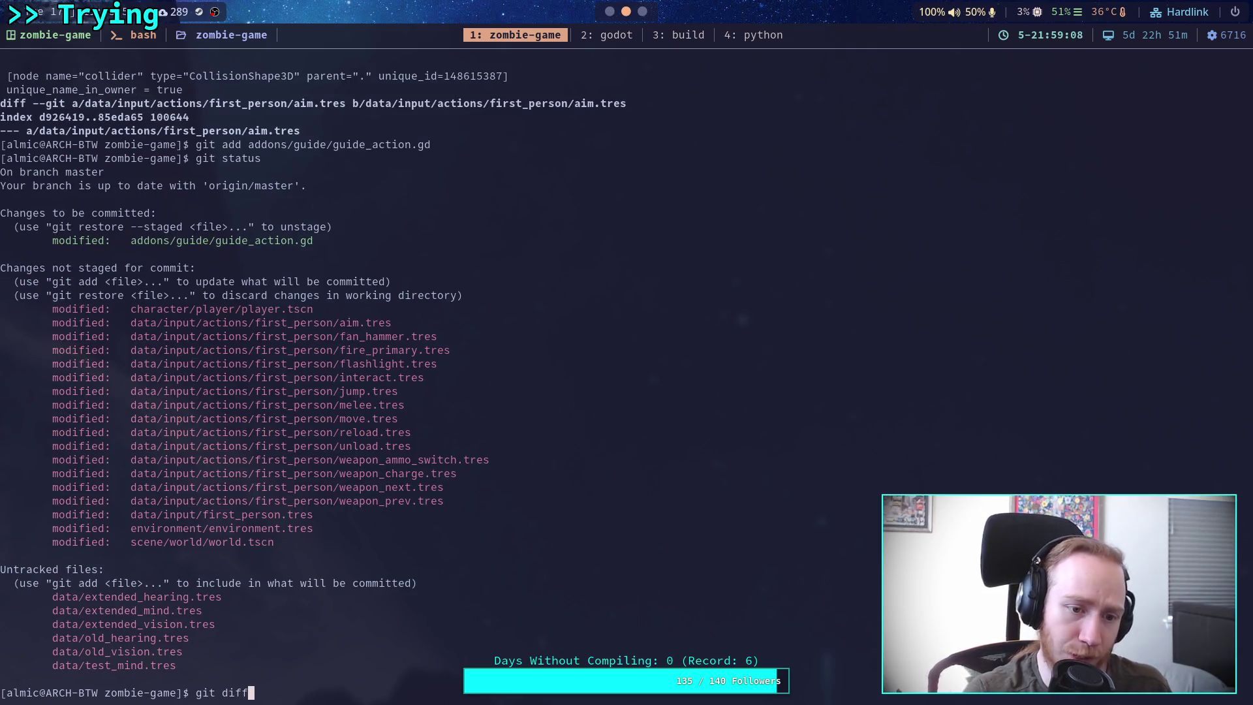
pyautogui.press('Return')
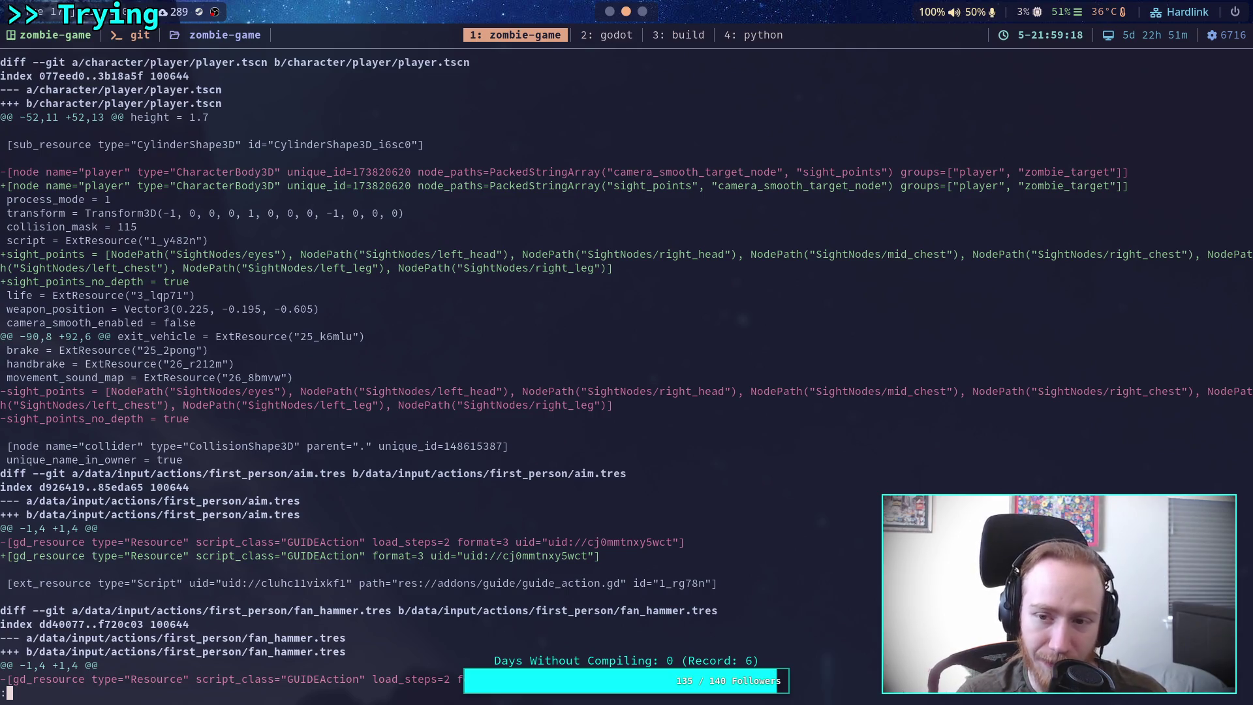
pyautogui.scroll(-5, 626, 372)
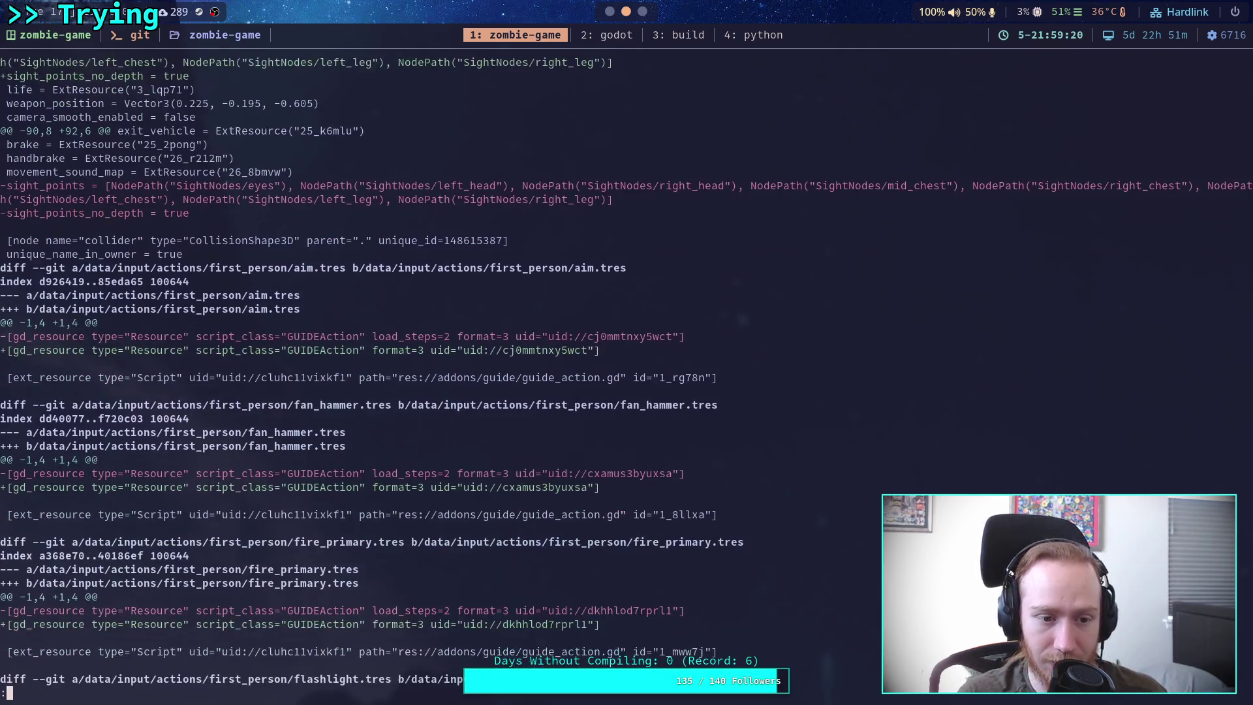
pyautogui.scroll(-2, 626, 372)
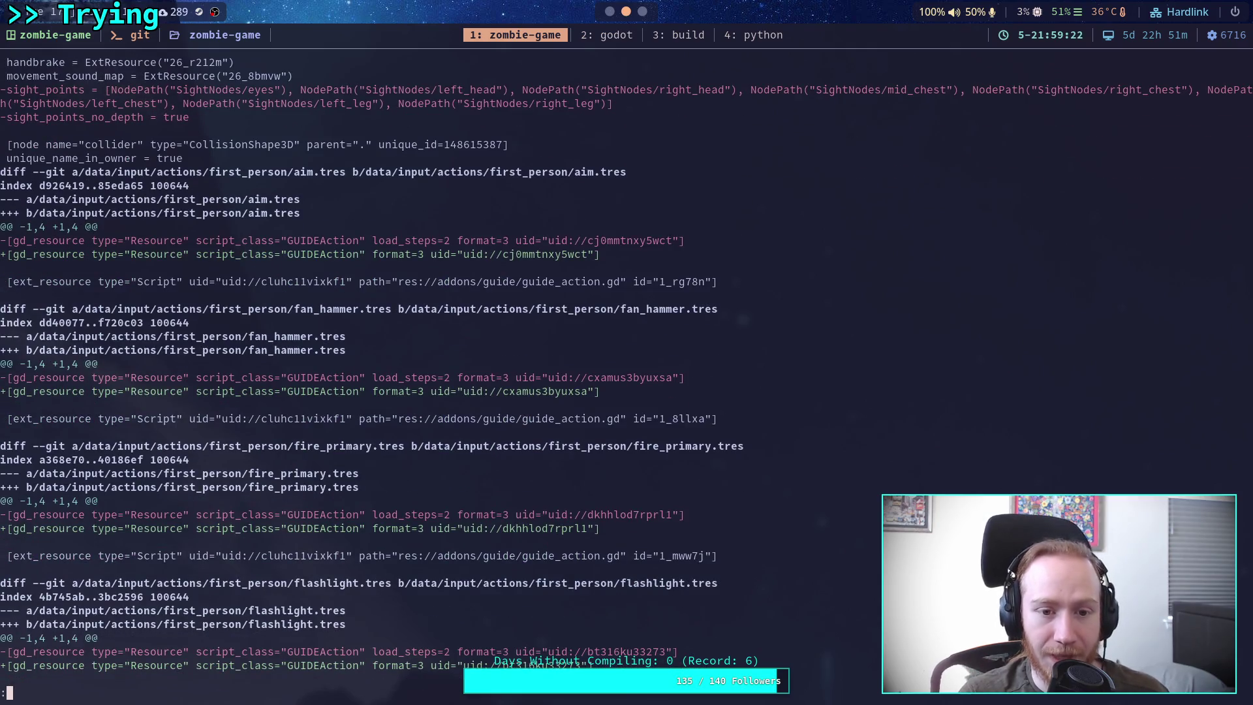
pyautogui.scroll(-9, 627, 372)
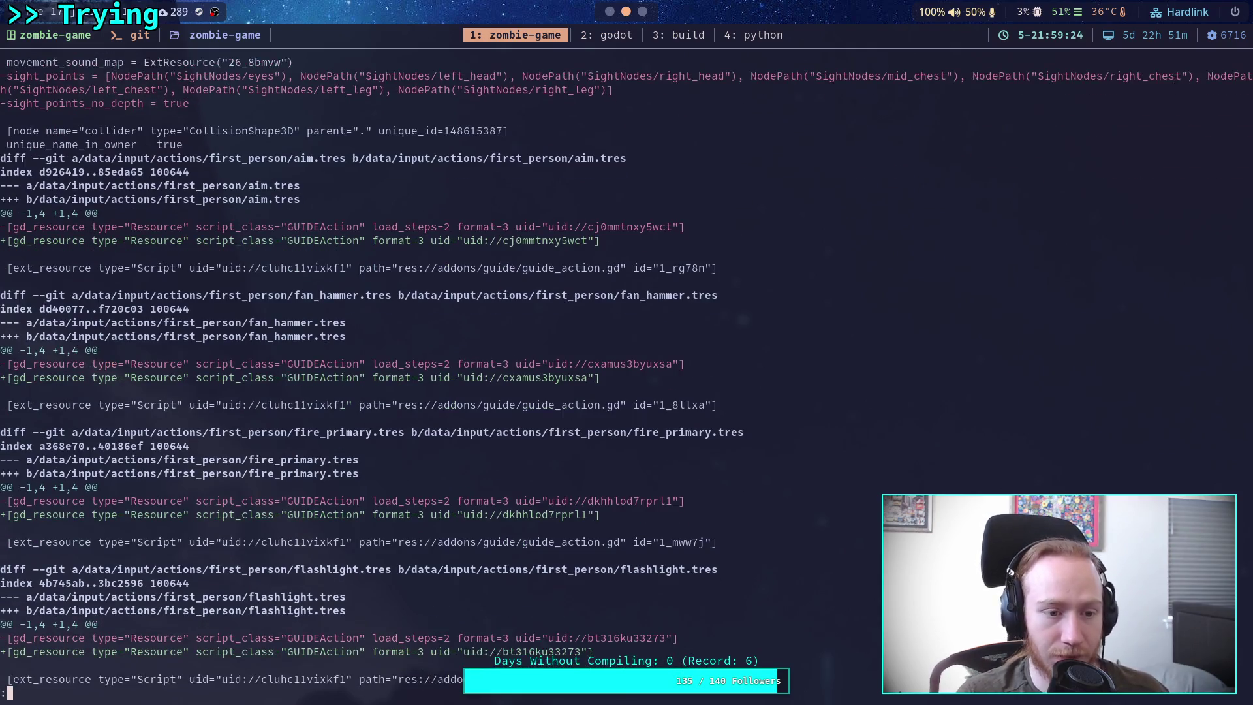
pyautogui.scroll(-11, 627, 372)
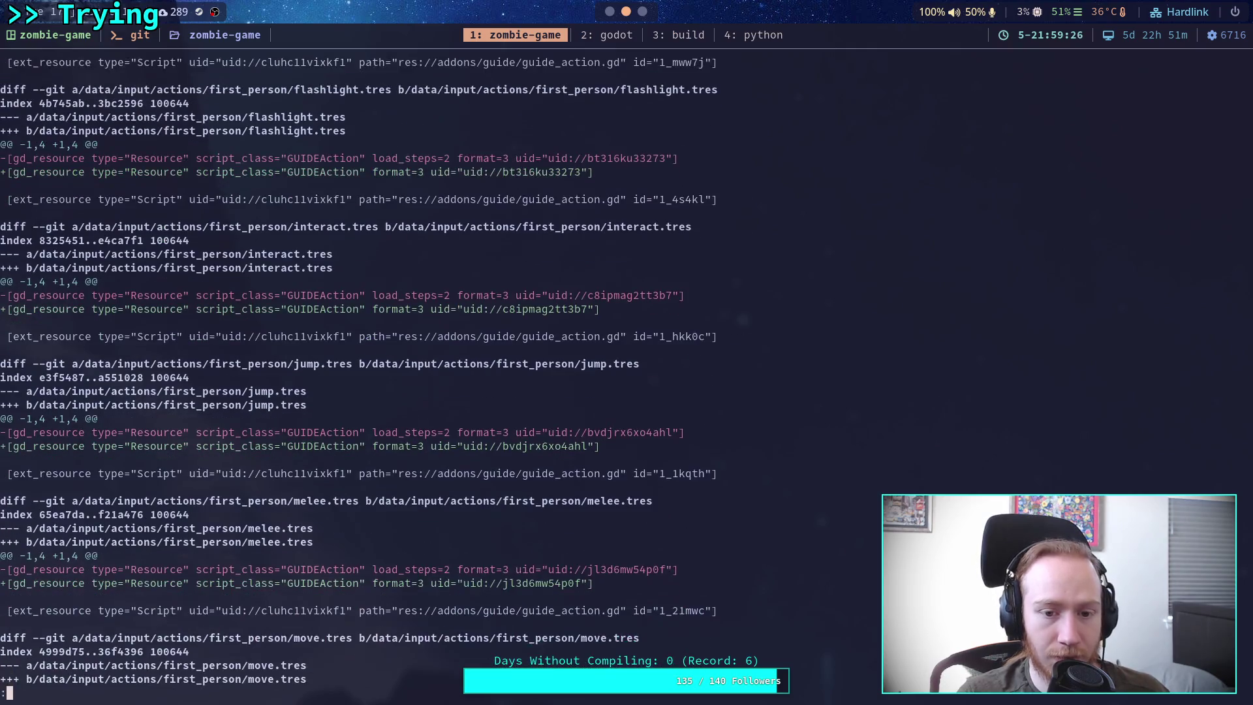
pyautogui.scroll(-3, 626, 372)
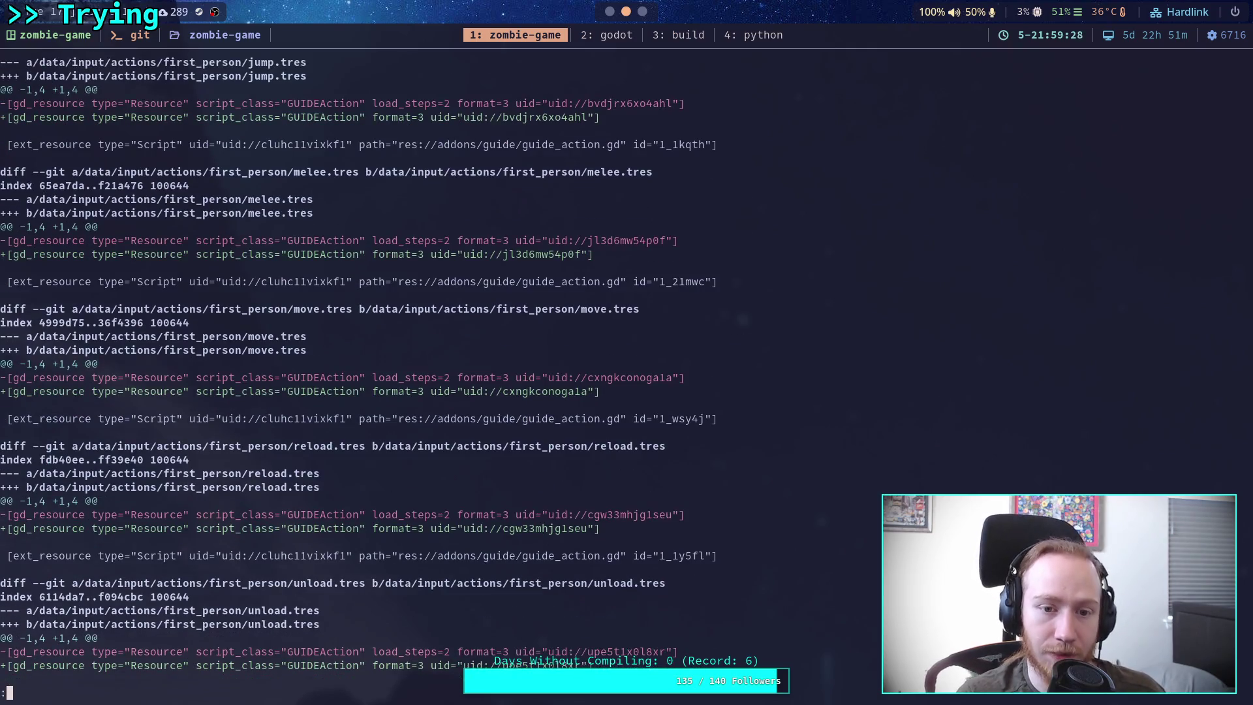
pyautogui.scroll(-20, 626, 372)
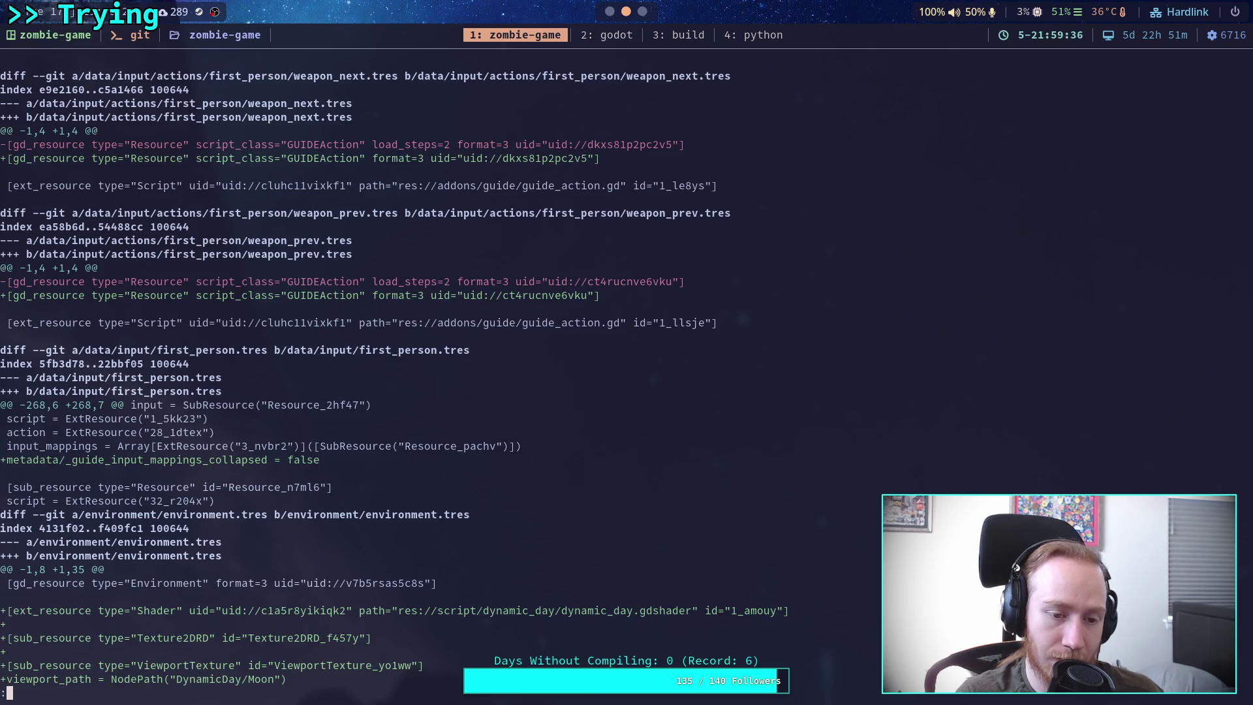
pyautogui.scroll(-2, 627, 372)
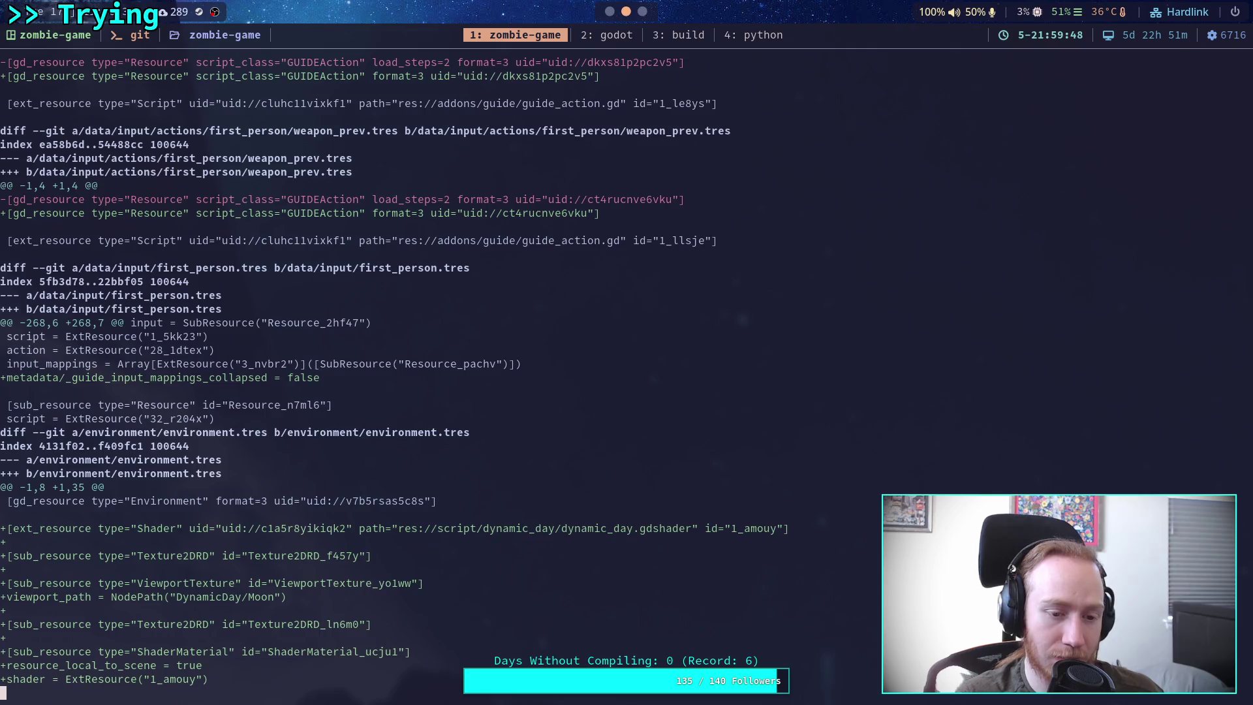
pyautogui.scroll(-7, 394, 379)
pyautogui.scroll(-6, 393, 379)
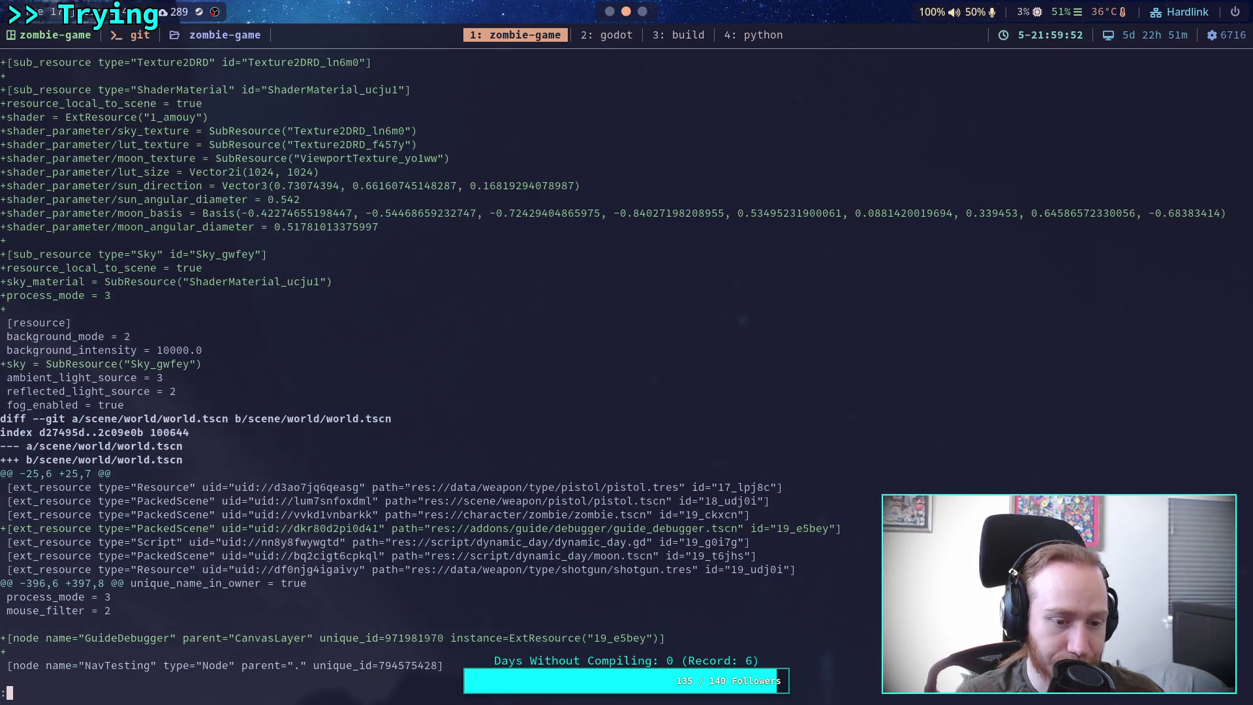
pyautogui.scroll(-1, 394, 379)
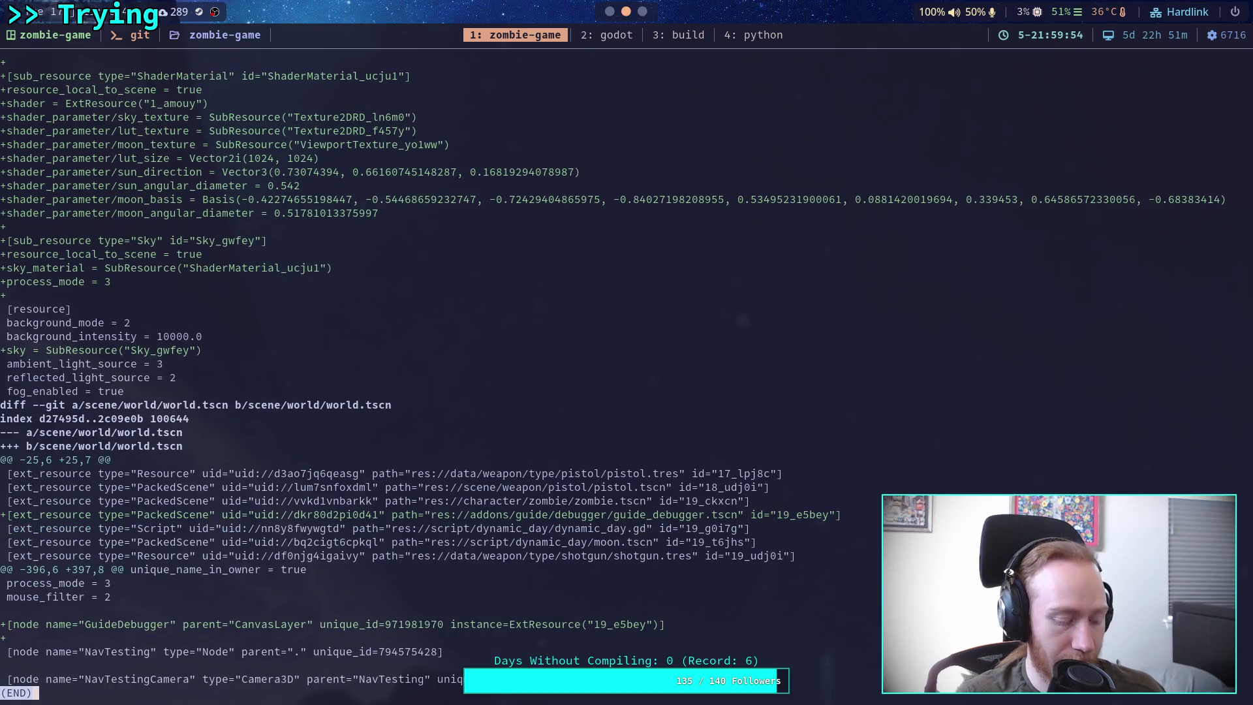
pyautogui.press('q')
pyautogui.press('super+2')
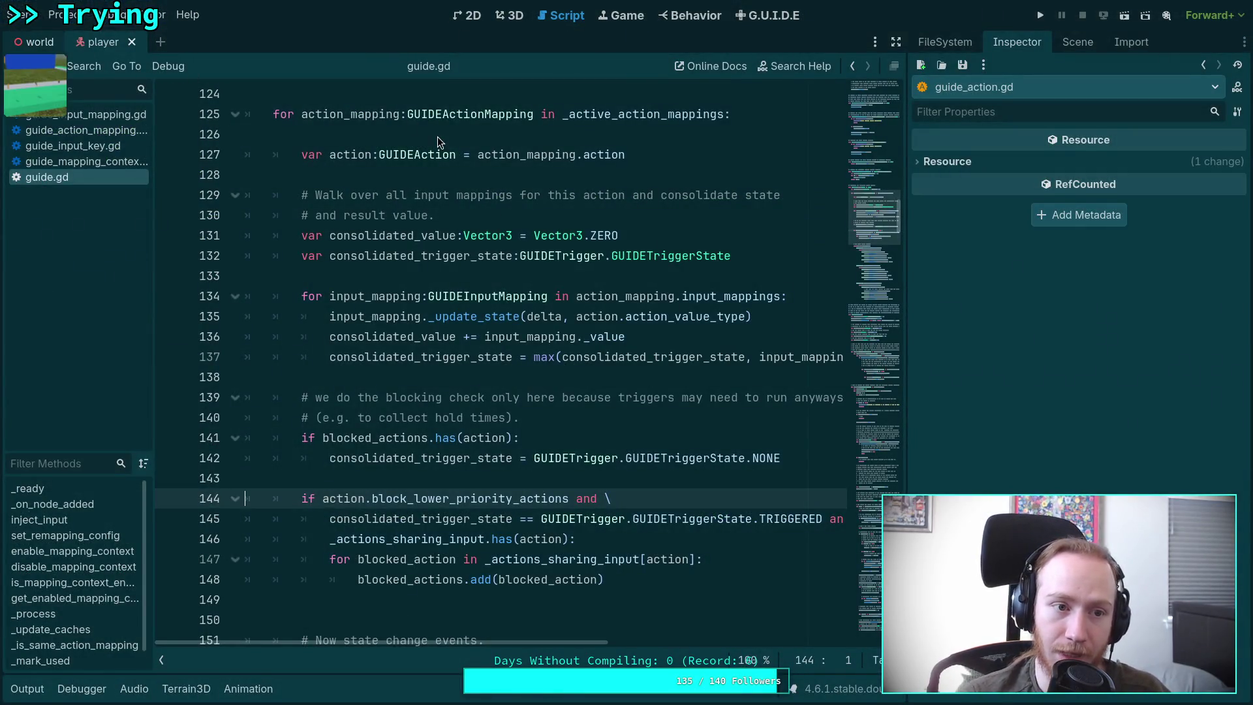
# Step: Hide the GuideDebugger node in the world scene's tree and save the scene with Ctrl+S
pyautogui.click(1079, 40)
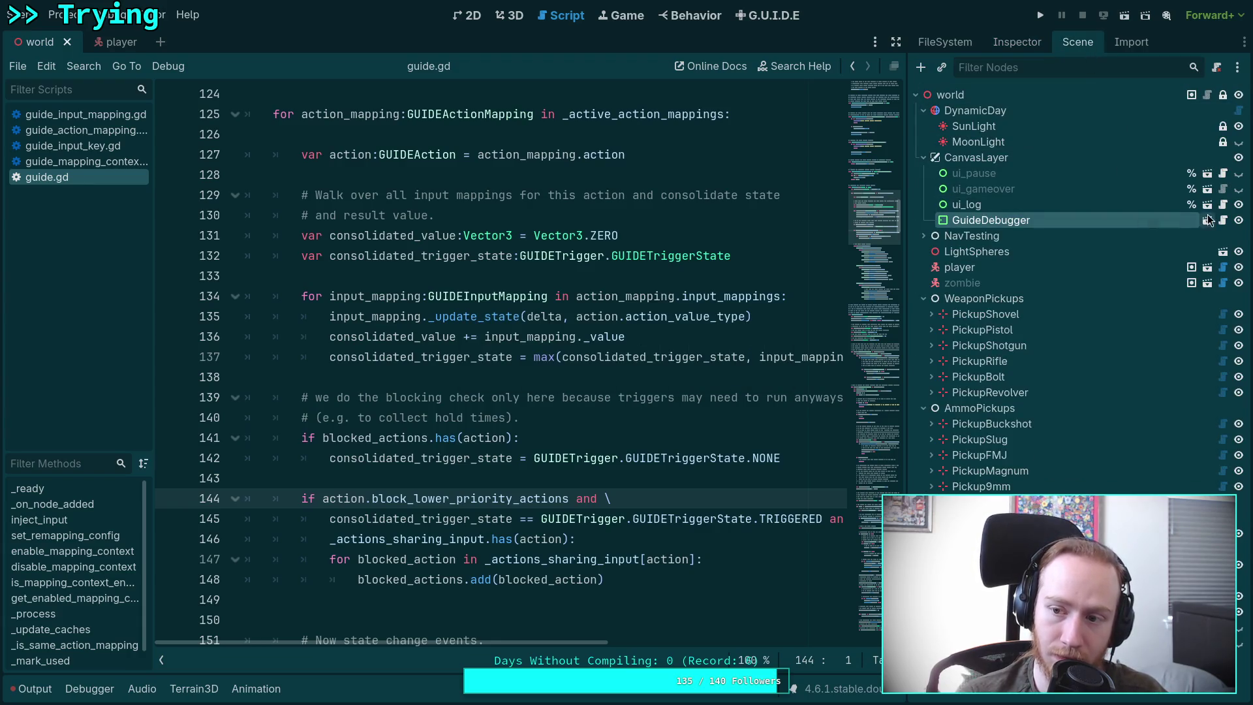
pyautogui.click(1239, 220)
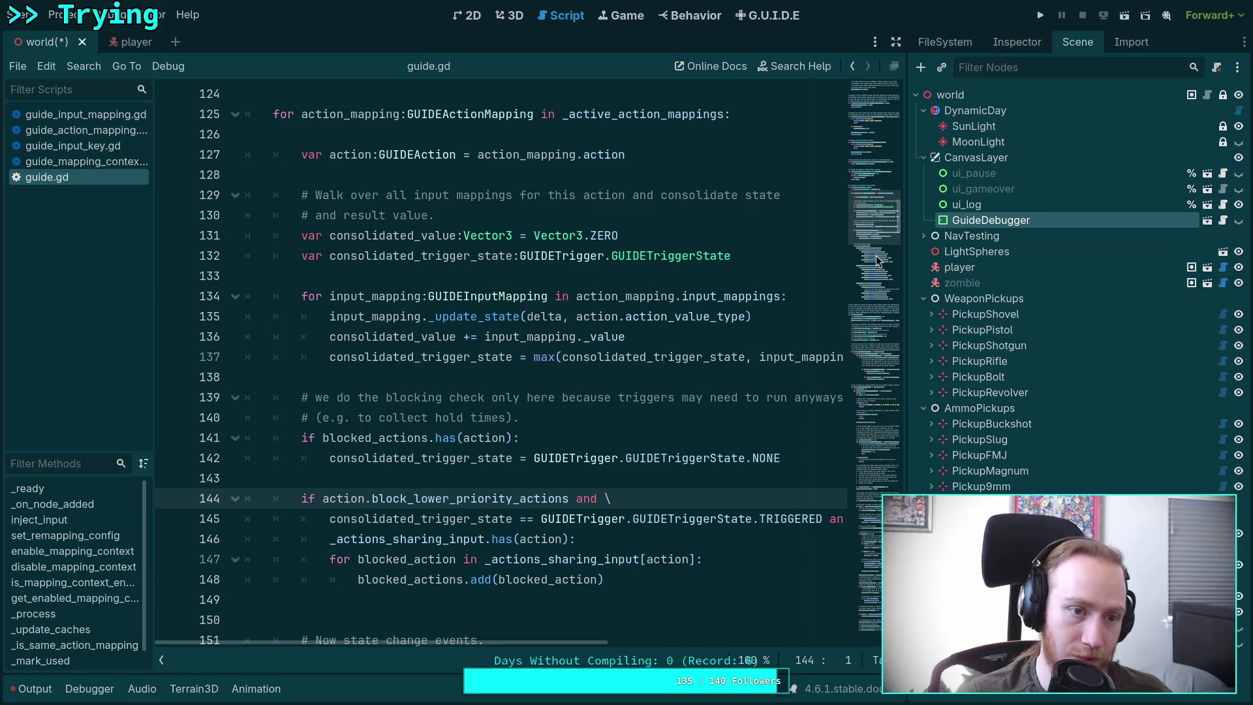
pyautogui.hotkey('ctrl', 's')
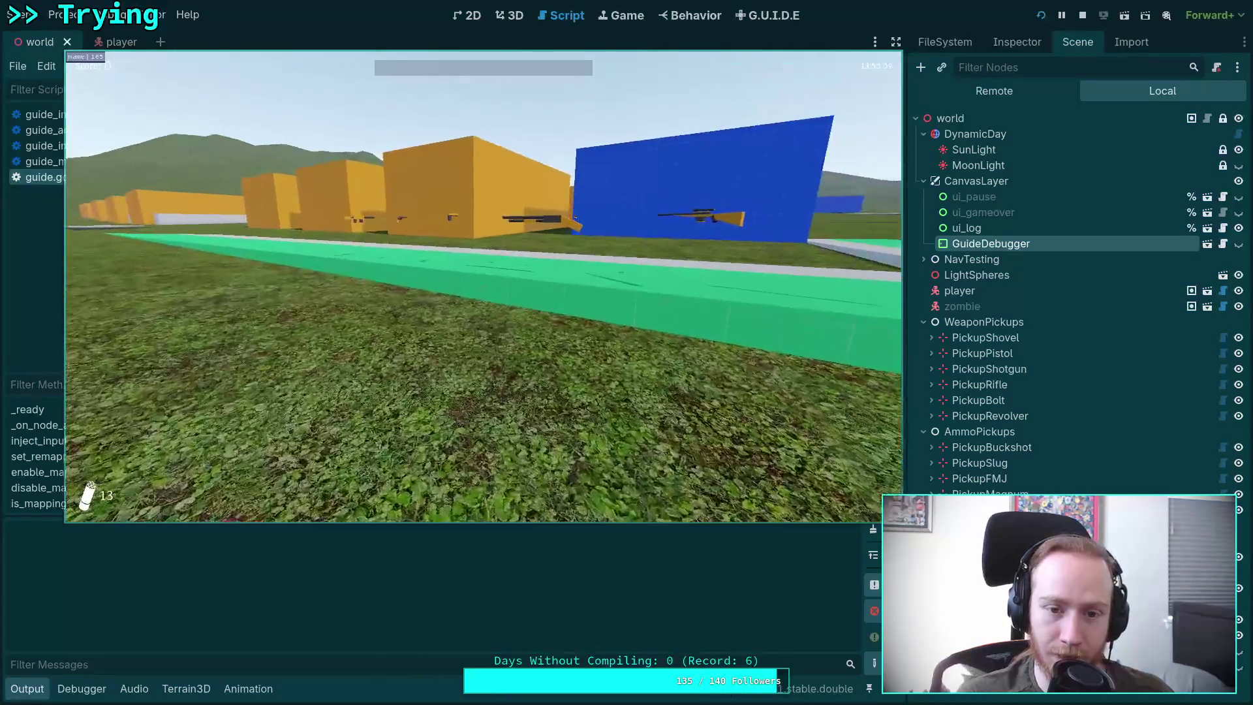
# Step: Walk through the test range, picking up the pistol, rifle, ammo and shotgun
pyautogui.press('w')
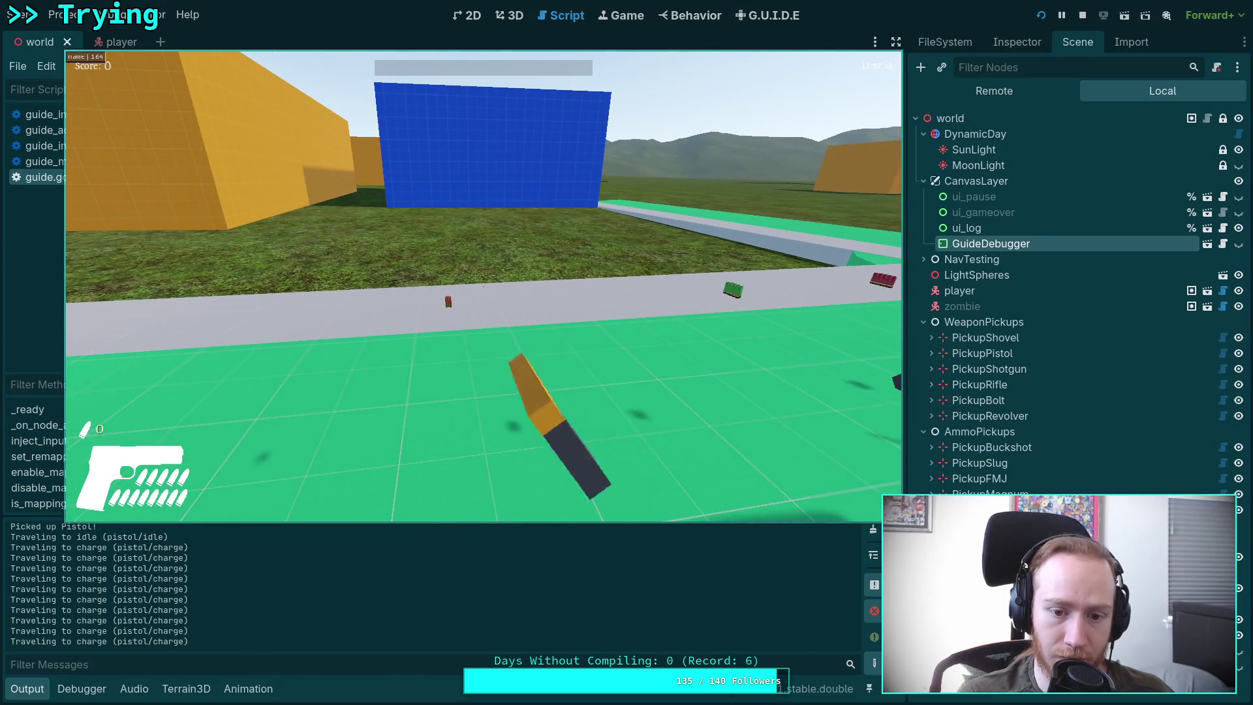
pyautogui.press('w')
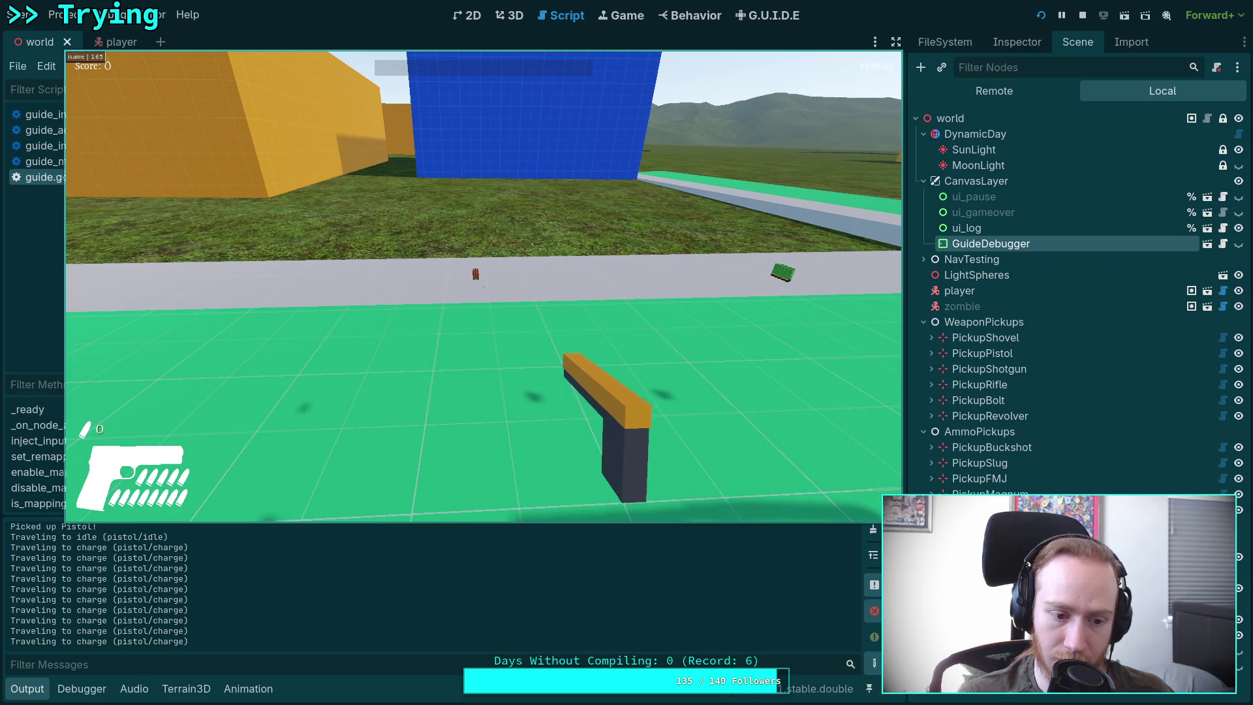
pyautogui.press('space')
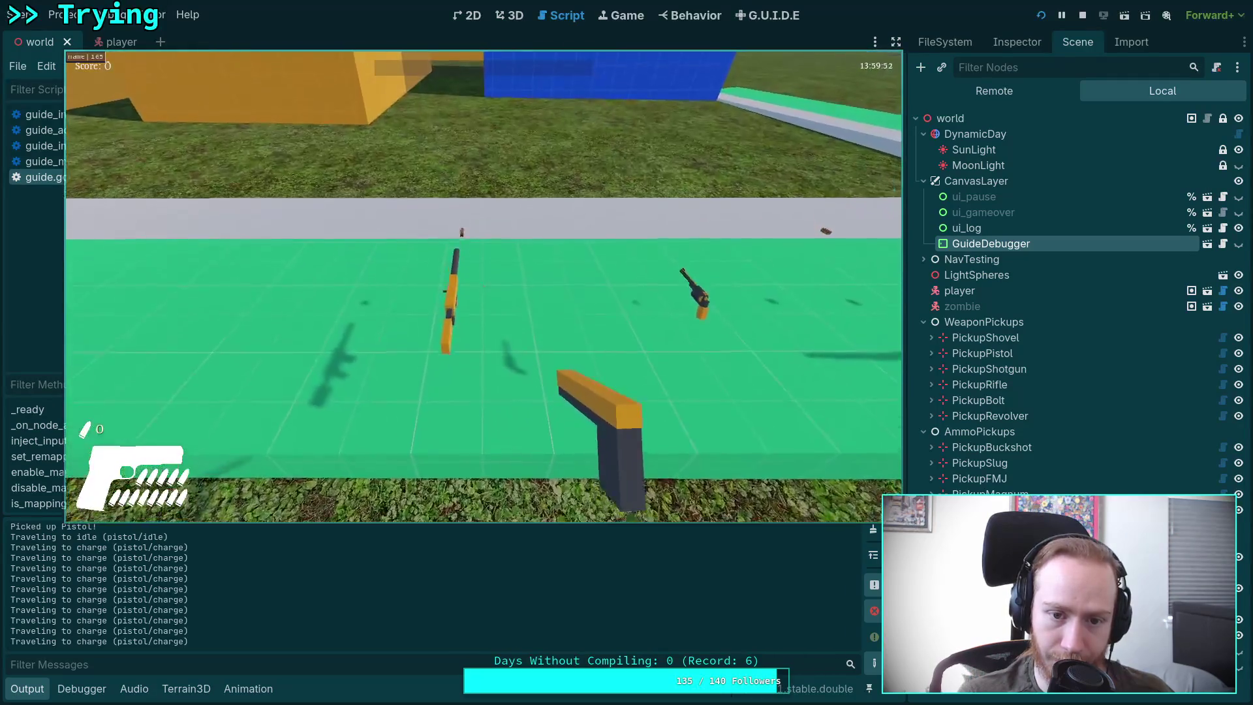
pyautogui.press('w')
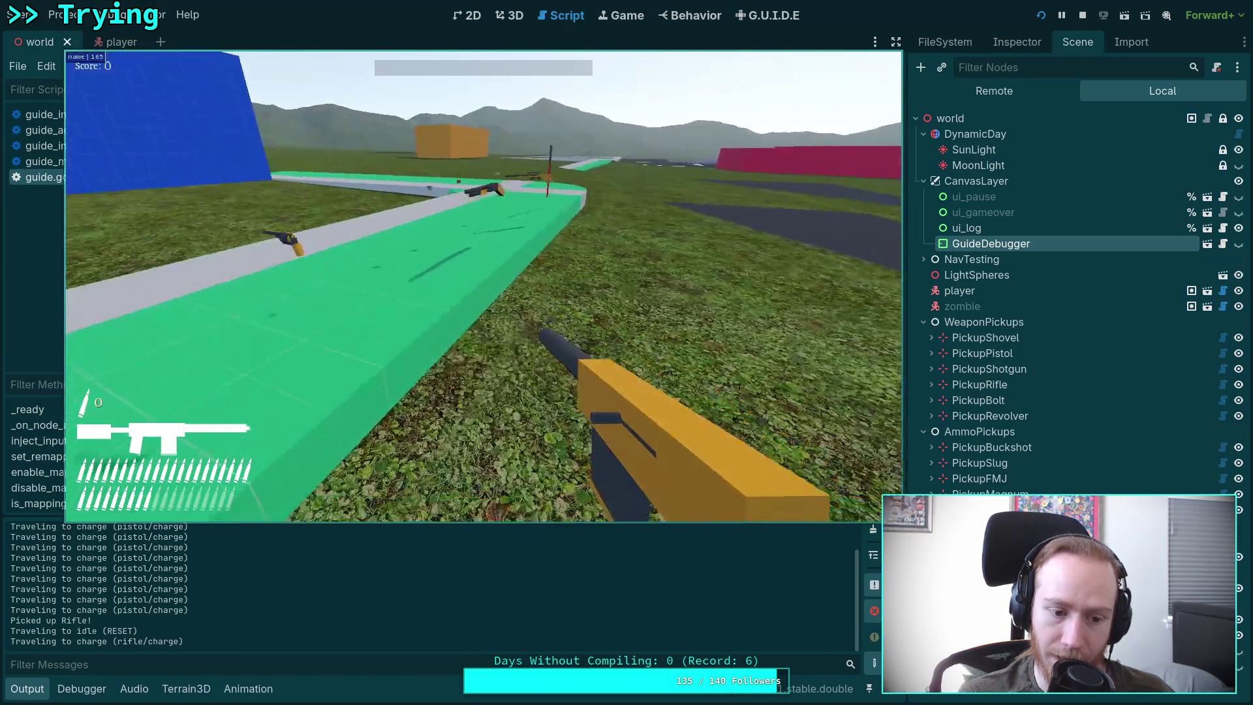
pyautogui.press('w')
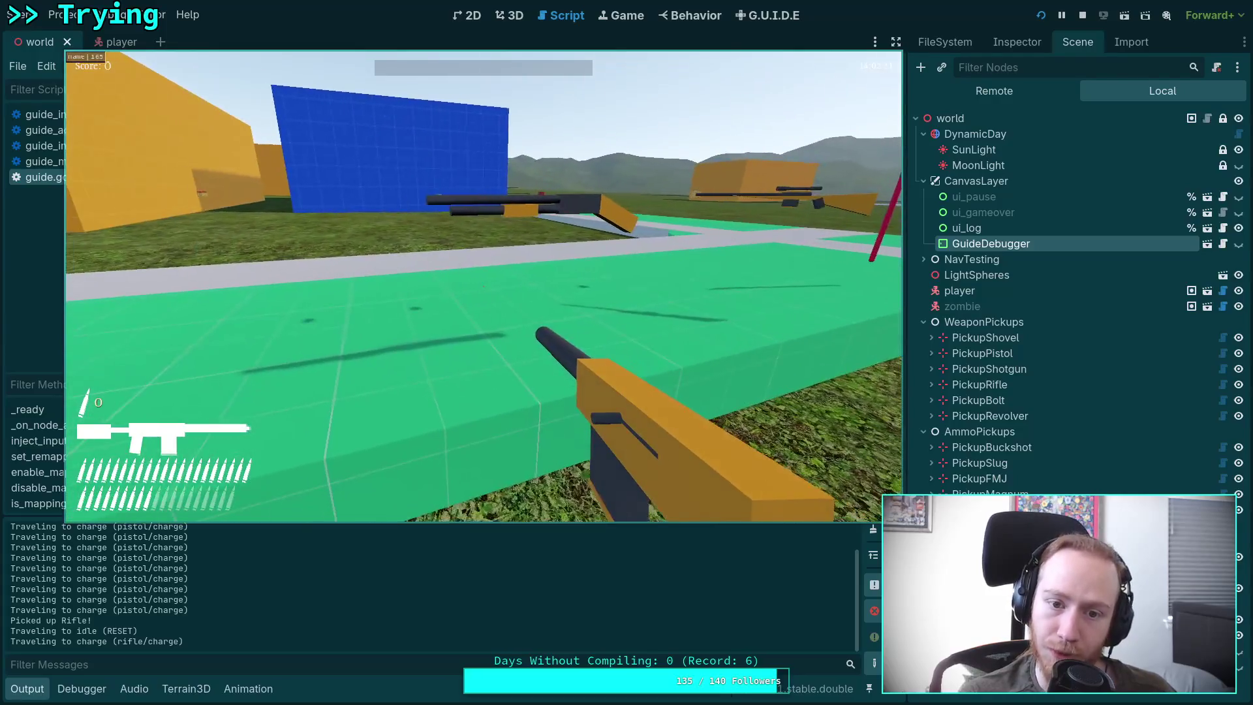
pyautogui.press('w')
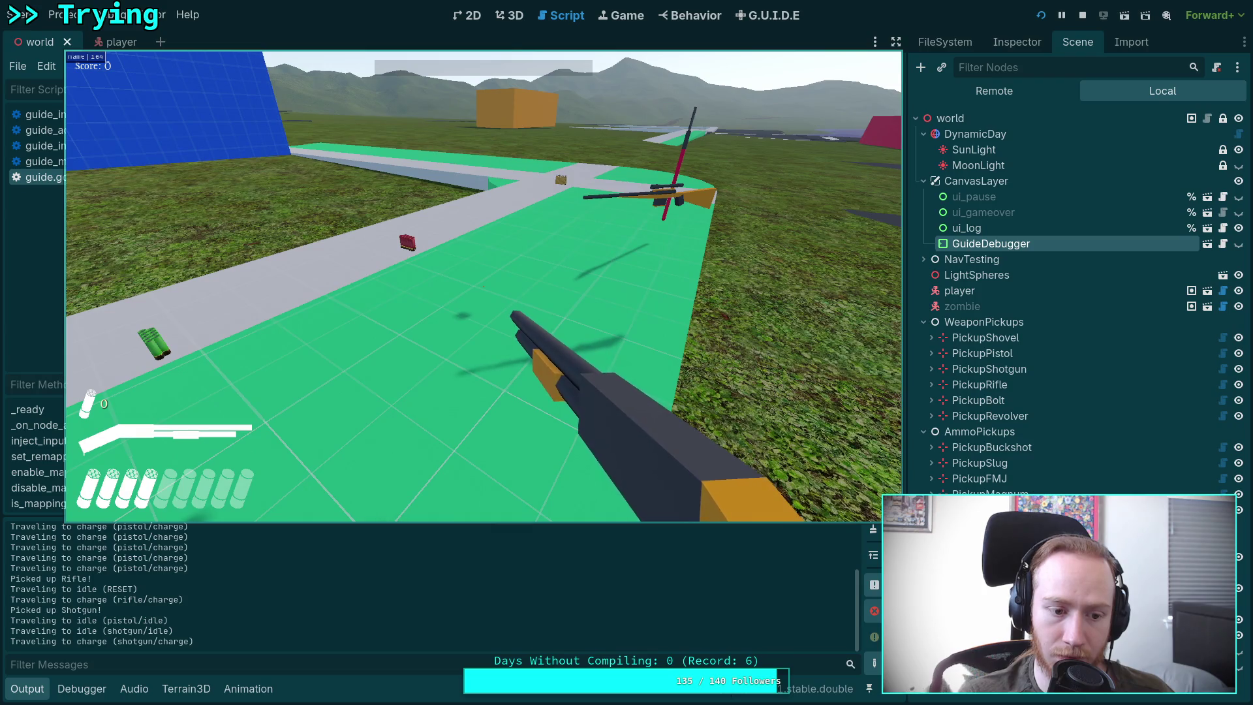
pyautogui.press('w')
# Step: Switch weapons with the mouse wheel, then stop the game with F8
pyautogui.scroll(1, 483, 287)
pyautogui.scroll(1, 483, 287)
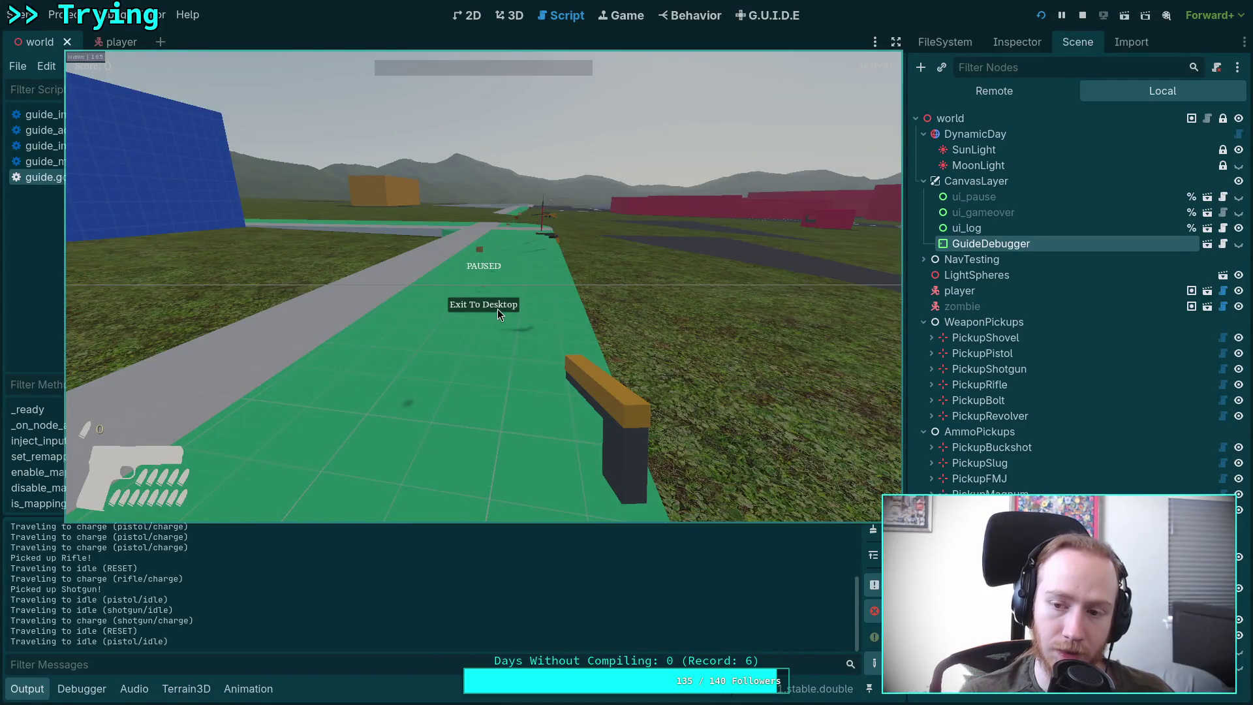
pyautogui.press('F8')
pyautogui.click(459, 371)
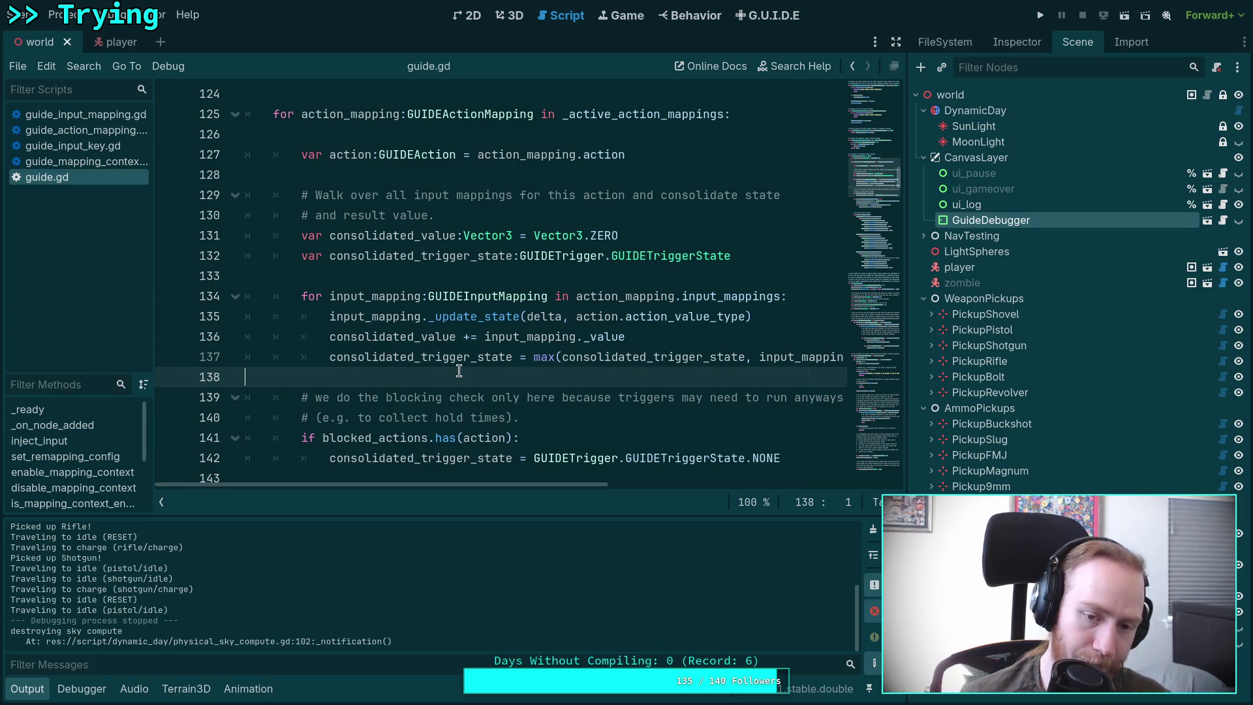
# Step: Close guide.gd, then Close All remaining scripts, and switch back to the terminal
pyautogui.rightClick(52, 172)
pyautogui.click(83, 219)
pyautogui.rightClick(100, 163)
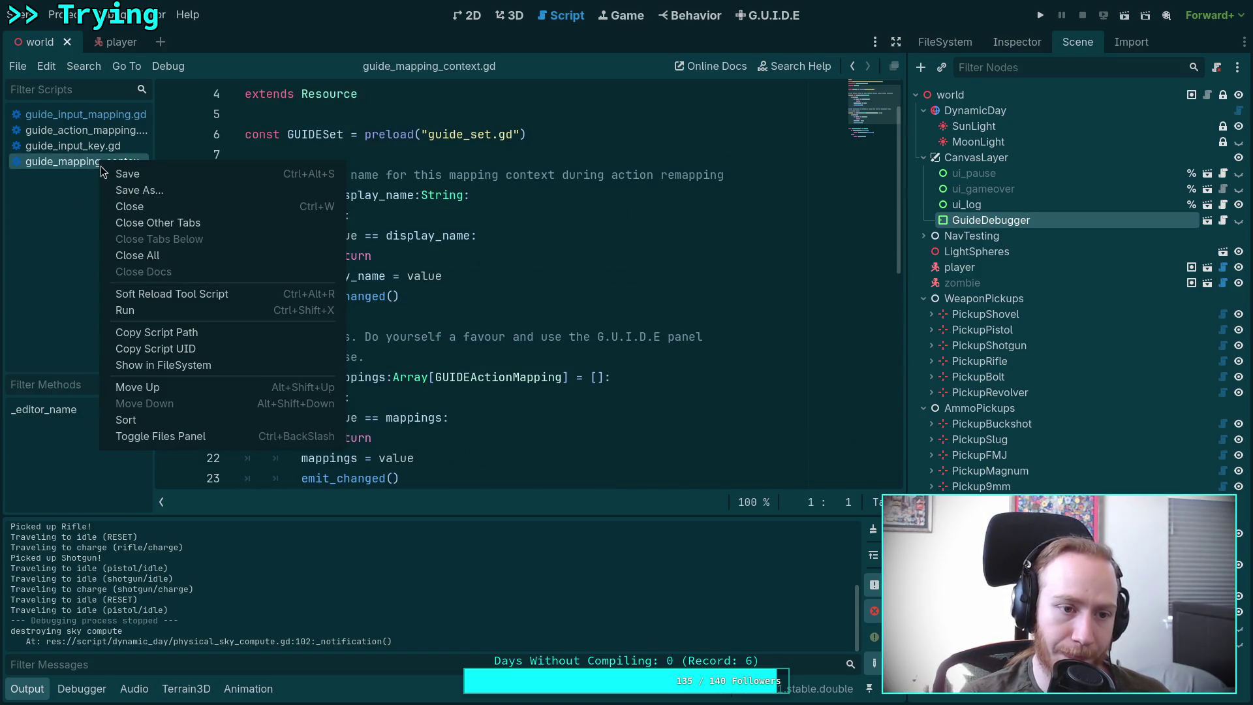
pyautogui.click(142, 255)
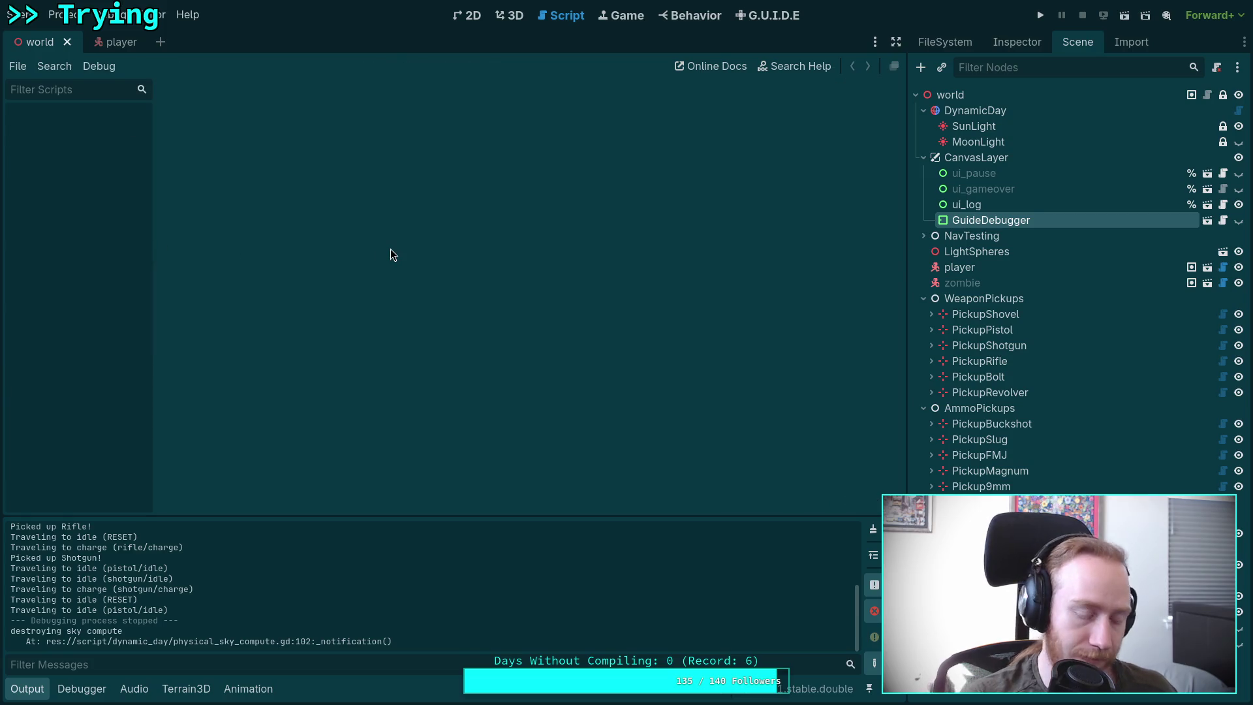
pyautogui.press('super+1')
# Step: Check git status and stage the data/input/actions/first_person action files
pyautogui.write('git status')
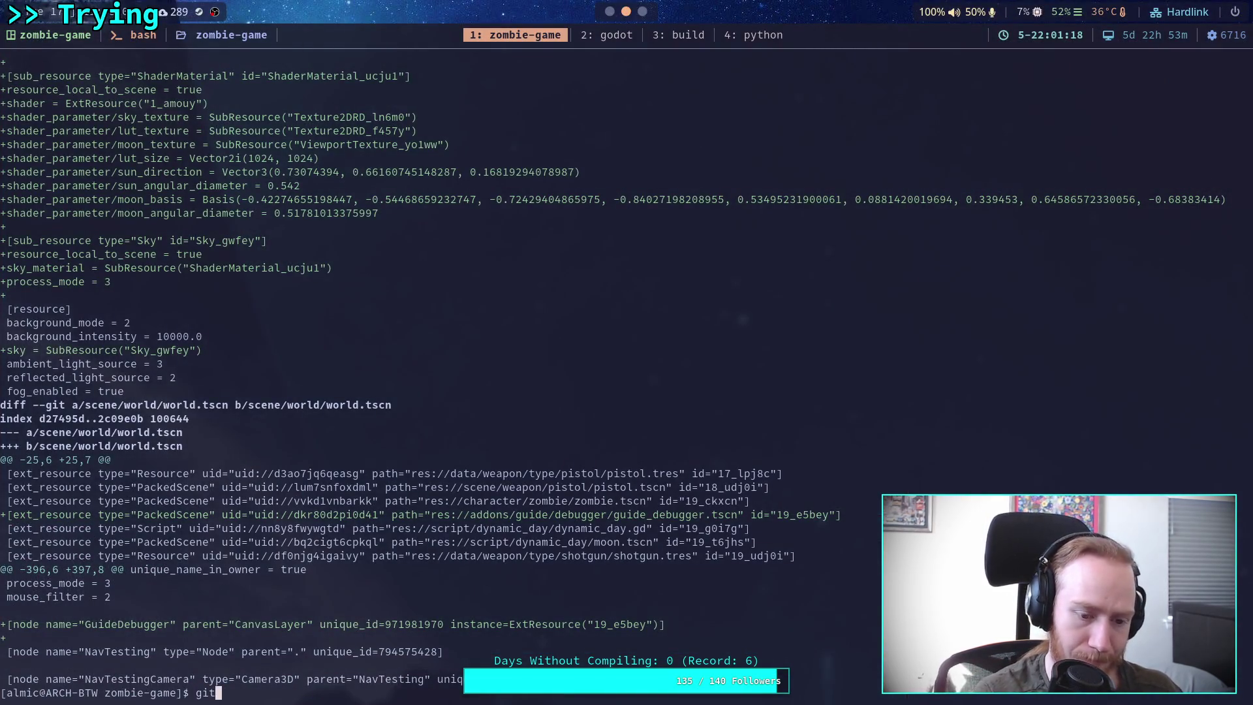
pyautogui.press('Return')
pyautogui.write('git add ')
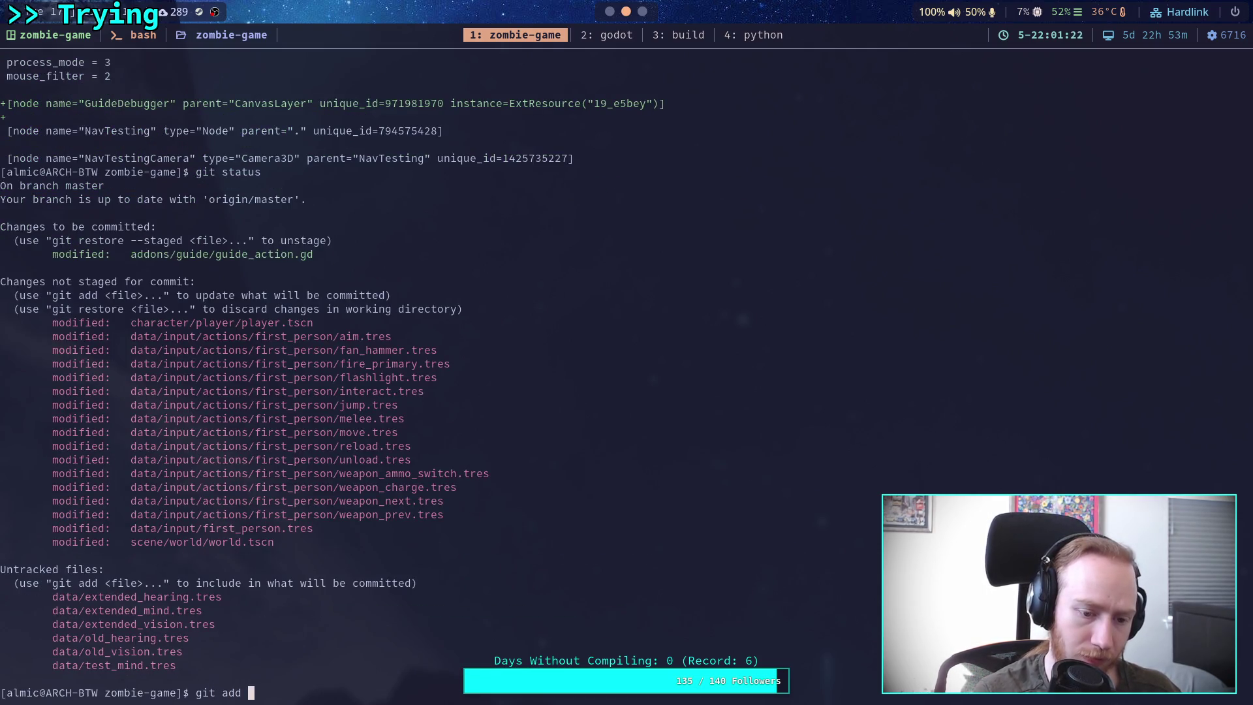
pyautogui.write('data/un')
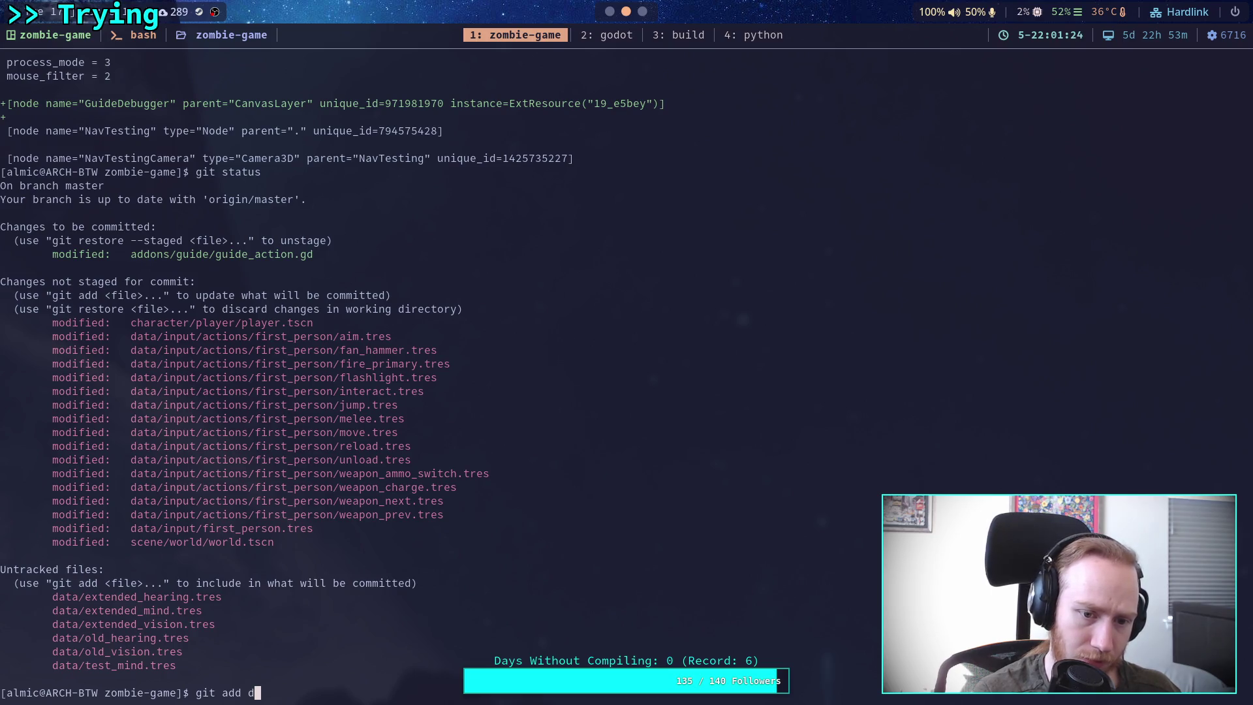
pyautogui.press('BackSpace')
pyautogui.write('in')
pyautogui.press('BackSpace')
pyautogui.press('BackSpace')
pyautogui.press('BackSpace')
pyautogui.write('in')
pyautogui.press('Tab')
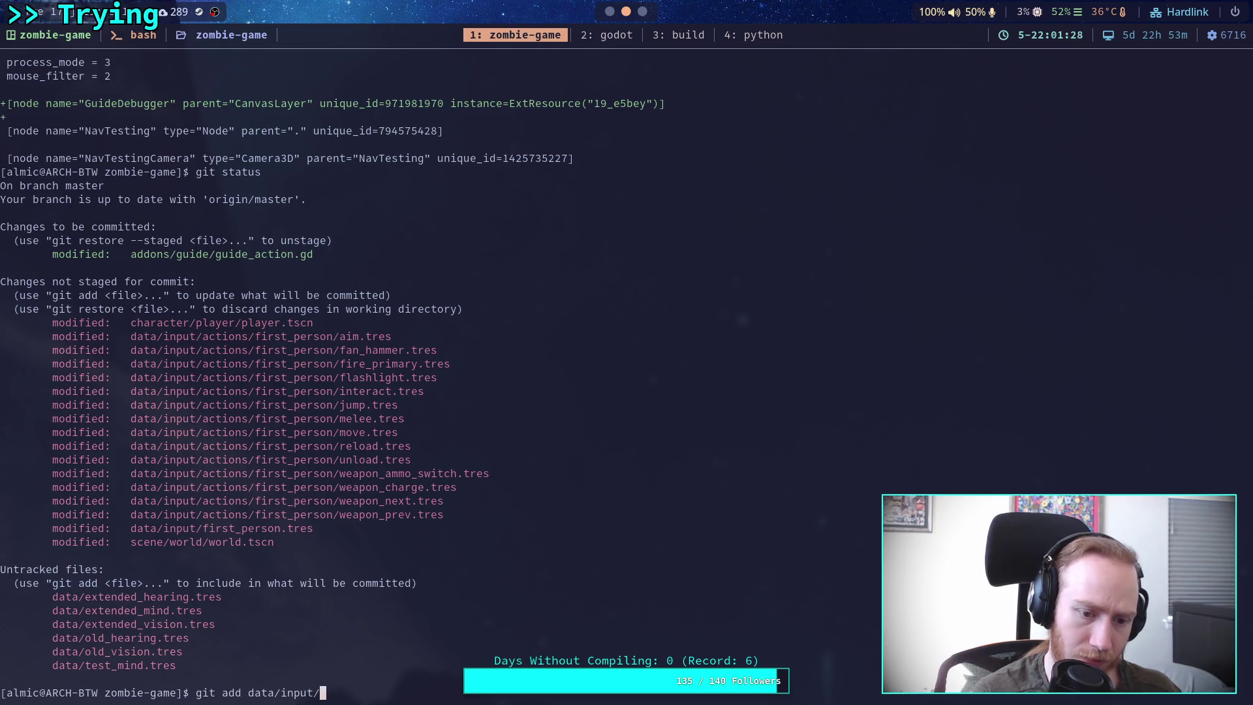
pyautogui.write('ac')
pyautogui.press('Tab')
pyautogui.write('fir')
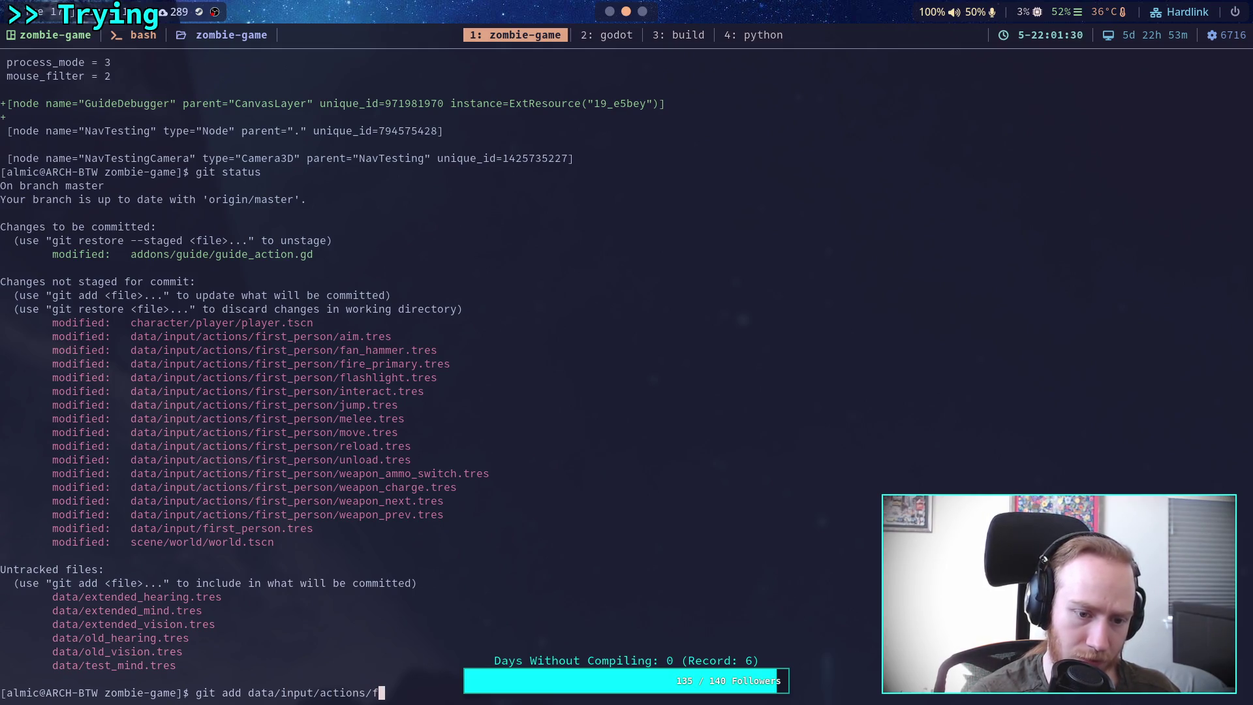
pyautogui.press('Tab')
pyautogui.press('Return')
# Step: Review the diff and discard the changes to data/input/first_person.tres with git restore
pyautogui.write('g')
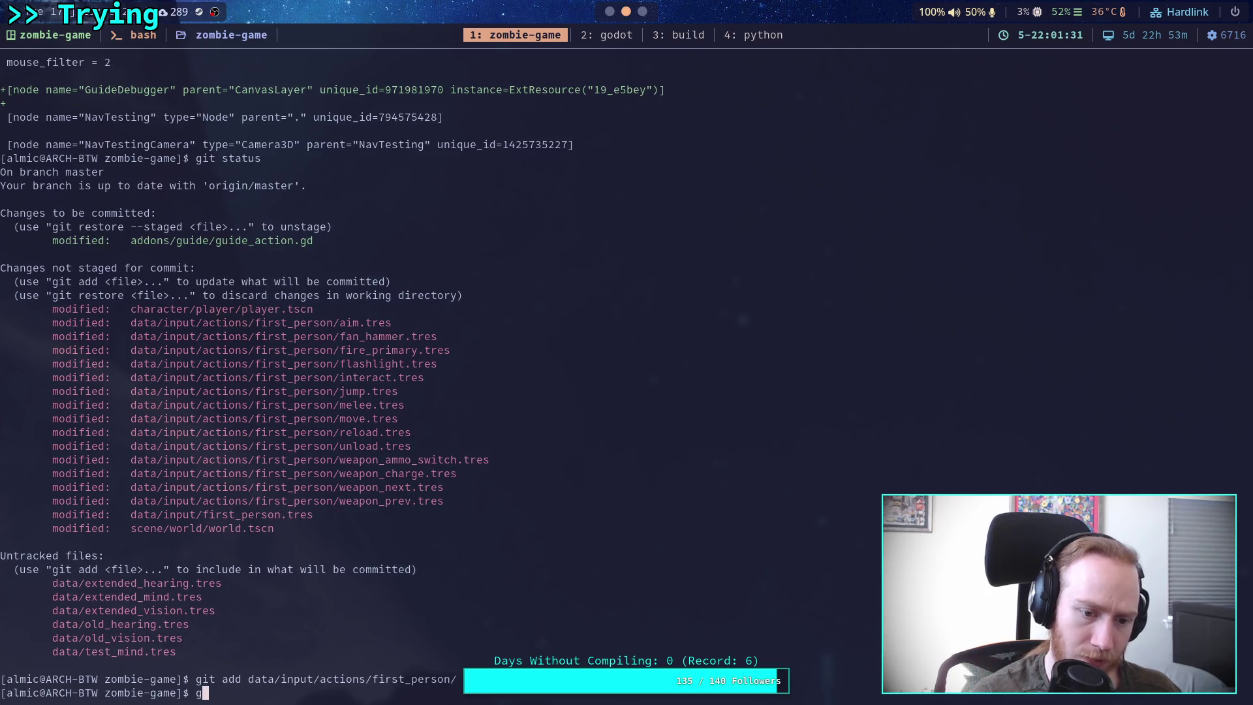
pyautogui.write('it diff')
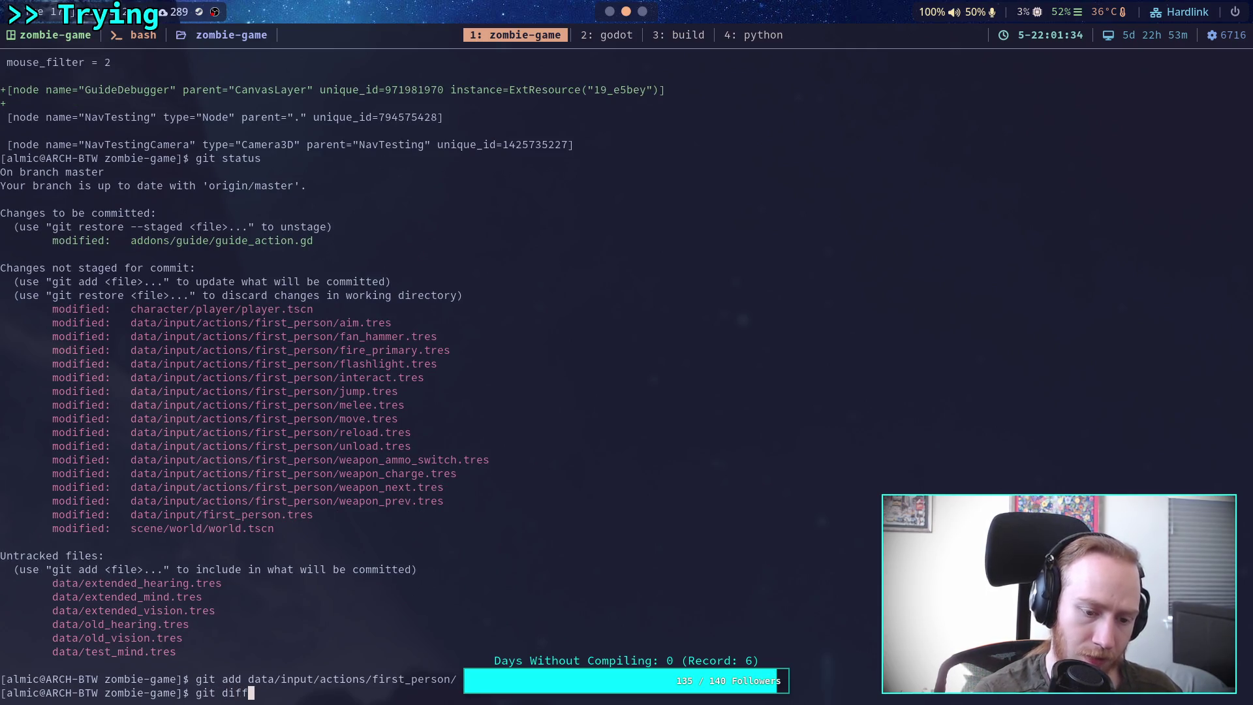
pyautogui.press('Return')
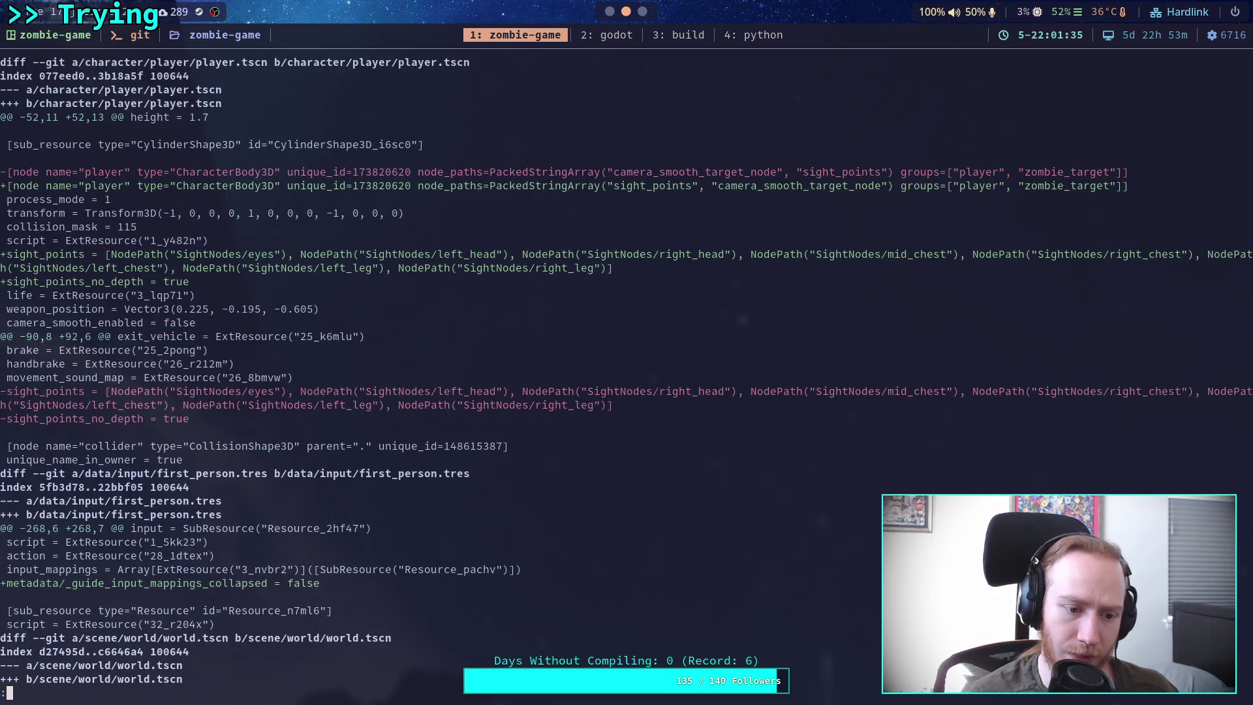
pyautogui.write('qgit res')
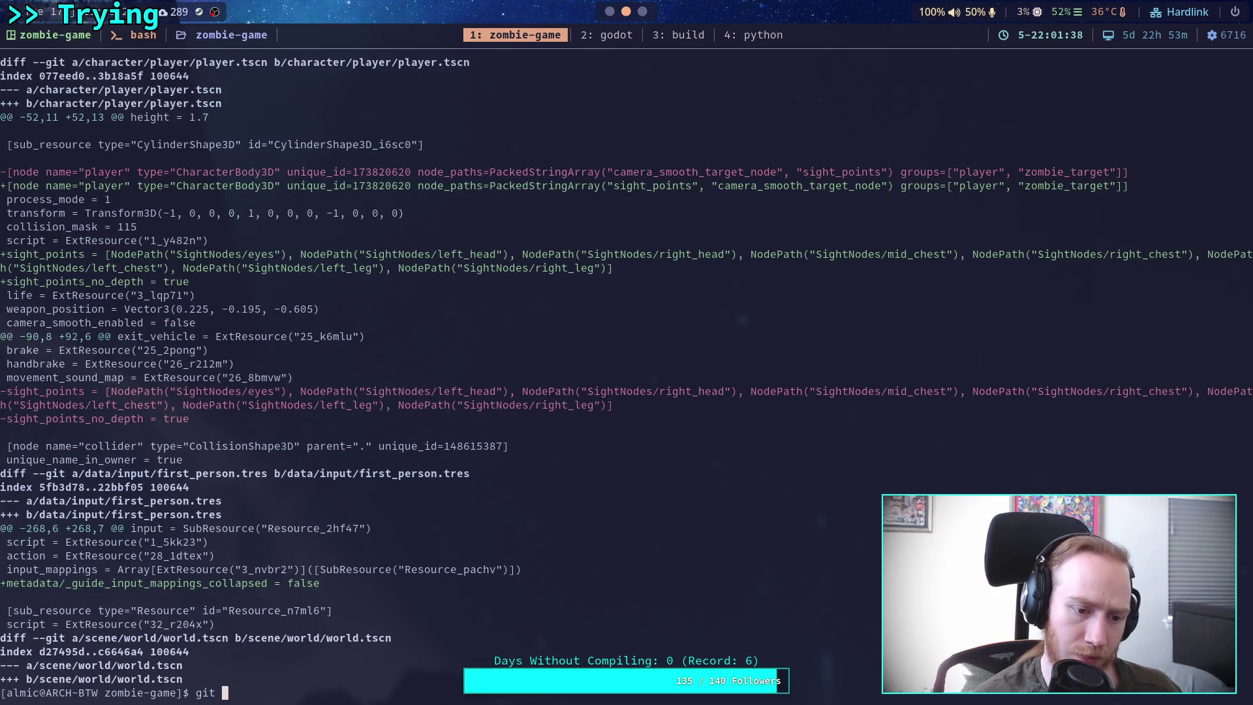
pyautogui.write('tore da')
pyautogui.press('Tab')
pyautogui.write('u')
pyautogui.press('Tab')
pyautogui.write('i')
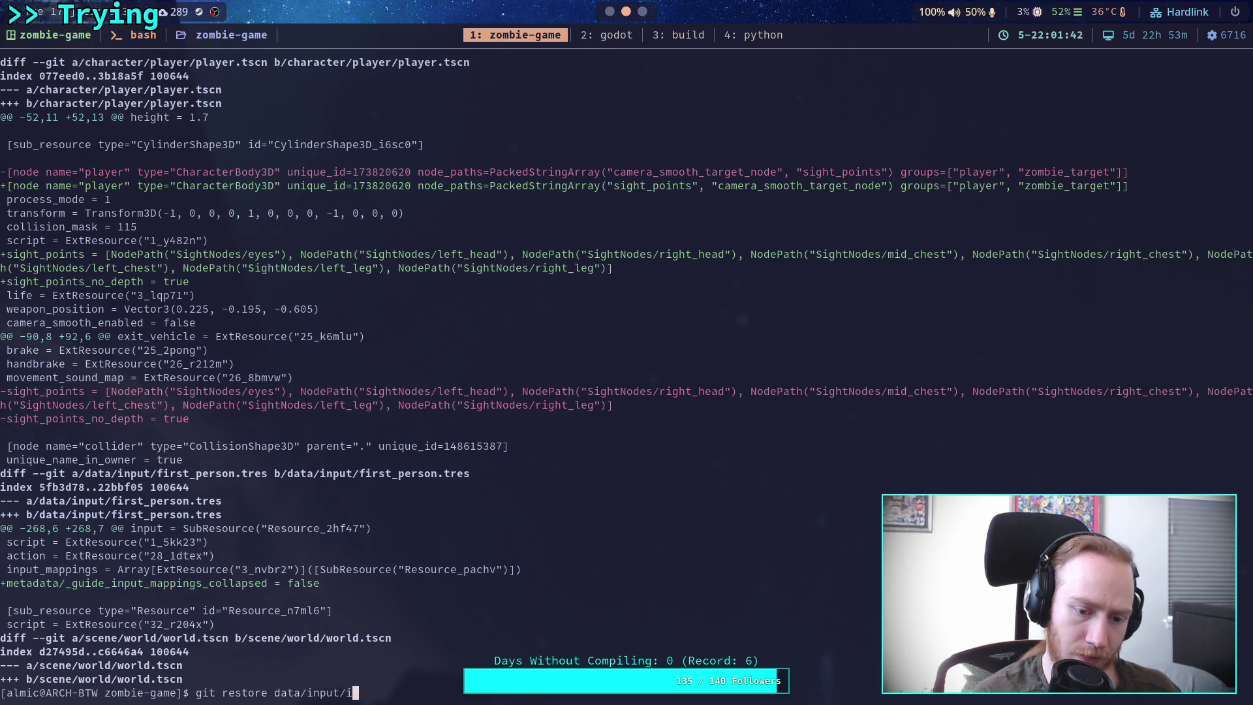
pyautogui.press('Tab')
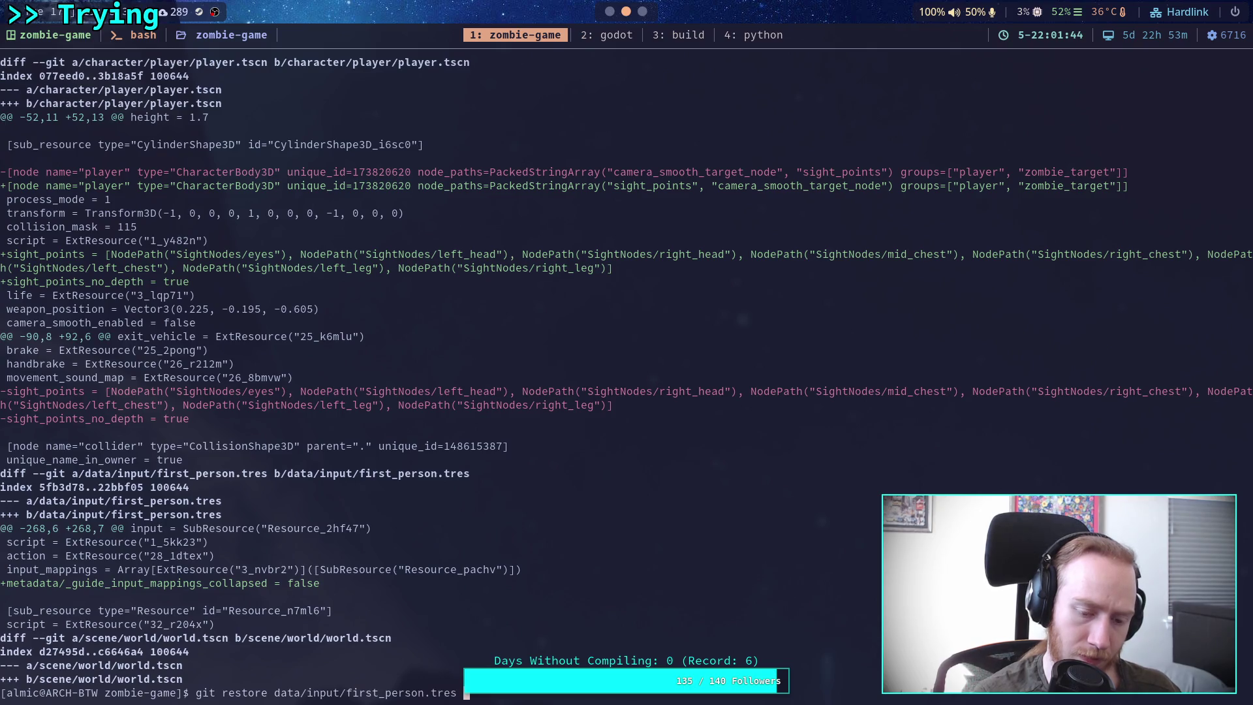
pyautogui.press('Return')
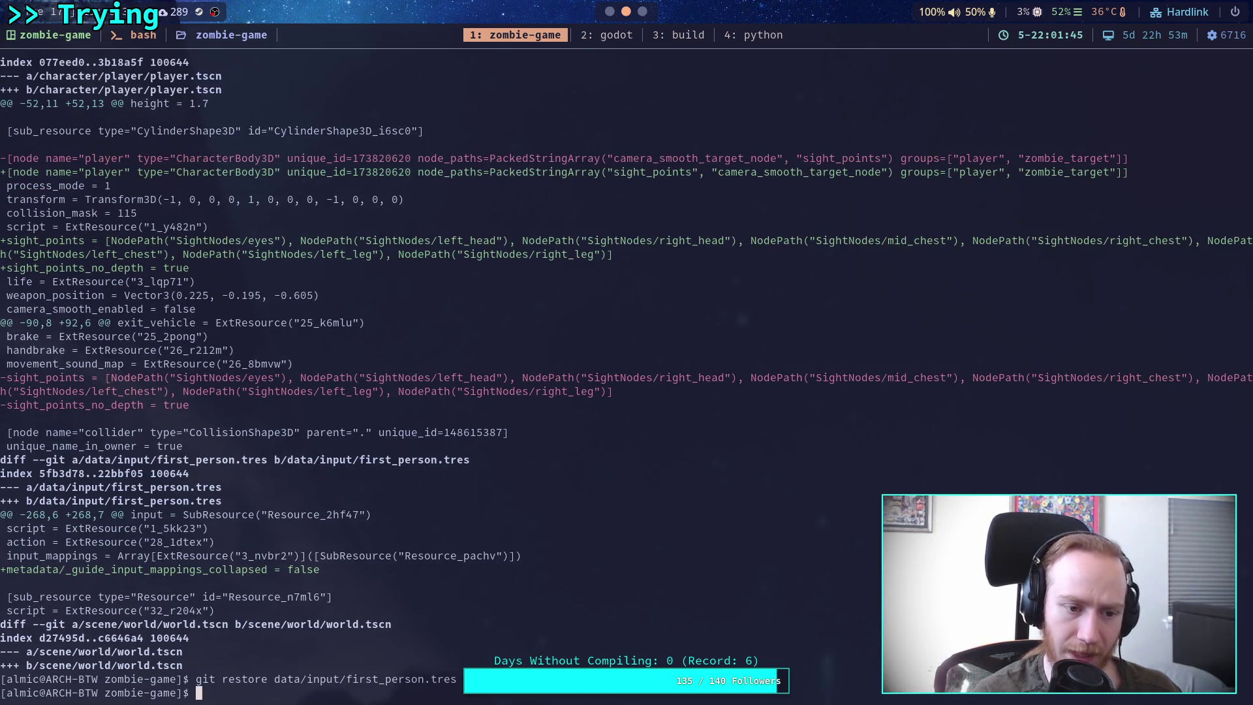
# Step: Stage scene/world/world.tscn after reviewing status and diff, then confirm what is staged
pyautogui.write('git status')
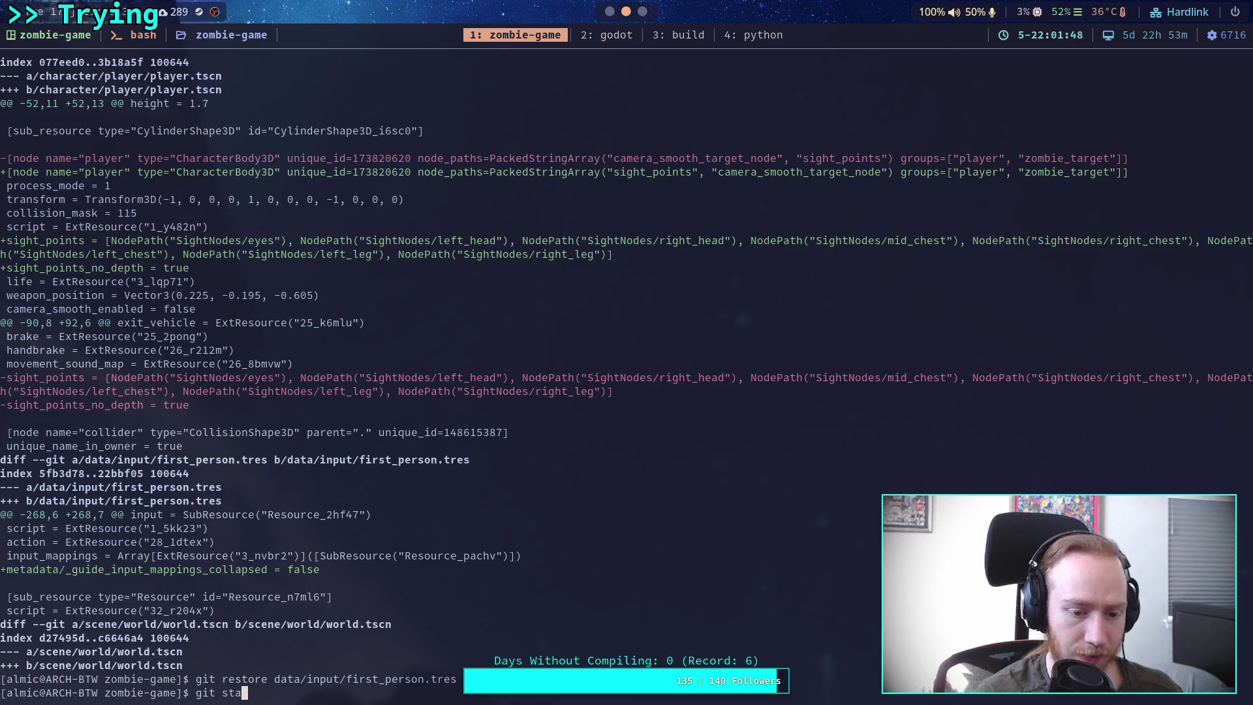
pyautogui.press('Return')
pyautogui.write('git diff')
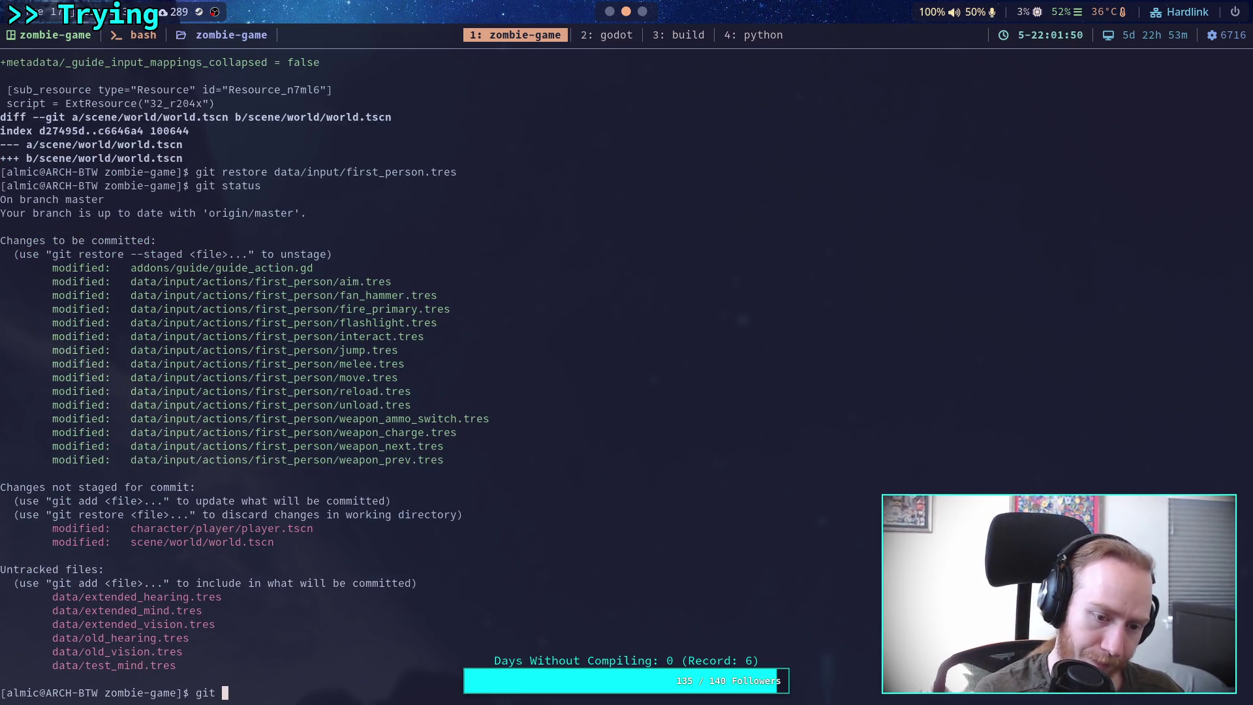
pyautogui.press('Return')
pyautogui.press('Down')
pyautogui.press('Down')
pyautogui.press('Down')
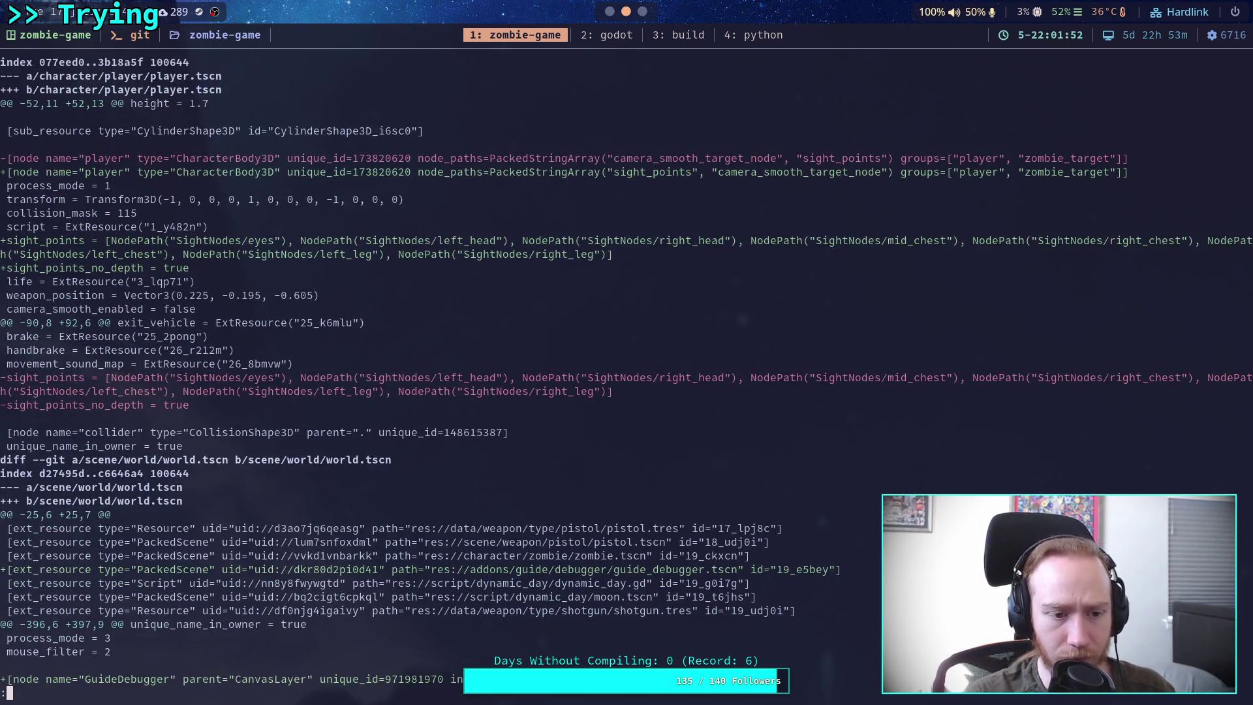
pyautogui.write('qgit add sce')
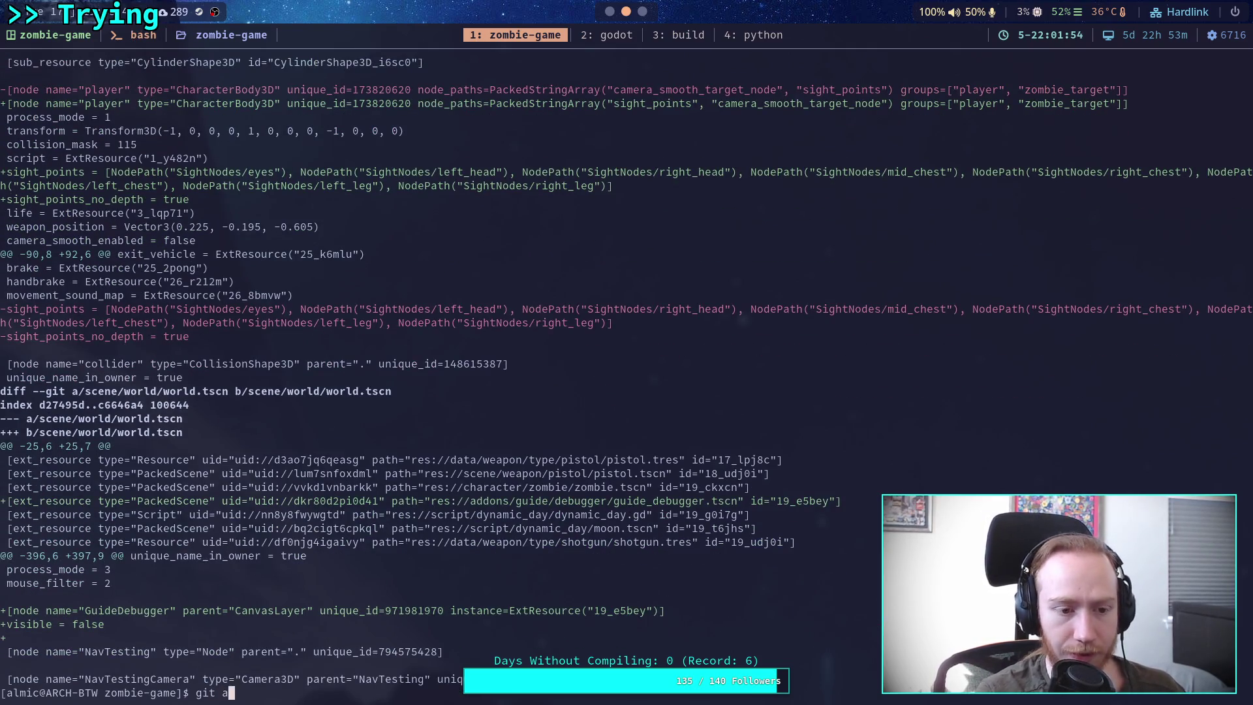
pyautogui.write('ne/world/')
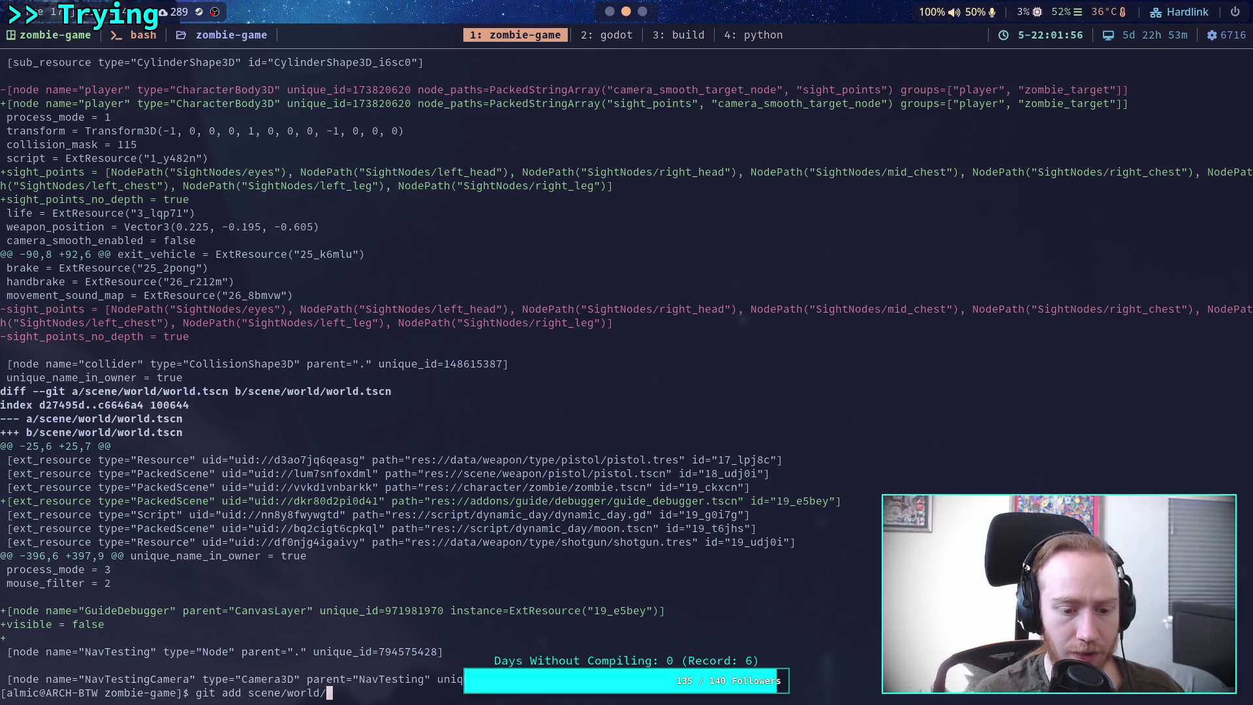
pyautogui.write('world.tscn')
pyautogui.press('Return')
pyautogui.write('git ')
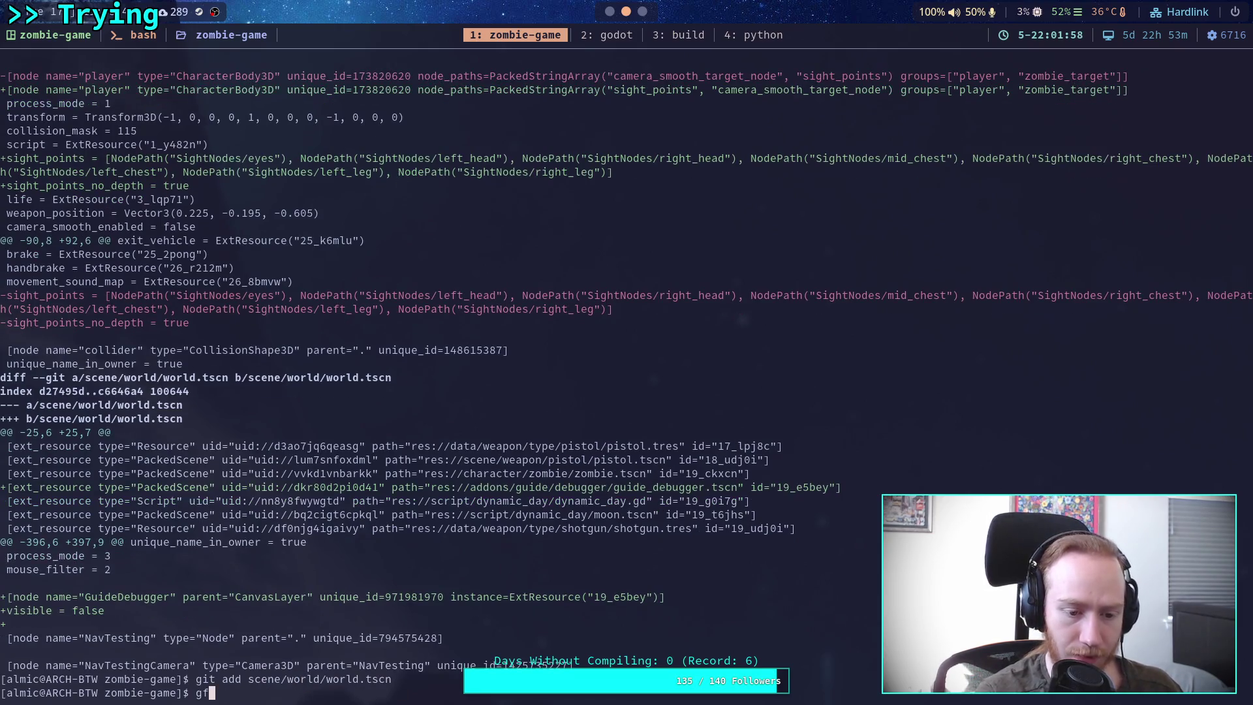
pyautogui.write('status')
pyautogui.press('Return')
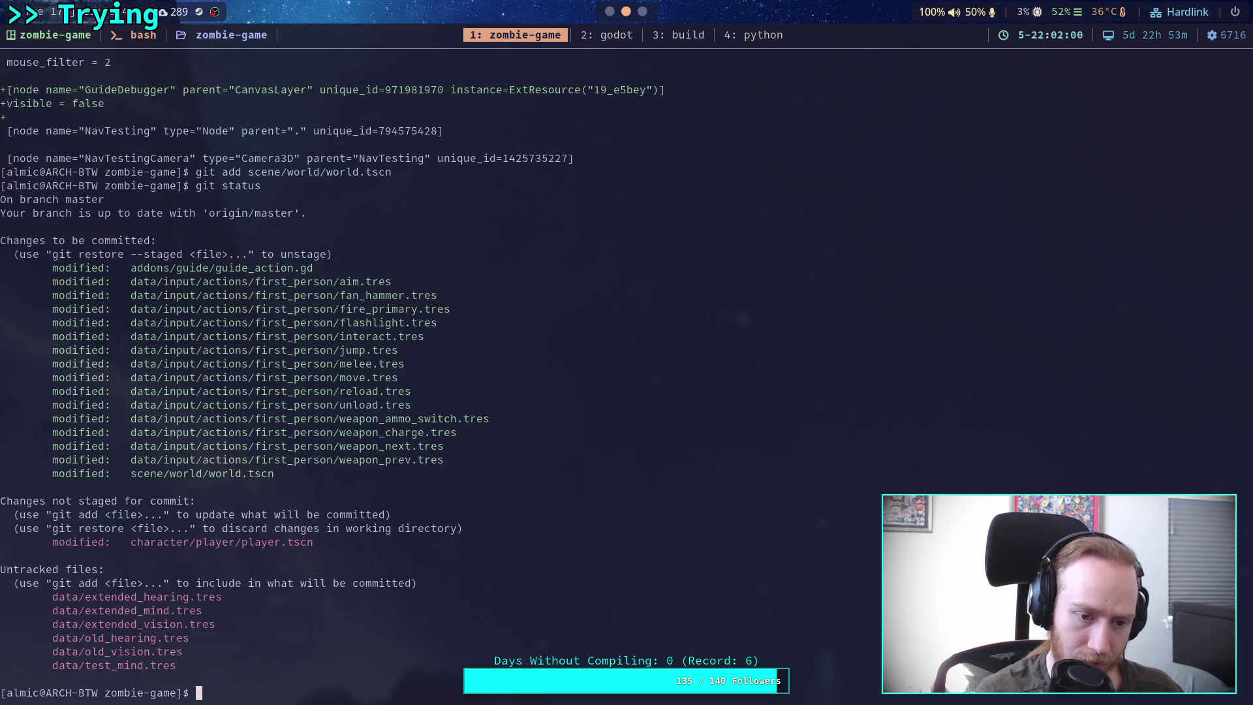
# Step: Review the remaining unstaged changes and status, then start git commit
pyautogui.write('git commit')
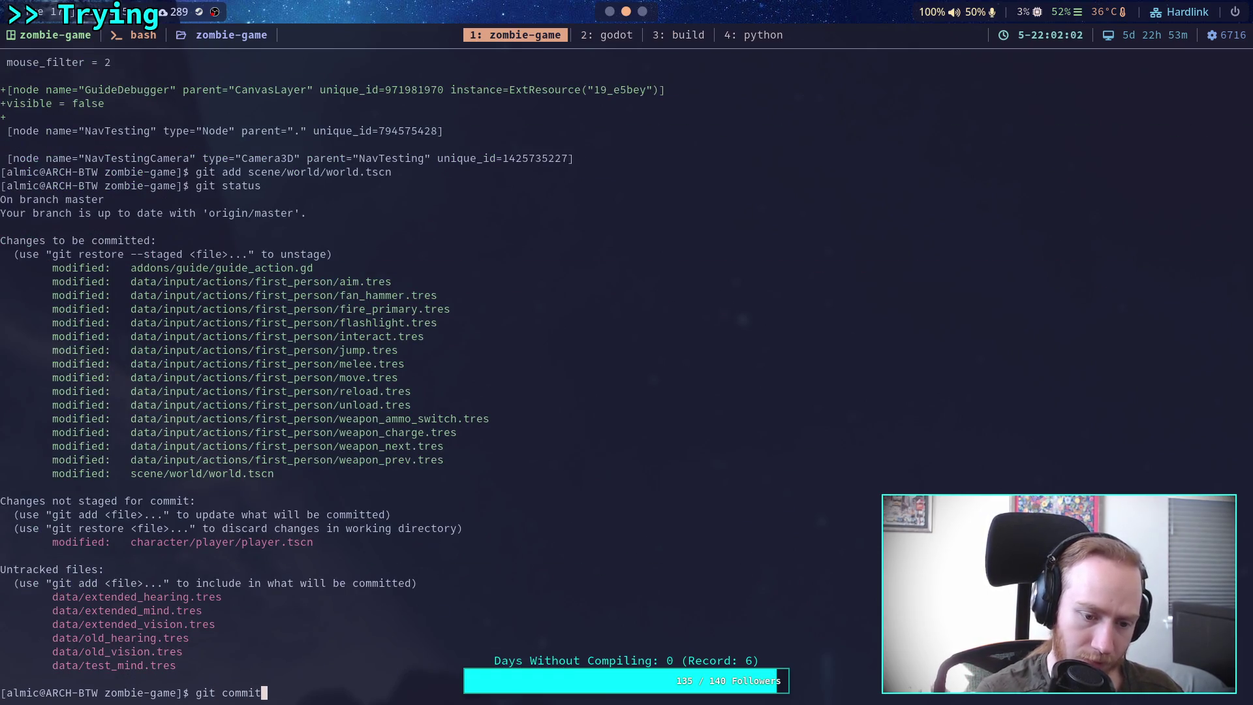
pyautogui.press('BackSpace')
pyautogui.press('BackSpace')
pyautogui.press('BackSpace')
pyautogui.write('diff')
pyautogui.press('Return')
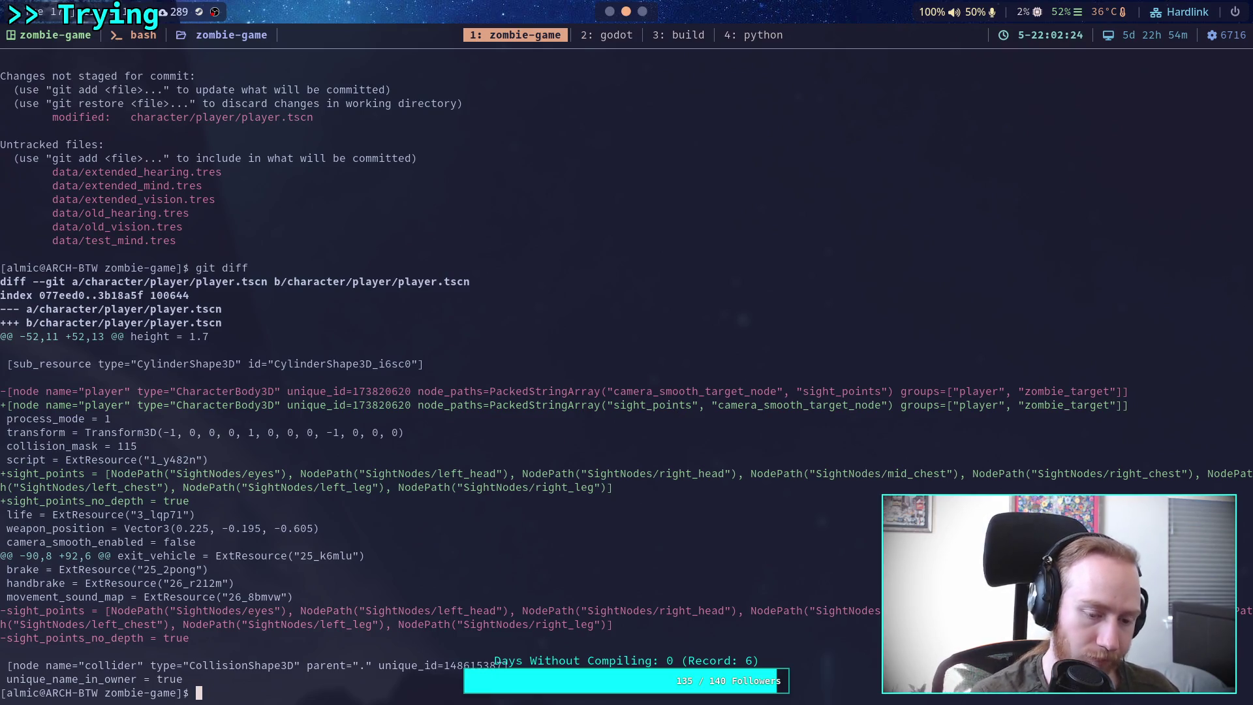
pyautogui.write('git add')
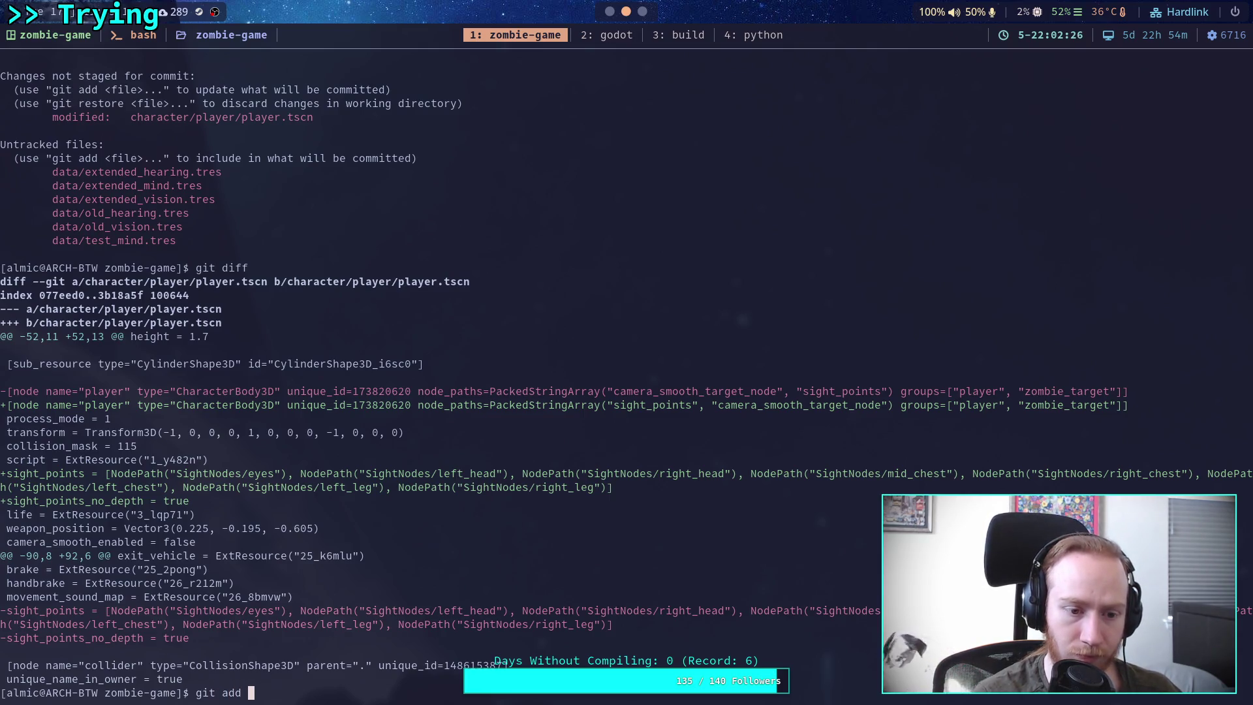
pyautogui.press('BackSpace')
pyautogui.press('BackSpace')
pyautogui.write('status')
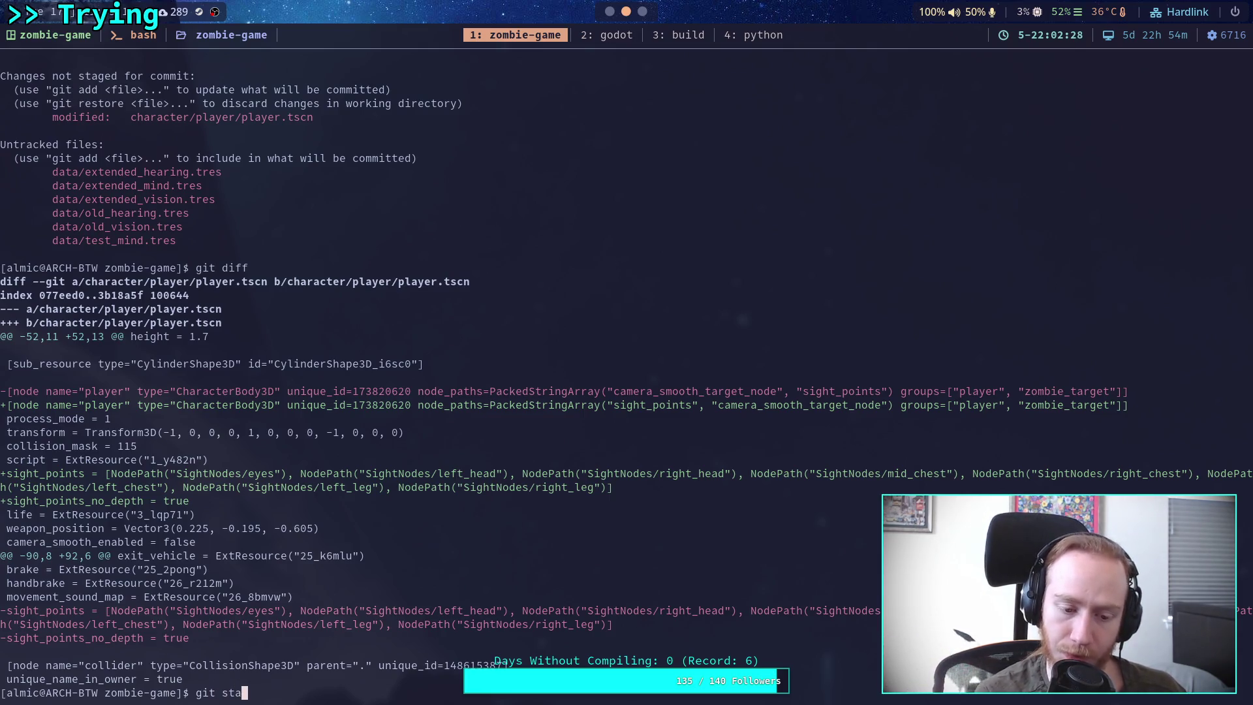
pyautogui.press('Return')
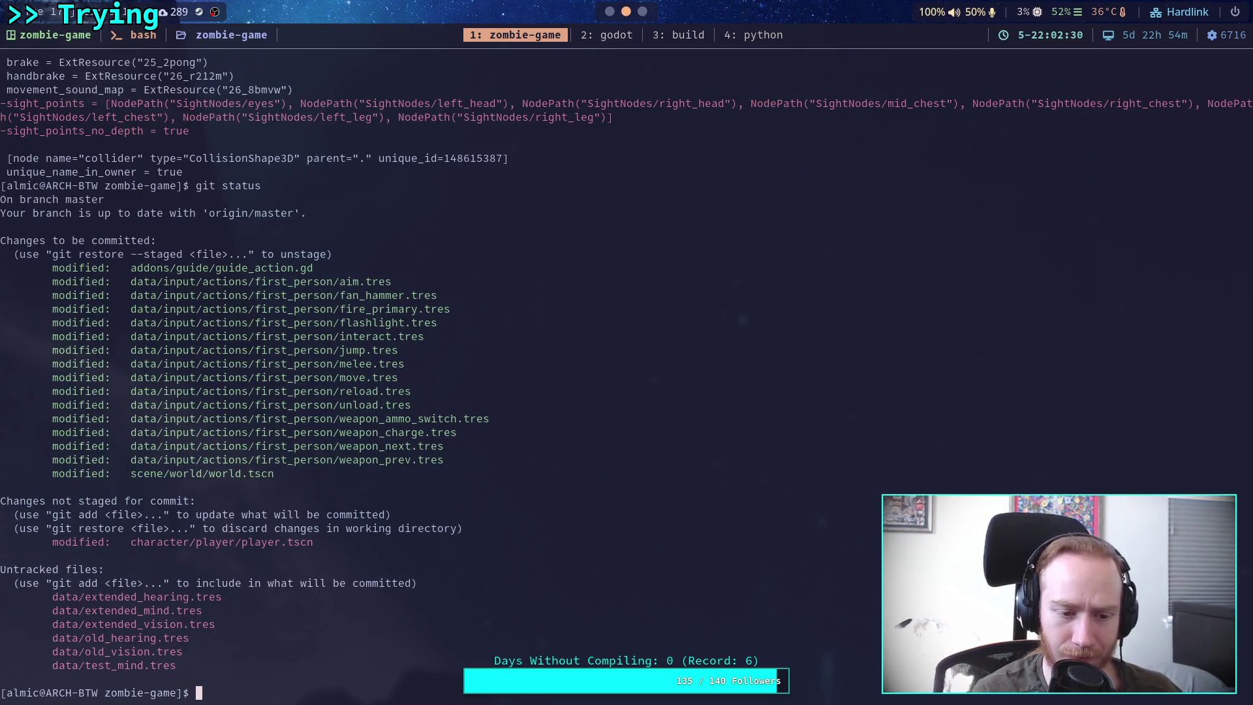
pyautogui.write('gitcommi')
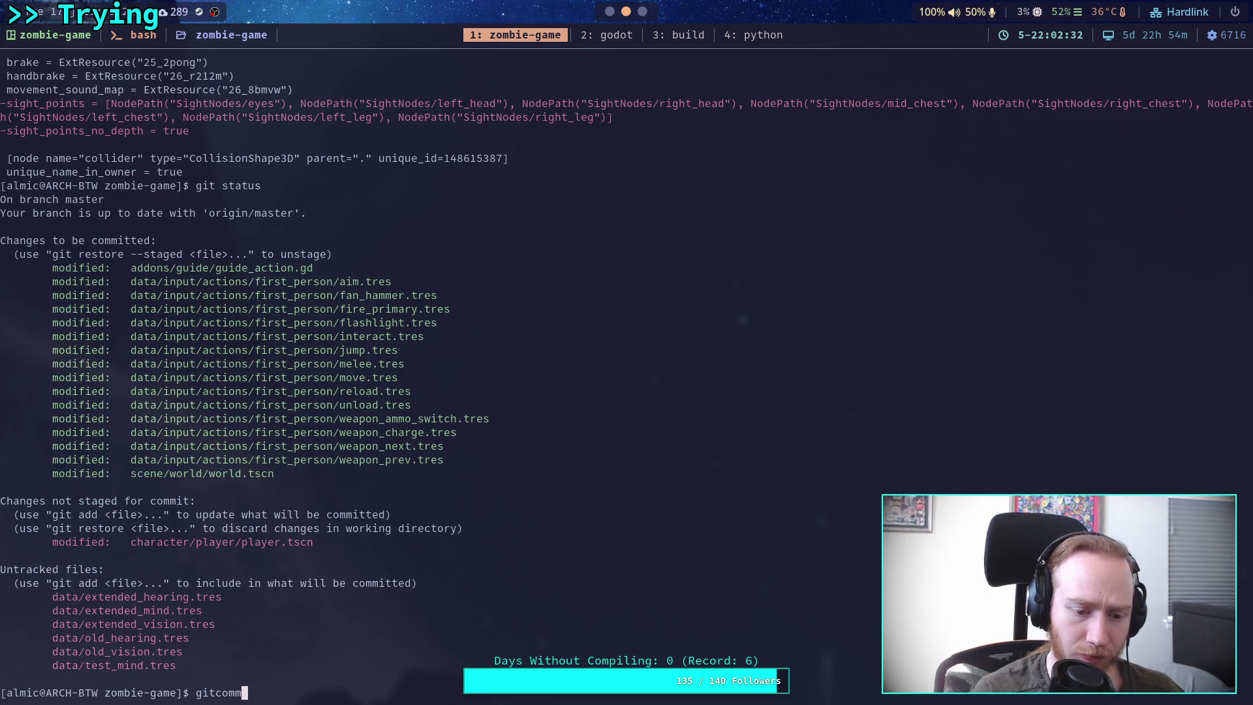
pyautogui.press('BackSpace')
pyautogui.press('BackSpace')
pyautogui.press('BackSpace')
pyautogui.write('commit')
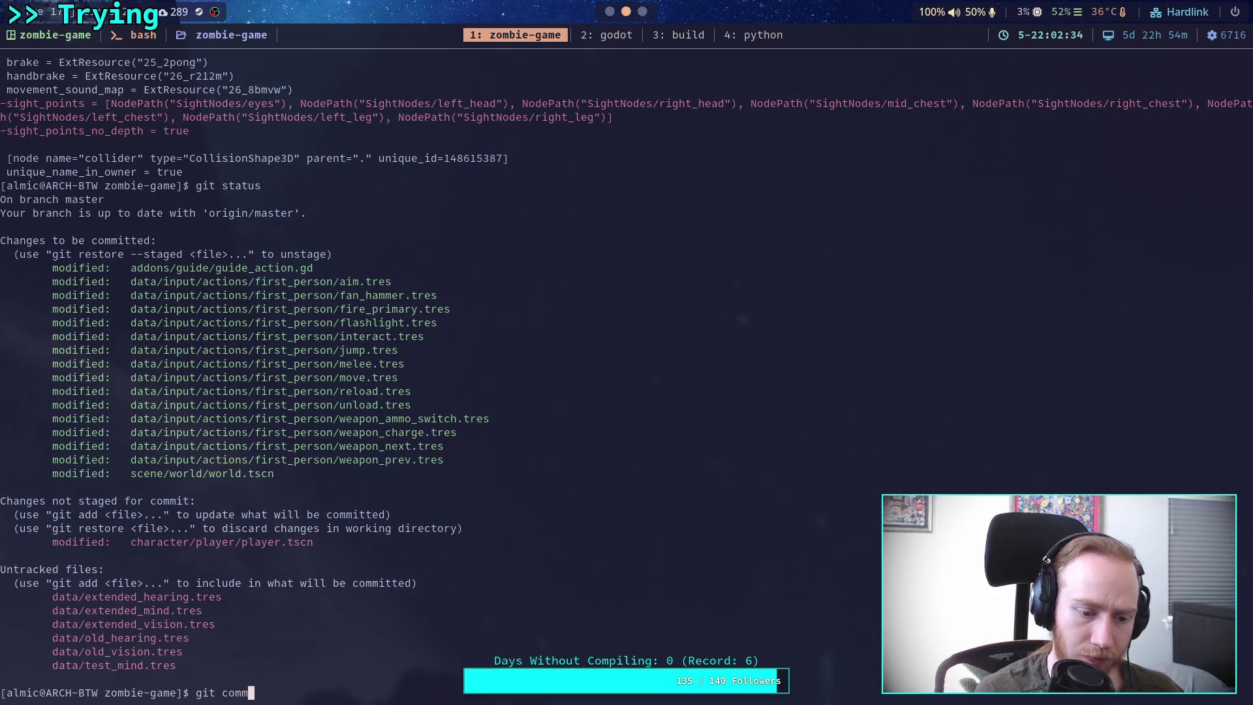
pyautogui.press('Return')
# Step: Write the message 'Fix action blocking weapon charge' with bullet '- NO!' and save it with :wq
pyautogui.write('Fix ')
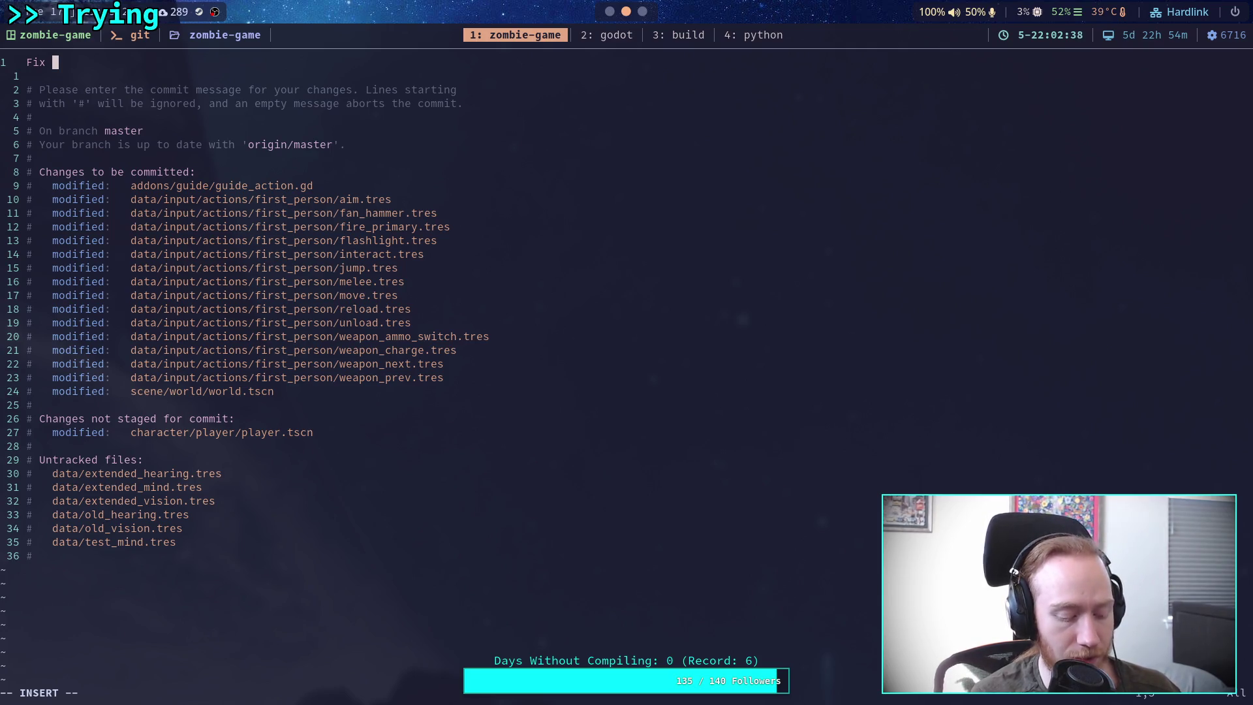
pyautogui.write('action ')
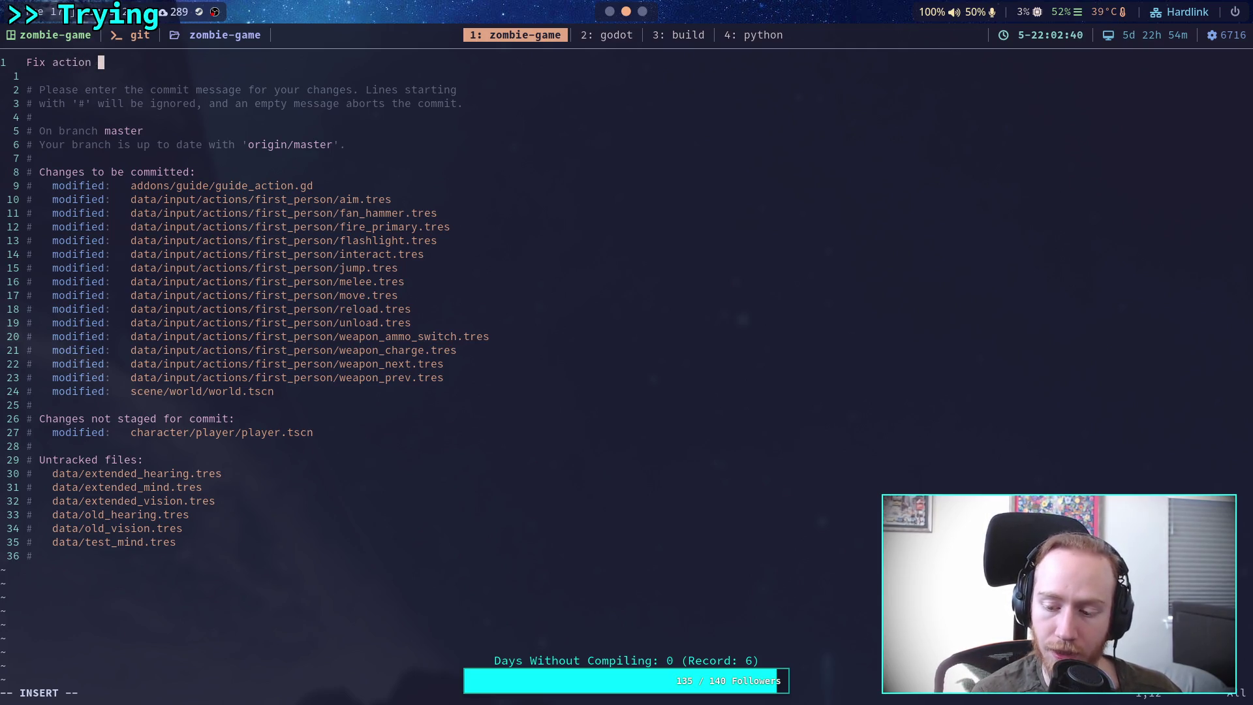
pyautogui.write('blocking')
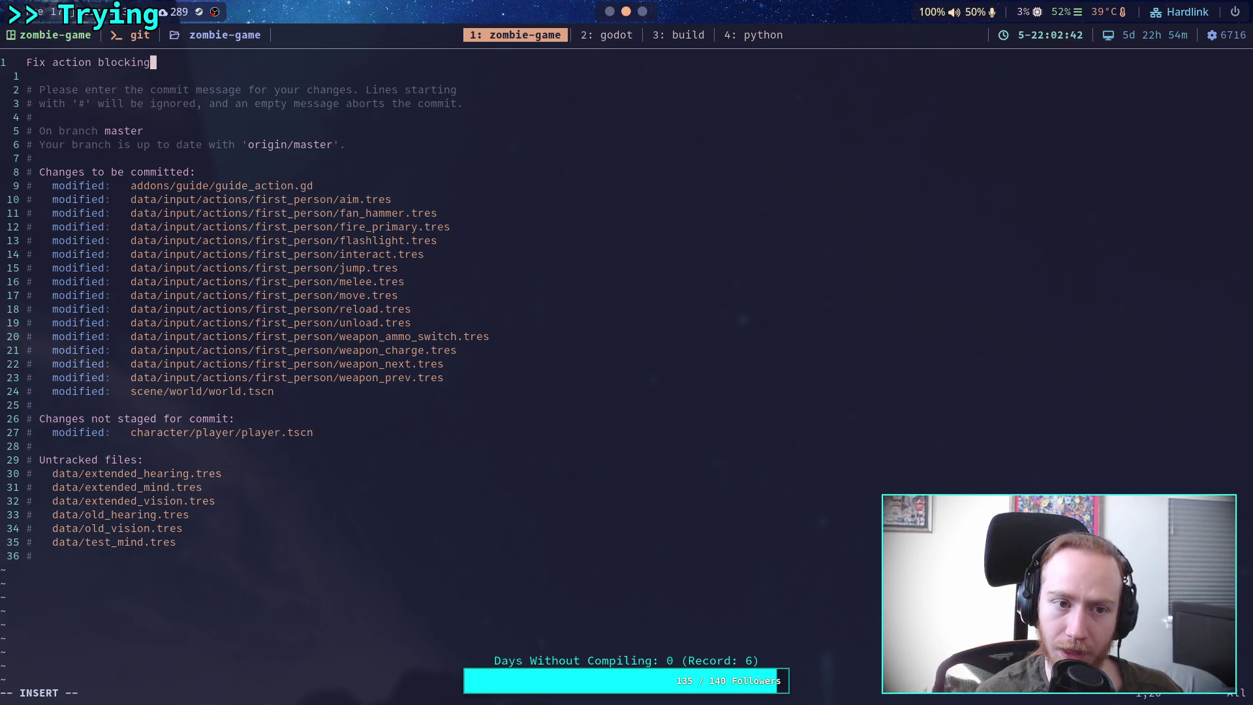
pyautogui.press('BackSpace')
pyautogui.press('BackSpace')
pyautogui.press('BackSpace')
pyautogui.write('tion blocking charg')
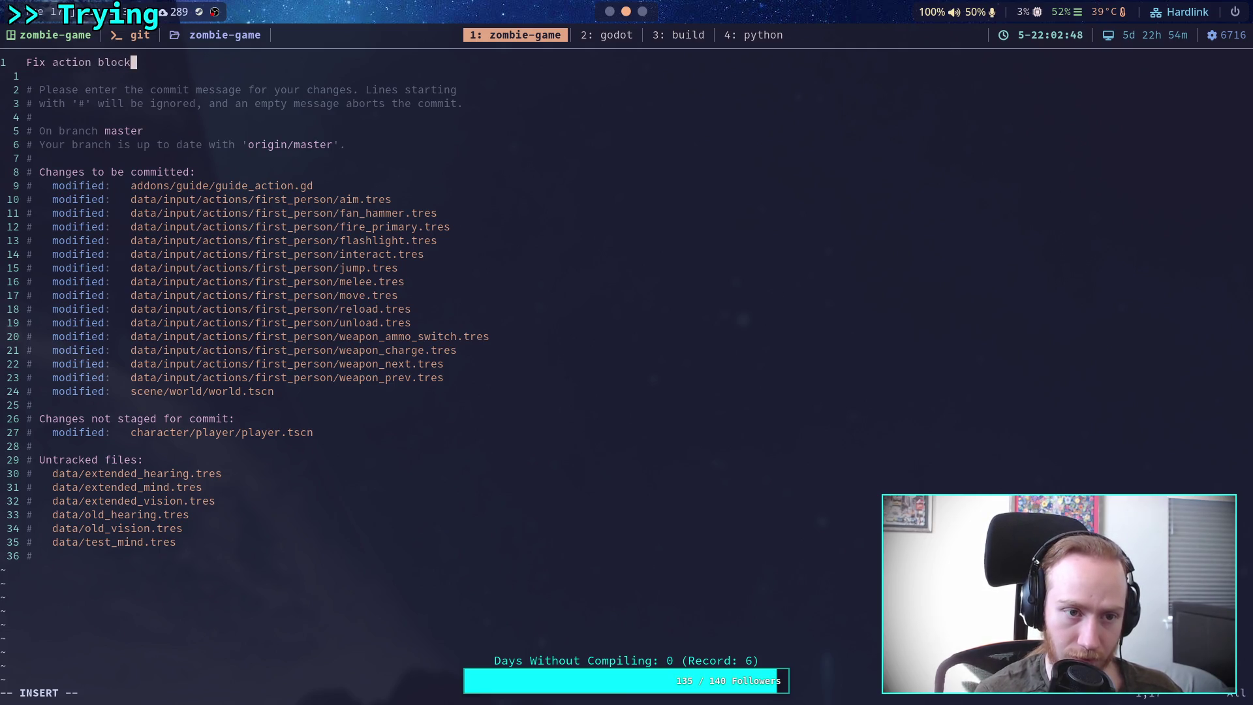
pyautogui.press('BackSpace')
pyautogui.press('BackSpace')
pyautogui.press('BackSpace')
pyautogui.write('weapon charge')
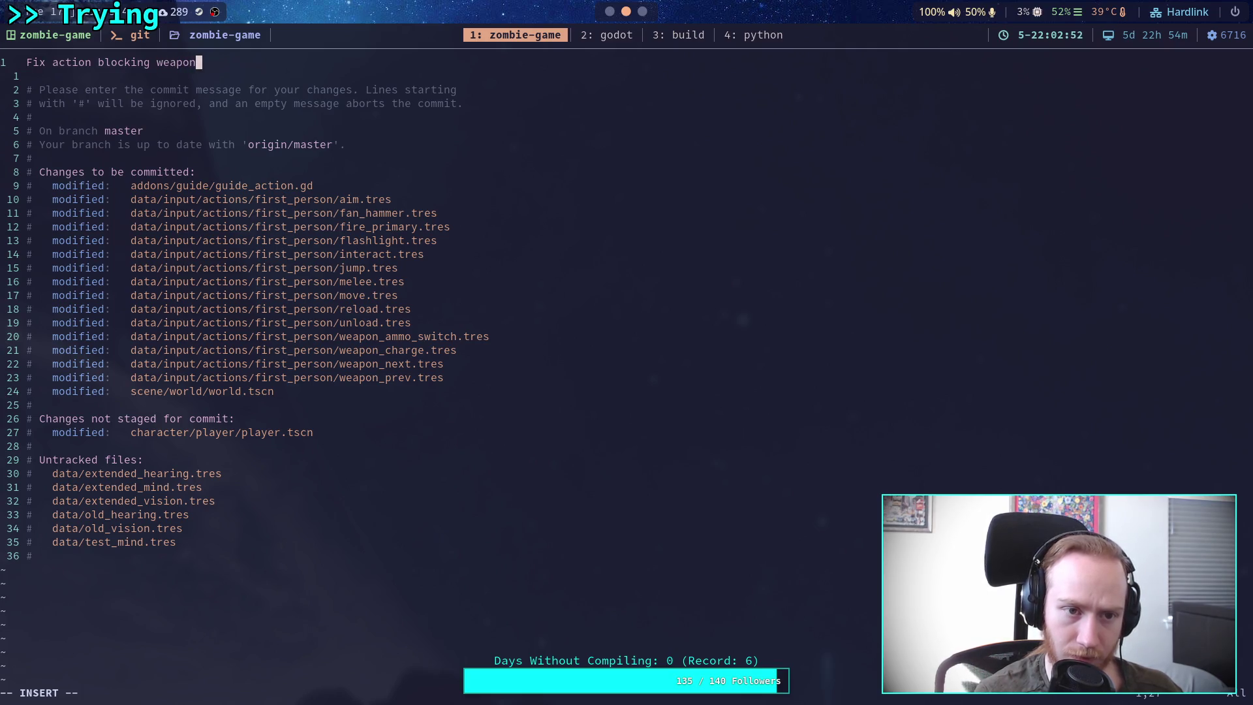
pyautogui.press('Return')
pyautogui.press('Return')
pyautogui.write('-')
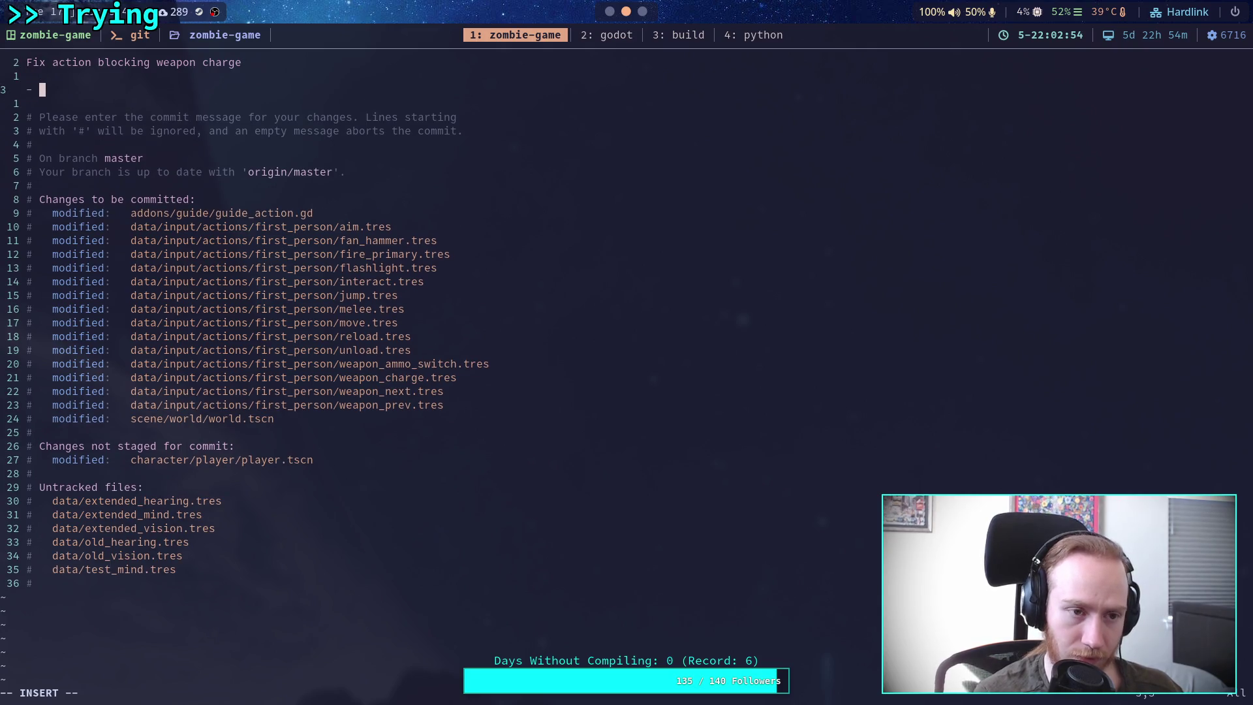
pyautogui.press('BackSpace')
pyautogui.write('!')
pyautogui.press('Escape')
pyautogui.write(':wq')
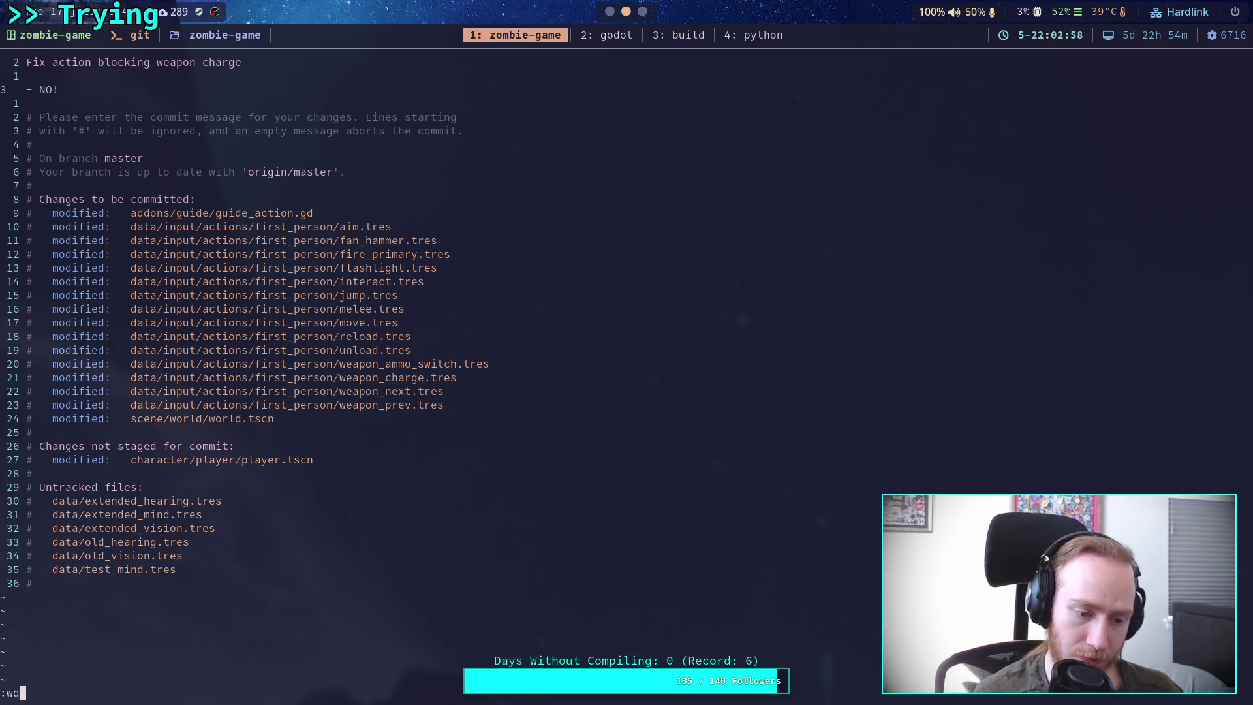
pyautogui.press('Return')
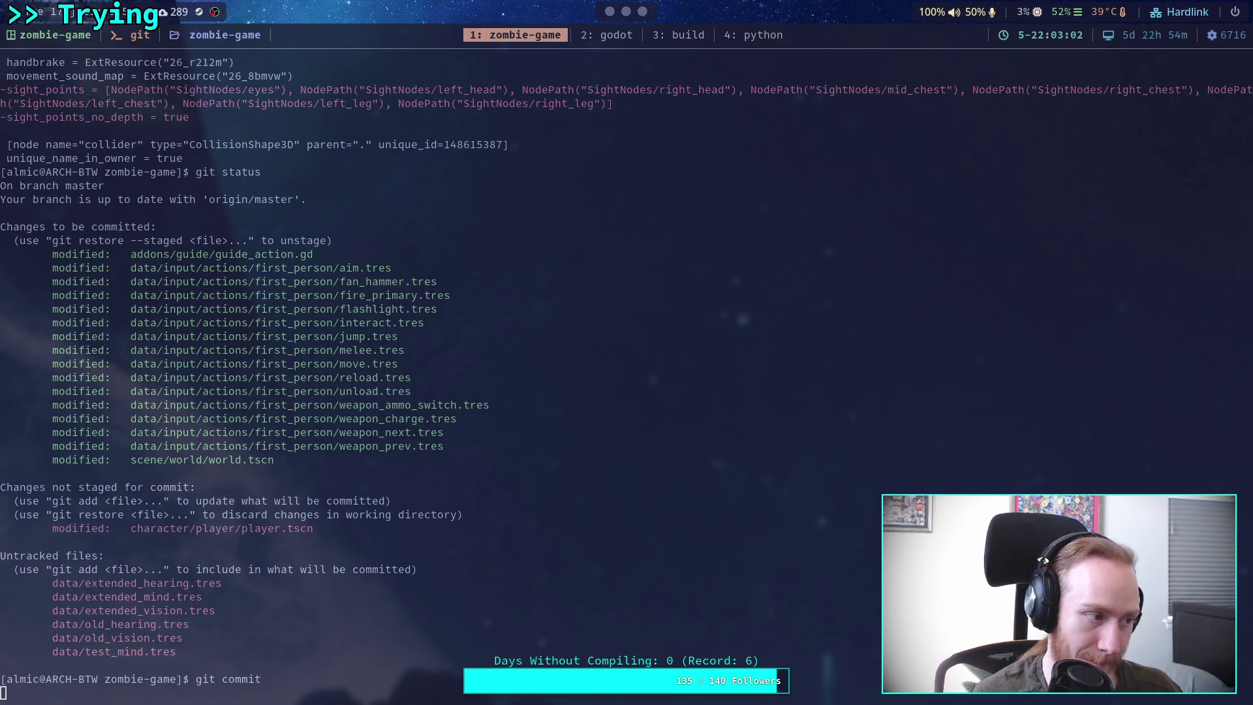
# Step: Push the weapon-charge commit to origin and stage character/player/player.tscn
pyautogui.write('git push')
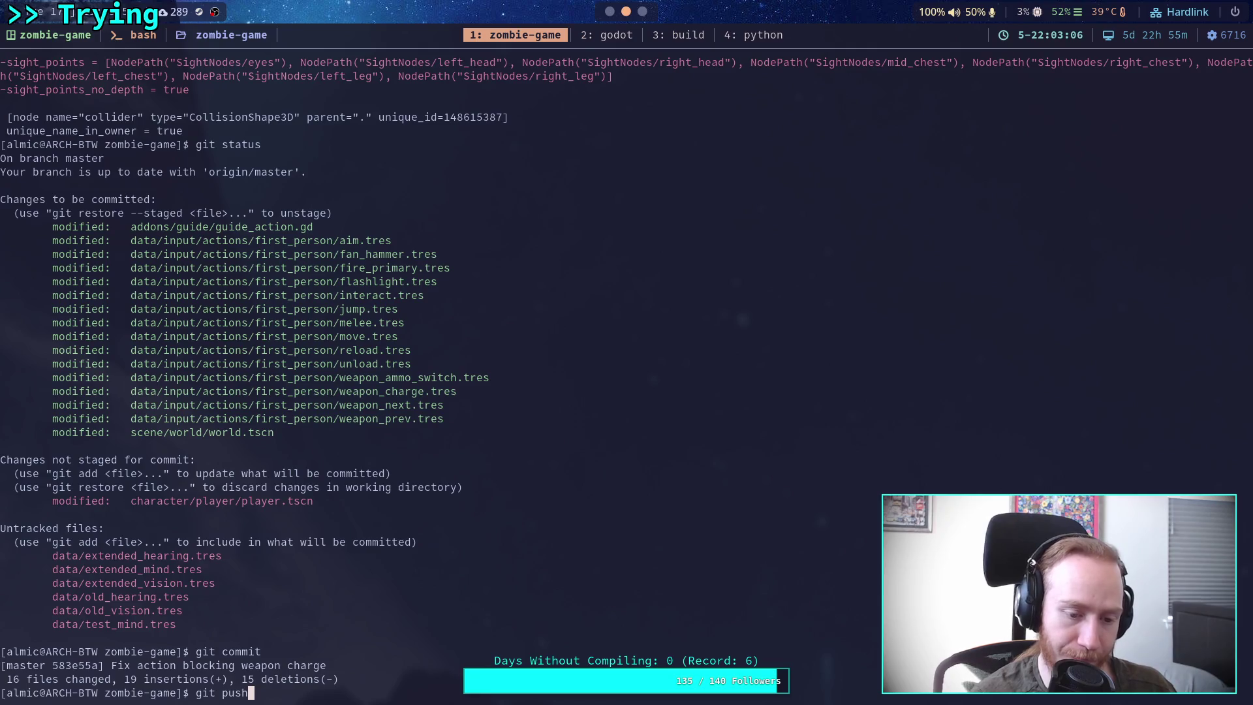
pyautogui.press('Return')
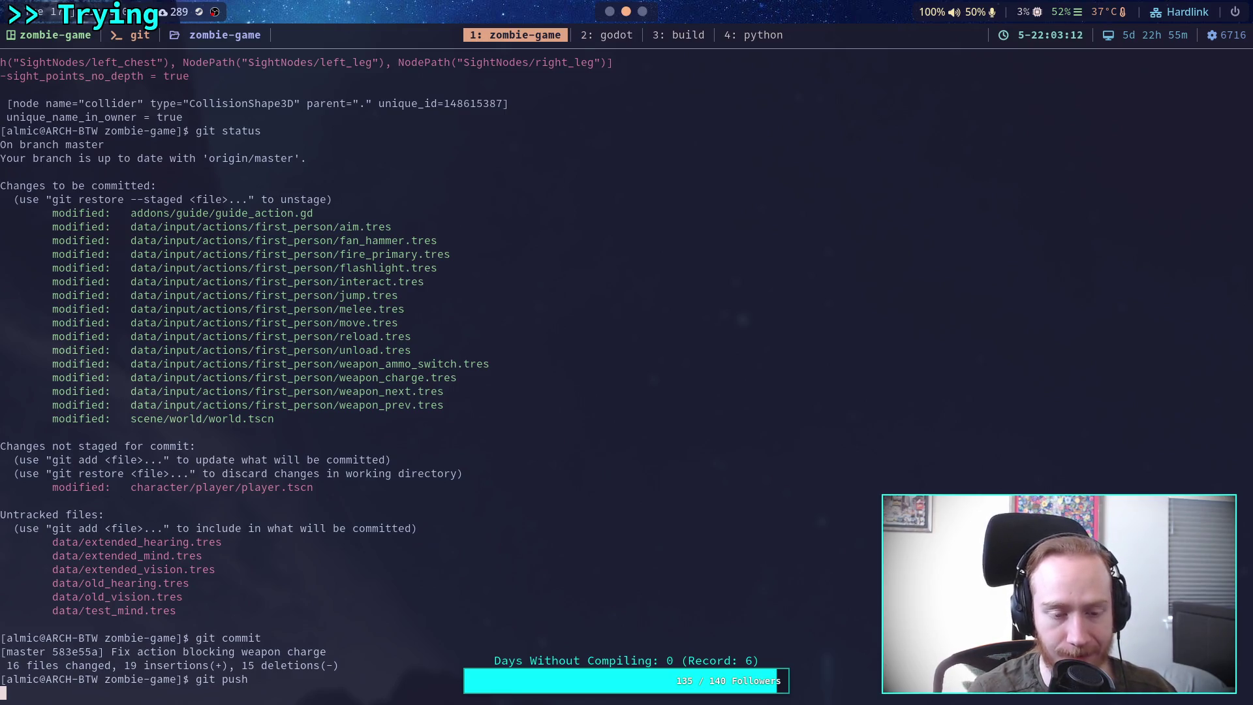
pyautogui.write('git ')
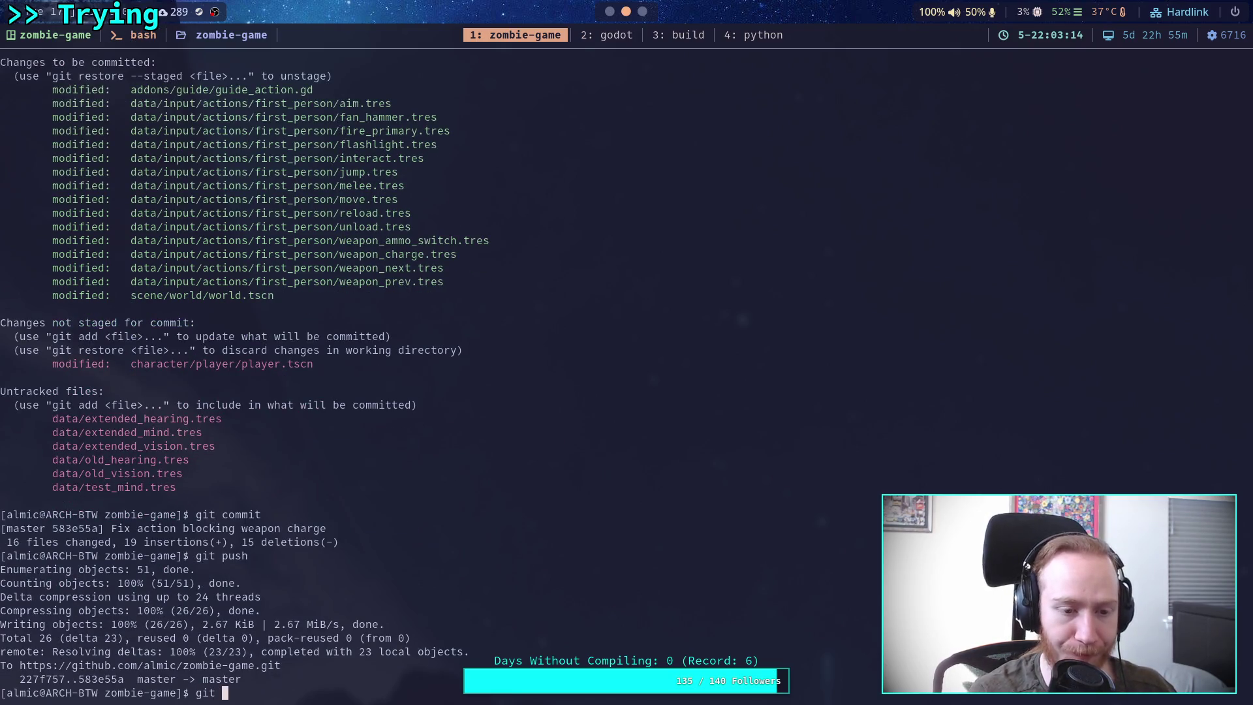
pyautogui.write('add cho')
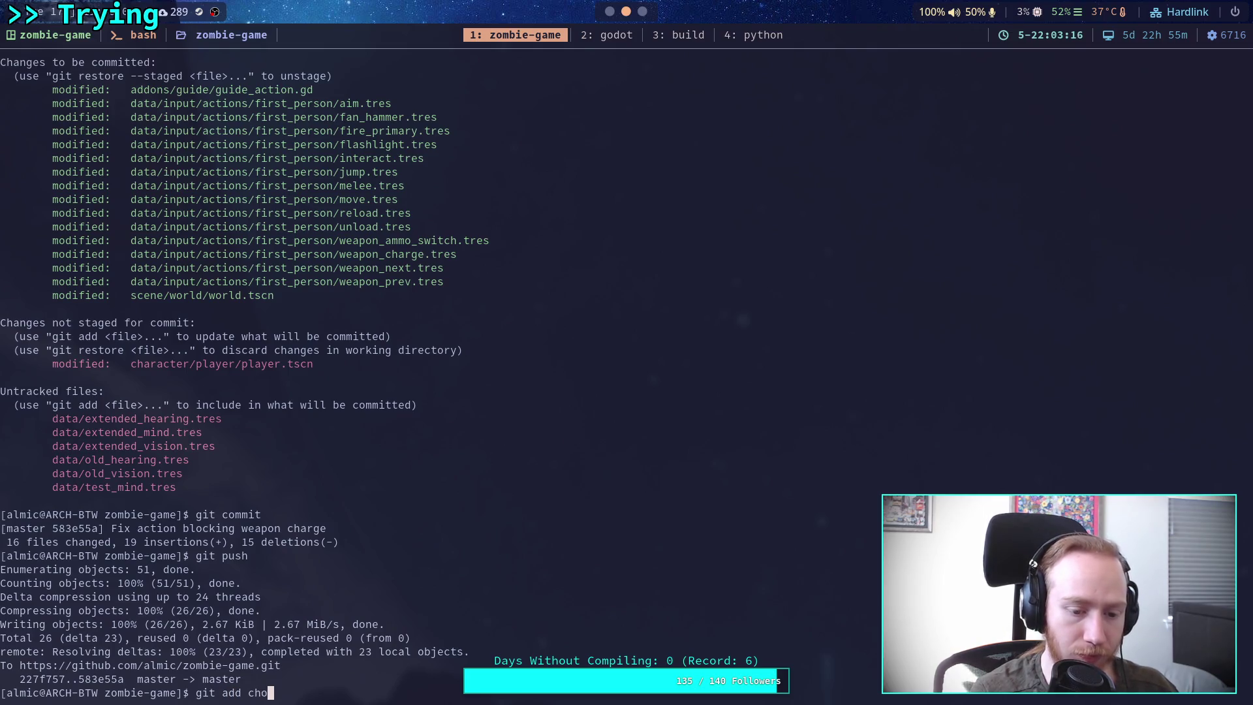
pyautogui.press('Tab')
pyautogui.press('Tab')
pyautogui.write('player.tscn')
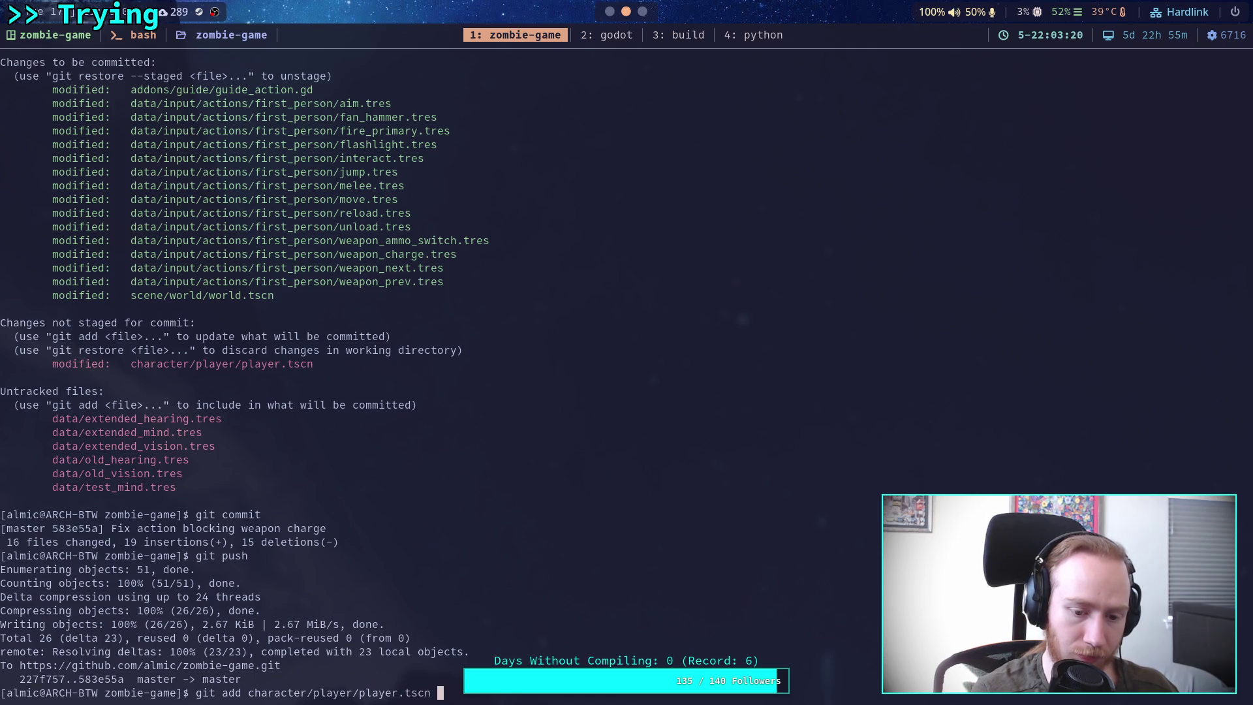
pyautogui.press('Return')
pyautogui.write('git status')
pyautogui.press('Return')
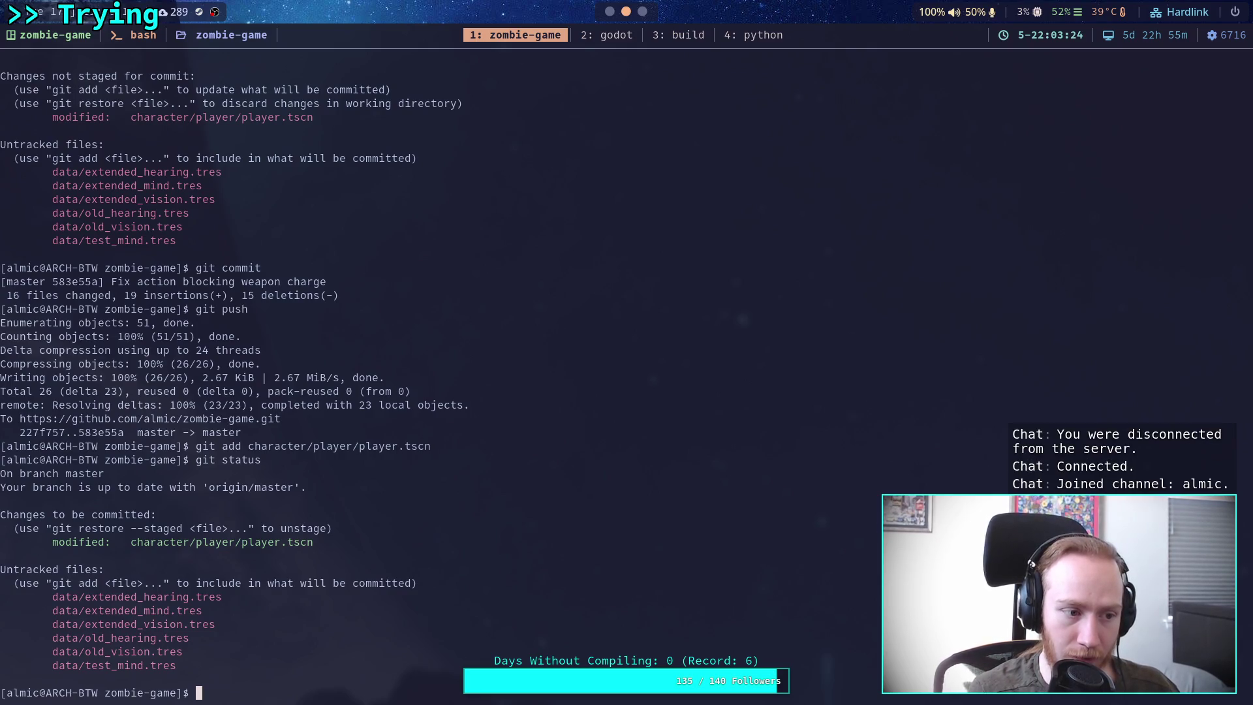
# Step: Review the staged player scene diff with git diff --staged and begin a new commit message
pyautogui.write('git diff --staged')
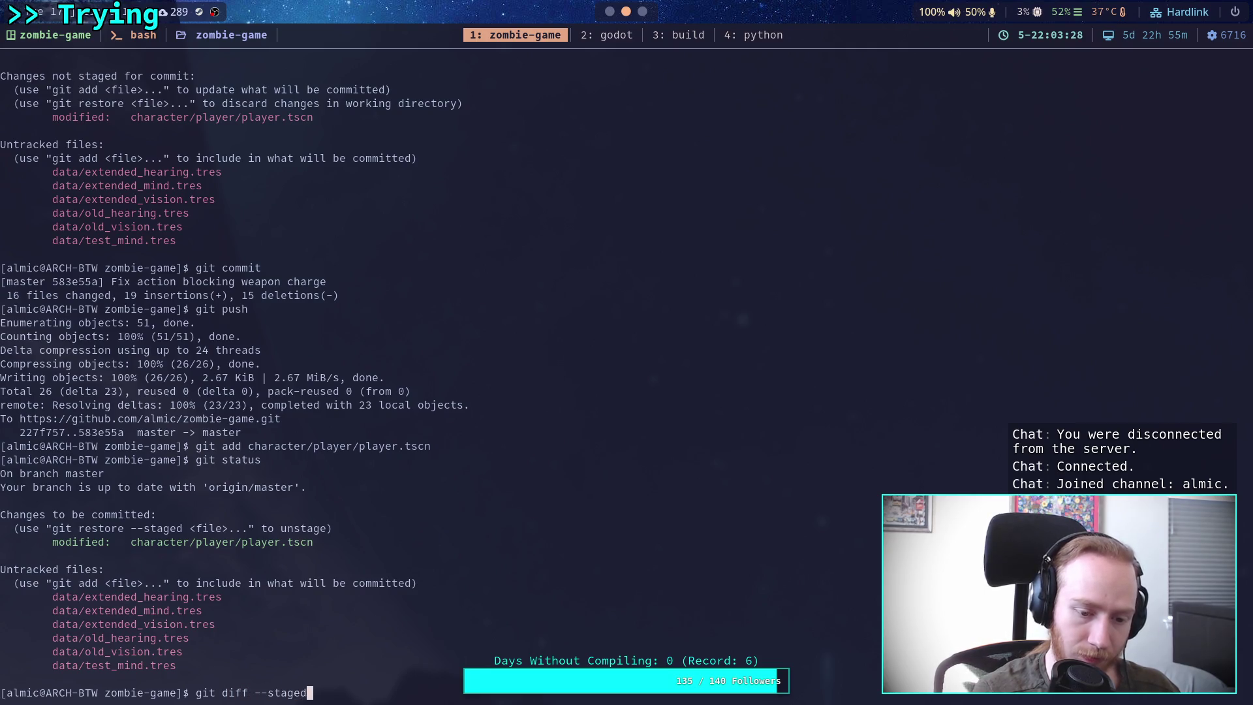
pyautogui.press('Return')
pyautogui.write('it commit')
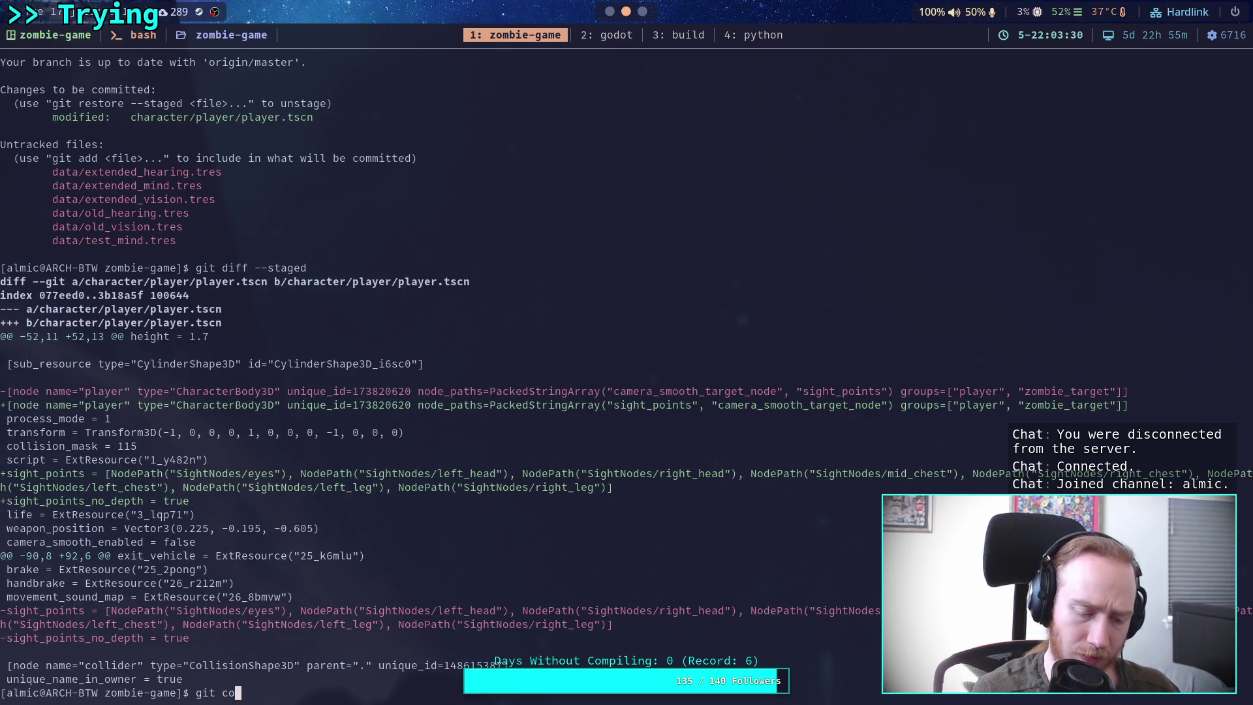
pyautogui.press('Return')
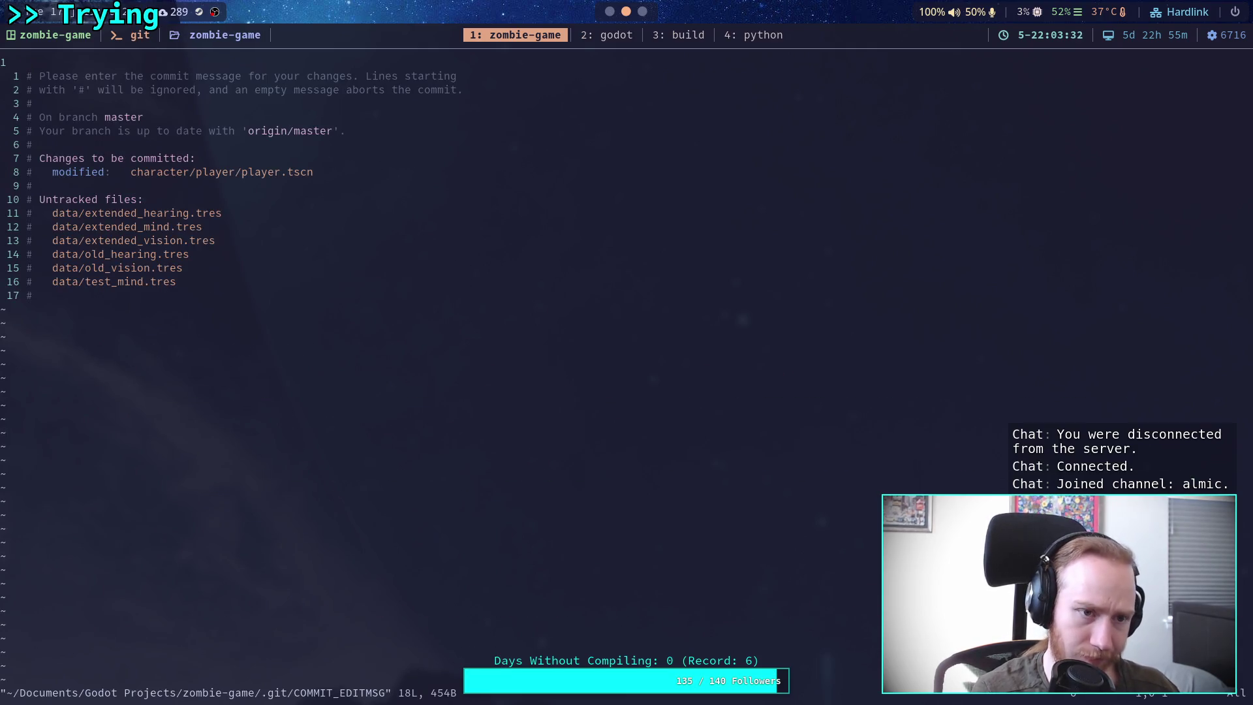
pyautogui.press('o')
pyautogui.press('Up')
pyautogui.write('R')
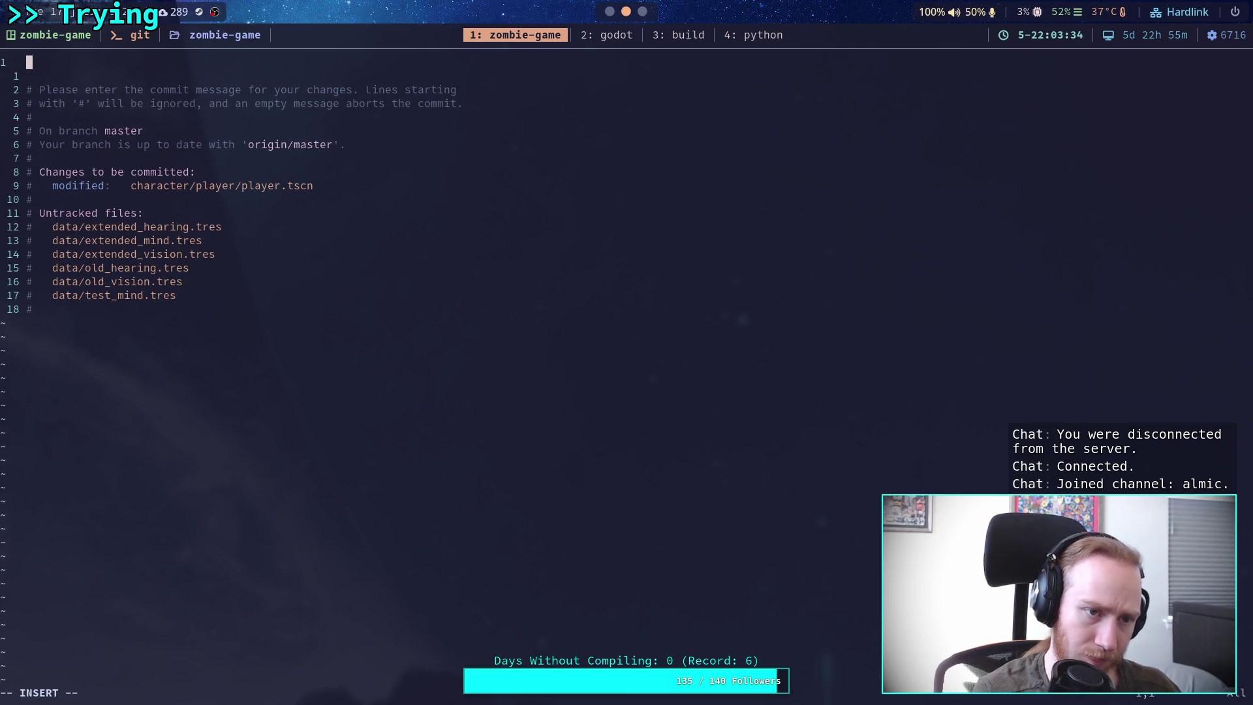
pyautogui.press('super+2')
# Step: Close the player scene and save the world scene
pyautogui.click(124, 43)
pyautogui.hotkey('ctrl', 'shift', 'w')
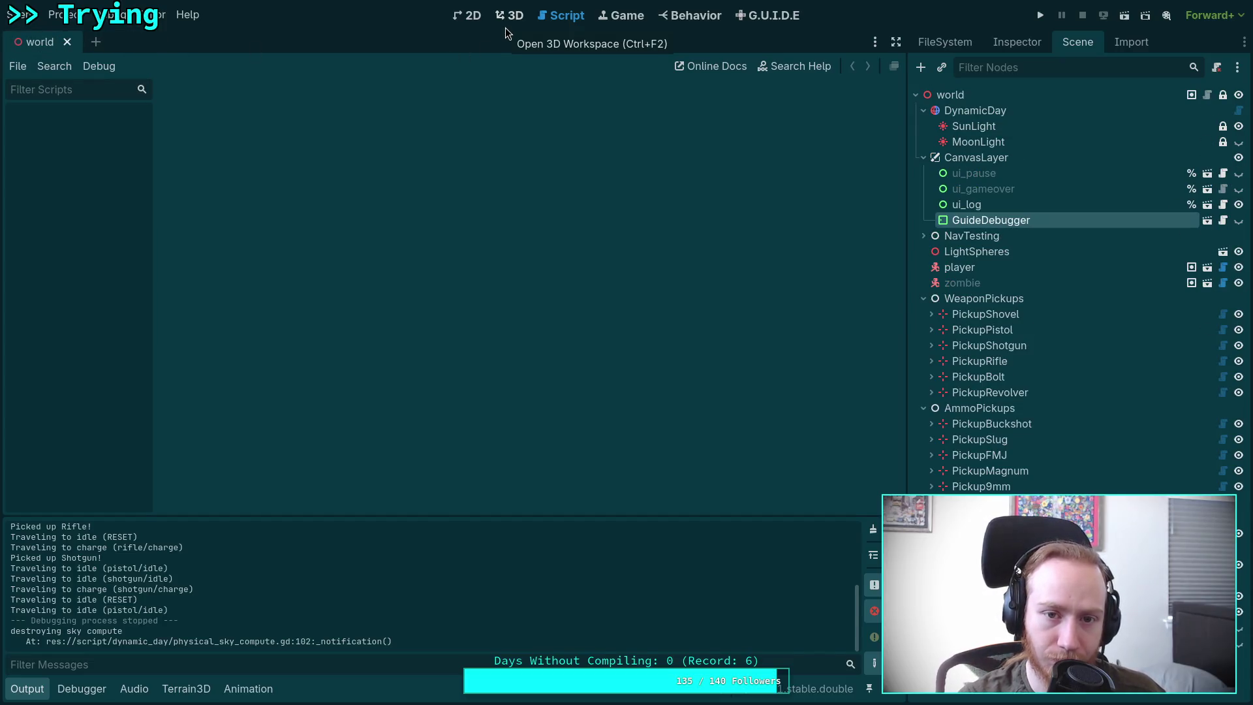
pyautogui.click(505, 28)
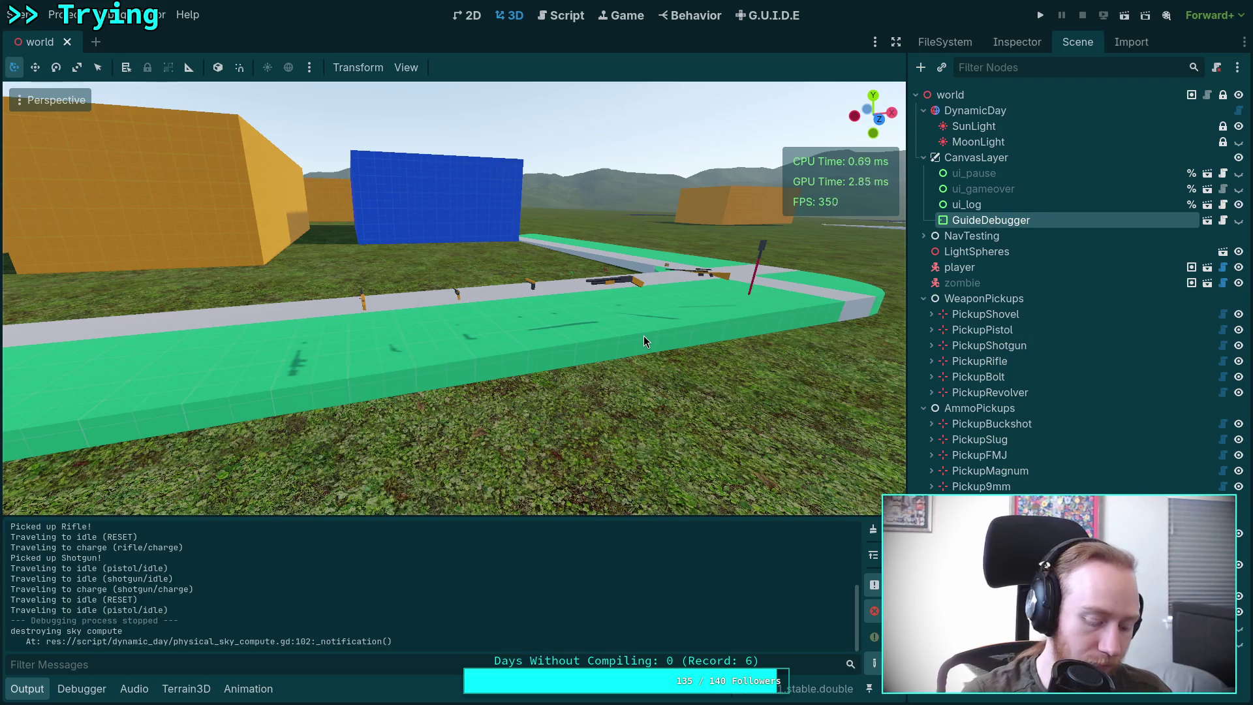
pyautogui.hotkey('ctrl', 's')
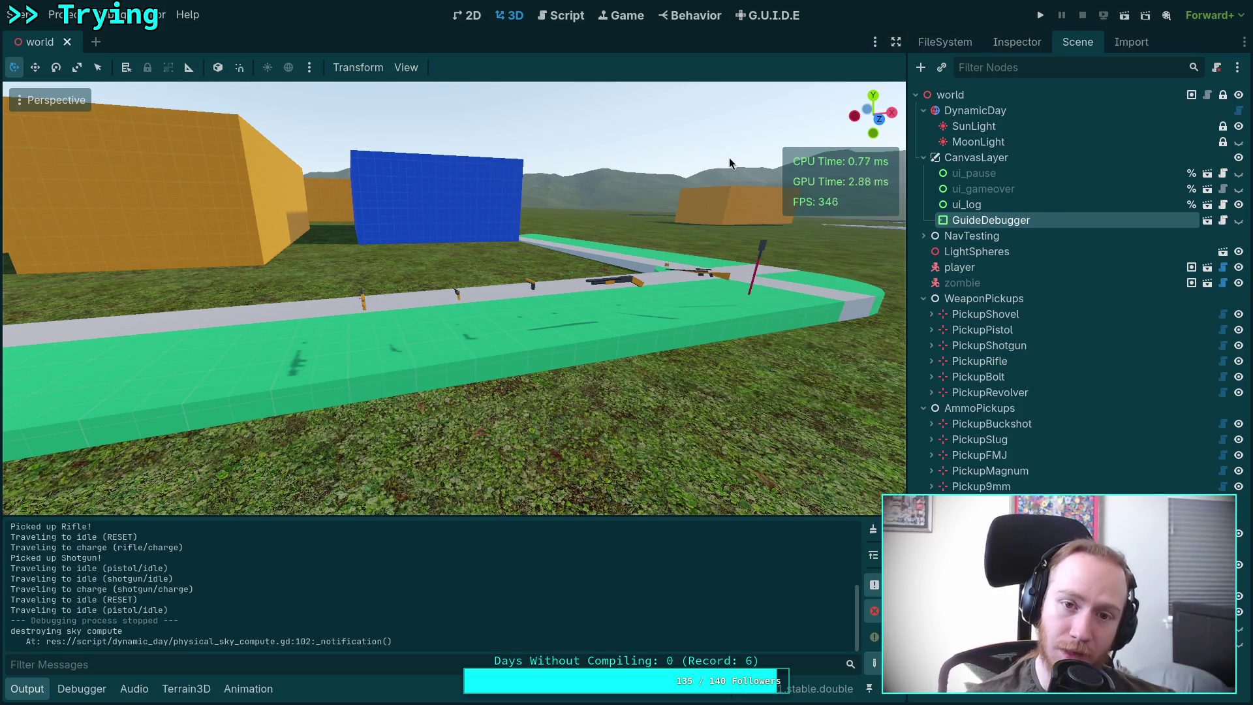
# Step: In Editor Settings, set Indent Type to Spaces and enable trimming trailing whitespace and final newlines
pyautogui.click(152, 14)
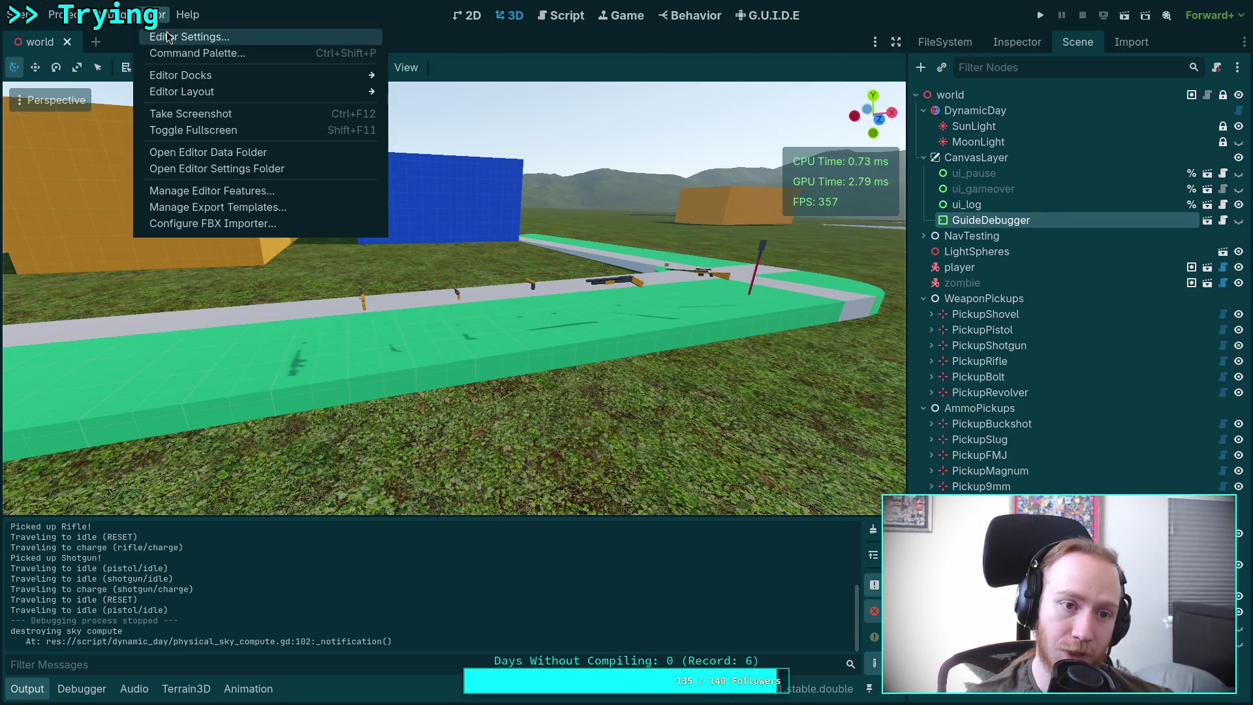
pyautogui.click(183, 36)
pyautogui.scroll(-3, 396, 344)
pyautogui.click(621, 254)
pyautogui.click(599, 294)
pyautogui.click(533, 380)
pyautogui.click(533, 358)
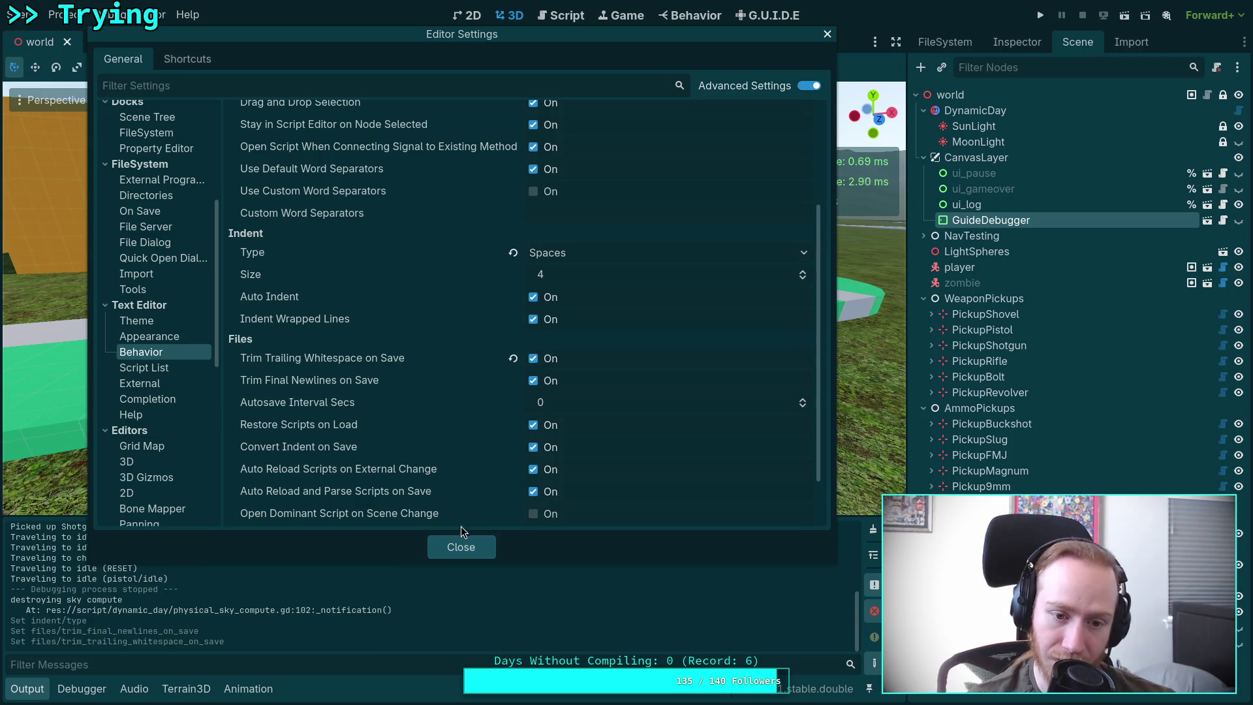
pyautogui.scroll(1, 476, 517)
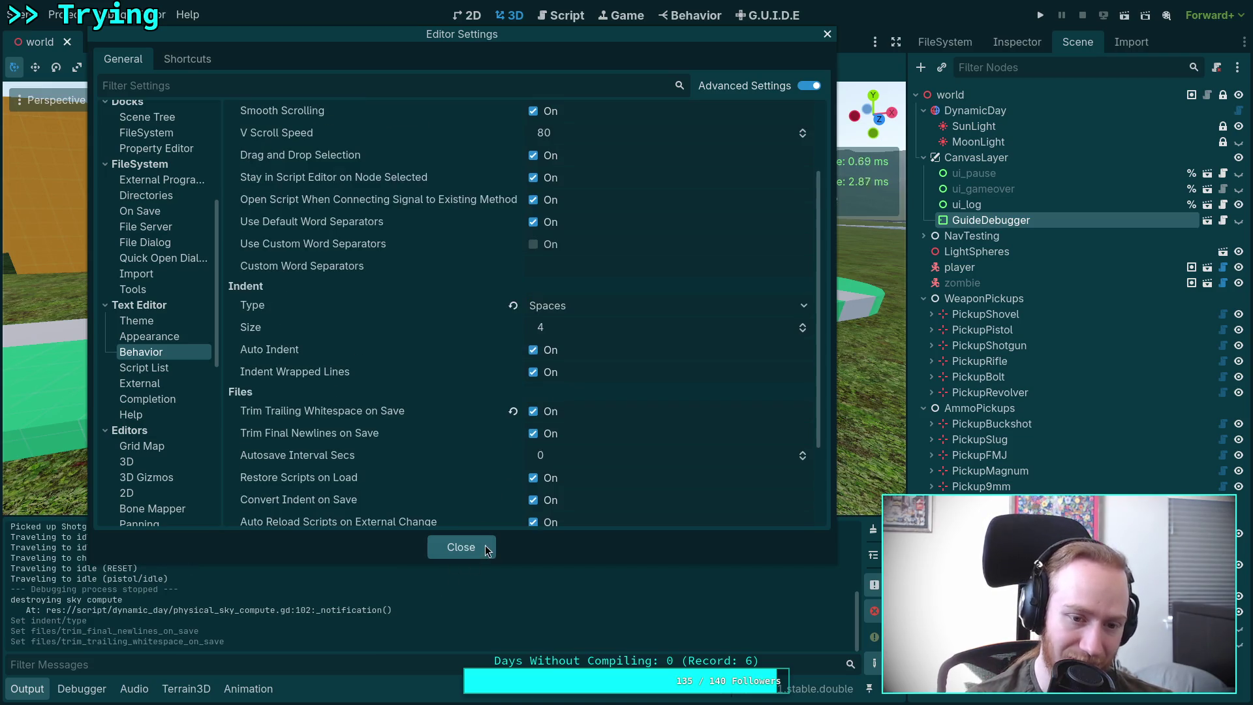
pyautogui.click(479, 546)
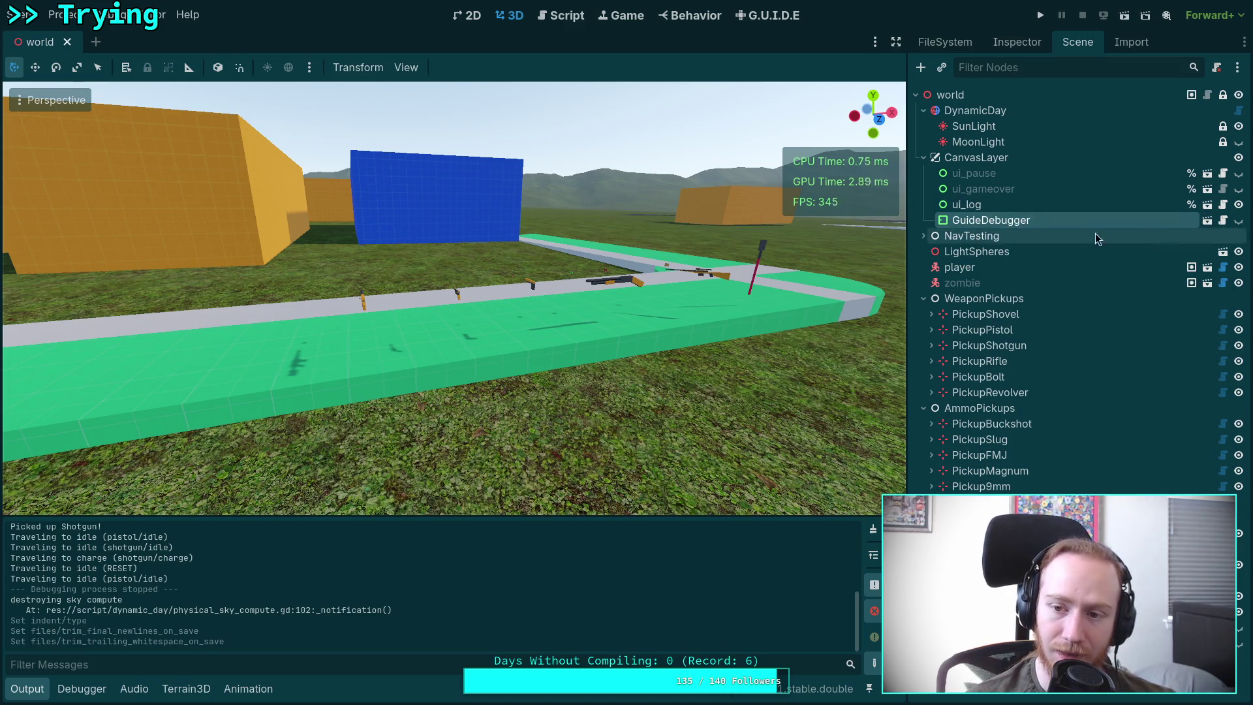
# Step: Set the GuideDebugger node's Process Mode to Disabled, save, and reselect the world root node
pyautogui.click(983, 194)
pyautogui.click(973, 222)
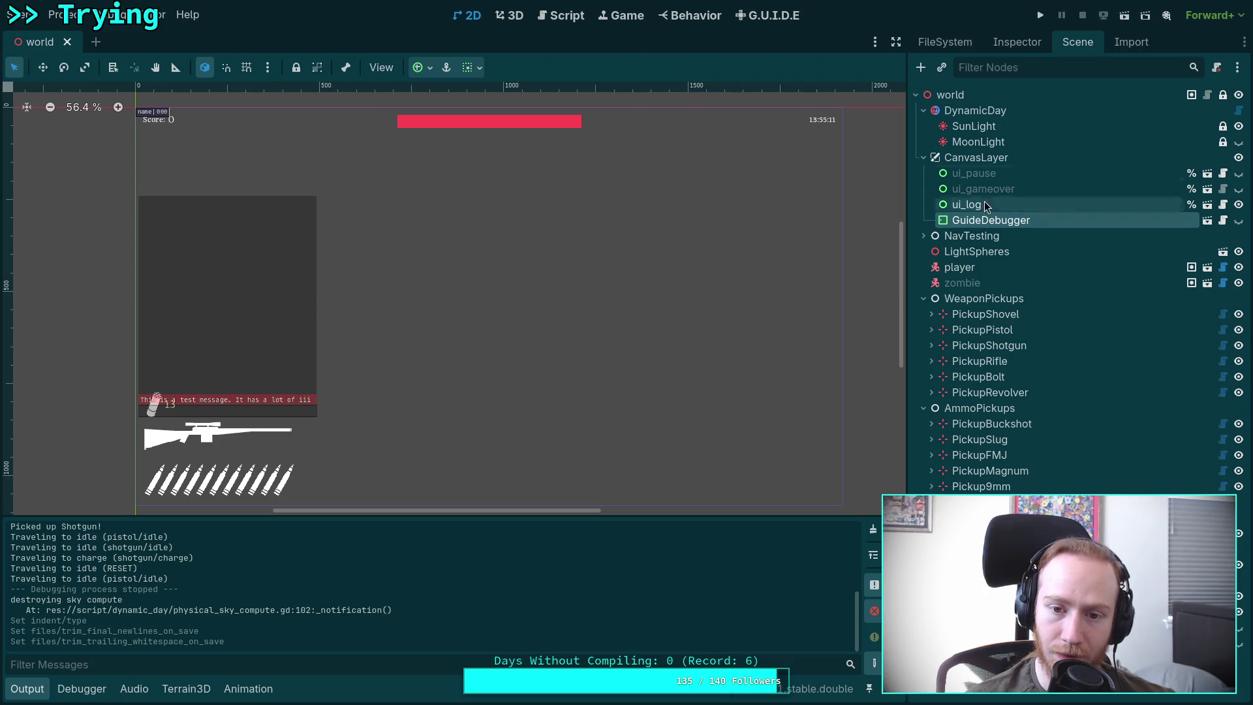
pyautogui.click(1017, 42)
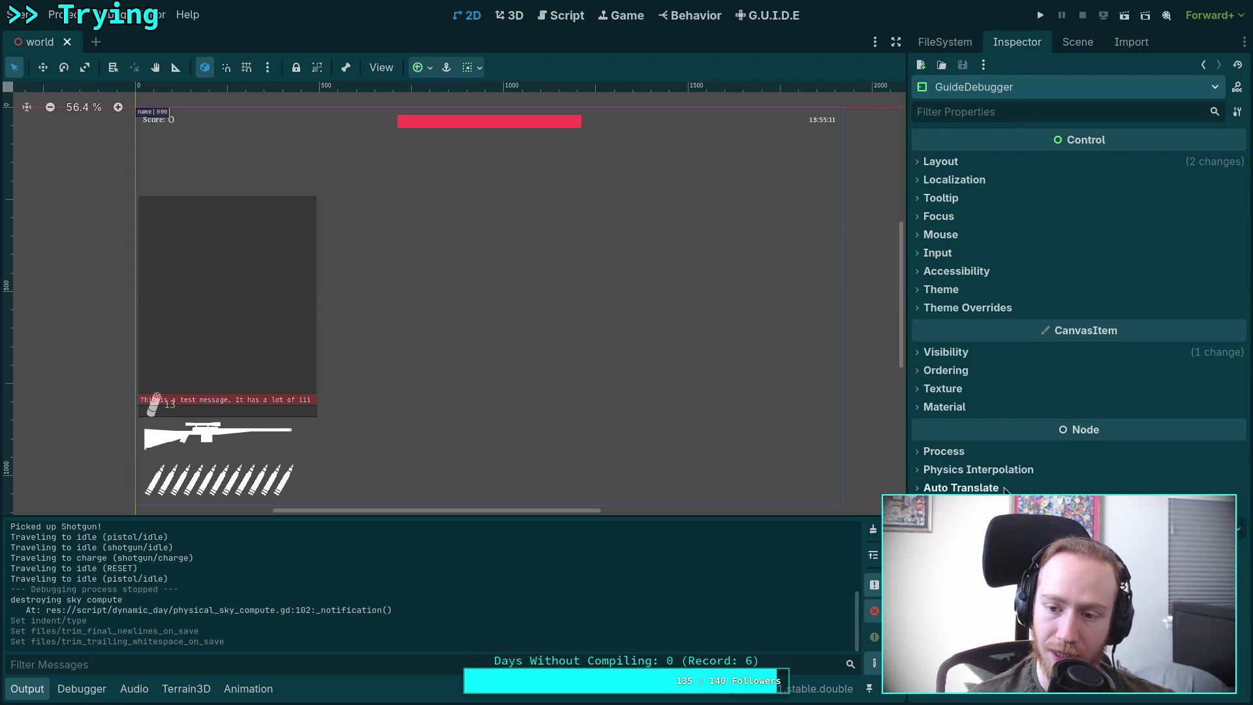
pyautogui.click(950, 452)
pyautogui.click(1119, 470)
pyautogui.click(1122, 578)
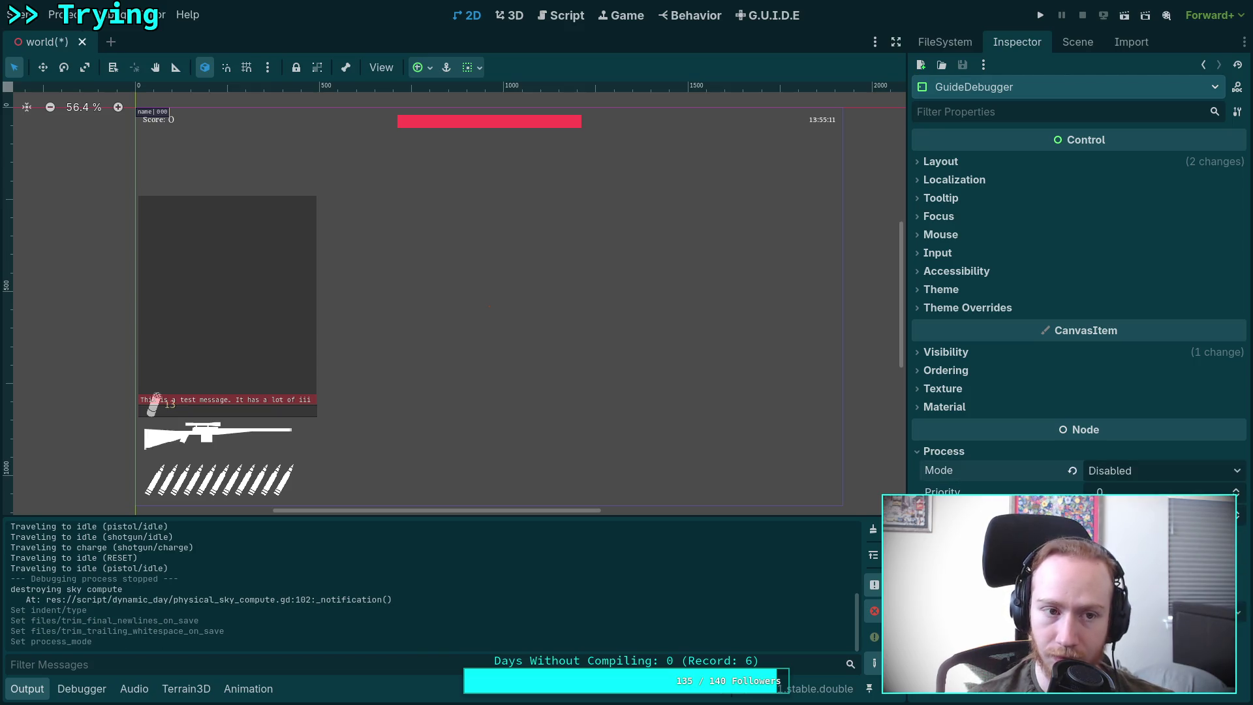
pyautogui.hotkey('ctrl', 's')
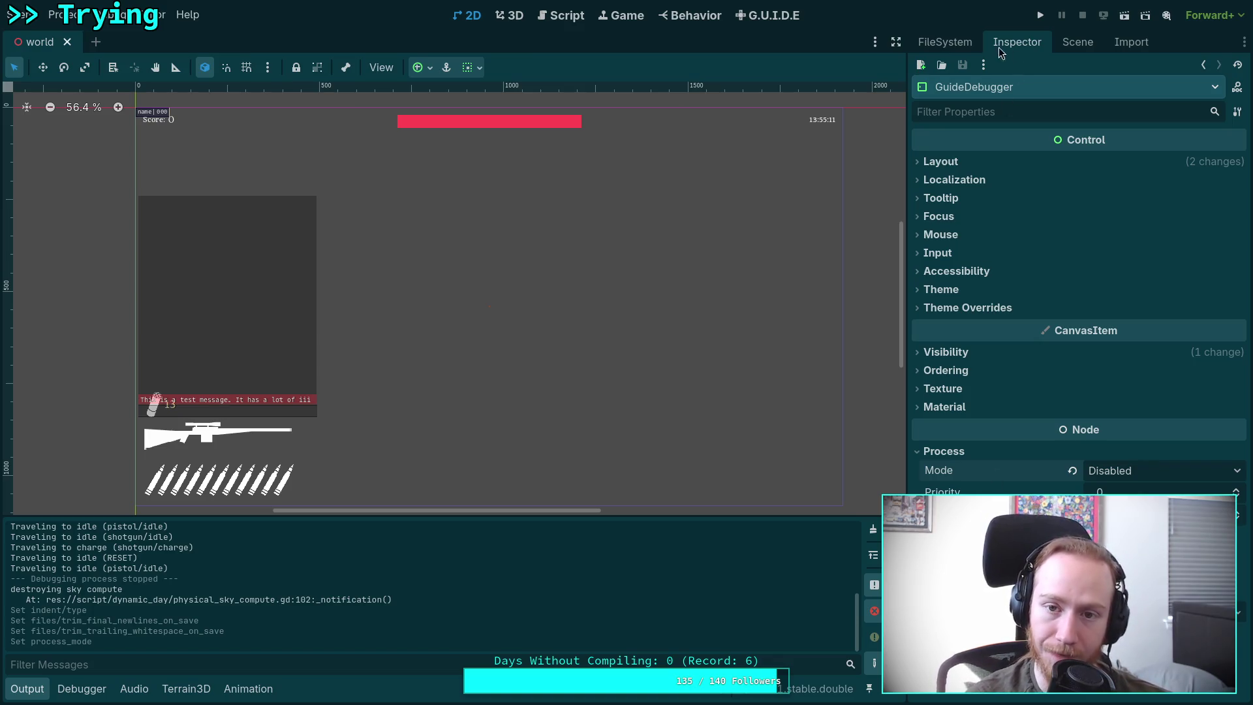
pyautogui.click(509, 16)
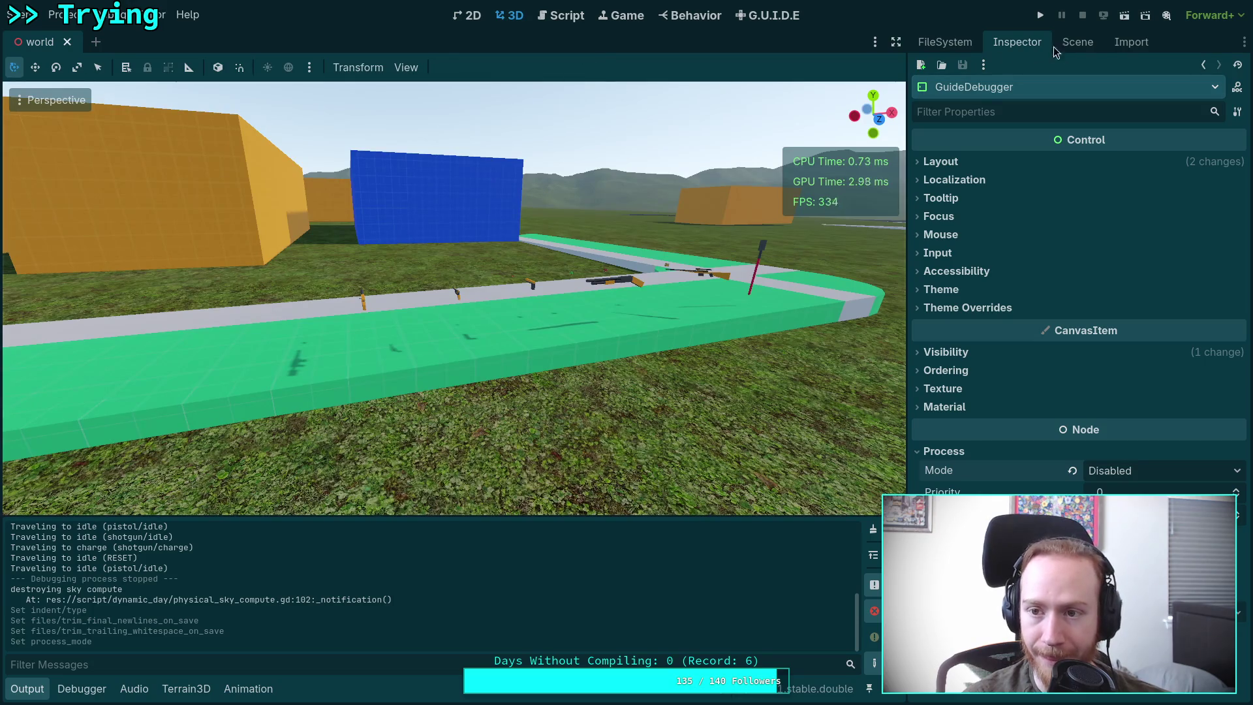
pyautogui.click(1080, 44)
pyautogui.hotkey('ctrl', 'F1')
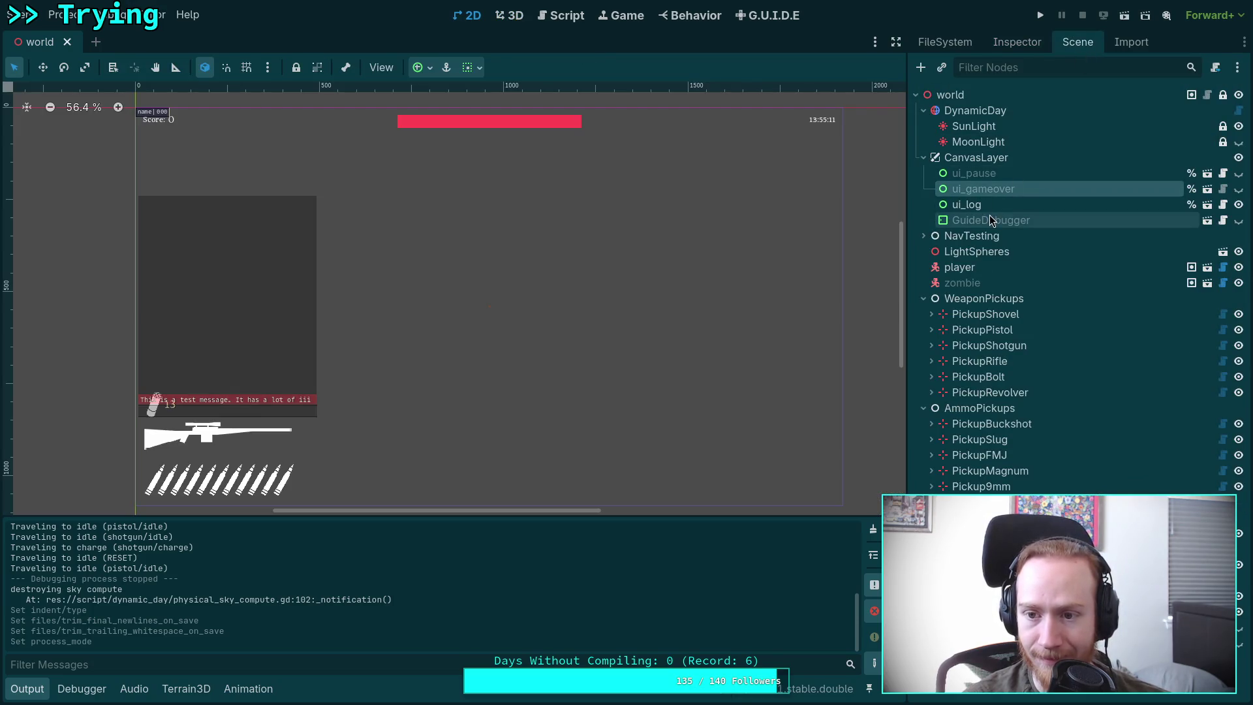
pyautogui.click(1015, 91)
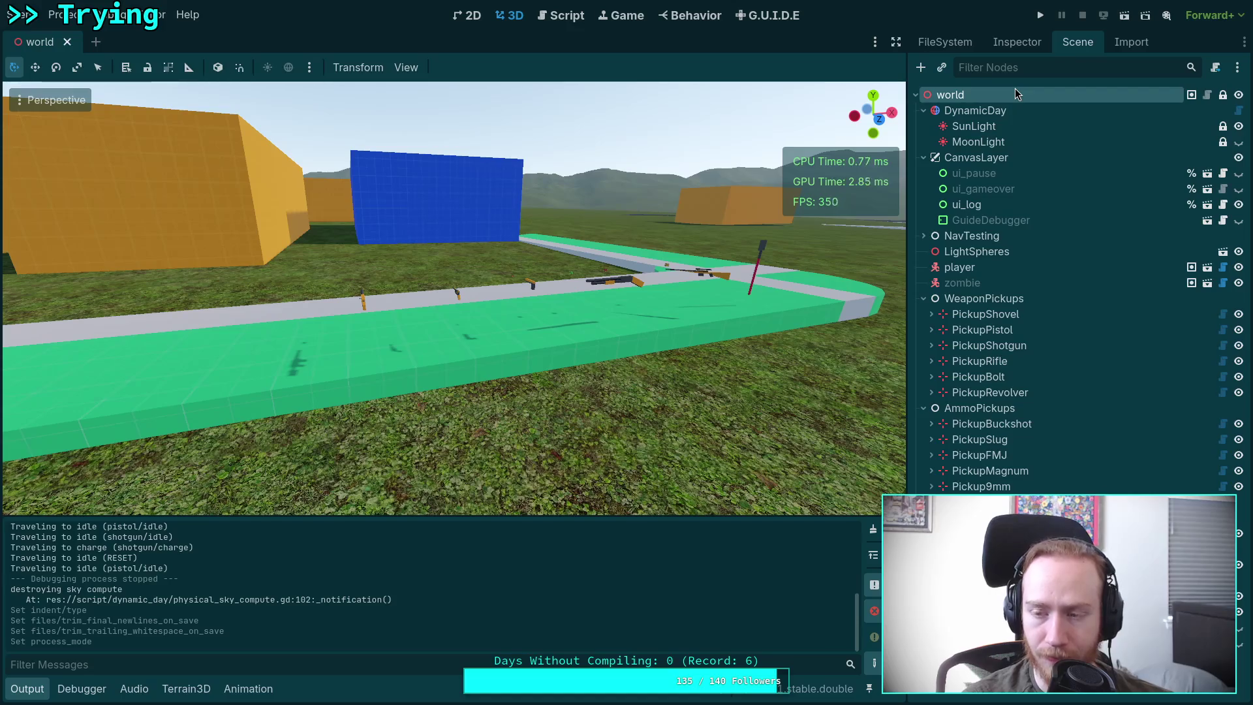
# Step: Launch the game and walk forward collecting the Bolt Rifle and other weapon pickups
pyautogui.click(1040, 15)
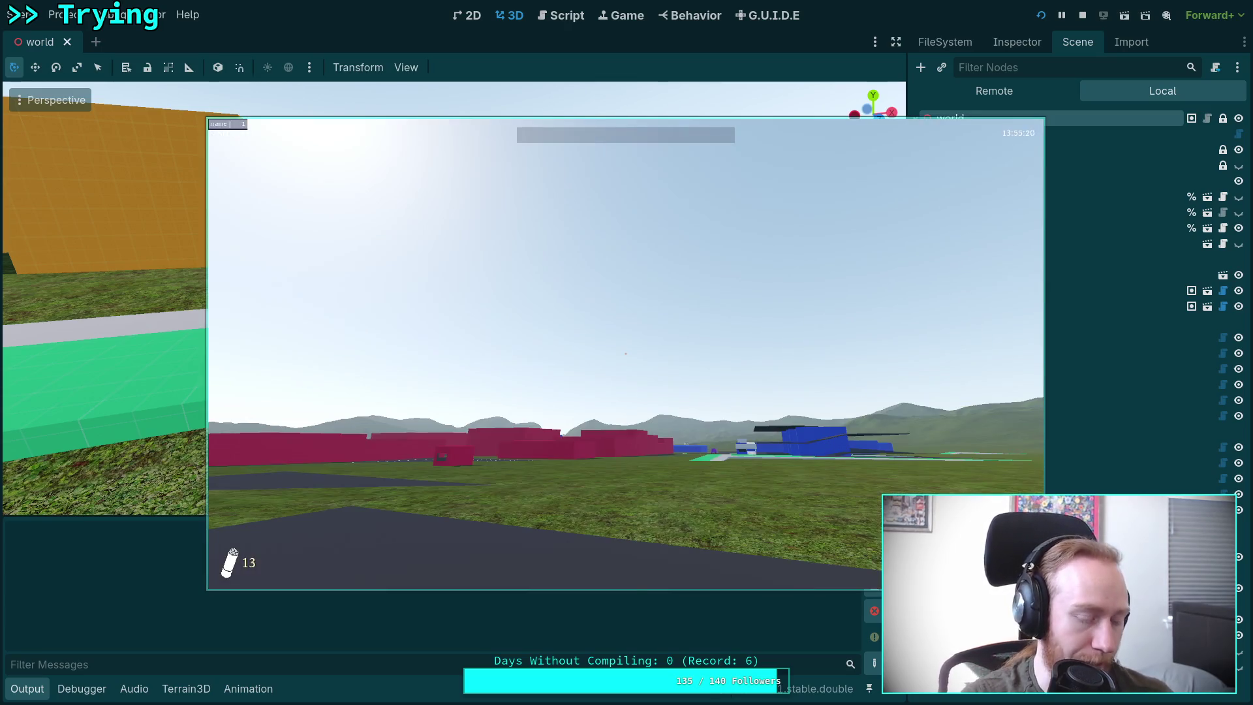
pyautogui.press('w')
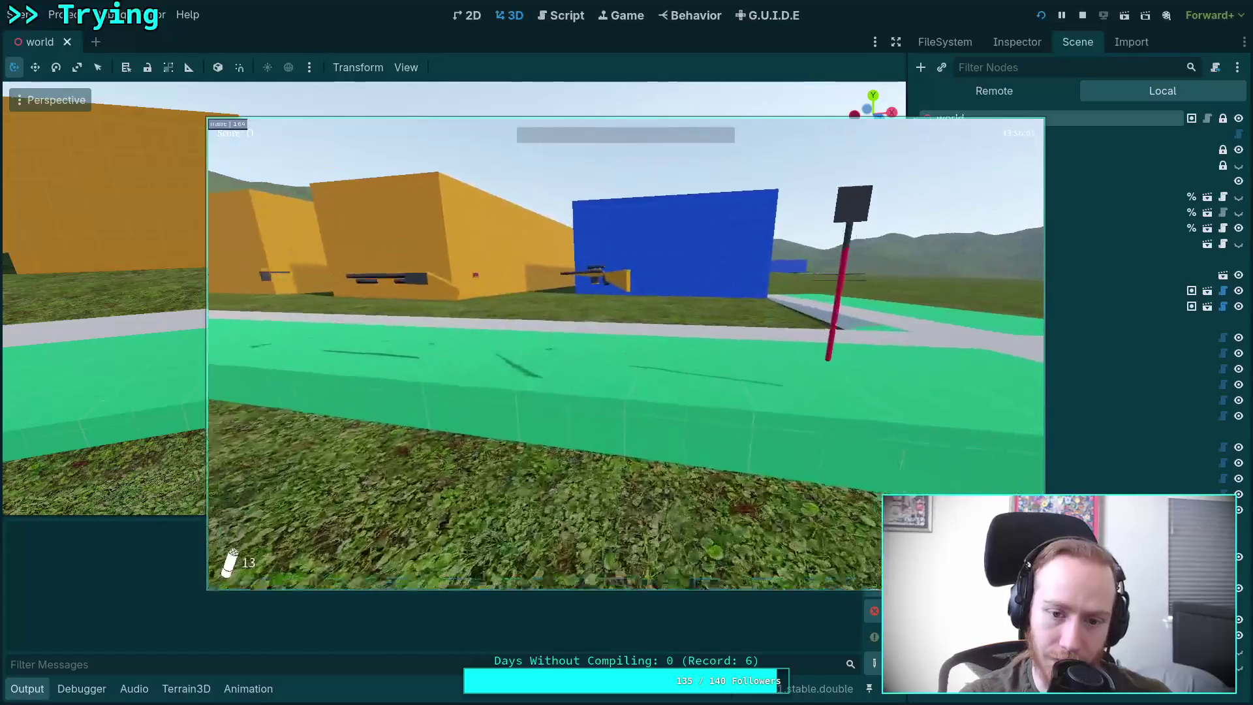
pyautogui.press('w')
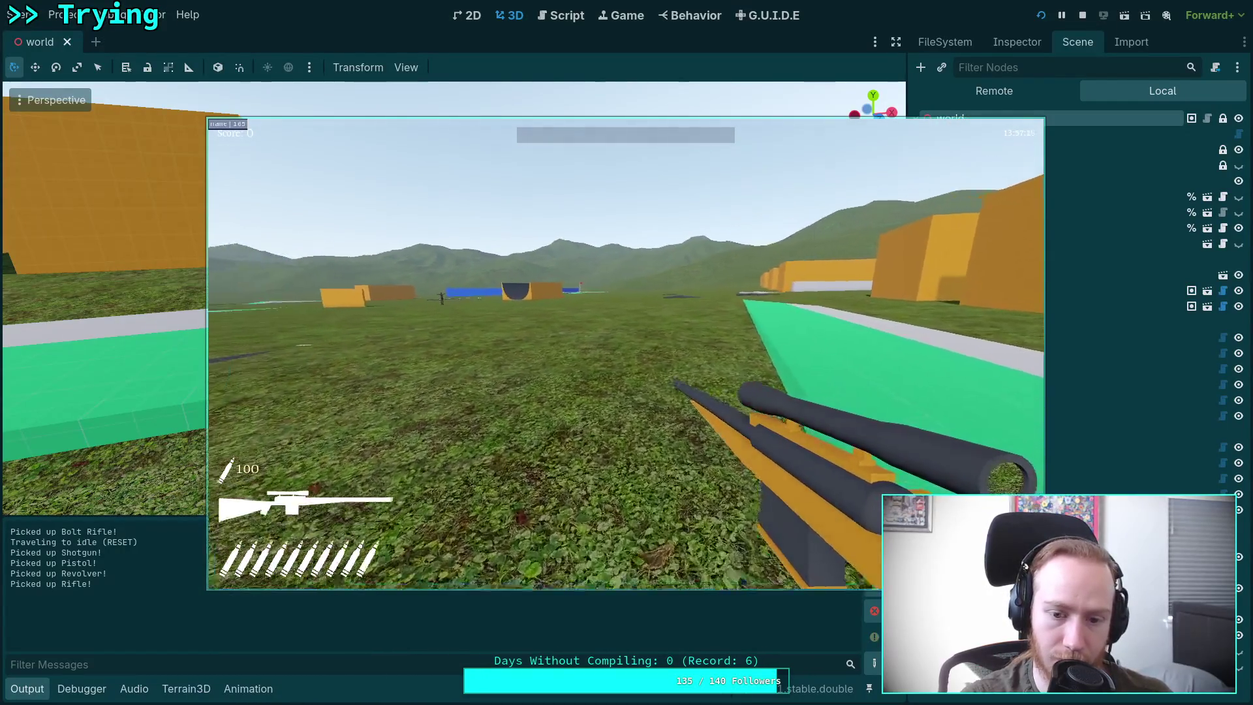
pyautogui.press('r')
# Step: Cycle through the revolver, pistol, shotgun and rifle, firing the shotgun once
pyautogui.scroll(-1, 625, 353)
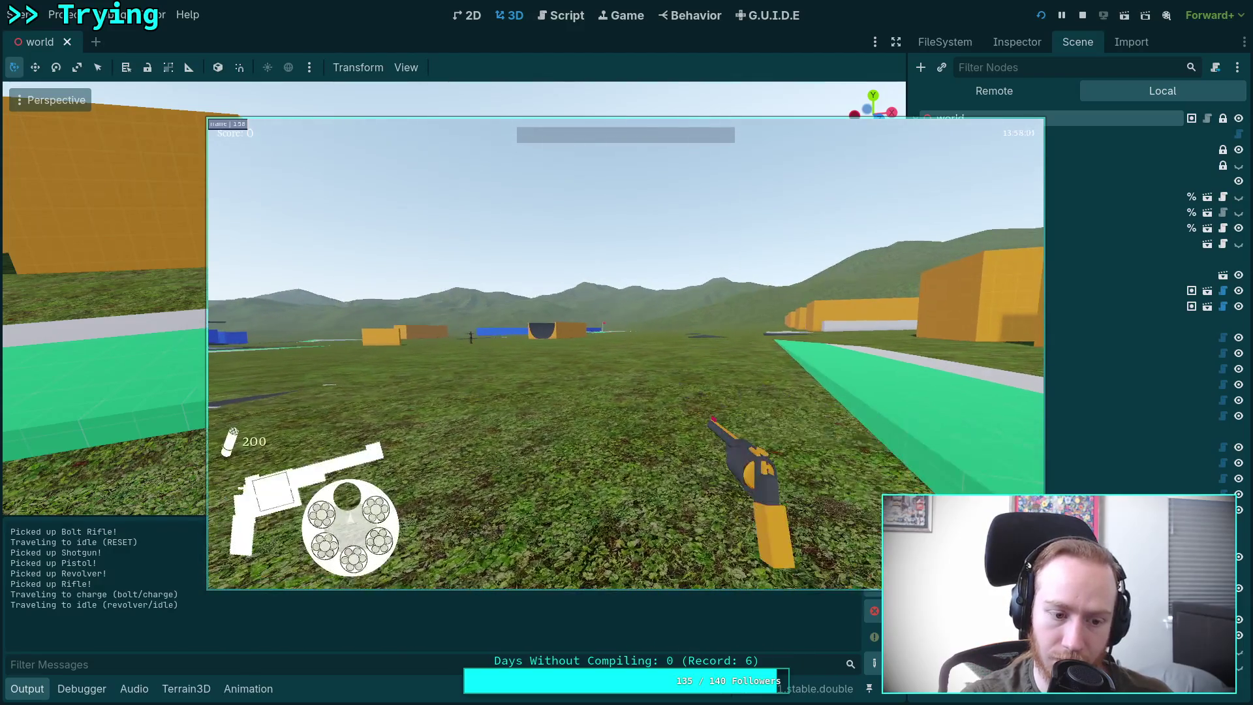
pyautogui.press('r')
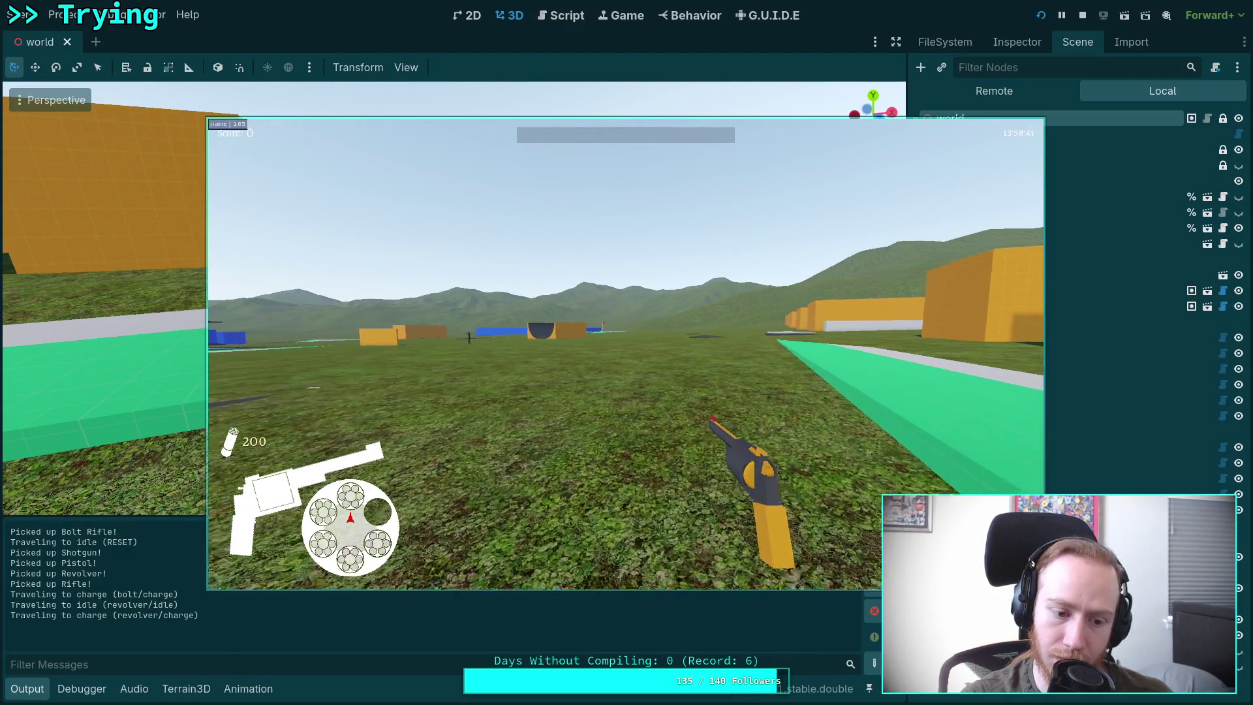
pyautogui.scroll(1, 626, 353)
pyautogui.press('r')
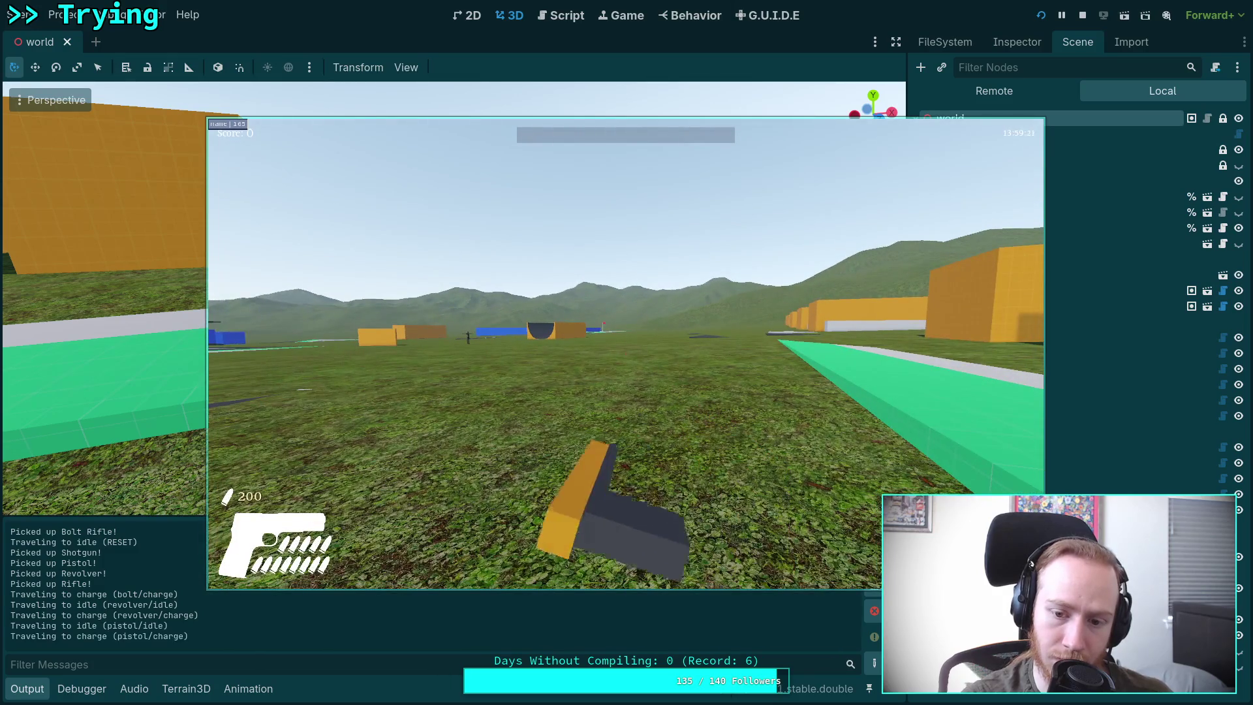
pyautogui.scroll(1, 625, 353)
pyautogui.press('r')
pyautogui.click(625, 352)
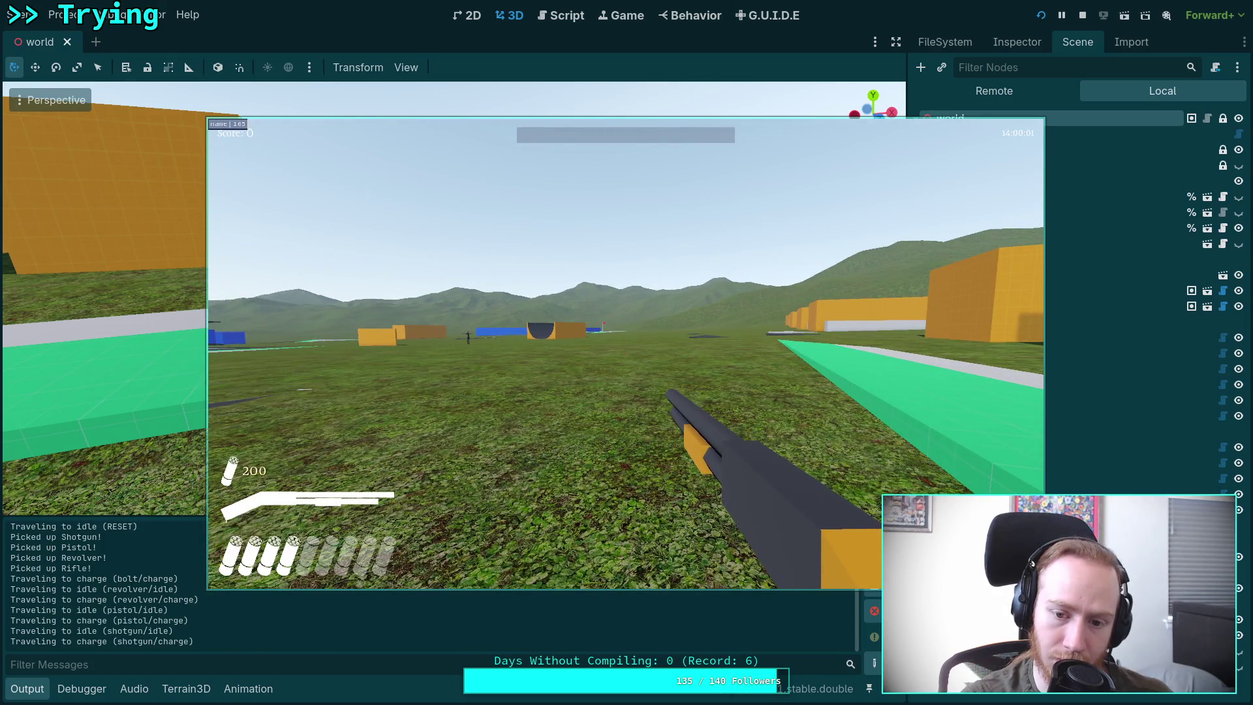
pyautogui.scroll(1, 626, 352)
pyautogui.press('r')
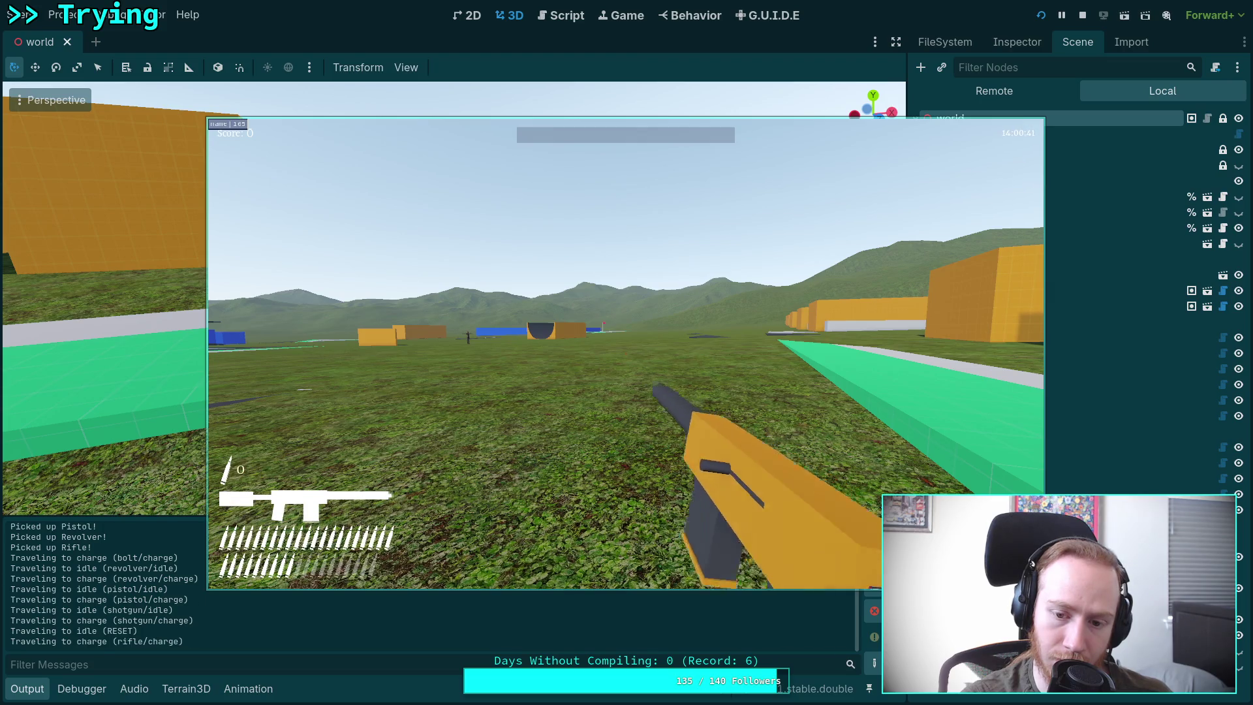
pyautogui.scroll(1, 625, 352)
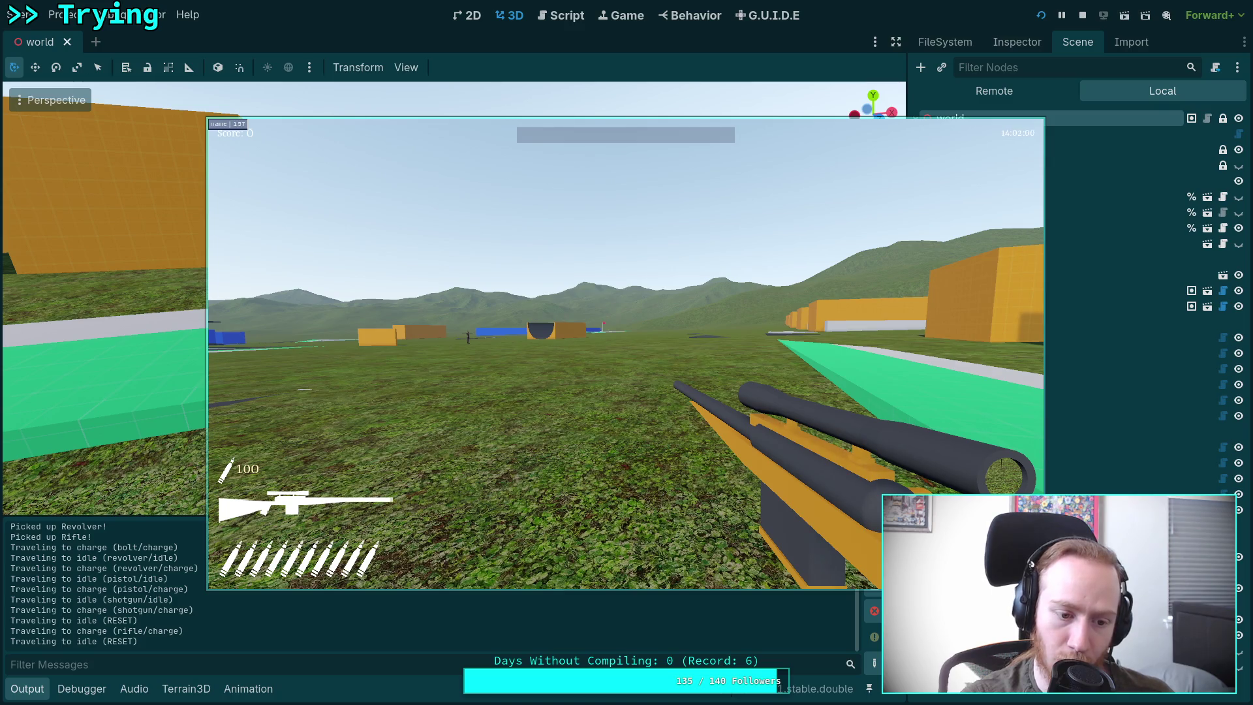
# Step: Walk across the field, pause the game, and launch it again
pyautogui.press('w')
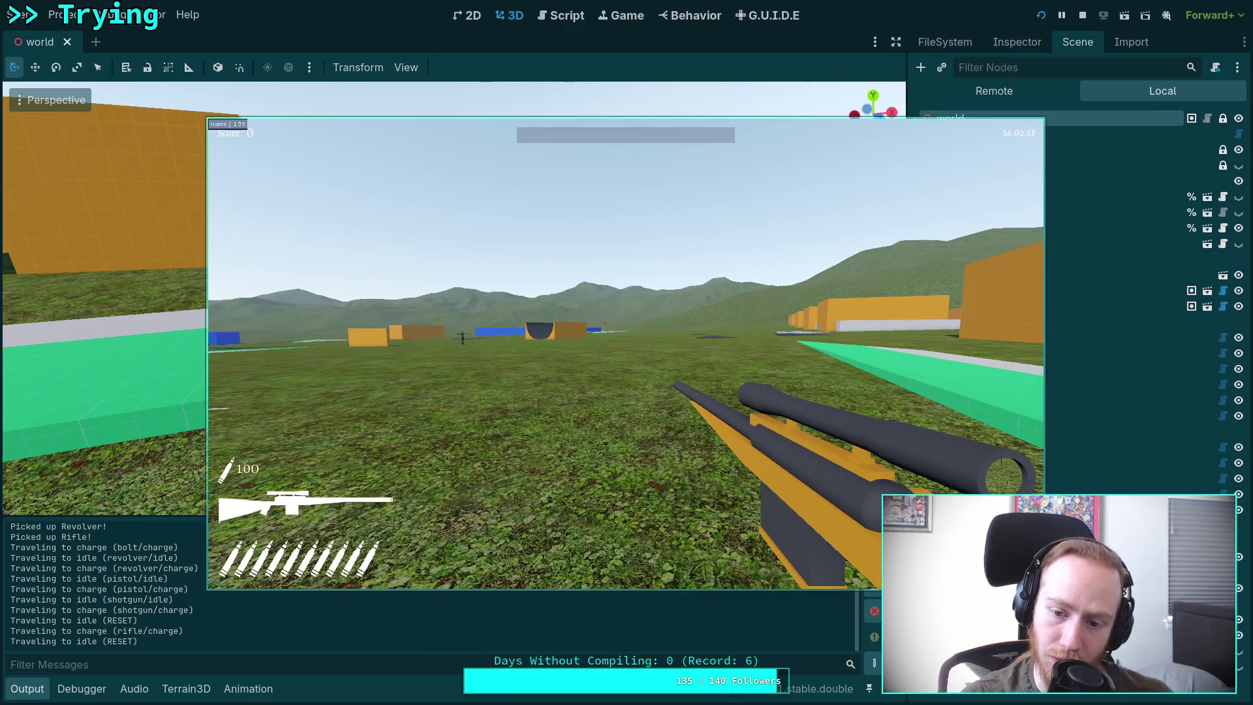
pyautogui.scroll(1, 625, 353)
pyautogui.scroll(1, 625, 353)
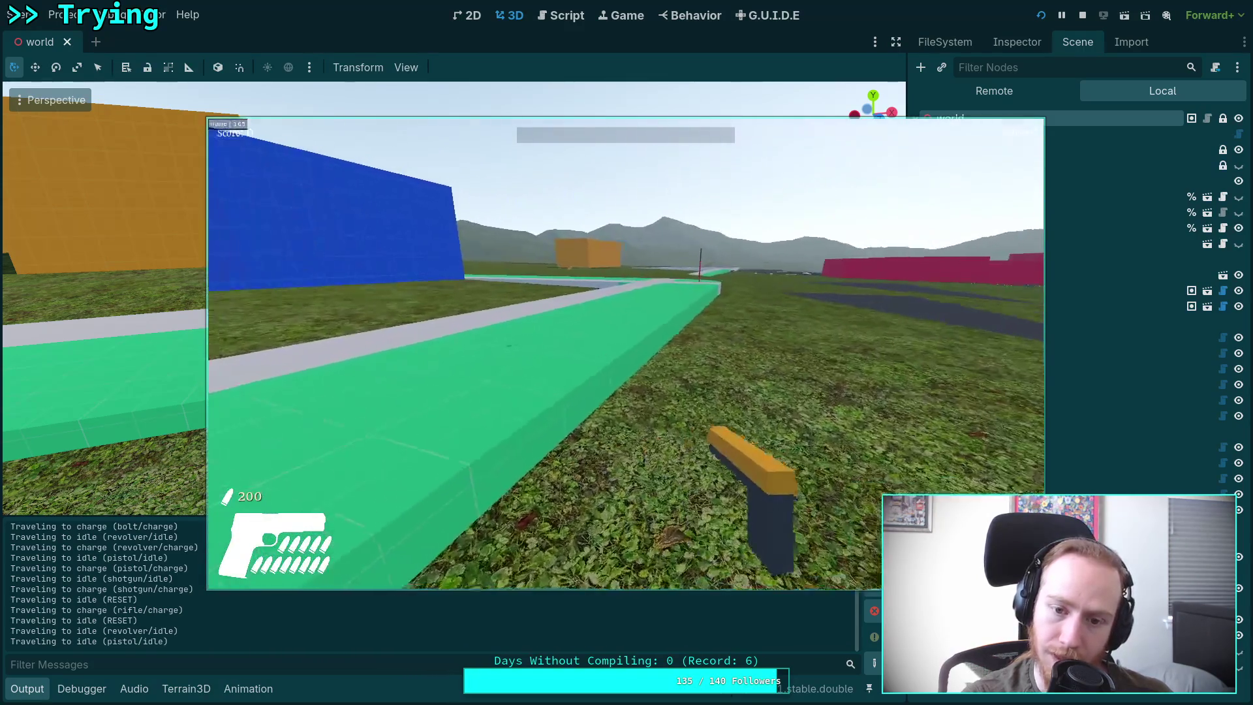
pyautogui.press('Escape')
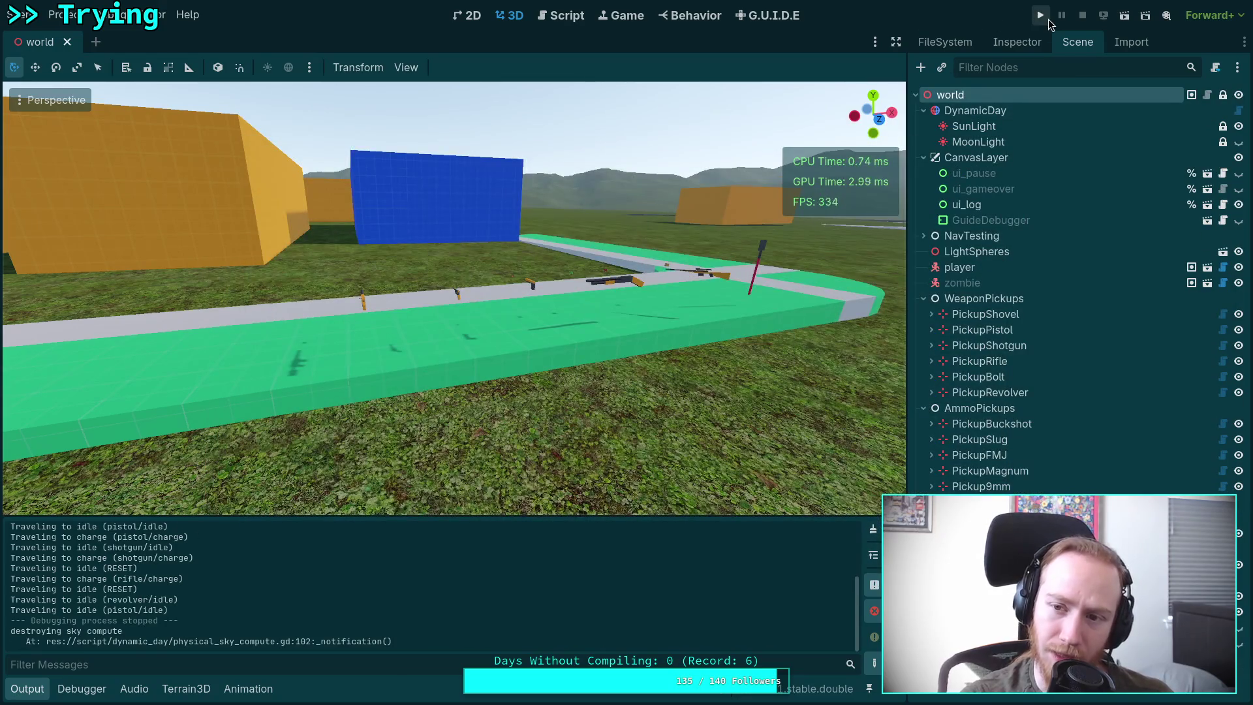
pyautogui.click(1040, 15)
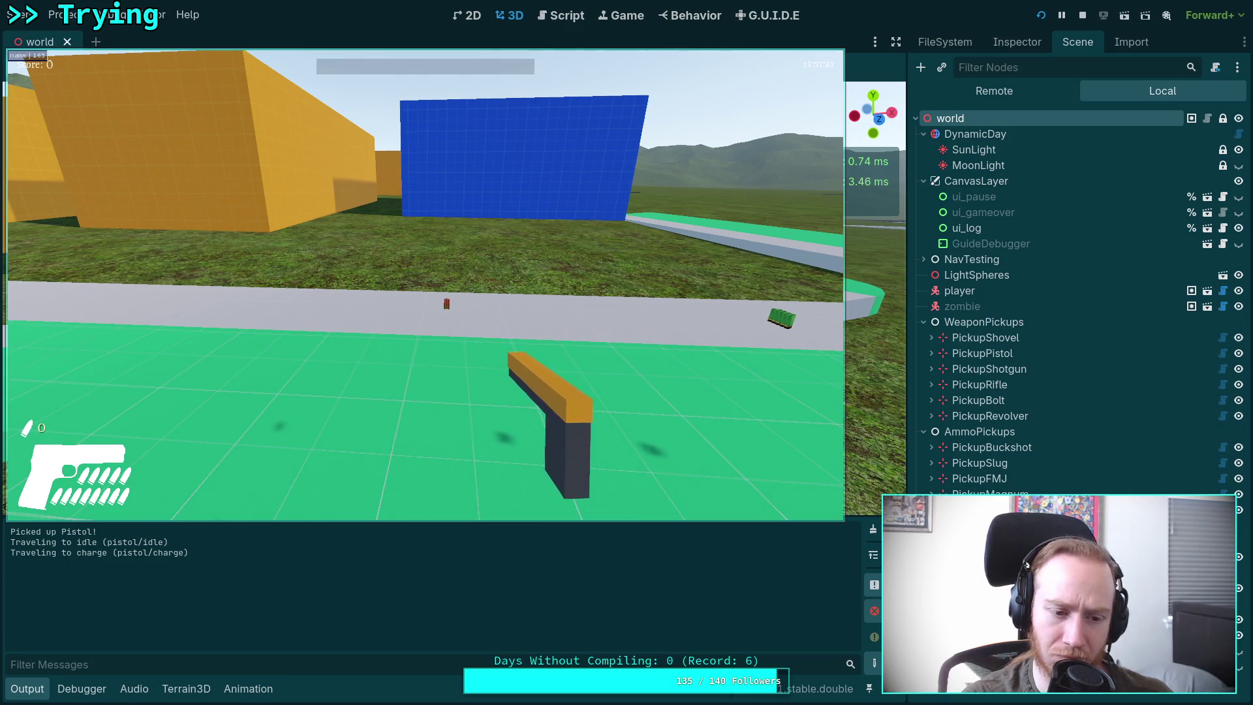
# Step: Pause and stop the running game with F8, then launch it again
pyautogui.press('Escape')
pyautogui.press('F8')
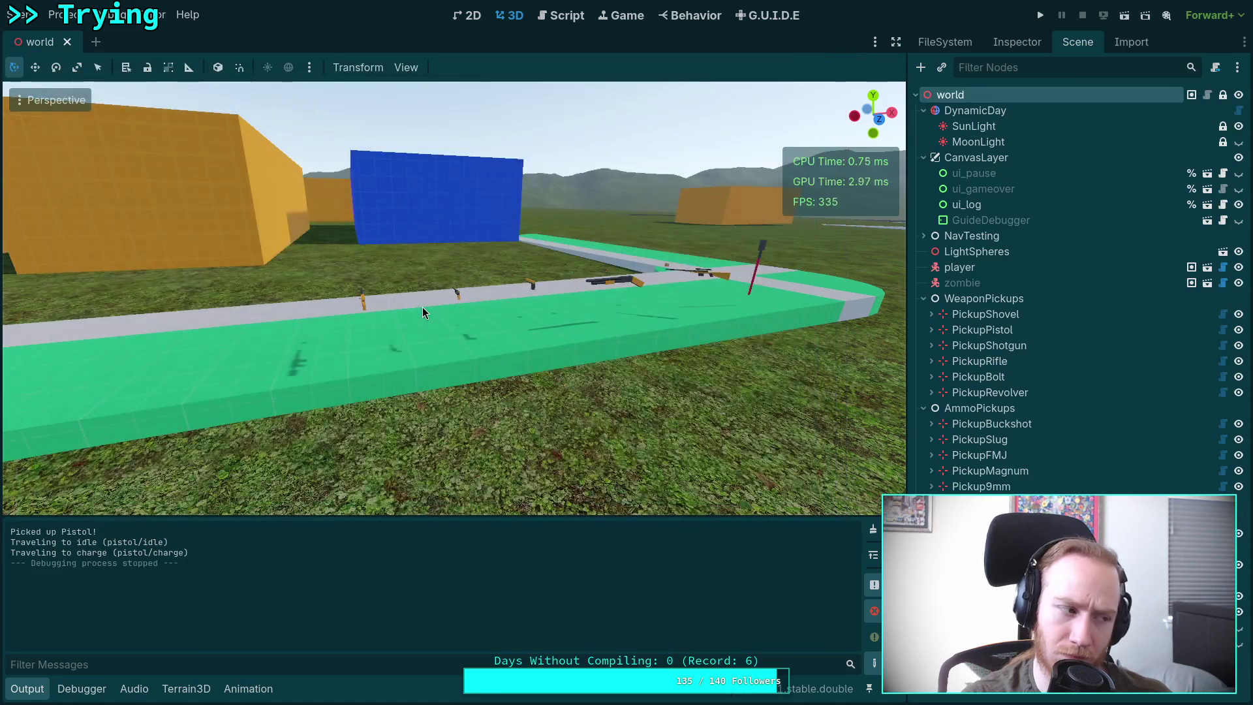
pyautogui.click(1040, 15)
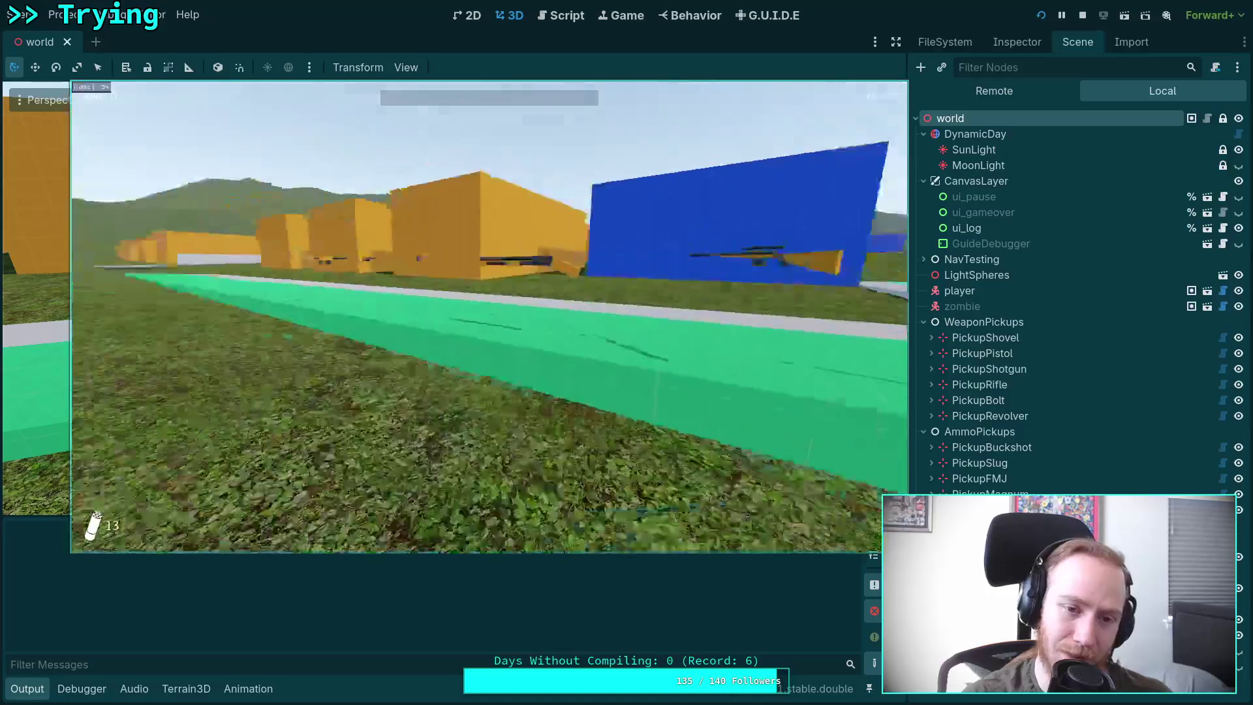
# Step: Pick up the pistol and revolver, then aim down the revolver's sights and lower it
pyautogui.press('w')
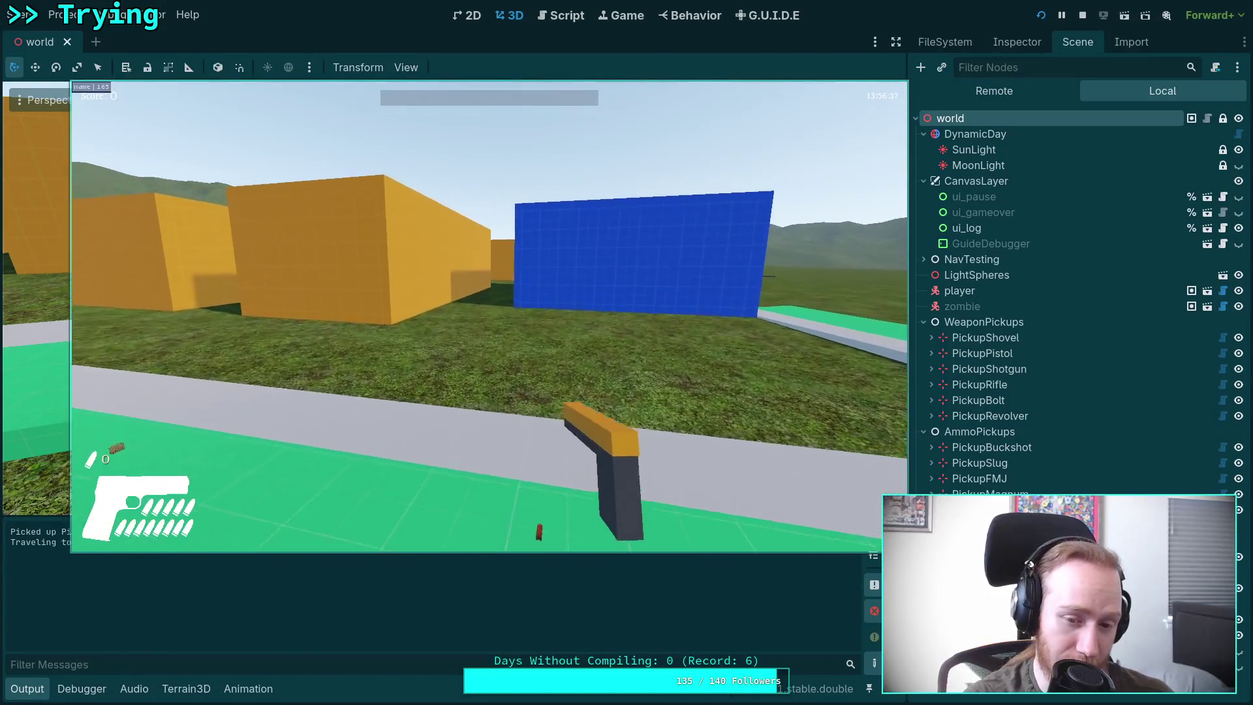
pyautogui.press('w')
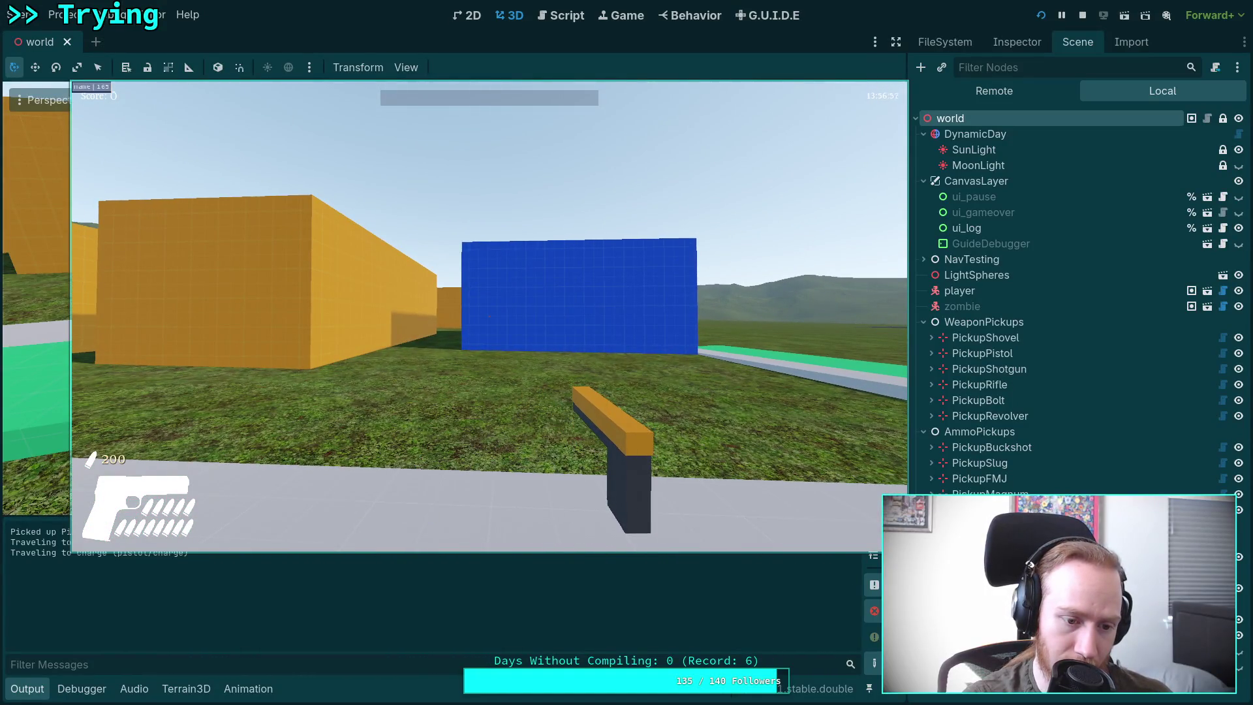
pyautogui.press('w')
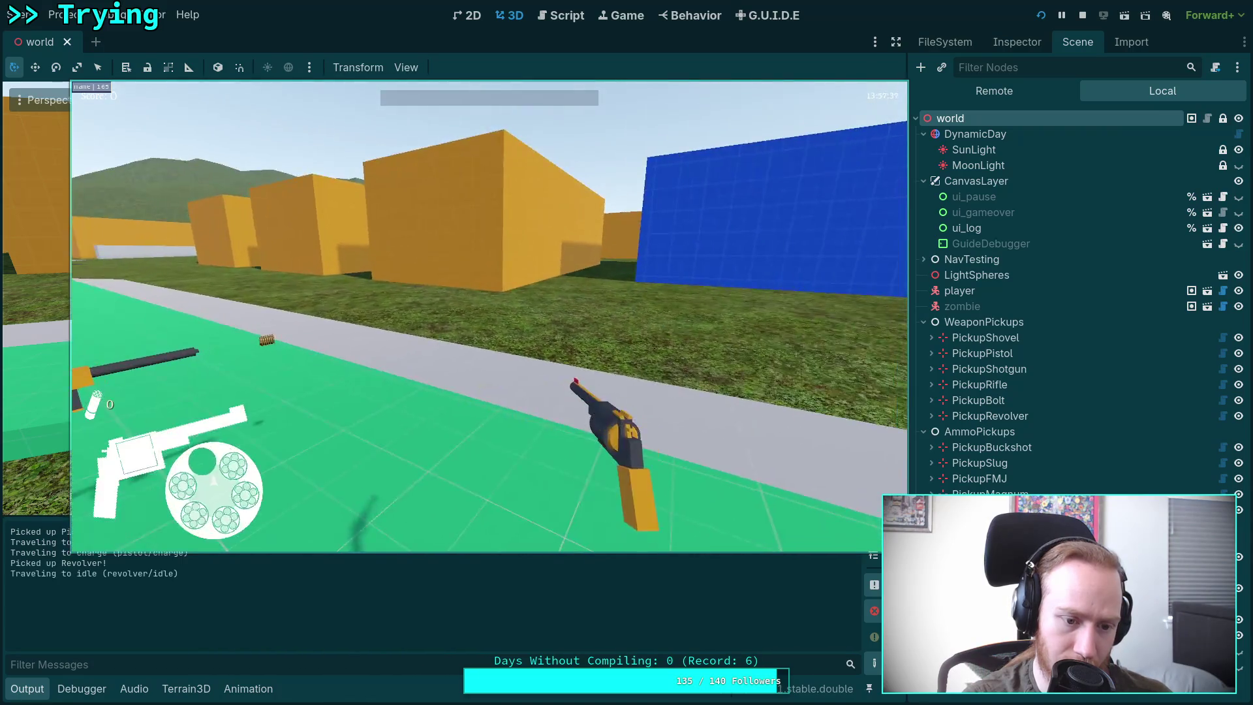
pyautogui.press('w')
pyautogui.scroll(-1, 489, 316)
pyautogui.scroll(1, 489, 317)
pyautogui.press('r')
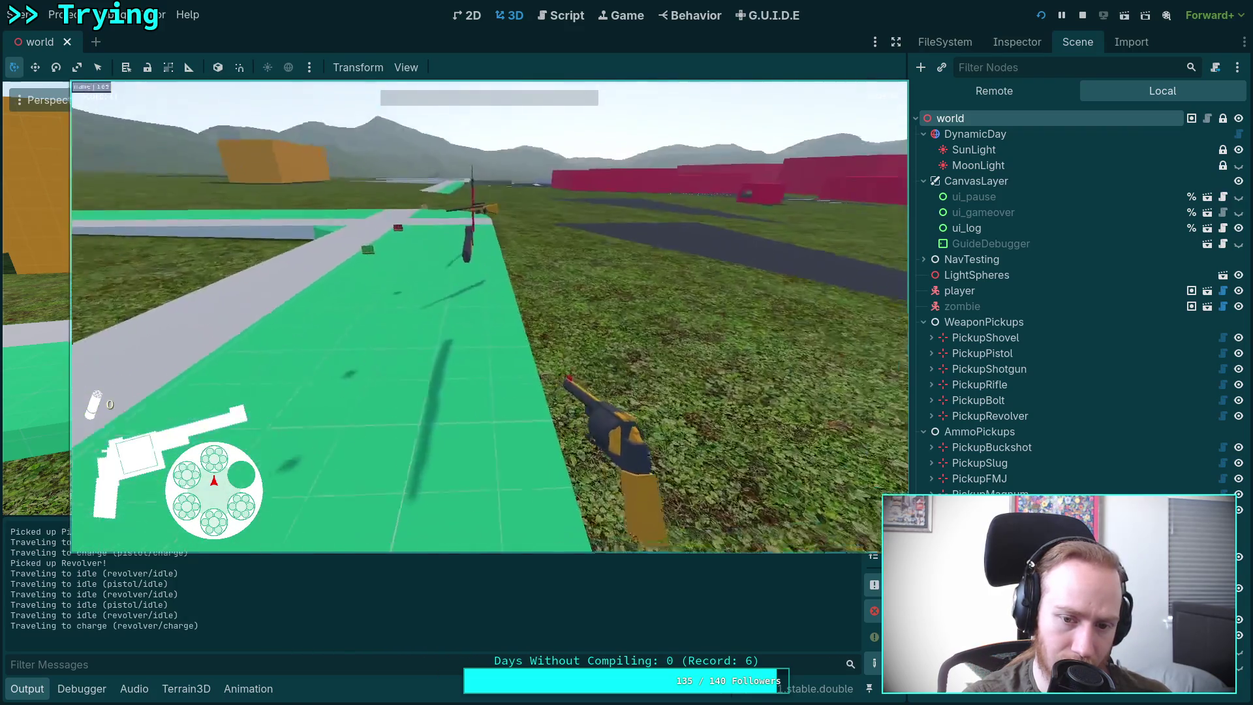
pyautogui.rightClick(489, 317)
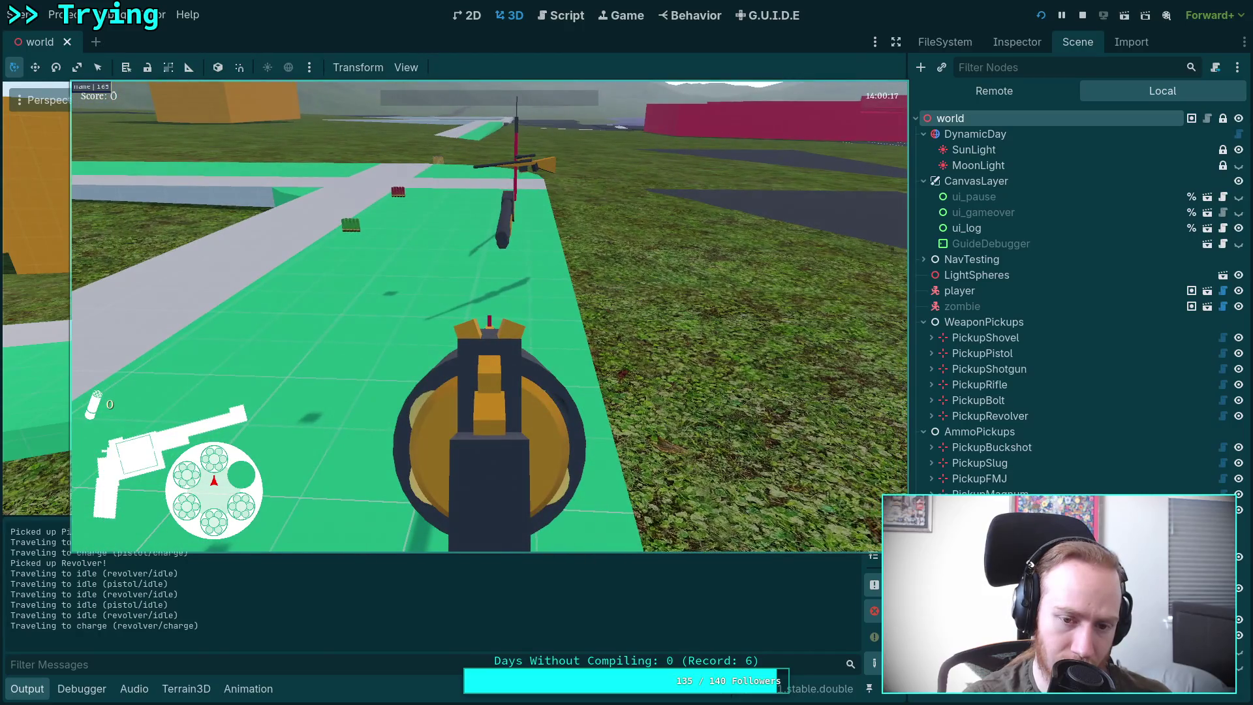
pyautogui.rightClick(489, 316)
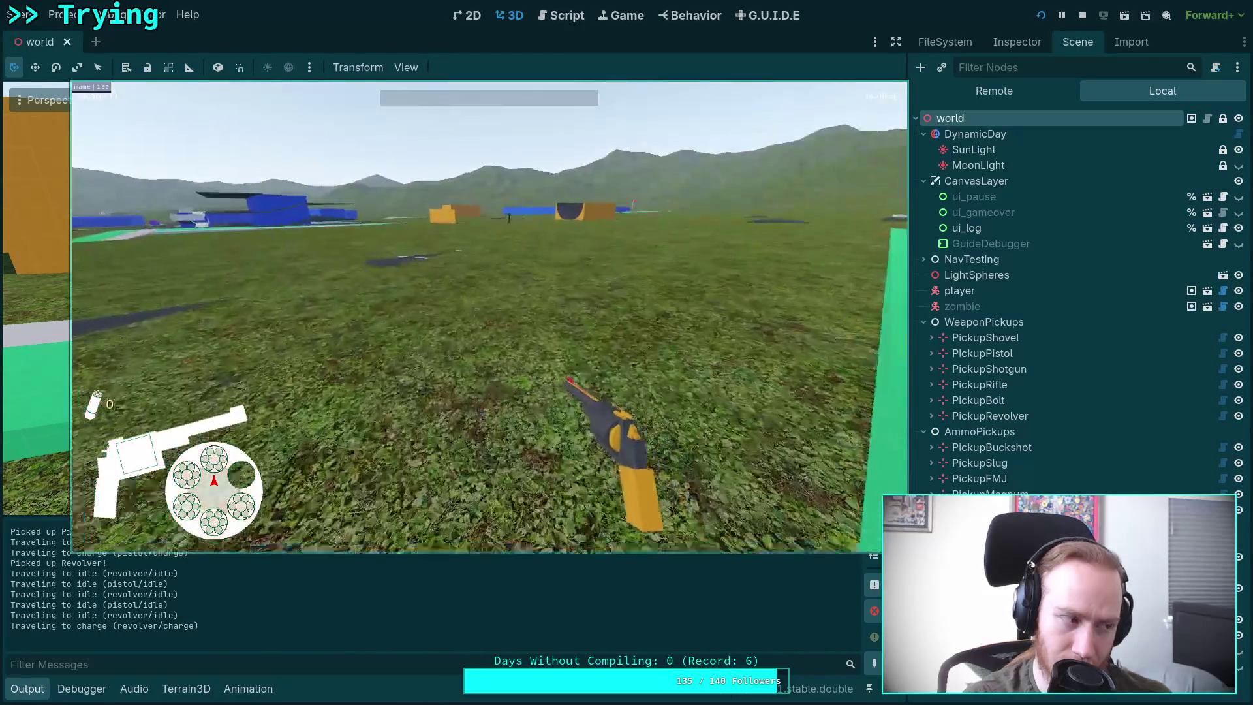
# Step: Approach the zombie, fire two revolver shots with a re-cock, then open the cylinder
pyautogui.press('w')
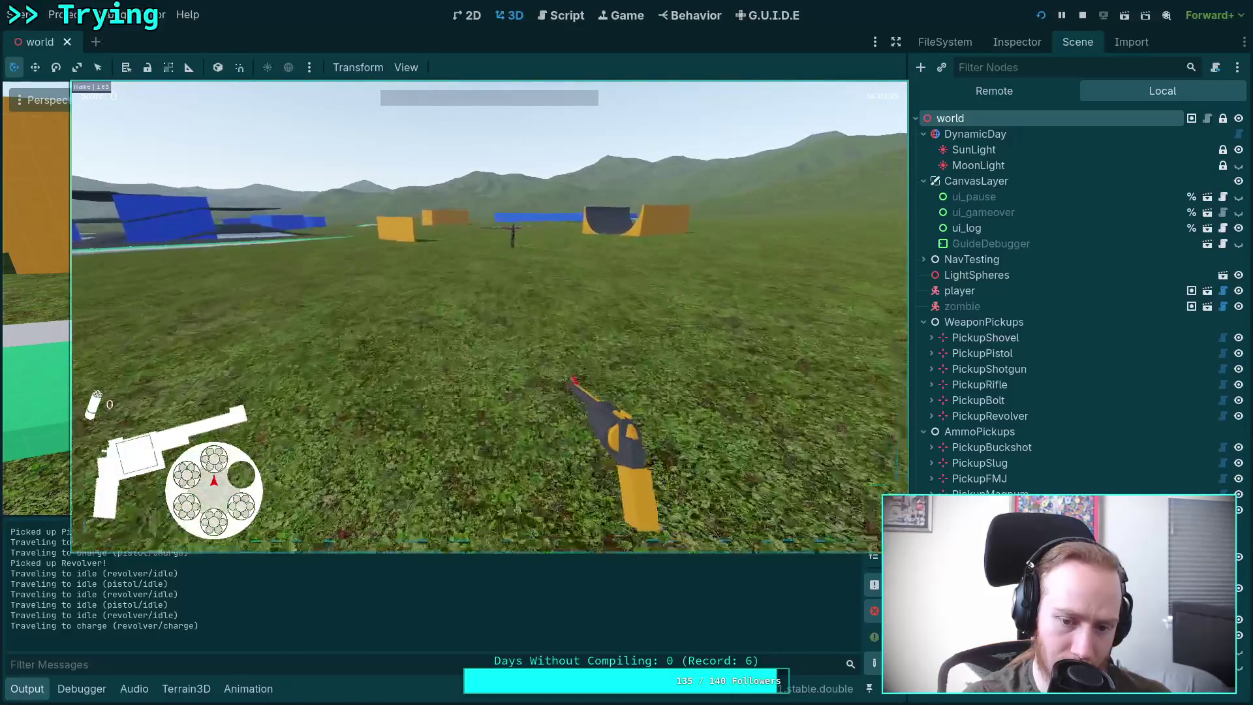
pyautogui.press('w')
pyautogui.press('w')
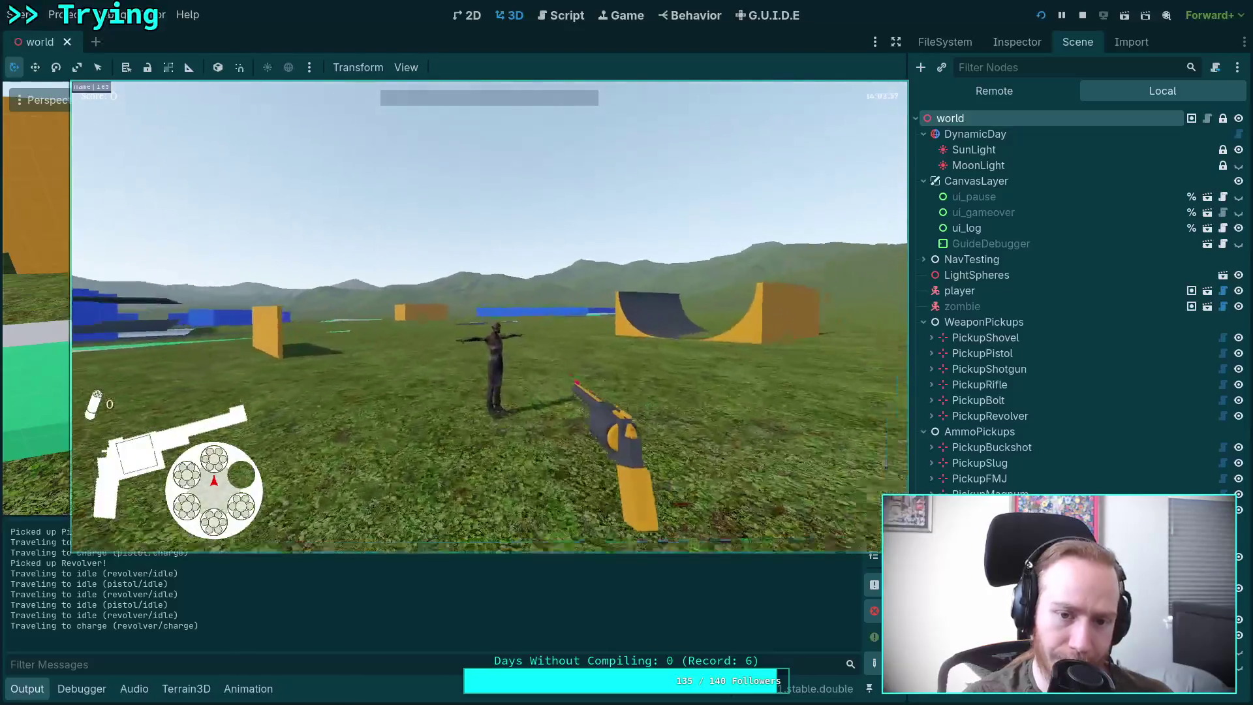
pyautogui.rightClick(490, 317)
pyautogui.press('w')
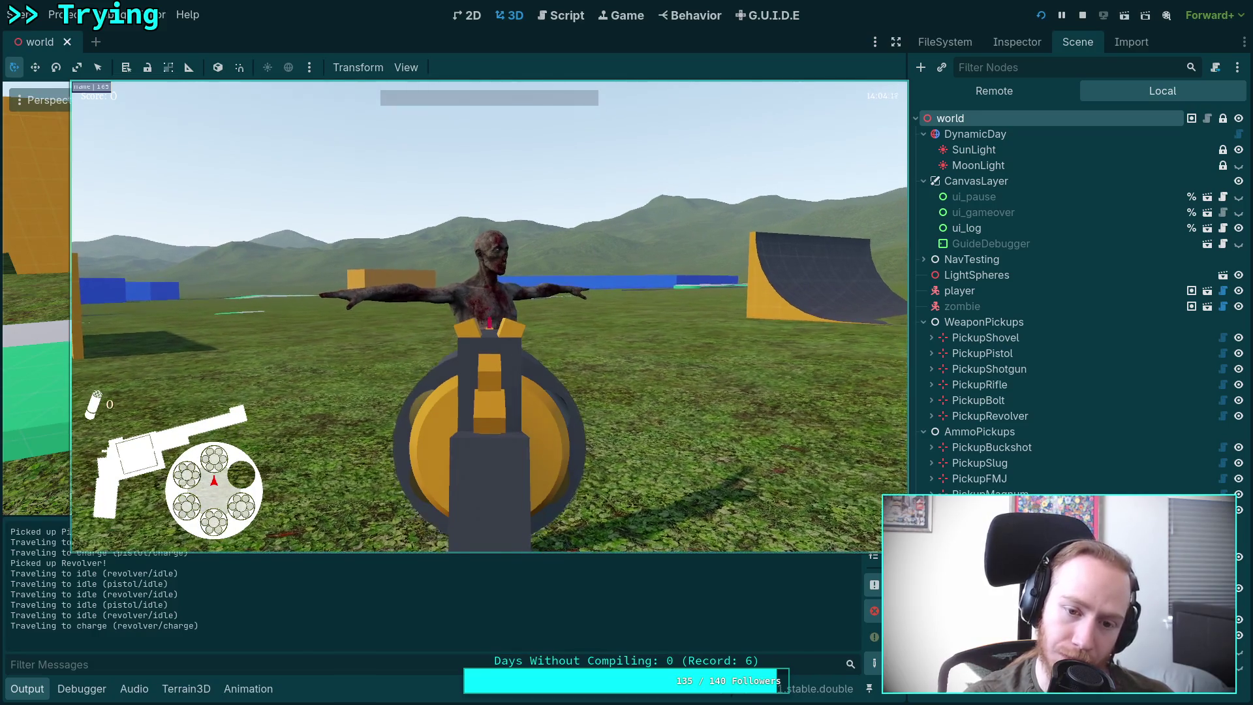
pyautogui.click(489, 316)
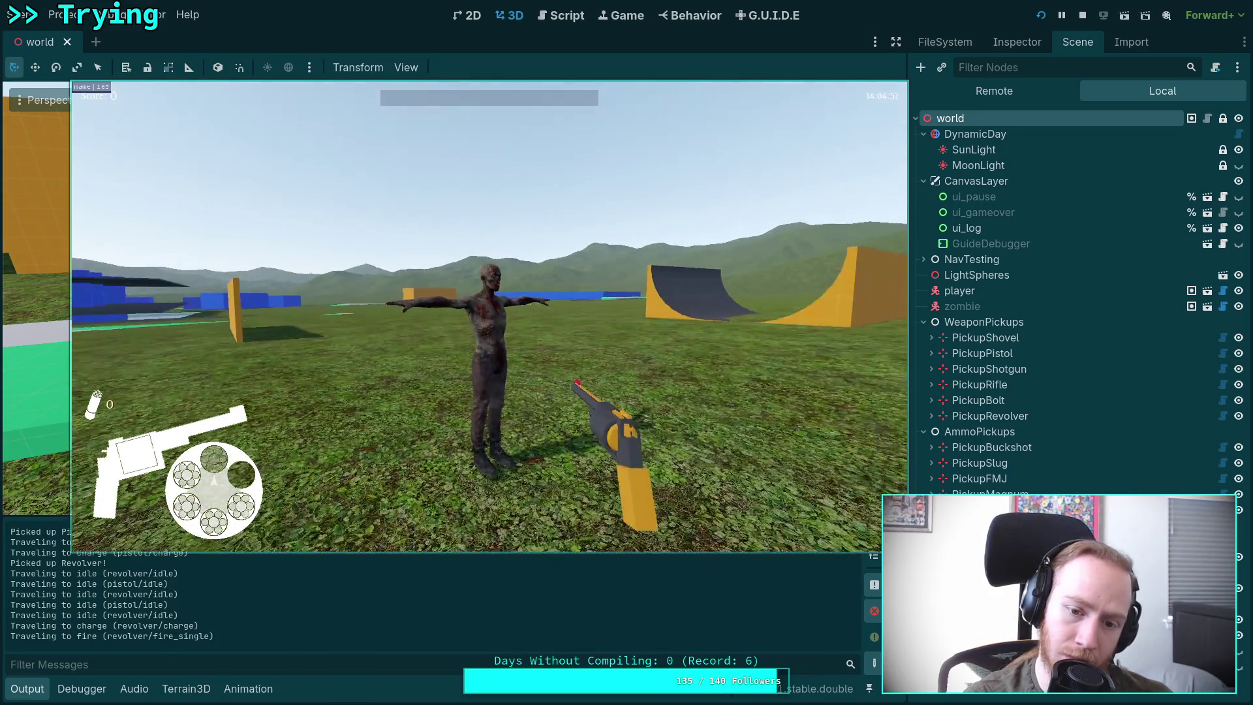
pyautogui.click(489, 316)
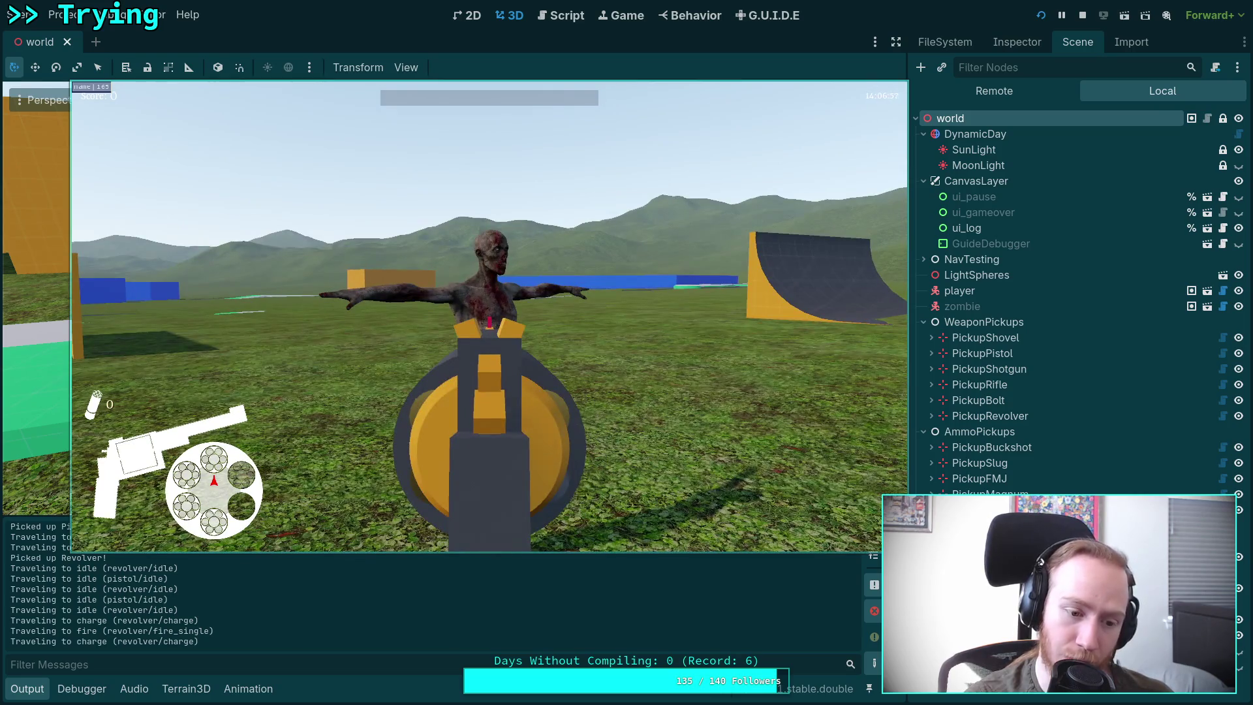
pyautogui.click(490, 316)
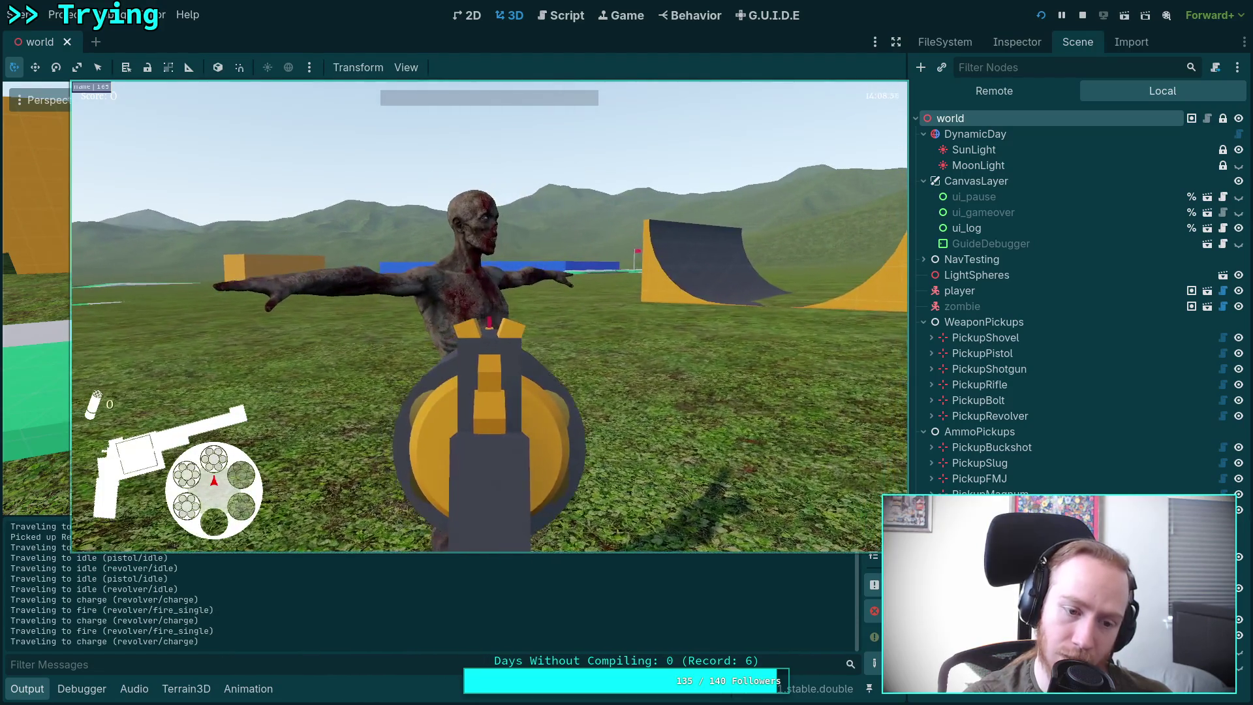
pyautogui.press('r')
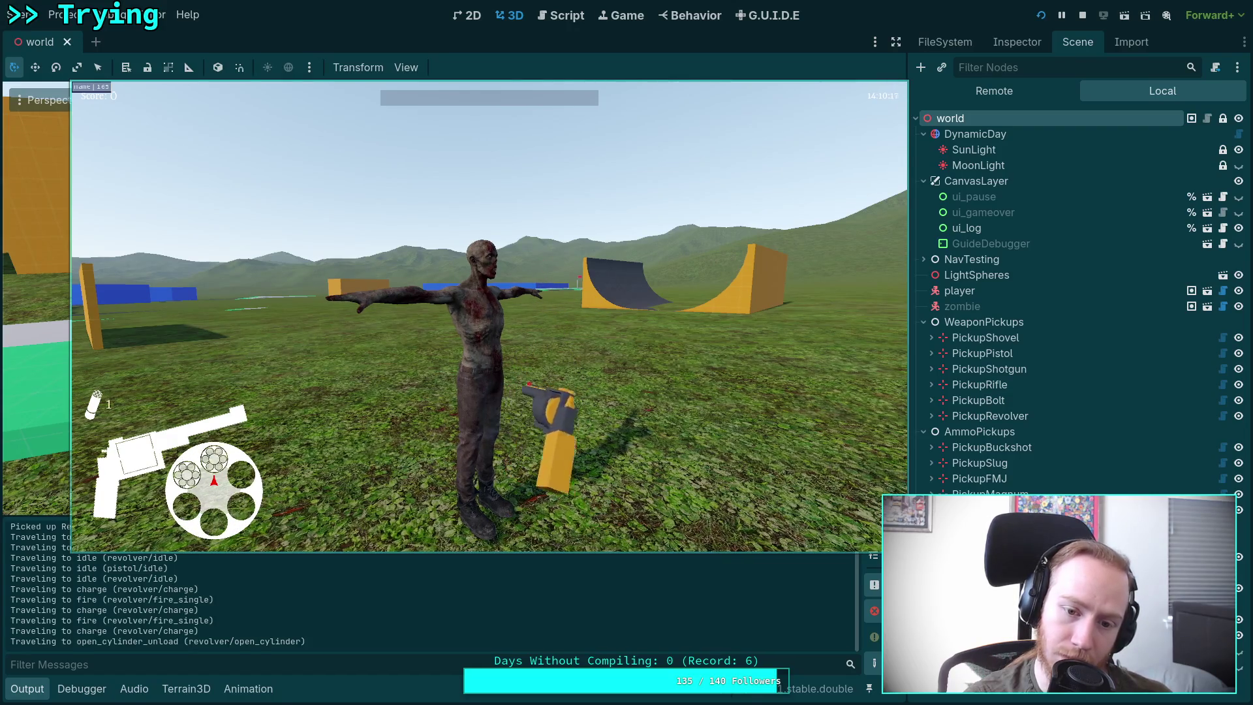
# Step: Aim the revolver at the zombie and fire three rapid shots
pyautogui.rightClick(489, 316)
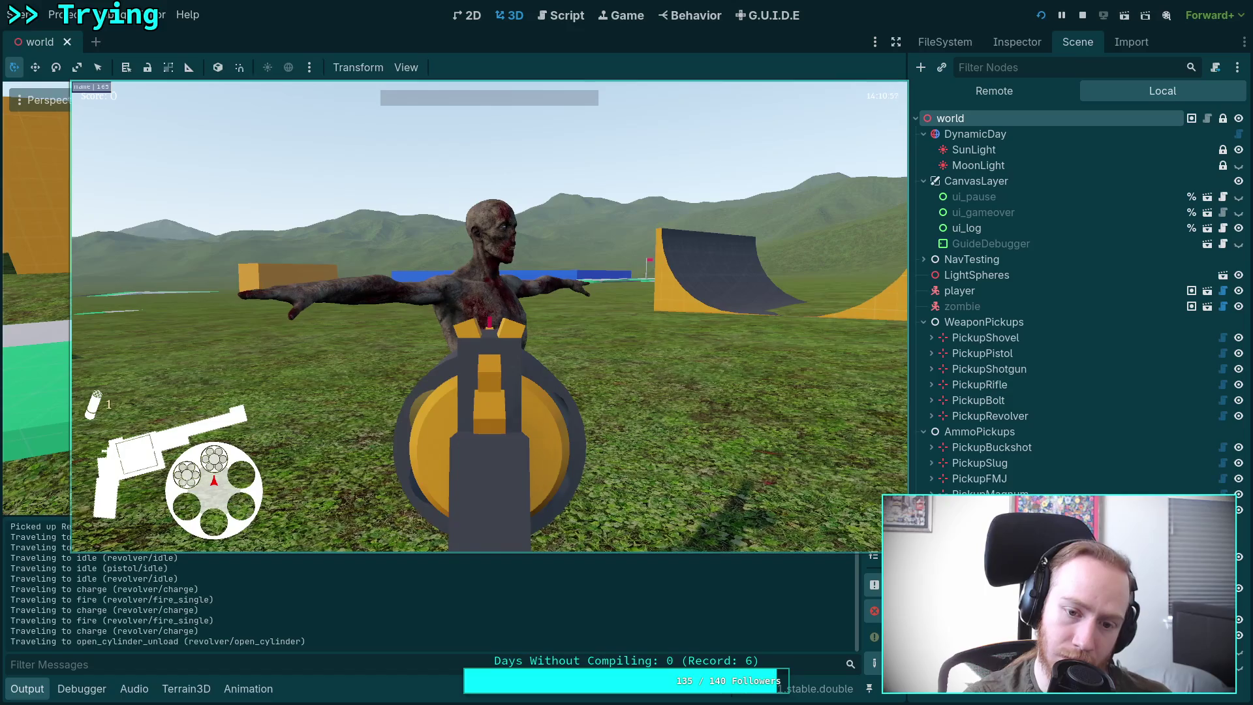
pyautogui.click(489, 319)
pyautogui.click(490, 320)
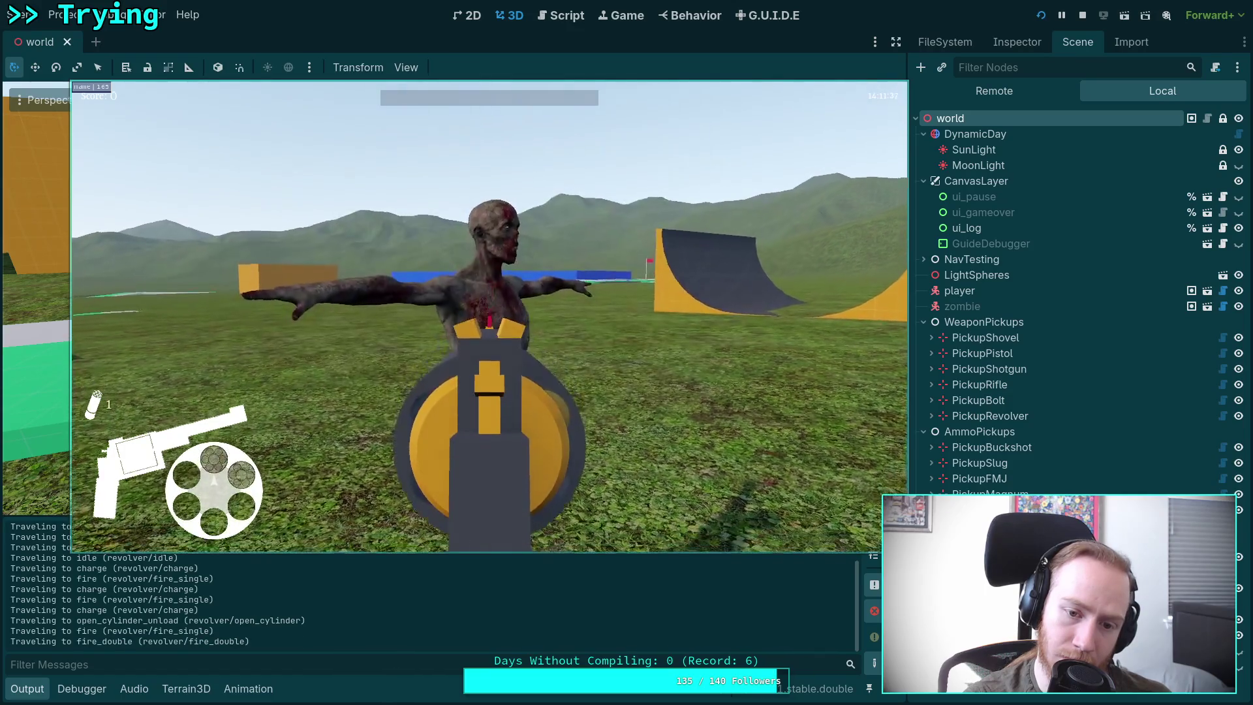
pyautogui.click(490, 320)
pyautogui.rightClick(489, 316)
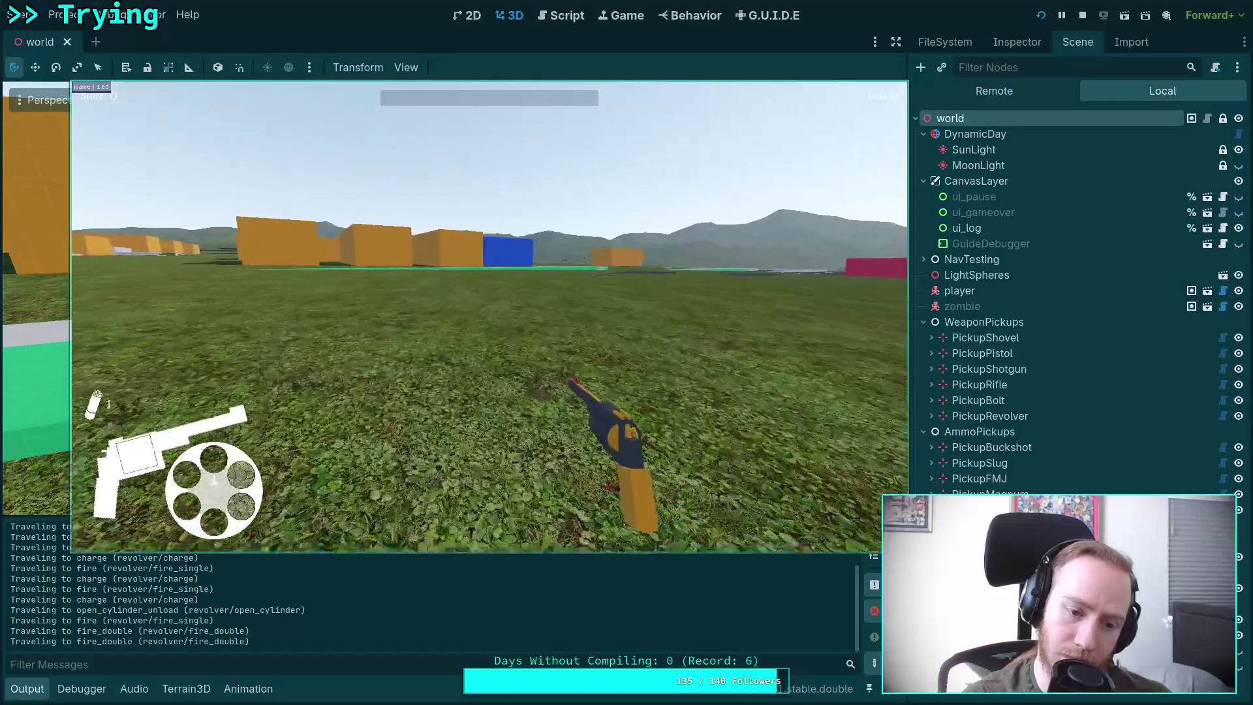
# Step: Fan-fire the revolver repeatedly with empty chambers
pyautogui.click(490, 317)
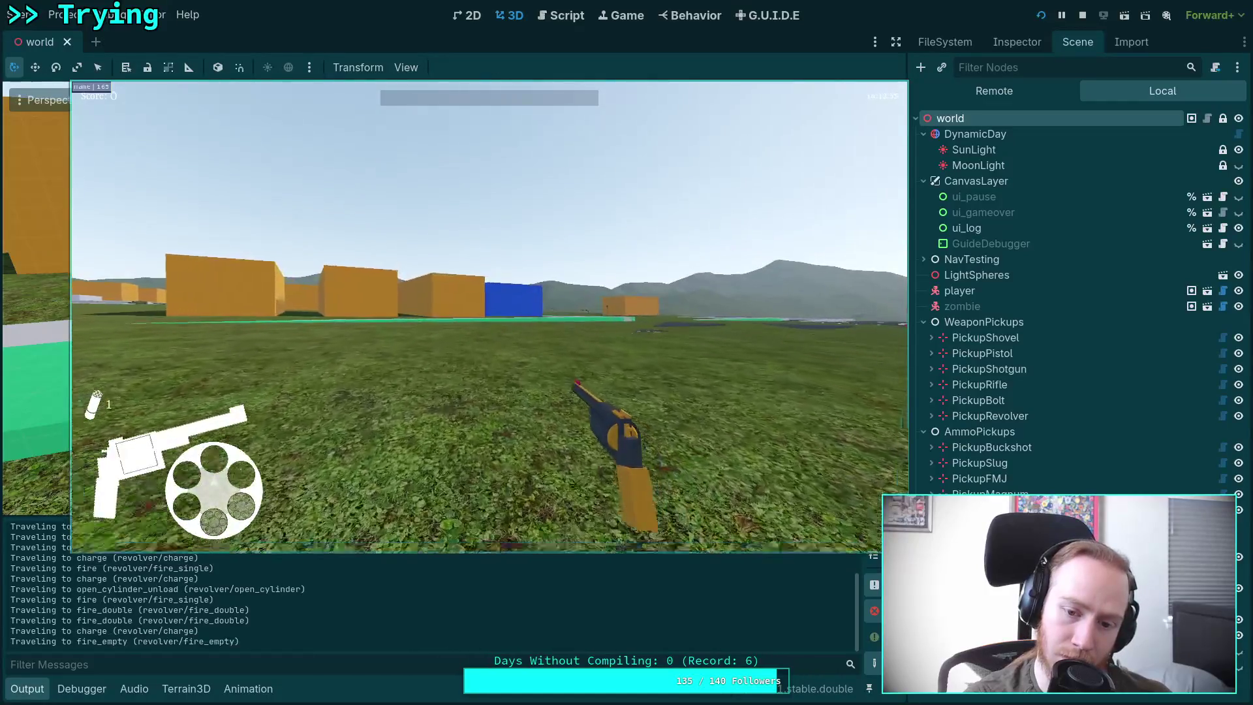
pyautogui.click(489, 316)
pyautogui.click(489, 316)
pyautogui.click(489, 316)
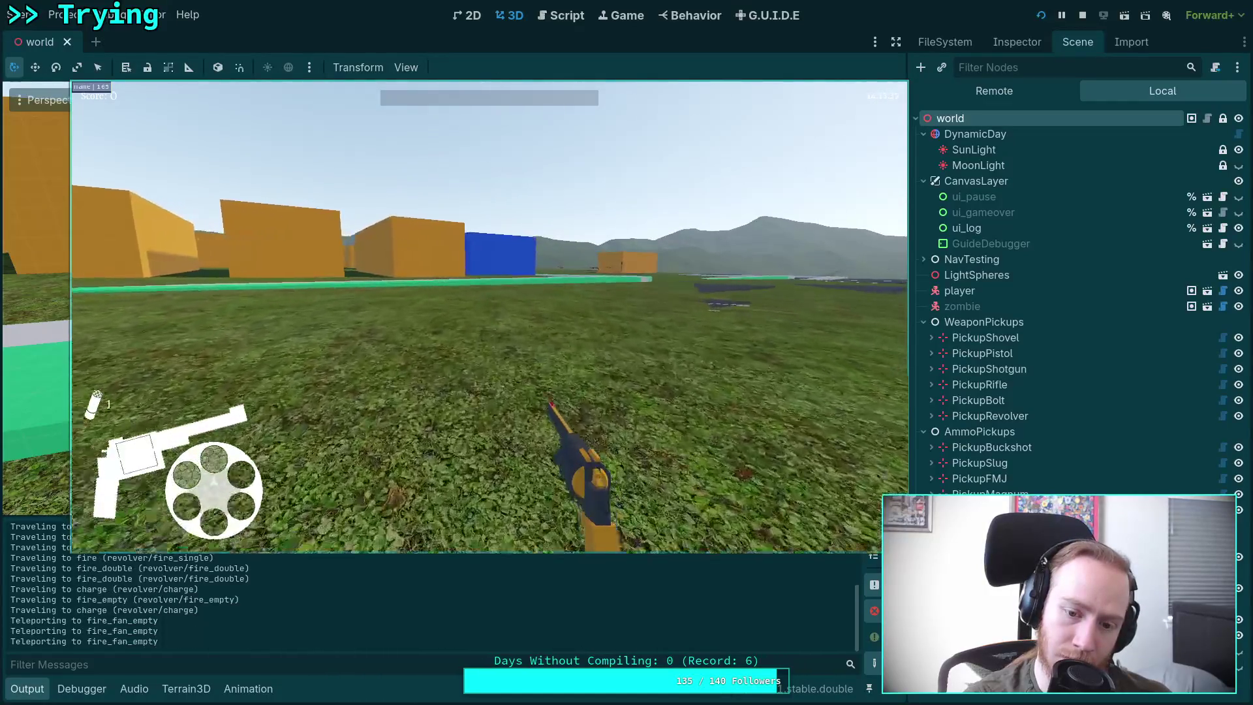
pyautogui.click(490, 317)
pyautogui.click(490, 317)
pyautogui.click(489, 317)
pyautogui.click(489, 316)
pyautogui.click(489, 316)
pyautogui.click(490, 316)
pyautogui.click(489, 316)
pyautogui.click(490, 316)
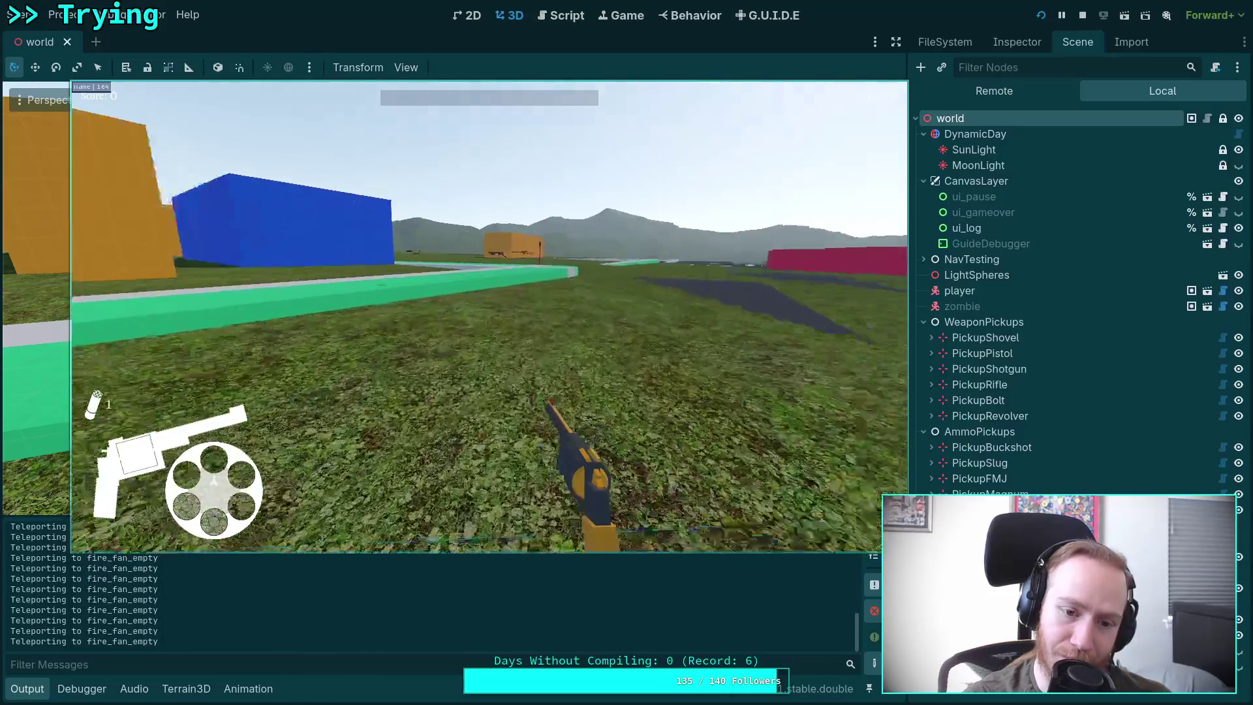
# Step: Pick up the rifle, switch to it, and fire it down the sights
pyautogui.press('w')
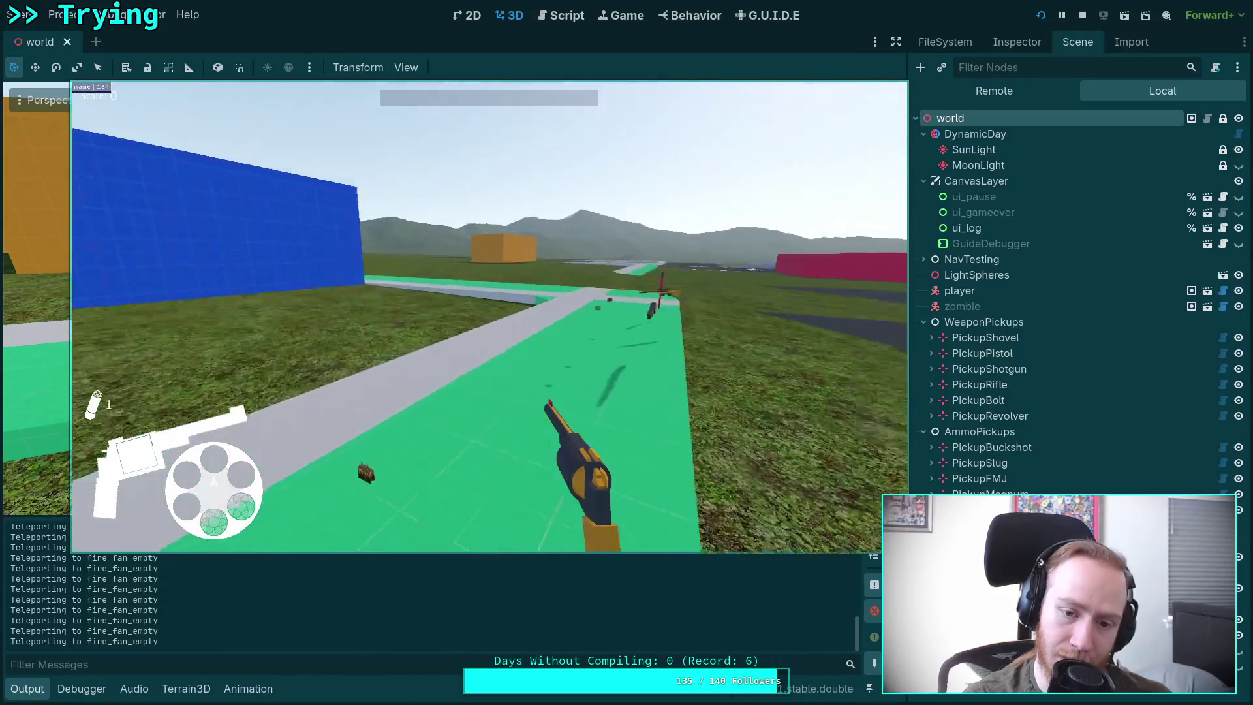
pyautogui.scroll(-1, 489, 317)
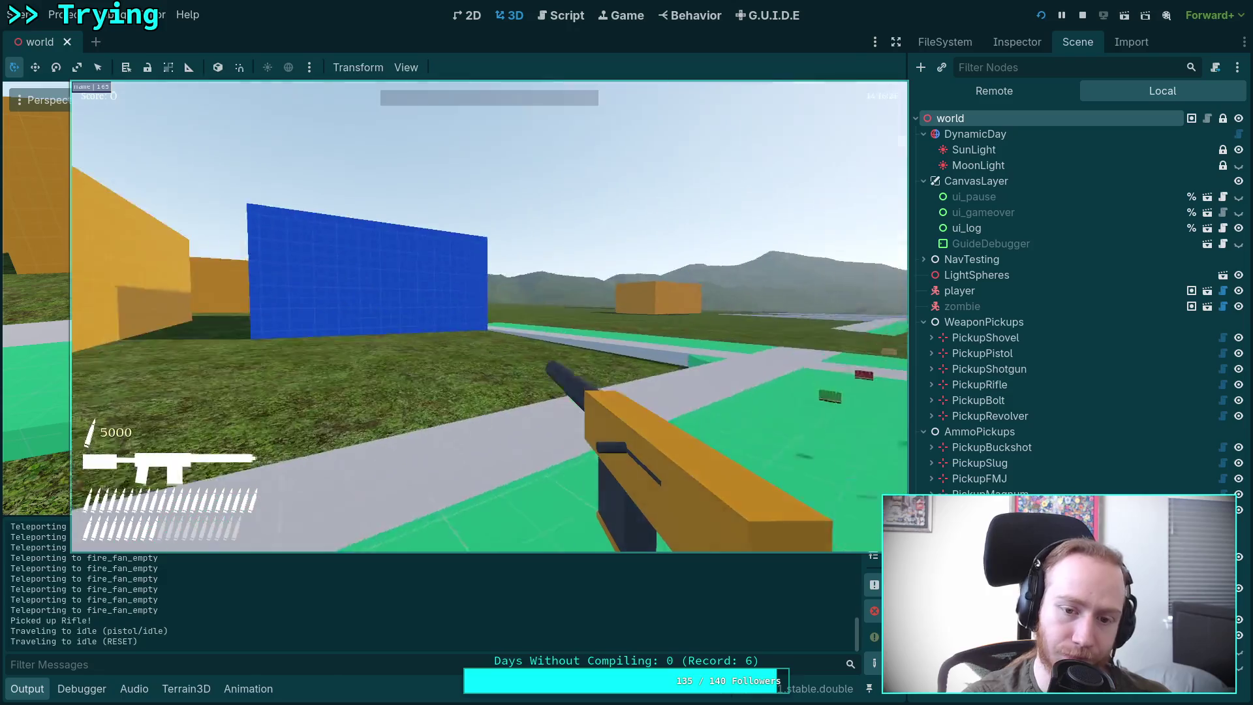
pyautogui.click(490, 316)
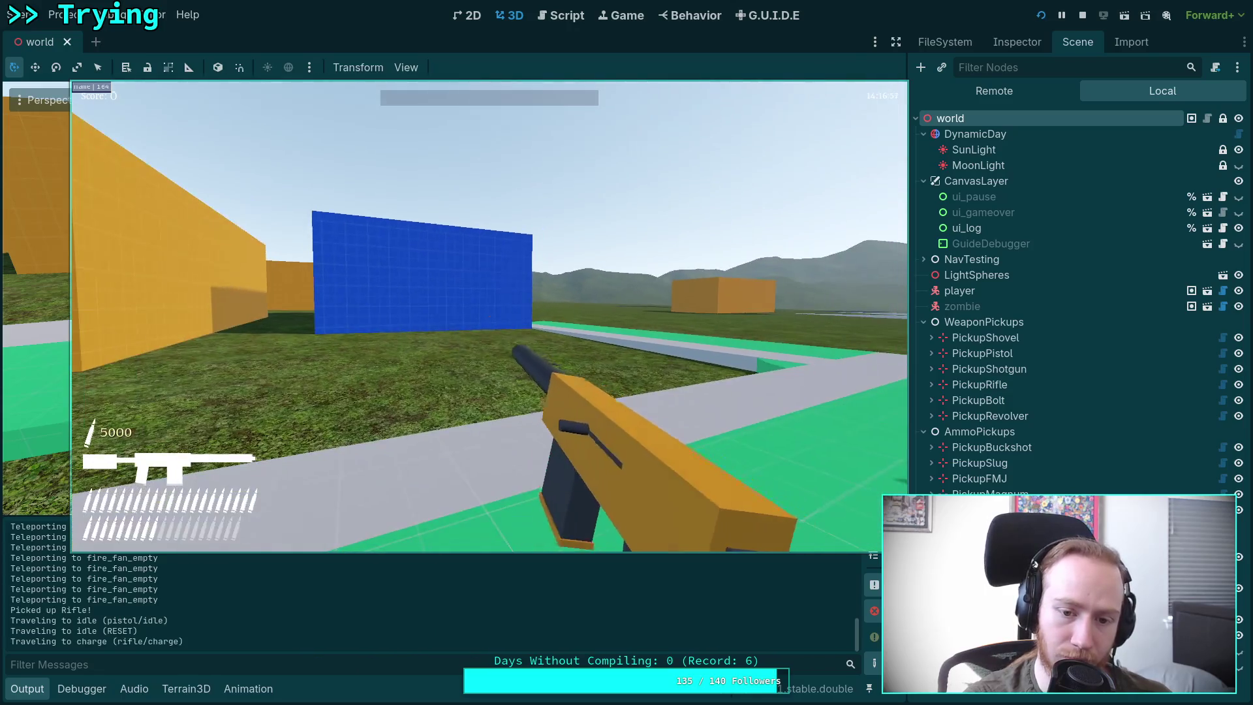
pyautogui.rightClick(490, 317)
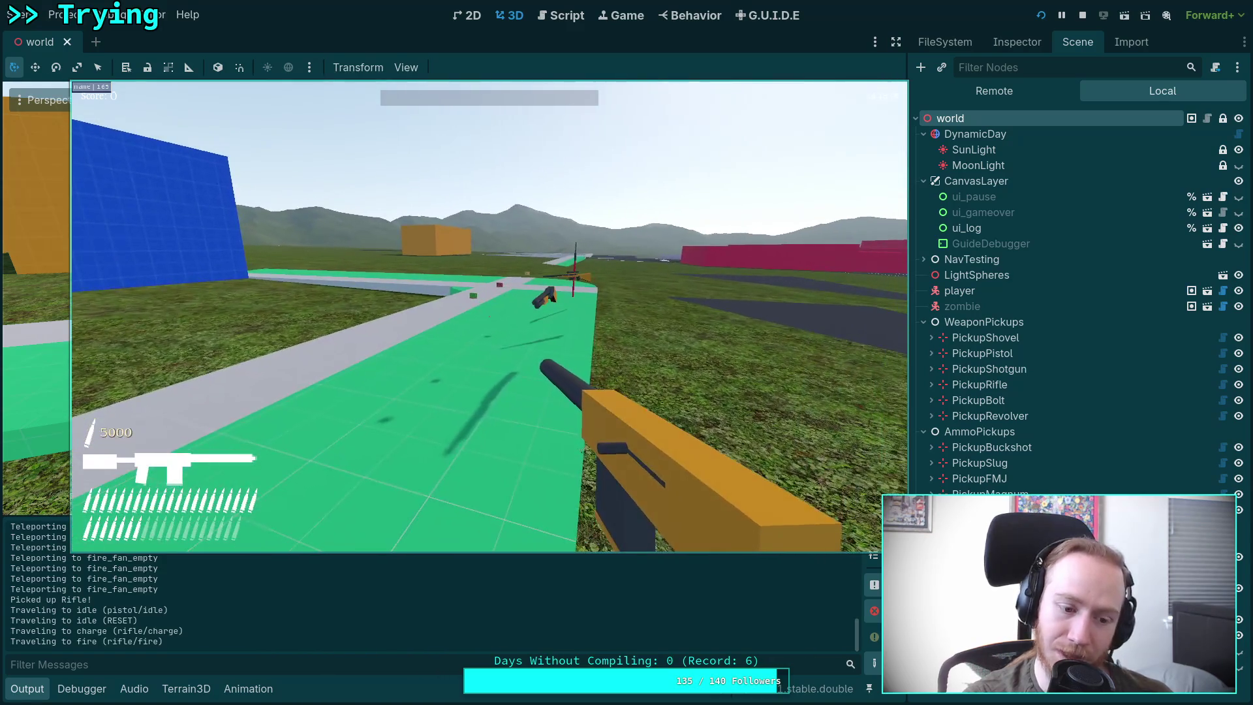
pyautogui.click(489, 317)
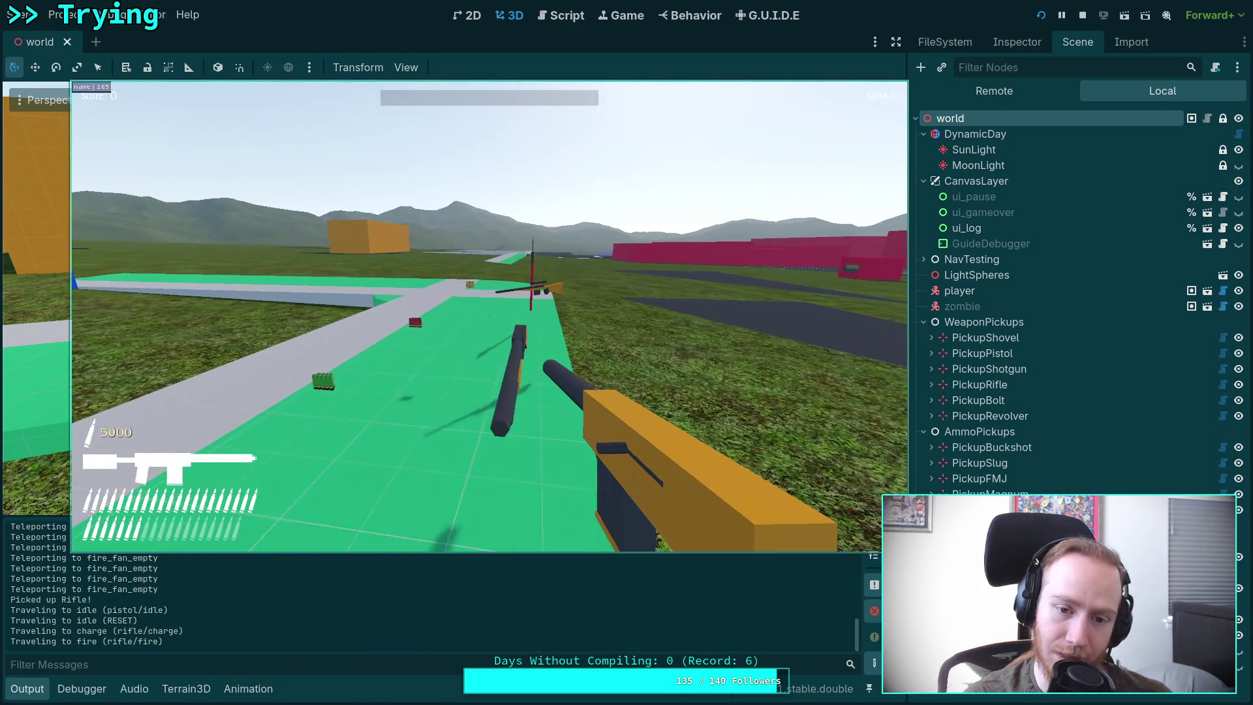
# Step: Grab the shotgun, switch to it, chamber a shell, and pause the game
pyautogui.press('w')
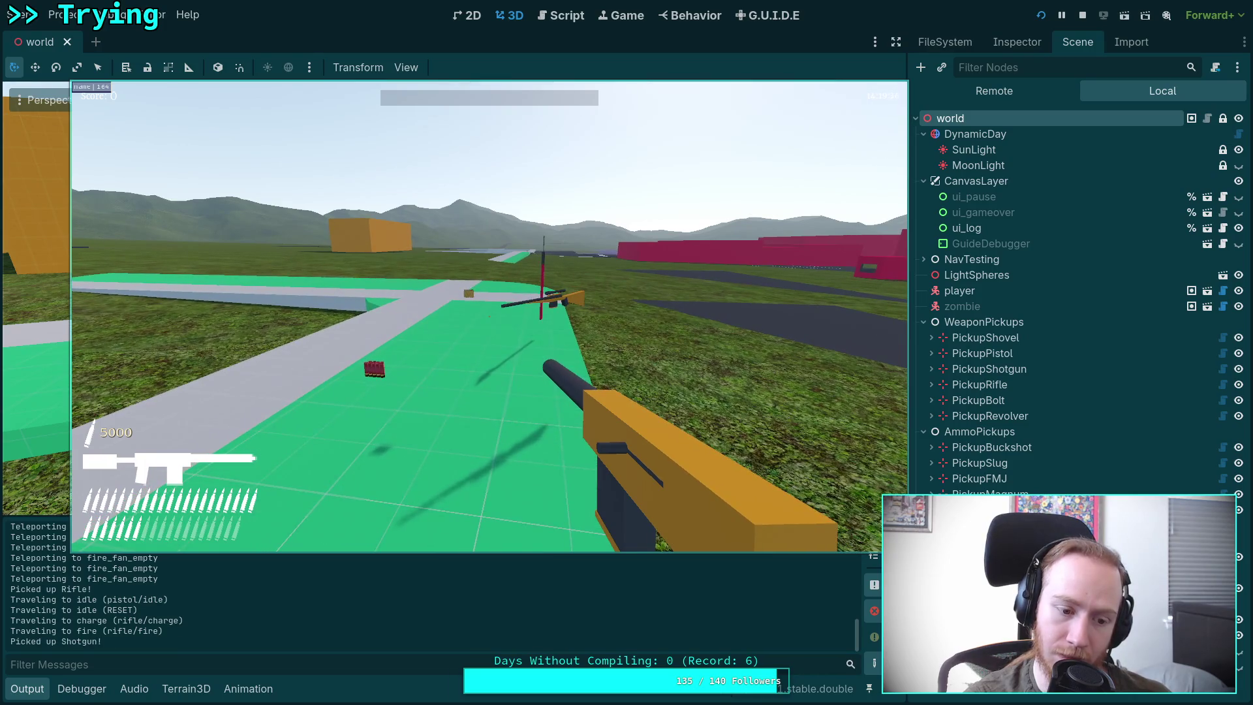
pyautogui.scroll(-1, 489, 317)
pyautogui.scroll(-2, 490, 317)
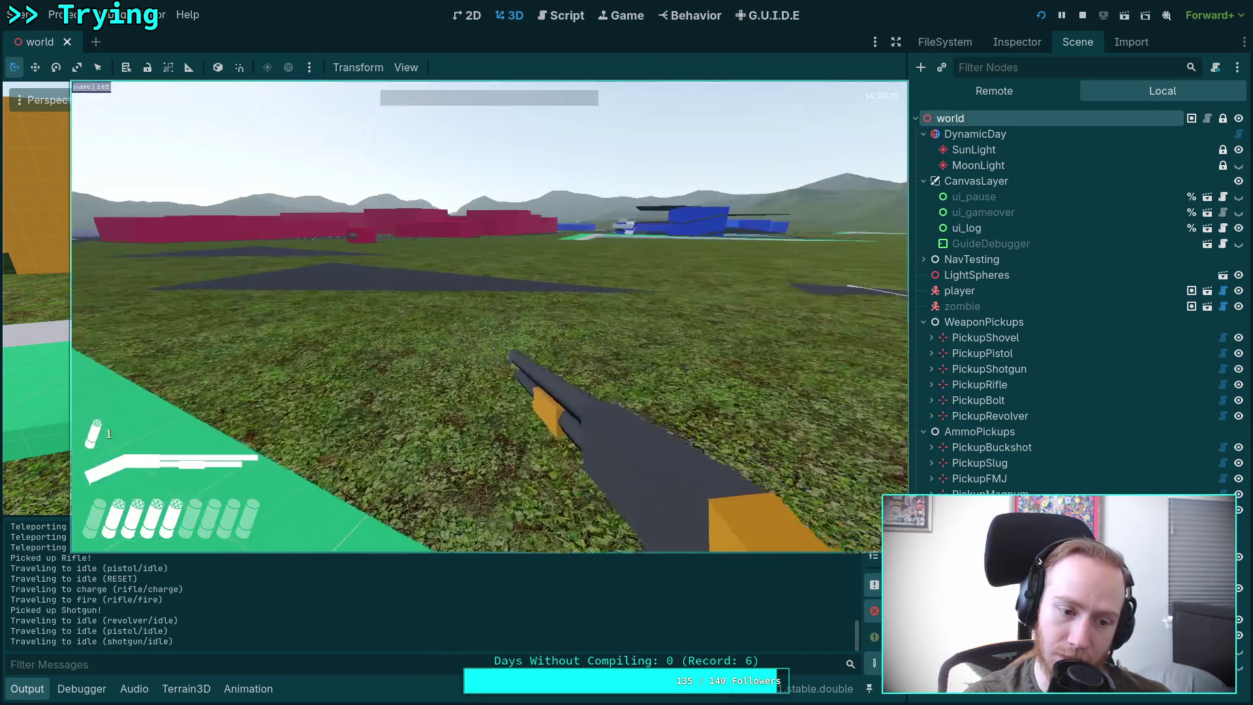
pyautogui.click(490, 317)
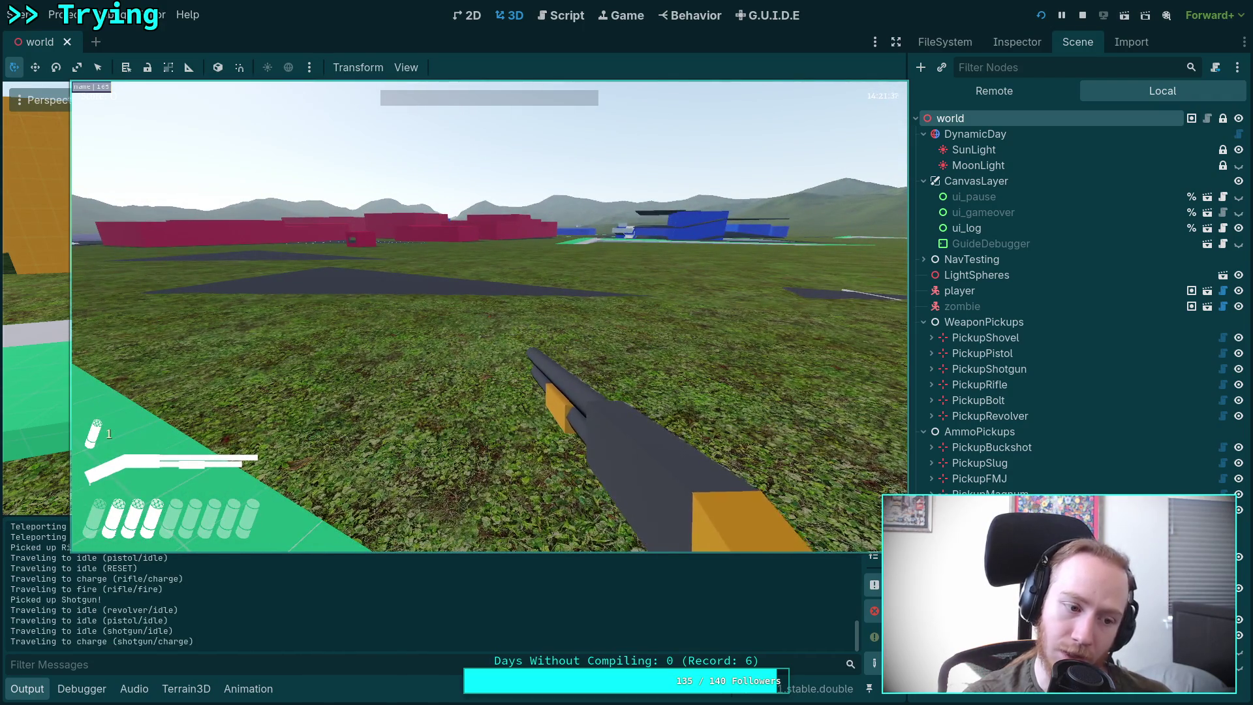
pyautogui.press('Escape')
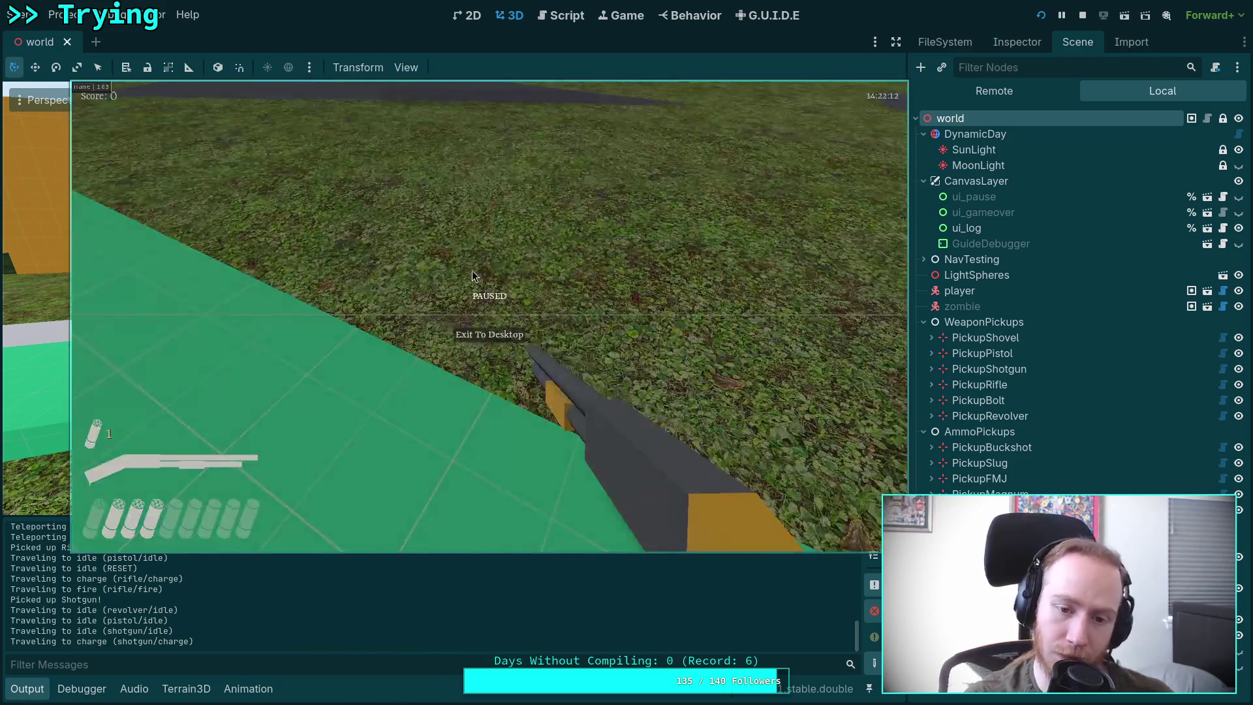
# Step: Exit the paused game to the editor, then launch the game again
pyautogui.click(483, 335)
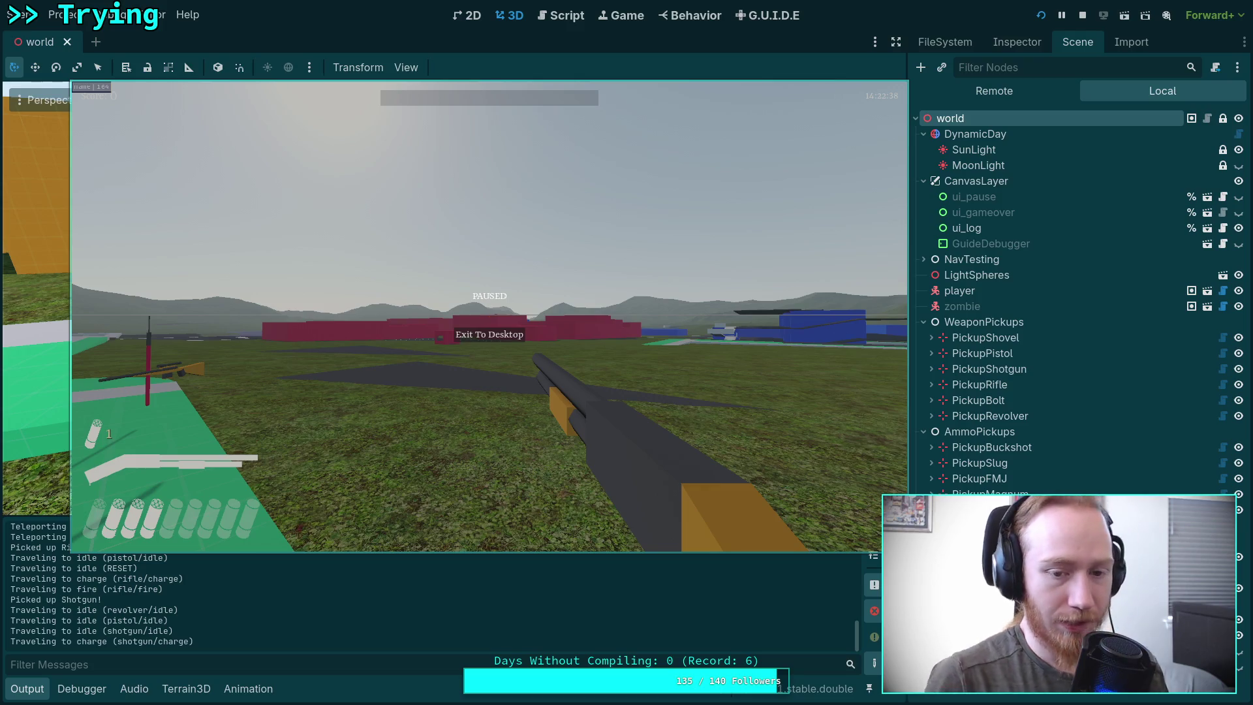
pyautogui.click(480, 336)
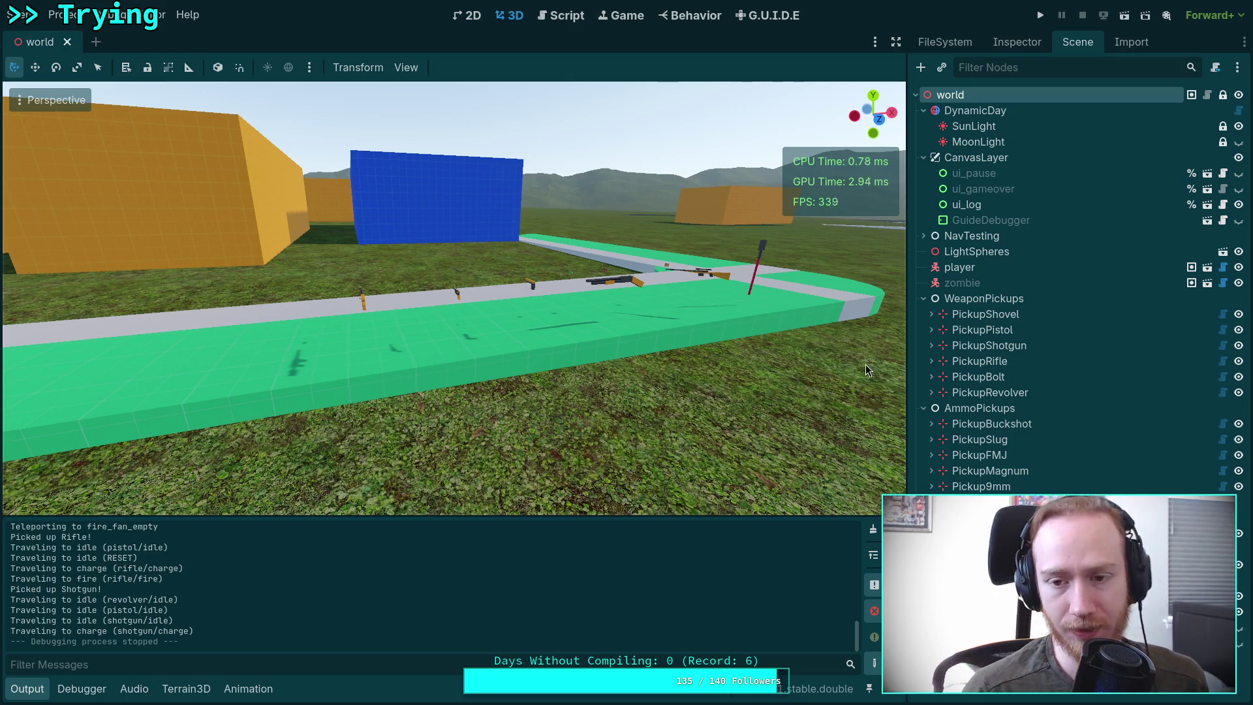
pyautogui.click(1041, 16)
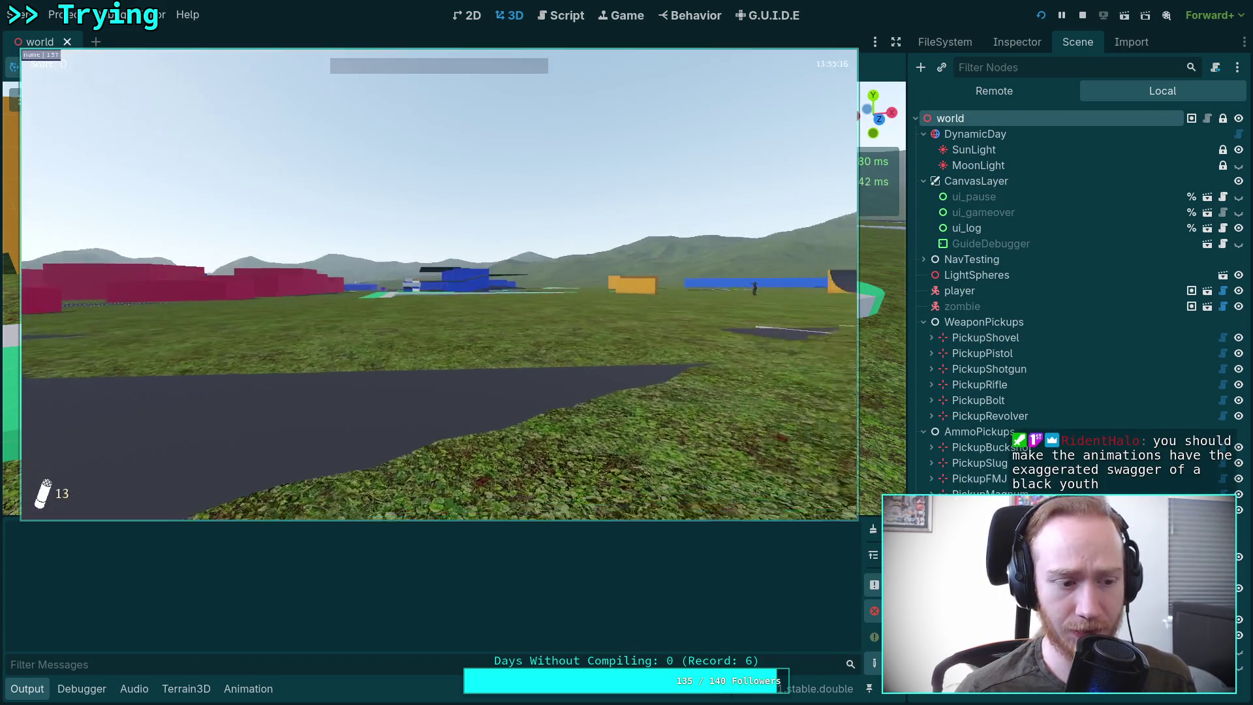
# Step: Walk onto the green platform for the Bolt Rifle and collect its ammo pickup
pyautogui.press('w')
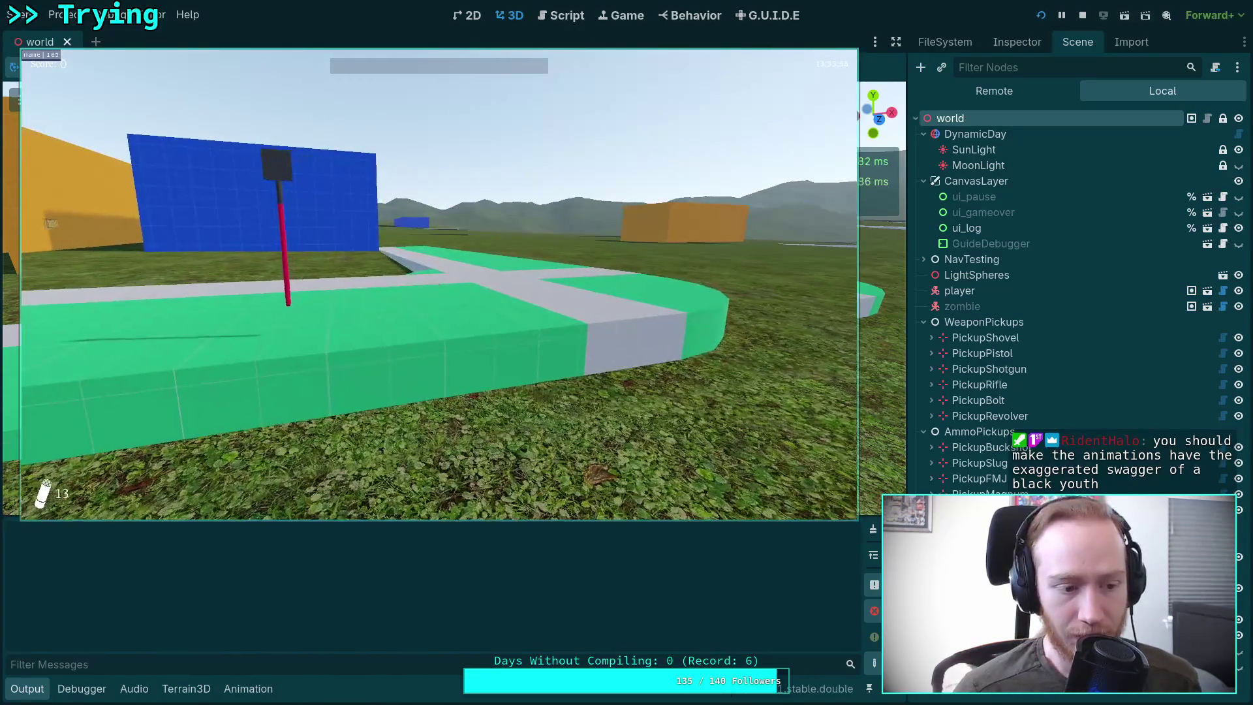
pyautogui.press('w')
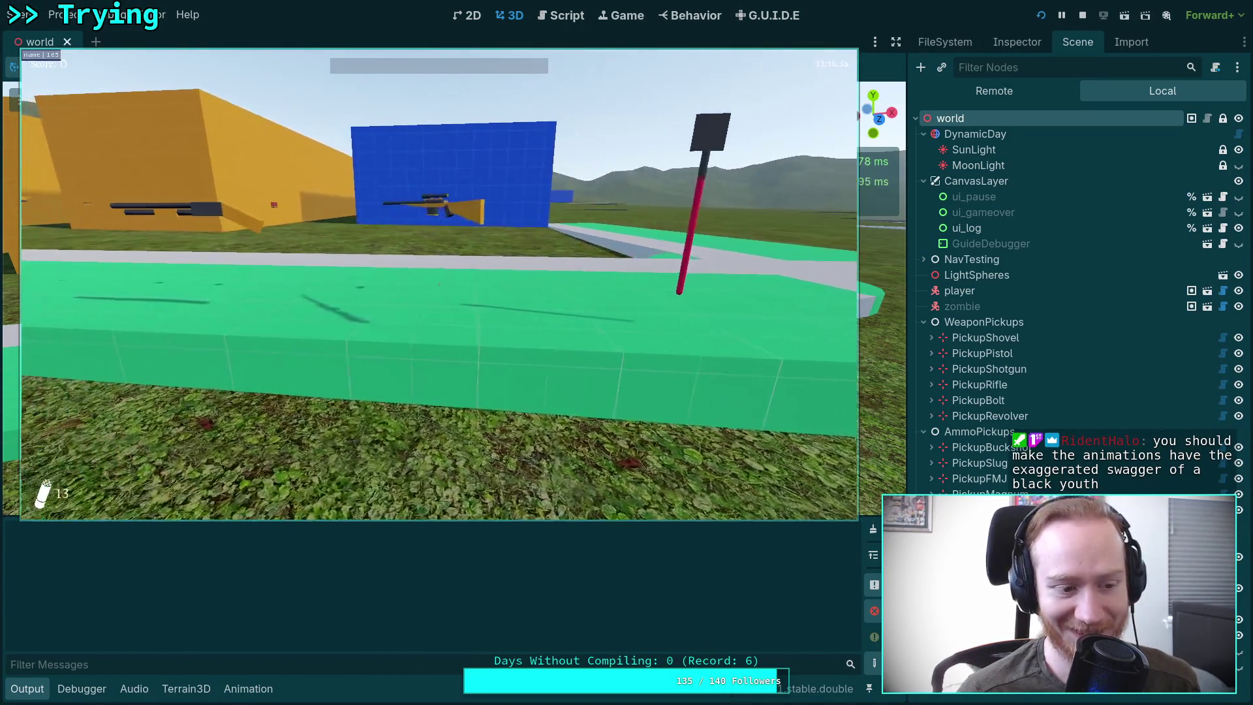
pyautogui.press('w')
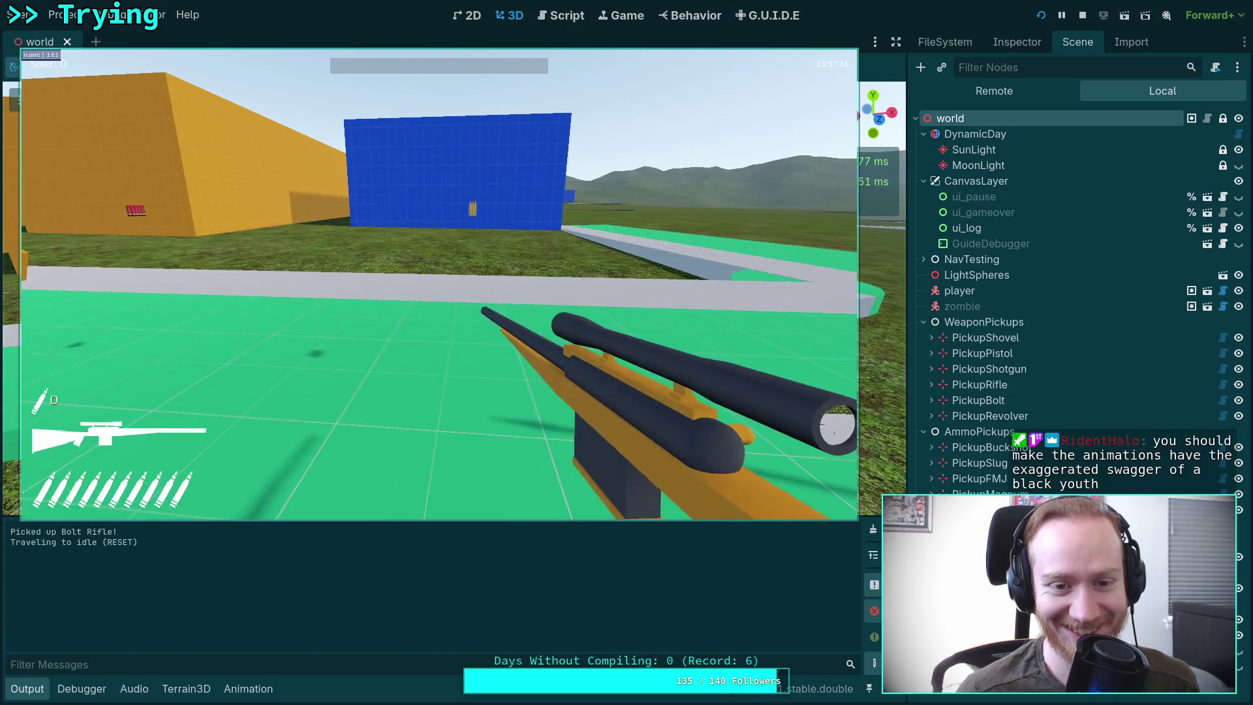
pyautogui.press('w')
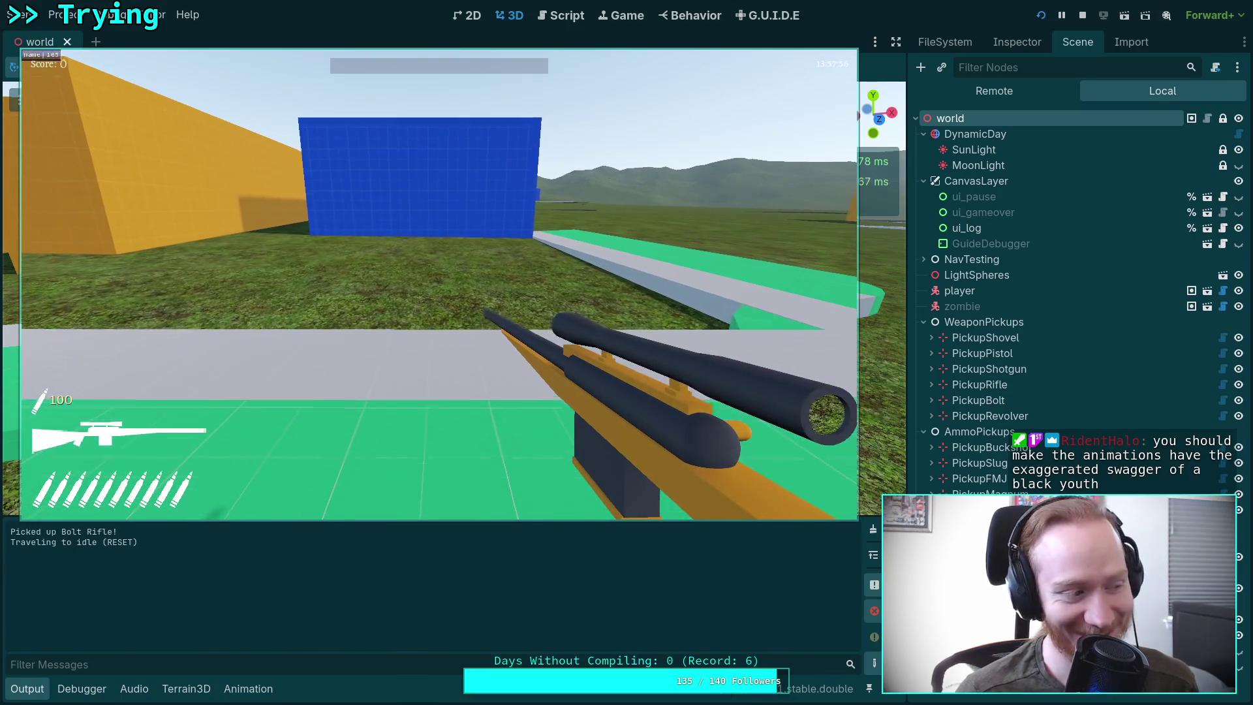
pyautogui.press('s')
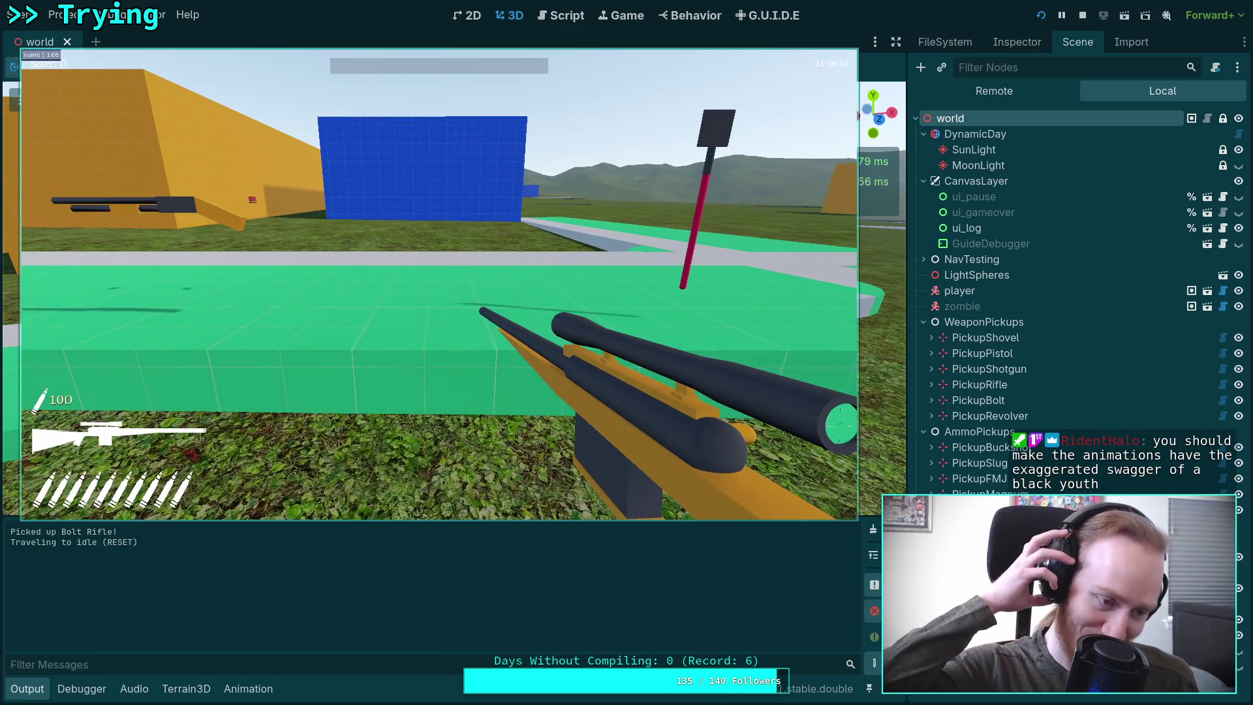
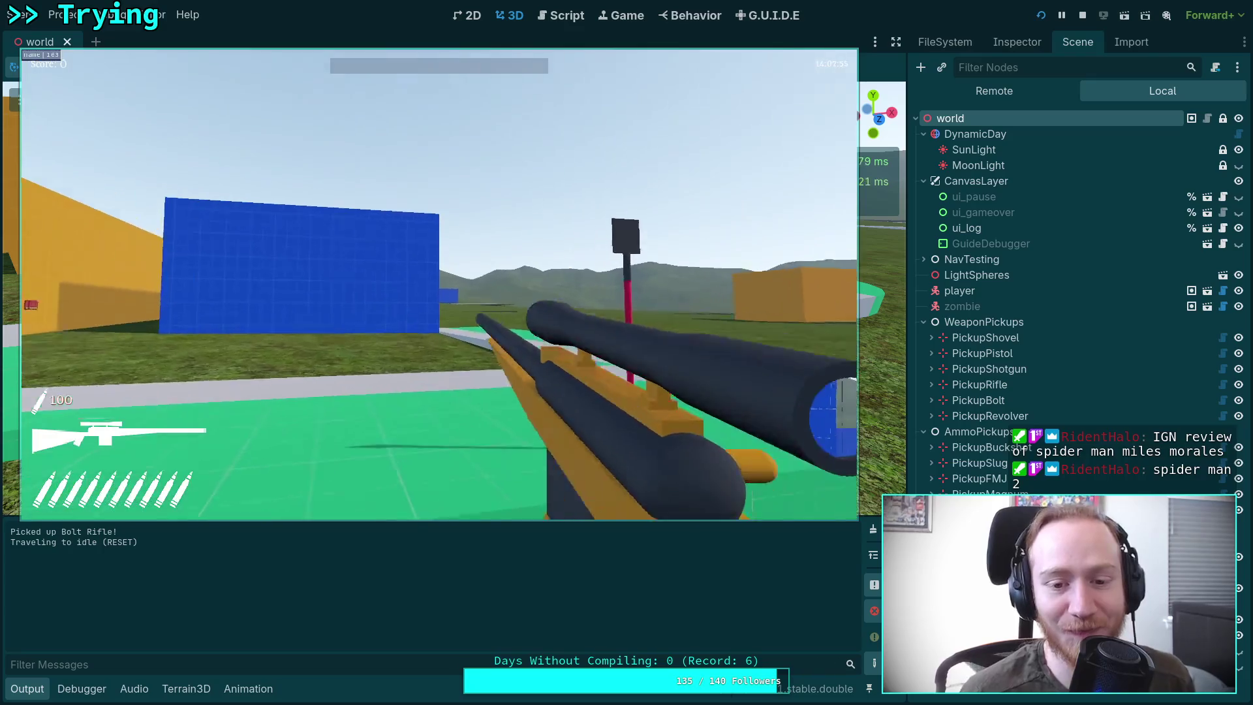
# Step: Scope the bolt rifle, charge and fire two shots, then lower the scope
pyautogui.rightClick(439, 285)
pyautogui.rightClick(439, 285)
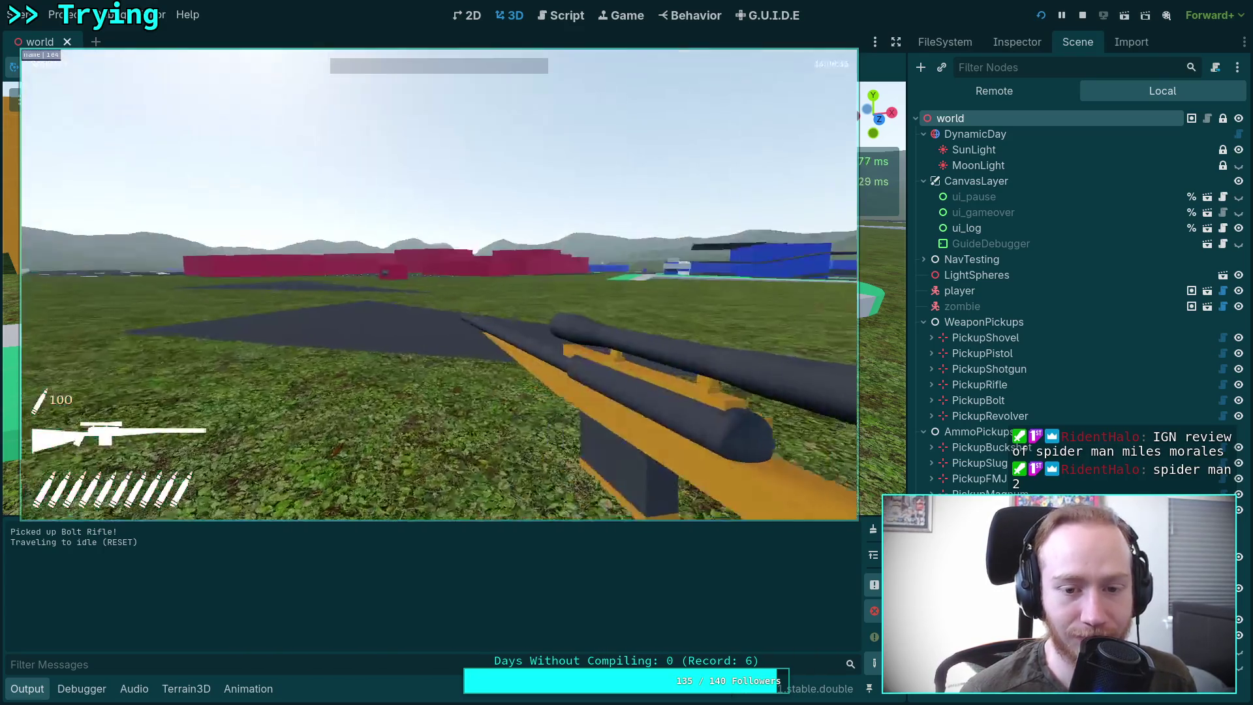
pyautogui.rightClick(439, 284)
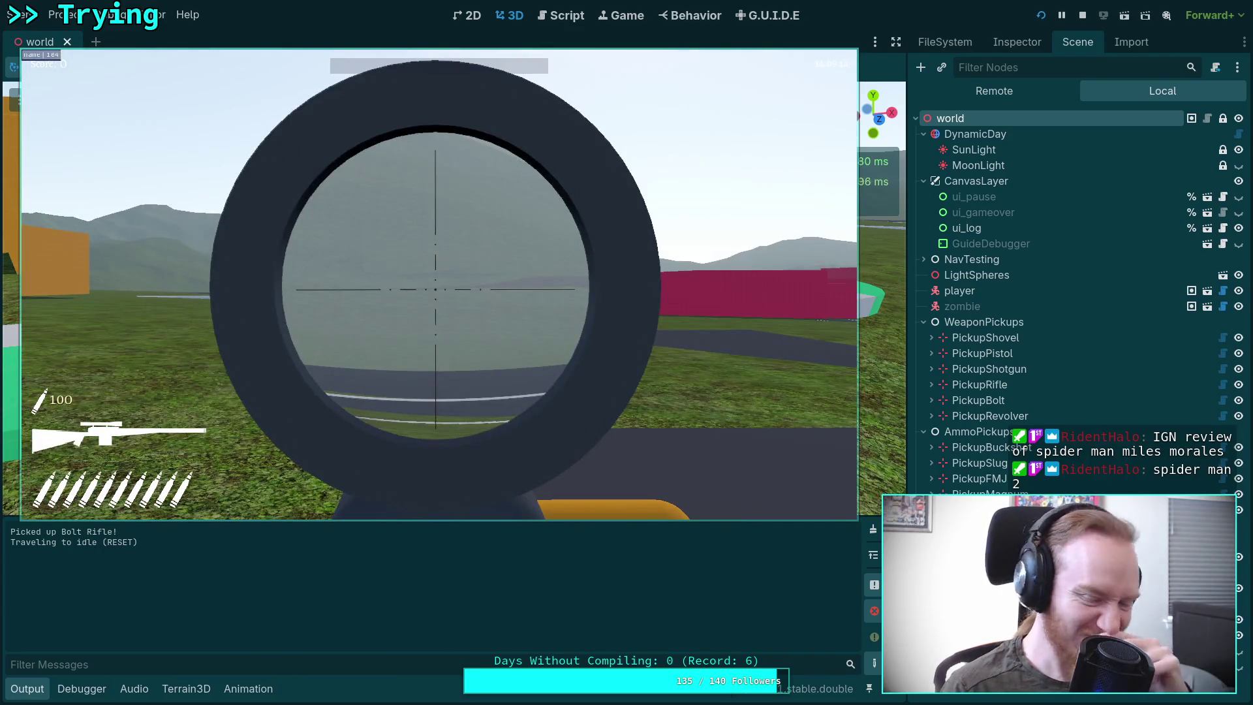
pyautogui.click(436, 289)
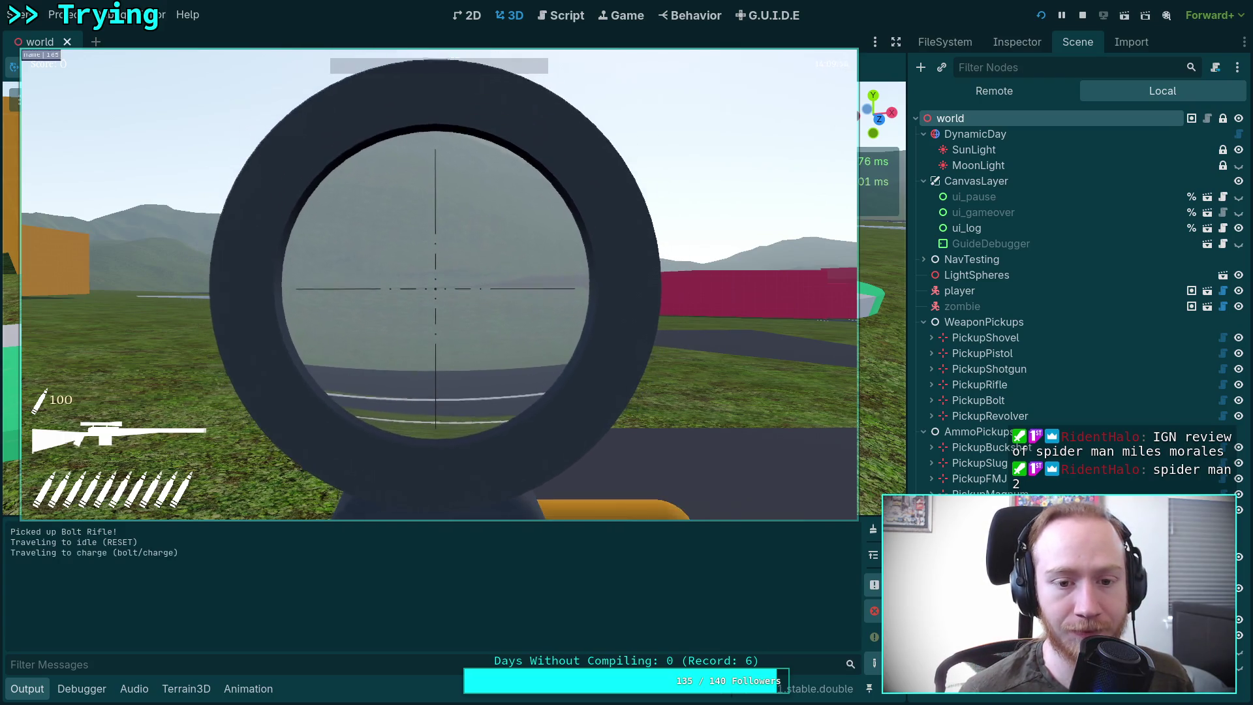
pyautogui.click(436, 289)
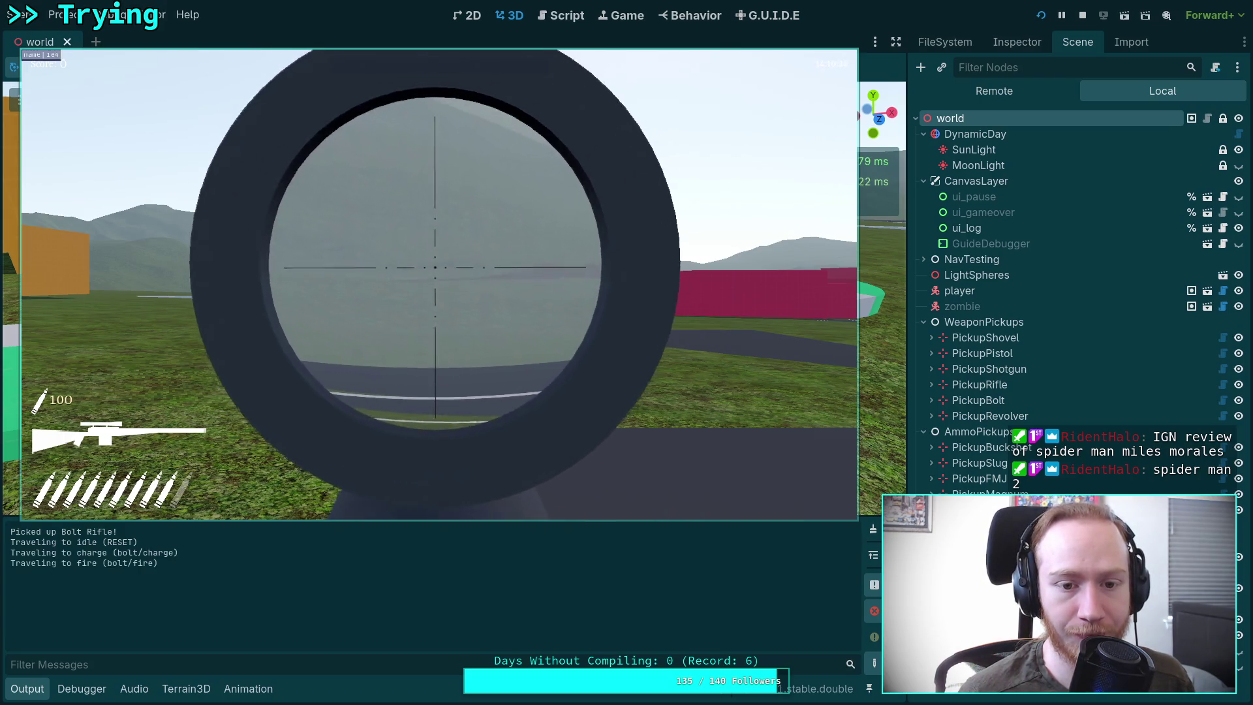
pyautogui.click(435, 289)
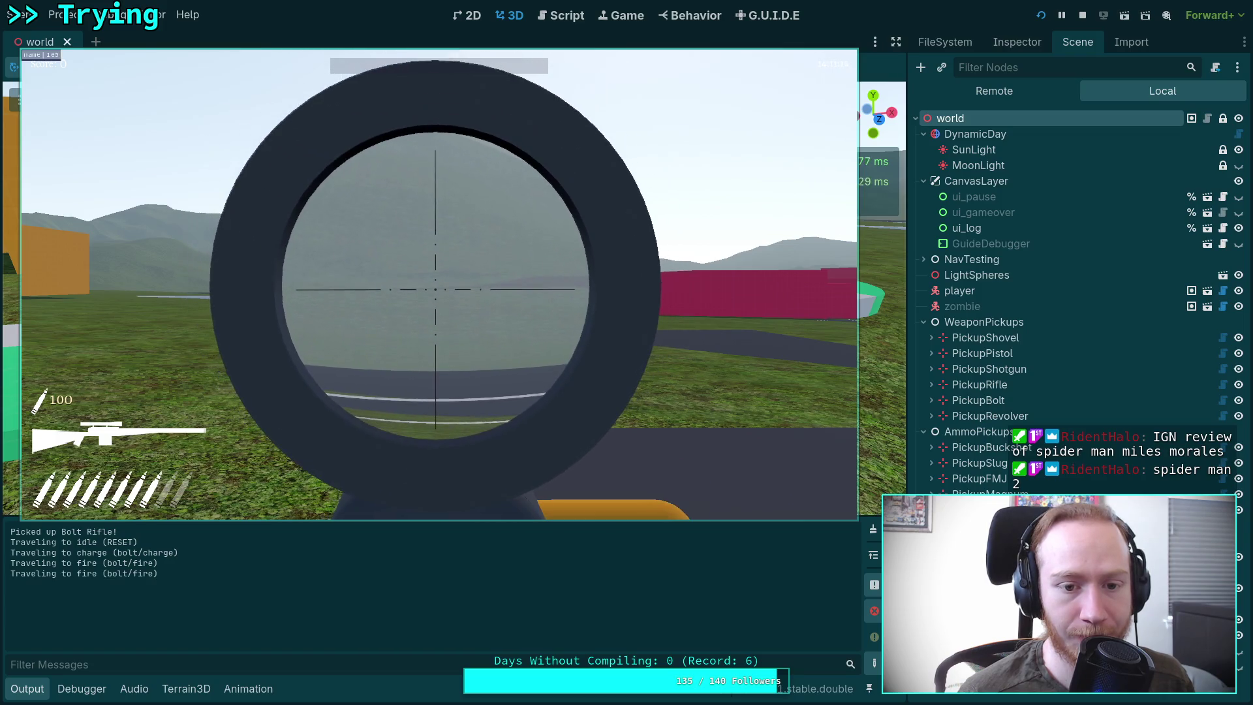
pyautogui.rightClick(436, 289)
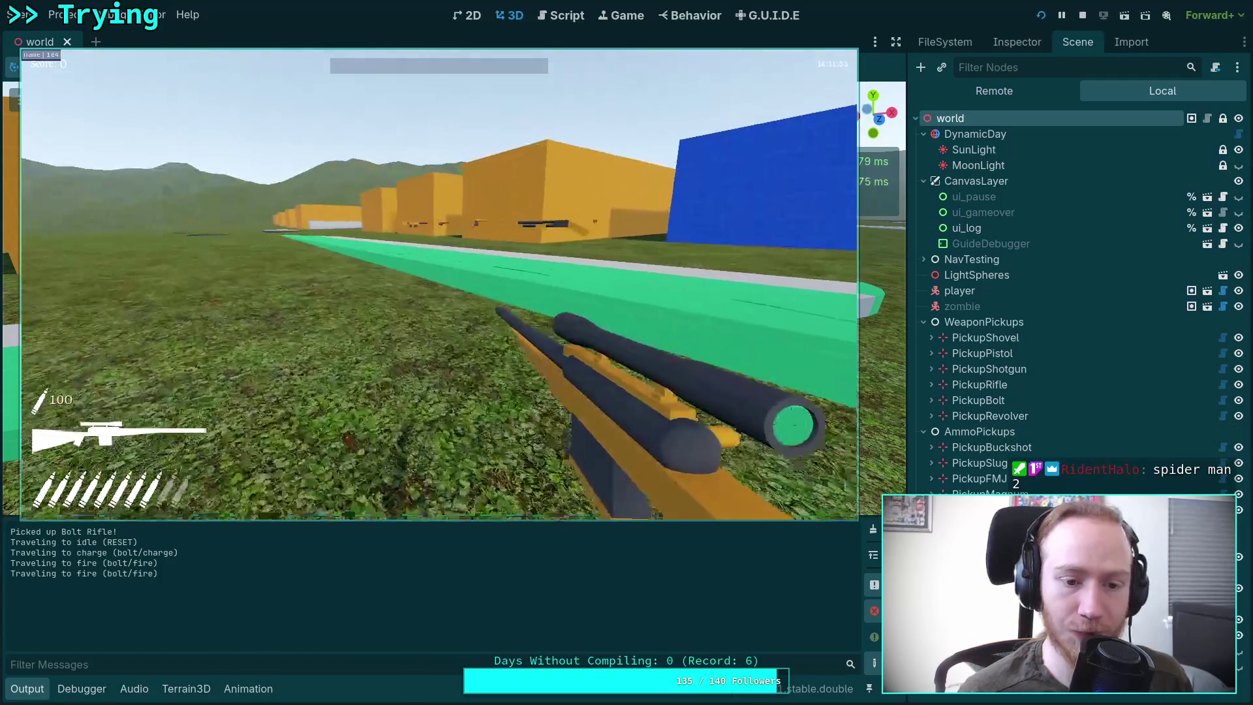
# Step: Walk onto the revolver pickup and fire three single revolver shots
pyautogui.press('w')
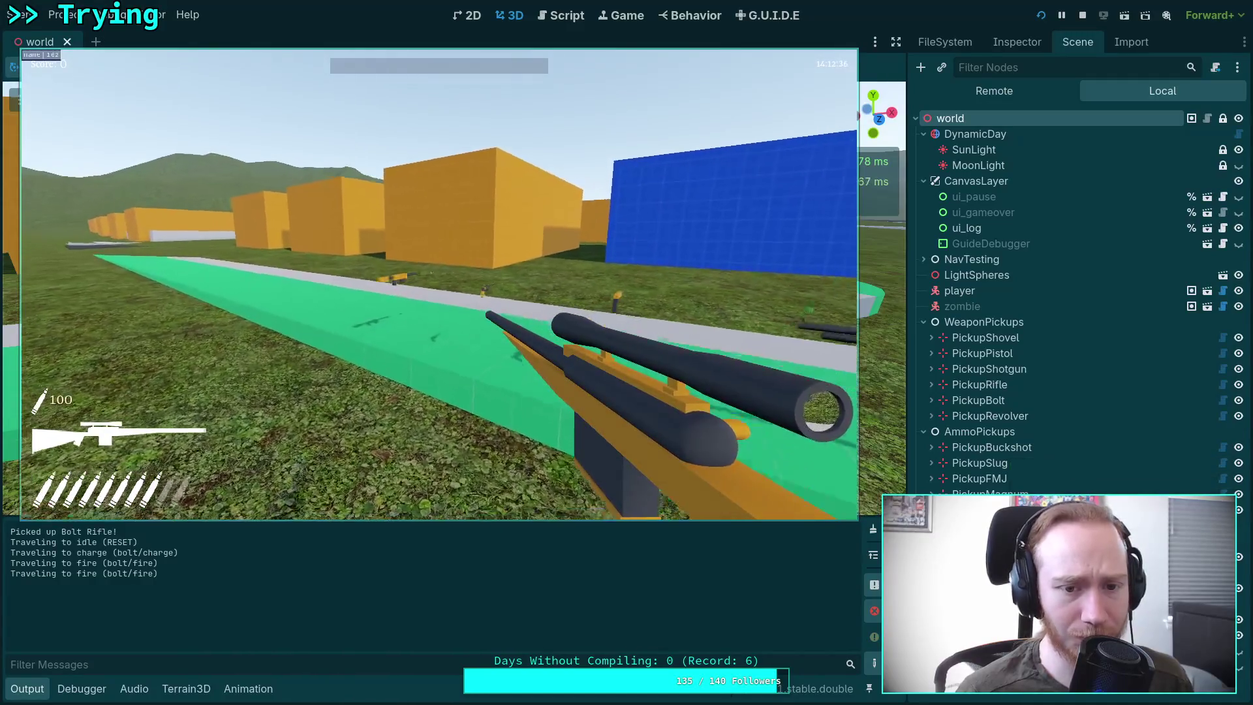
pyautogui.press('w')
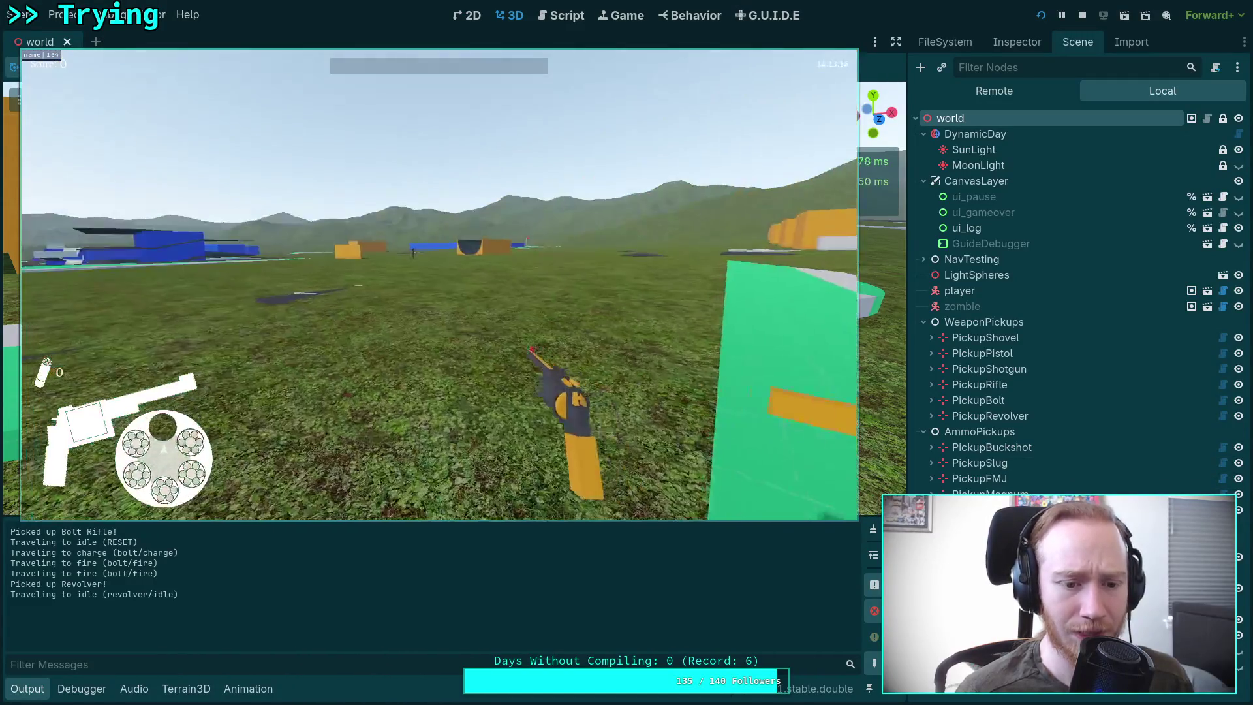
pyautogui.press('w')
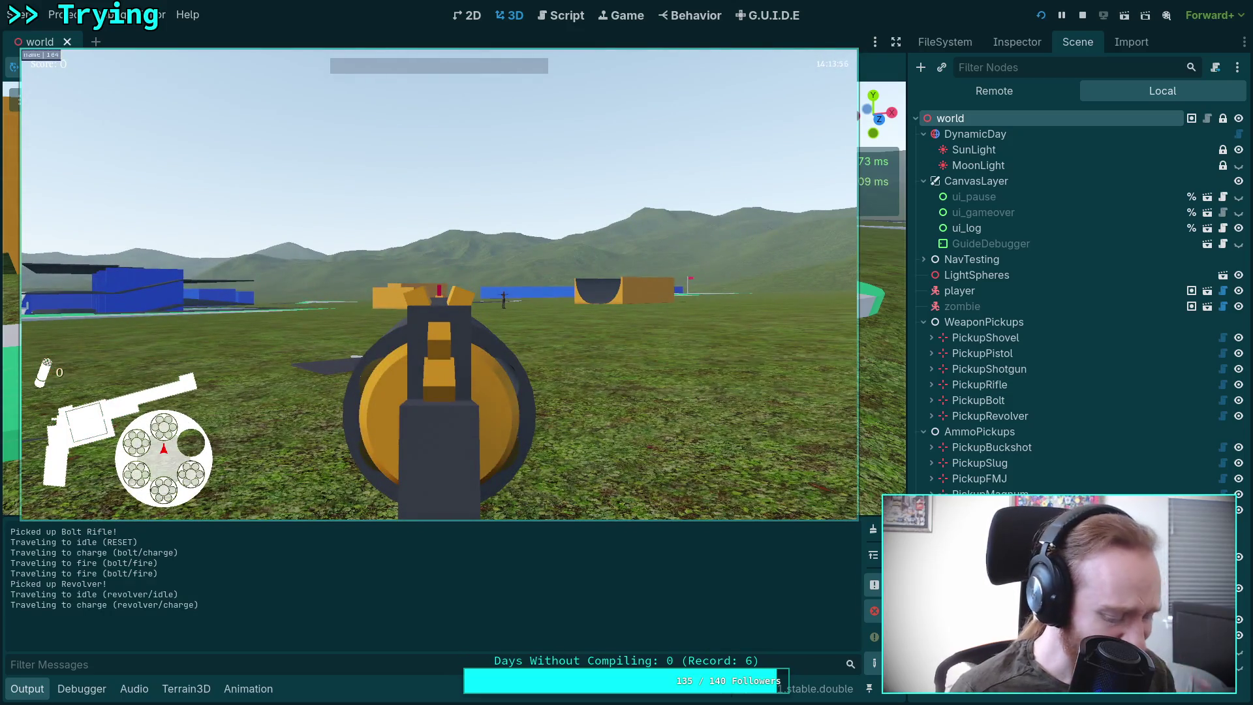
pyautogui.click(439, 285)
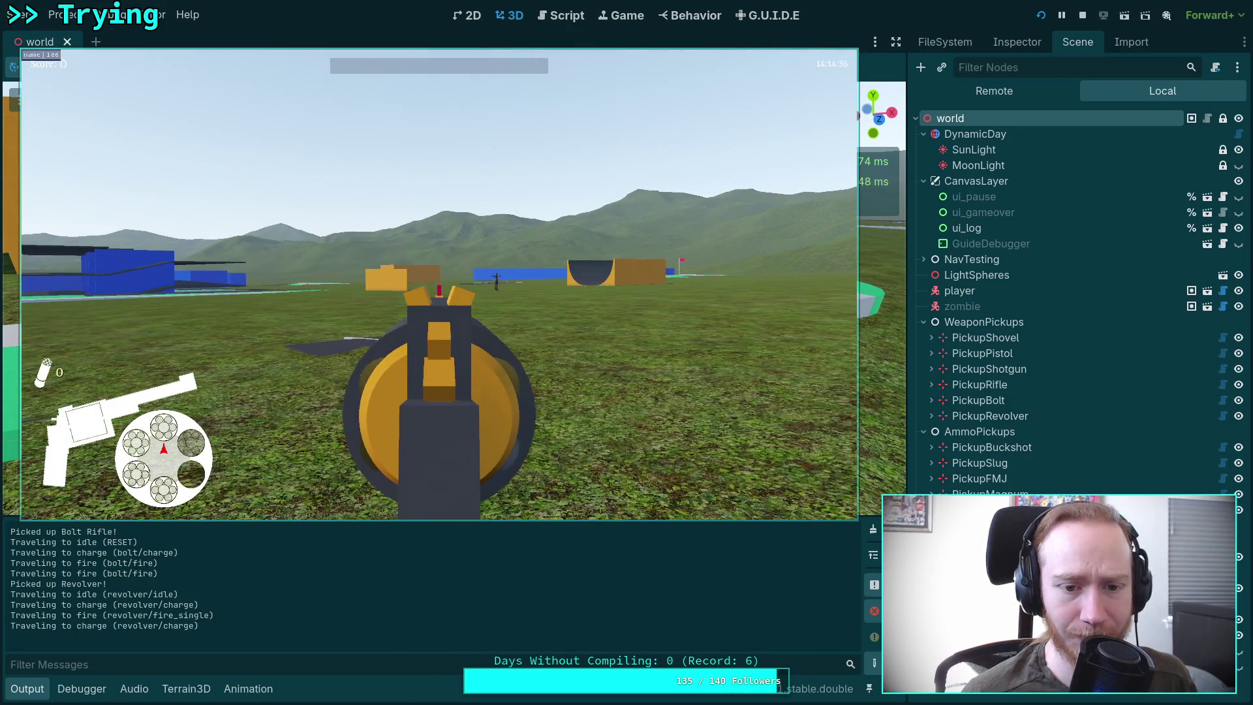
pyautogui.click(438, 286)
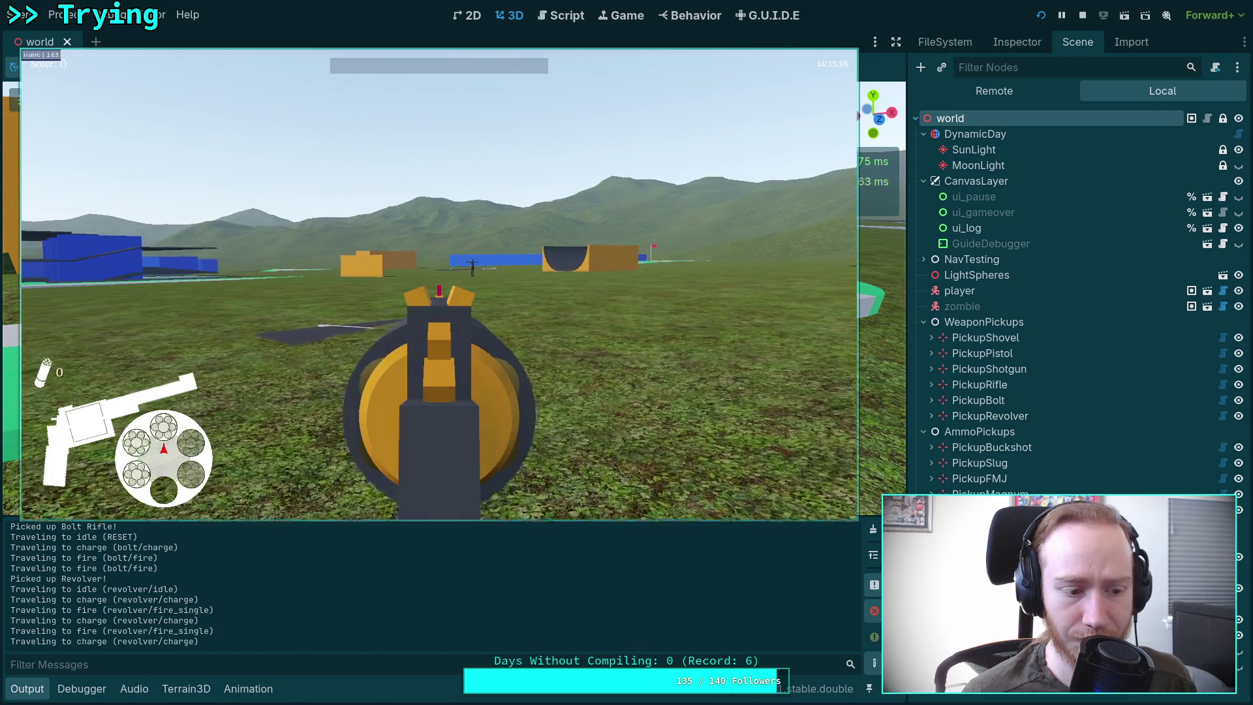
pyautogui.click(439, 286)
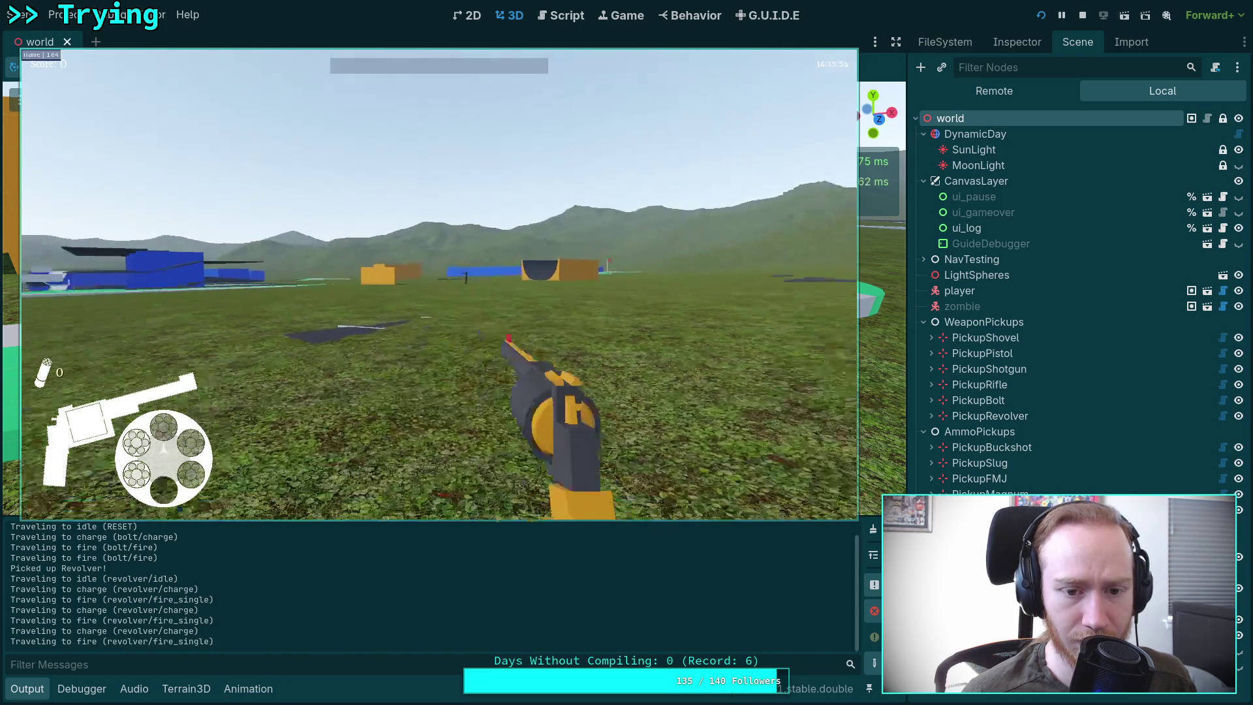
# Step: Aim the revolver, fire two double shots, then lower the aim
pyautogui.rightClick(439, 286)
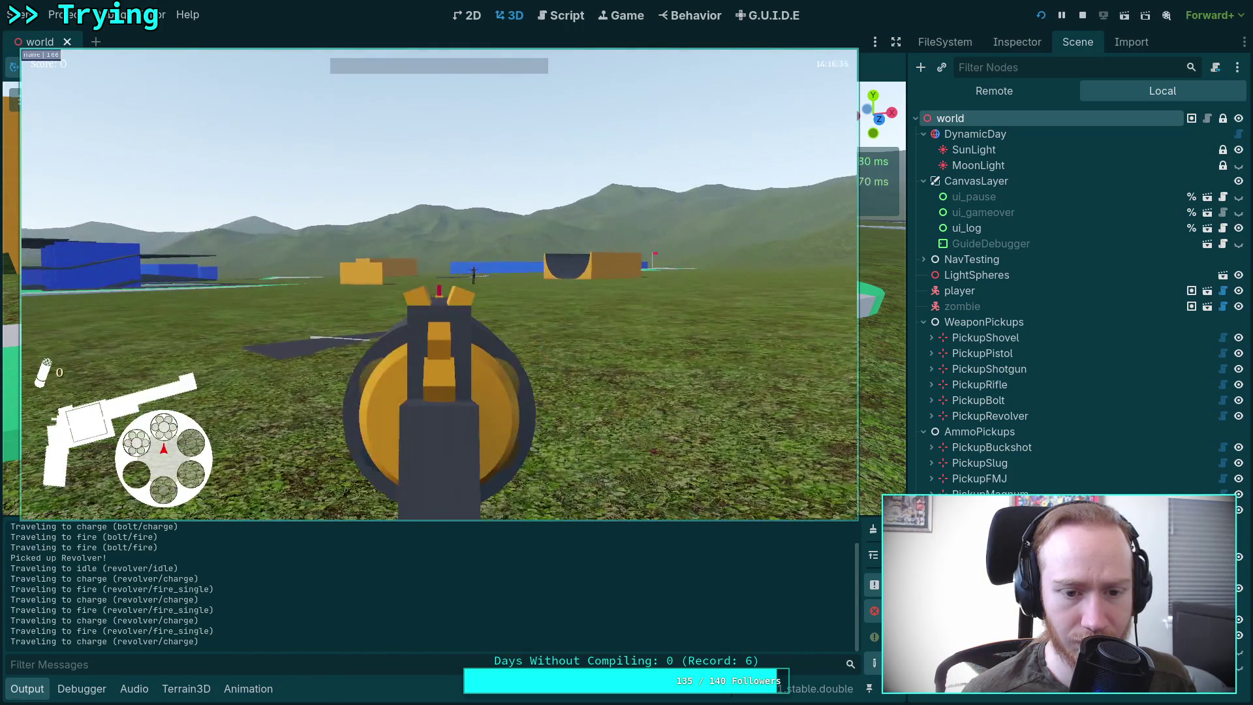
pyautogui.click(439, 285)
pyautogui.click(439, 285)
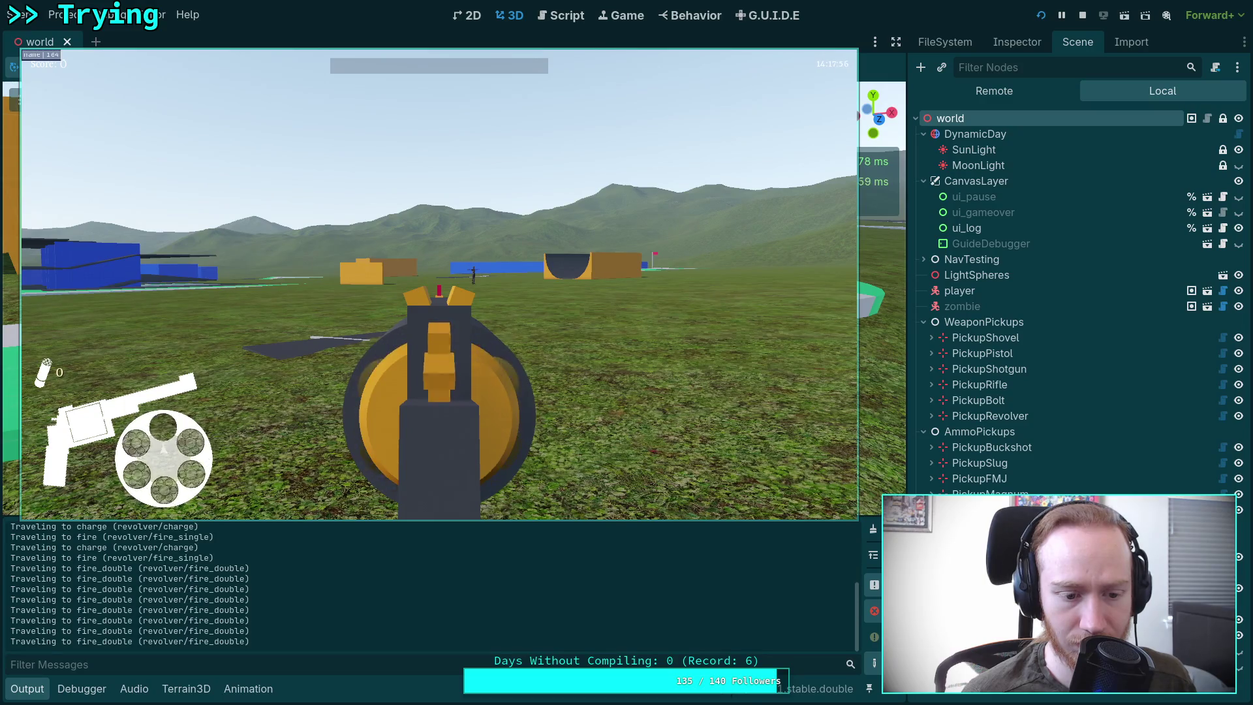
pyautogui.rightClick(439, 286)
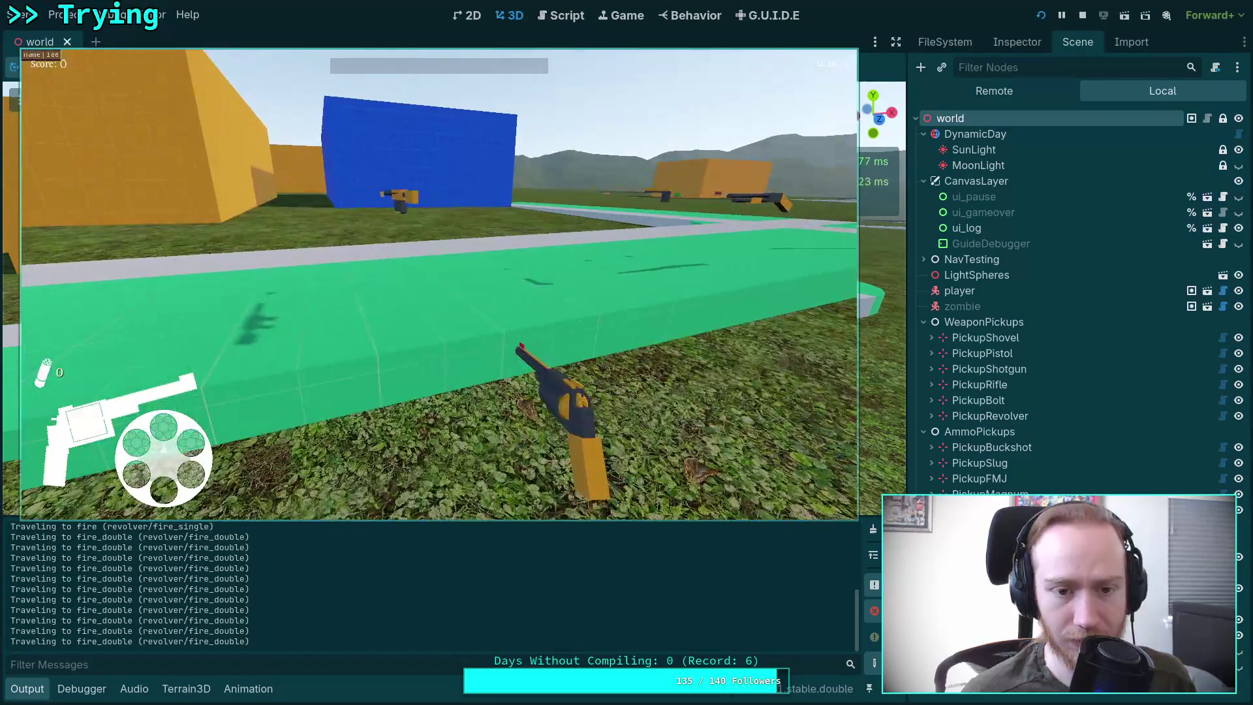
# Step: Swap weapons with keys 5, 6 and 4, then charge a rifle shot
pyautogui.press('5')
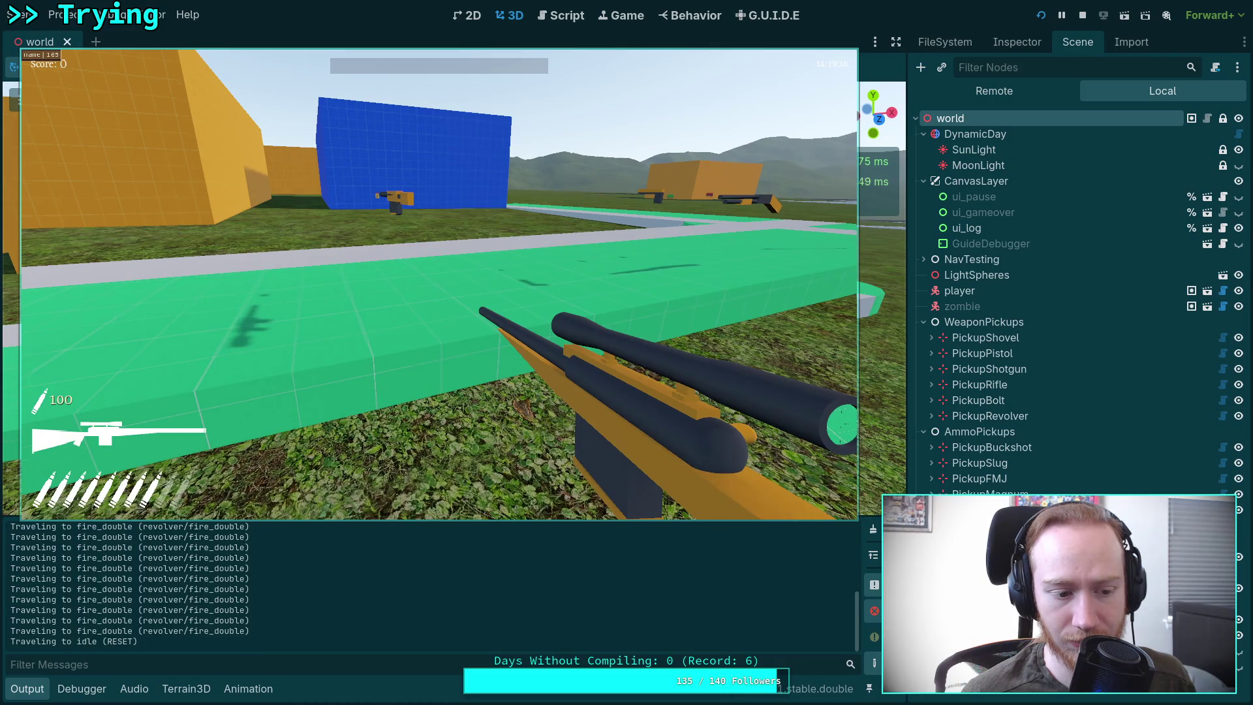
pyautogui.press('6')
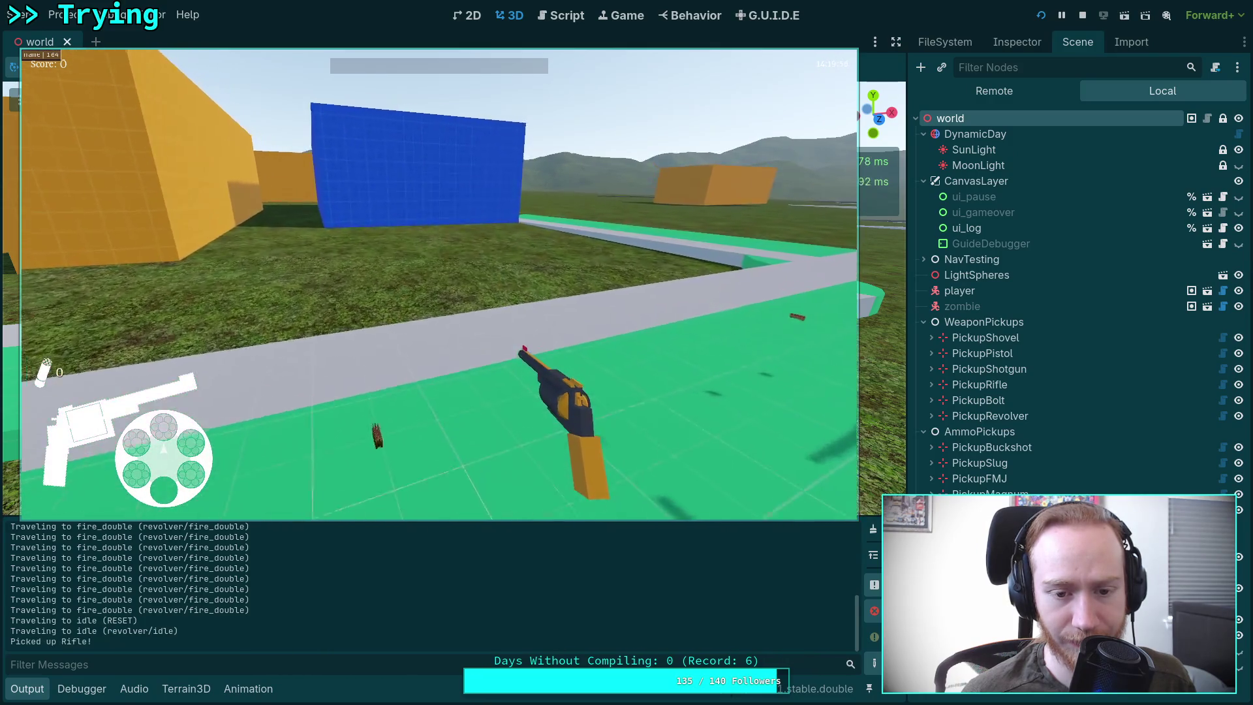
pyautogui.press('4')
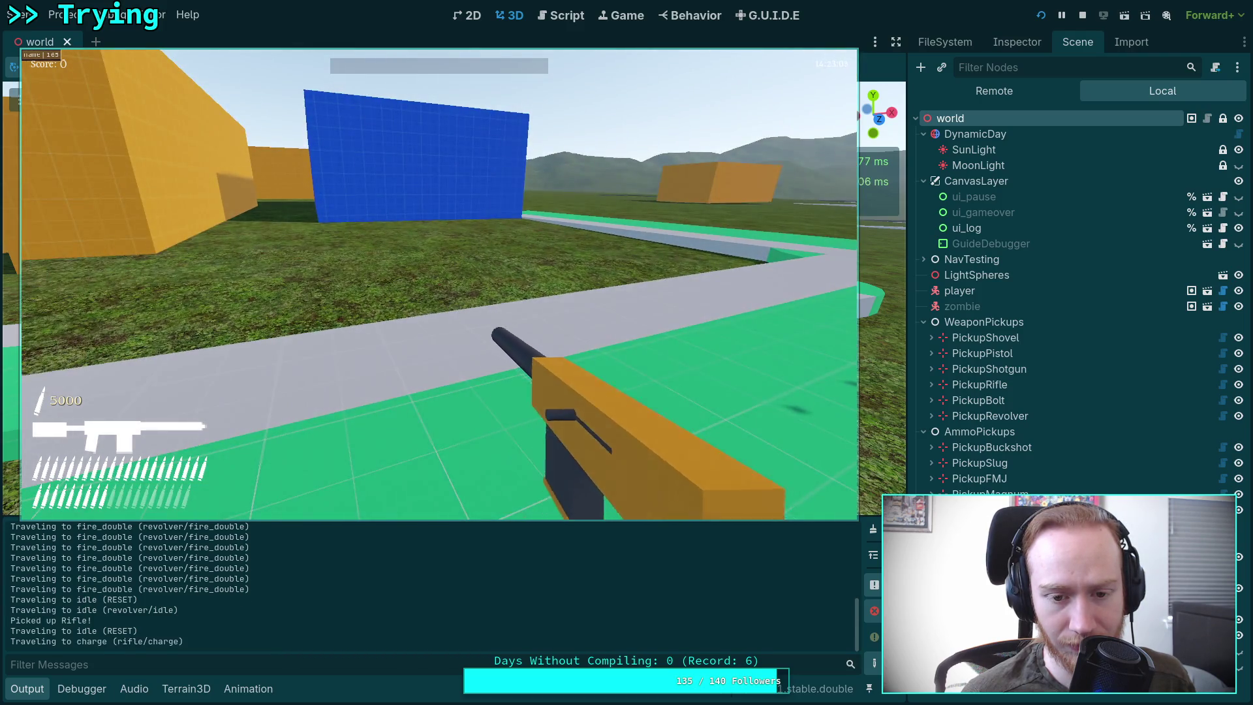
pyautogui.click(438, 285)
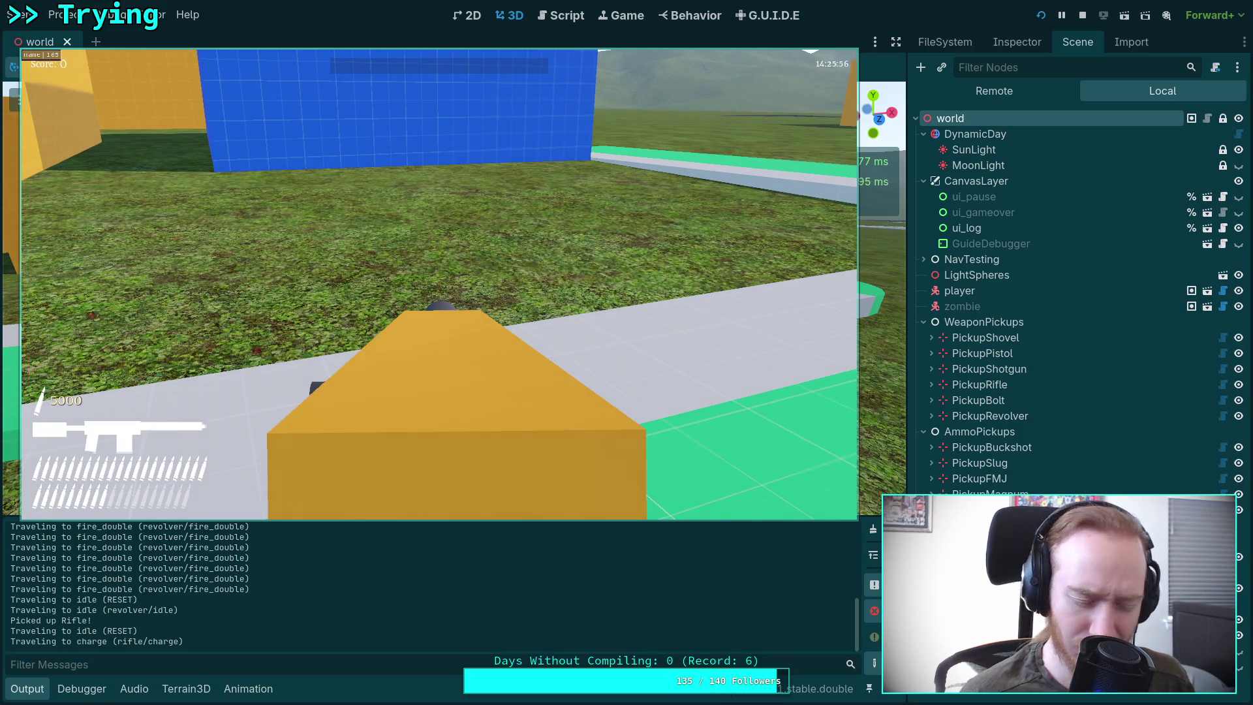
pyautogui.moveTo(438, 284)
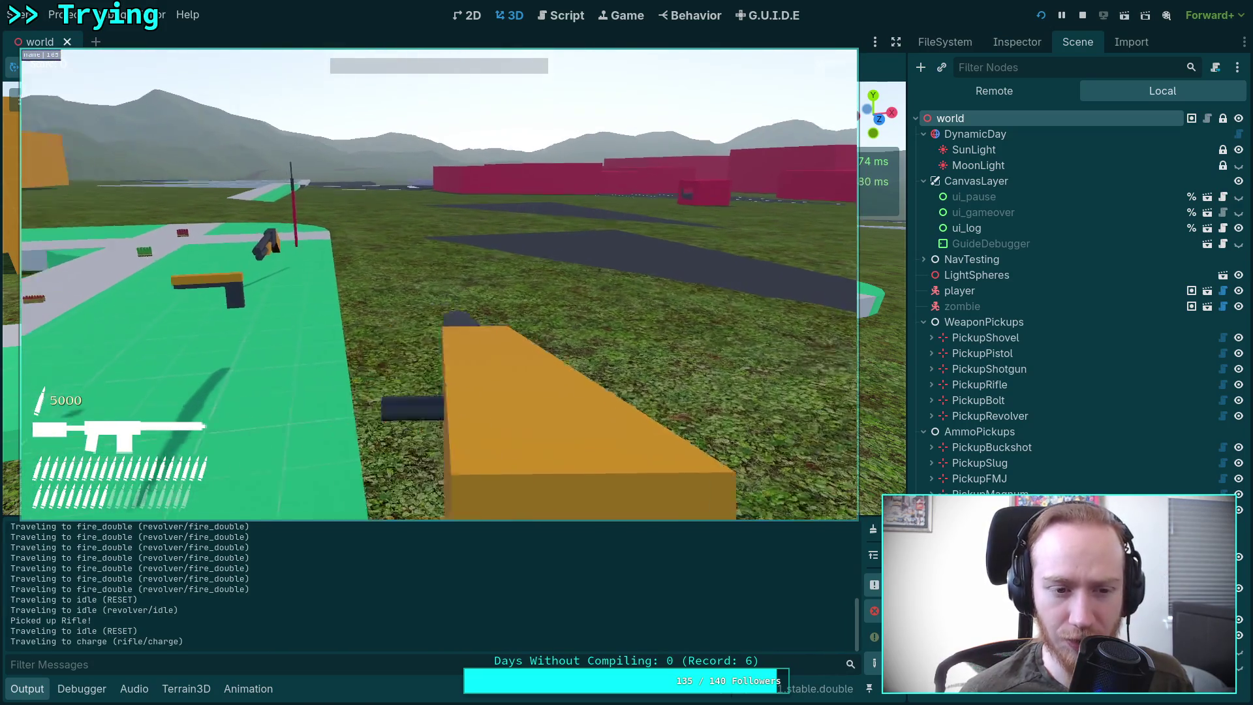
# Step: Walk over to the weapon pickups and collect the shotgun
pyautogui.press('w')
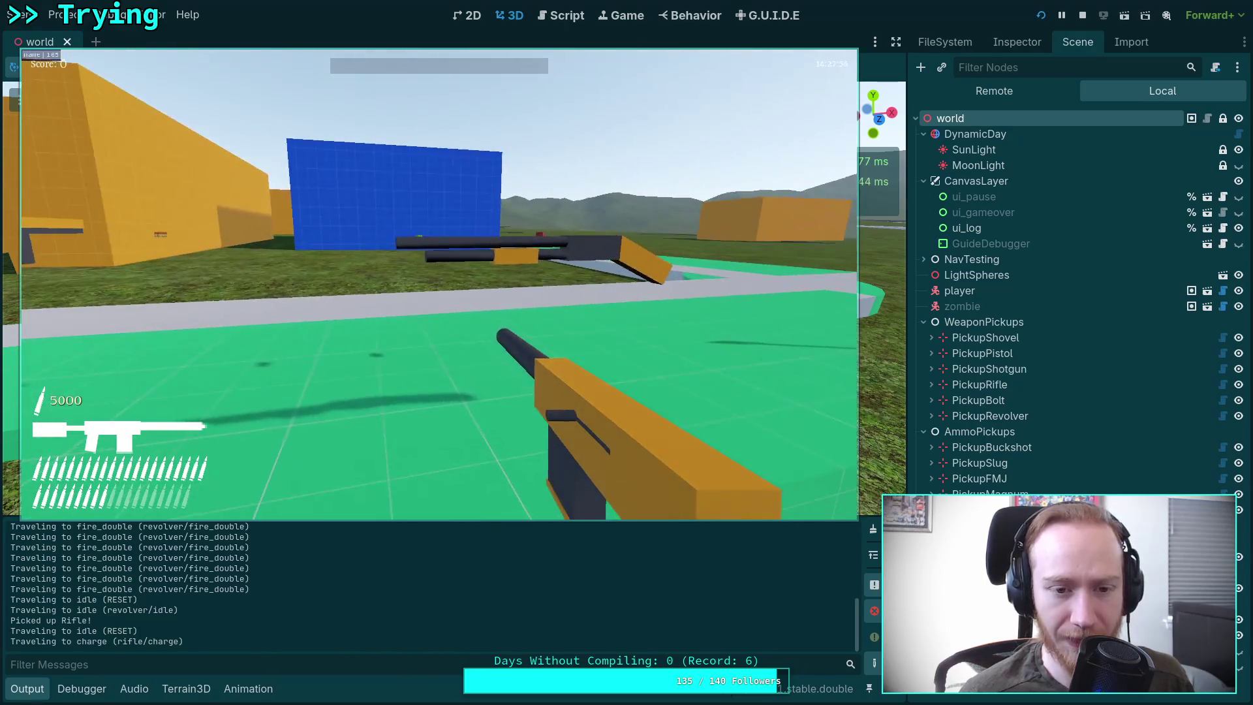
pyautogui.press('w')
pyautogui.scroll(-2, 438, 284)
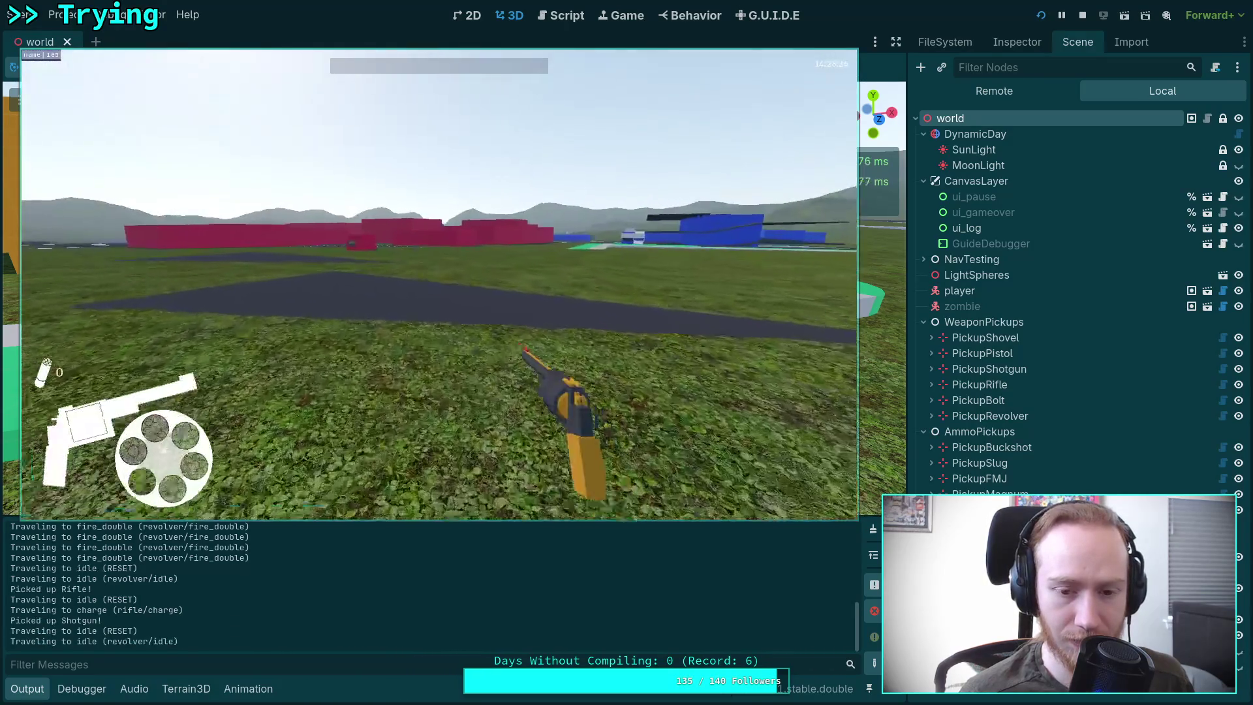
# Step: Charge and fire the shotgun three times, then pause and stop the game
pyautogui.click(439, 284)
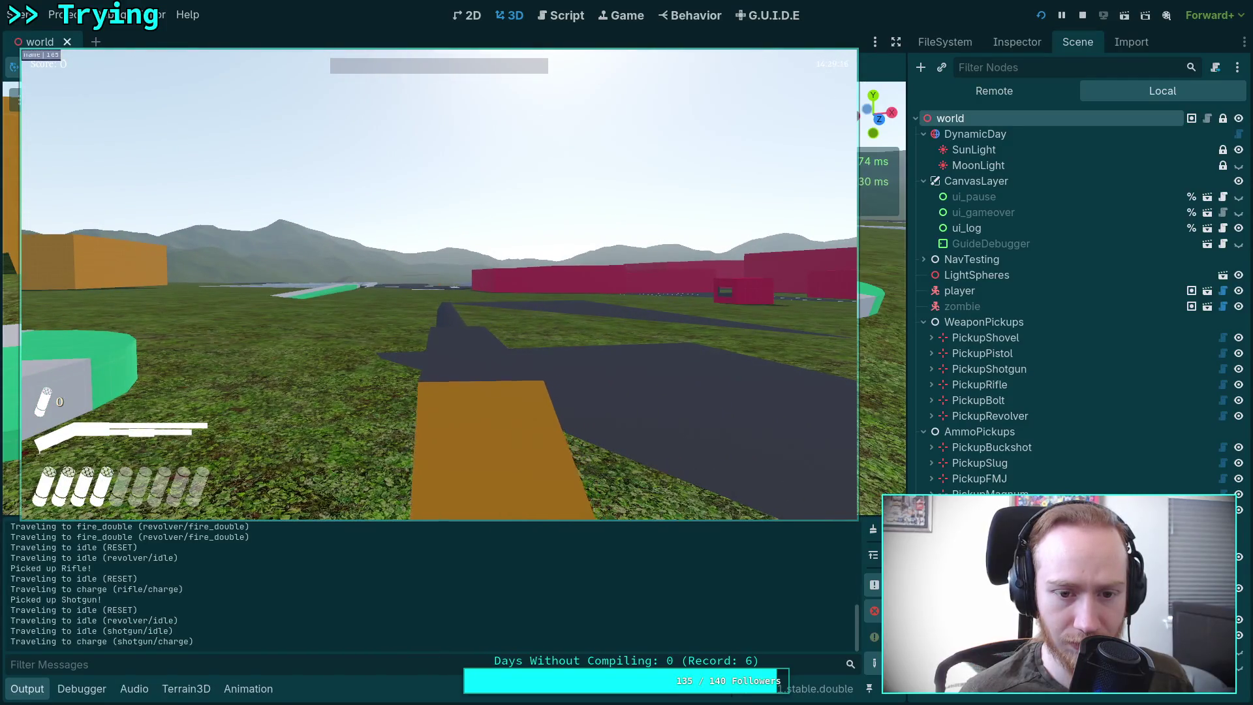
pyautogui.click(439, 285)
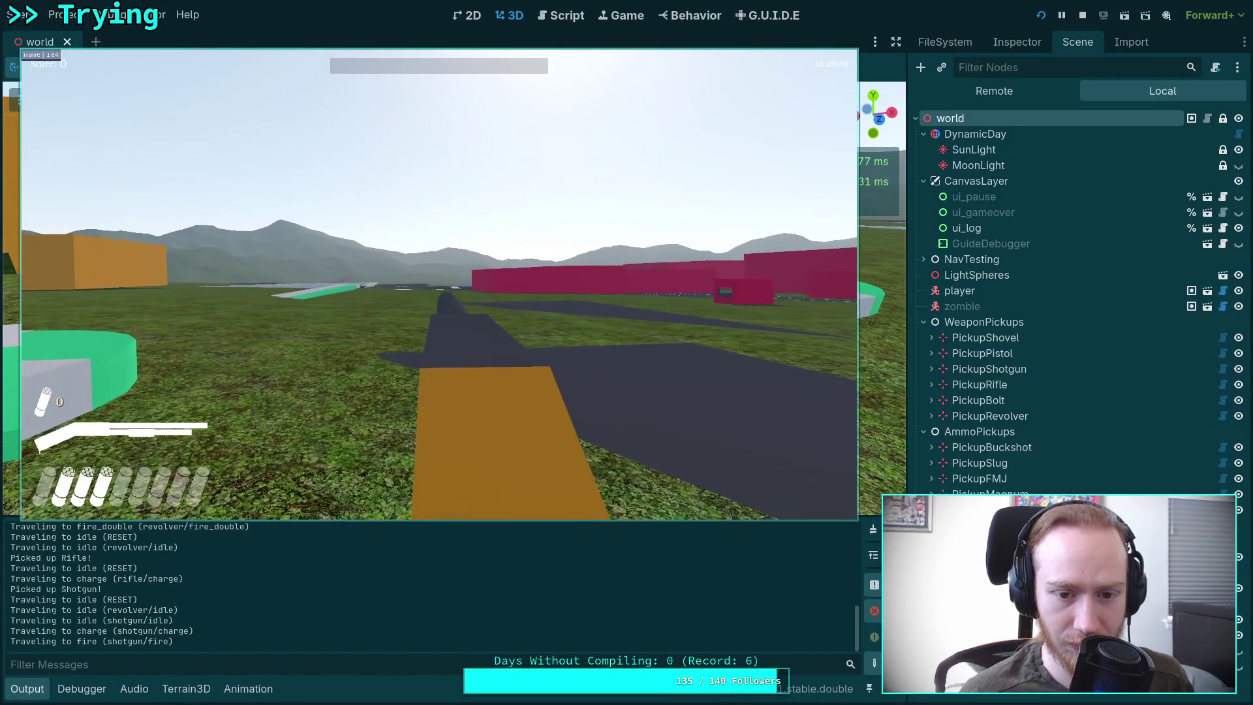
pyautogui.click(438, 284)
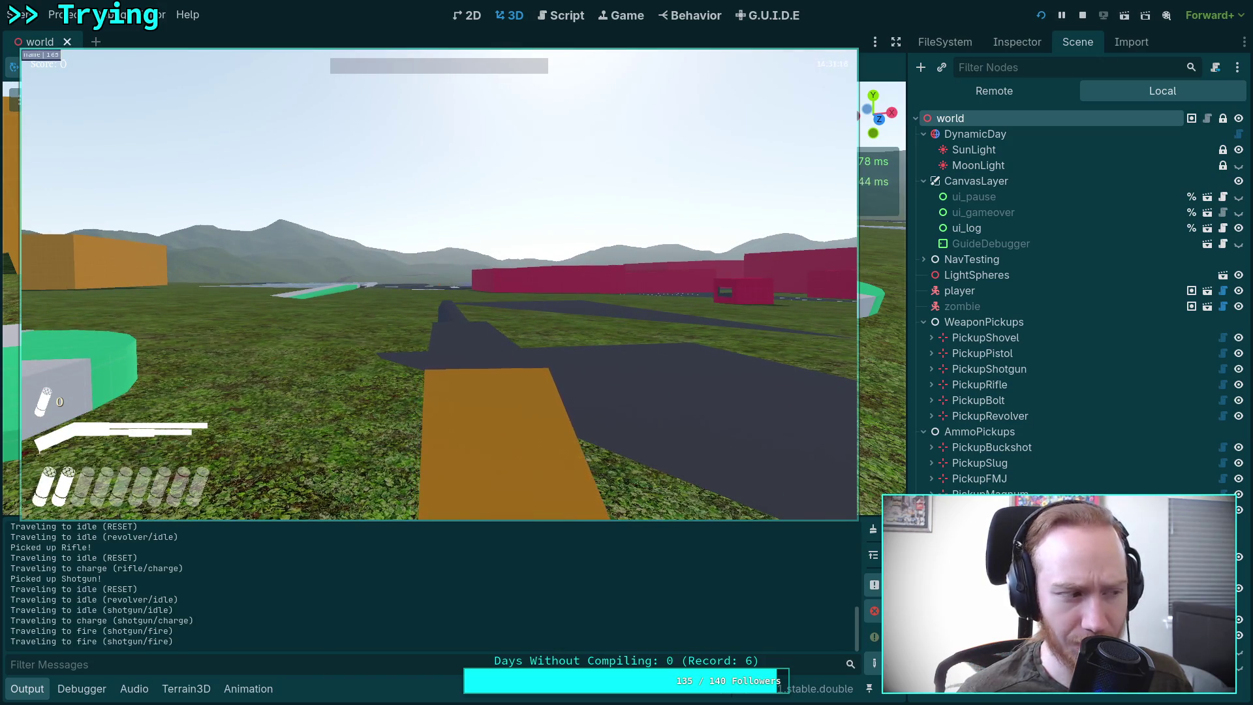
pyautogui.click(439, 284)
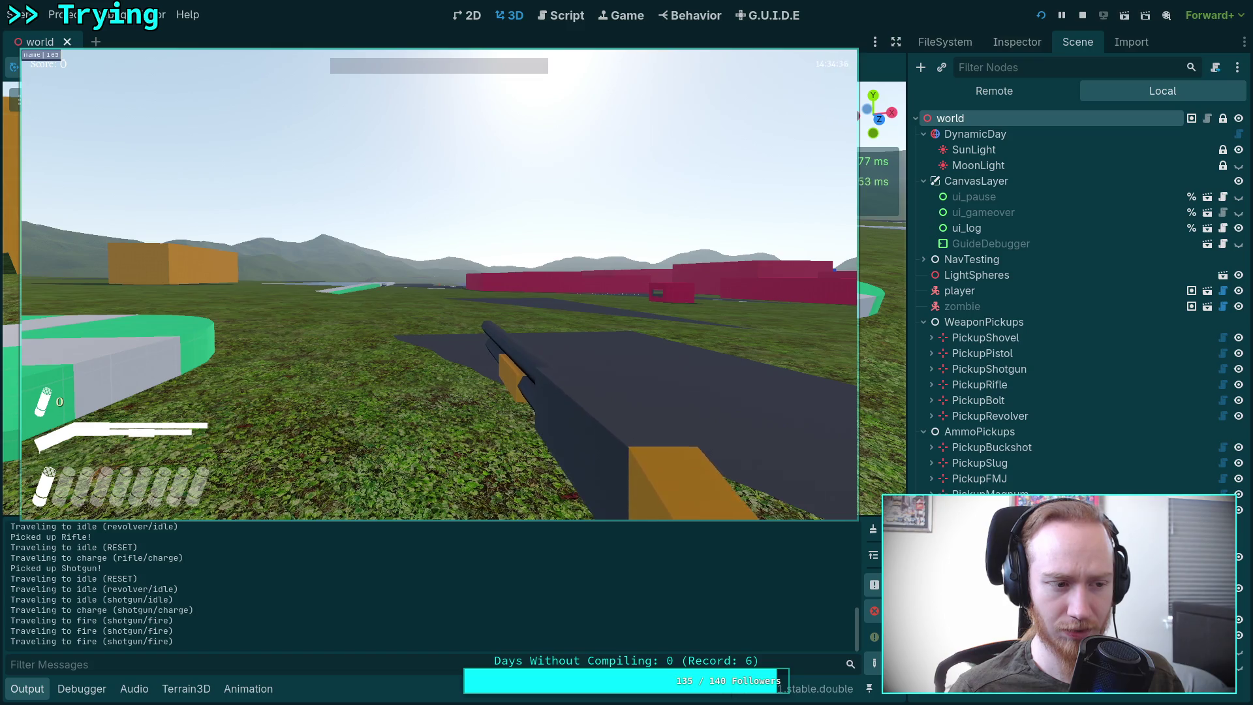
pyautogui.press('Escape')
pyautogui.click(440, 303)
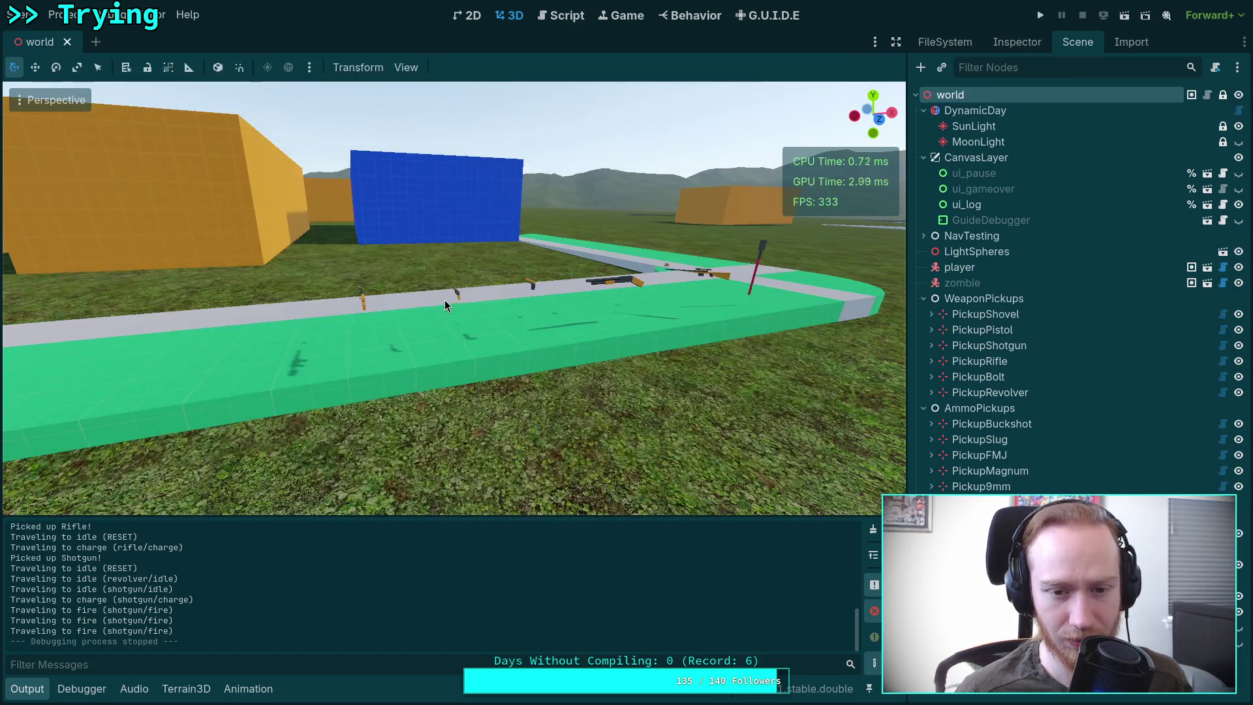
# Step: Relaunch the game, pick up the shotgun, charge it and fire twice
pyautogui.click(1040, 15)
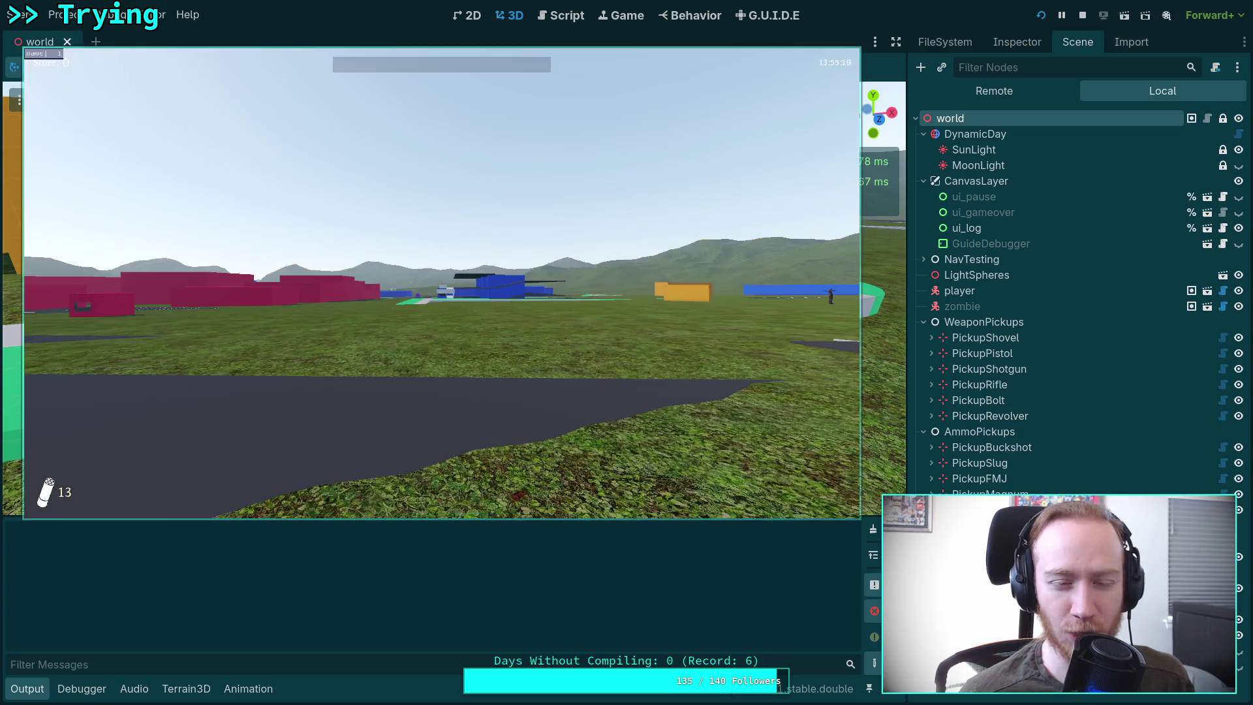
pyautogui.press('w')
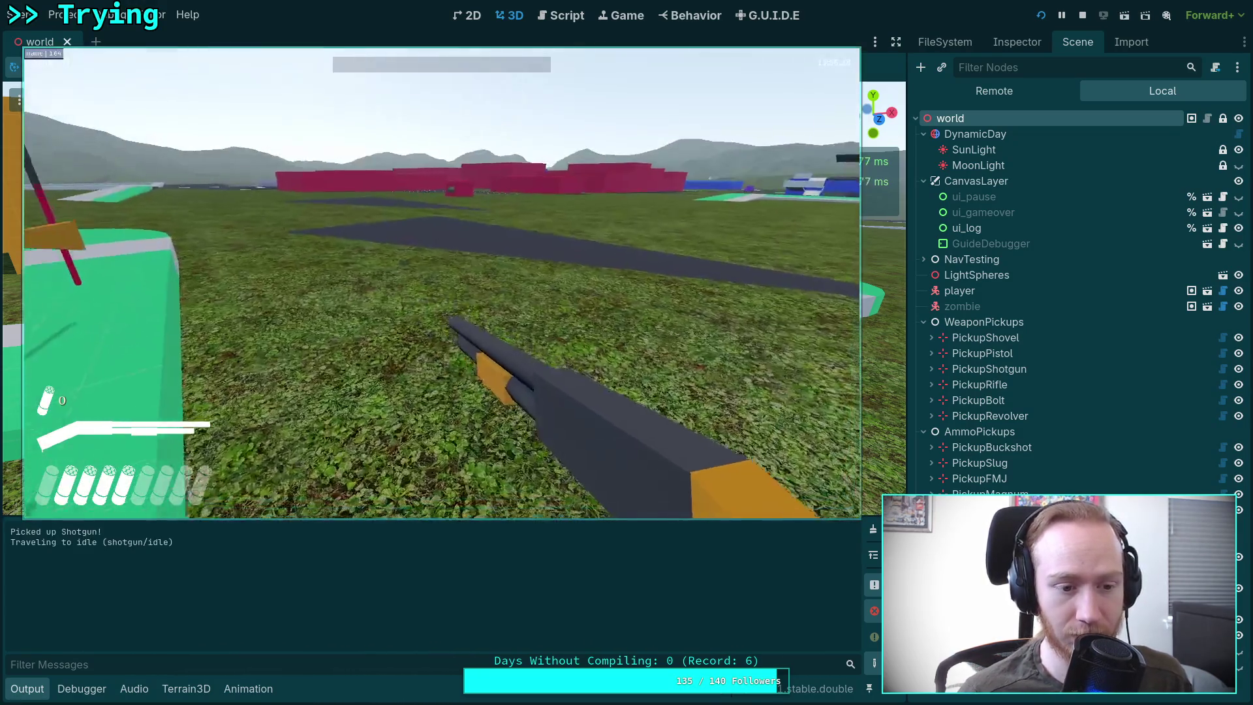
pyautogui.click(442, 283)
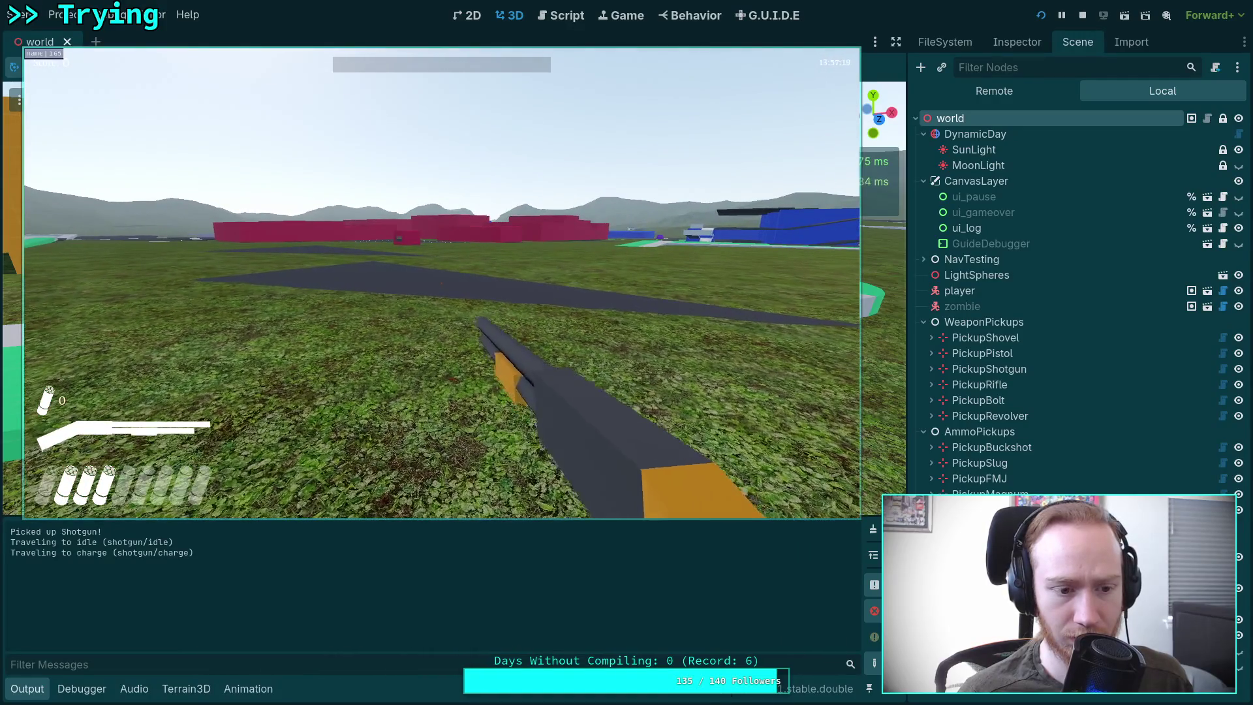
pyautogui.click(442, 283)
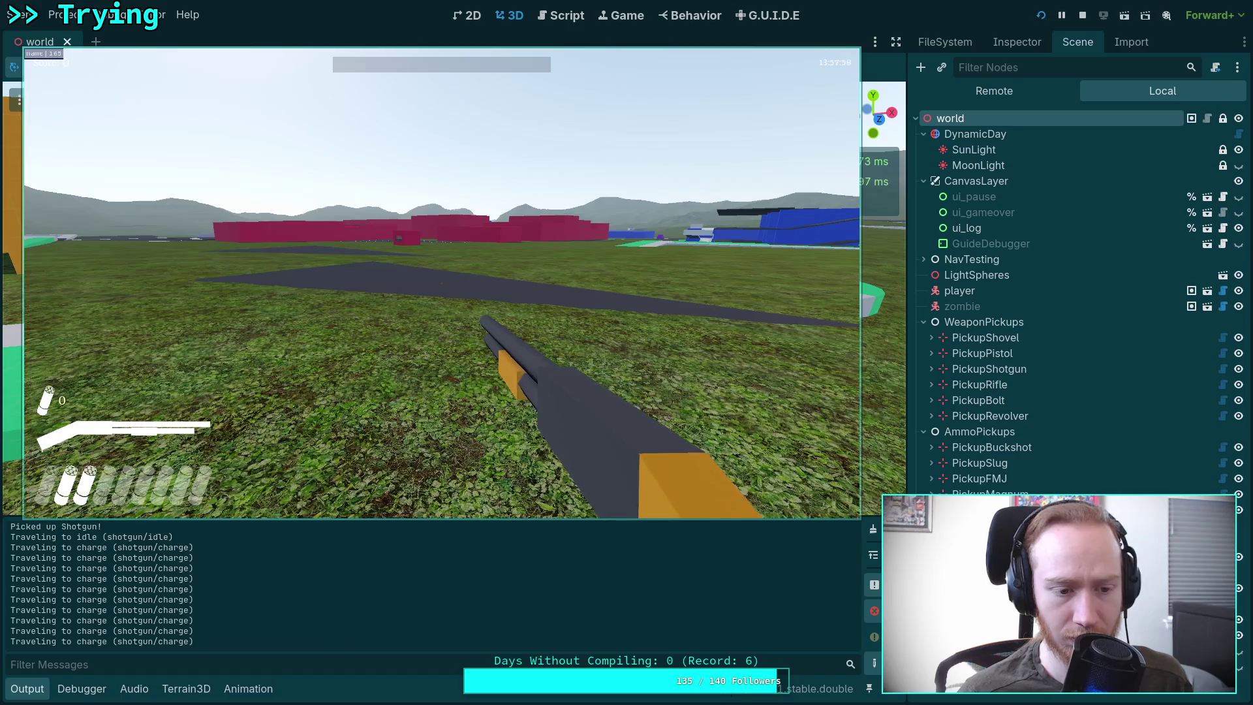
pyautogui.click(442, 283)
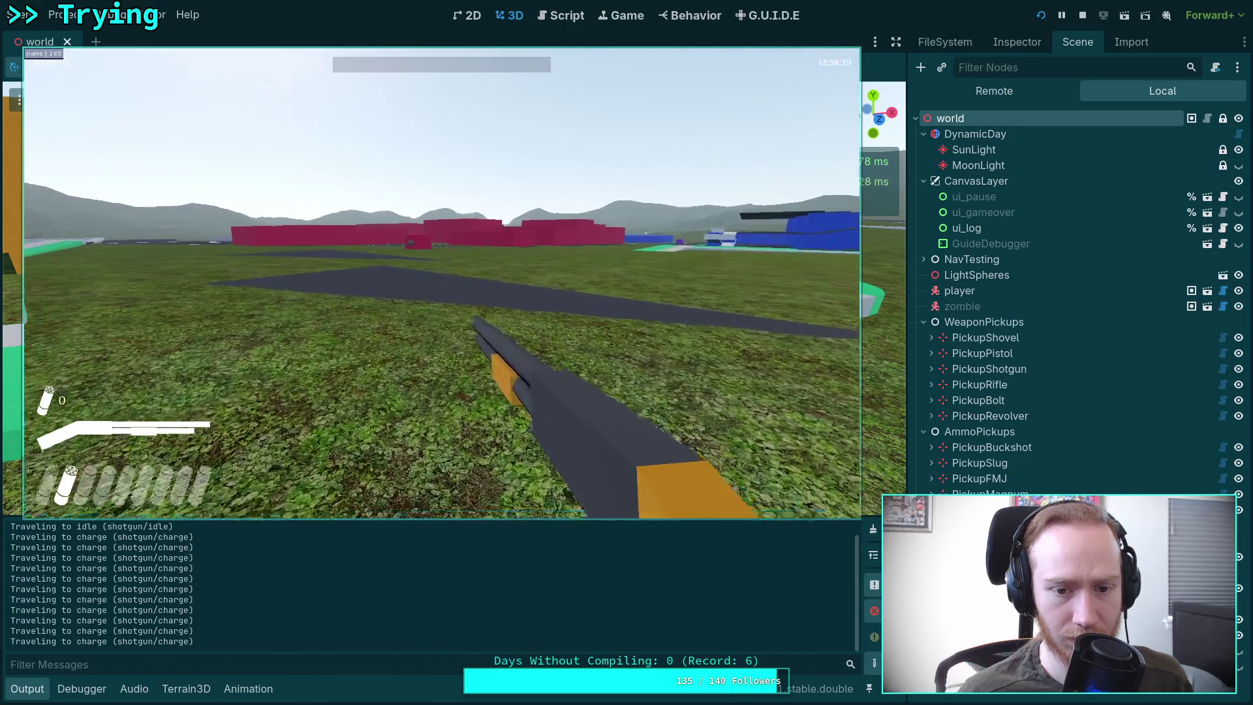
# Step: Charge the shotgun, walk over the ammo pickups, stop with F8 and relaunch
pyautogui.click(441, 283)
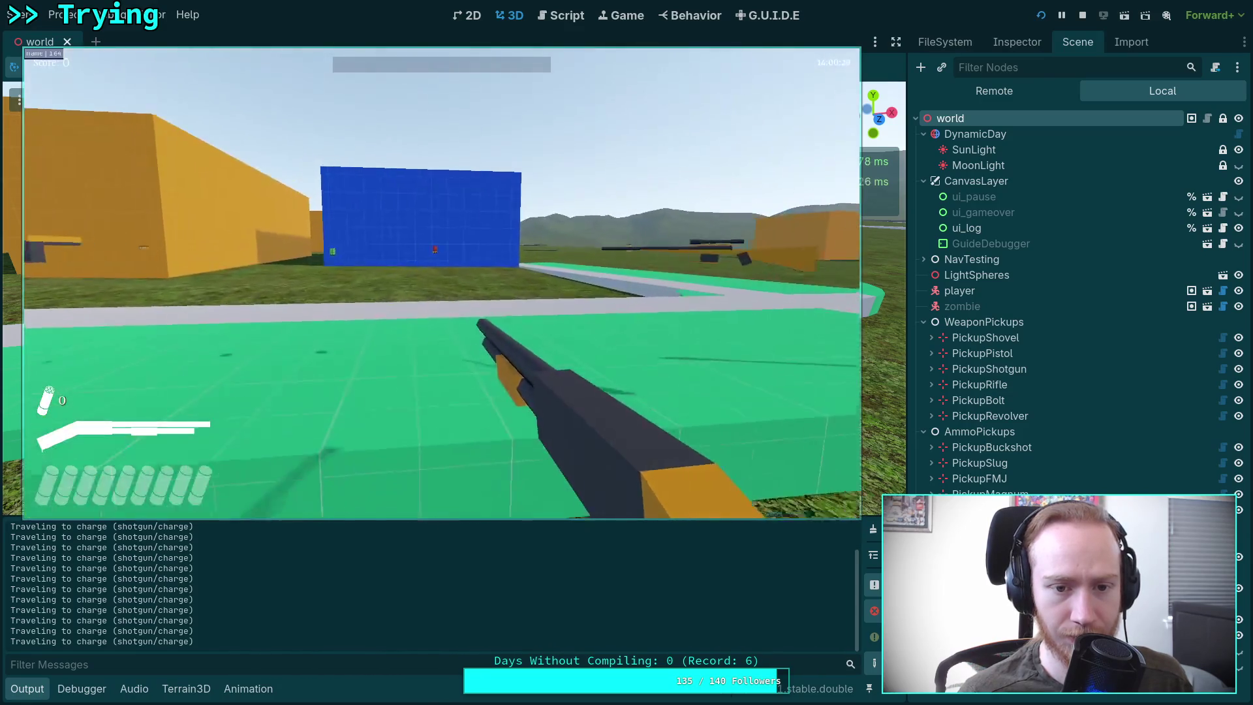
pyautogui.press('w')
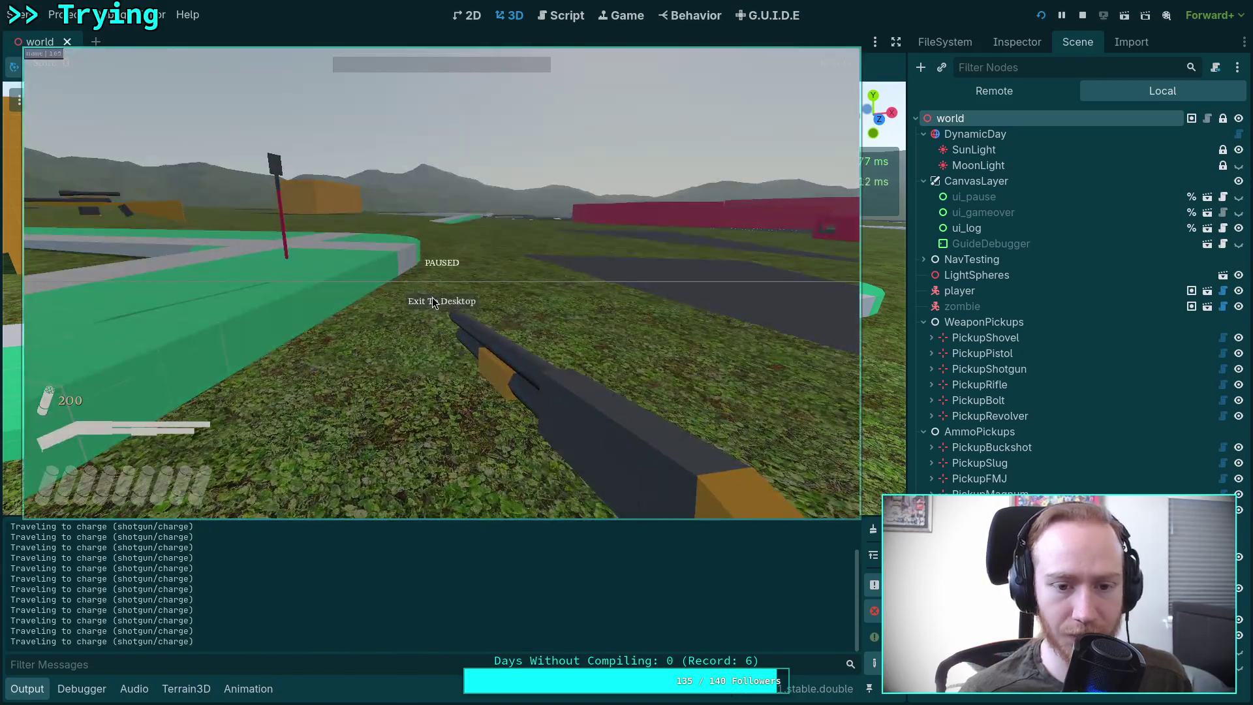
pyautogui.press('F8')
pyautogui.click(1041, 15)
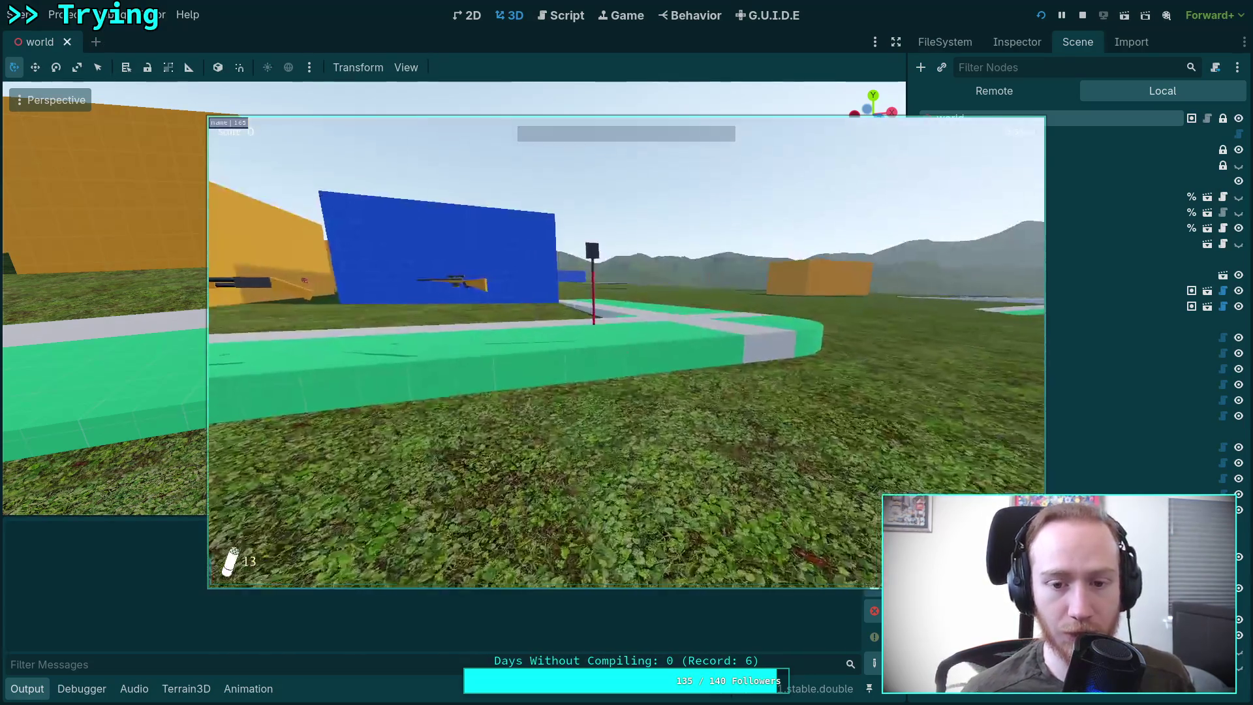
# Step: Pick up the shotgun and fire it three times to test buffered charging
pyautogui.press('w')
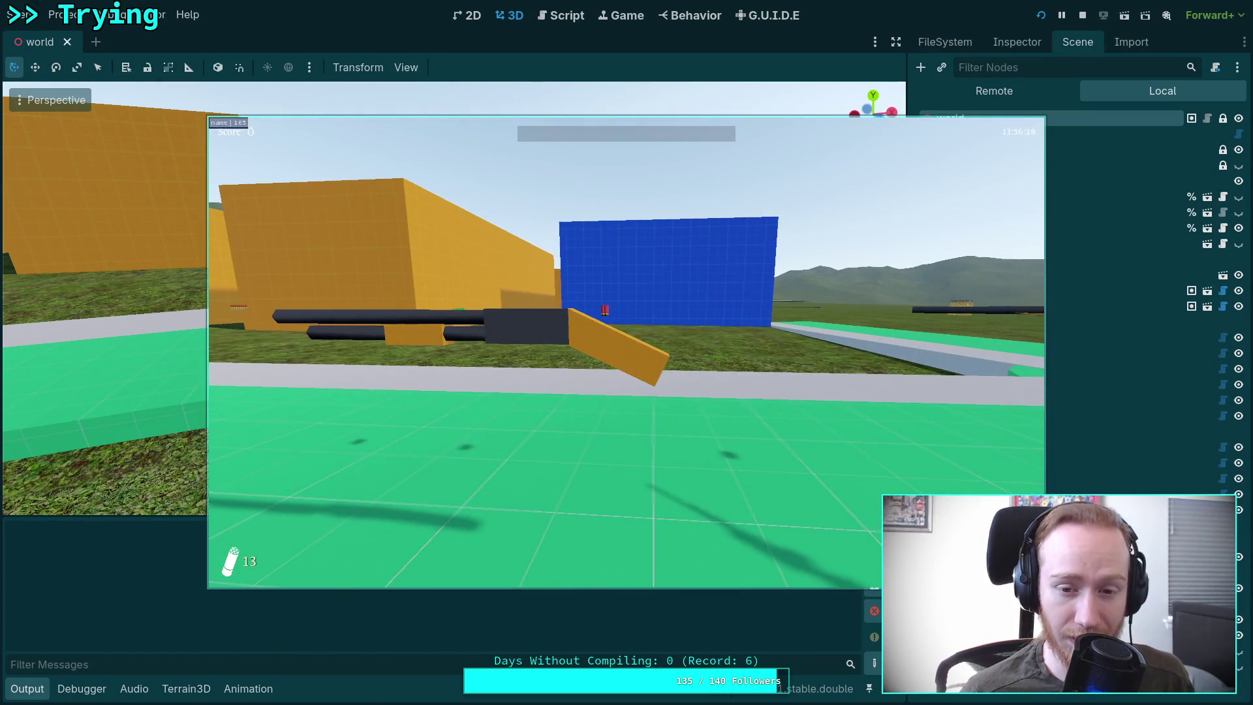
pyautogui.press('w')
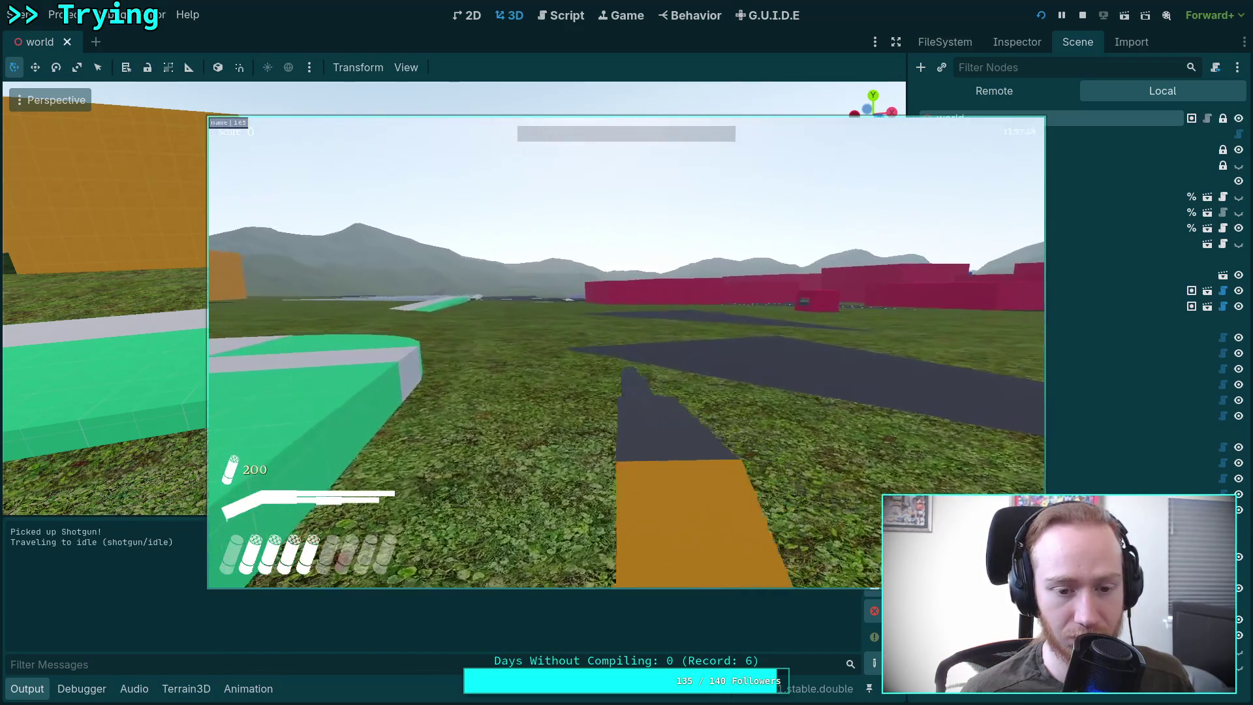
pyautogui.click(627, 351)
pyautogui.click(627, 352)
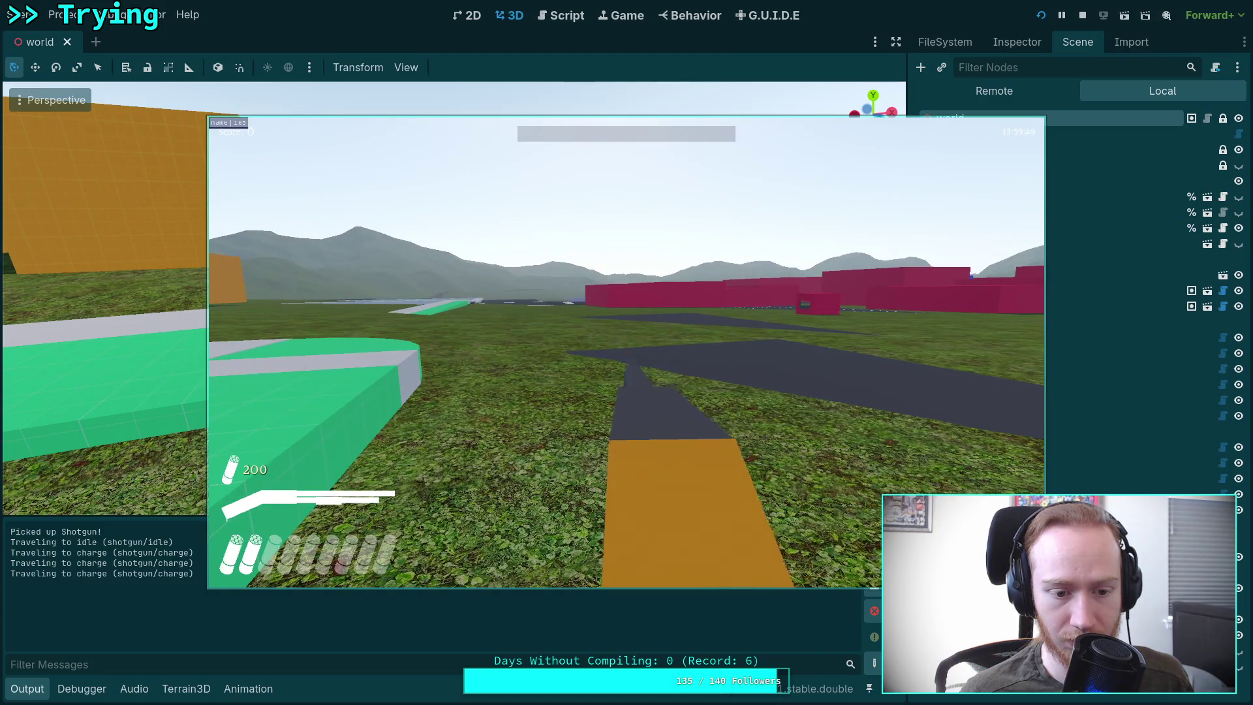
pyautogui.click(626, 351)
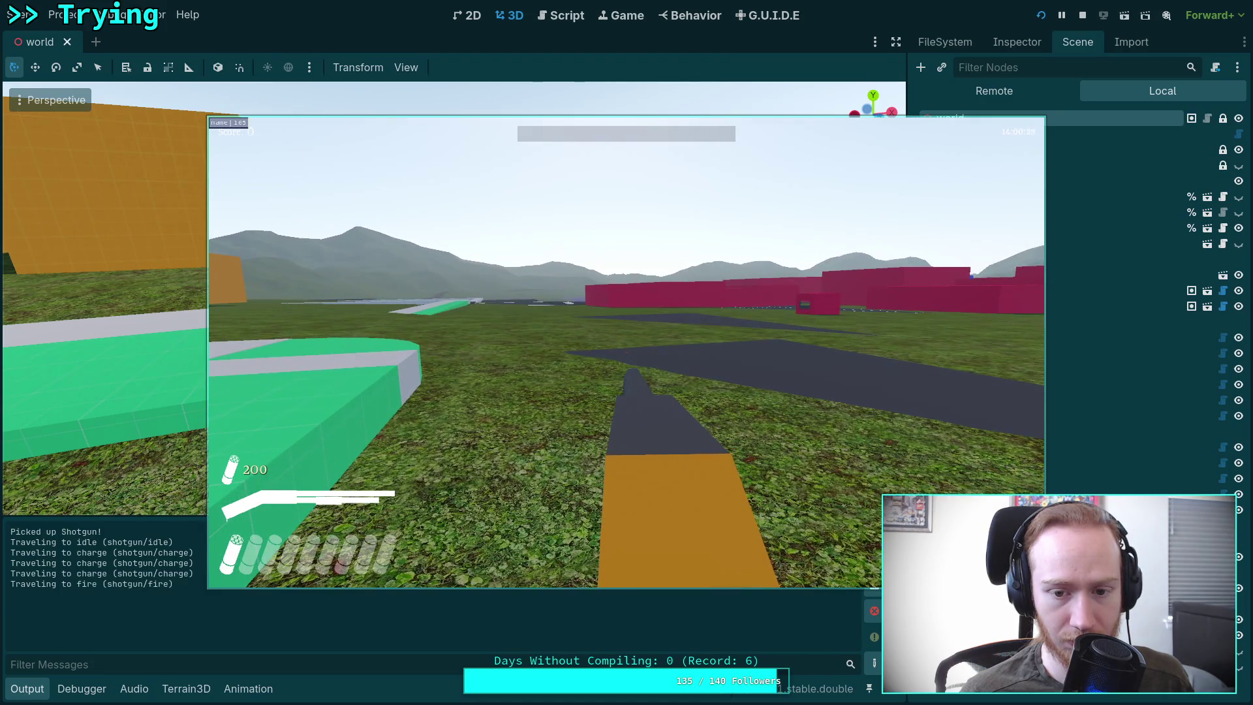
# Step: Exit the game to the editor and relaunch it with F5
pyautogui.press('Escape')
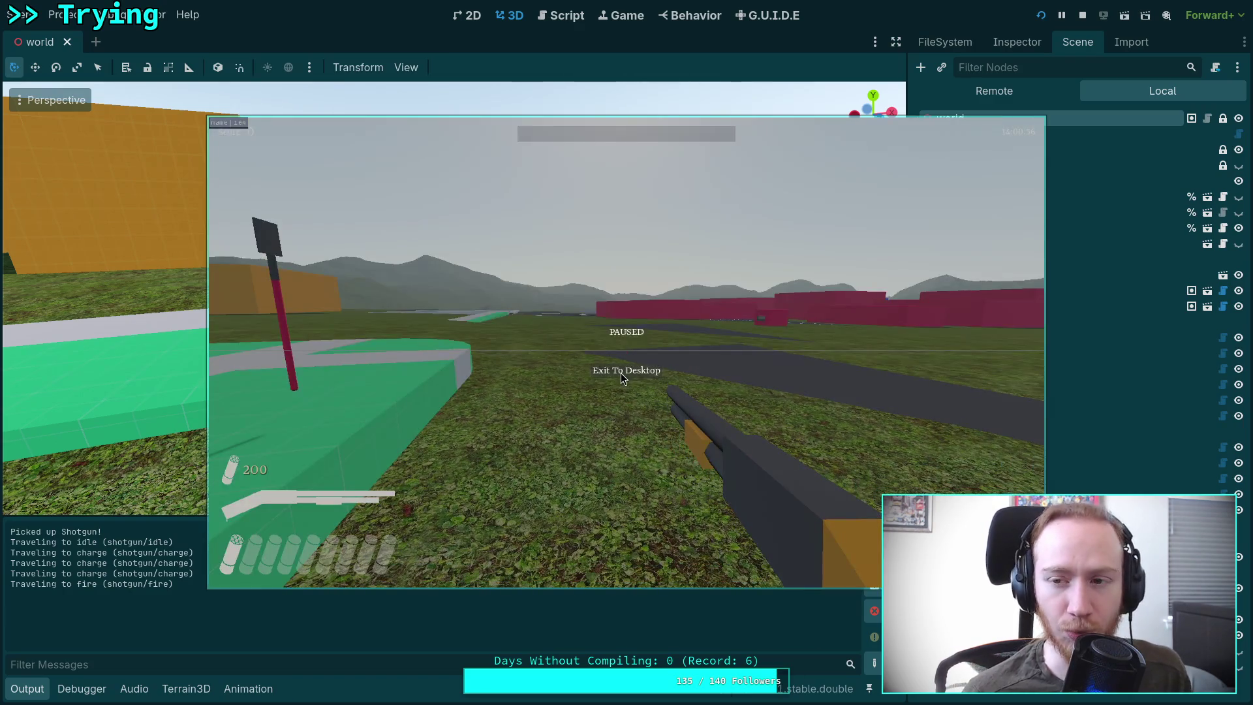
pyautogui.click(622, 372)
pyautogui.press('F5')
# Step: Move the game window aside, then pick up the shotgun and ammo pickups
pyautogui.moveTo(541, 353); pyautogui.dragTo(406, 308)
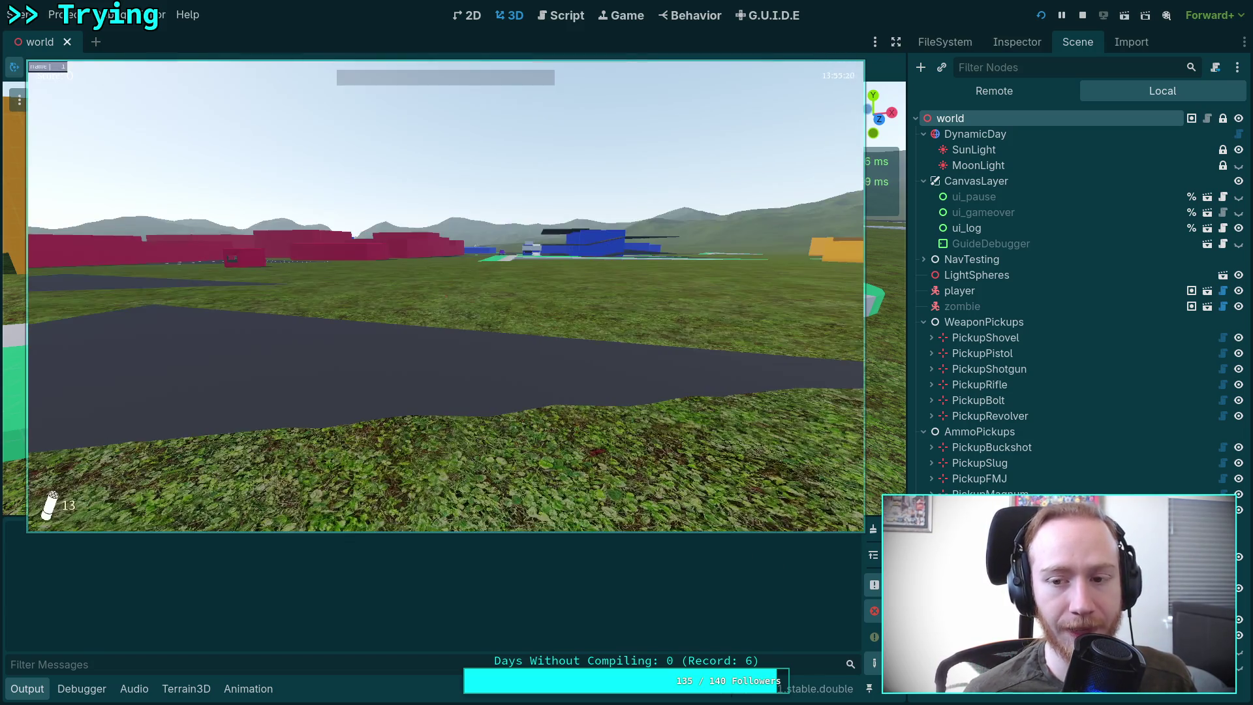
pyautogui.press('w')
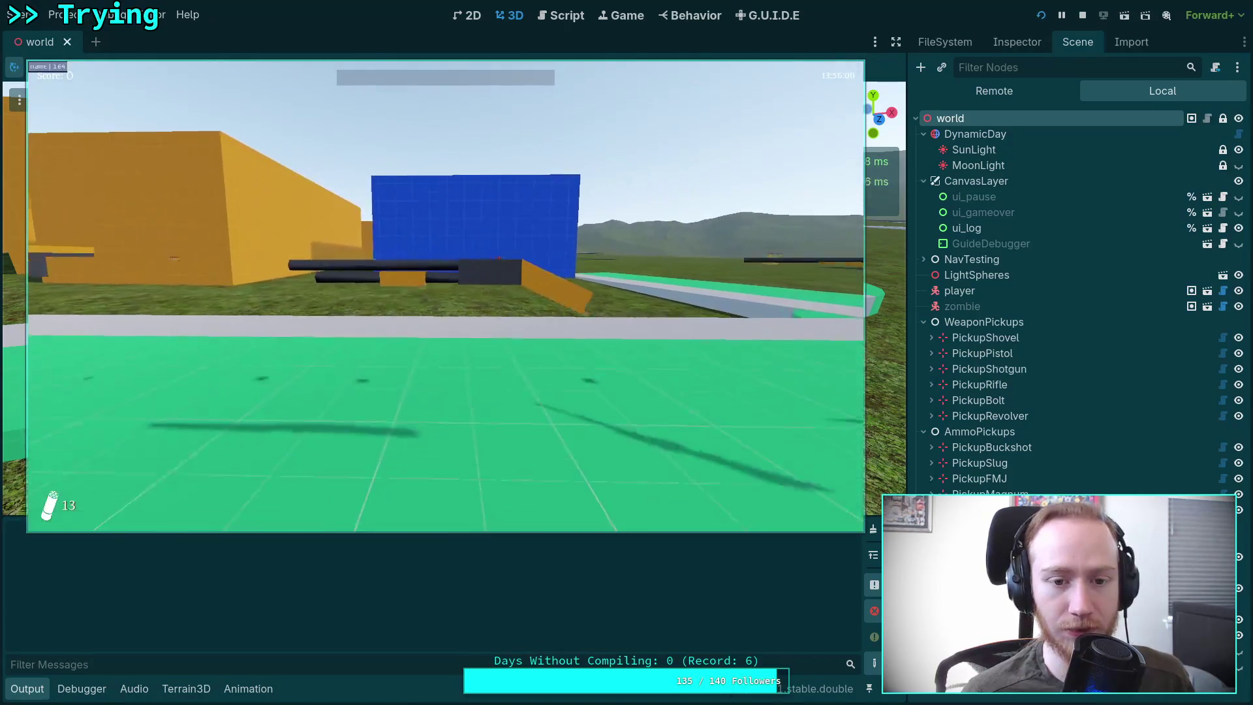
pyautogui.press('w')
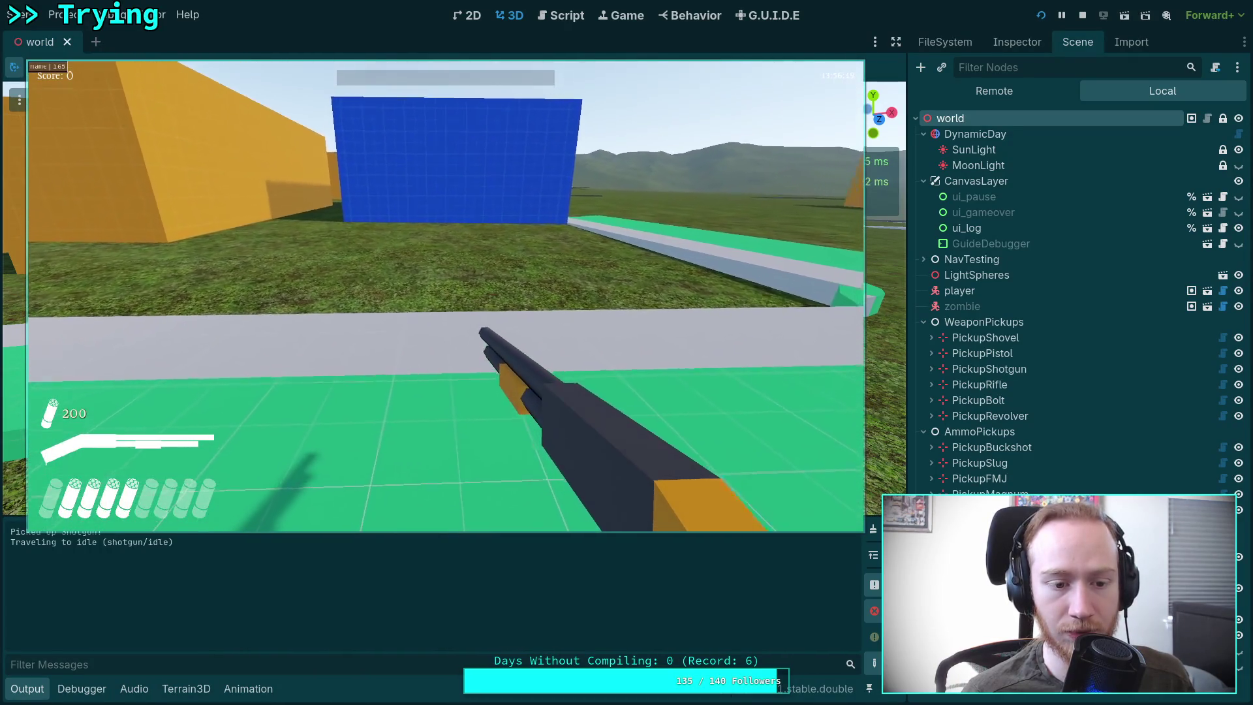
pyautogui.press('w')
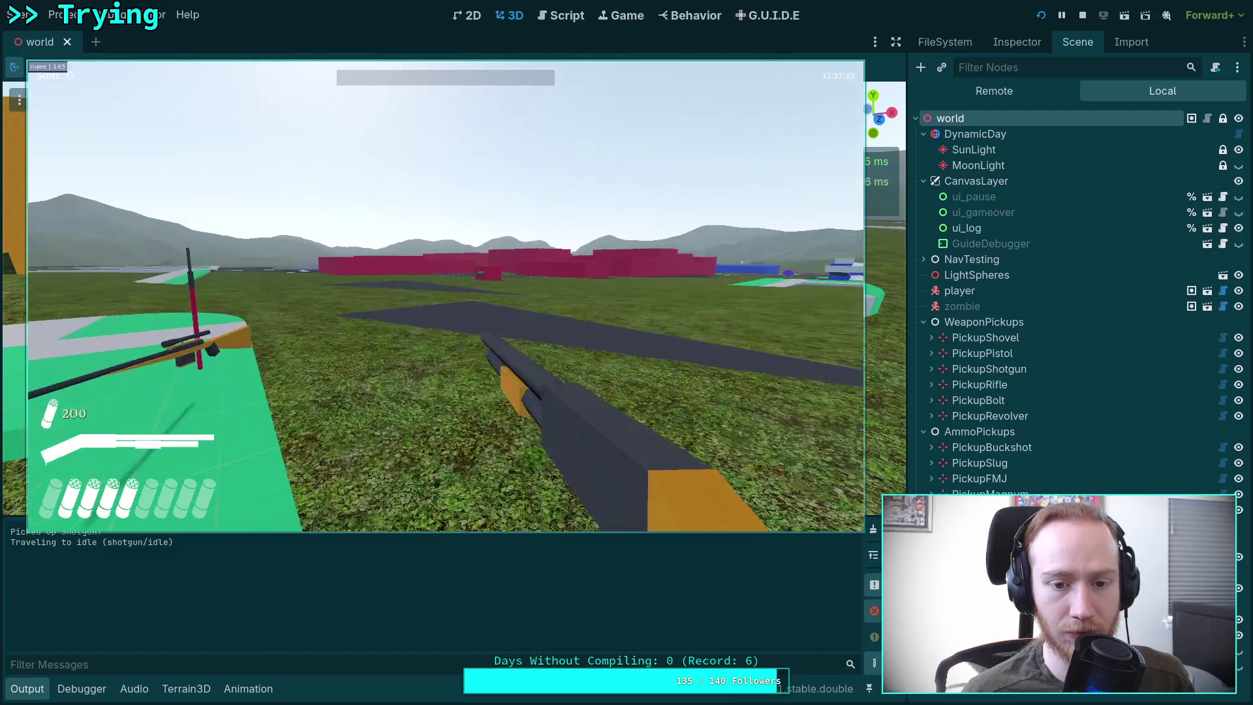
pyautogui.press('w')
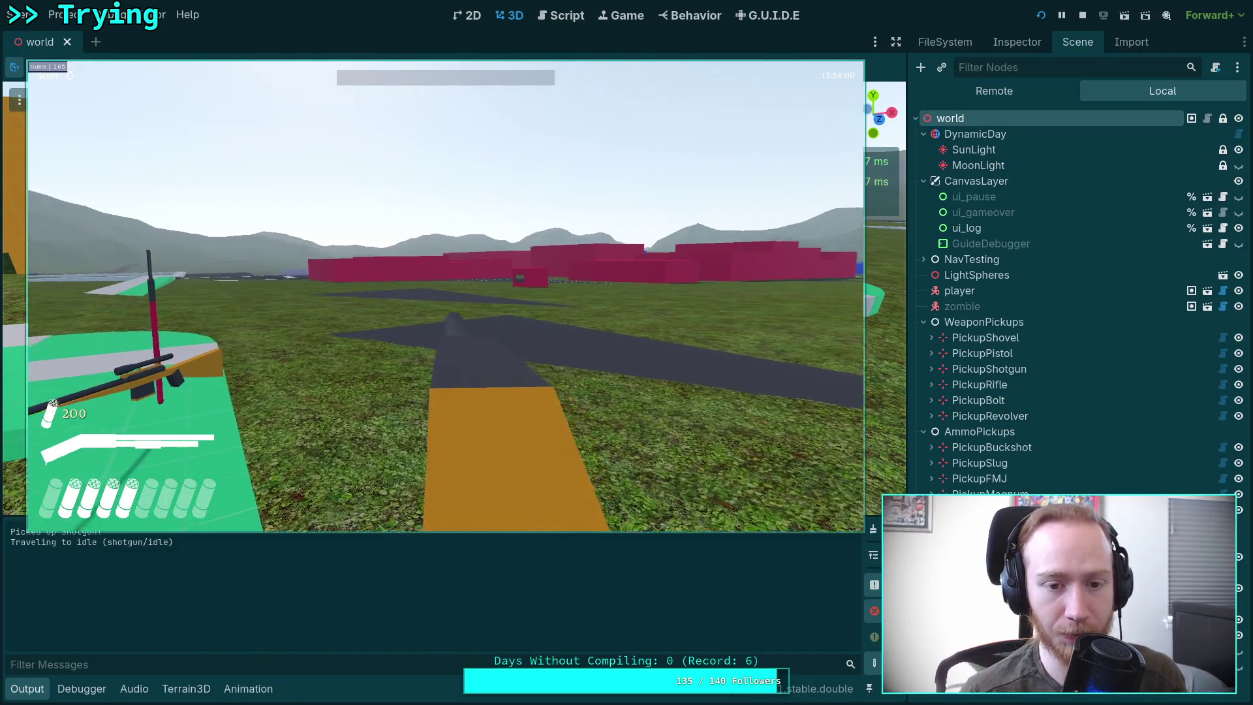
# Step: Charge the shotgun three times and fire two shots
pyautogui.click(446, 296)
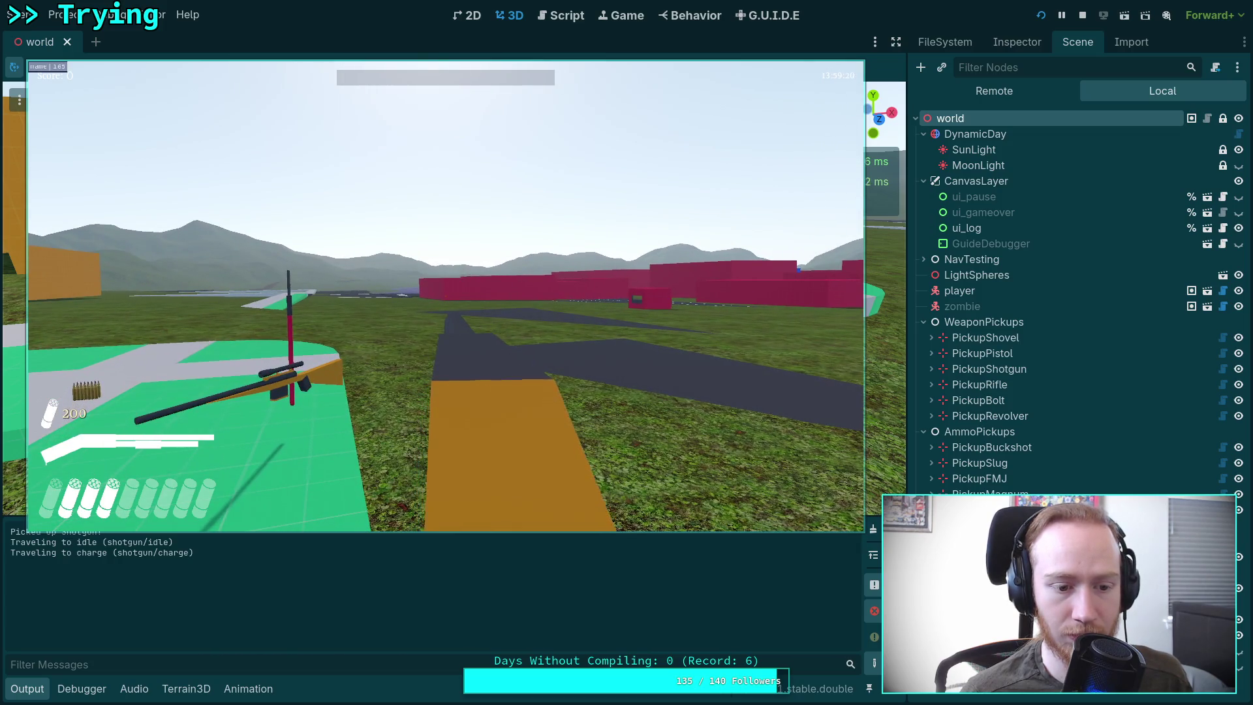
pyautogui.click(446, 295)
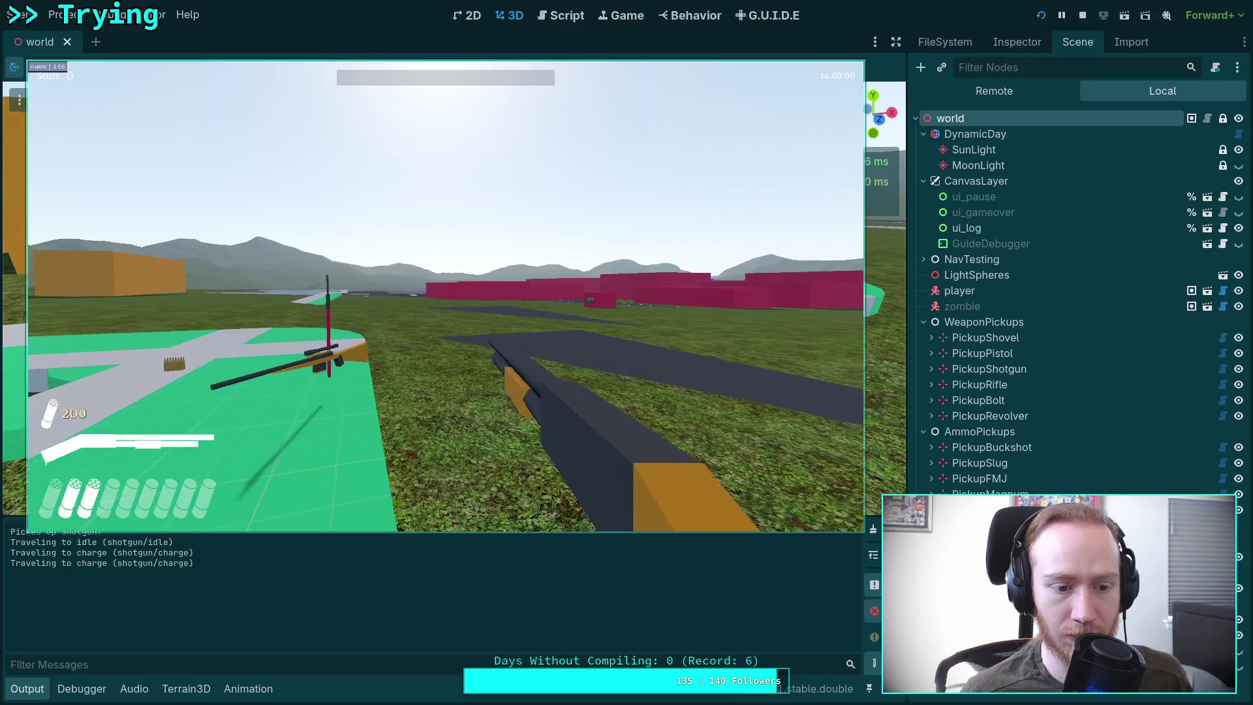
pyautogui.click(446, 295)
pyautogui.click(445, 296)
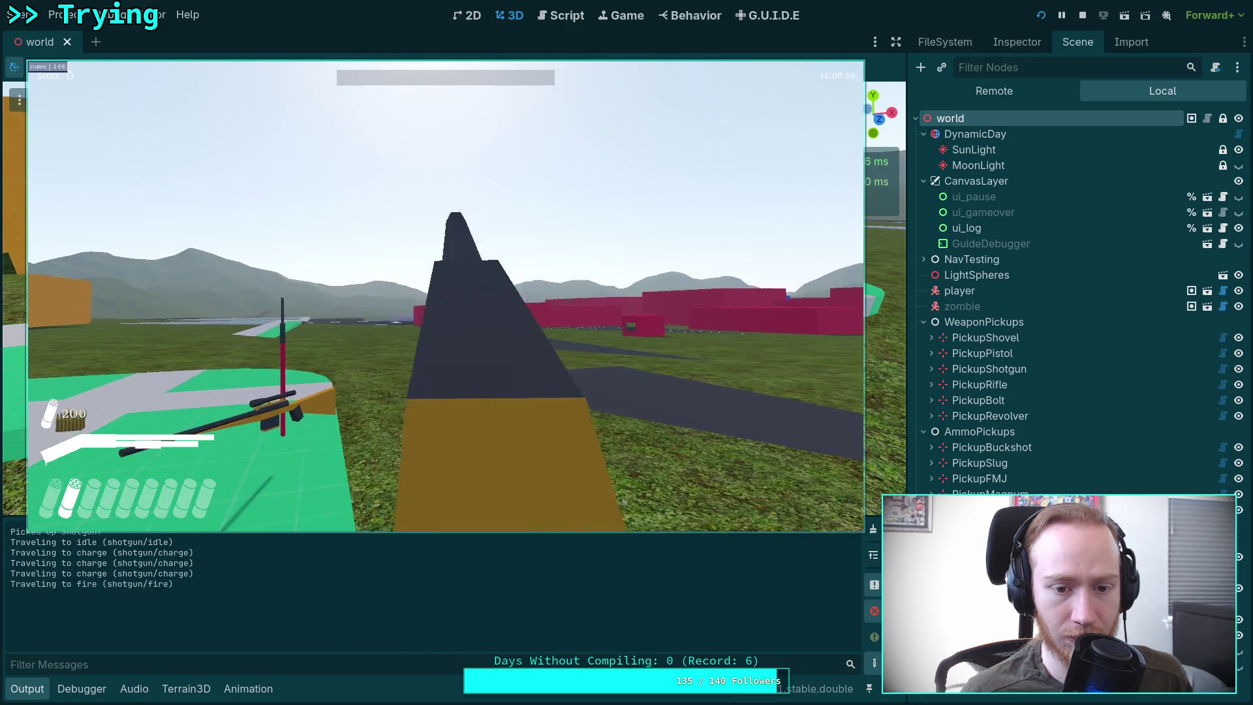
pyautogui.click(446, 295)
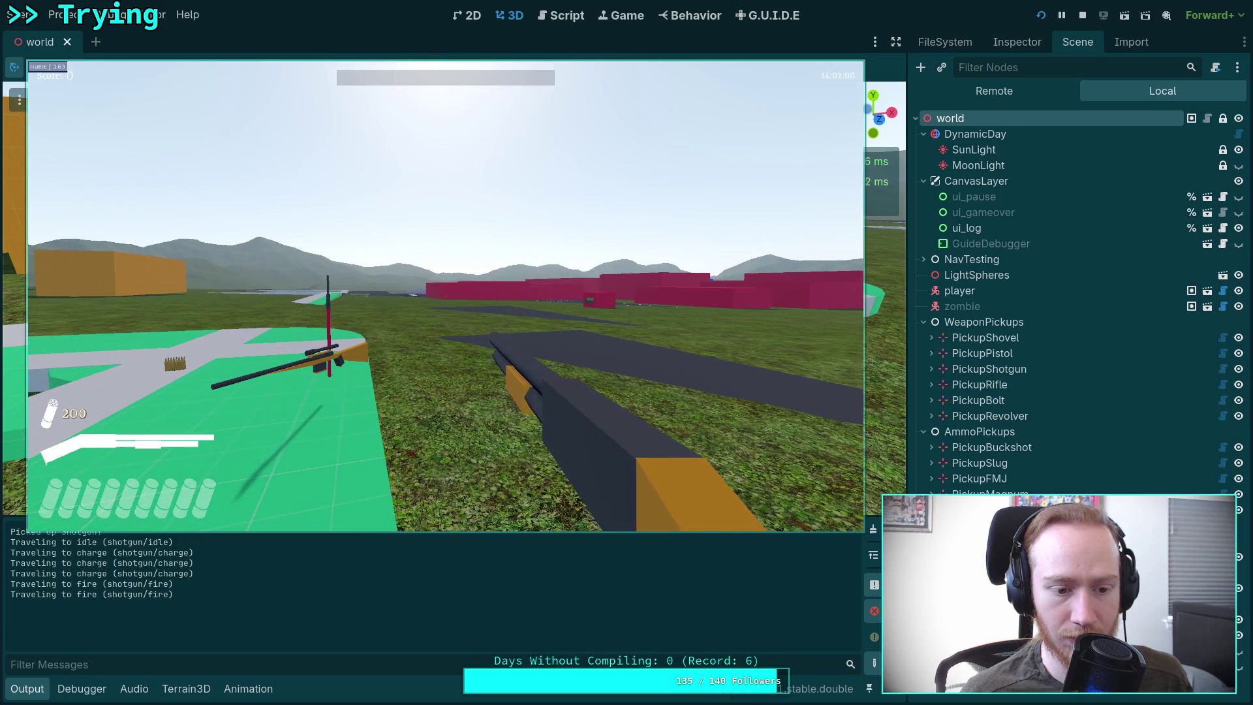
# Step: Exit the game, run it once more, exit again and switch to the Script workspace
pyautogui.press('Escape')
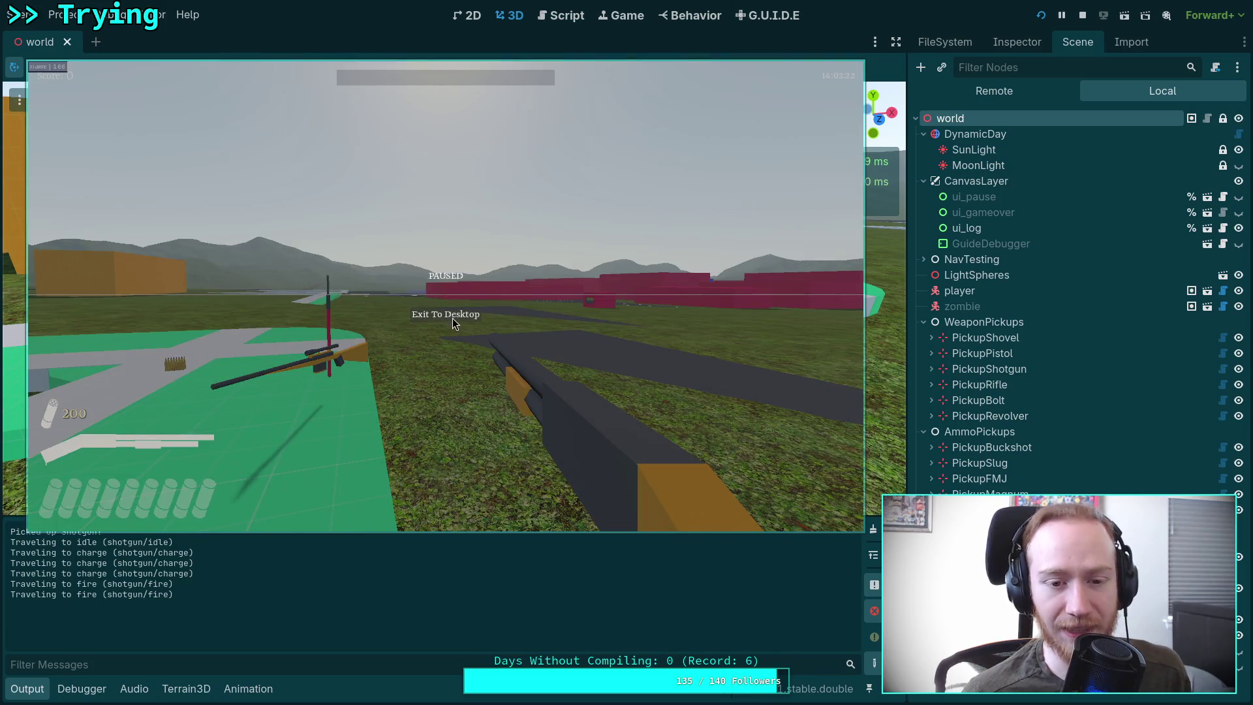
pyautogui.click(452, 315)
pyautogui.click(1047, 18)
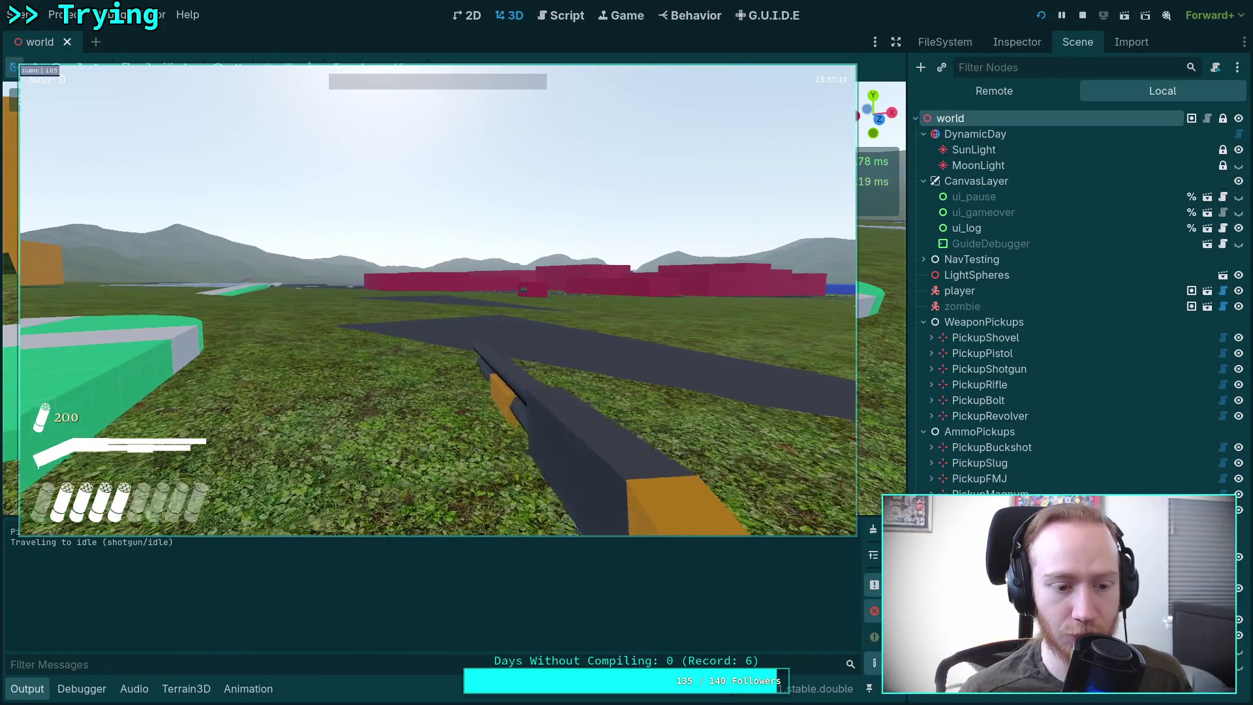
pyautogui.press('Escape')
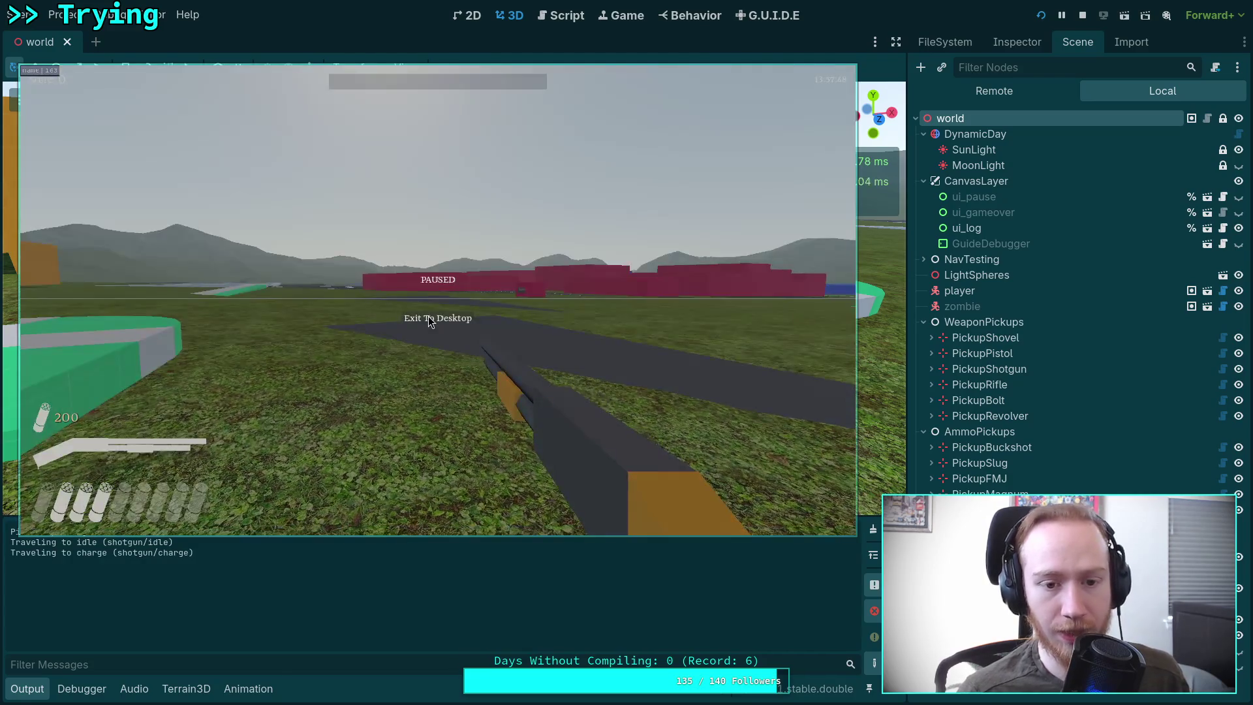
pyautogui.click(429, 320)
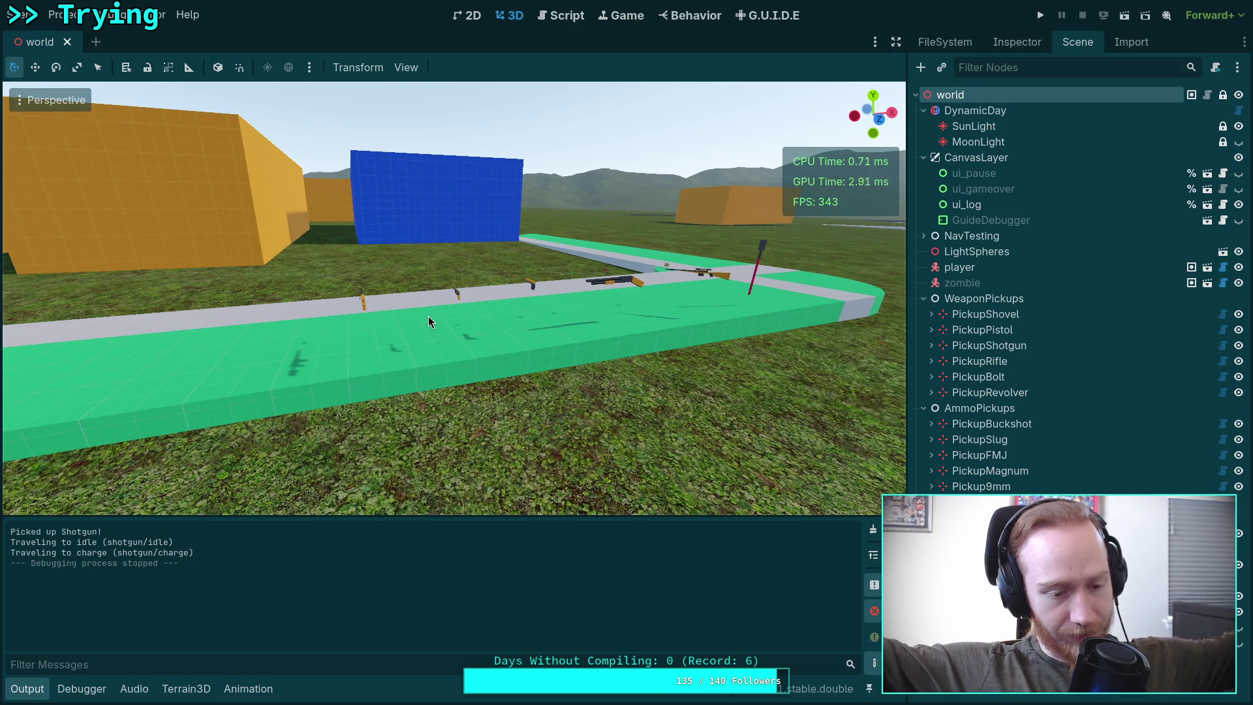
pyautogui.click(547, 19)
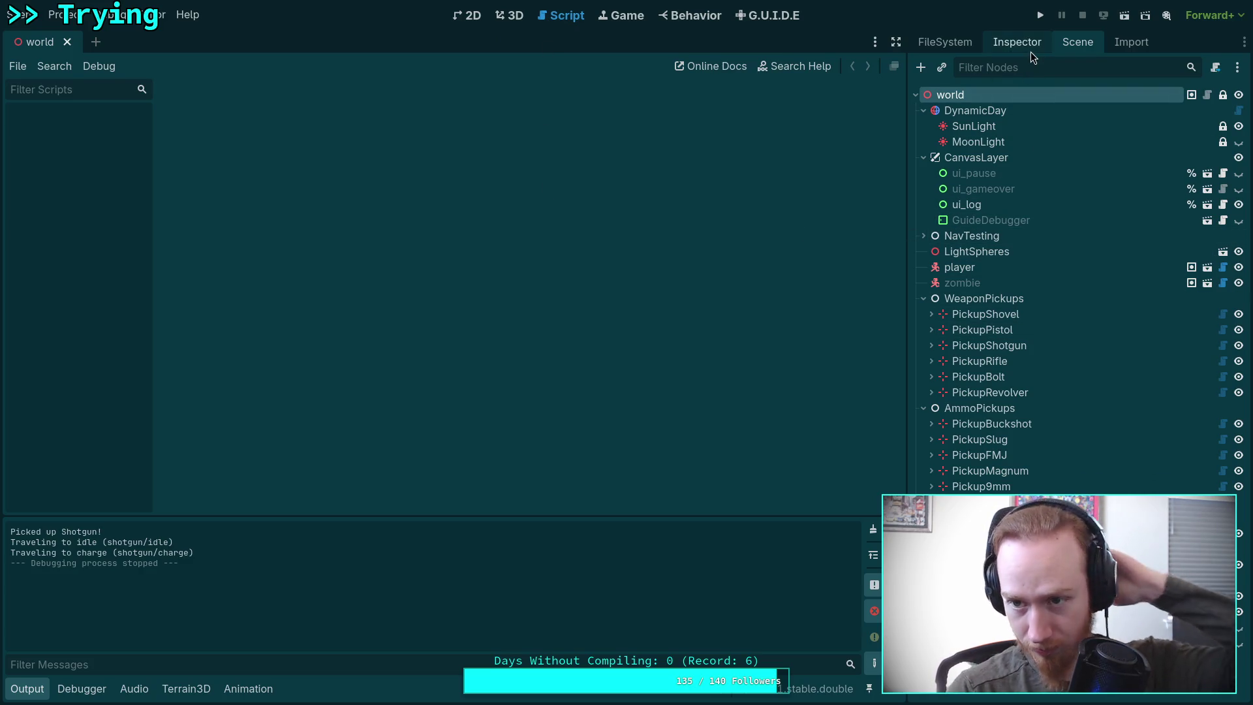
# Step: Show the FileSystem dock, collapse the guide and addons folders, and browse the tree
pyautogui.click(959, 43)
pyautogui.scroll(5, 1014, 325)
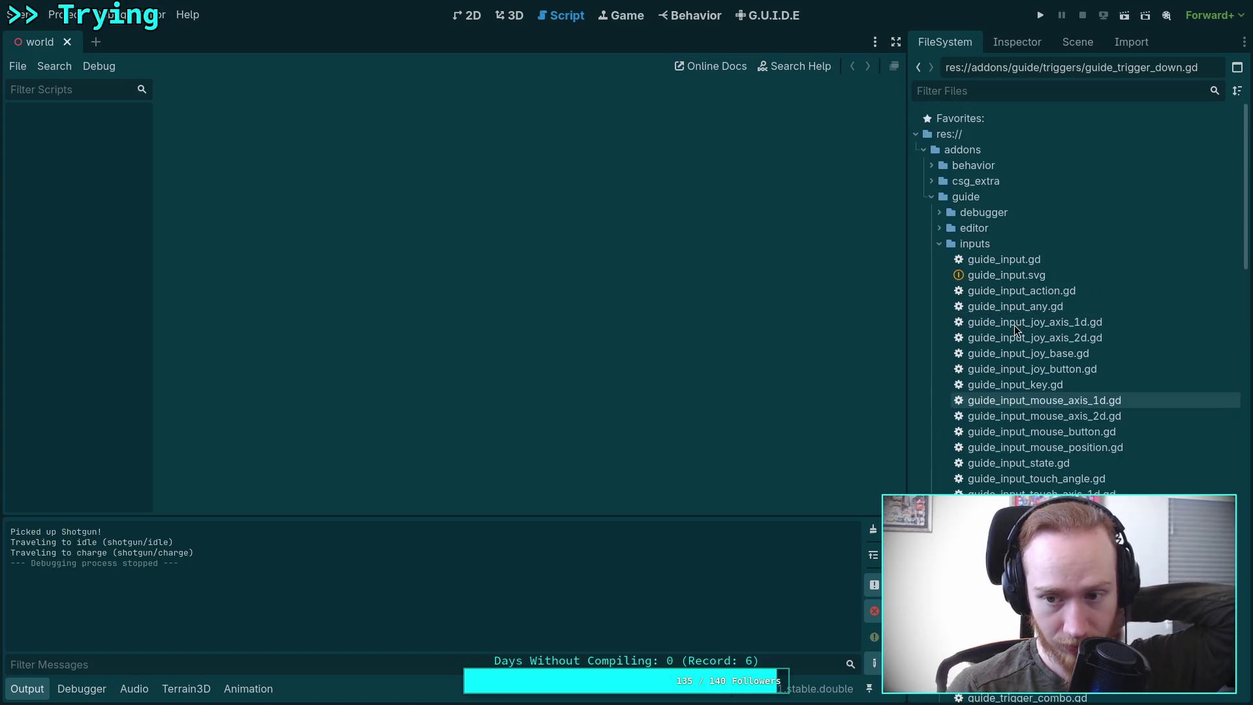
pyautogui.click(930, 196)
pyautogui.click(923, 150)
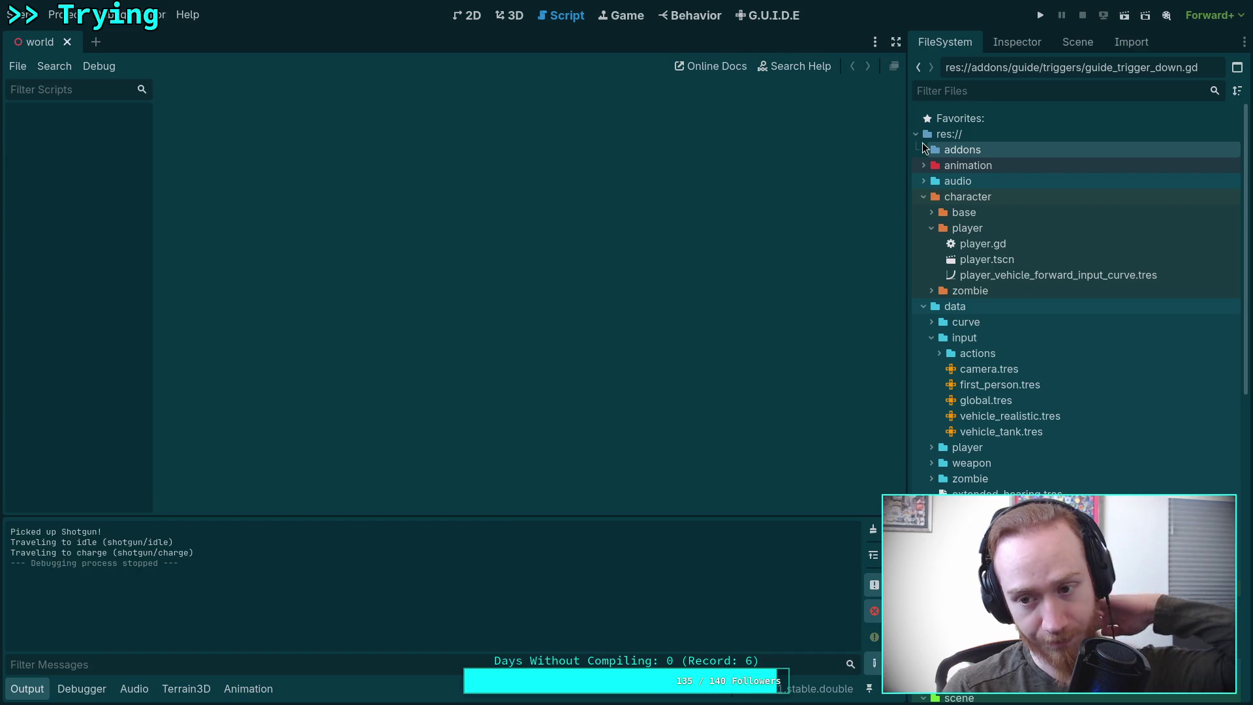
pyautogui.scroll(-5, 1033, 352)
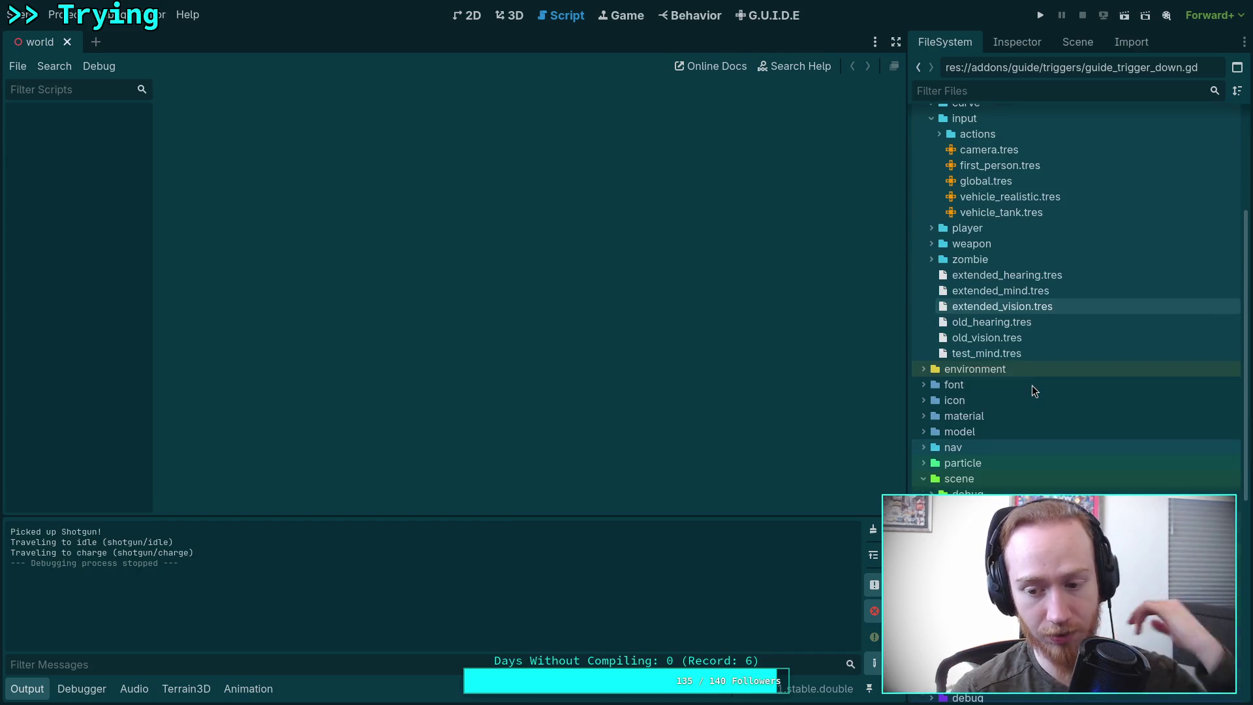
pyautogui.scroll(-6, 1022, 395)
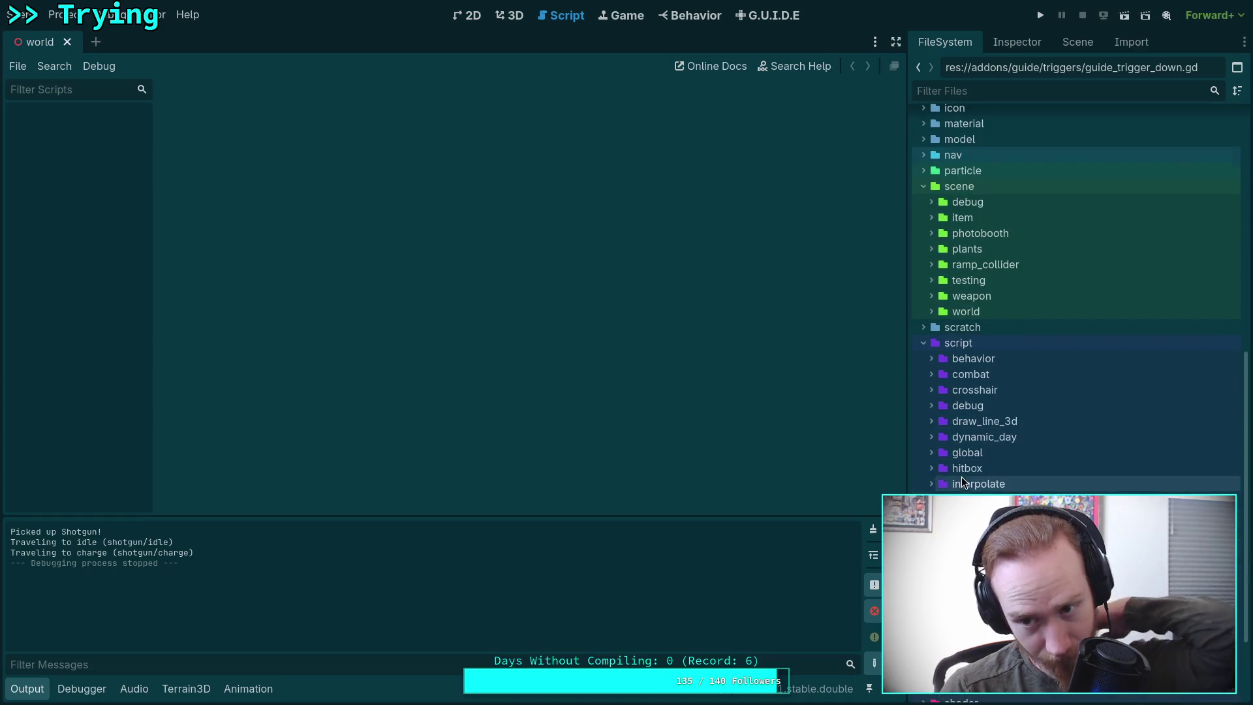
pyautogui.scroll(5, 959, 476)
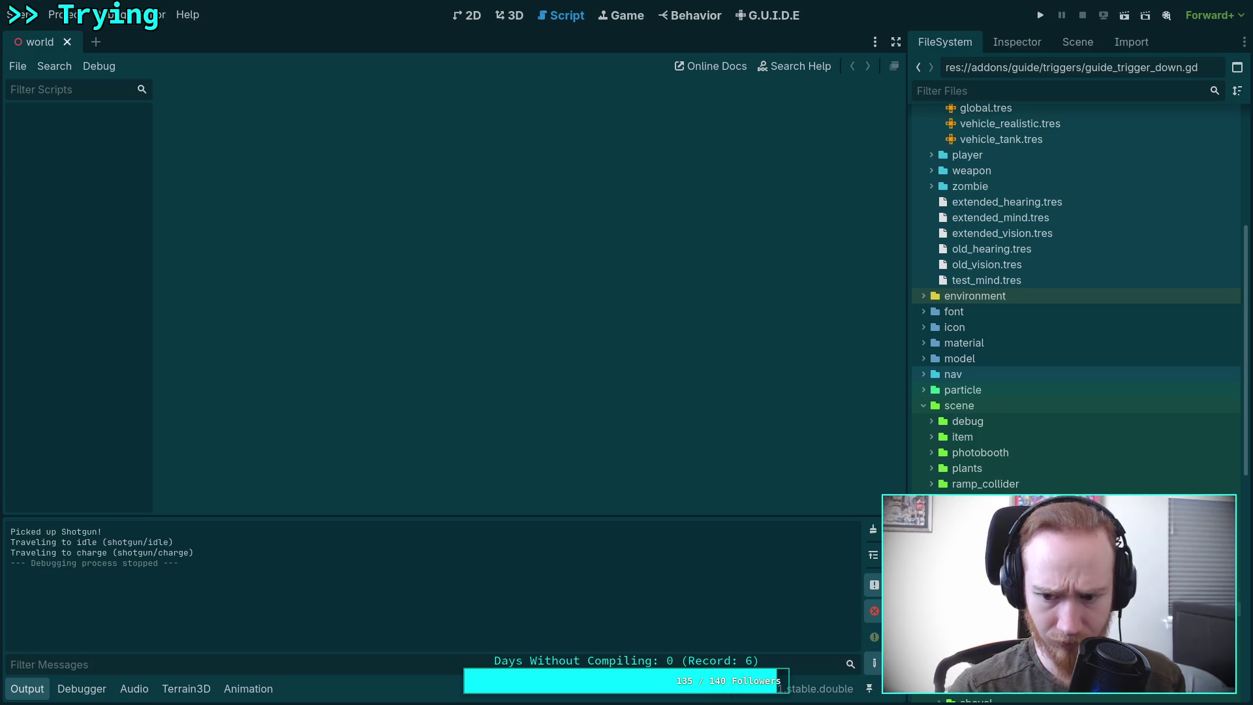
pyautogui.scroll(-3, 1076, 300)
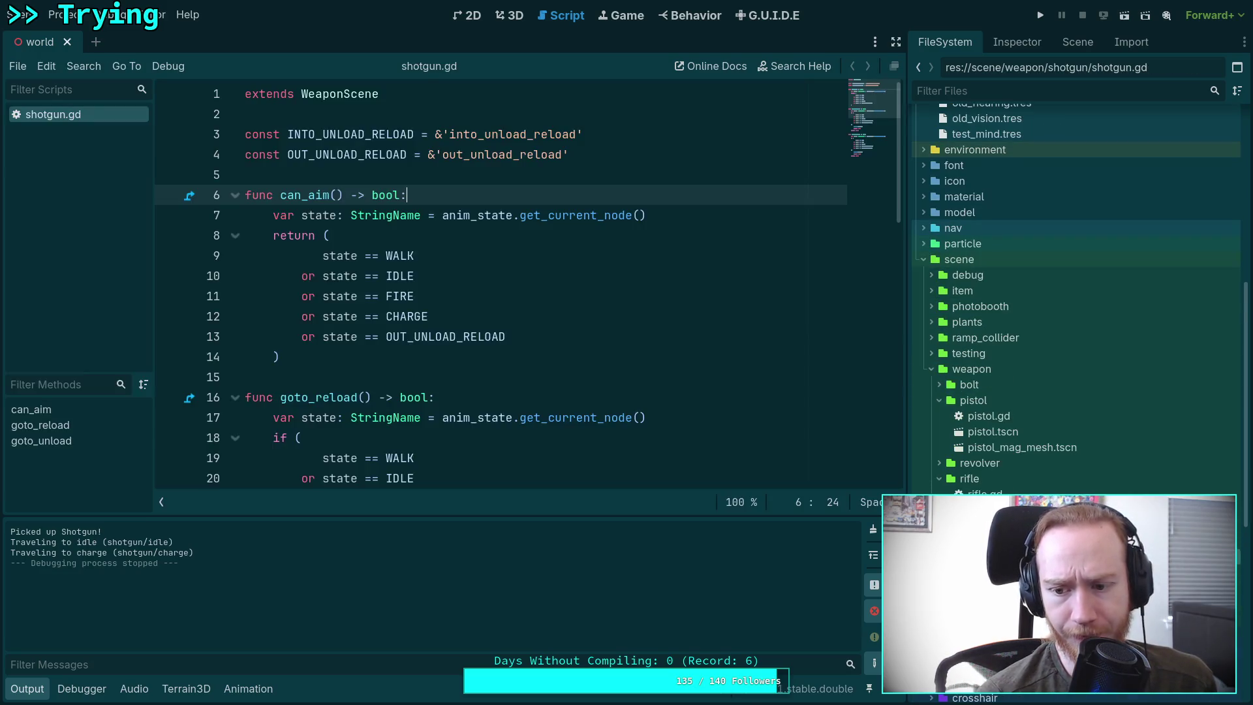
# Step: Open WeaponNode.gd from the file tree and hide the Output panel with Ctrl+J
pyautogui.scroll(-10, 607, 386)
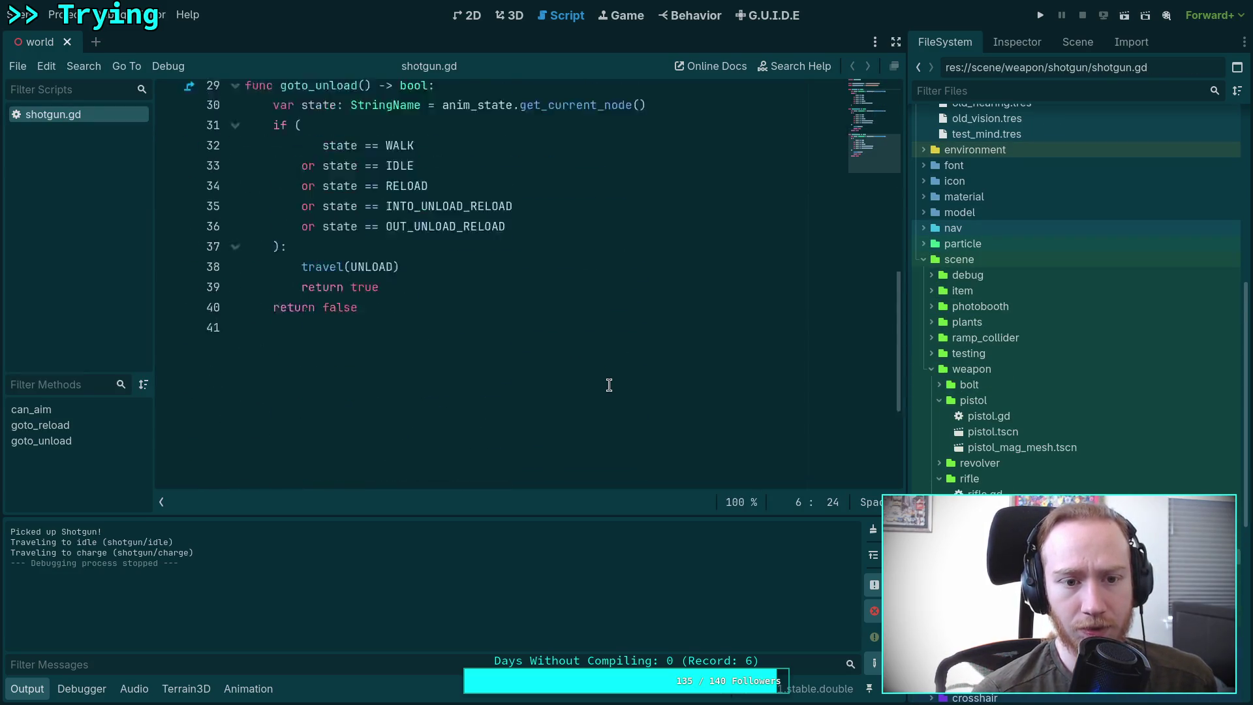
pyautogui.scroll(10, 609, 385)
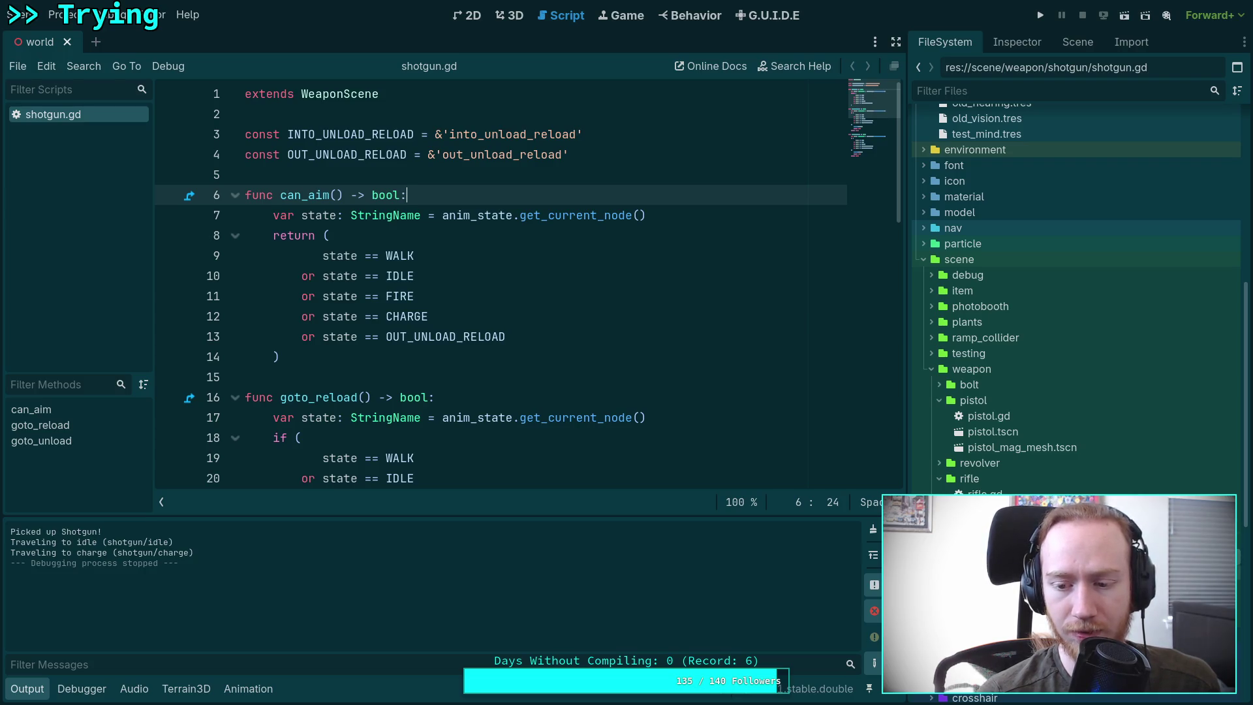
pyautogui.scroll(-10, 1007, 174)
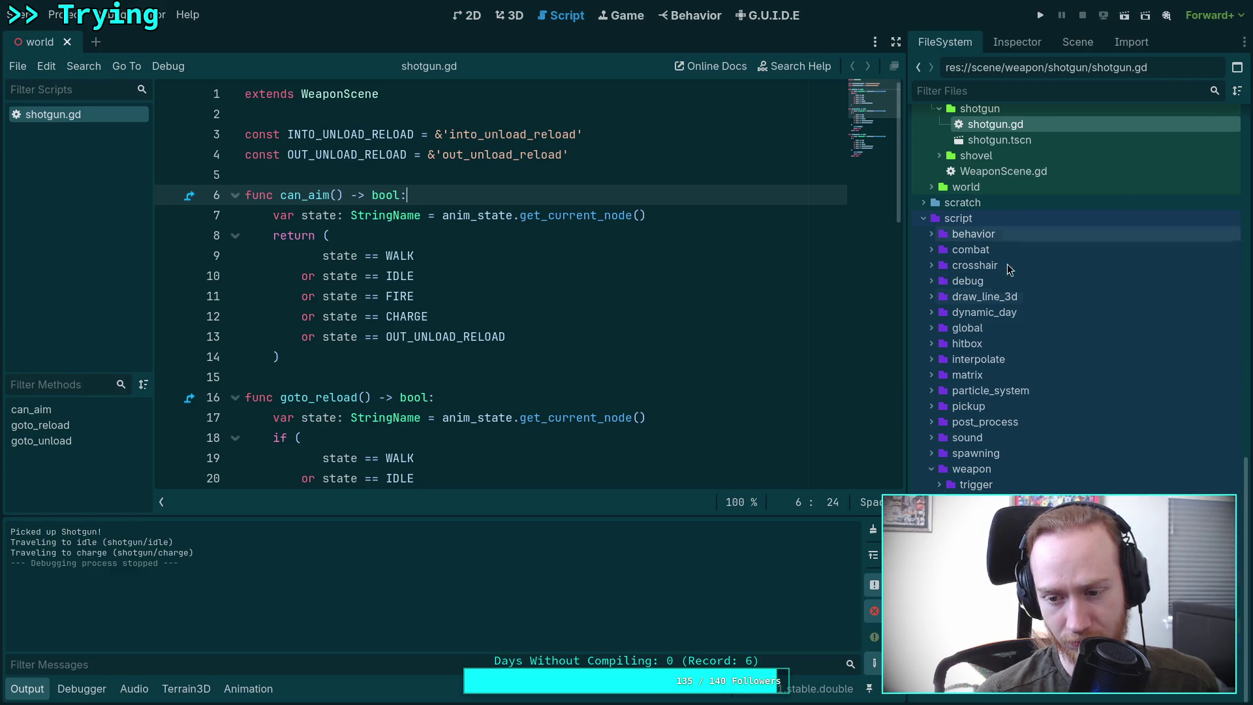
pyautogui.doubleClick(998, 515)
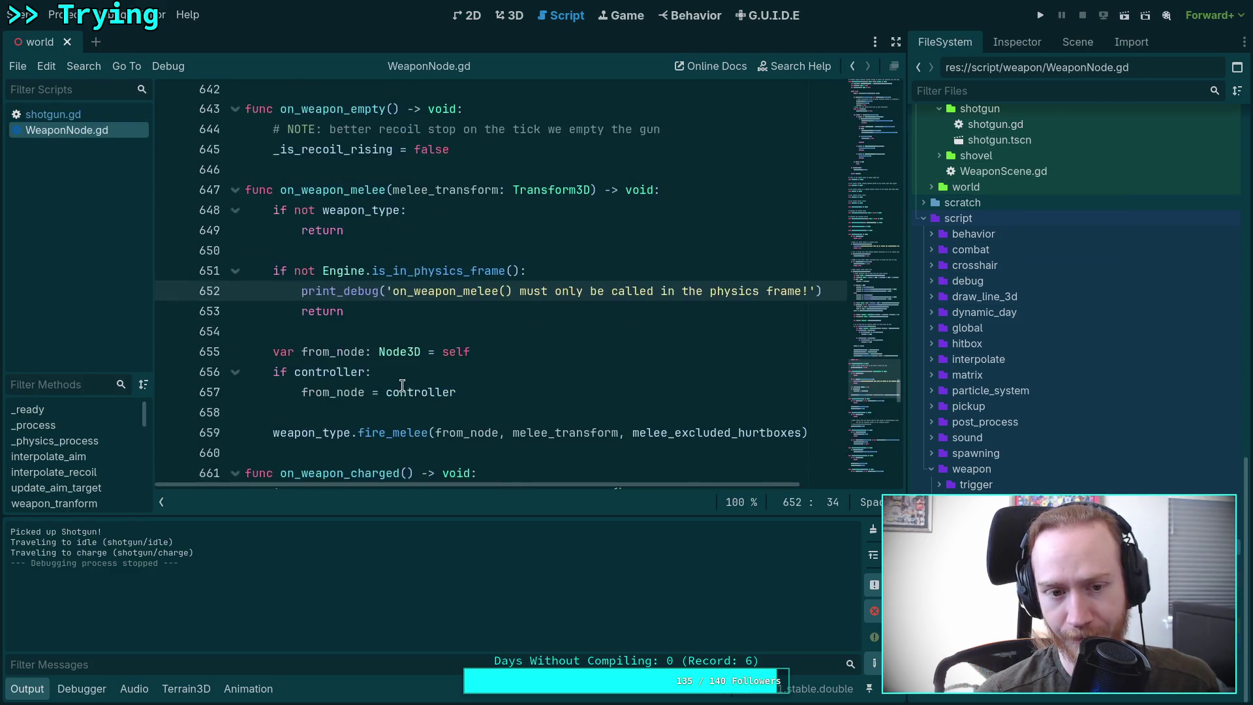
pyautogui.hotkey('ctrl', 'j')
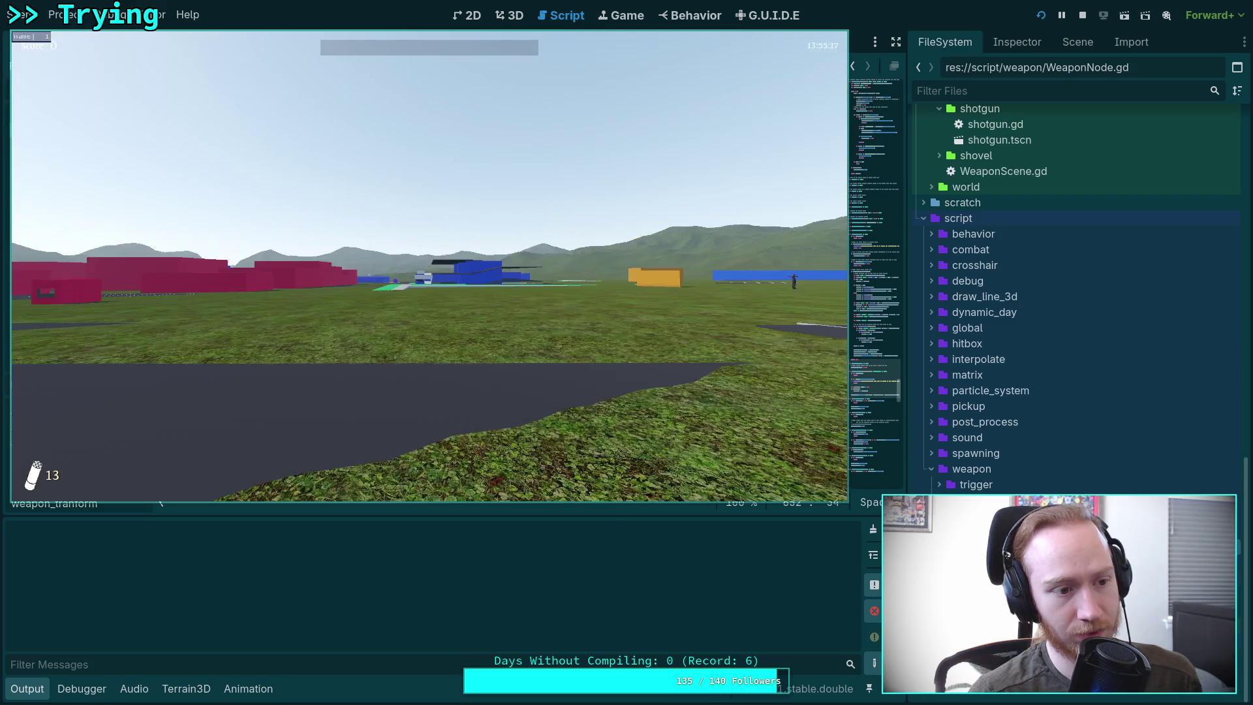
# Step: Walk over and collect the pistol, rifle and revolver pickups
pyautogui.press('w')
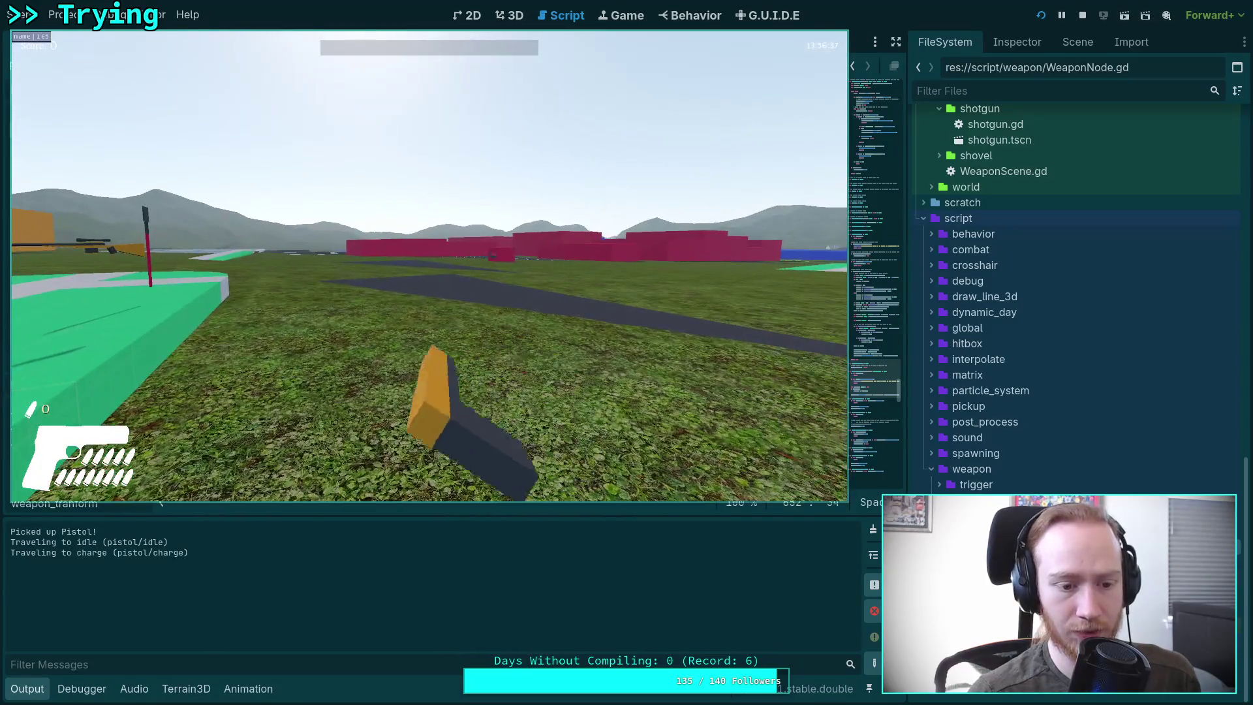
pyautogui.press('w')
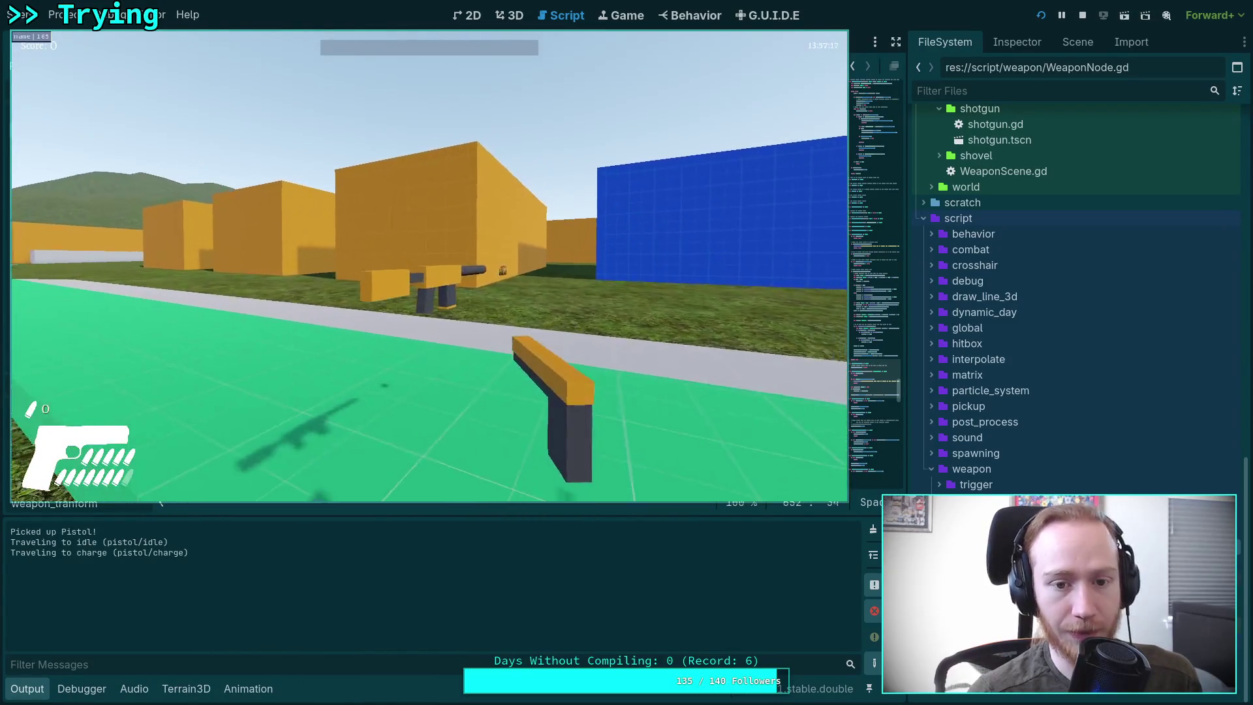
pyautogui.press('w')
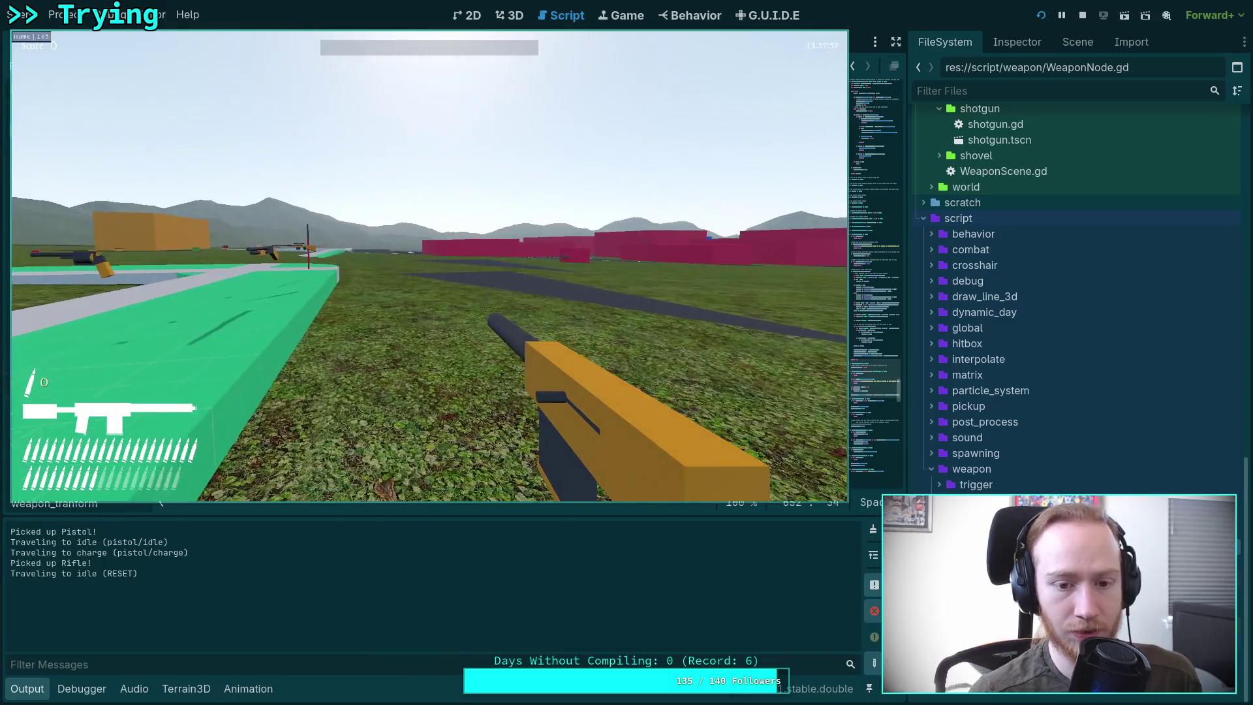
pyautogui.press('w')
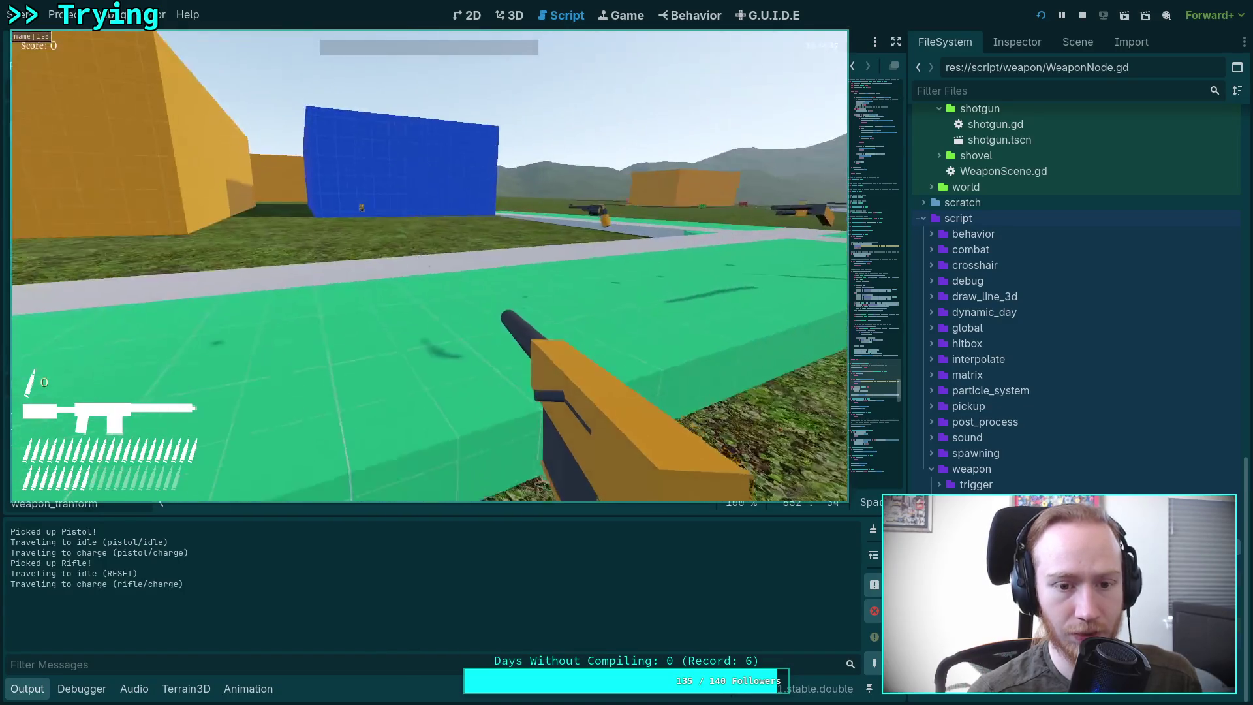
pyautogui.press('w')
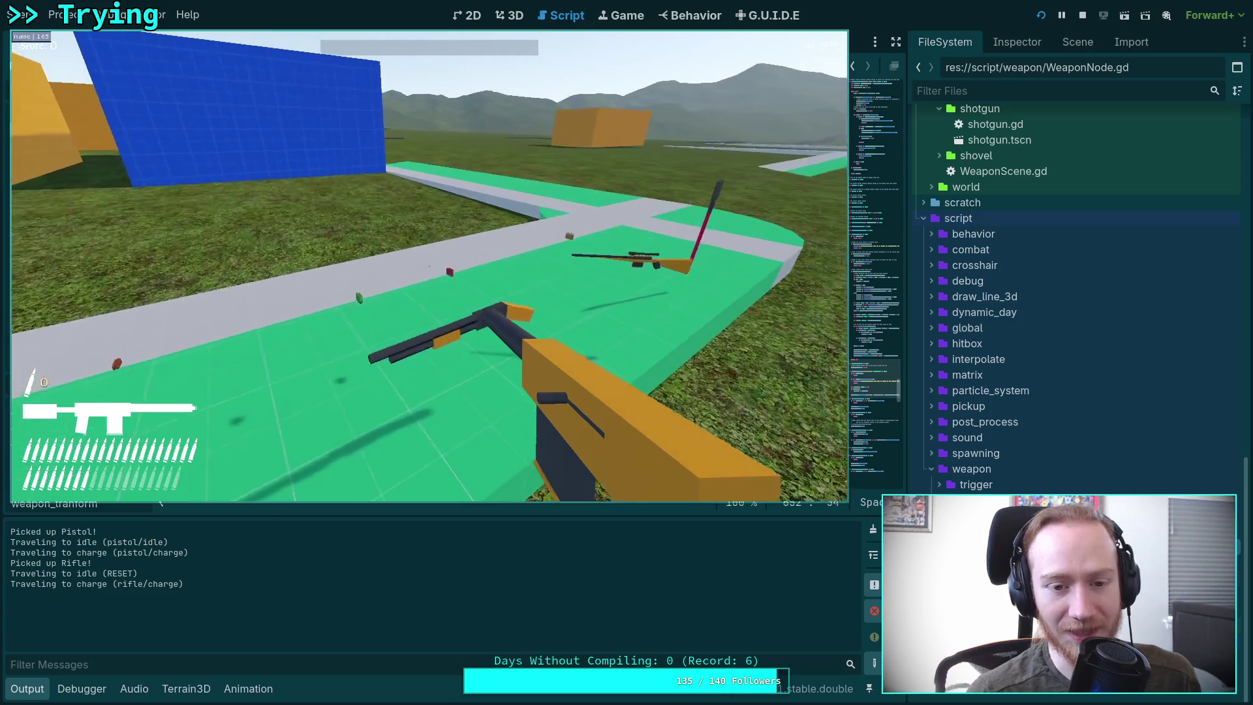
pyautogui.press('w')
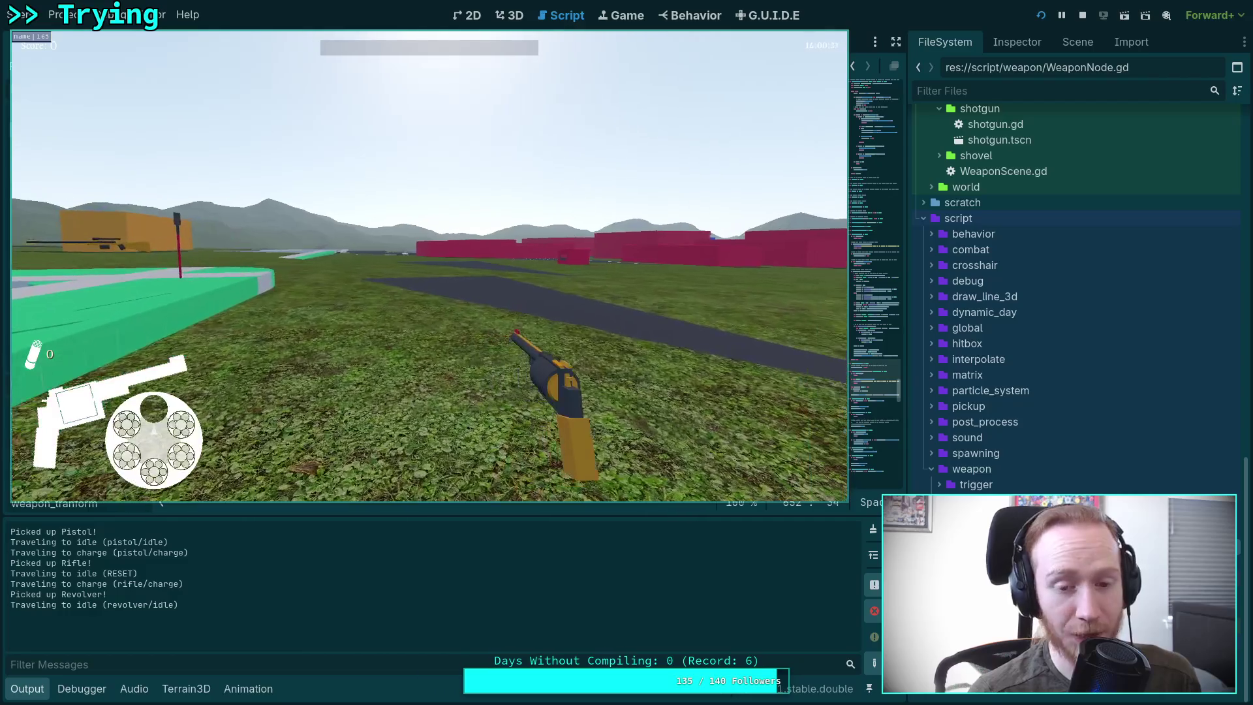
# Step: Fire a revolver double shot, grab and fire the bolt rifle, then stop the game
pyautogui.click(429, 267)
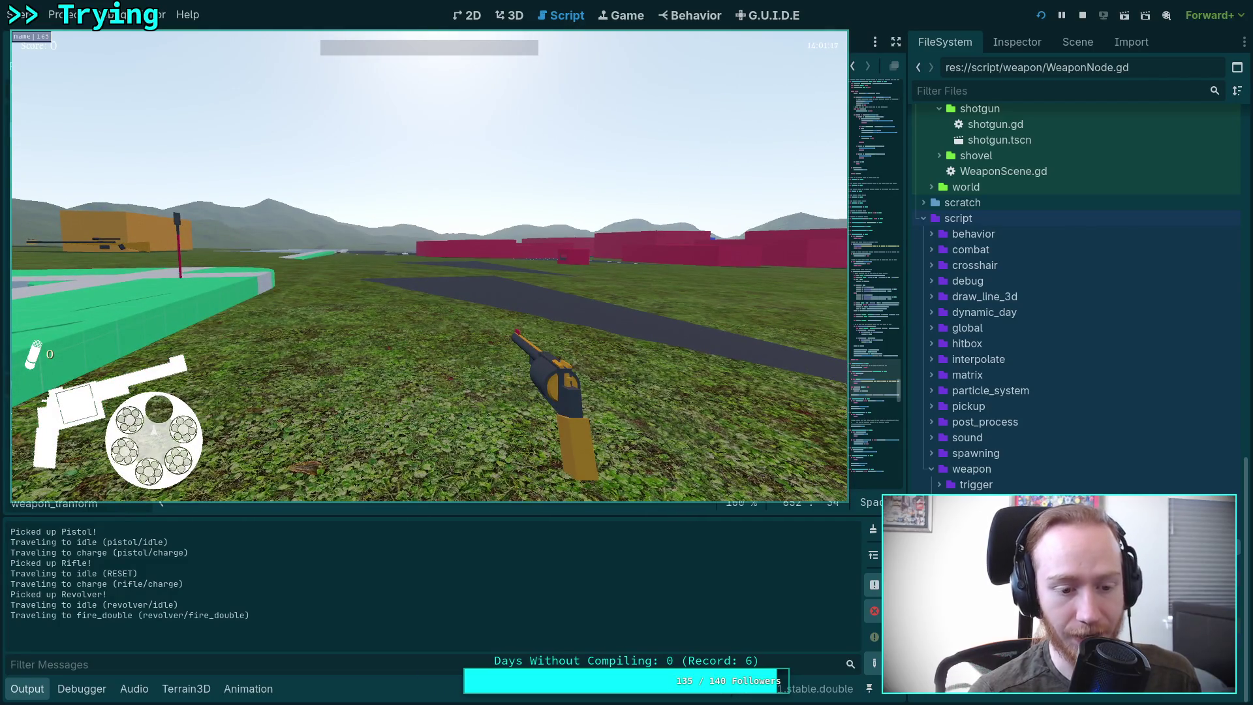
pyautogui.press('w')
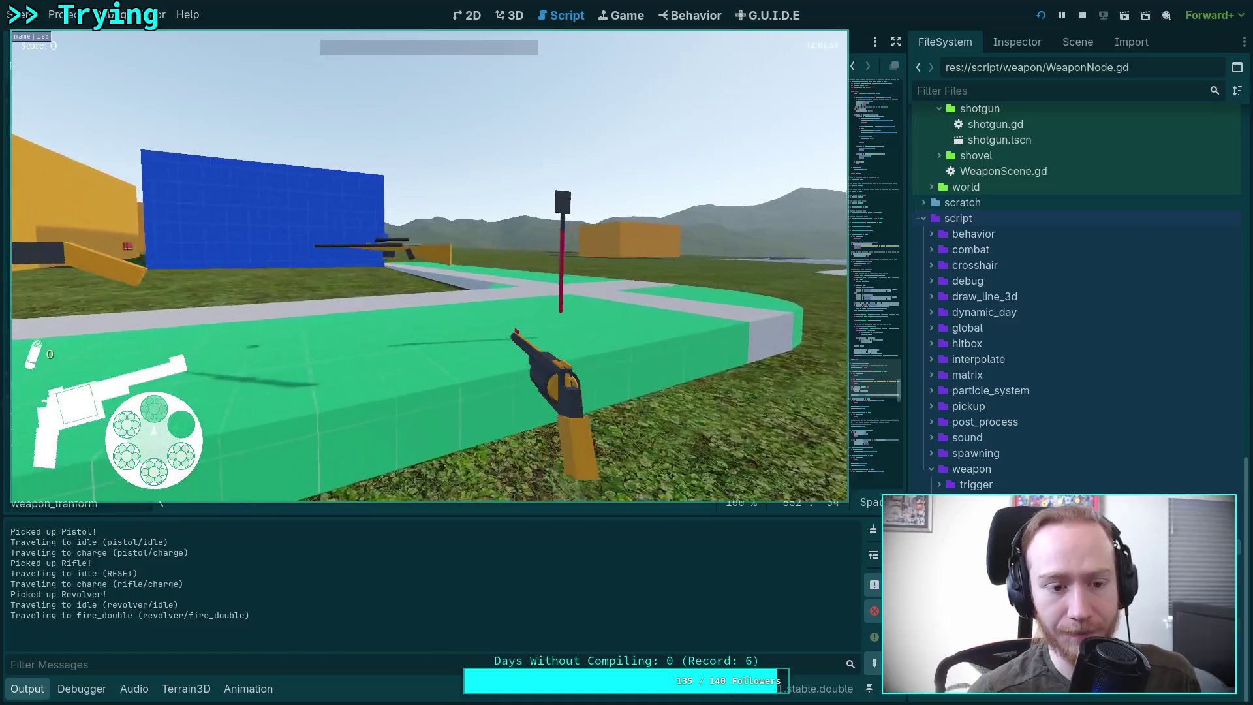
pyautogui.scroll(-2, 429, 266)
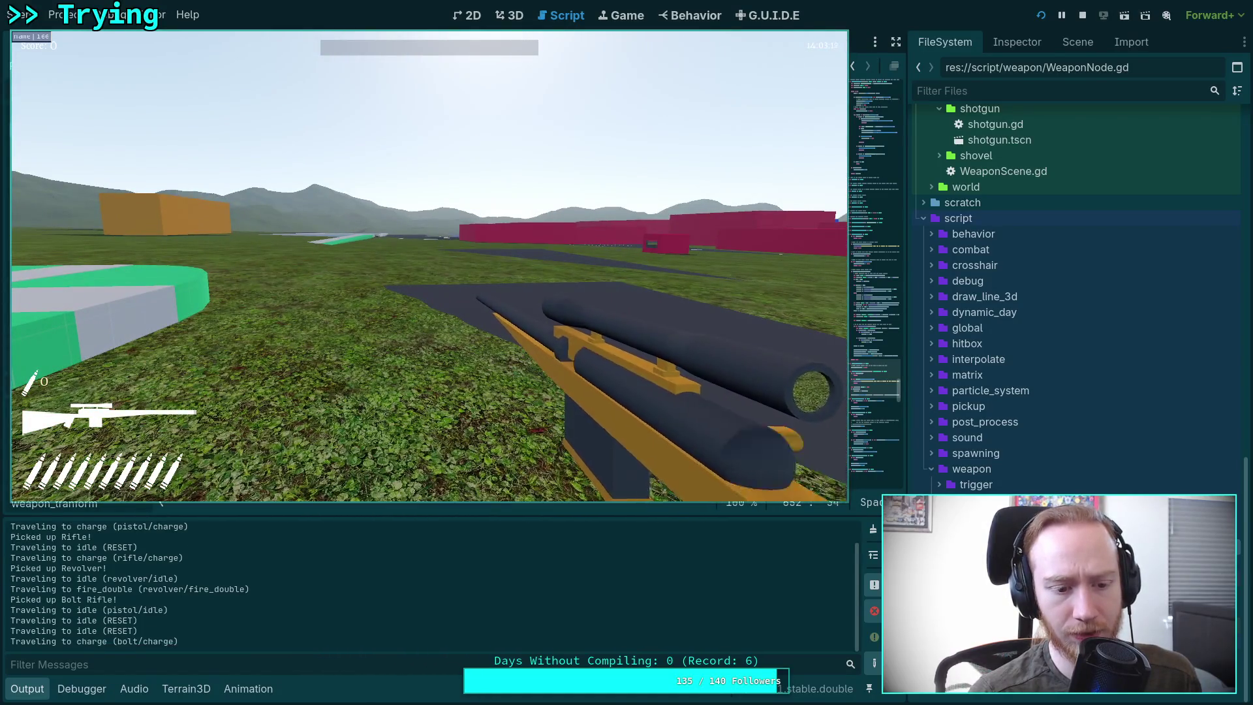
pyautogui.click(429, 266)
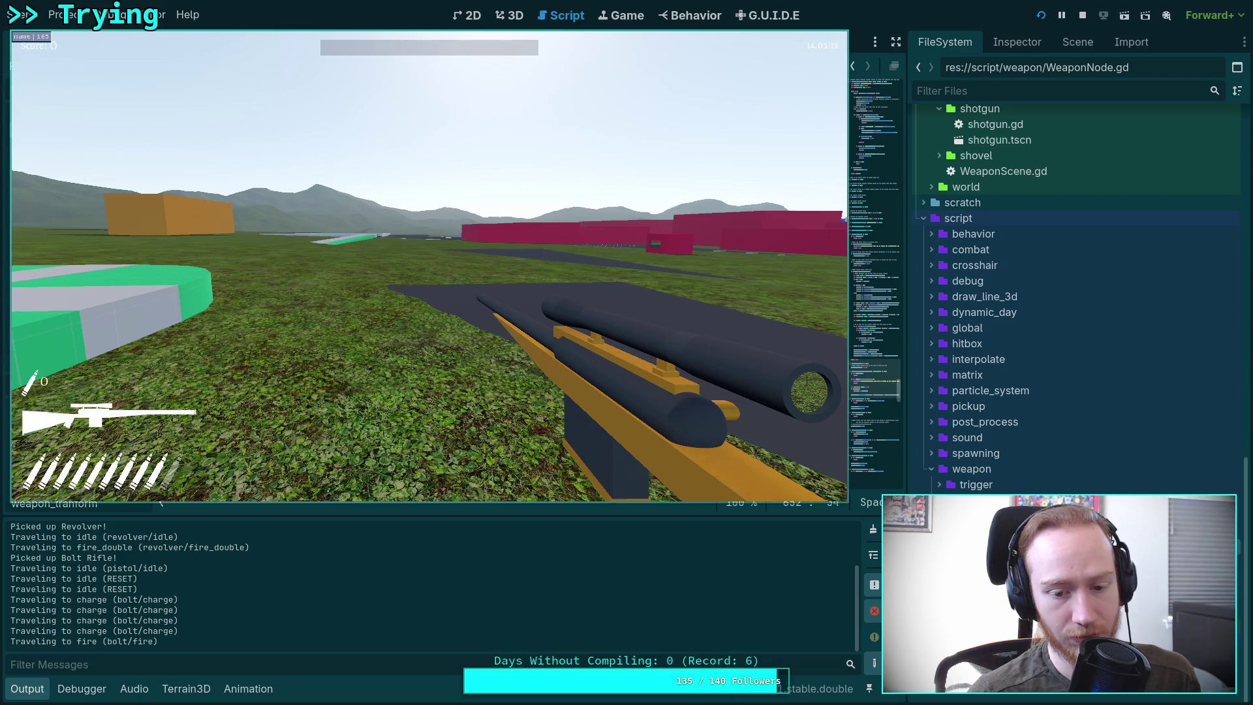
pyautogui.press('Escape')
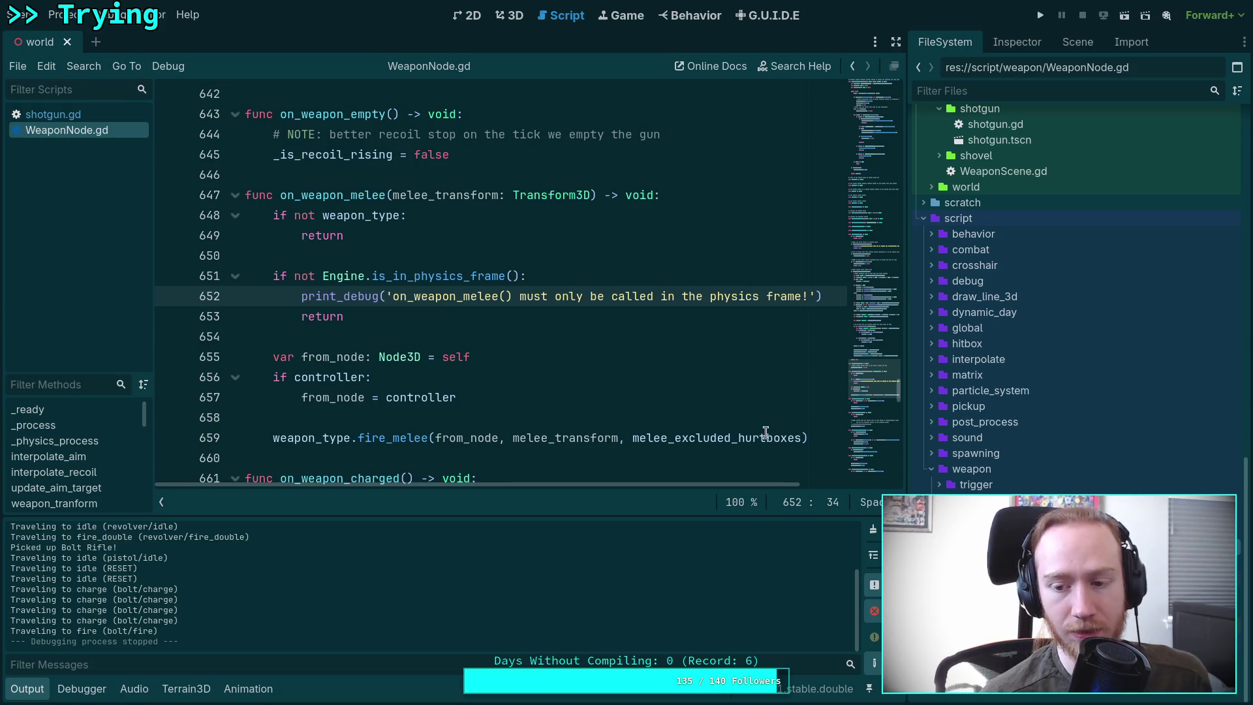
# Step: Open bolt_rifle.gd and review its can_aim check around line 23
pyautogui.moveTo(760, 429)
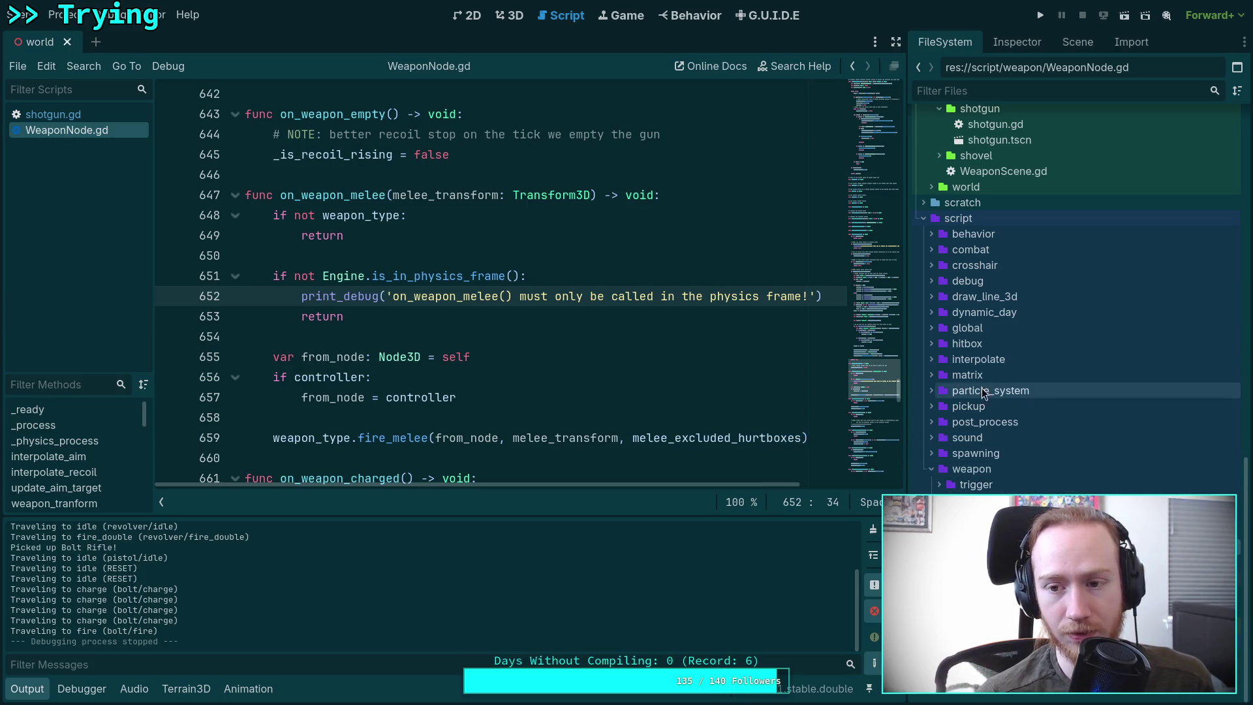
pyautogui.scroll(5, 957, 398)
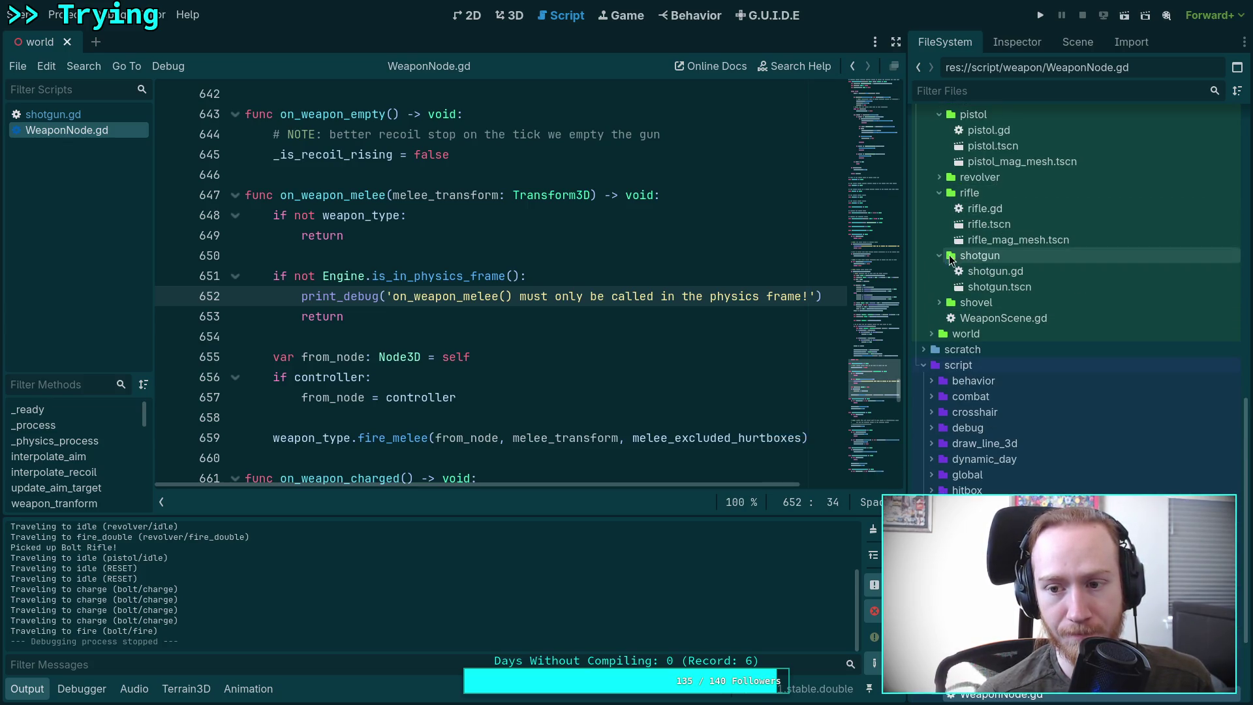
pyautogui.scroll(5, 960, 183)
pyautogui.doubleClick(997, 203)
pyautogui.scroll(-4, 625, 248)
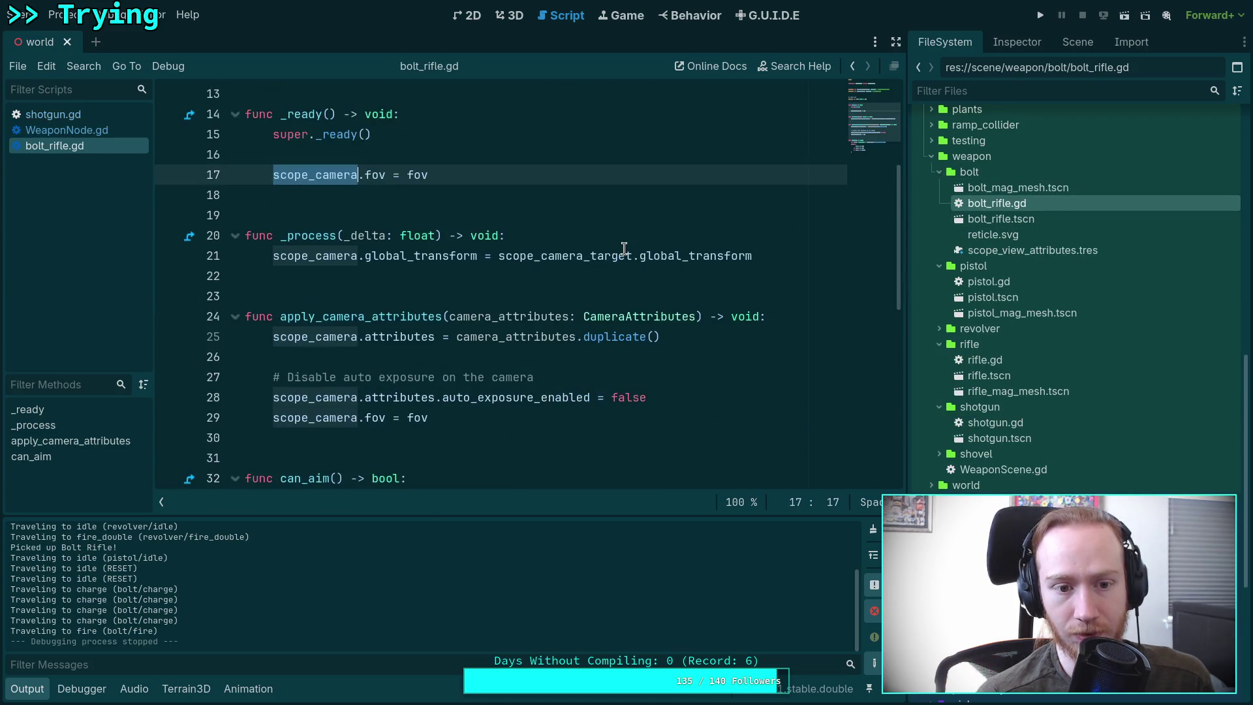
pyautogui.scroll(5, 625, 248)
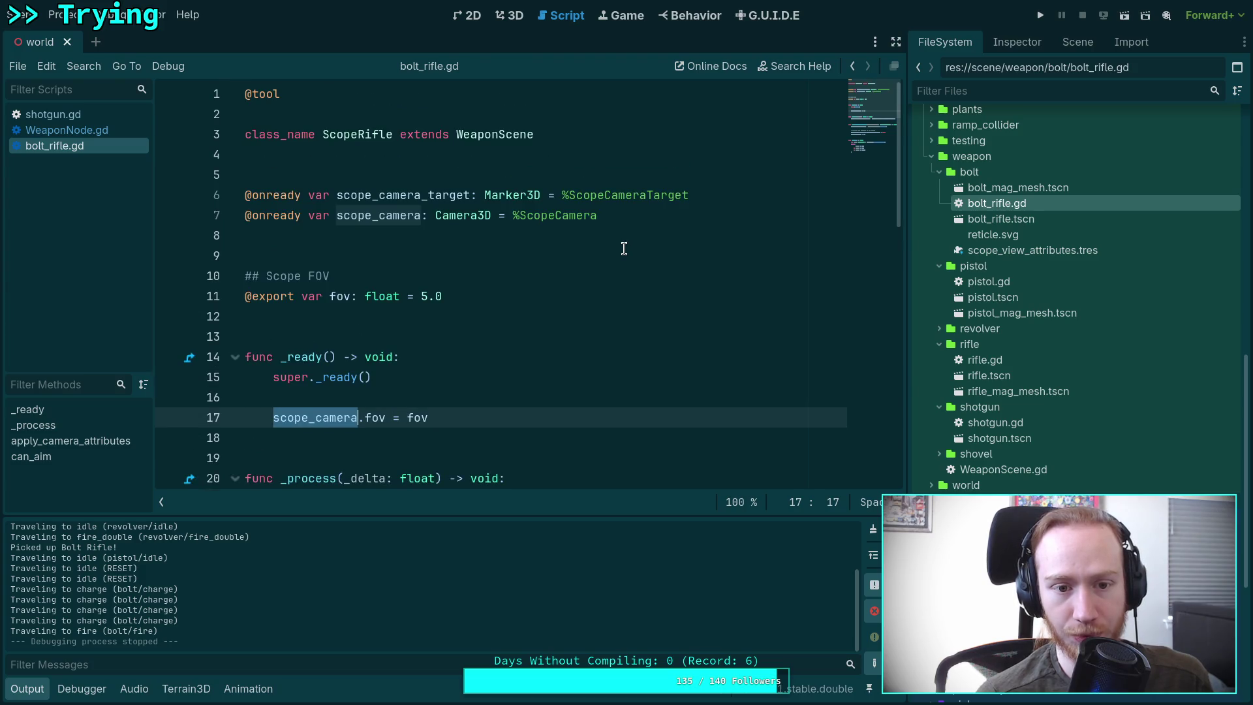
pyautogui.scroll(-4, 624, 248)
pyautogui.click(532, 296)
pyautogui.scroll(-4, 533, 297)
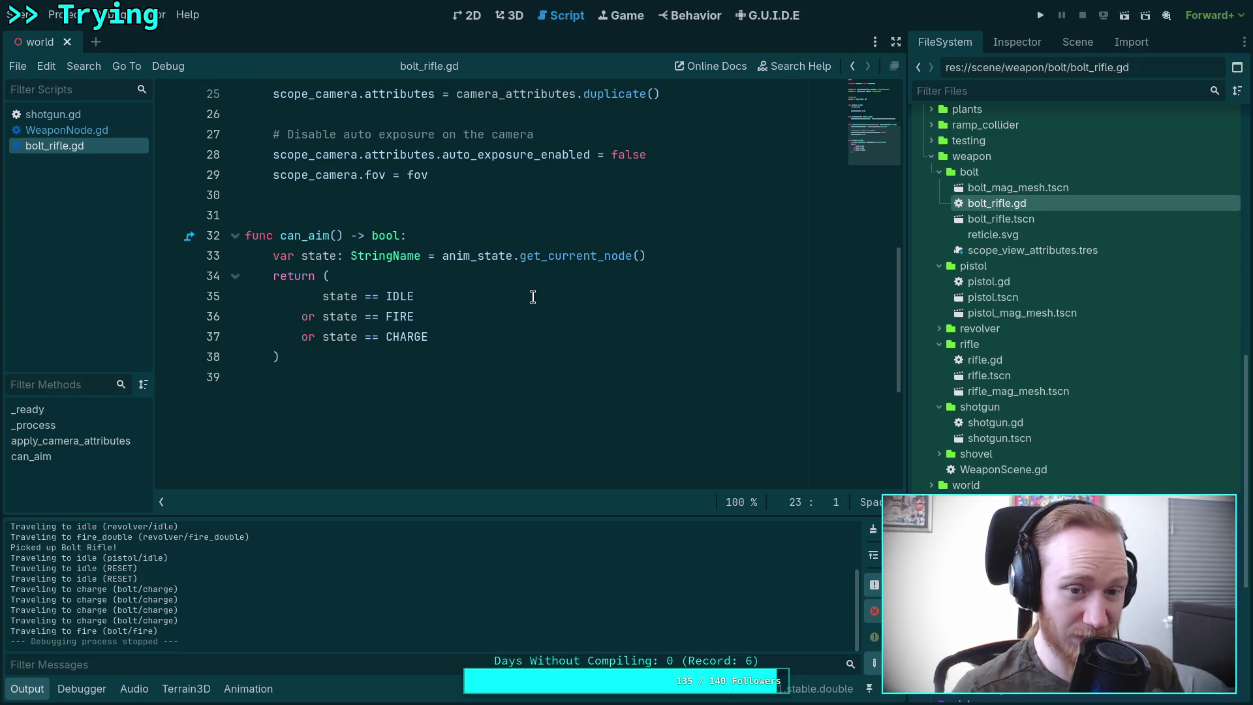
pyautogui.scroll(5, 532, 297)
pyautogui.scroll(3, 532, 296)
# Step: Compare against shotgun.gd's can_aim check, then open the bolt_rifle.tscn scene
pyautogui.click(82, 118)
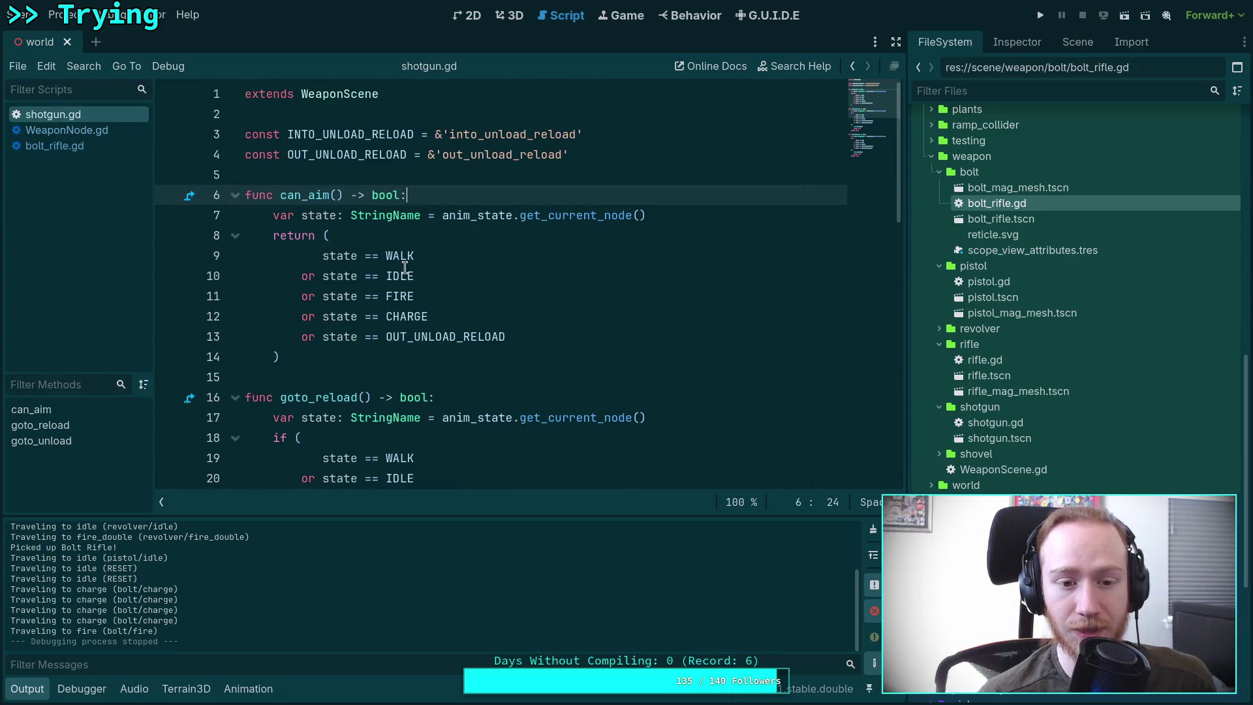
pyautogui.scroll(-6, 483, 300)
pyautogui.scroll(-2, 482, 301)
pyautogui.scroll(4, 483, 300)
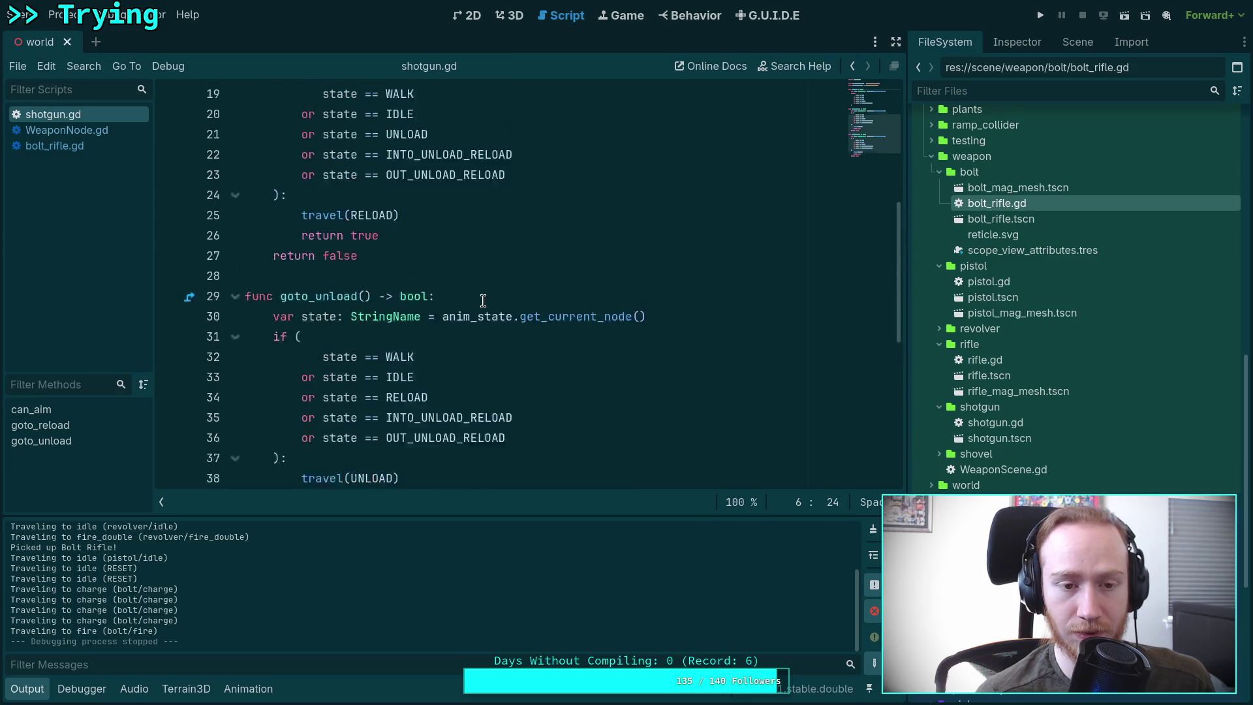
pyautogui.scroll(1, 483, 300)
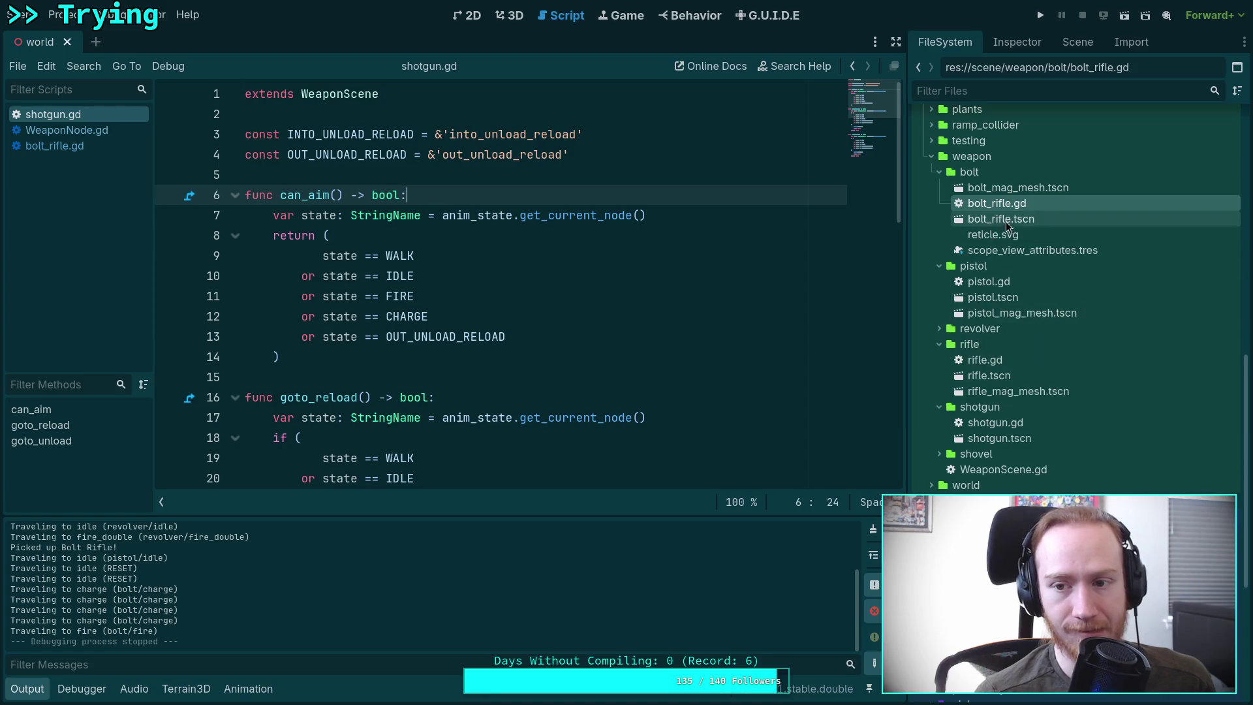
pyautogui.doubleClick(1026, 215)
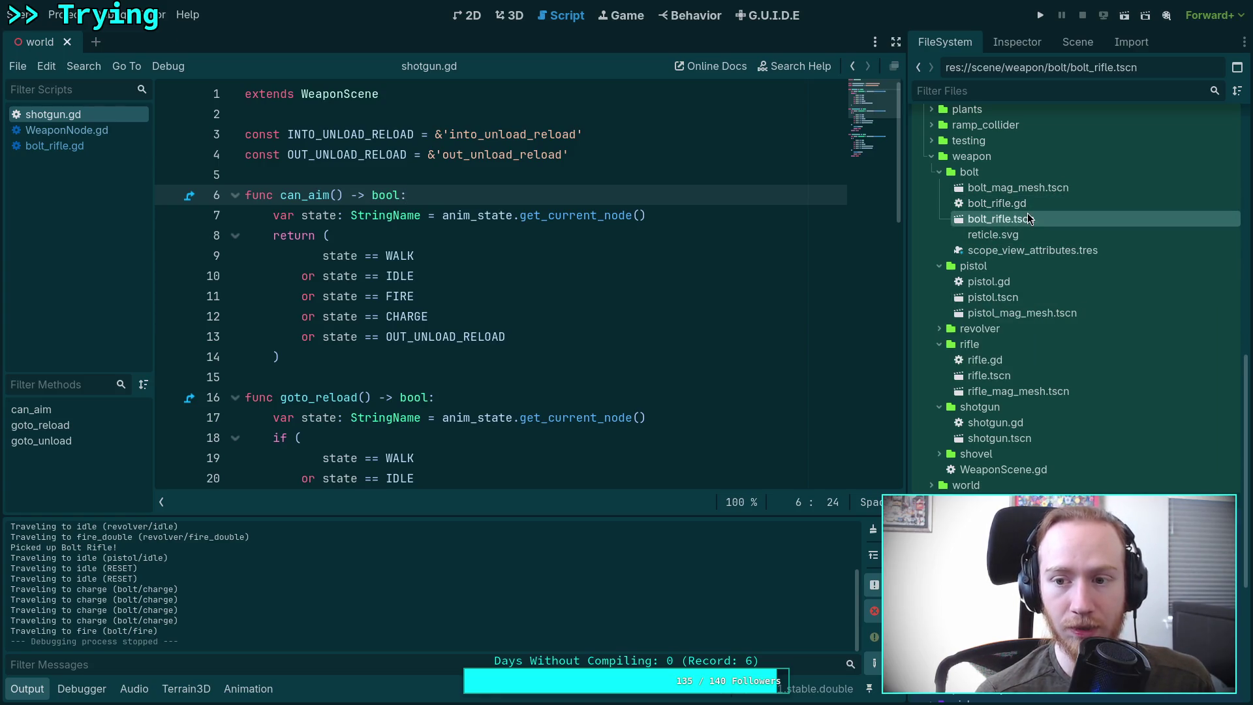
# Step: Open the bolt_rifle AnimationTree graph editor and enlarge the graph area
pyautogui.click(1075, 43)
pyautogui.click(970, 287)
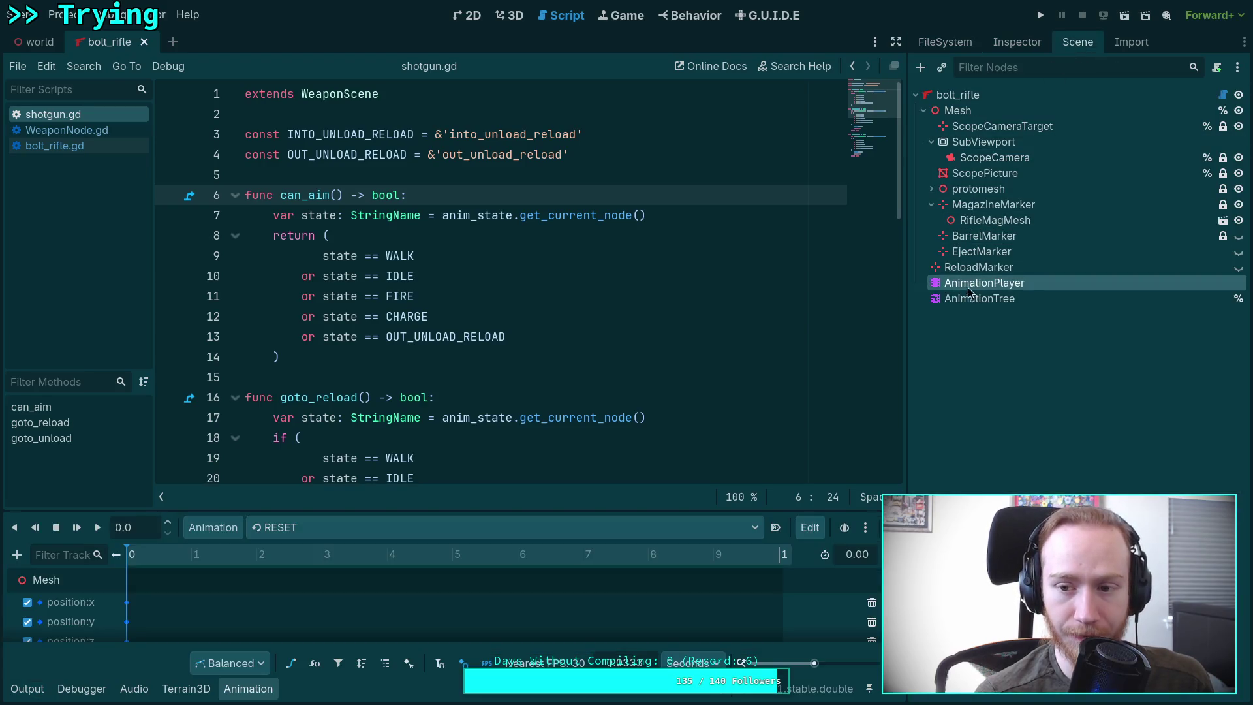
pyautogui.click(970, 304)
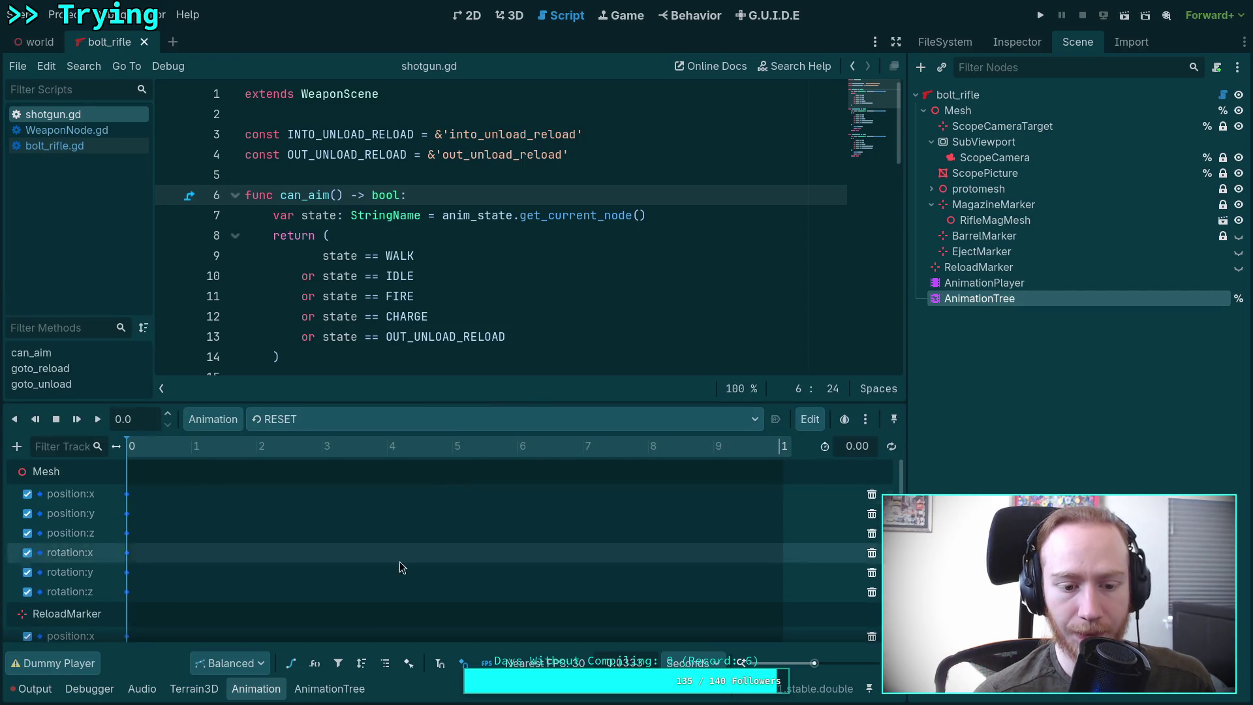
pyautogui.click(312, 690)
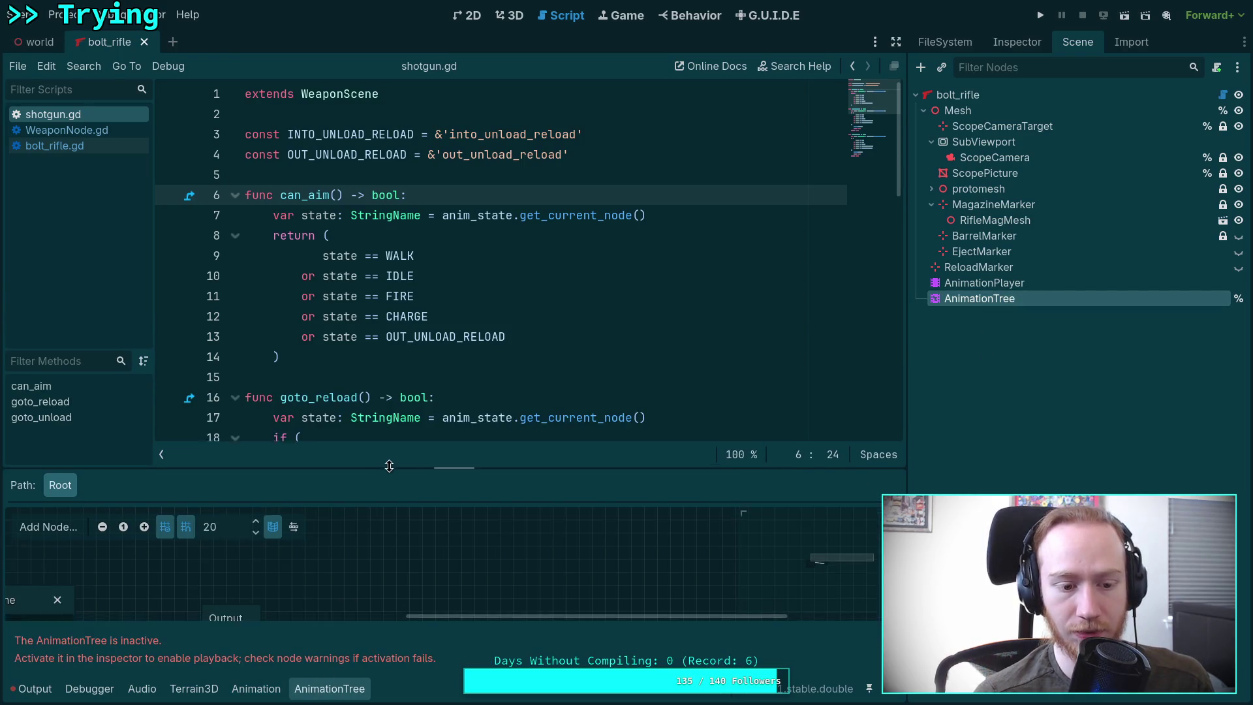
pyautogui.moveTo(390, 473); pyautogui.dragTo(408, 381)
pyautogui.moveTo(293, 548)
pyautogui.mouseDown()
pyautogui.moveTo(457, 491)
pyautogui.moveTo(438, 498)
pyautogui.mouseUp()
pyautogui.moveTo(343, 524); pyautogui.dragTo(535, 493)
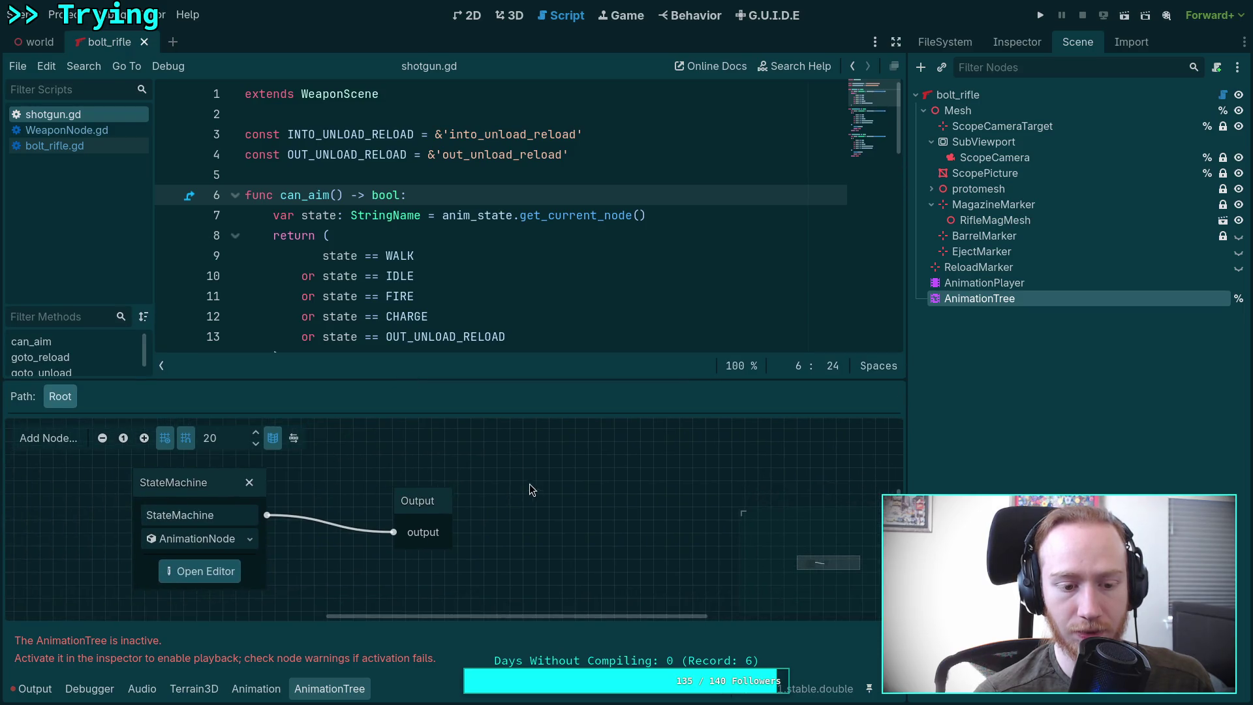
# Step: Reopen the AnimationTree and enter its StateMachine graph to show the charge and fire states
pyautogui.click(516, 15)
pyautogui.click(1012, 267)
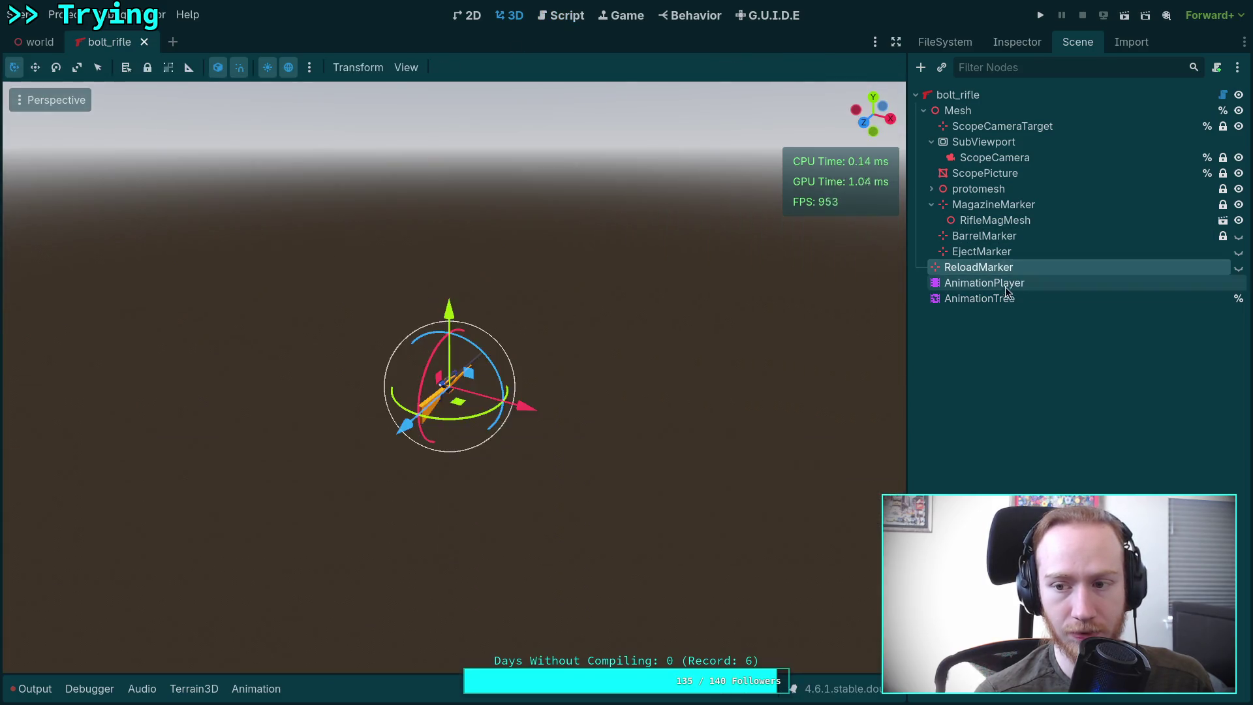
pyautogui.click(1002, 298)
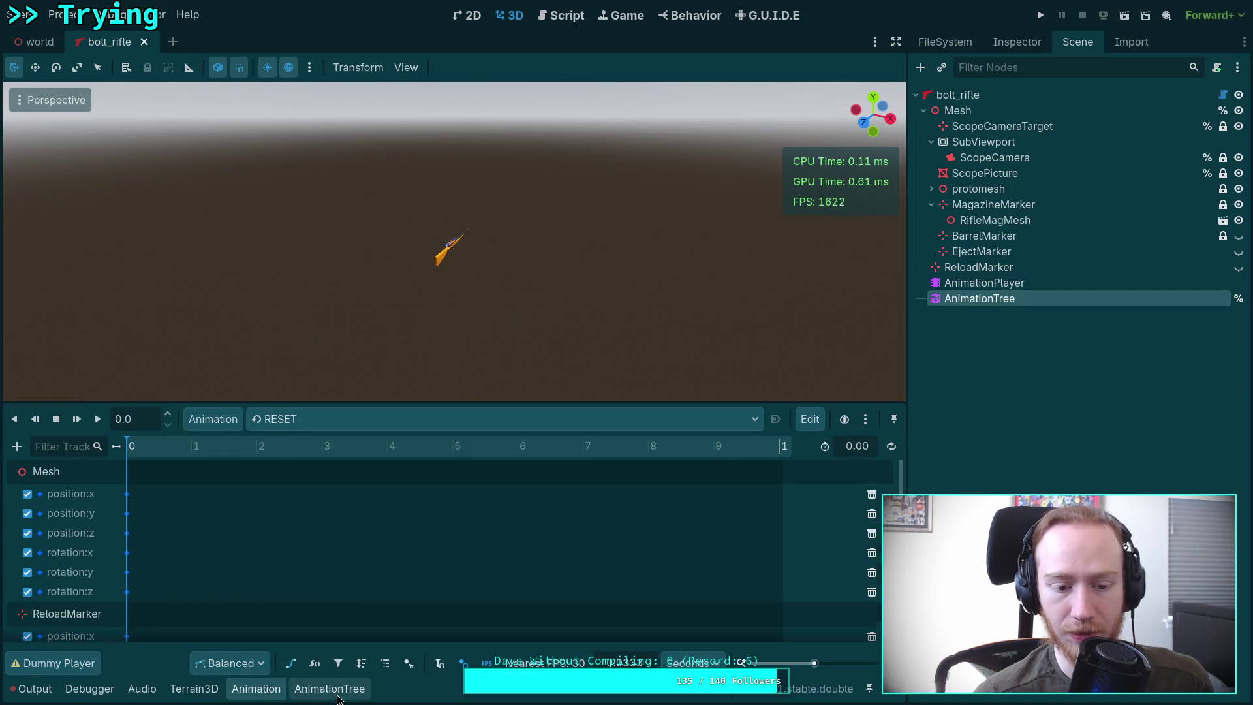
pyautogui.click(330, 689)
pyautogui.click(187, 573)
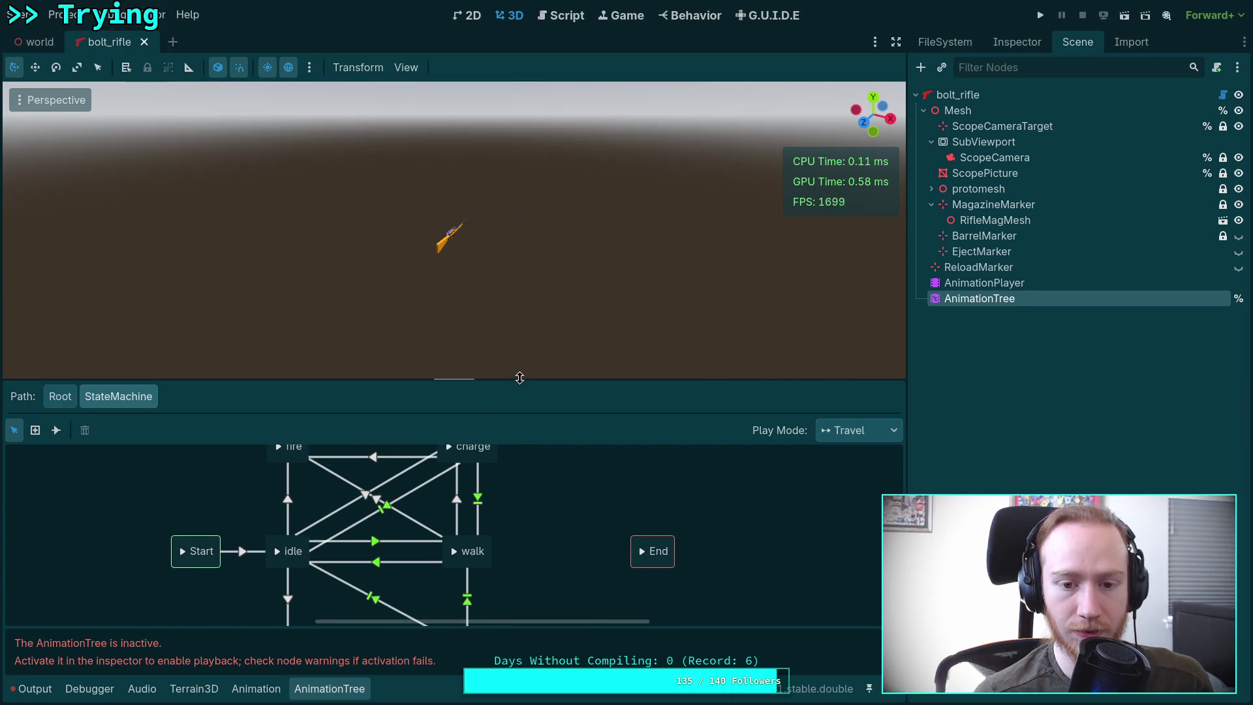
pyautogui.moveTo(519, 377); pyautogui.dragTo(515, 286)
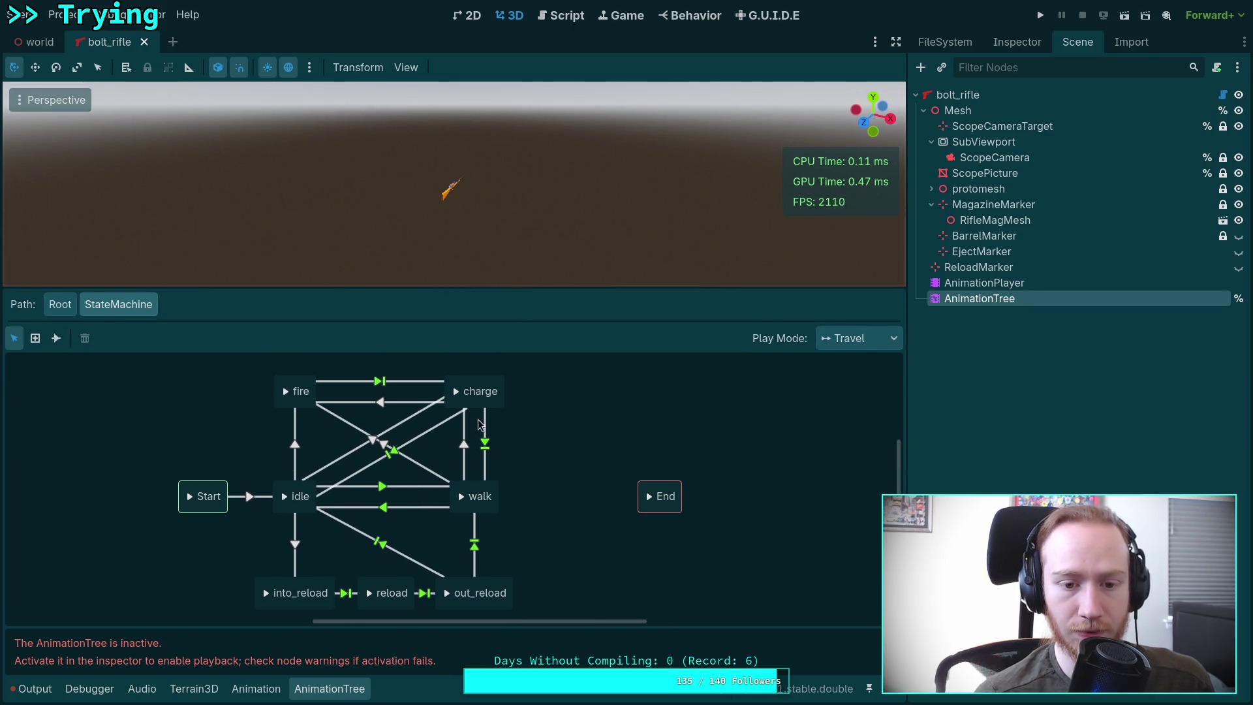
pyautogui.click(469, 406)
# Step: Inspect the charge-to-fire transition's Switch and Advance settings in the Inspector
pyautogui.click(385, 401)
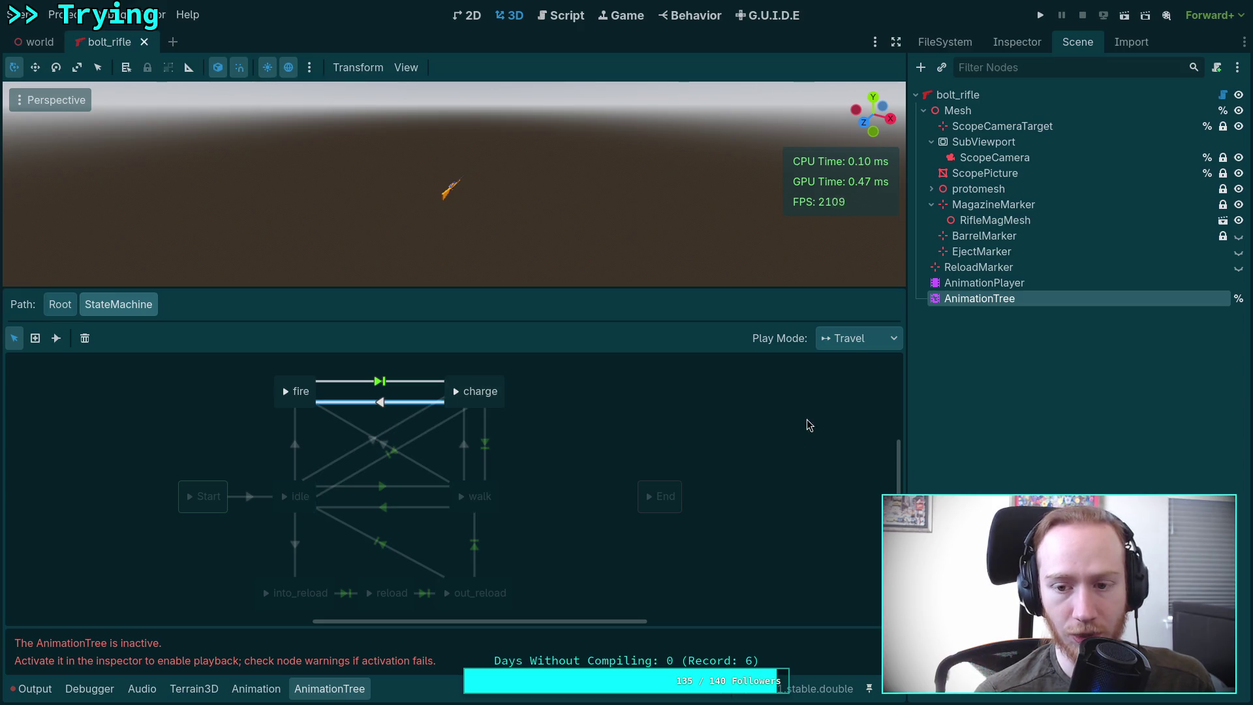
pyautogui.click(1017, 41)
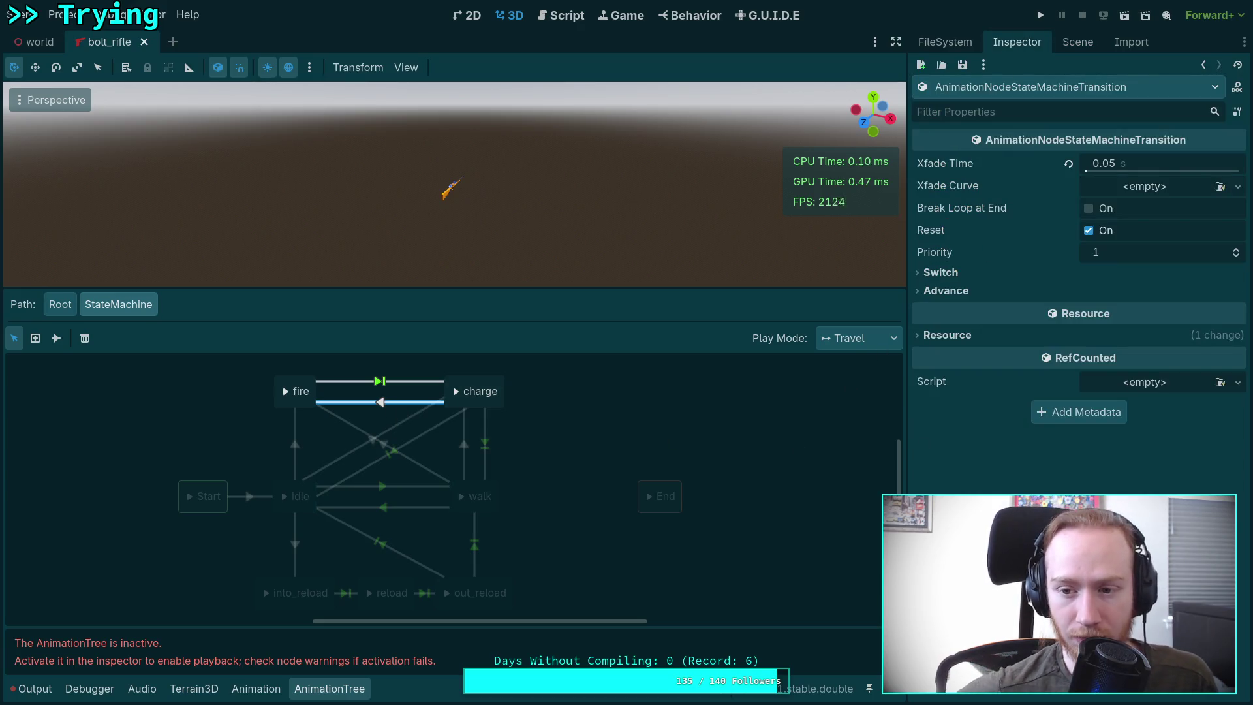
pyautogui.click(954, 293)
pyautogui.click(959, 274)
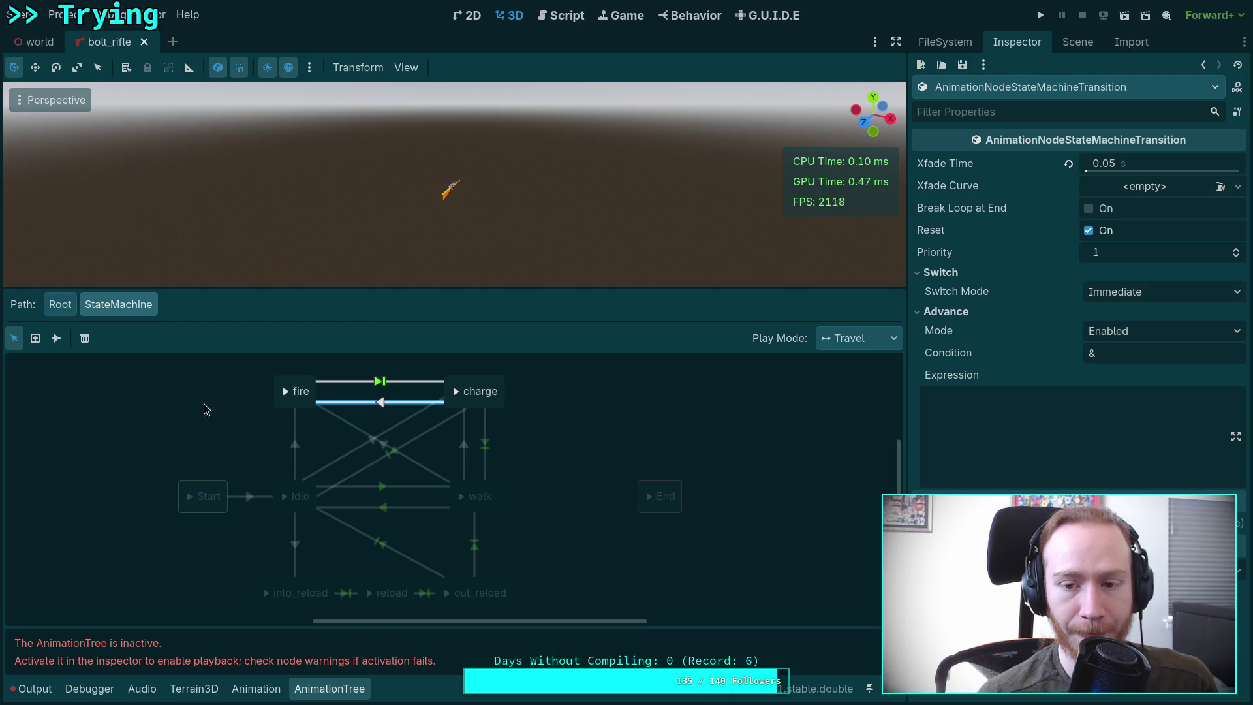
# Step: Switch to the FileSystem dock and scroll down to the weapon folders
pyautogui.click(1077, 42)
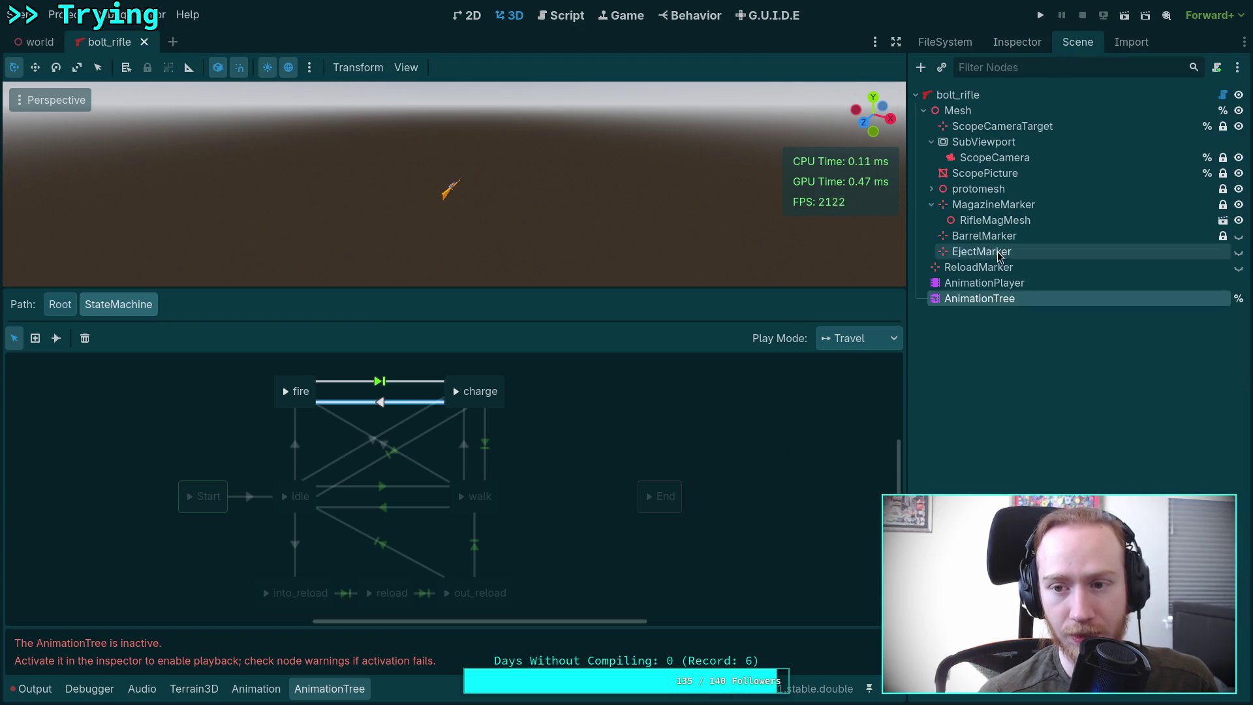
pyautogui.click(951, 44)
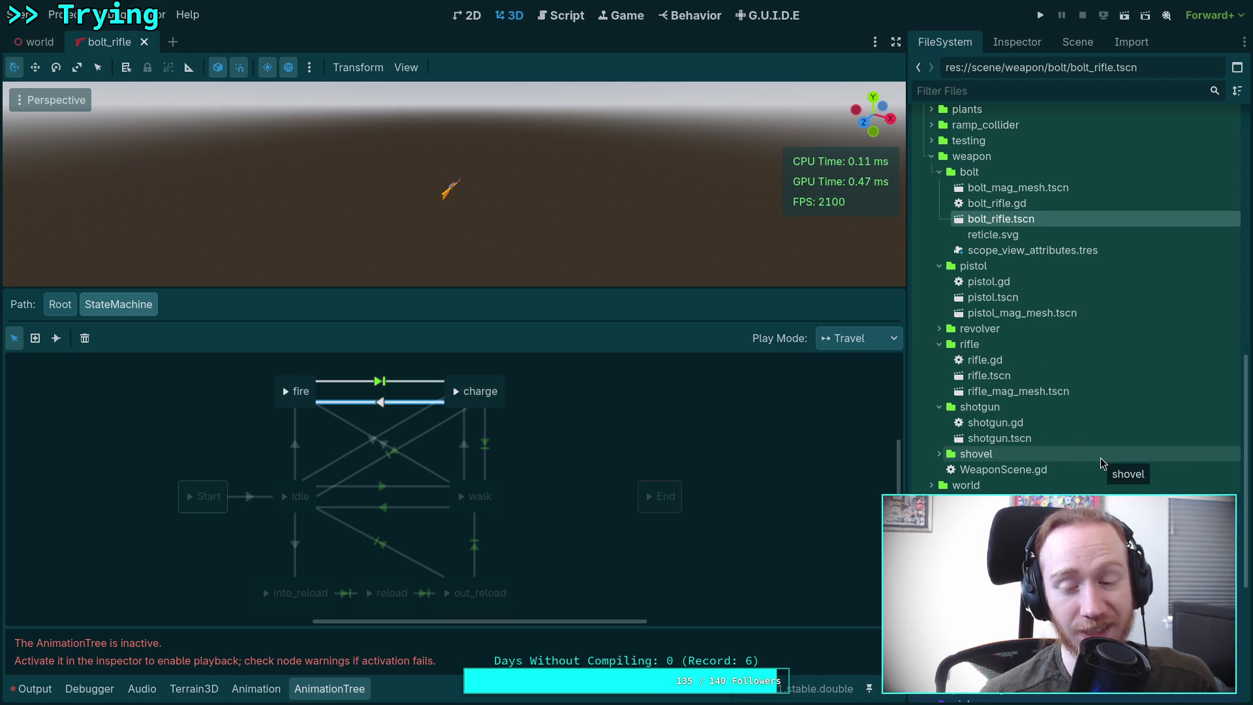
pyautogui.scroll(-3, 1102, 462)
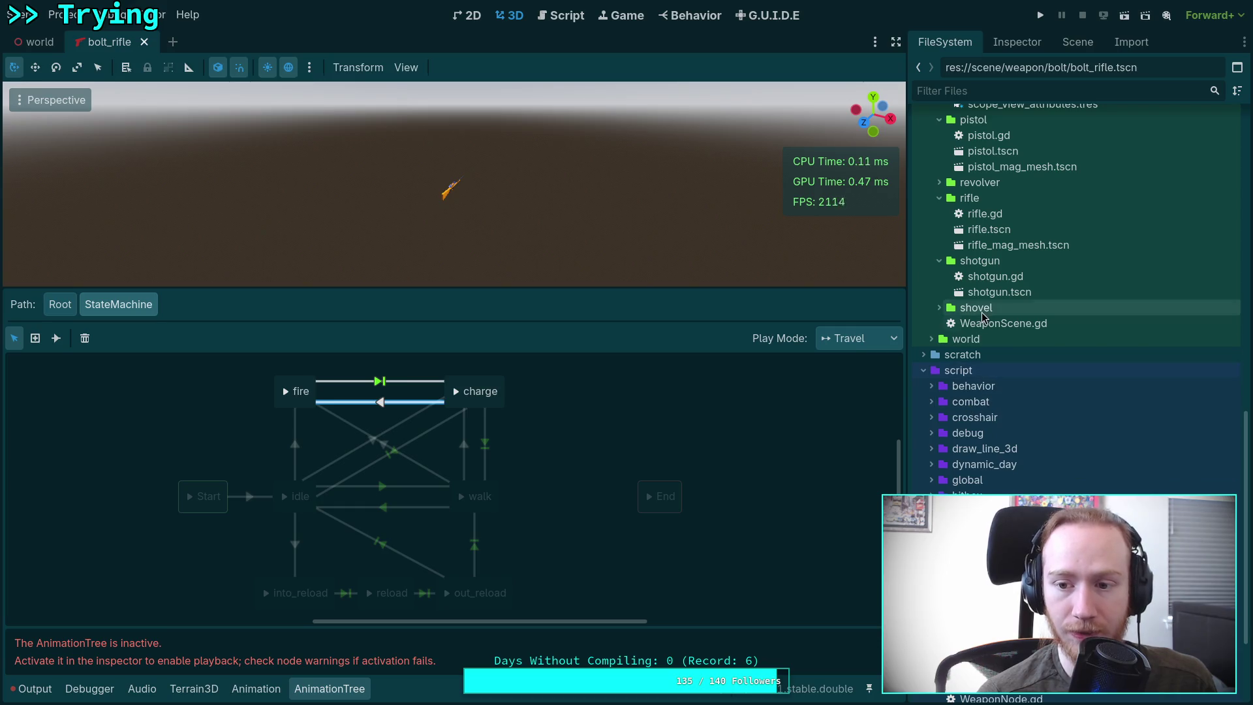
# Step: Open shotgun.tscn and bring up its AnimationTree state machine graph
pyautogui.doubleClick(998, 292)
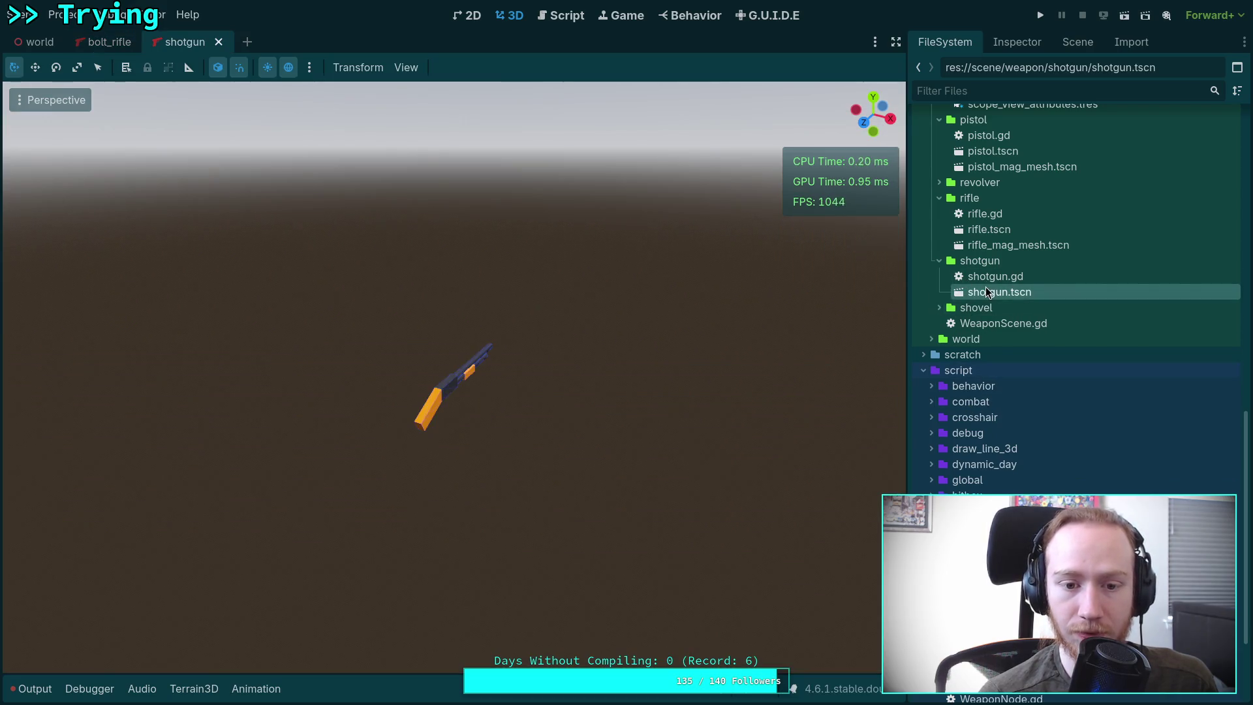
pyautogui.click(1085, 49)
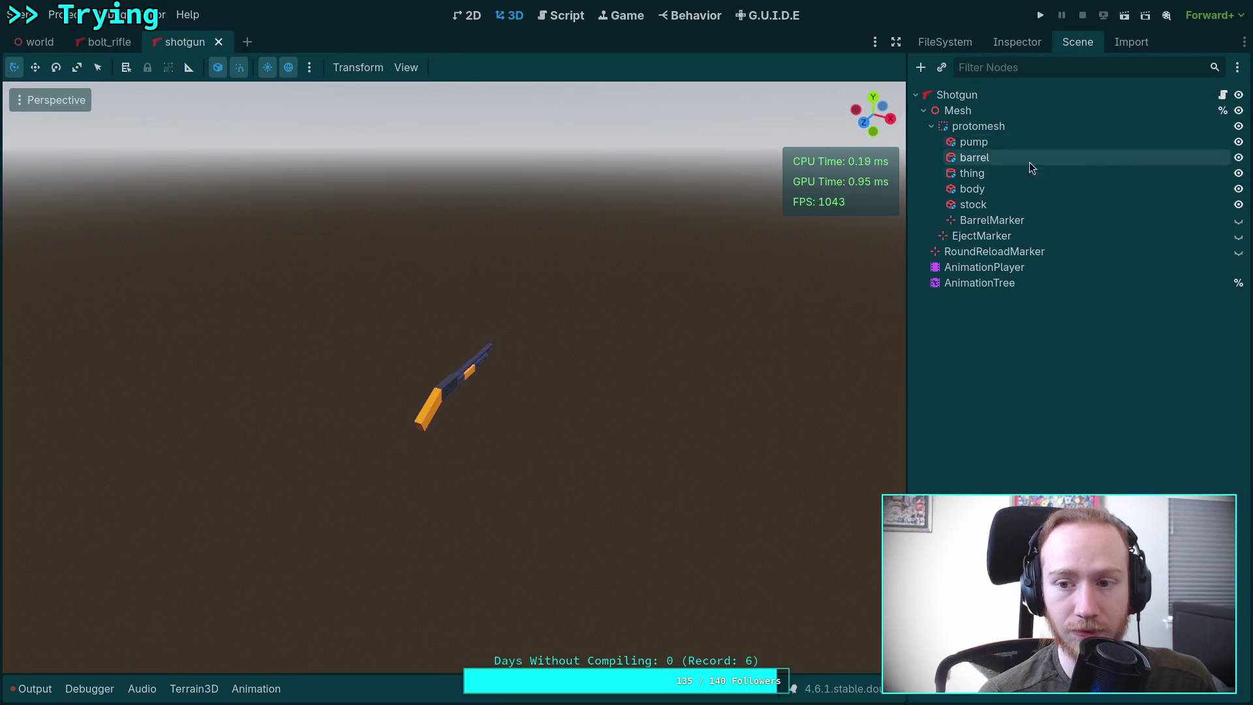
pyautogui.click(995, 282)
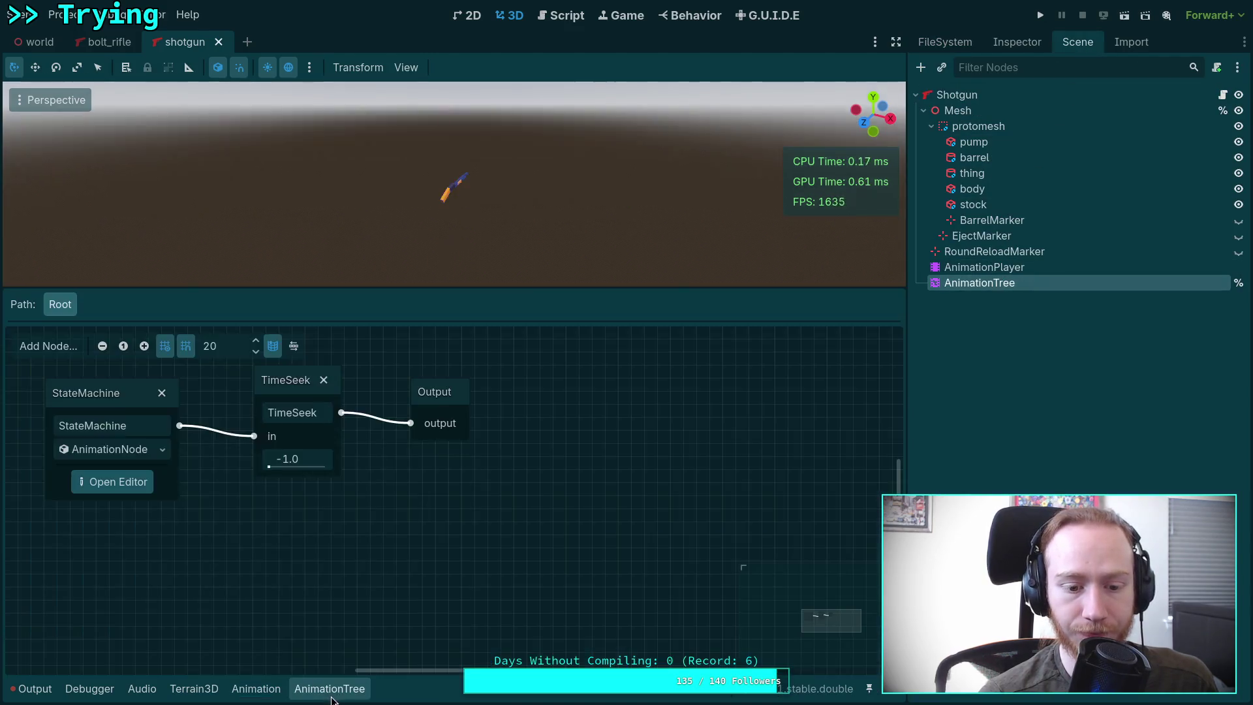
pyautogui.click(118, 486)
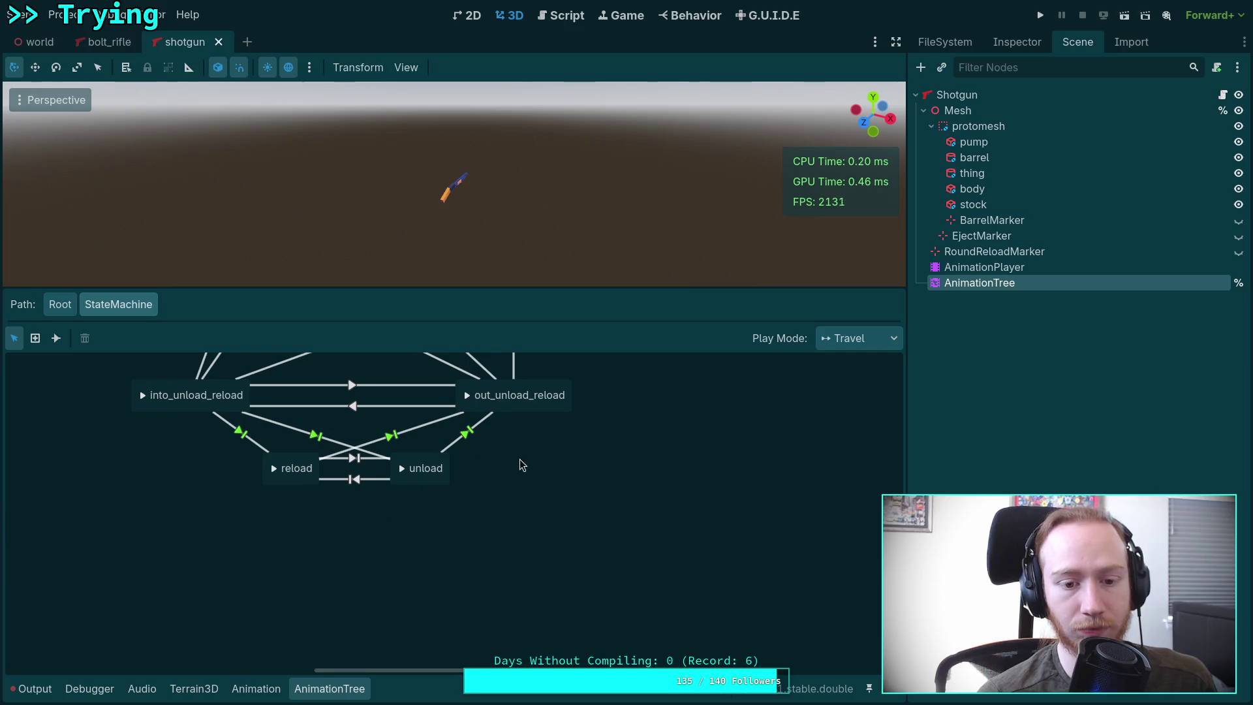
pyautogui.moveTo(506, 464); pyautogui.dragTo(582, 609)
pyautogui.scroll(5, 582, 610)
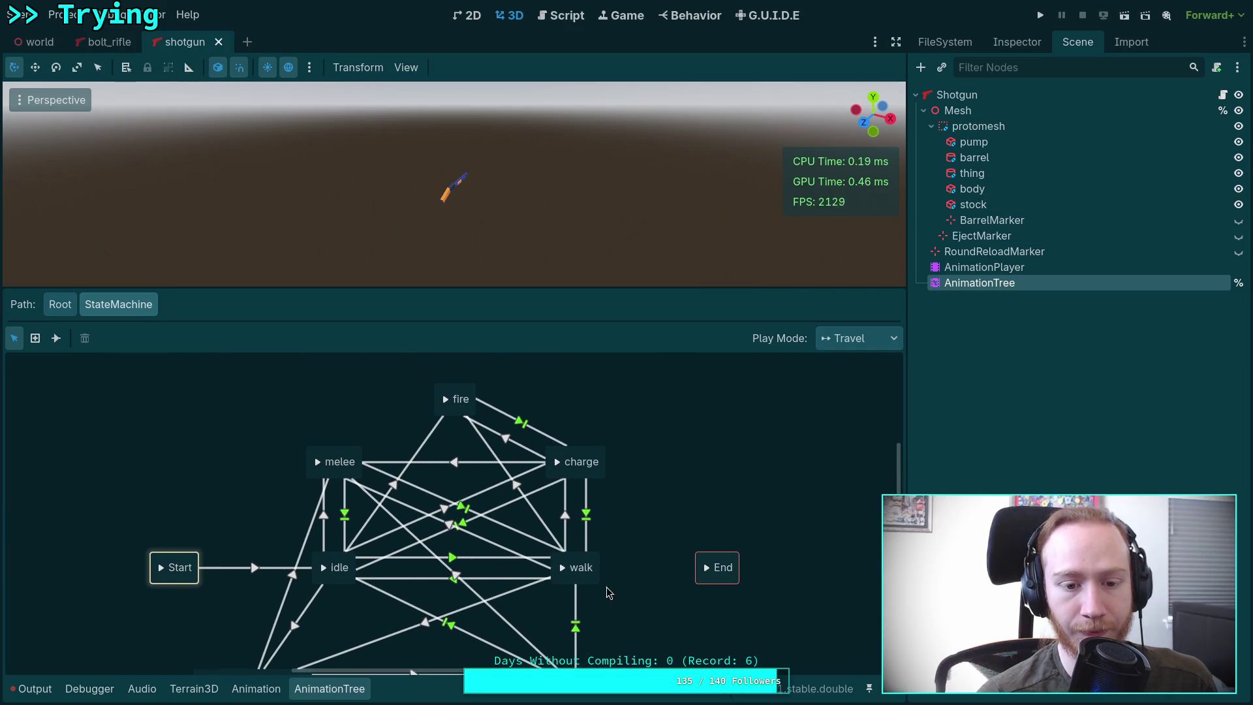
# Step: Inspect the shotgun's charge and fire states and the fire-to-charge transition's Switch/Advance settings
pyautogui.click(576, 455)
pyautogui.click(507, 441)
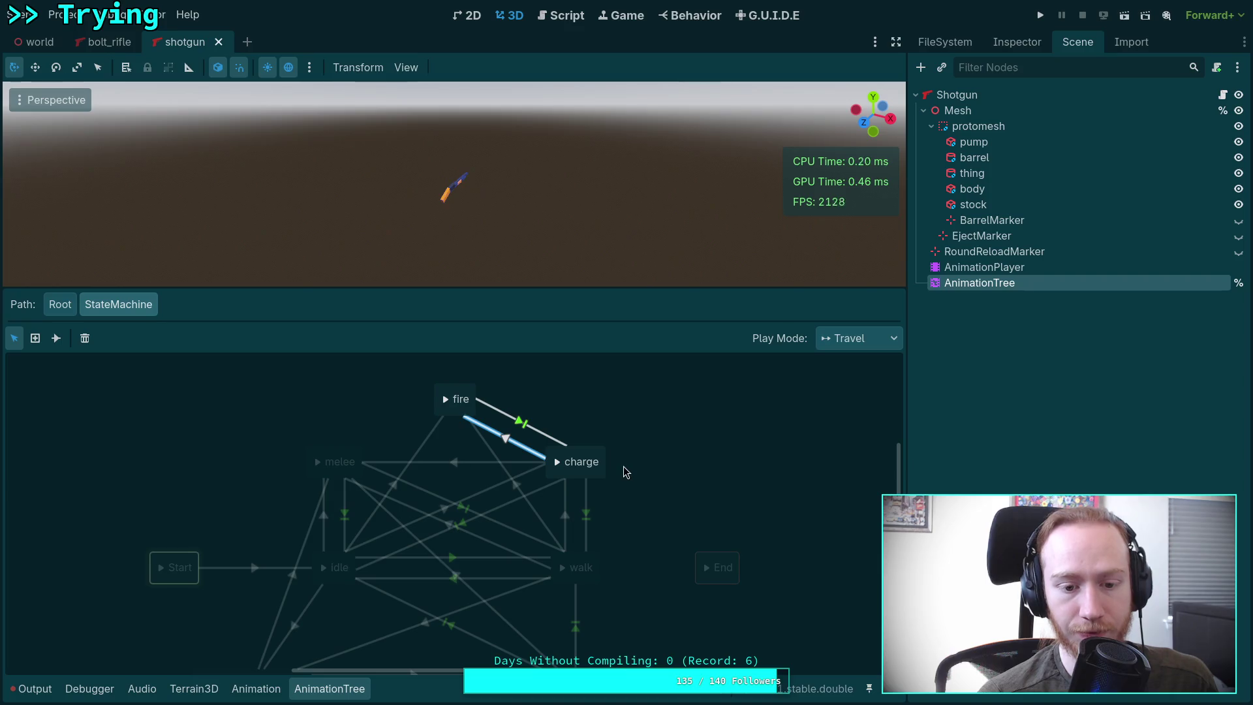
pyautogui.click(574, 460)
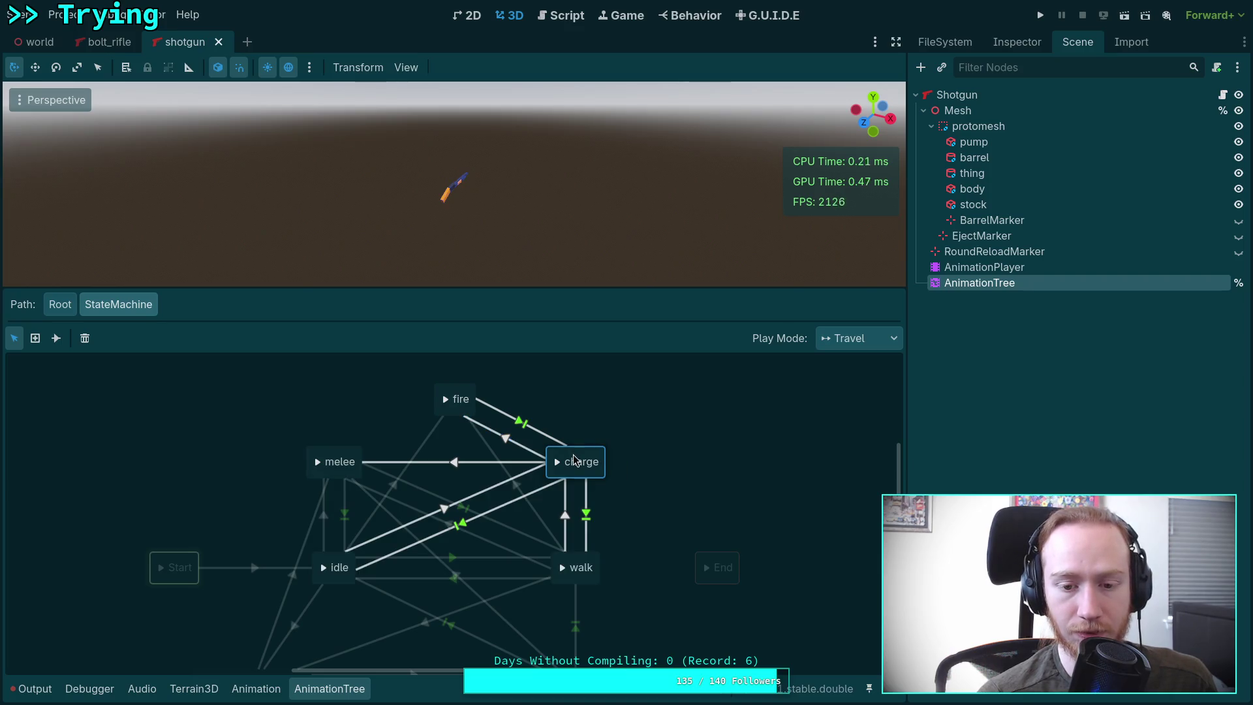
pyautogui.click(515, 452)
pyautogui.click(1018, 41)
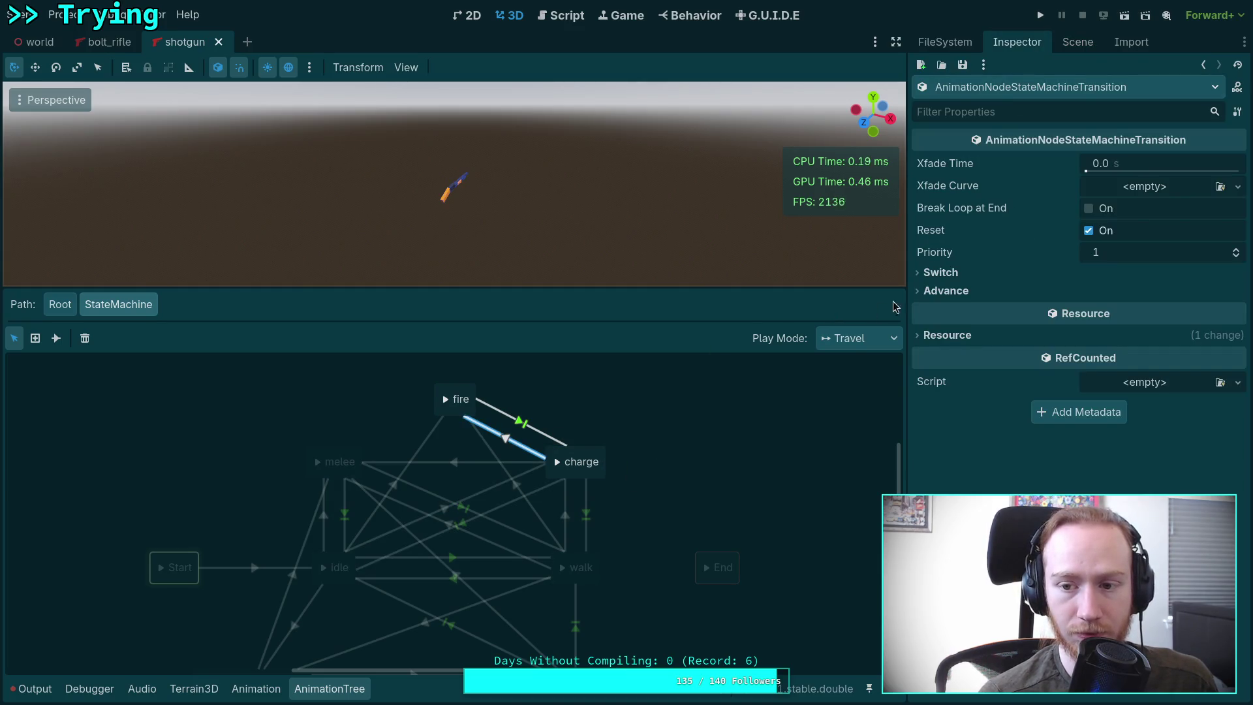
pyautogui.click(946, 290)
pyautogui.click(941, 272)
pyautogui.click(940, 273)
pyautogui.click(945, 290)
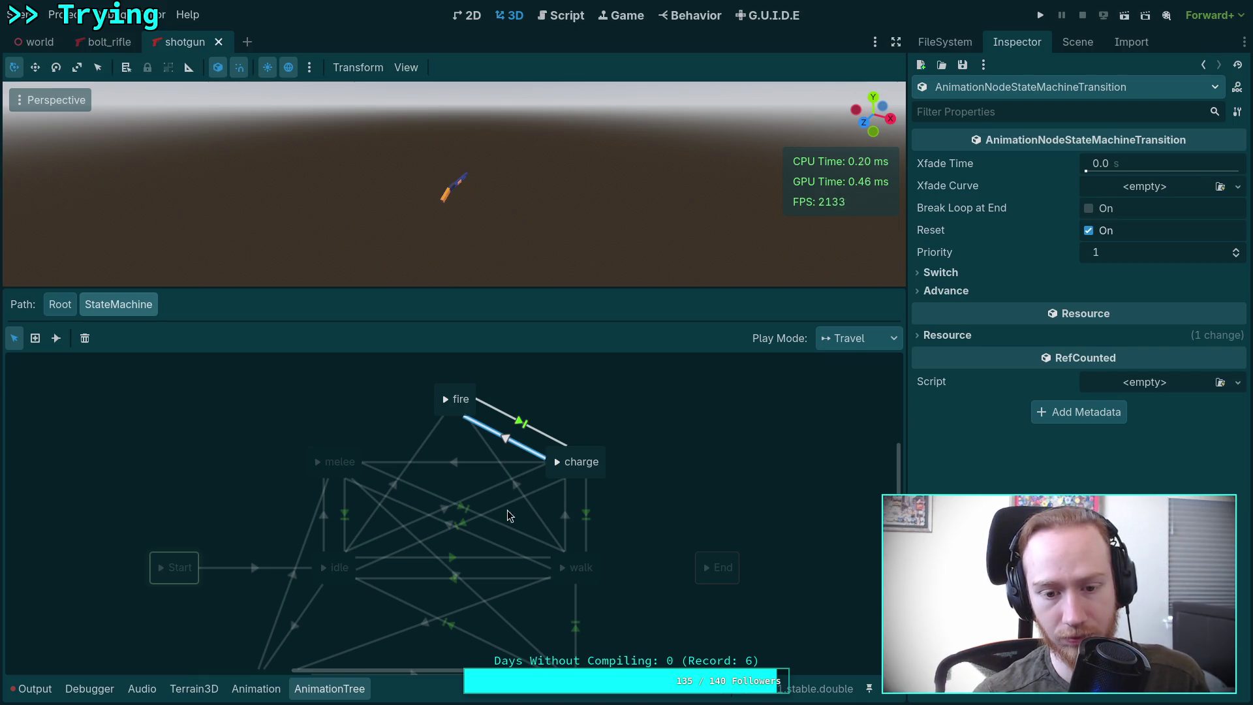
pyautogui.click(596, 457)
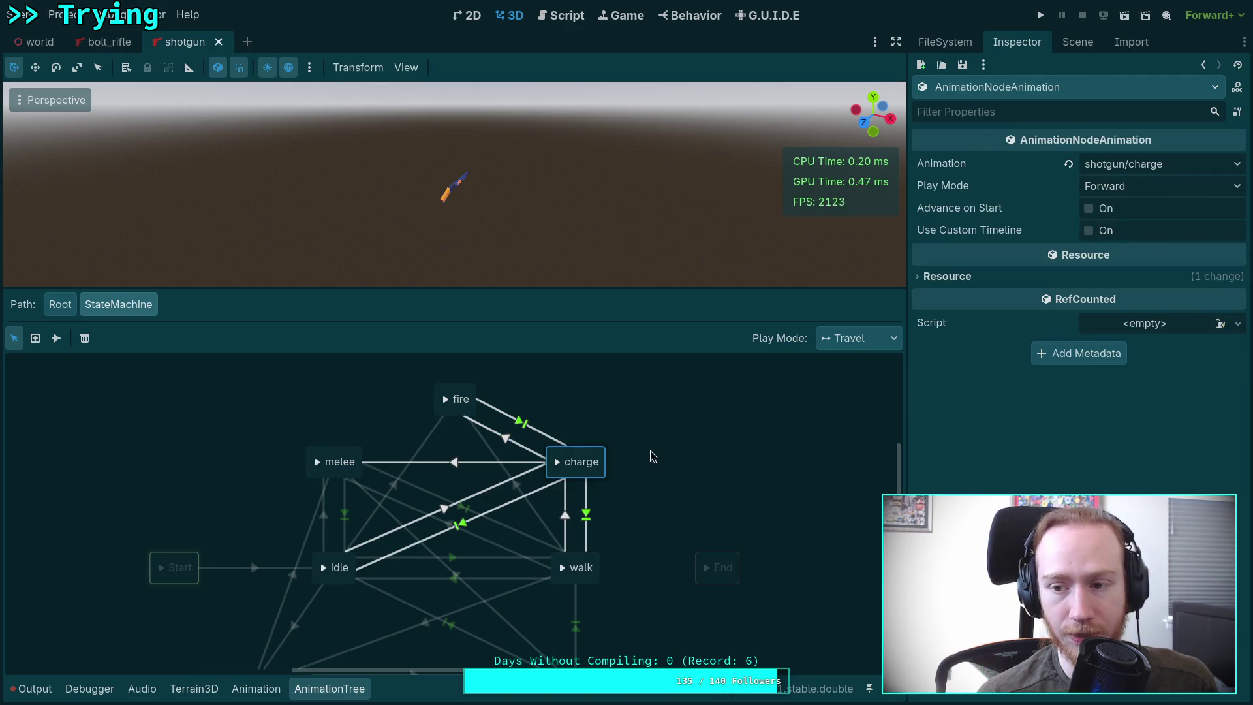
pyautogui.click(465, 393)
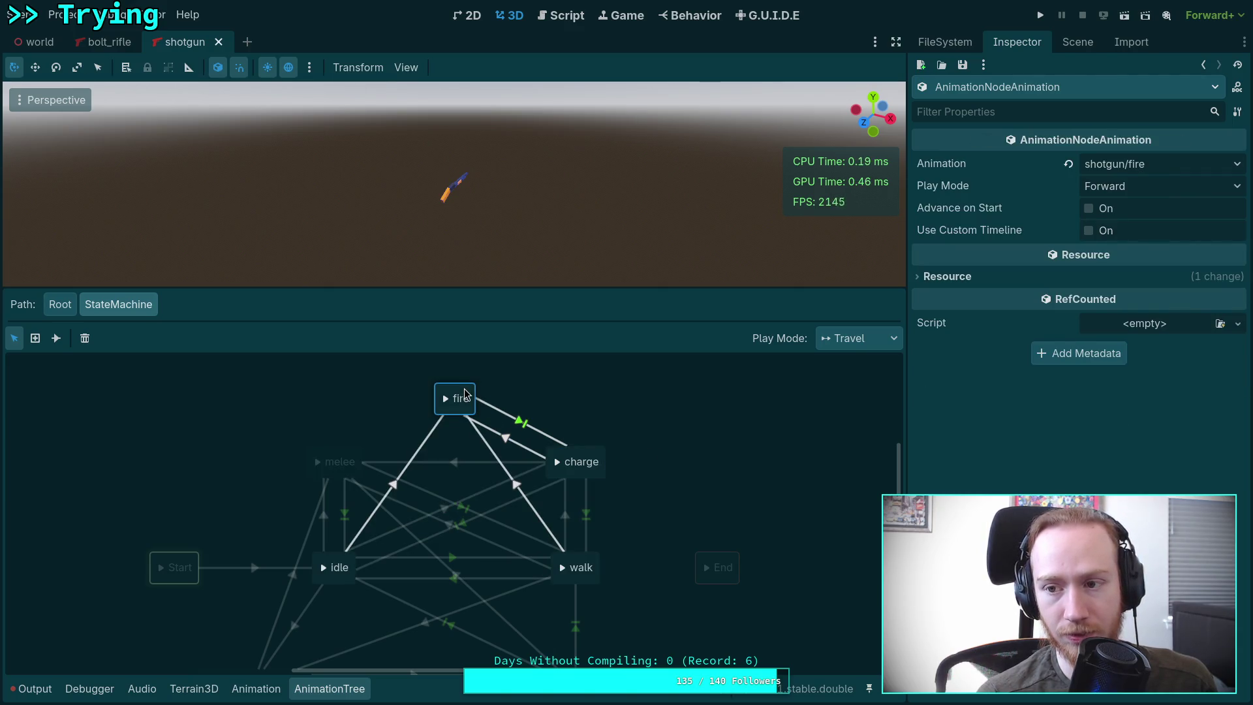
pyautogui.click(600, 458)
# Step: Check the bolt rifle's charge and fire states, then list its animations
pyautogui.click(108, 42)
pyautogui.click(196, 486)
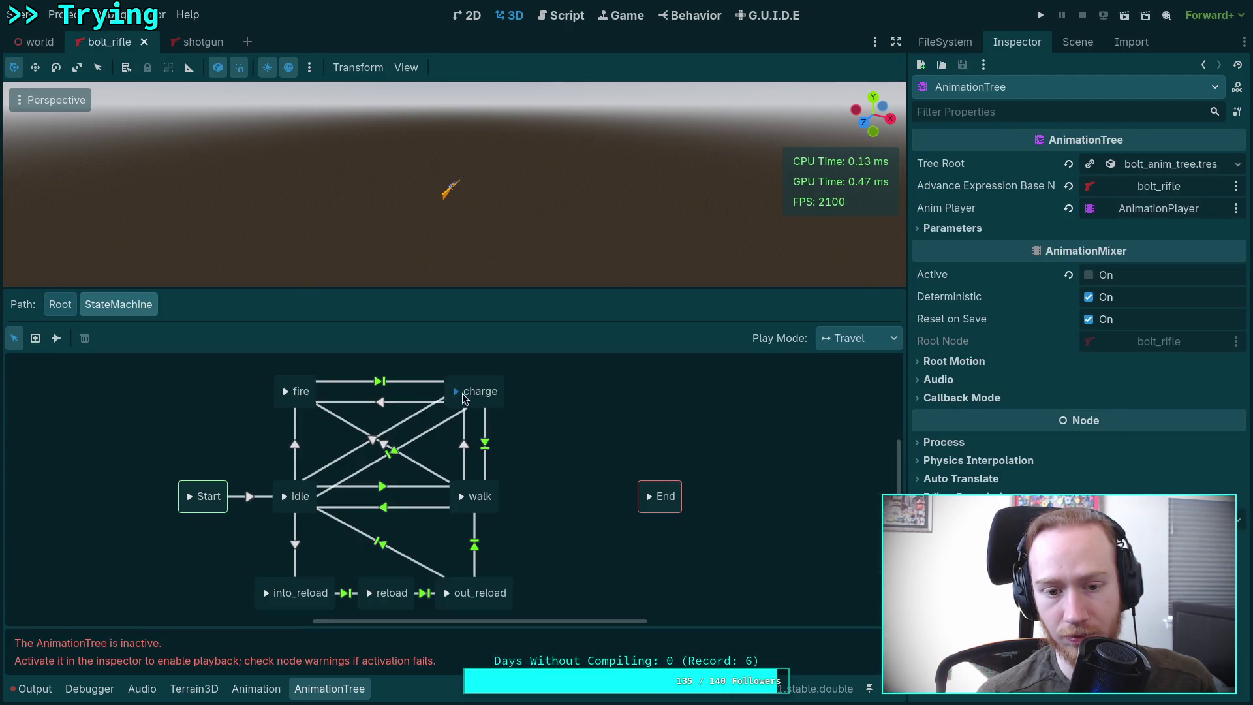
pyautogui.click(458, 403)
pyautogui.click(290, 387)
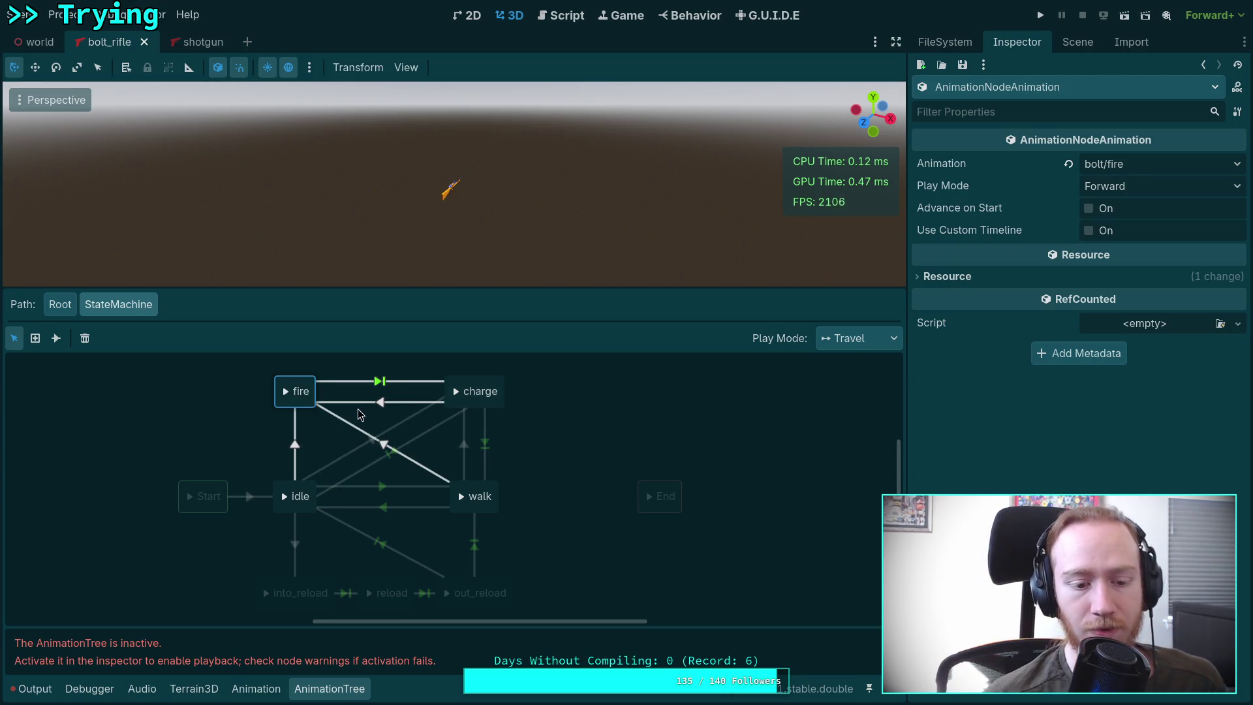
pyautogui.click(265, 685)
pyautogui.click(335, 421)
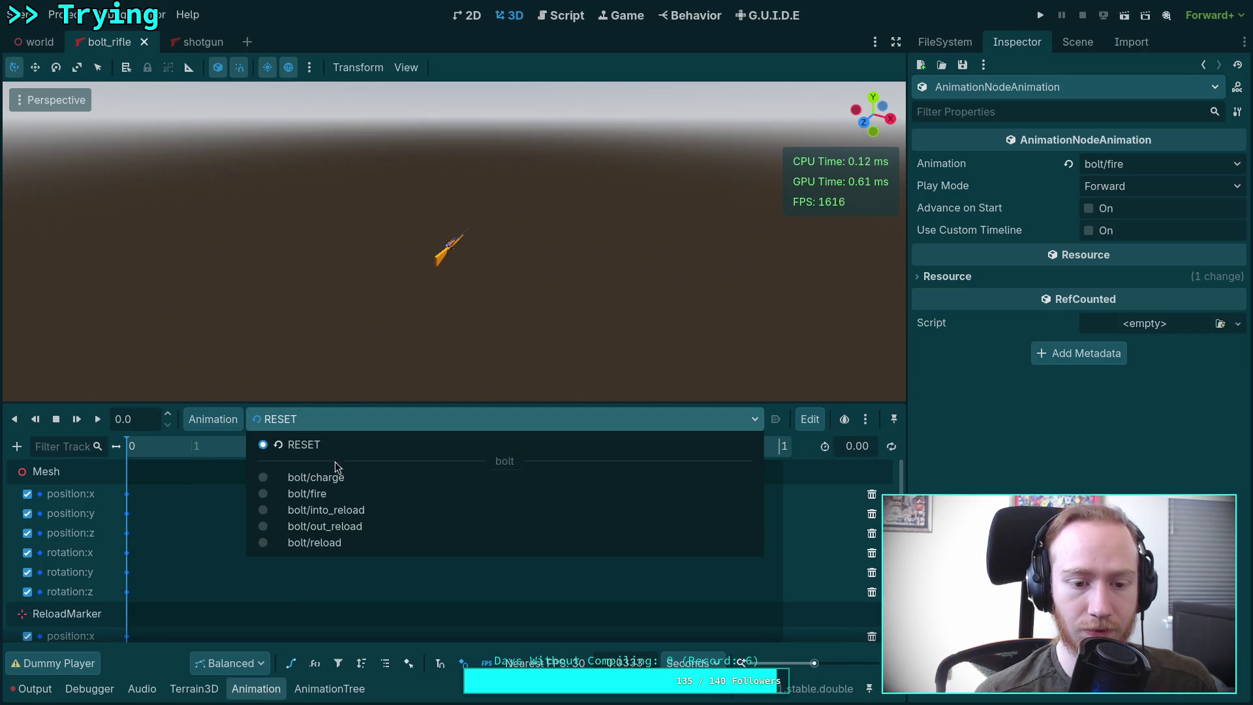
# Step: Compare the bolt/charge animation's keys with the shotgun/charge animation
pyautogui.click(340, 482)
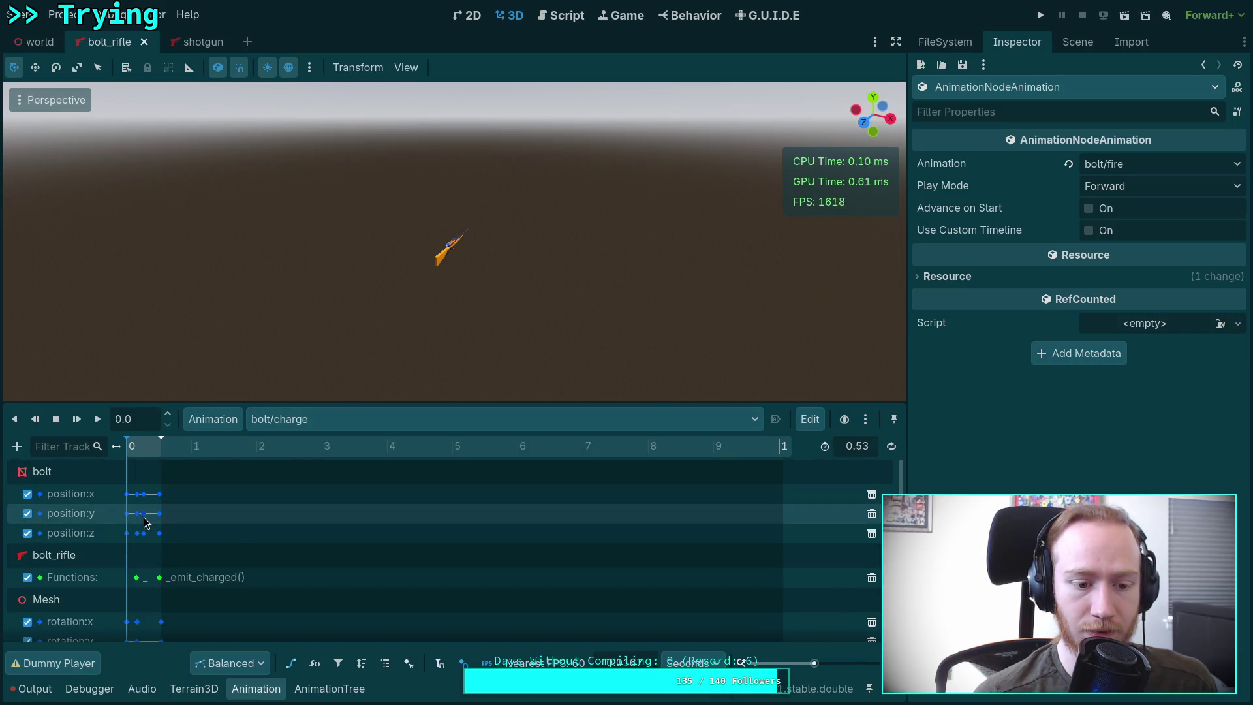
pyautogui.moveTo(813, 663); pyautogui.dragTo(837, 668)
pyautogui.scroll(-3, 682, 587)
pyautogui.scroll(2, 677, 584)
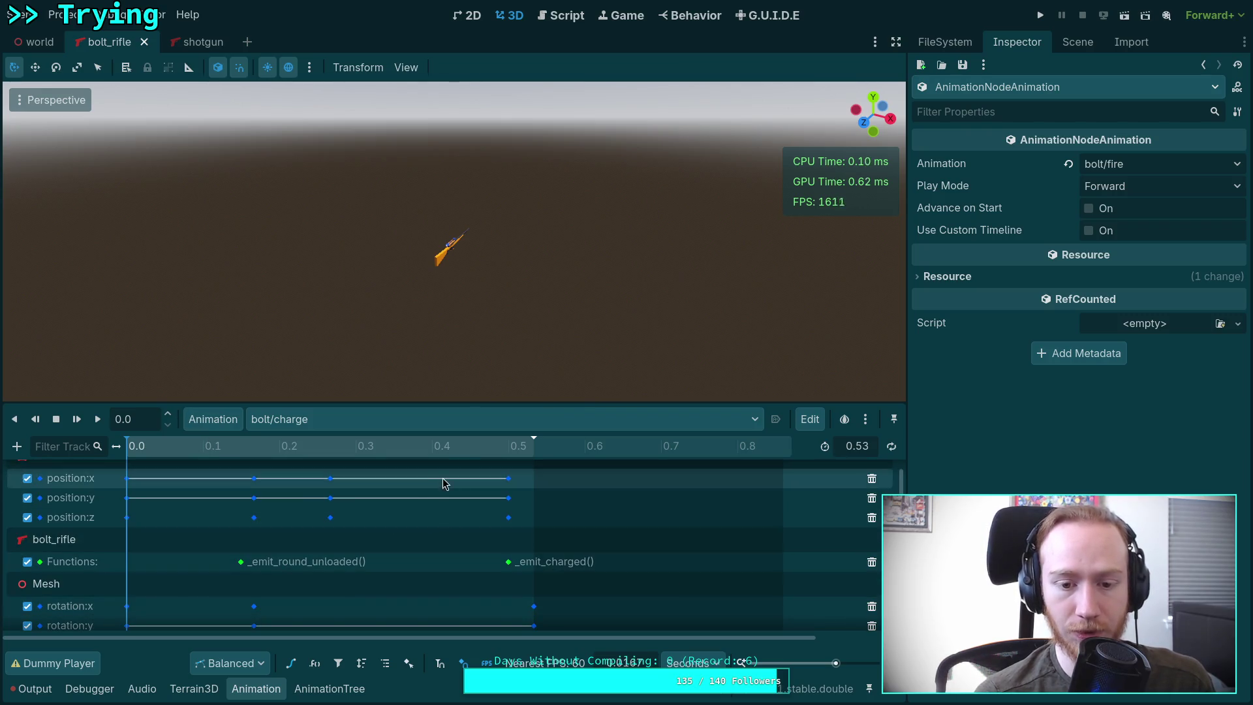
pyautogui.click(192, 41)
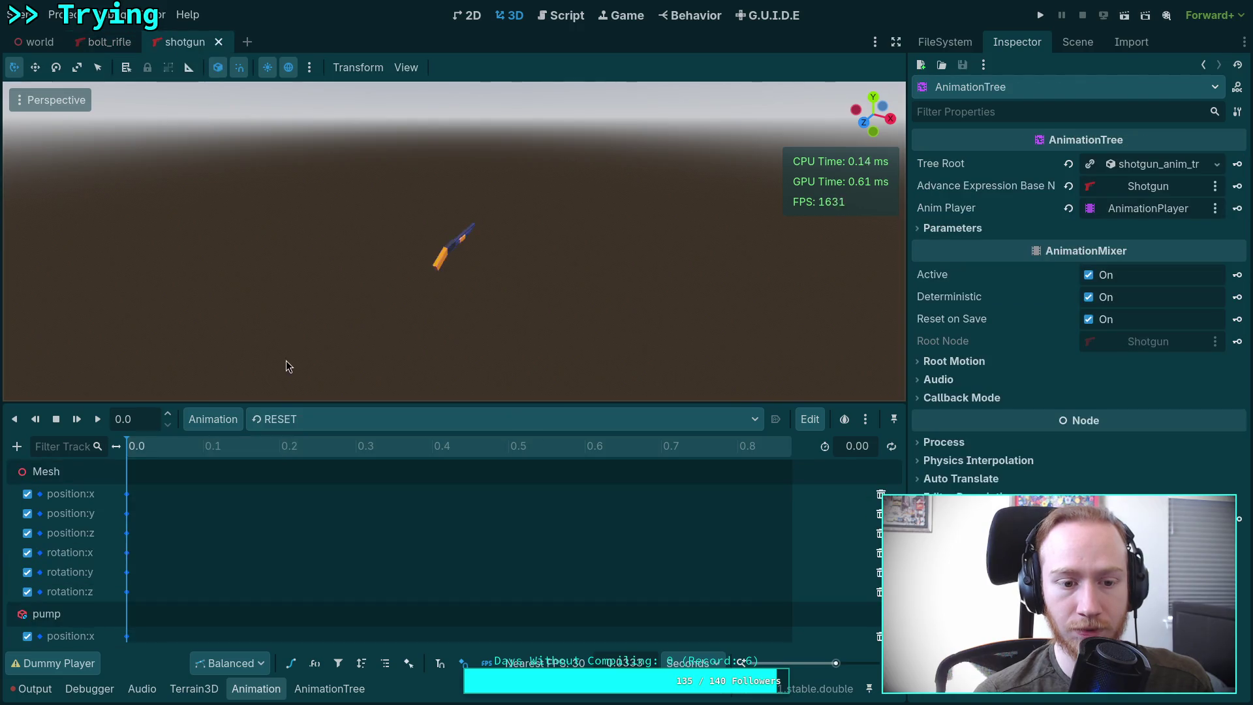
pyautogui.click(291, 419)
pyautogui.click(305, 476)
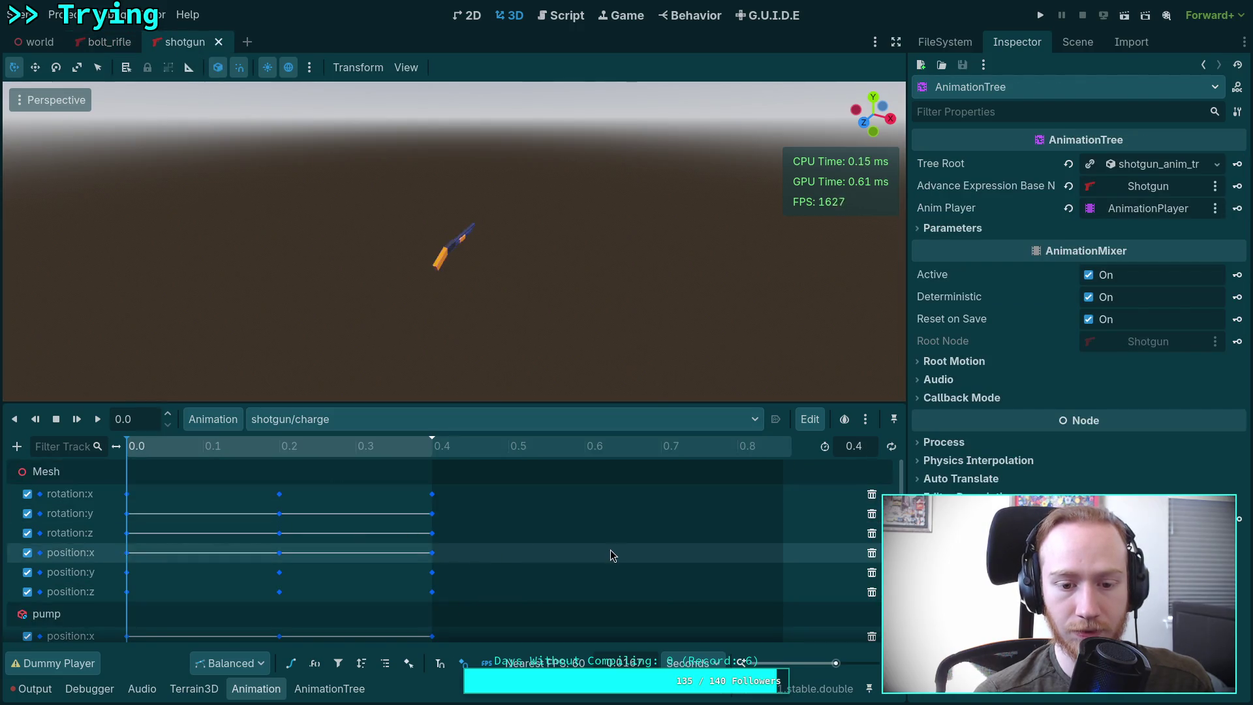
pyautogui.scroll(-3, 610, 555)
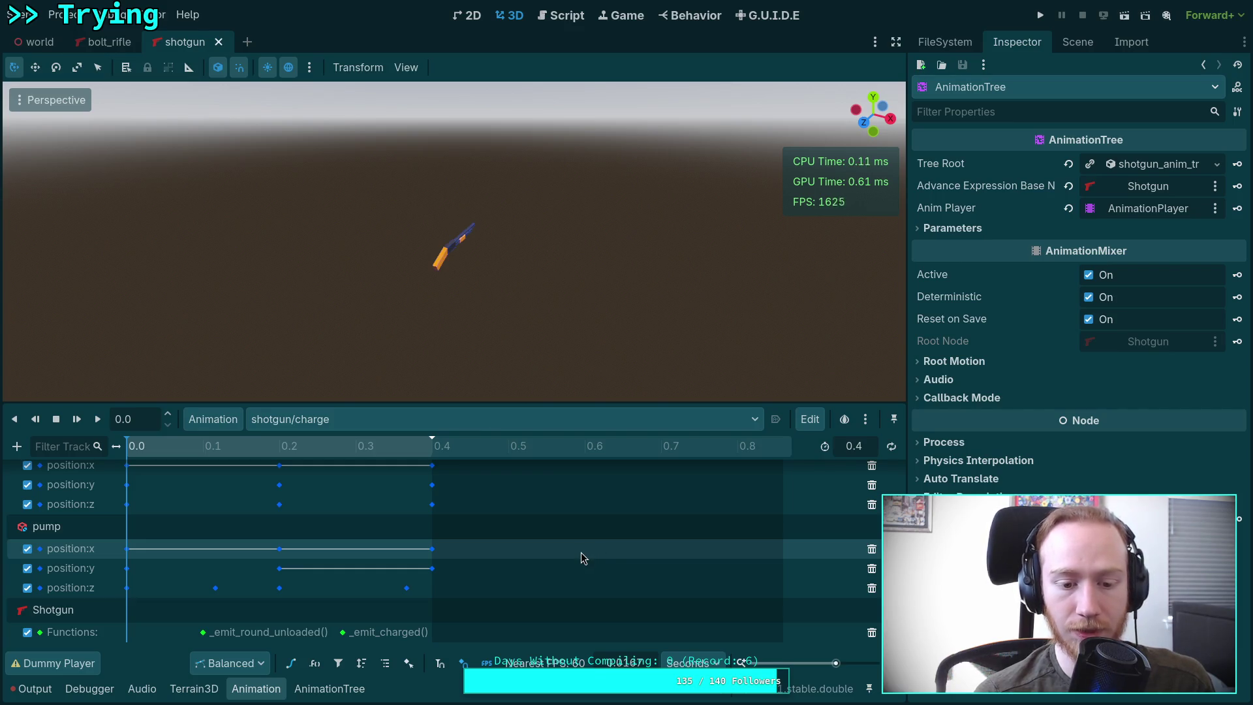
# Step: Switch back and forth between bolt/charge and shotgun/charge again to compare their timelines
pyautogui.click(109, 42)
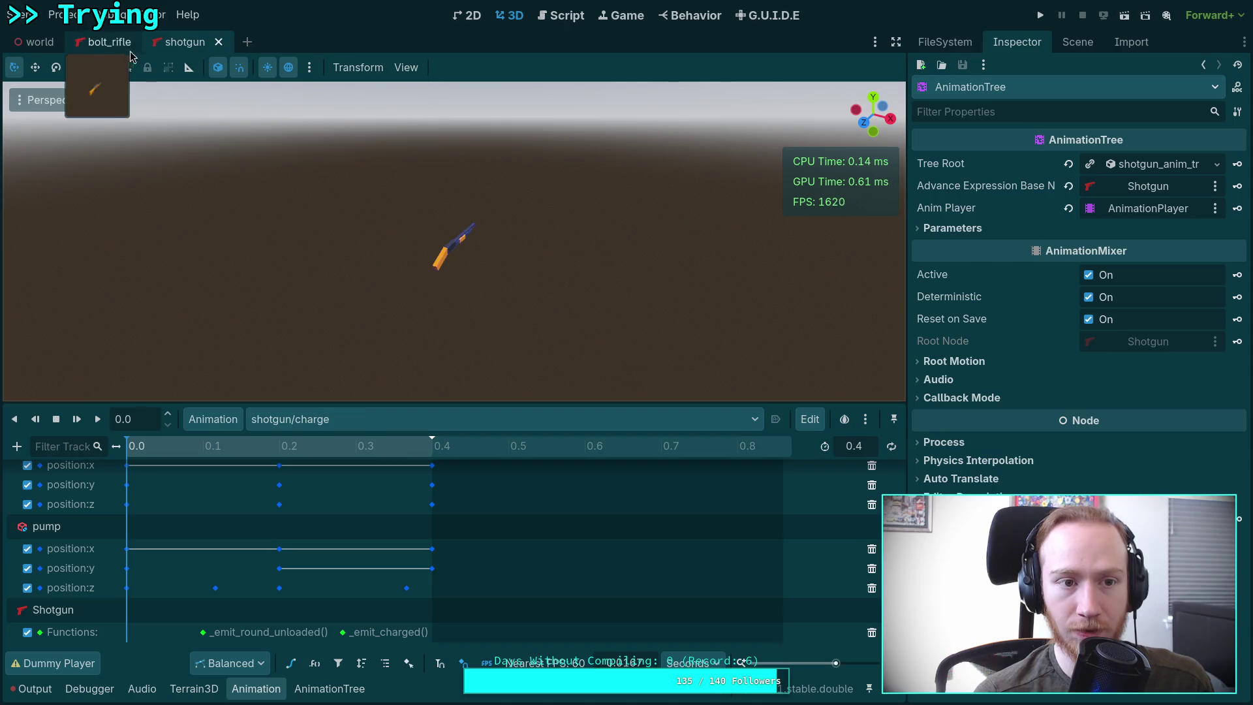
pyautogui.click(365, 418)
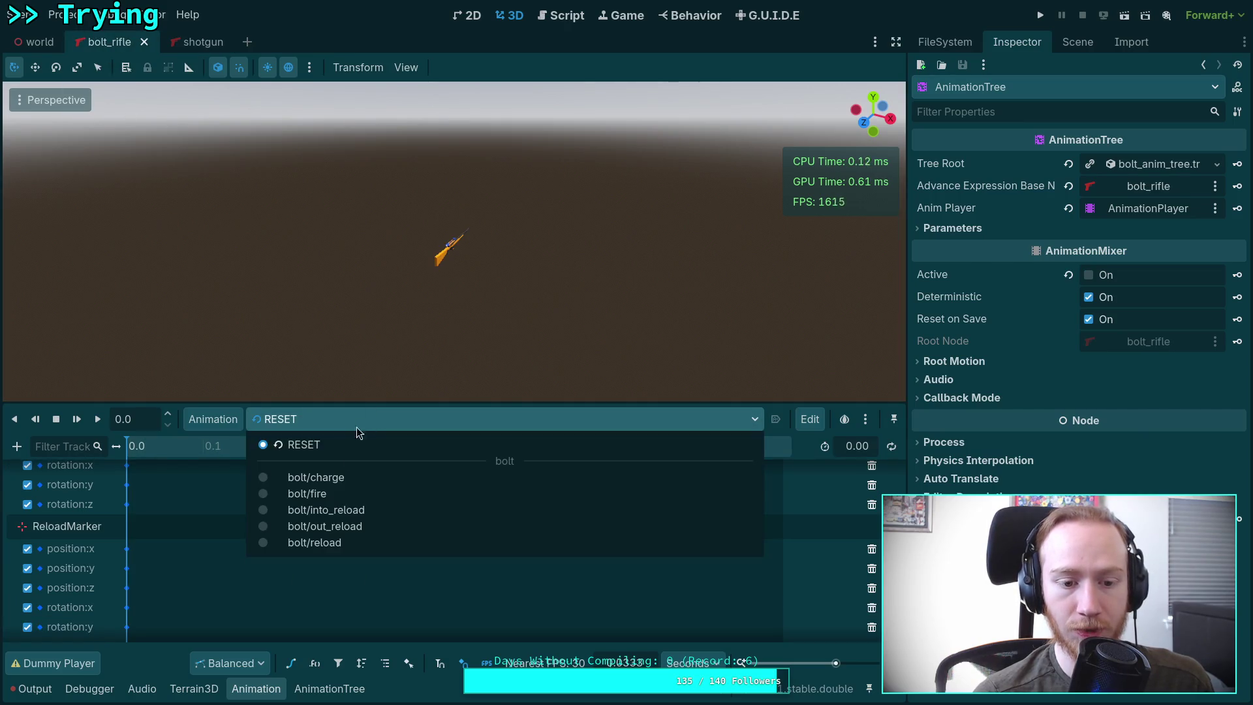
pyautogui.click(351, 483)
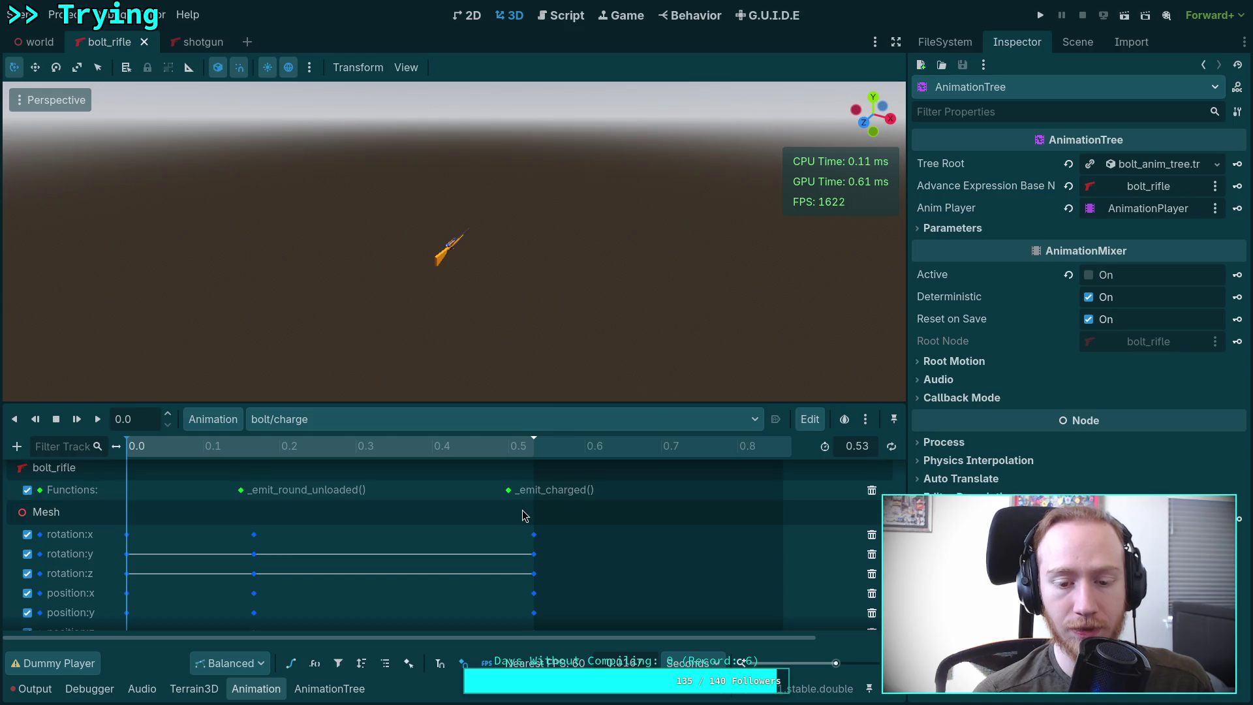
pyautogui.scroll(3, 522, 509)
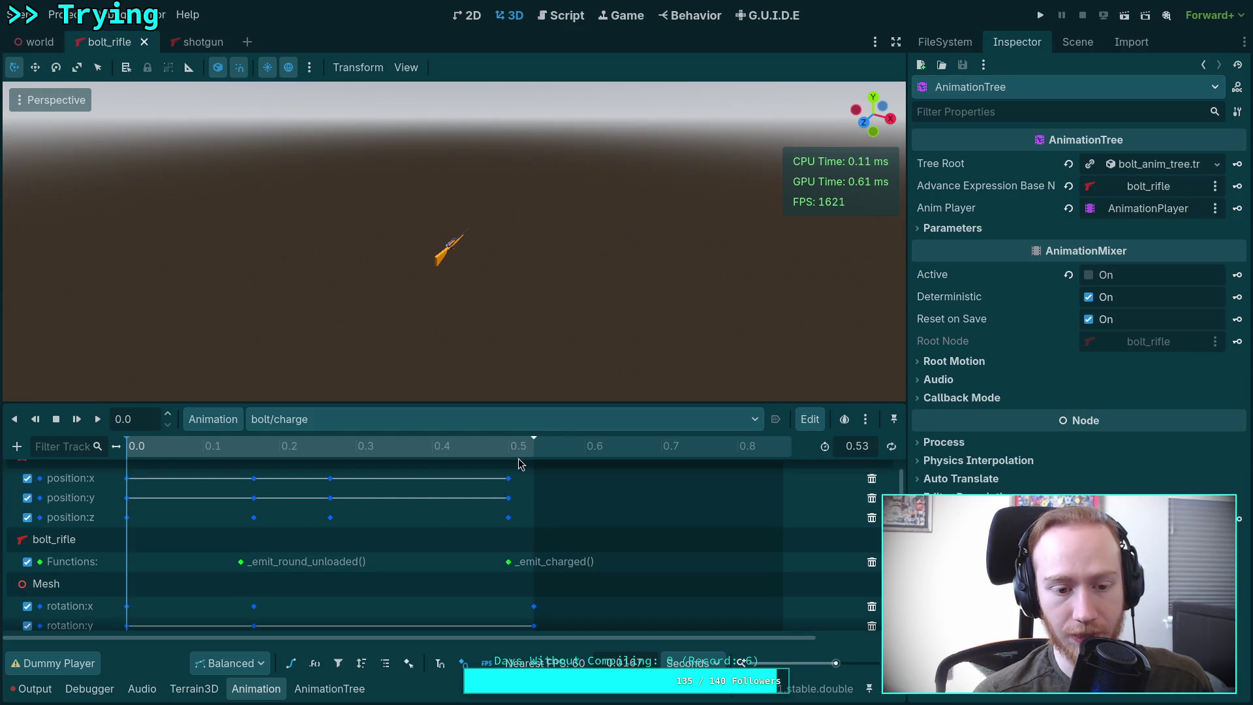
pyautogui.scroll(2, 426, 542)
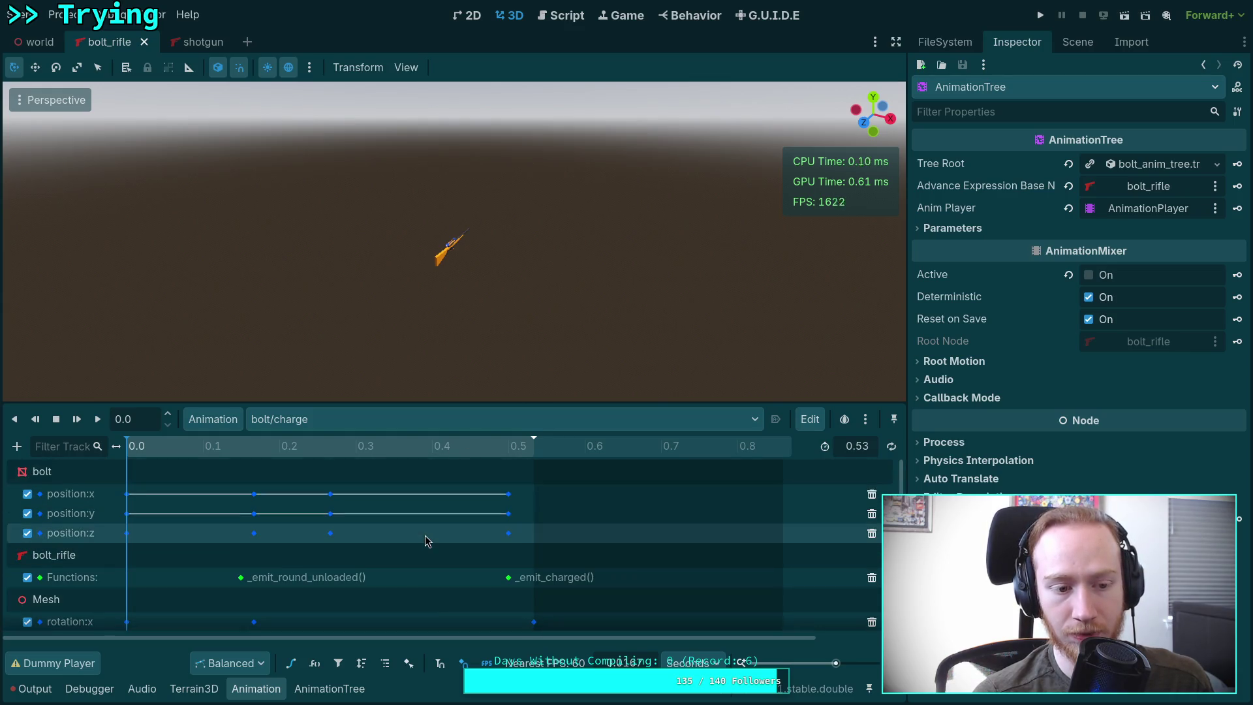
pyautogui.click(199, 41)
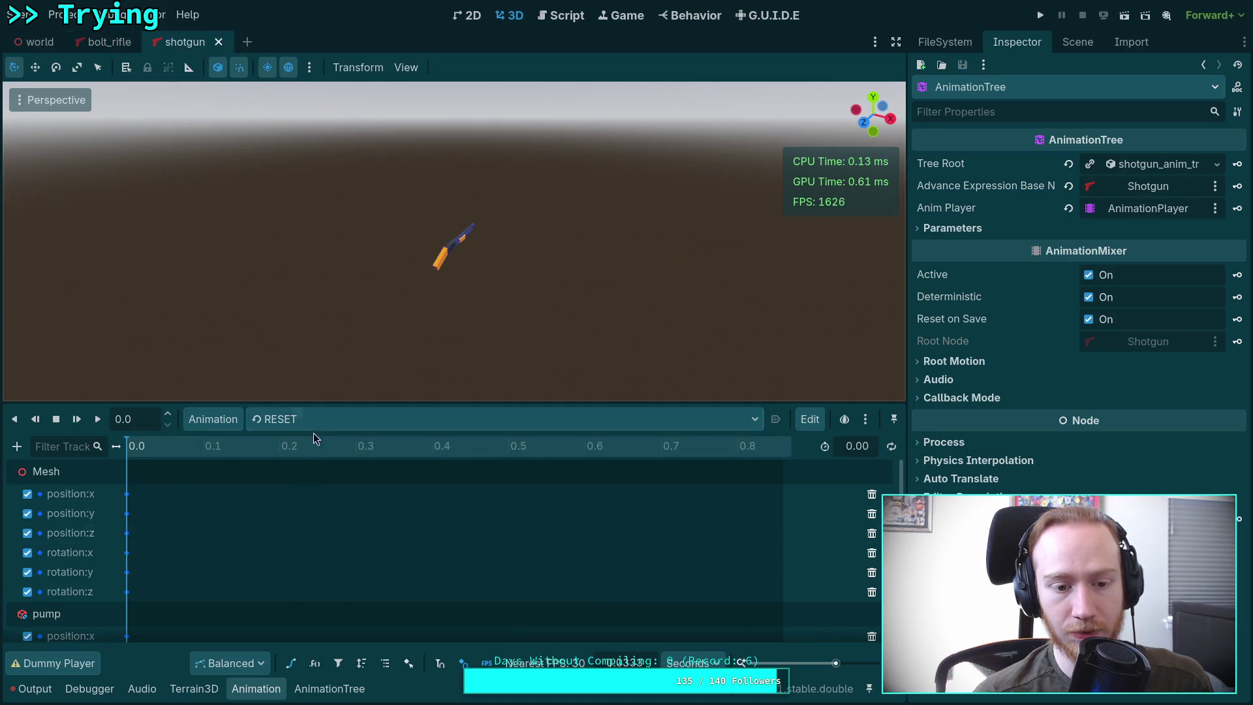
pyautogui.click(327, 419)
pyautogui.click(383, 479)
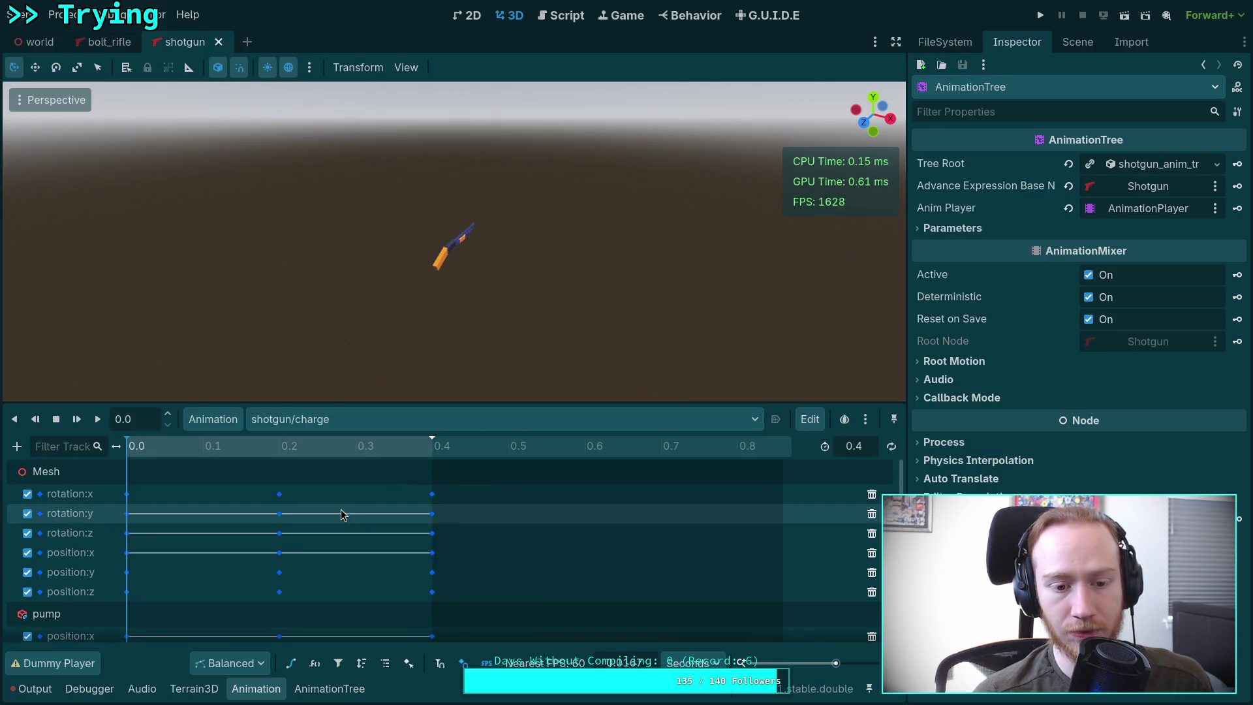
pyautogui.scroll(-1, 339, 512)
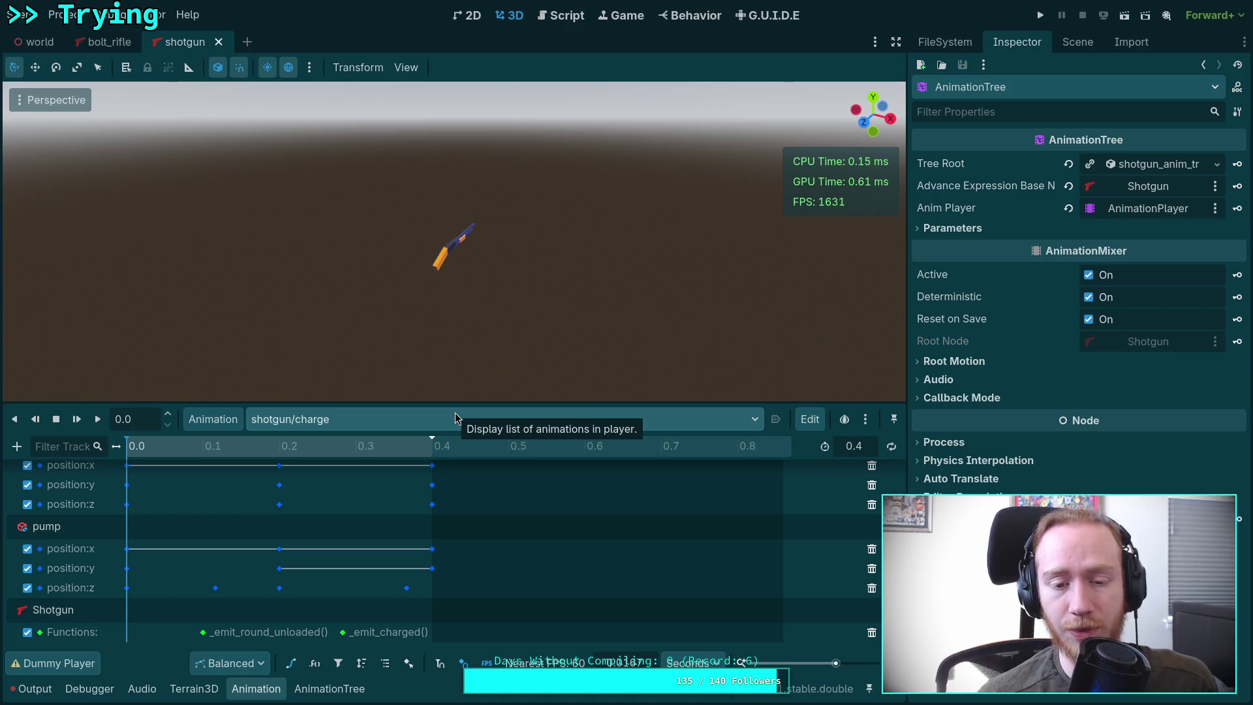
pyautogui.click(470, 419)
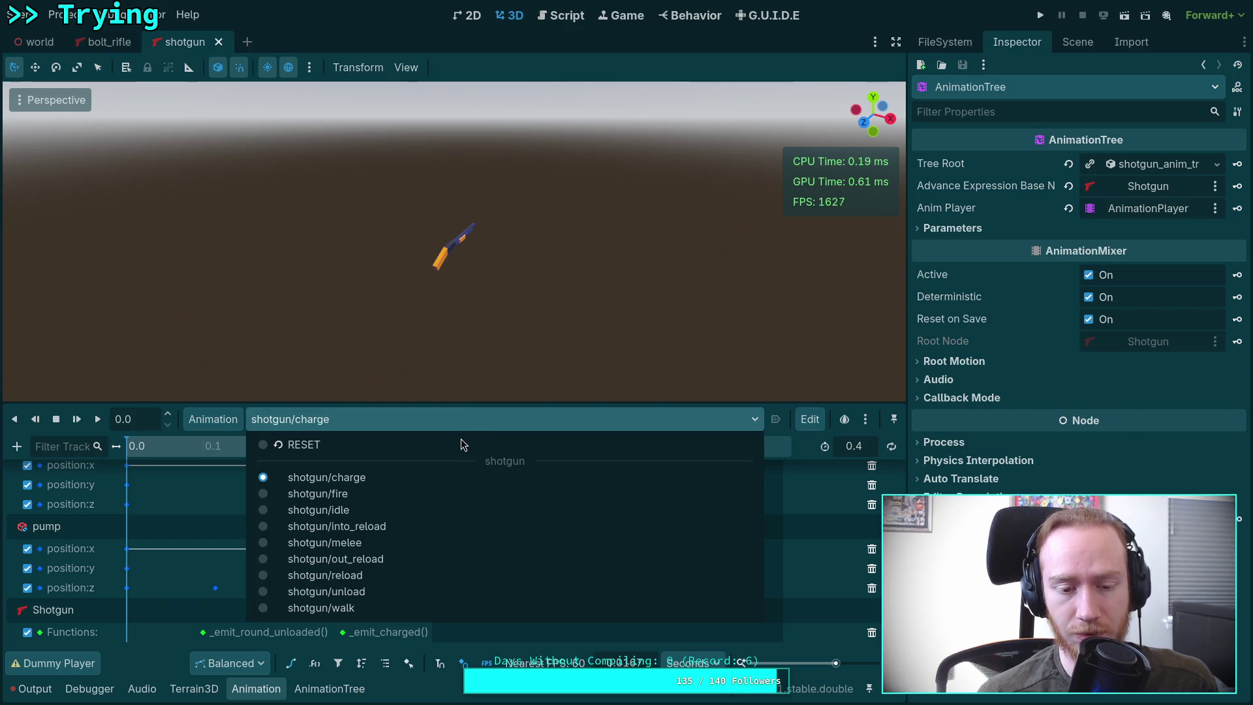
# Step: View the shotgun AnimationTree's properties in the Inspector, then show the project files
pyautogui.click(1077, 41)
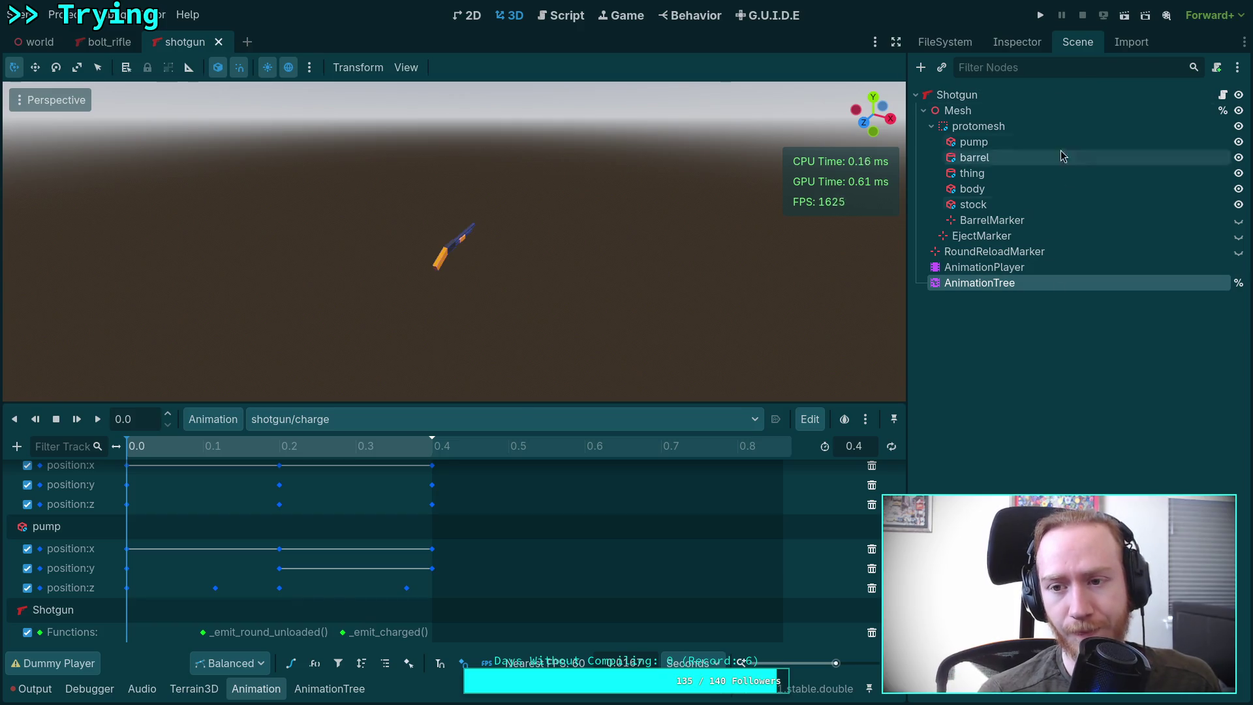
pyautogui.click(1005, 43)
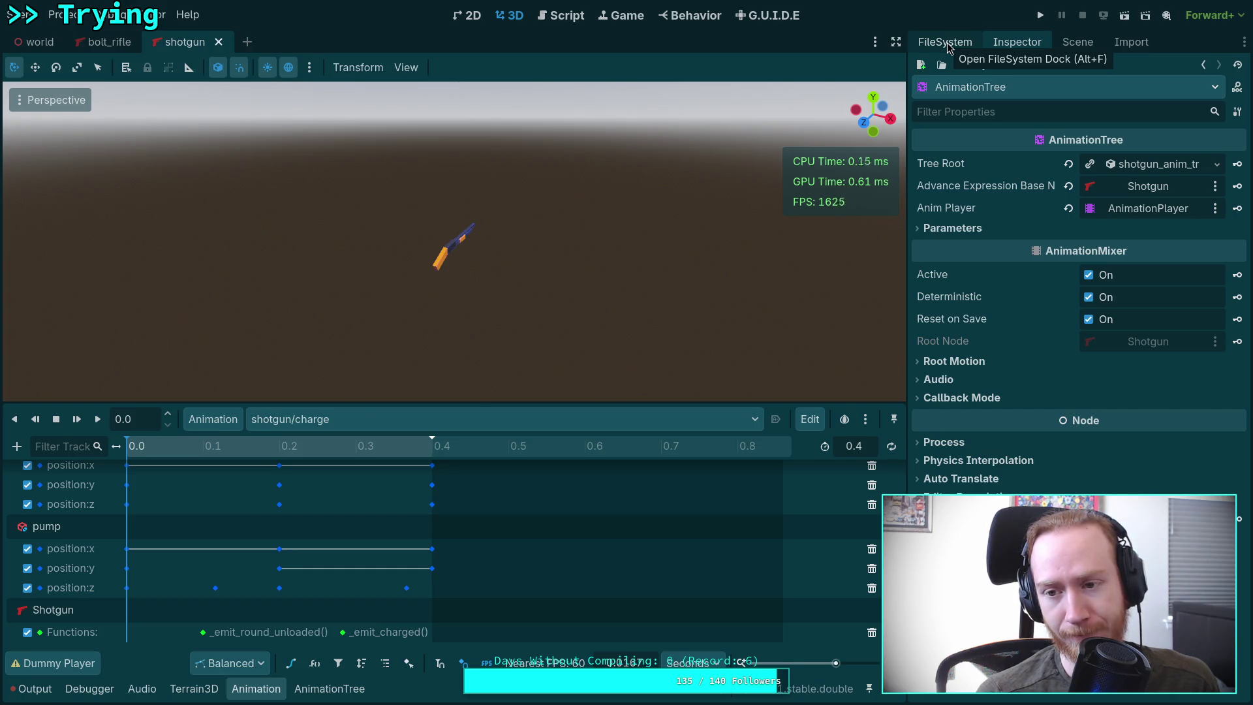
pyautogui.click(947, 43)
# Step: Open shotgun.gd, read through it, and close the shotgun scene tab
pyautogui.doubleClick(1002, 277)
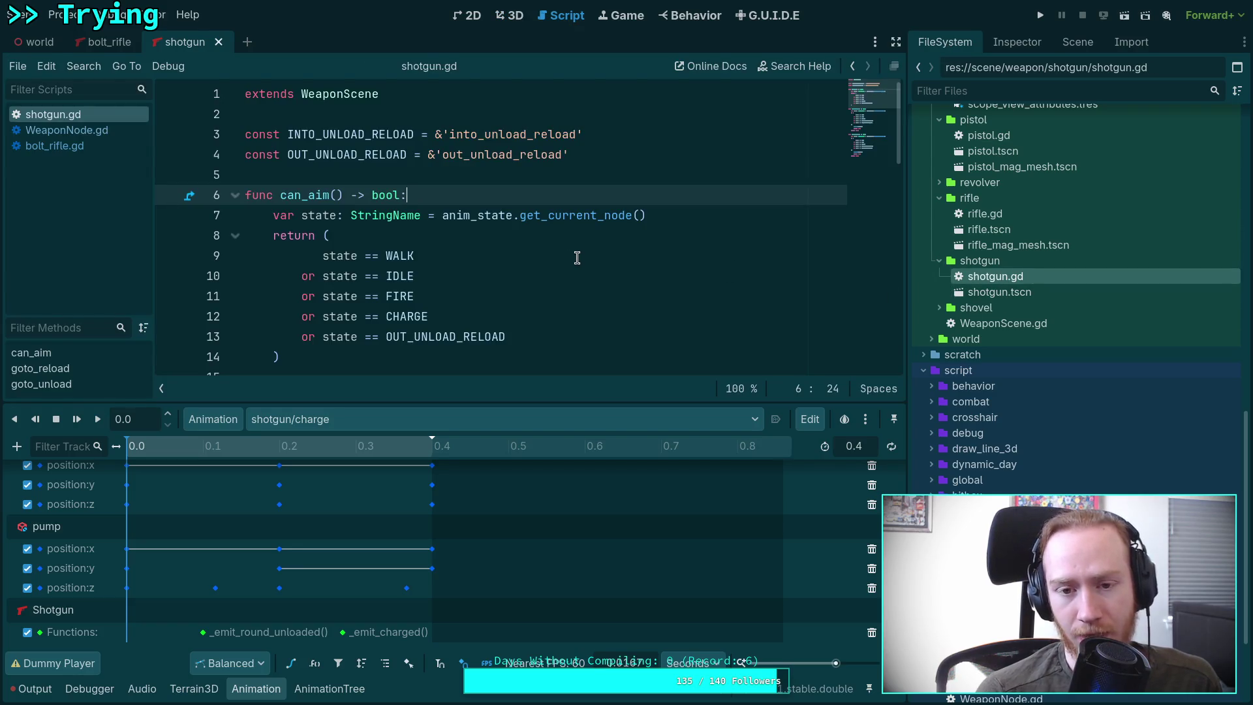
pyautogui.scroll(-1, 577, 257)
pyautogui.scroll(1, 577, 257)
pyautogui.scroll(-5, 575, 255)
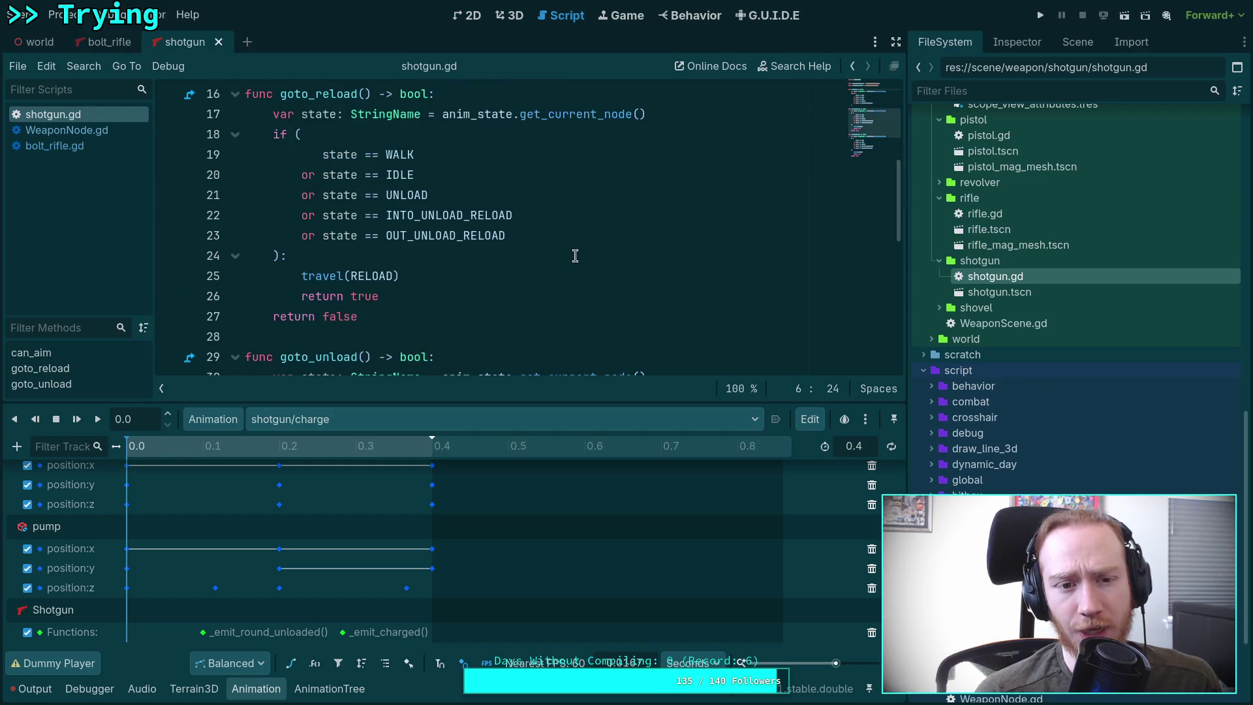
pyautogui.scroll(-6, 573, 250)
pyautogui.scroll(5, 573, 251)
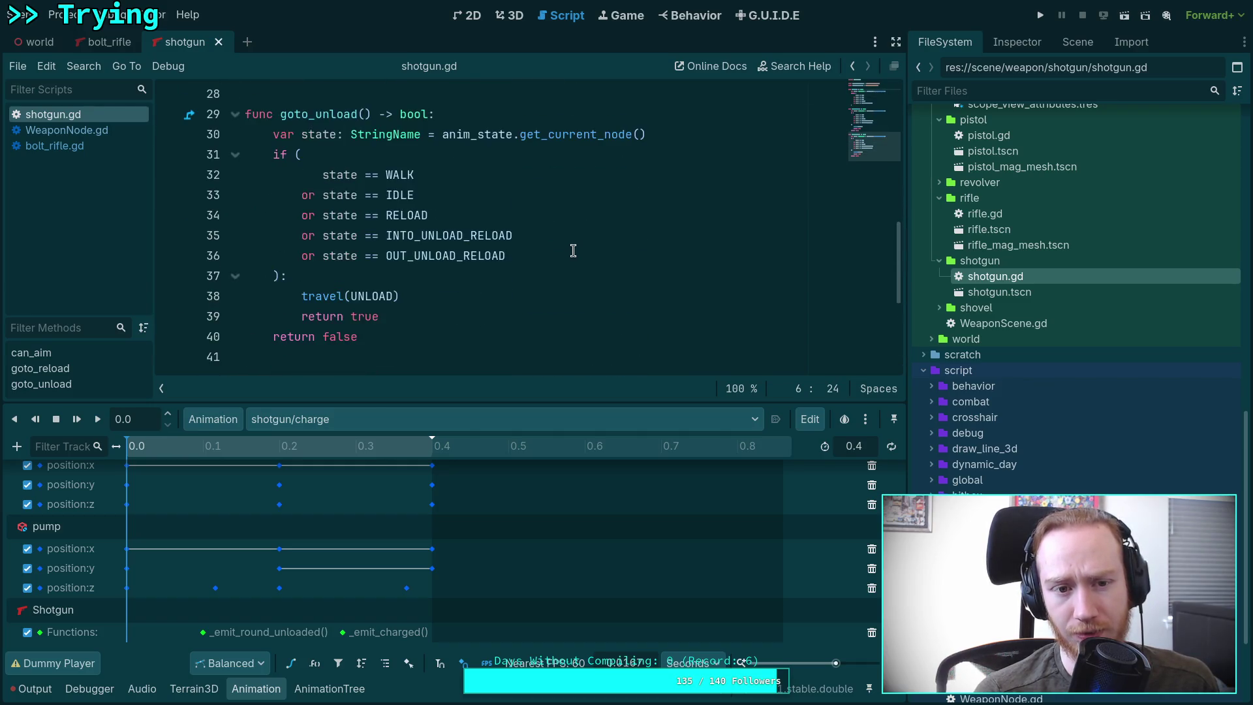
pyautogui.scroll(2, 572, 250)
pyautogui.click(218, 42)
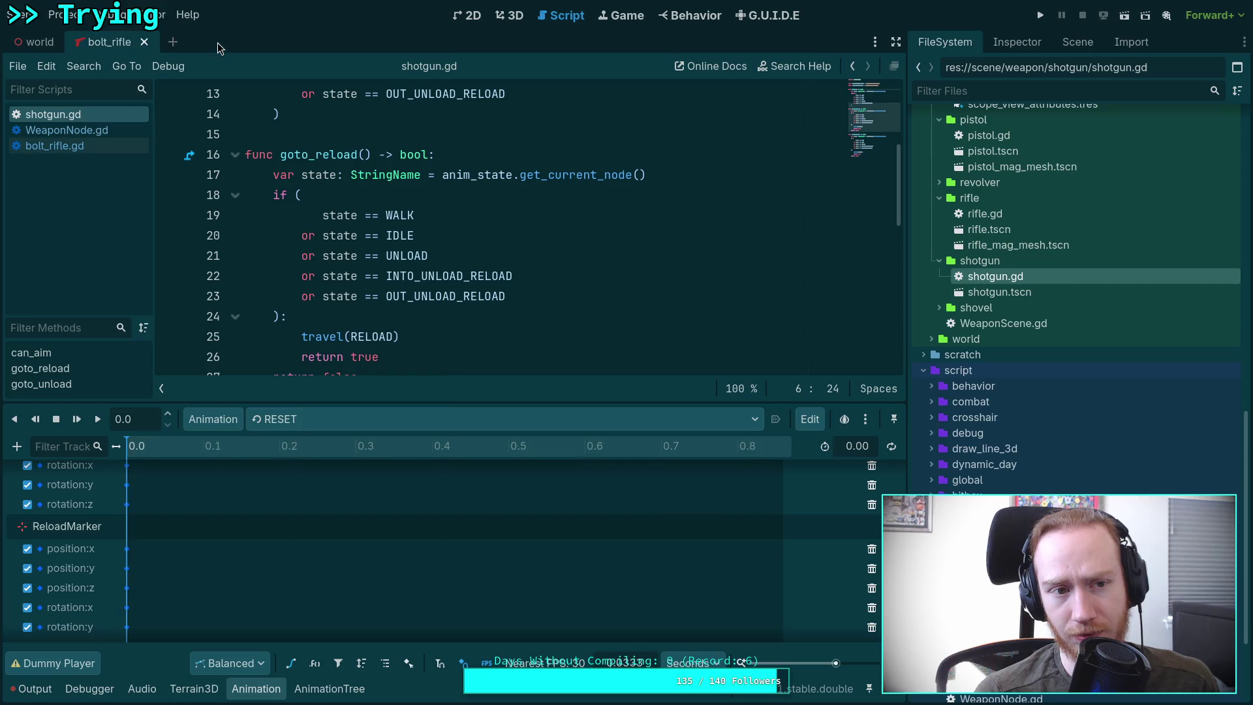
# Step: Review the bolt_rifle.gd script for comparison
pyautogui.click(68, 143)
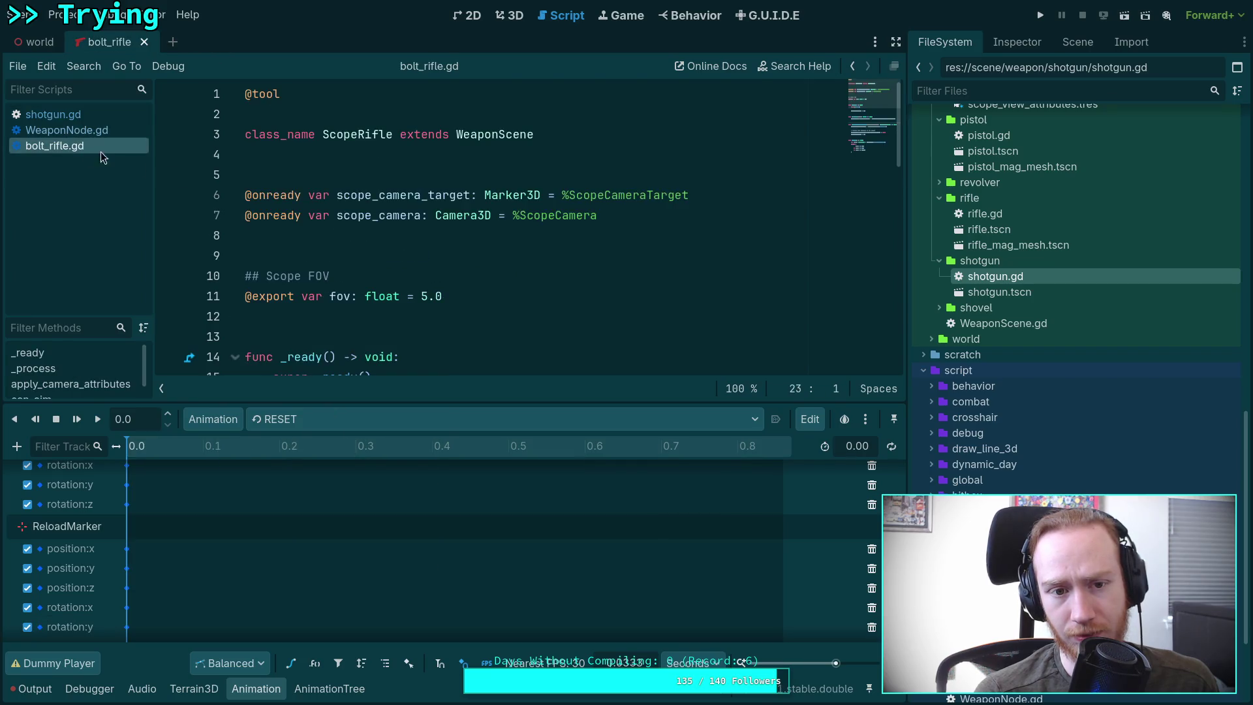
pyautogui.scroll(-3, 450, 256)
pyautogui.scroll(-6, 449, 256)
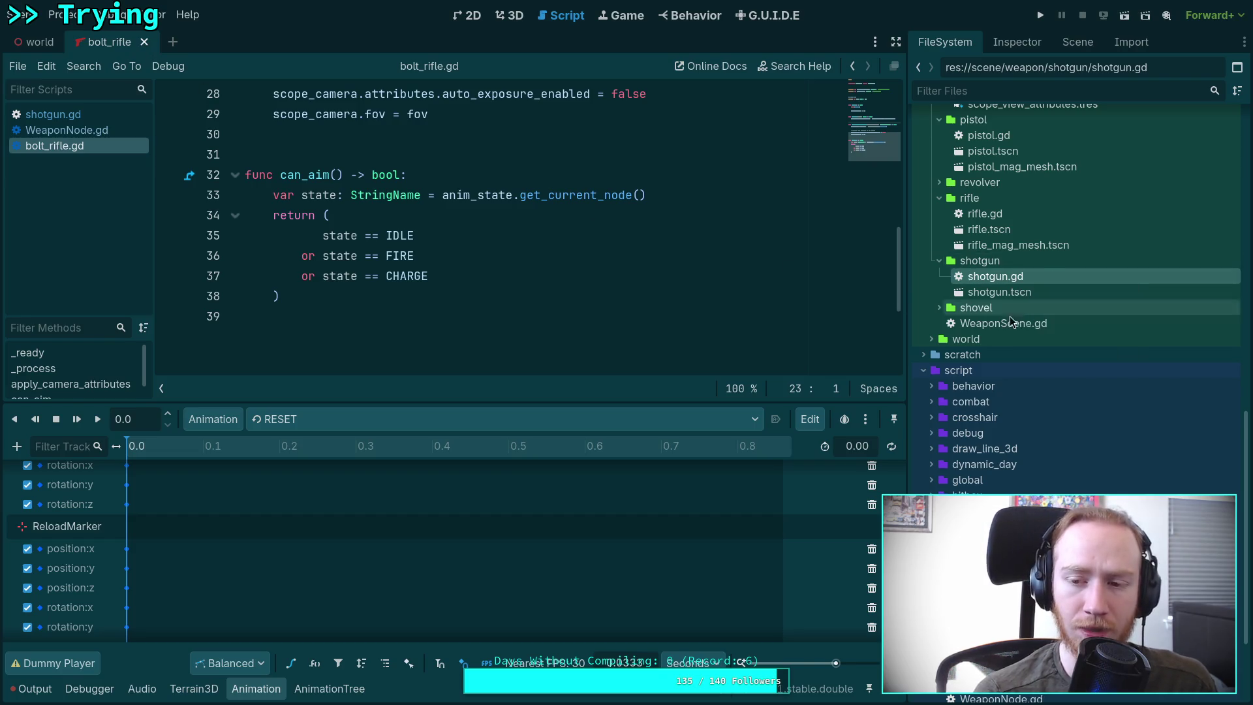
# Step: Return to shotgun.gd and examine the goto_reload and can_aim state conditions
pyautogui.doubleClick(1011, 277)
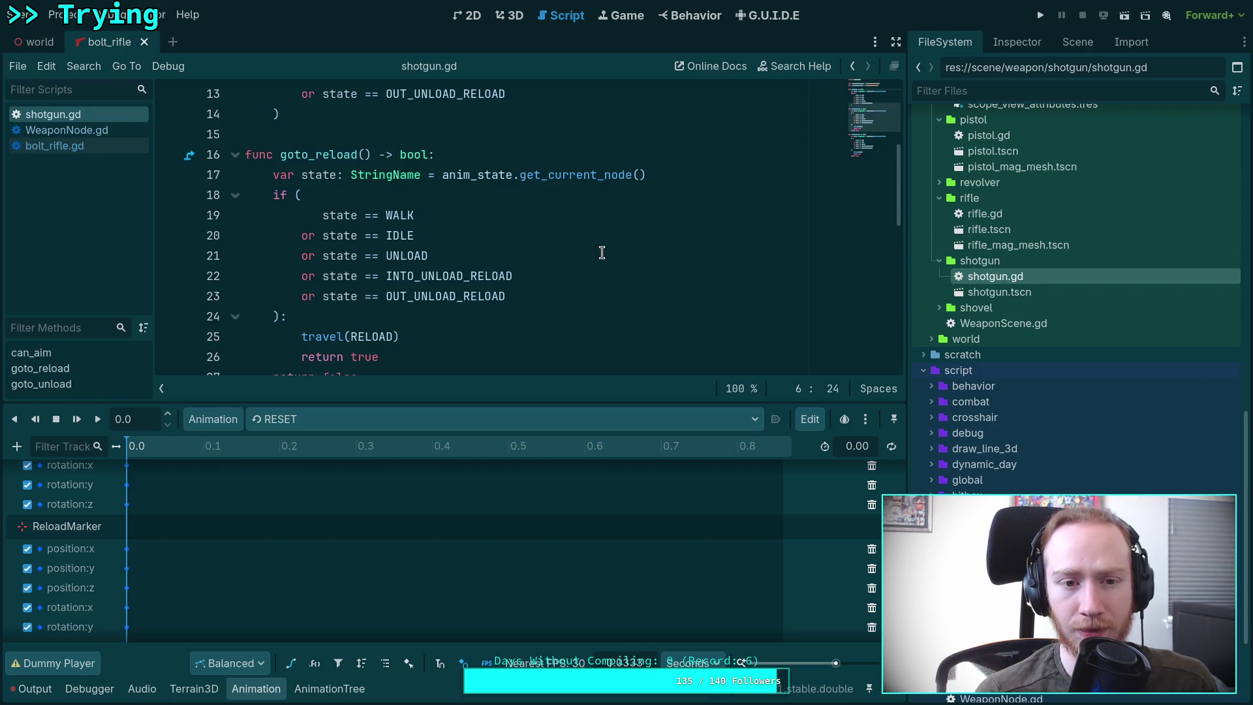
pyautogui.scroll(-1, 602, 254)
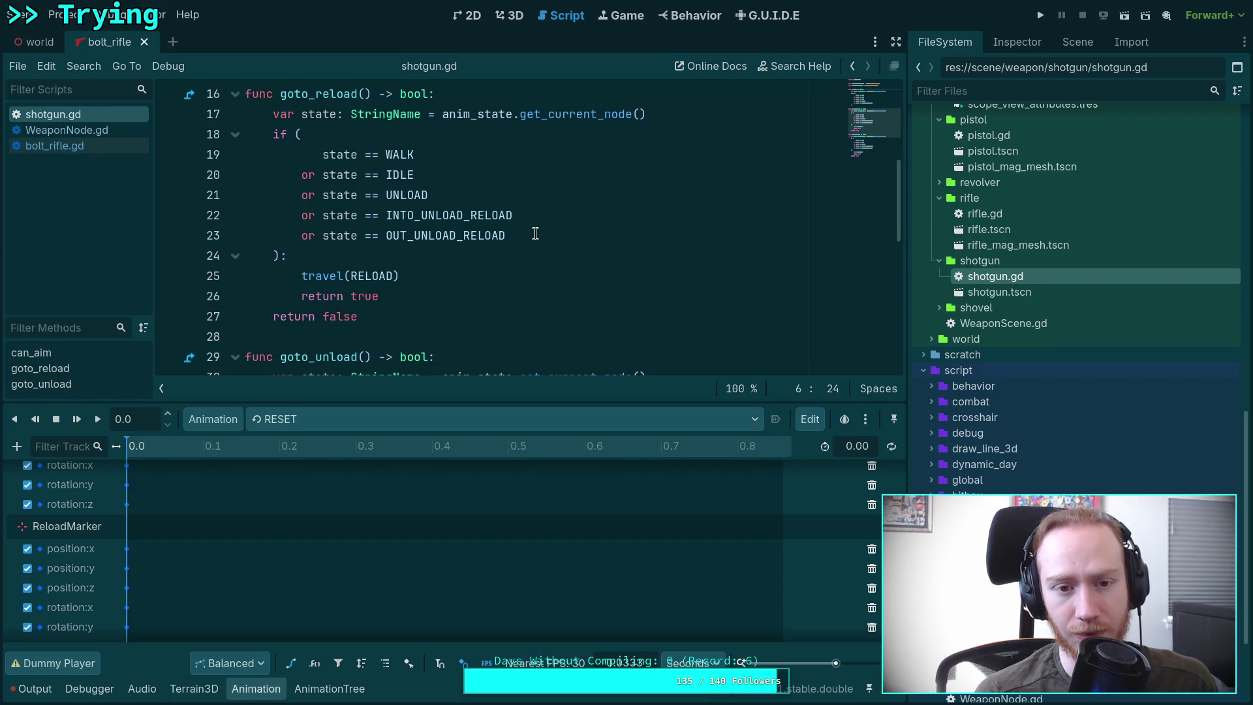
pyautogui.moveTo(523, 242); pyautogui.dragTo(319, 163)
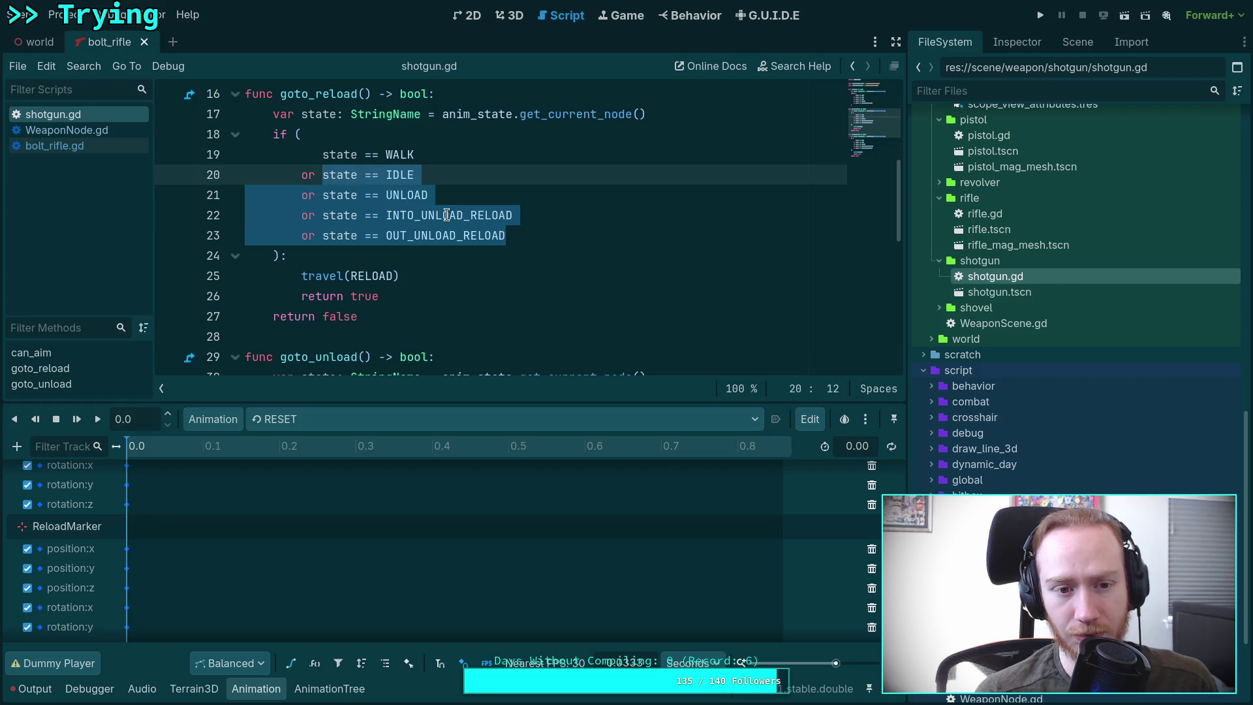
pyautogui.moveTo(446, 216)
pyautogui.scroll(-3, 409, 285)
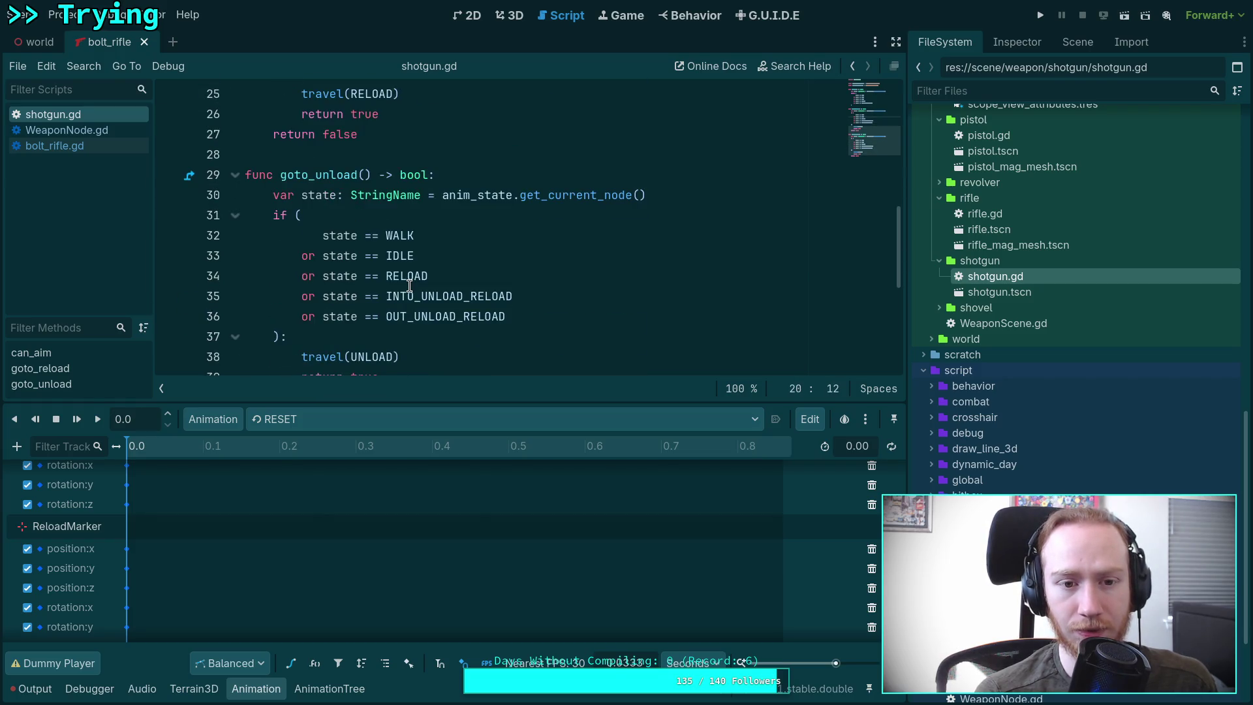
pyautogui.scroll(-2, 409, 285)
pyautogui.scroll(10, 428, 272)
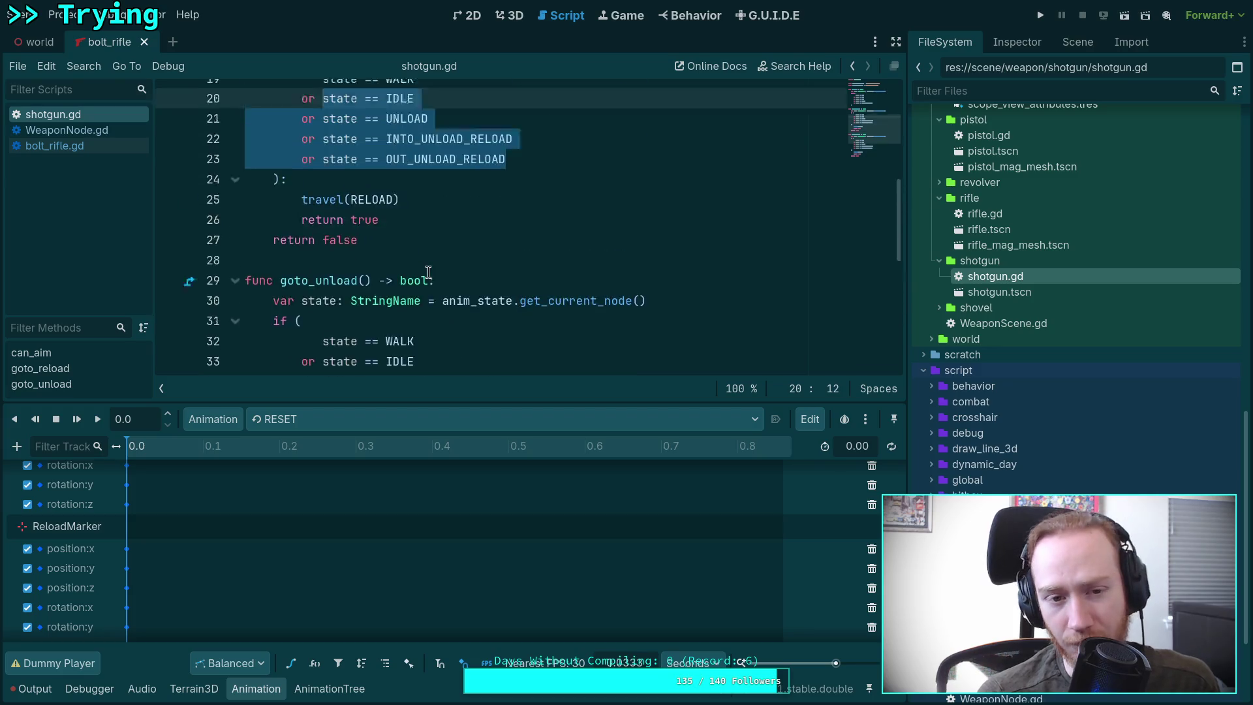
pyautogui.click(428, 274)
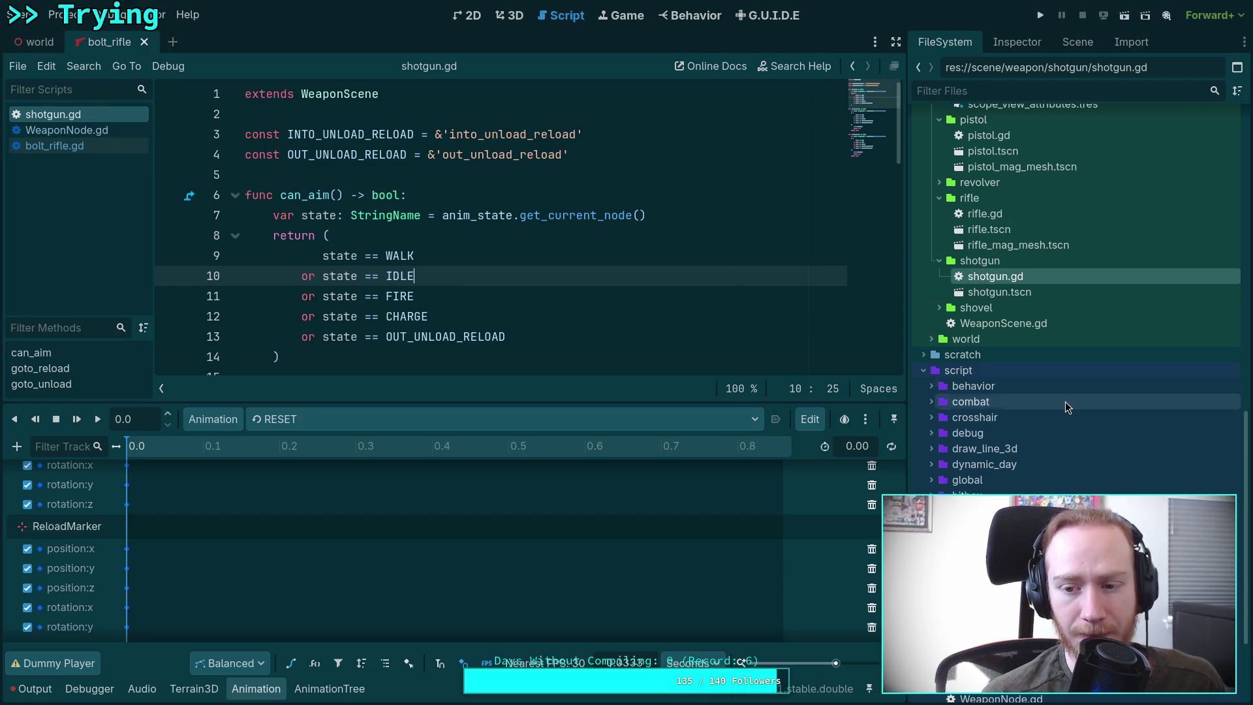
pyautogui.scroll(-3, 1053, 397)
pyautogui.scroll(3, 1051, 397)
pyautogui.scroll(10, 1051, 293)
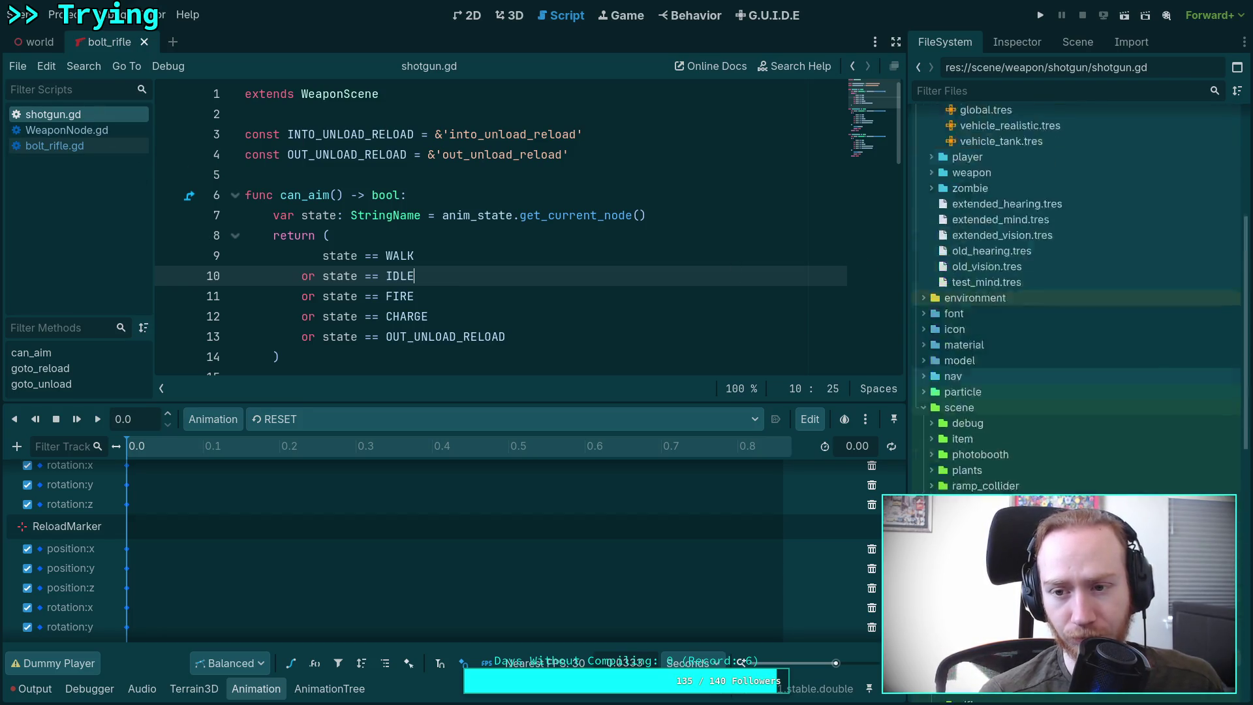
# Step: Open character/player/player.gd and switch to WeaponNode.gd
pyautogui.click(988, 161)
pyautogui.doubleClick(990, 173)
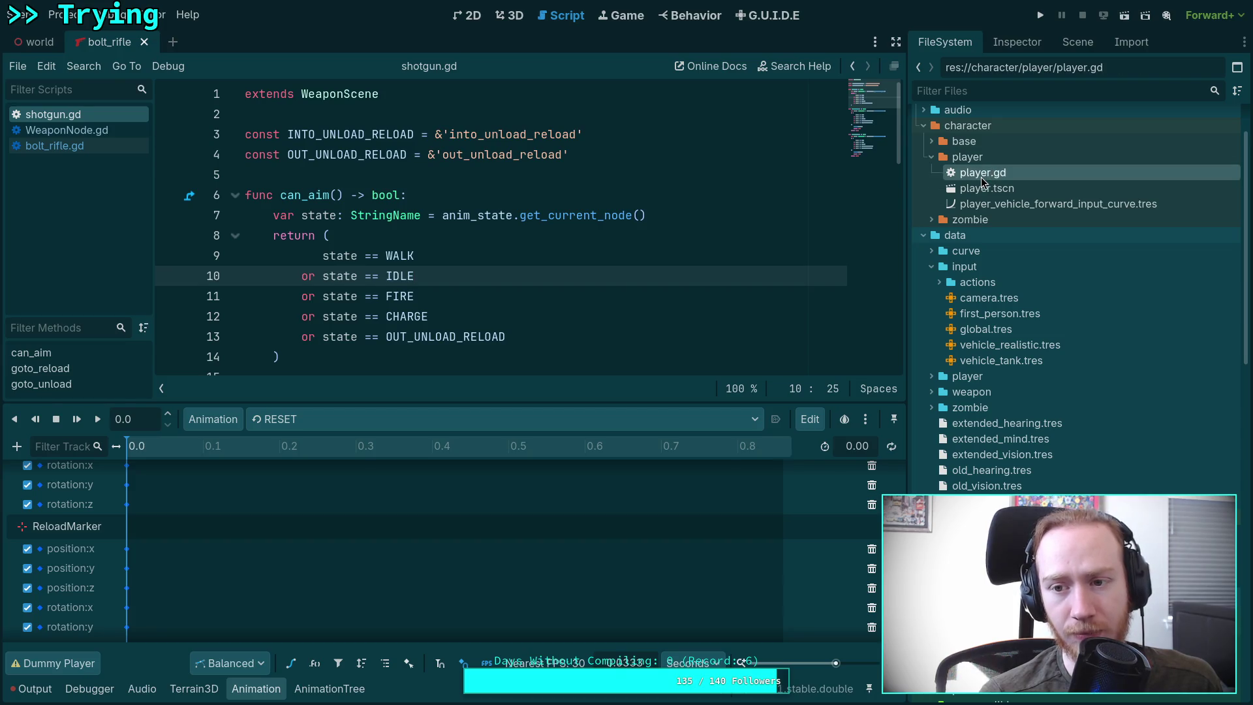
pyautogui.click(66, 130)
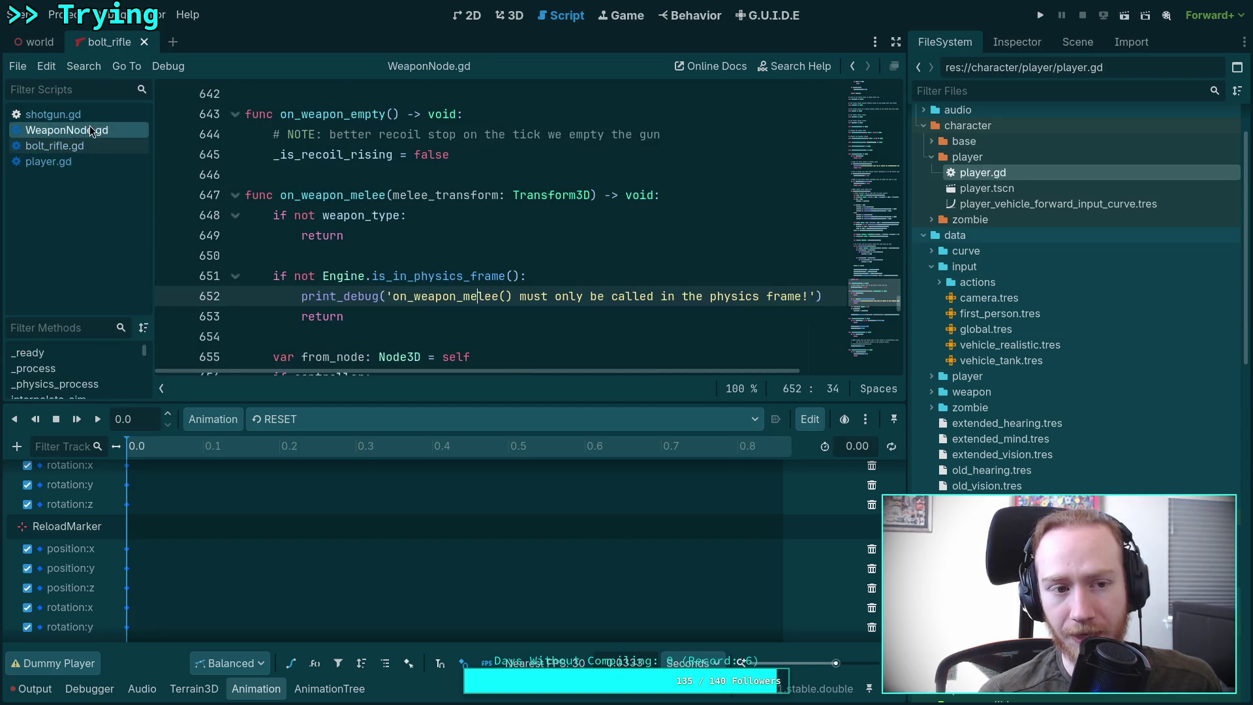
# Step: Hide the bottom panel and scroll through WeaponNode.gd's weapon handler functions
pyautogui.click(255, 688)
pyautogui.scroll(-11, 377, 540)
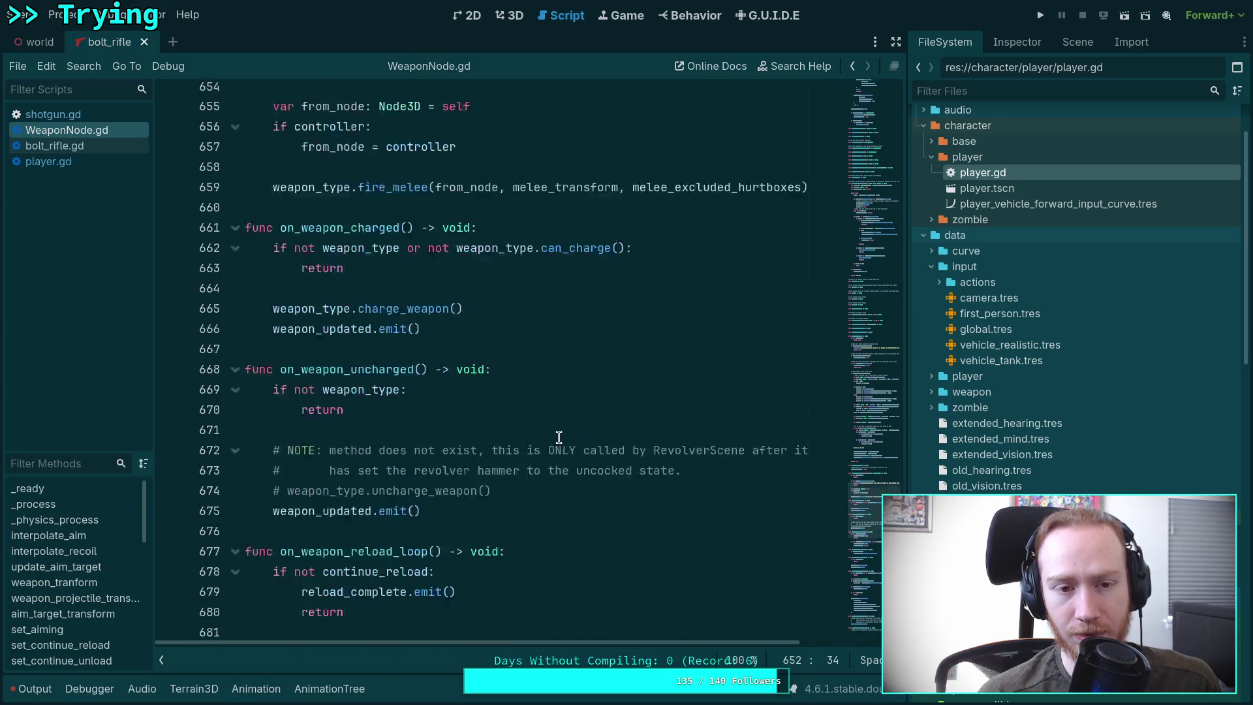
pyautogui.scroll(-4, 605, 485)
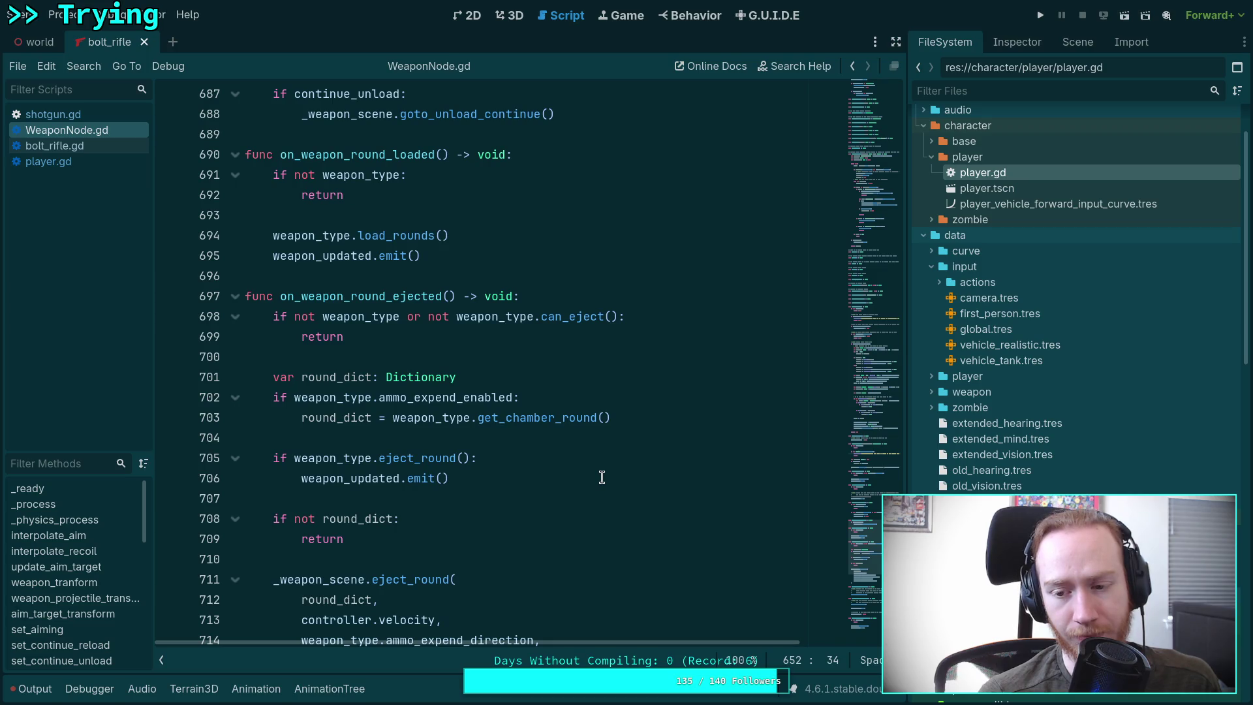
pyautogui.scroll(-5, 601, 477)
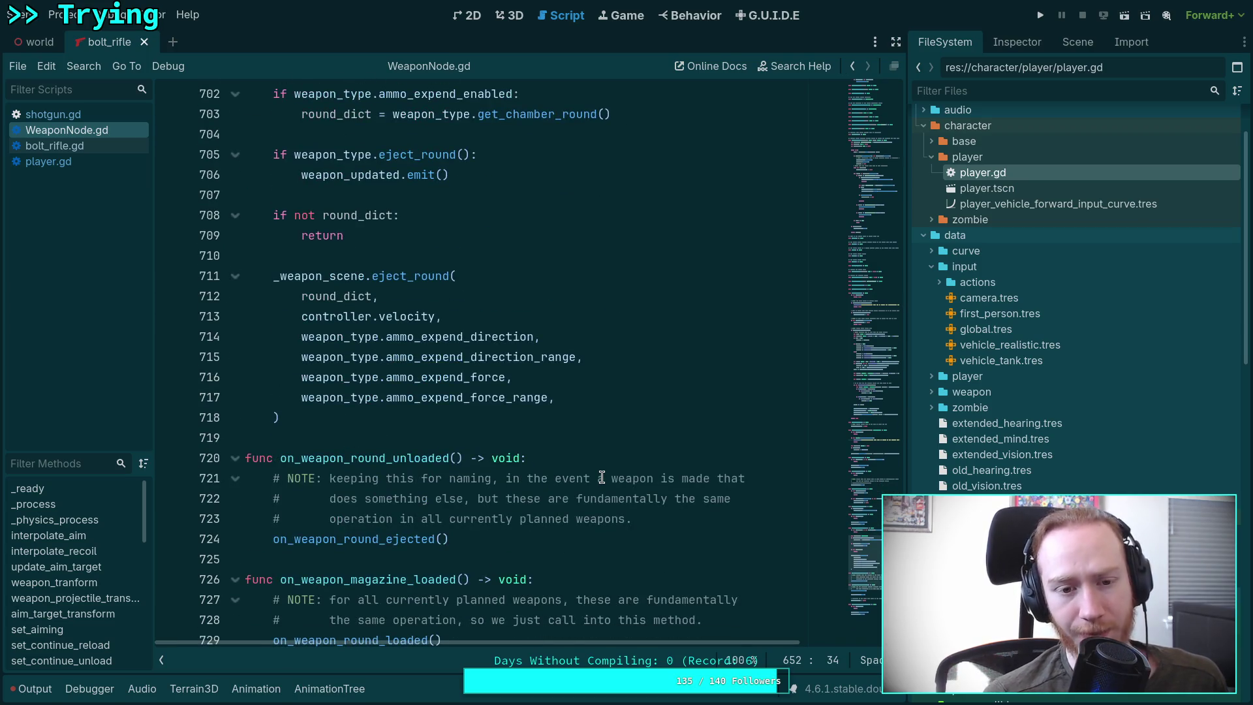
pyautogui.scroll(6, 667, 469)
pyautogui.scroll(12, 670, 469)
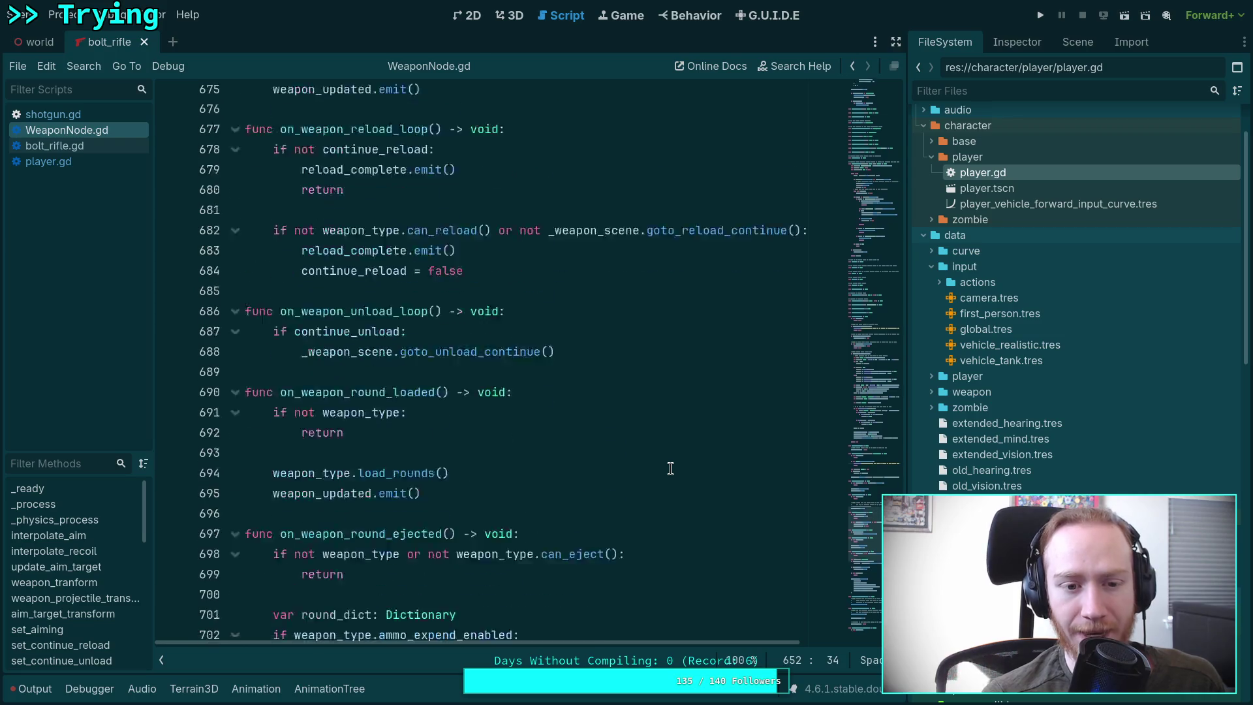
pyautogui.scroll(4, 670, 468)
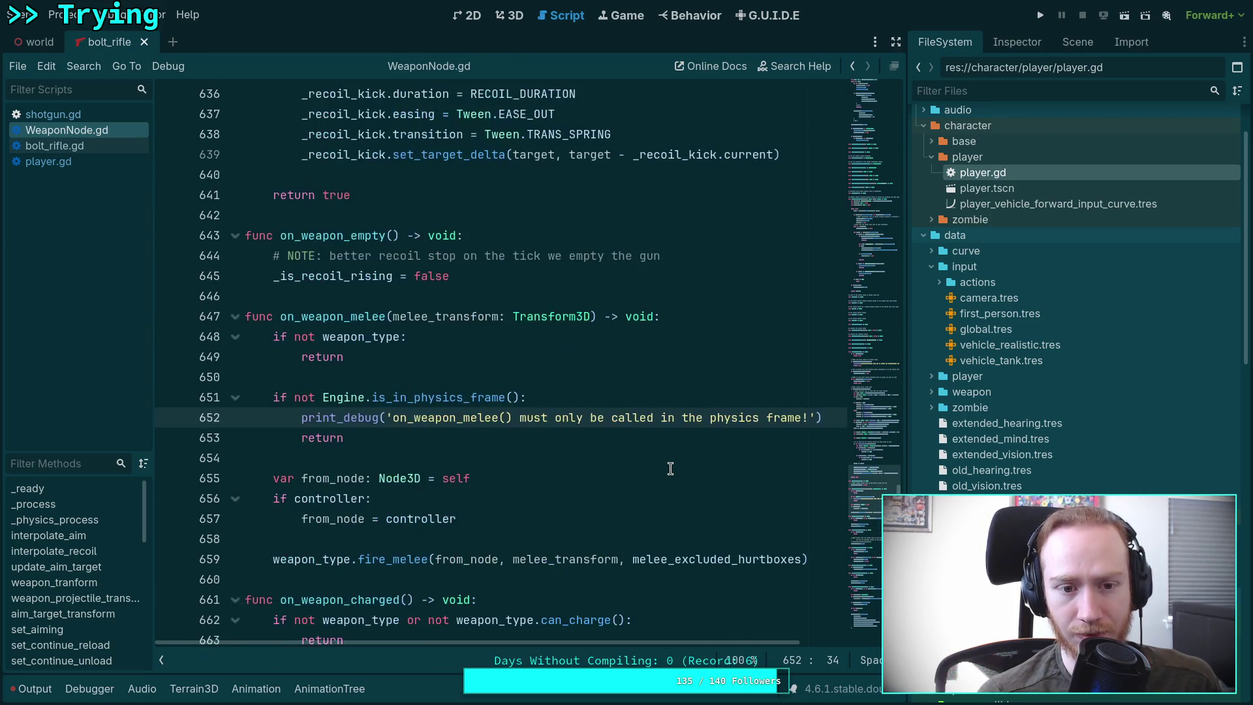
pyautogui.scroll(20, 670, 469)
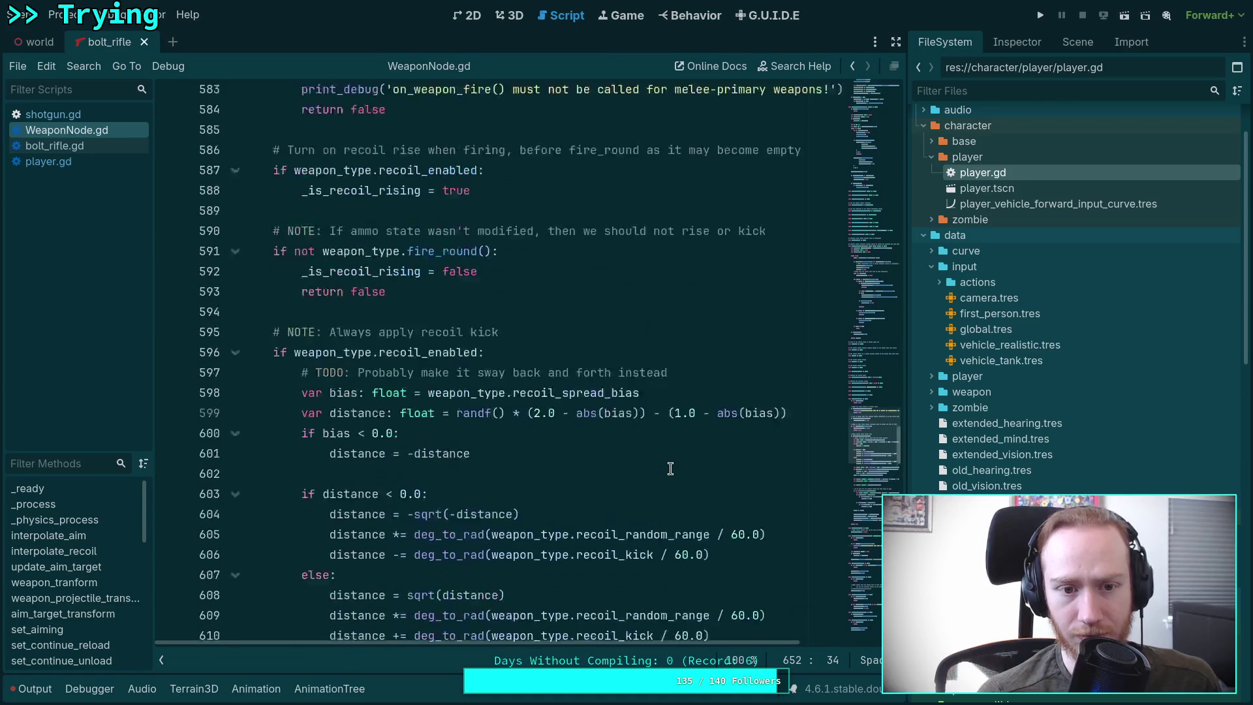
pyautogui.scroll(1, 670, 469)
pyautogui.scroll(-3, 506, 429)
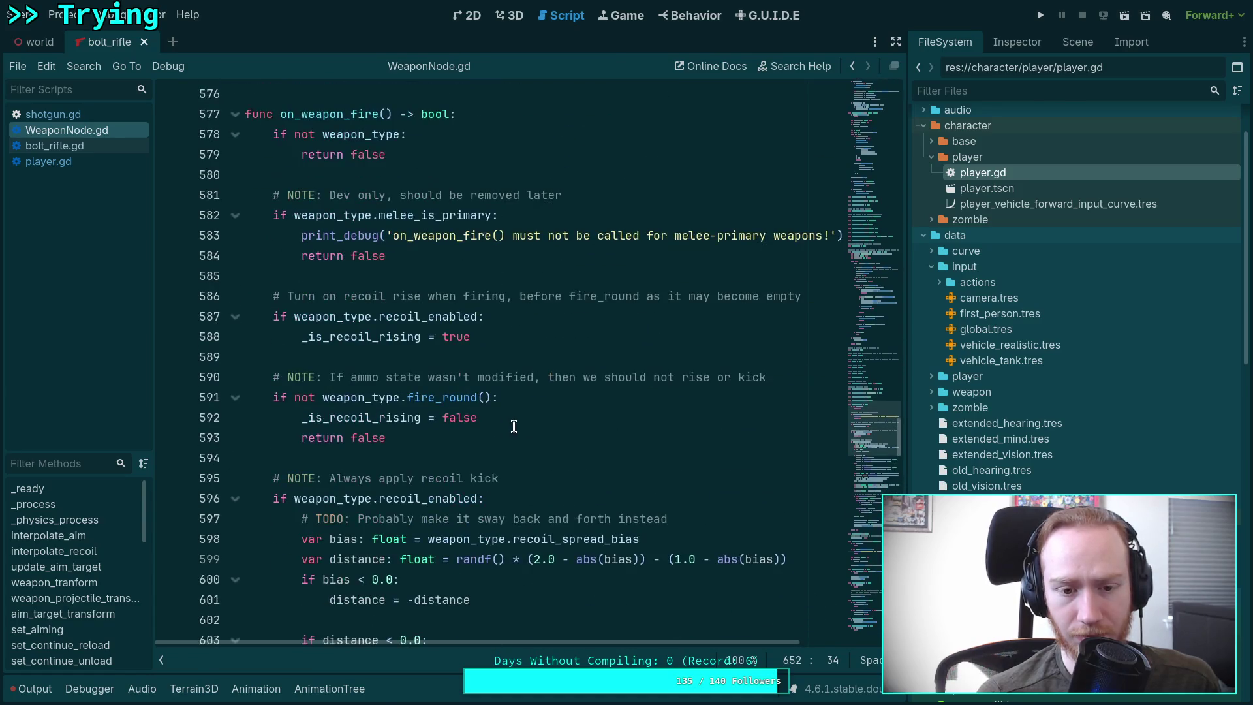
pyautogui.scroll(-6, 514, 427)
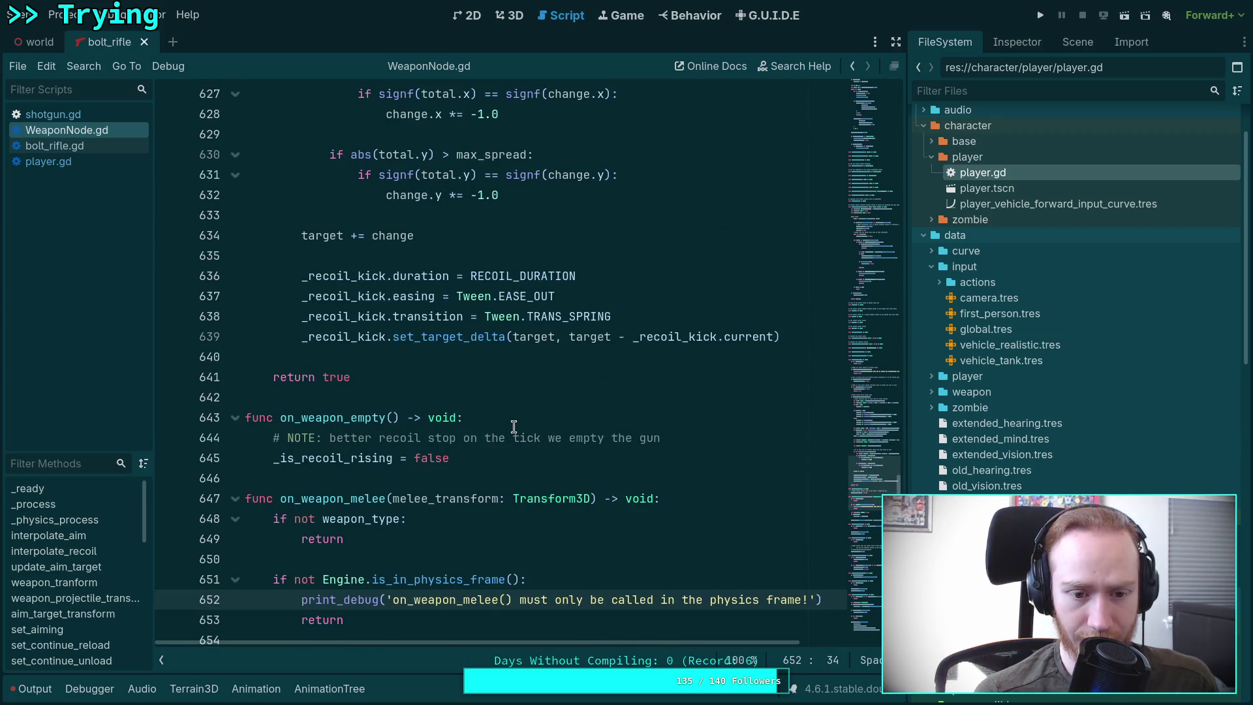
pyautogui.scroll(10, 513, 427)
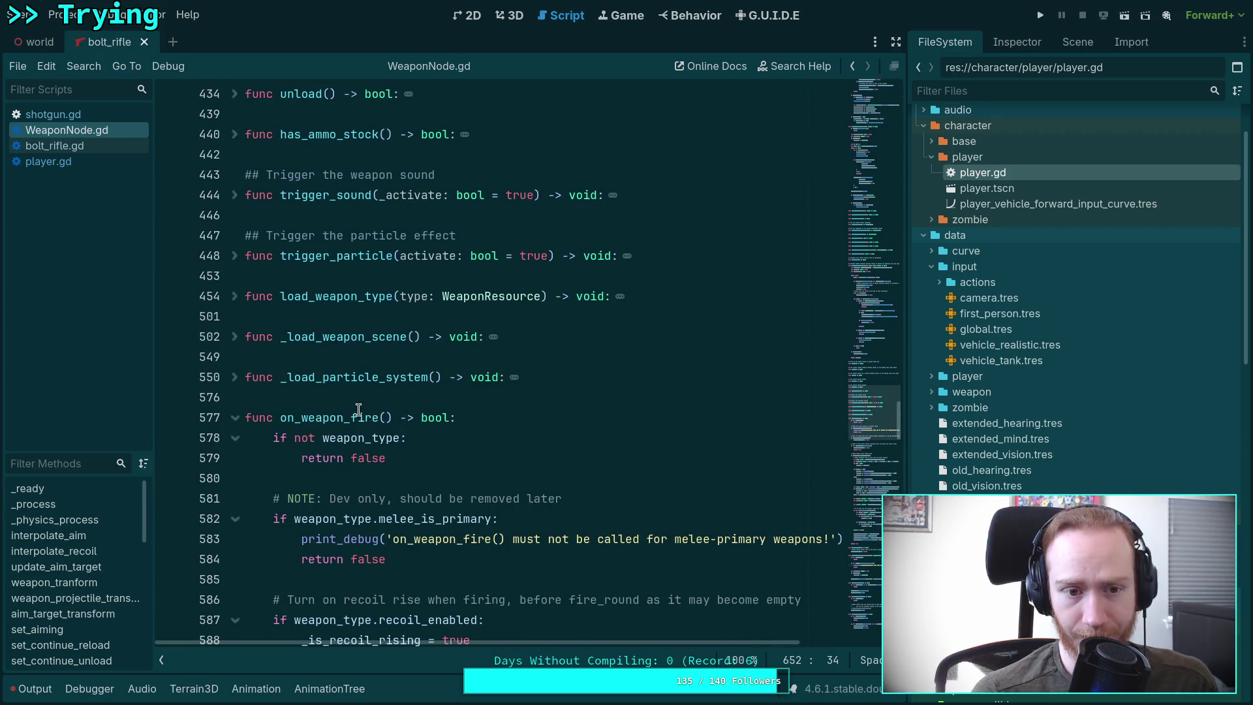
pyautogui.scroll(4, 475, 433)
pyautogui.scroll(15, 473, 433)
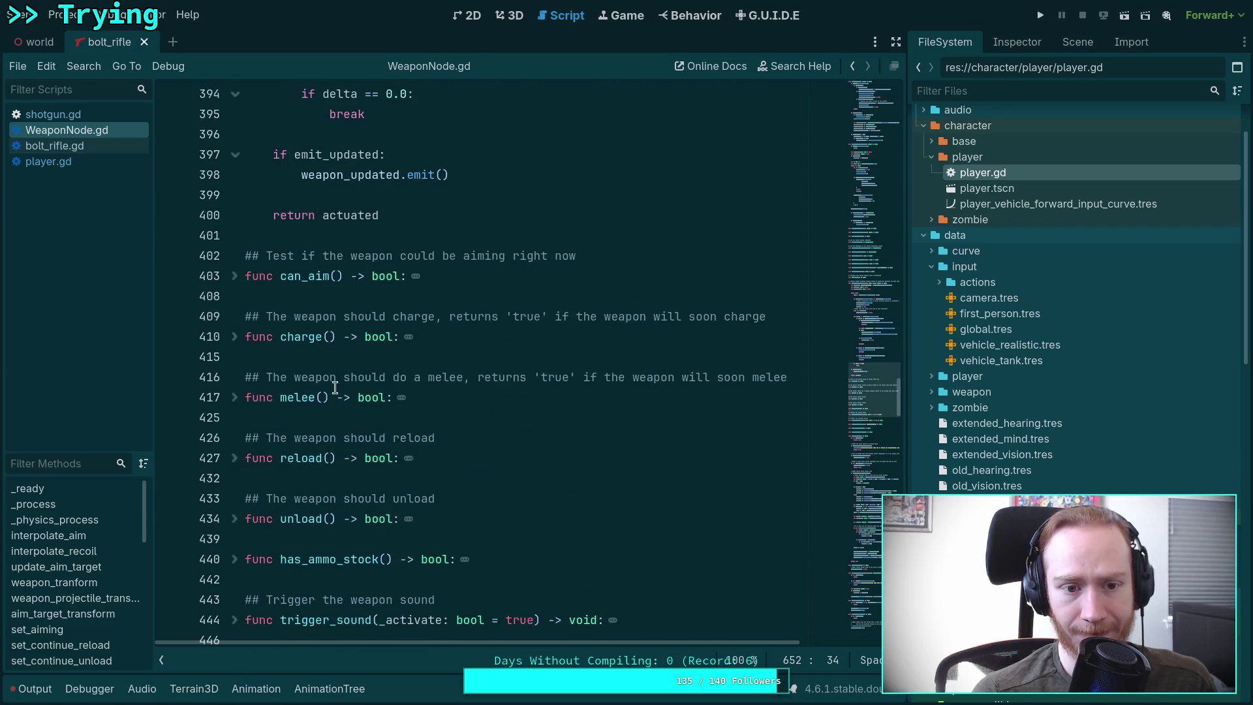
pyautogui.scroll(1, 346, 393)
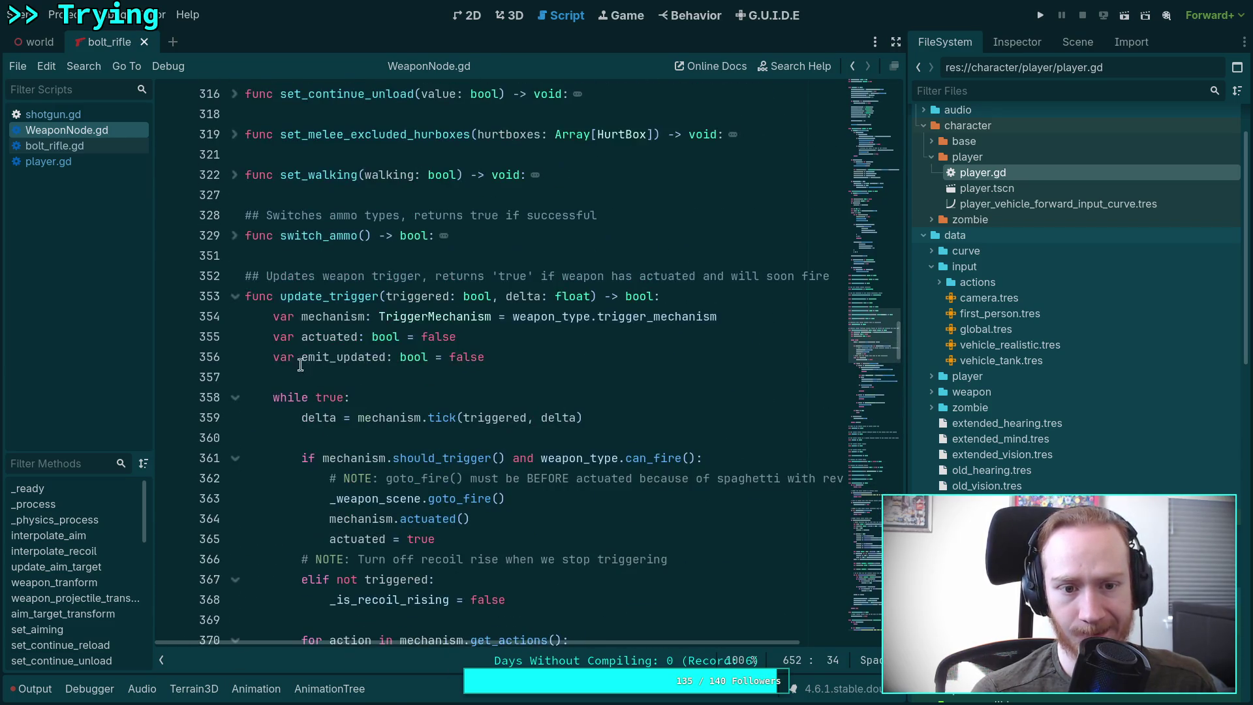
# Step: Fold the update_trigger function and open WeaponScene.gd from the scene/weapon folder
pyautogui.click(238, 297)
pyautogui.scroll(4, 474, 385)
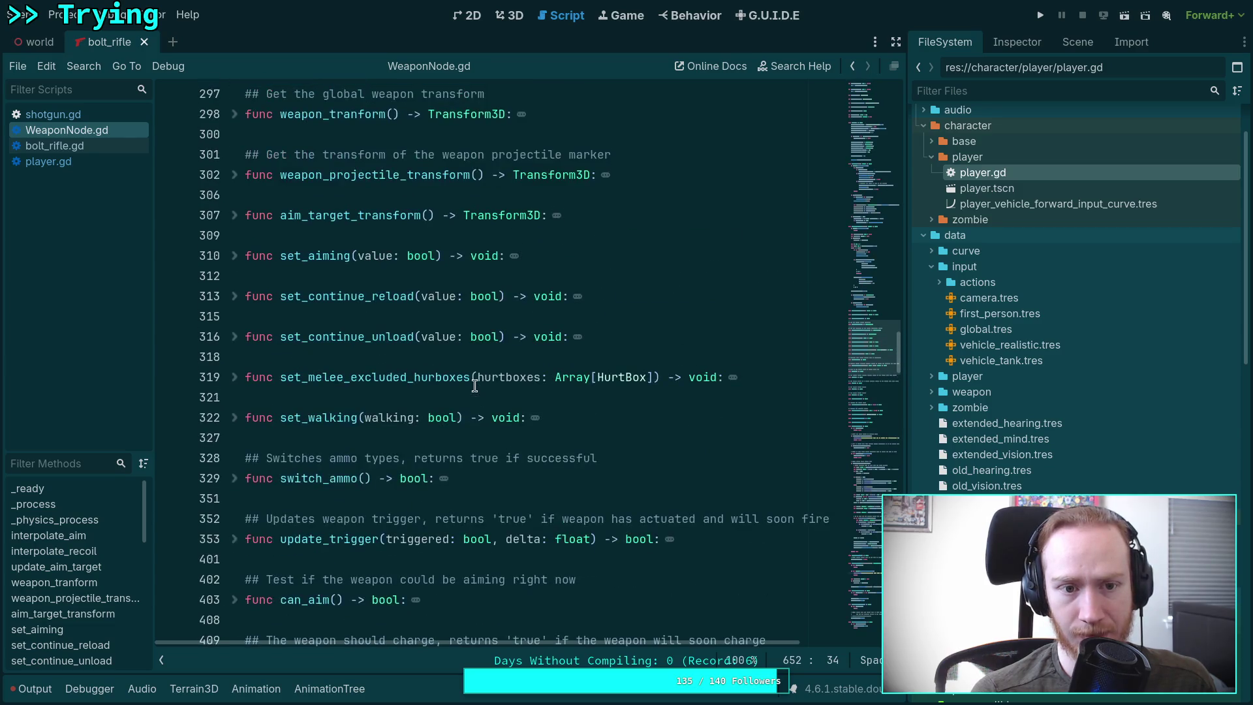
pyautogui.scroll(2, 1075, 412)
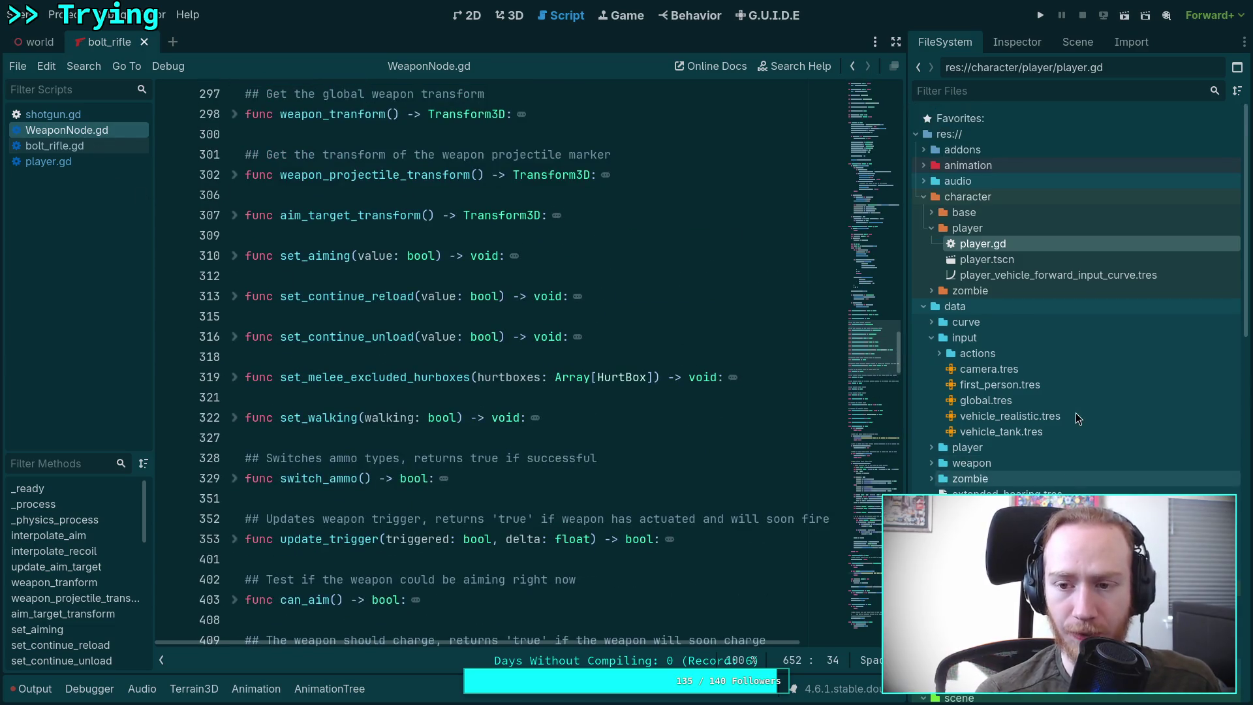
pyautogui.scroll(-10, 1044, 437)
pyautogui.scroll(-6, 1040, 433)
pyautogui.doubleClick(1023, 390)
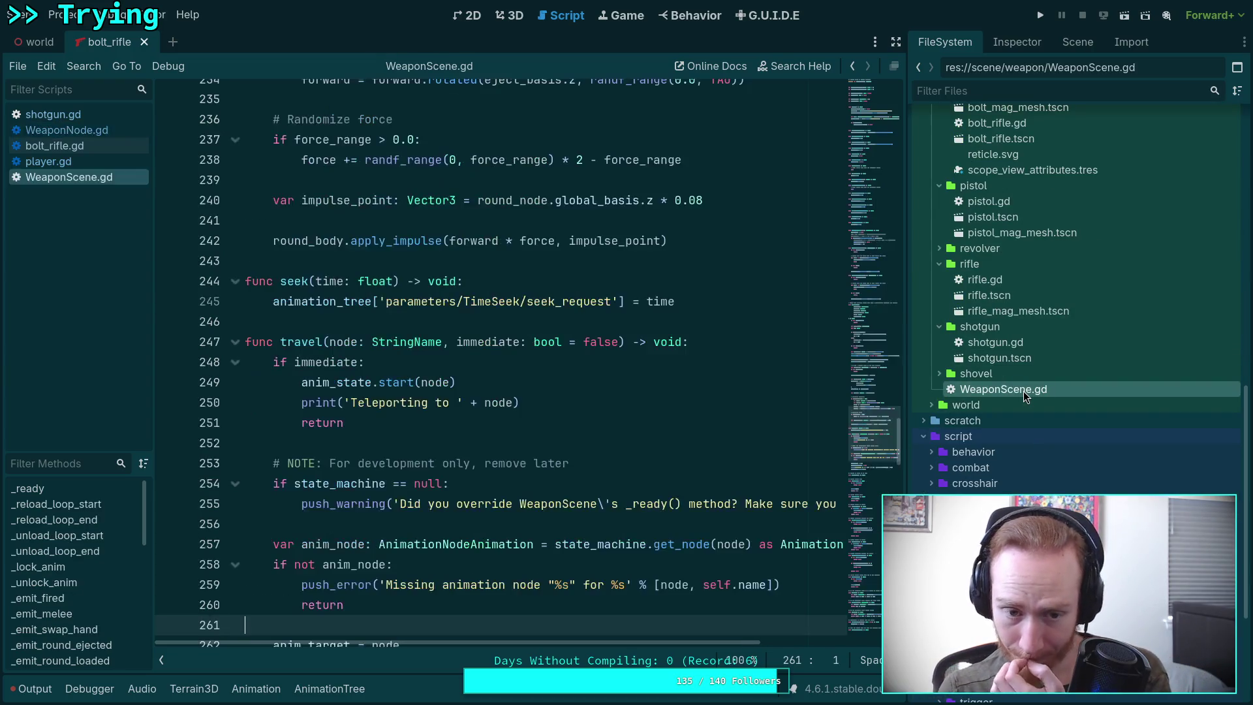
pyautogui.scroll(2, 685, 404)
pyautogui.scroll(-5, 651, 403)
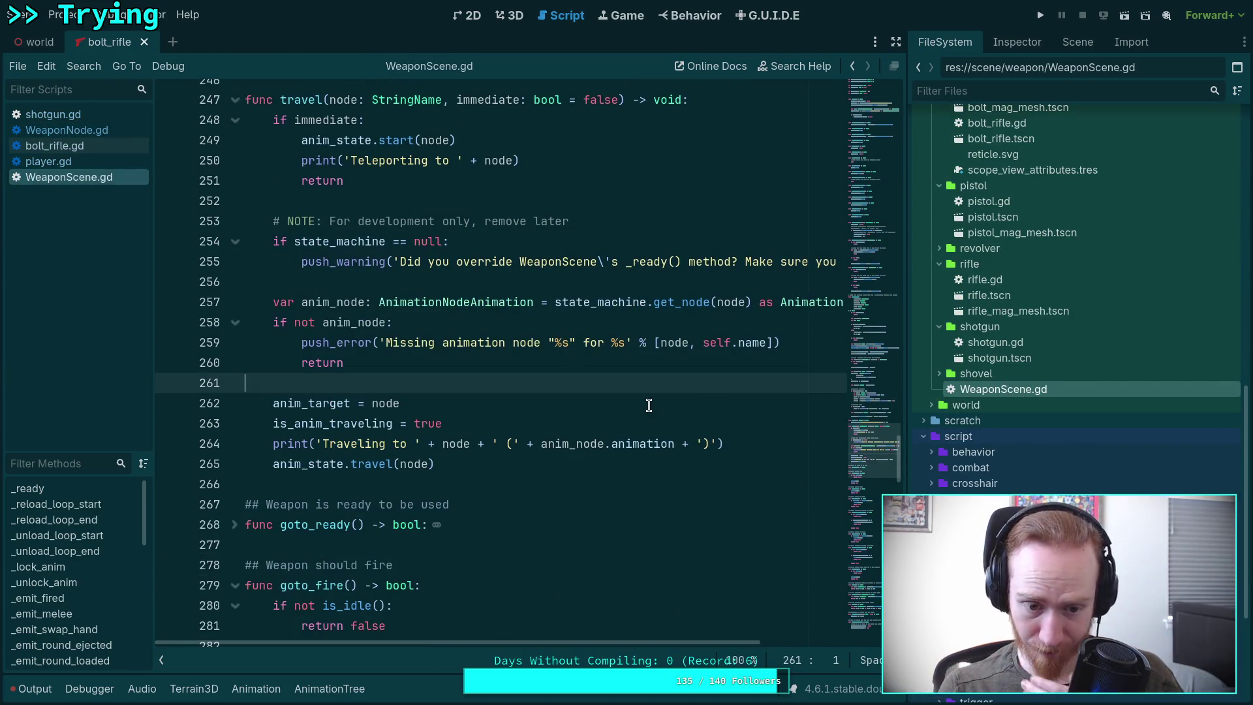
pyautogui.scroll(-5, 648, 405)
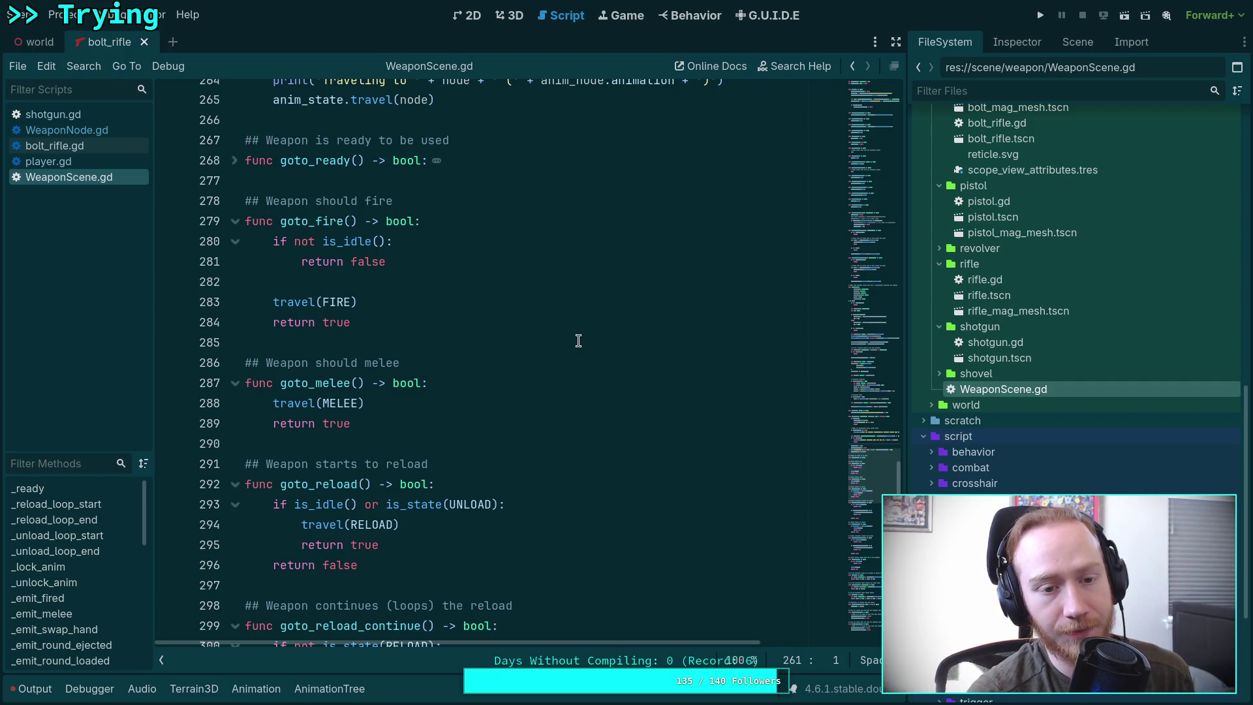
pyautogui.click(484, 296)
pyautogui.click(504, 282)
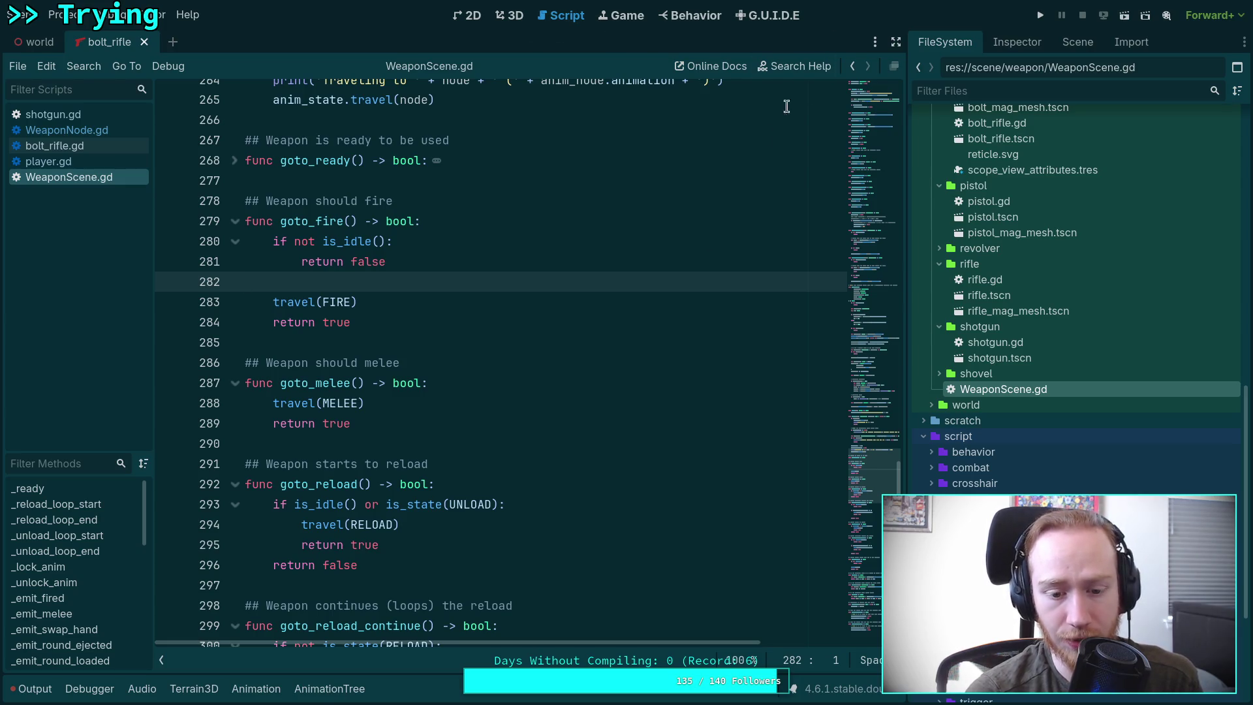
pyautogui.click(332, 691)
# Step: Open the state machine and confirm the idle-to-charge transition advances on !is_walking
pyautogui.click(213, 486)
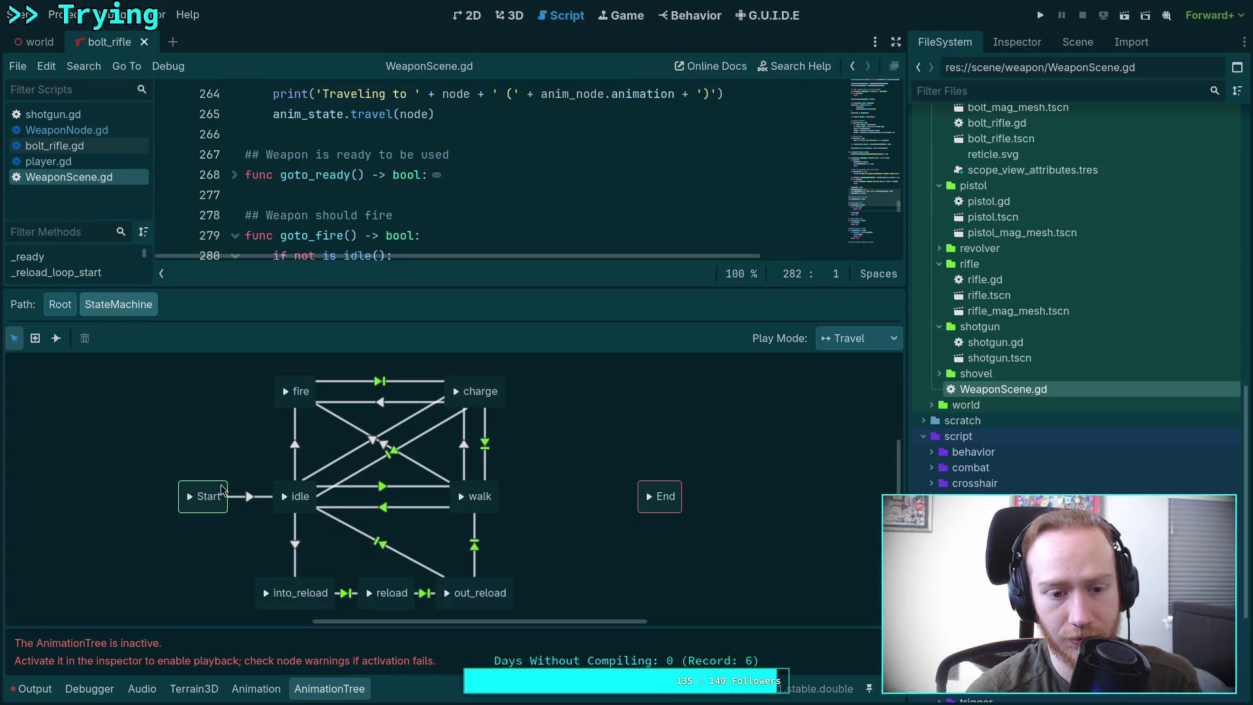
pyautogui.click(440, 443)
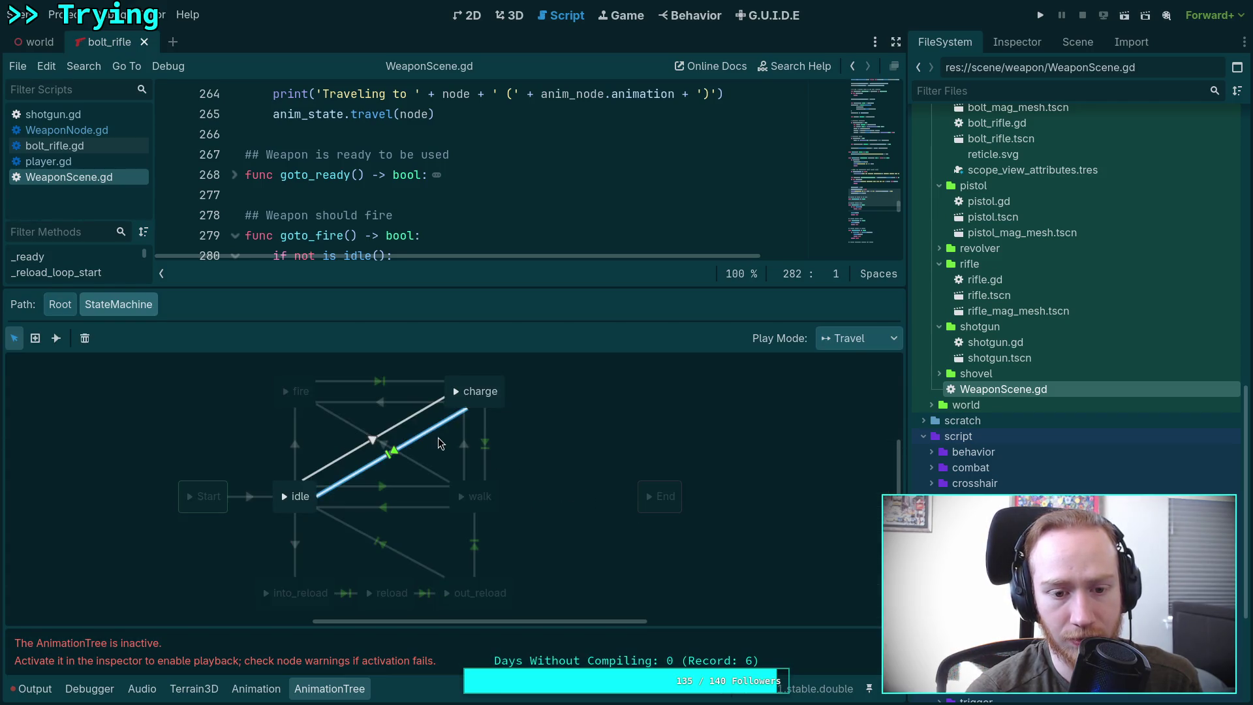
pyautogui.click(1016, 42)
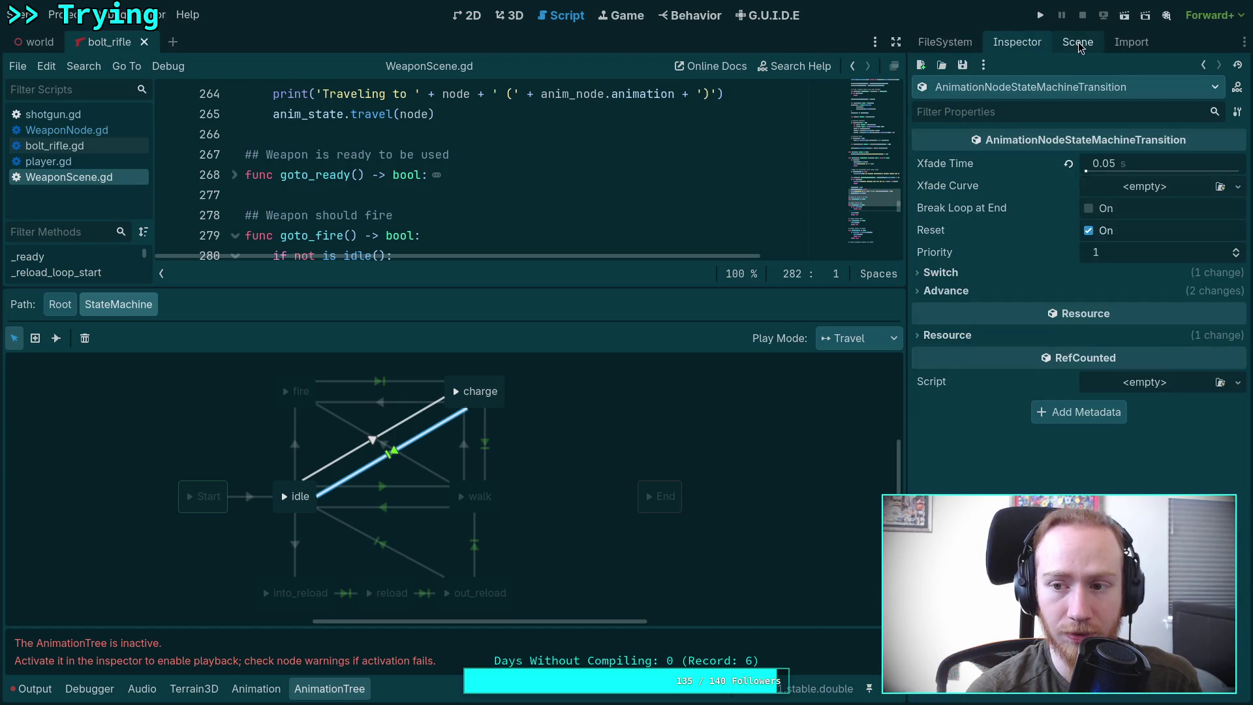
pyautogui.click(940, 272)
pyautogui.click(946, 312)
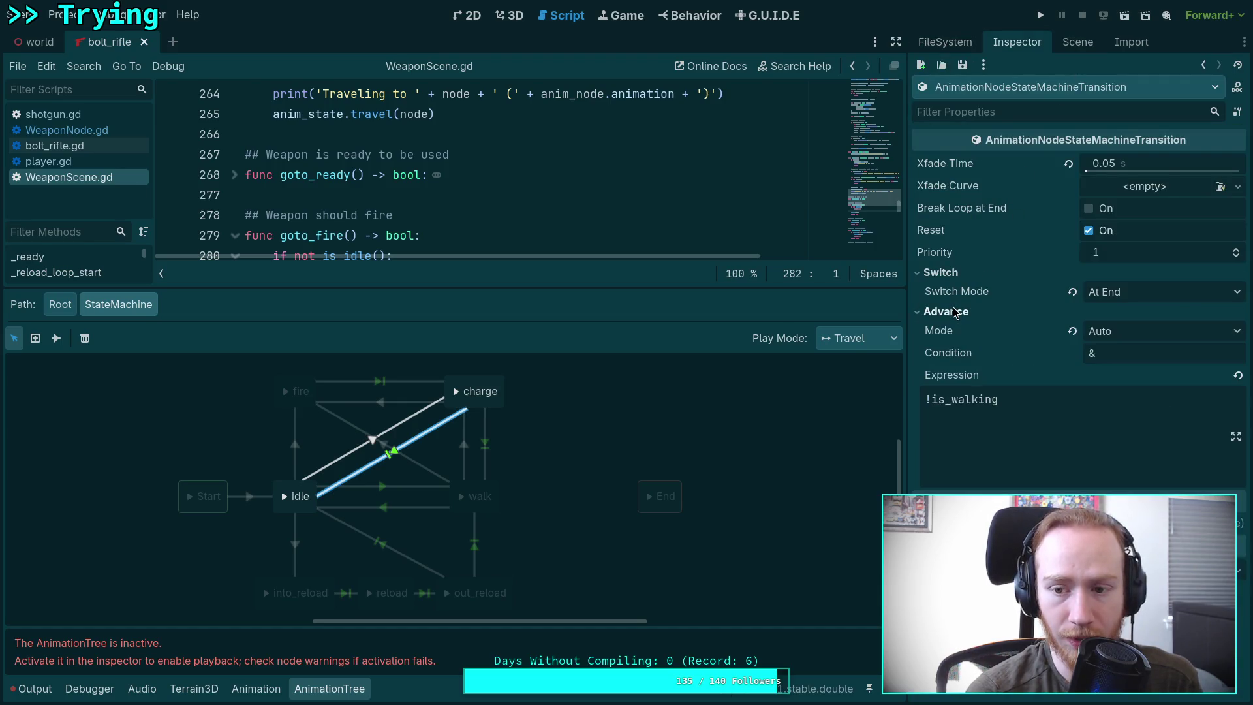
# Step: Inspect the charge-to-walk transition, recheck idle-to-charge, then show the project files
pyautogui.click(484, 448)
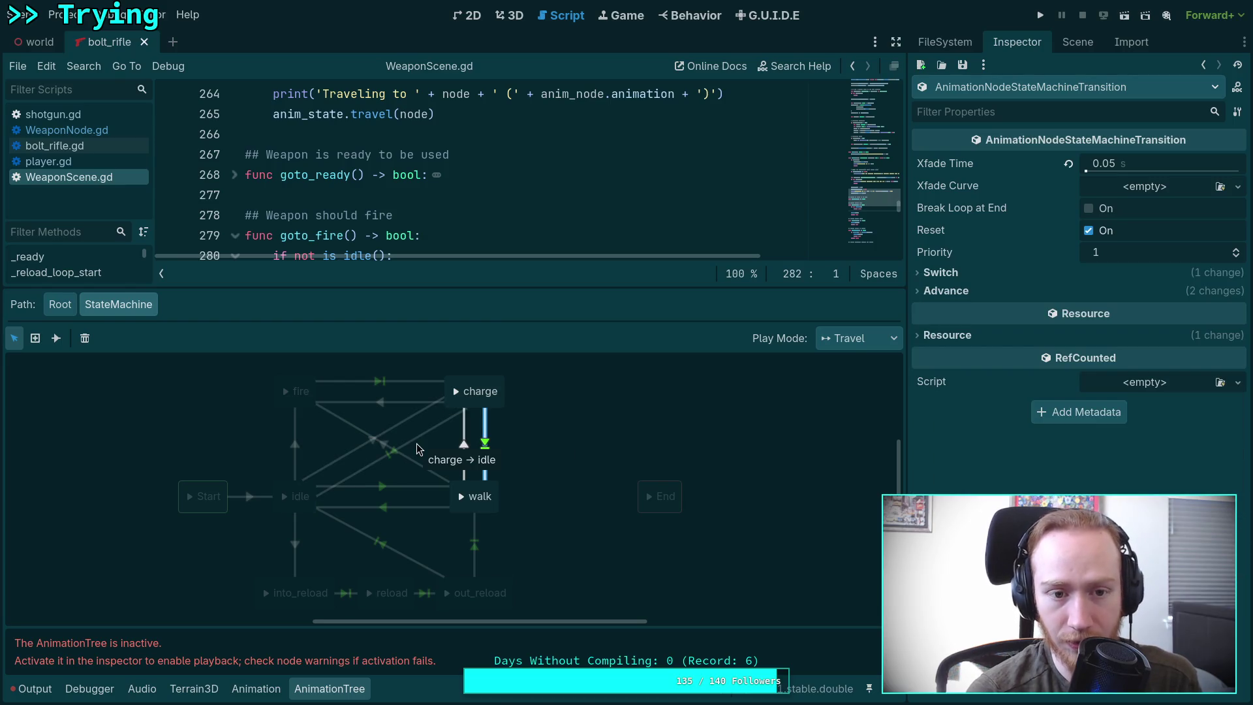
pyautogui.scroll(-7, 410, 210)
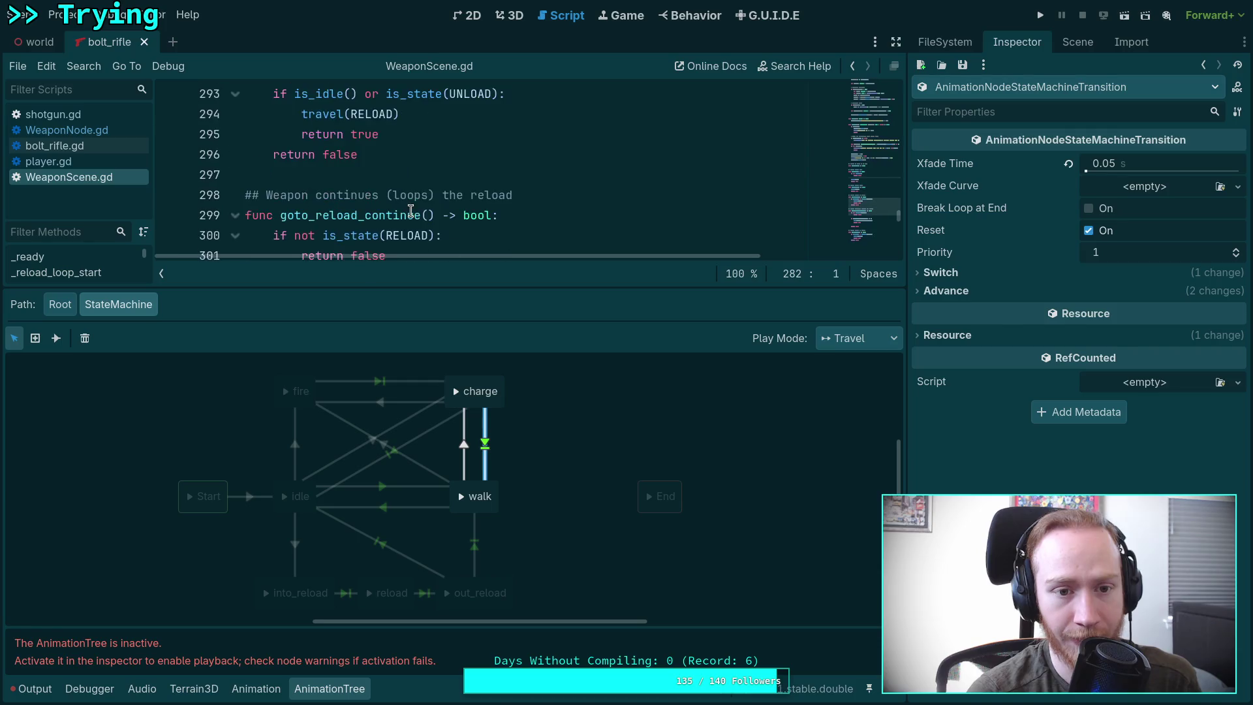
pyautogui.scroll(2, 413, 211)
pyautogui.scroll(15, 490, 206)
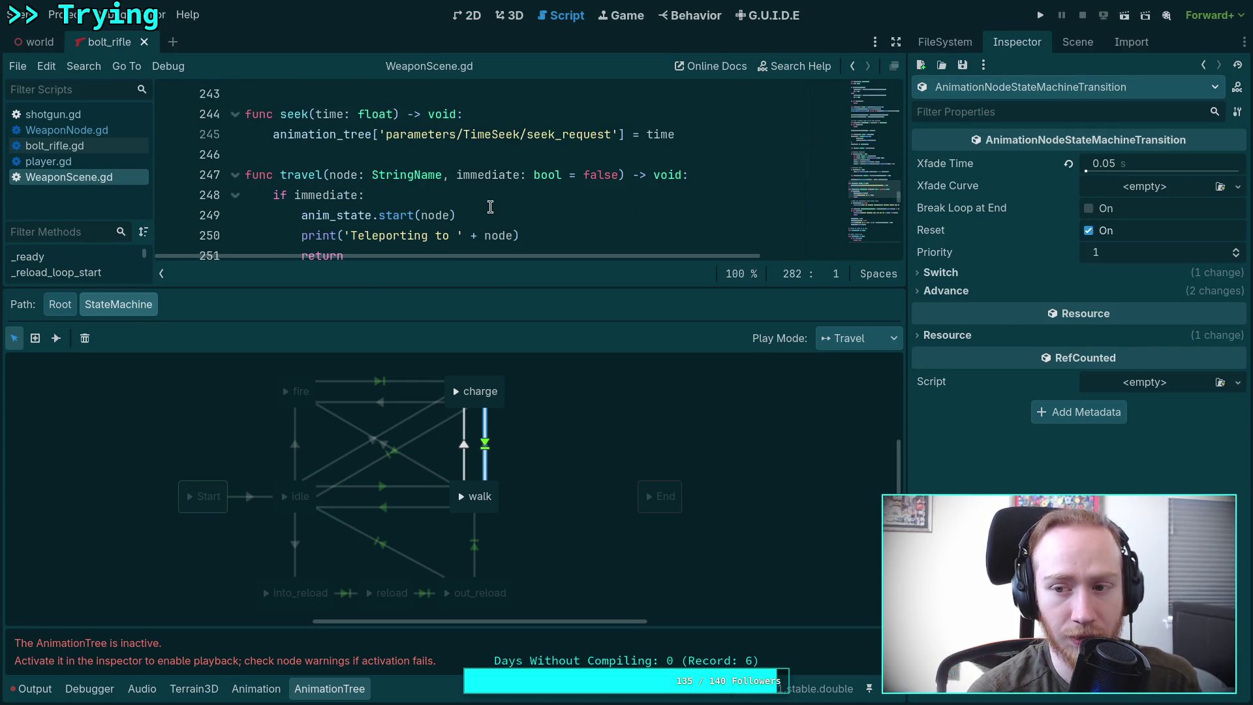
pyautogui.scroll(8, 490, 206)
pyautogui.scroll(-15, 490, 206)
pyautogui.scroll(-12, 490, 206)
pyautogui.scroll(-9, 490, 206)
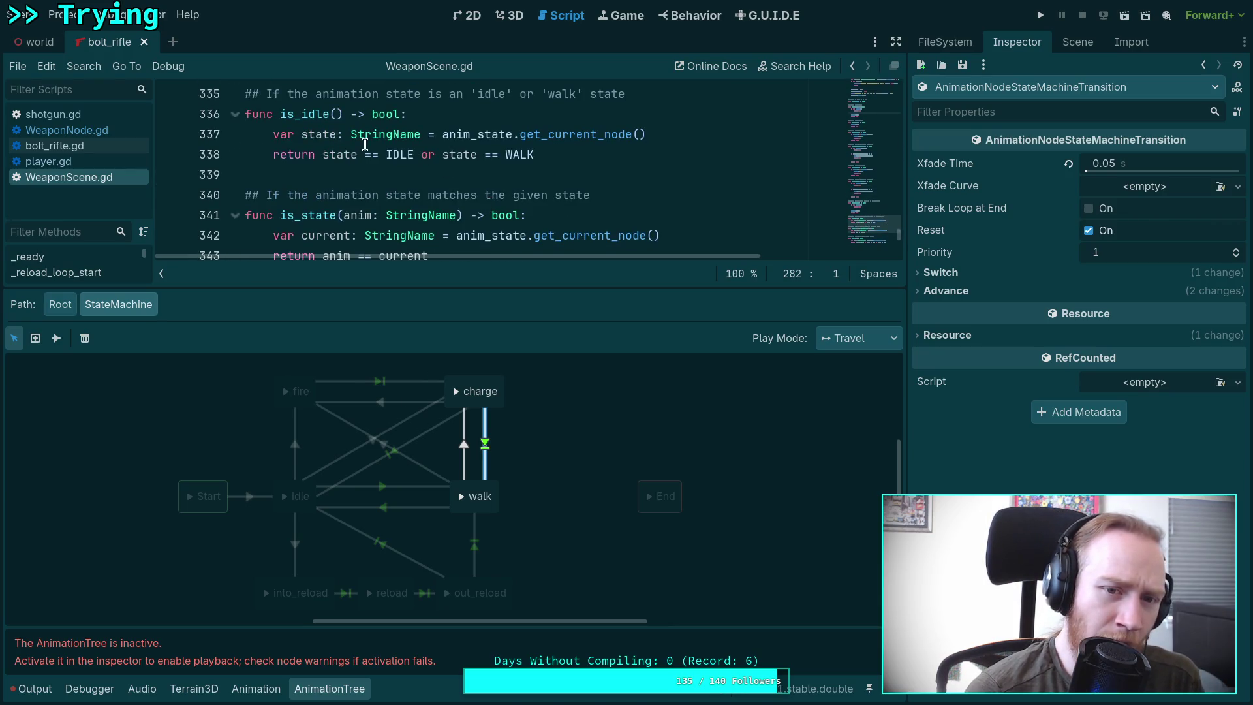
pyautogui.scroll(8, 480, 205)
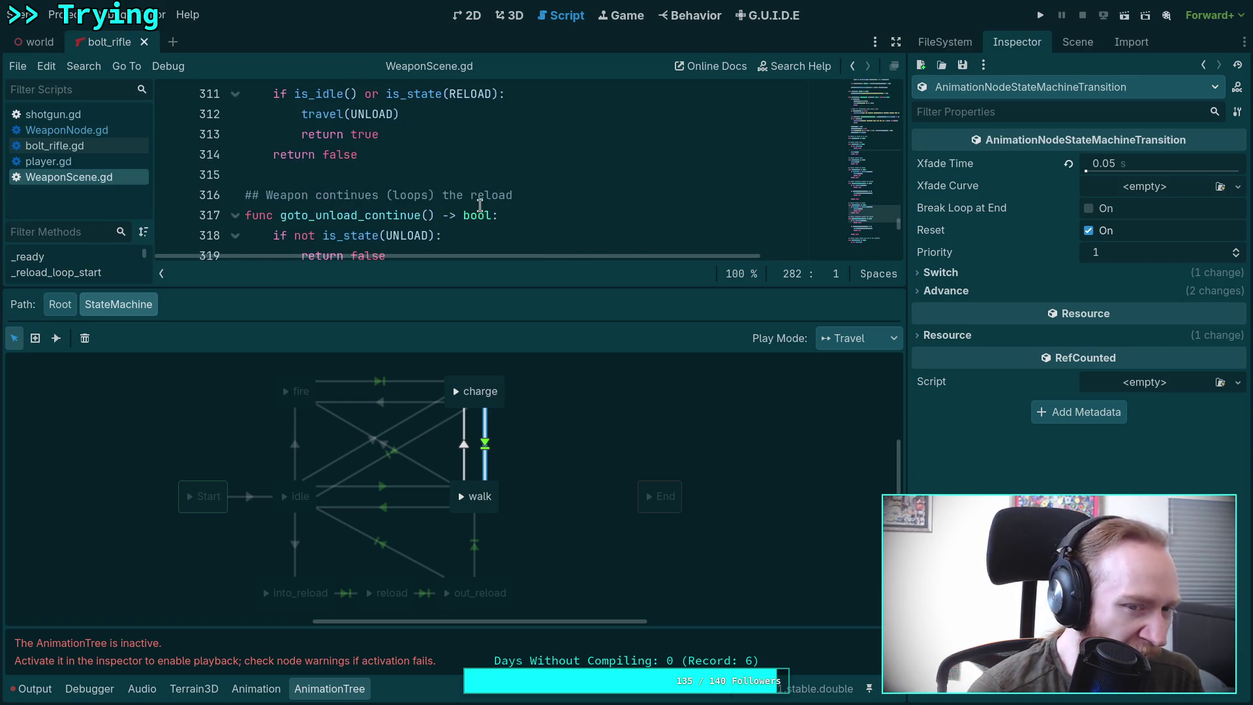
pyautogui.scroll(4, 480, 205)
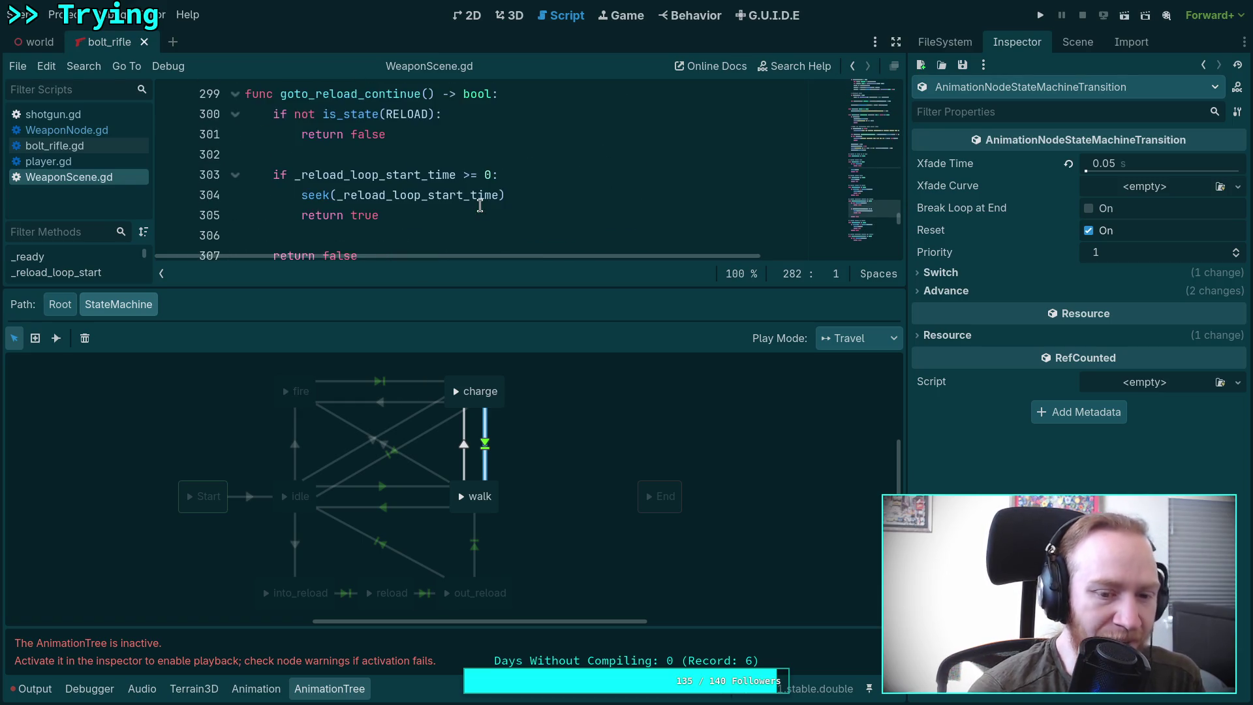
pyautogui.click(437, 434)
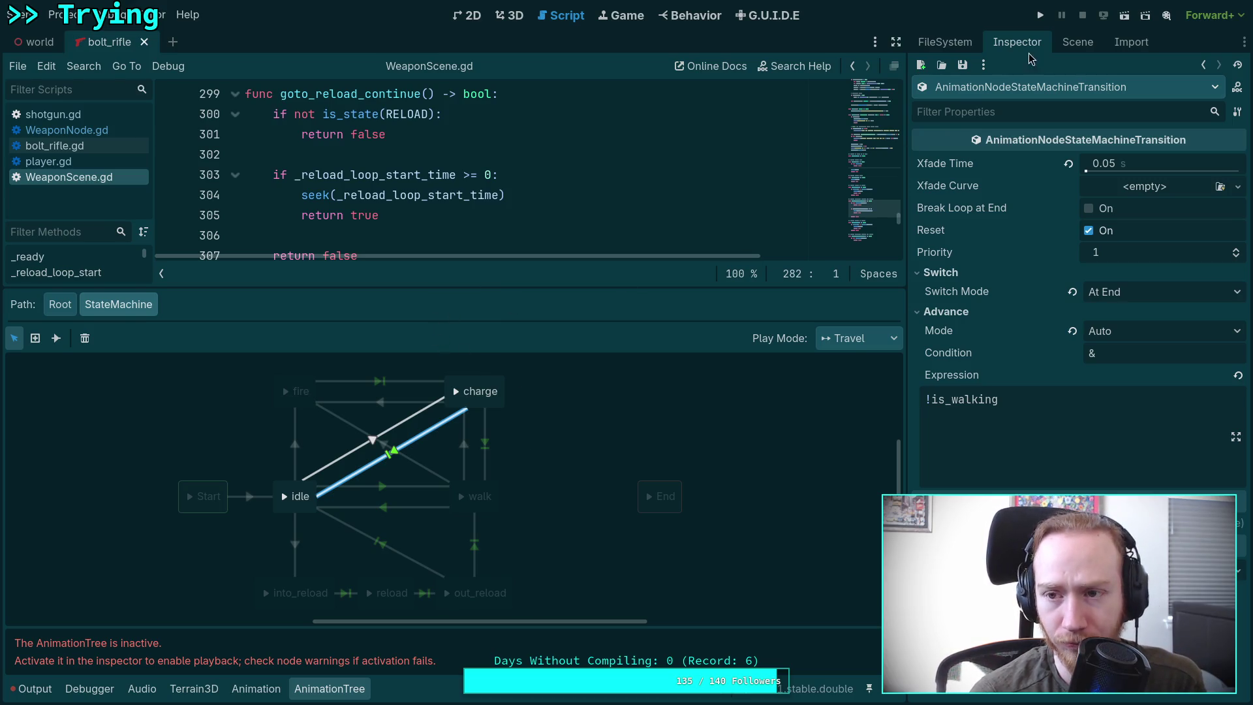
pyautogui.click(1077, 41)
pyautogui.click(945, 41)
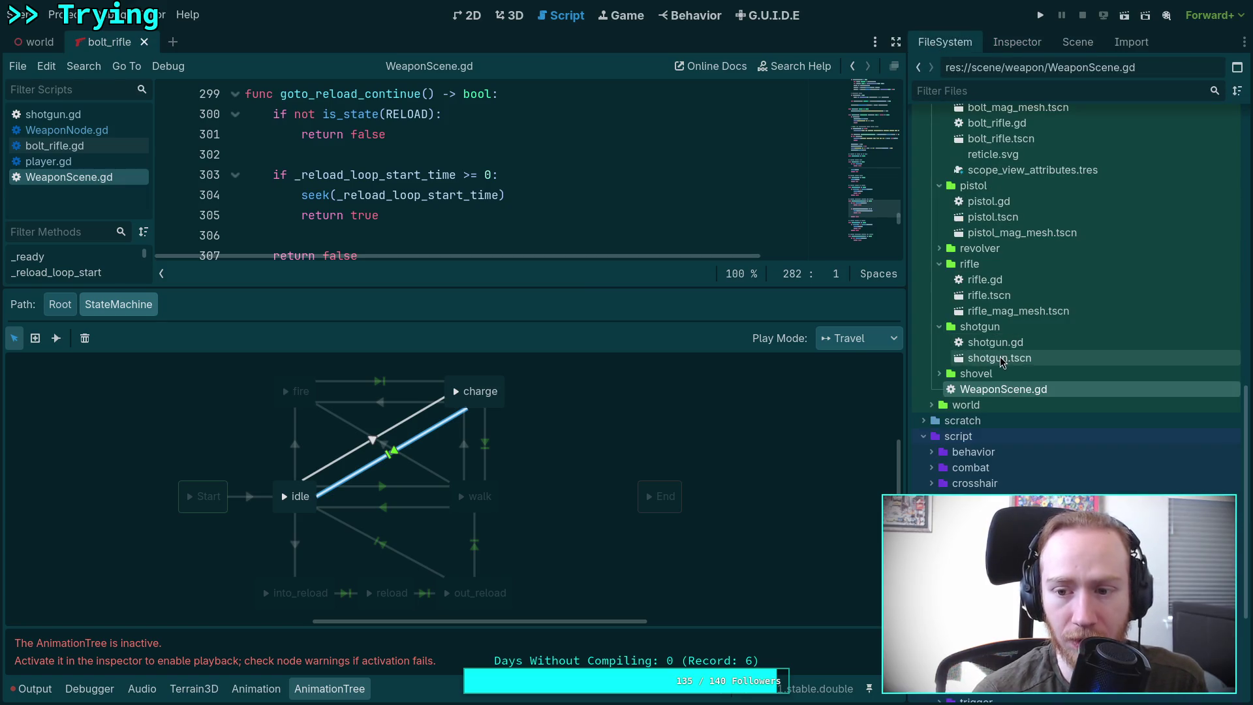
# Step: Open shotgun.tscn and bring up its AnimationTree state machine graph
pyautogui.doubleClick(1003, 359)
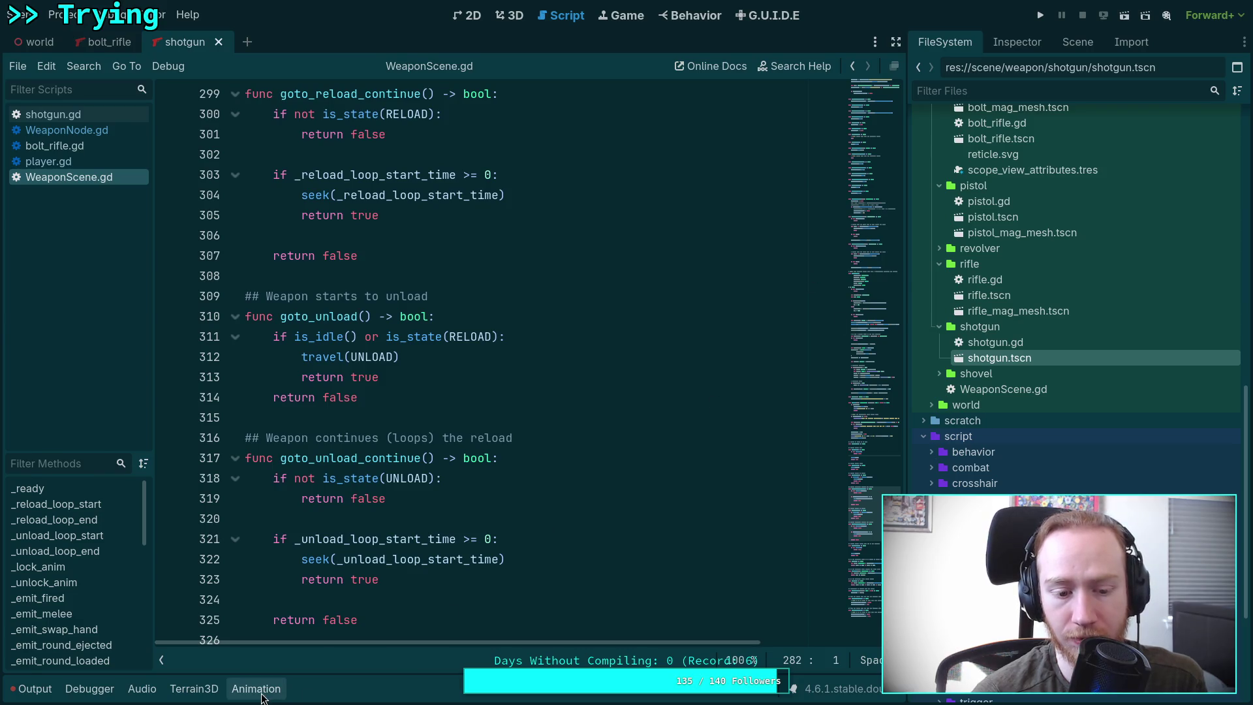
pyautogui.click(256, 688)
pyautogui.click(1092, 45)
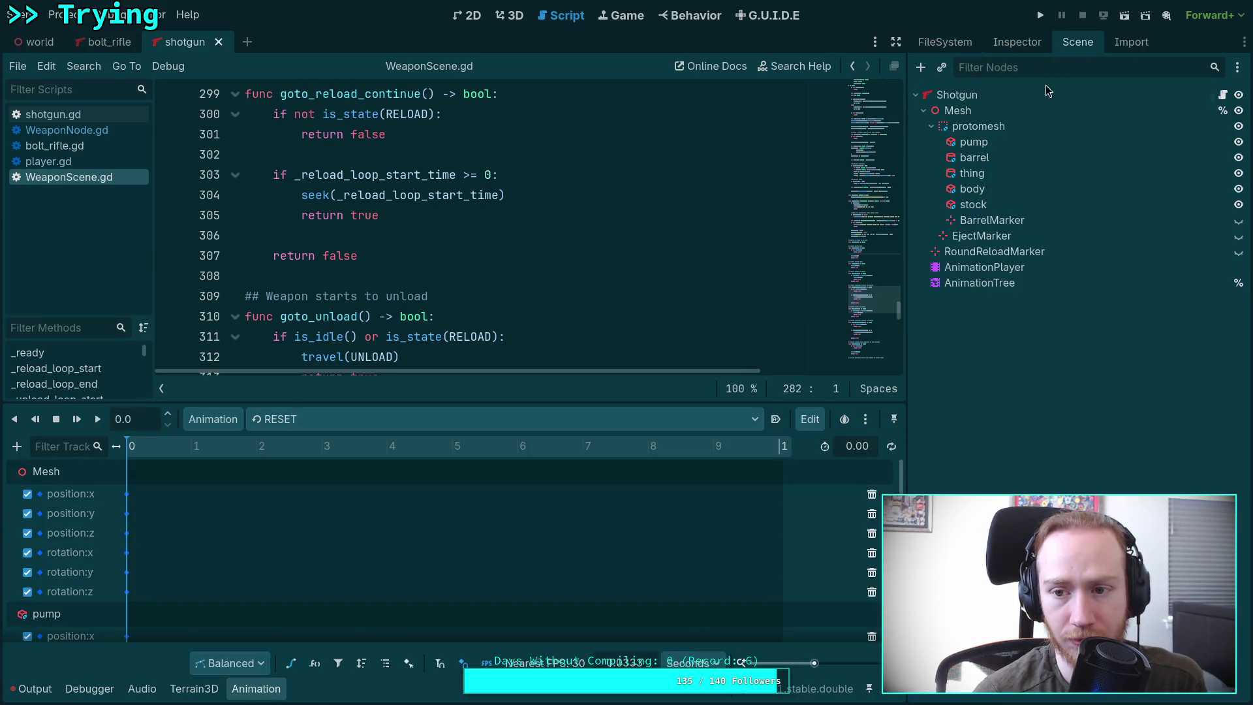
pyautogui.click(988, 276)
pyautogui.click(330, 688)
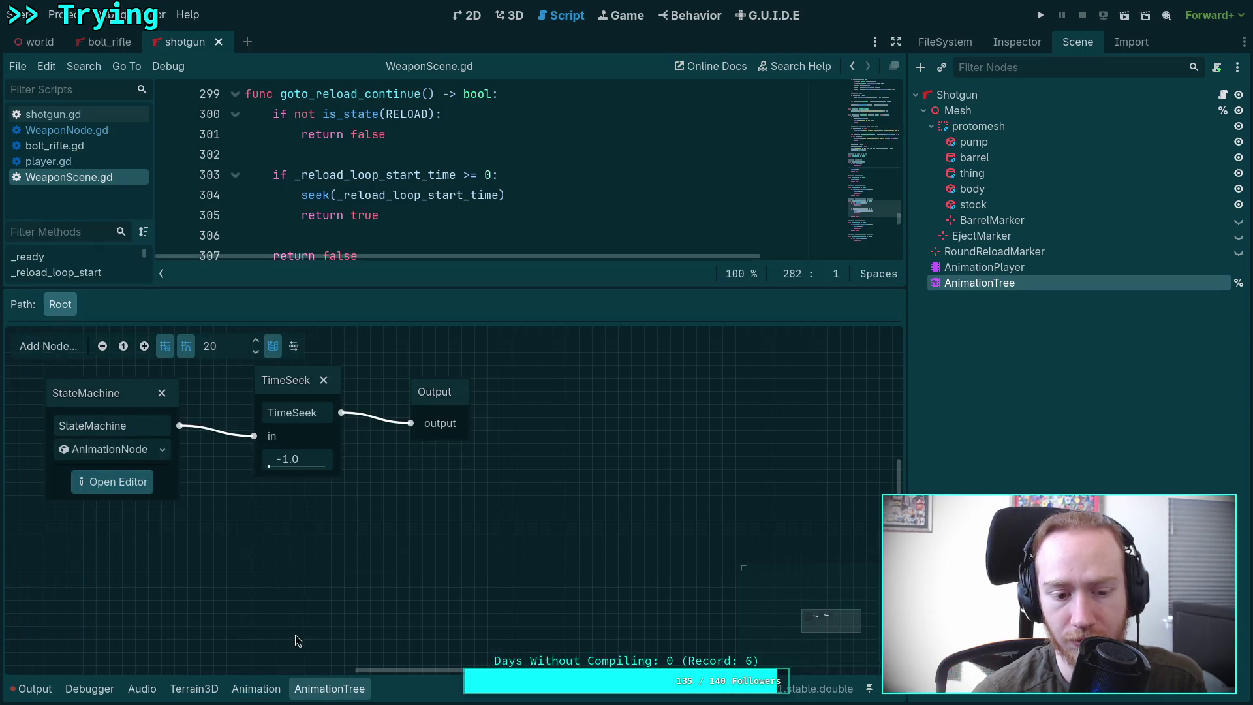
pyautogui.click(133, 486)
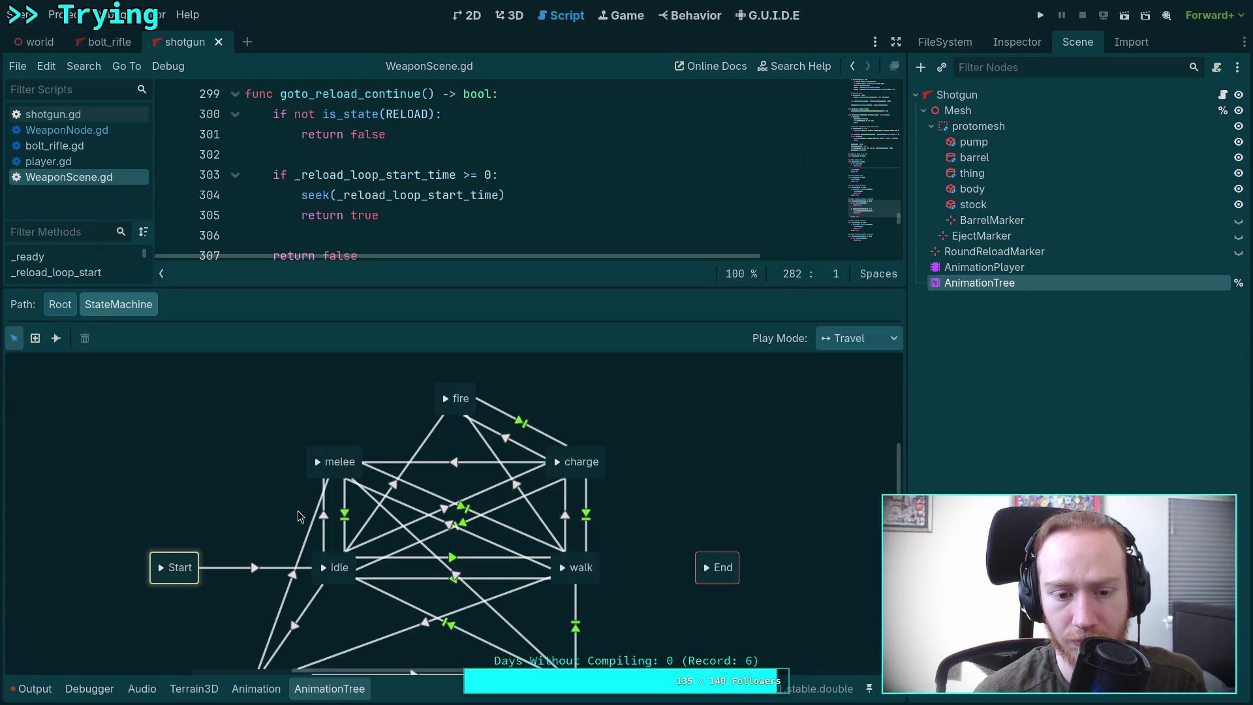
# Step: Compare idle→charge and charge→walk advance expressions; idle→charge lacks the is_walking condition
pyautogui.click(499, 506)
pyautogui.click(1035, 47)
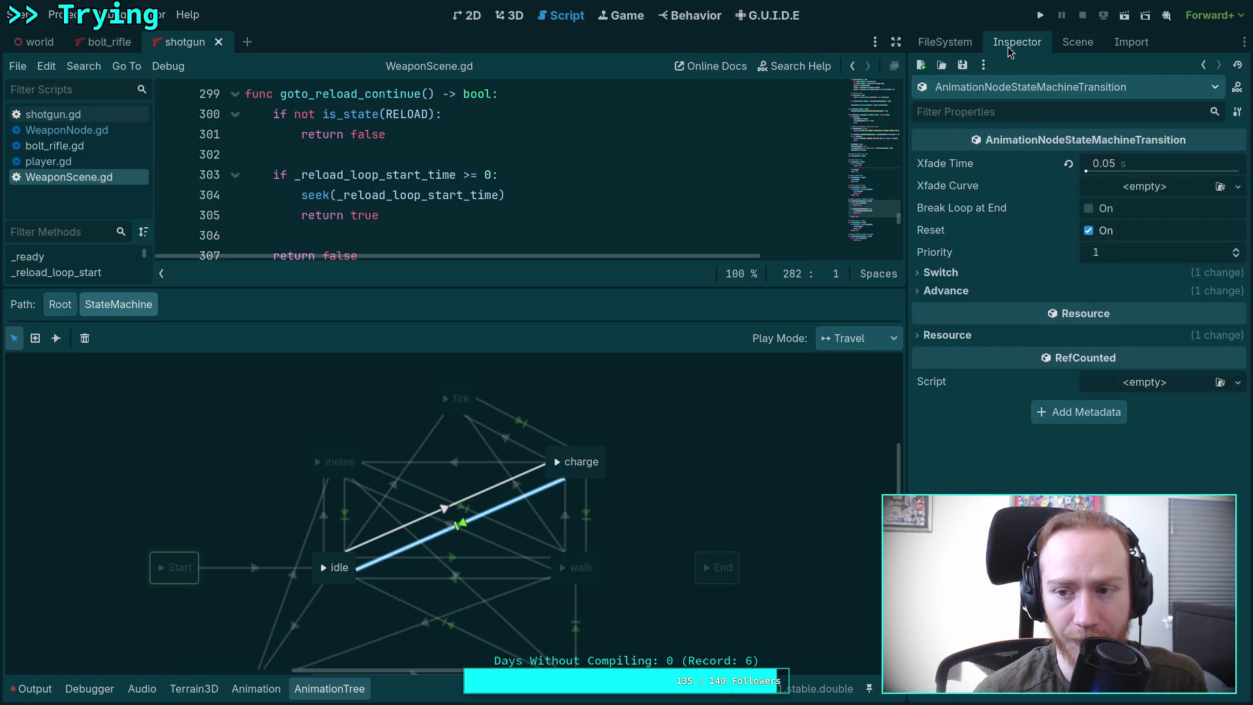
pyautogui.click(941, 272)
pyautogui.click(946, 311)
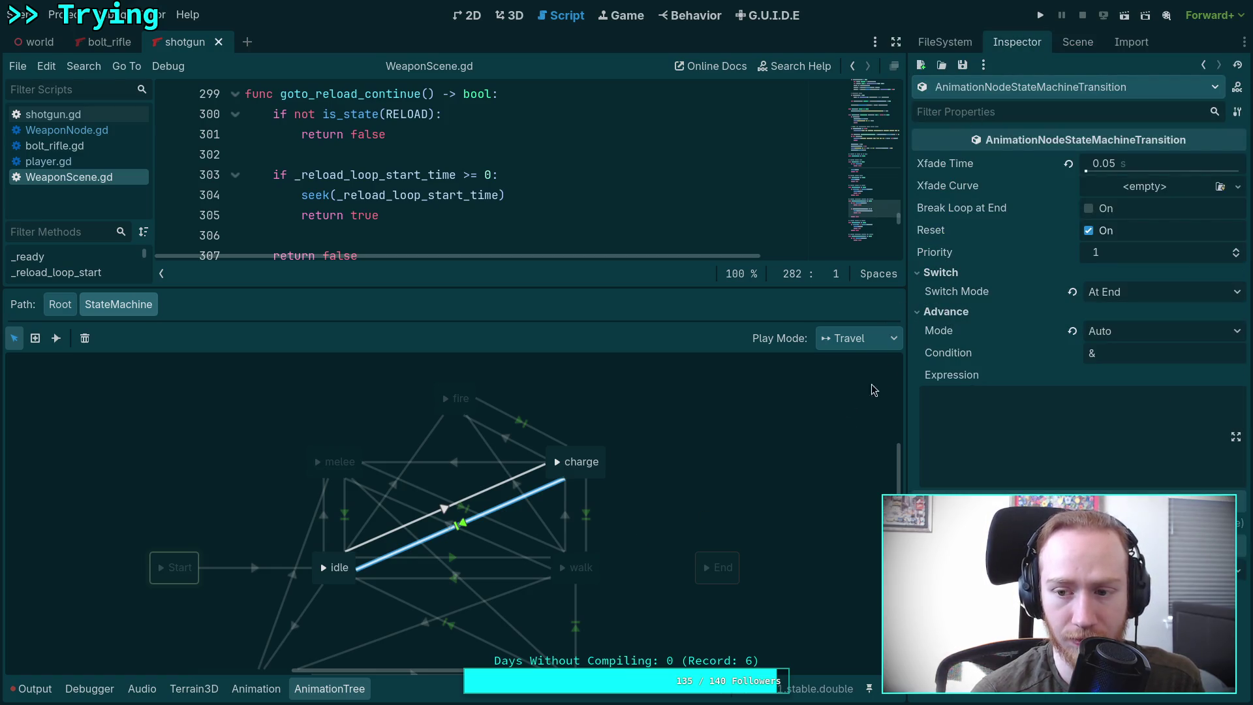
pyautogui.click(591, 510)
pyautogui.click(940, 272)
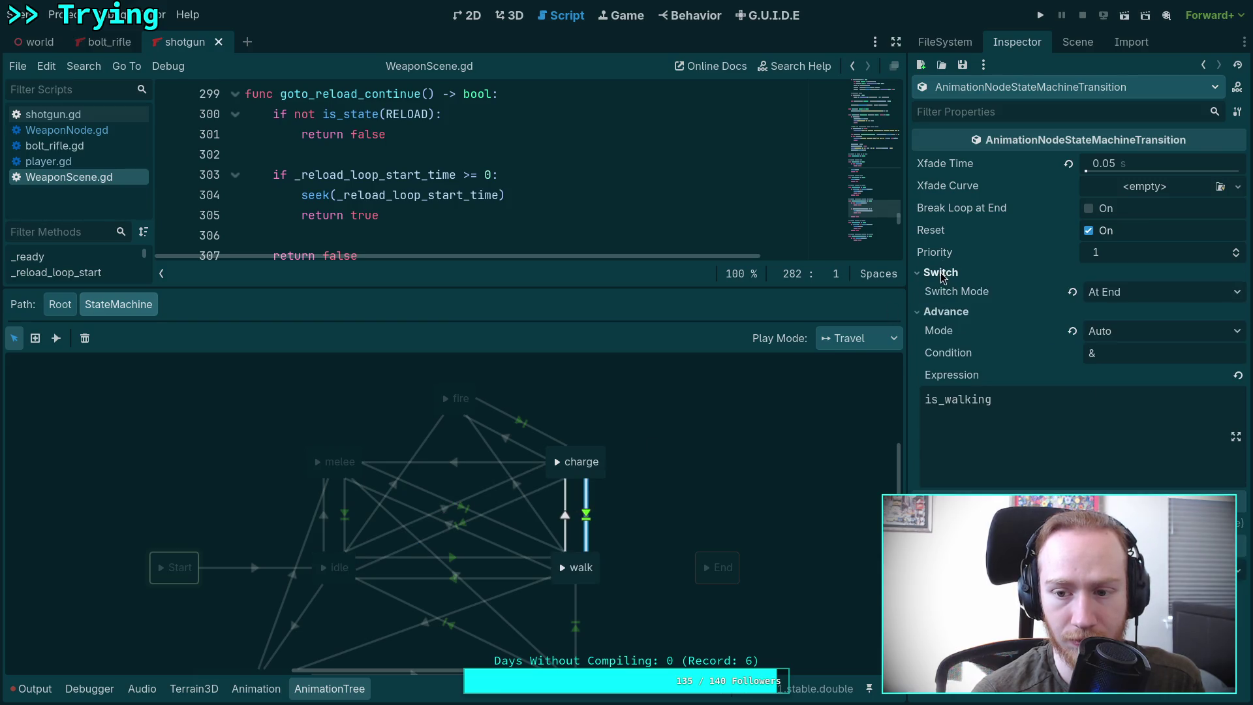
pyautogui.click(505, 517)
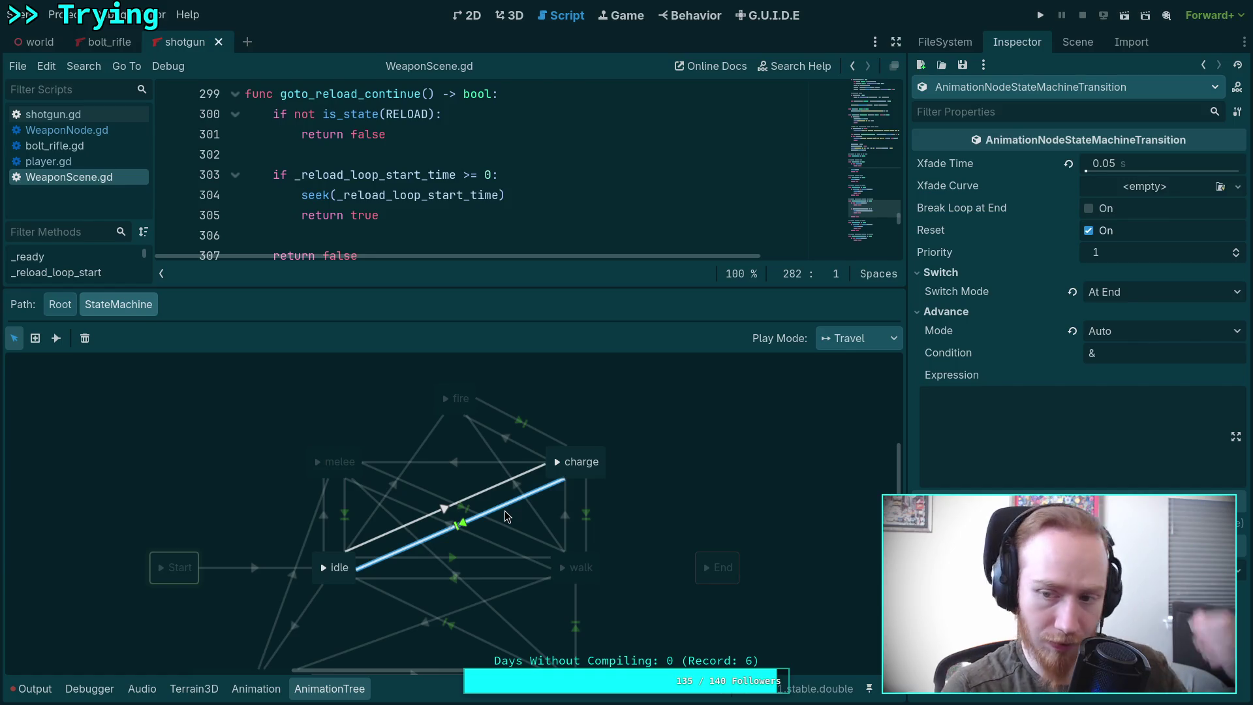
pyautogui.click(587, 515)
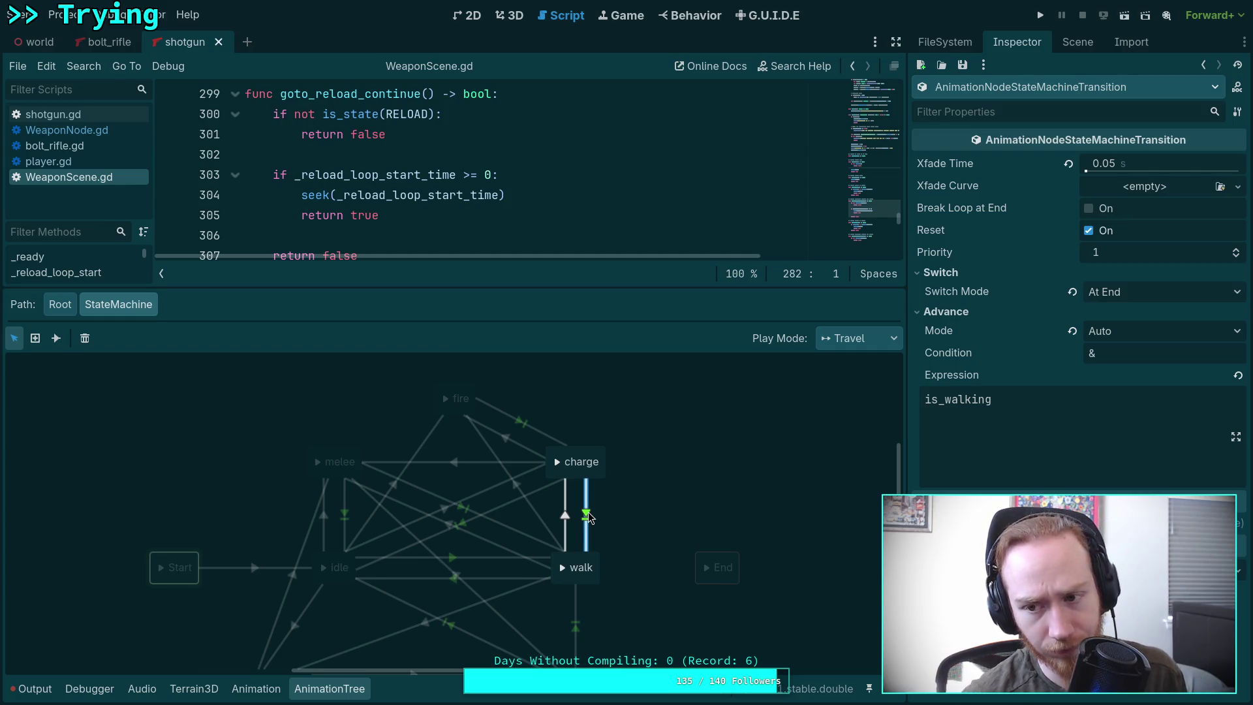
pyautogui.click(503, 507)
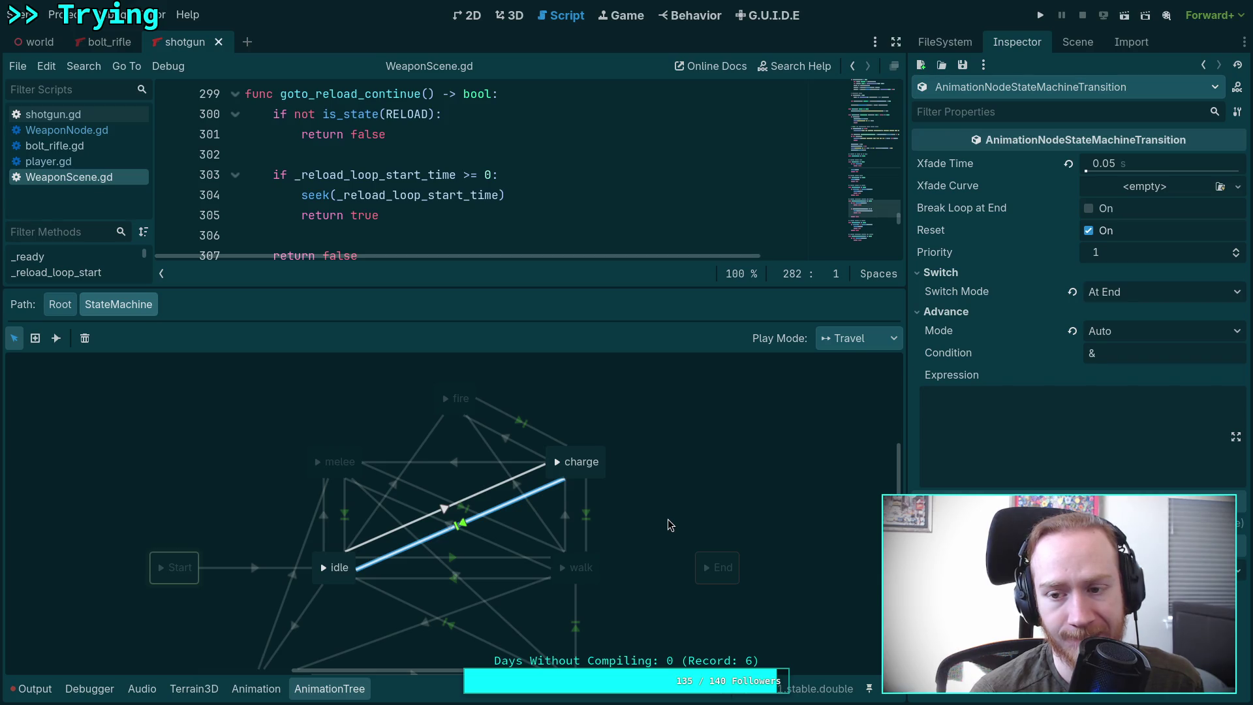
# Step: Inspect the walk→charge transition and the charge state's animation
pyautogui.click(586, 518)
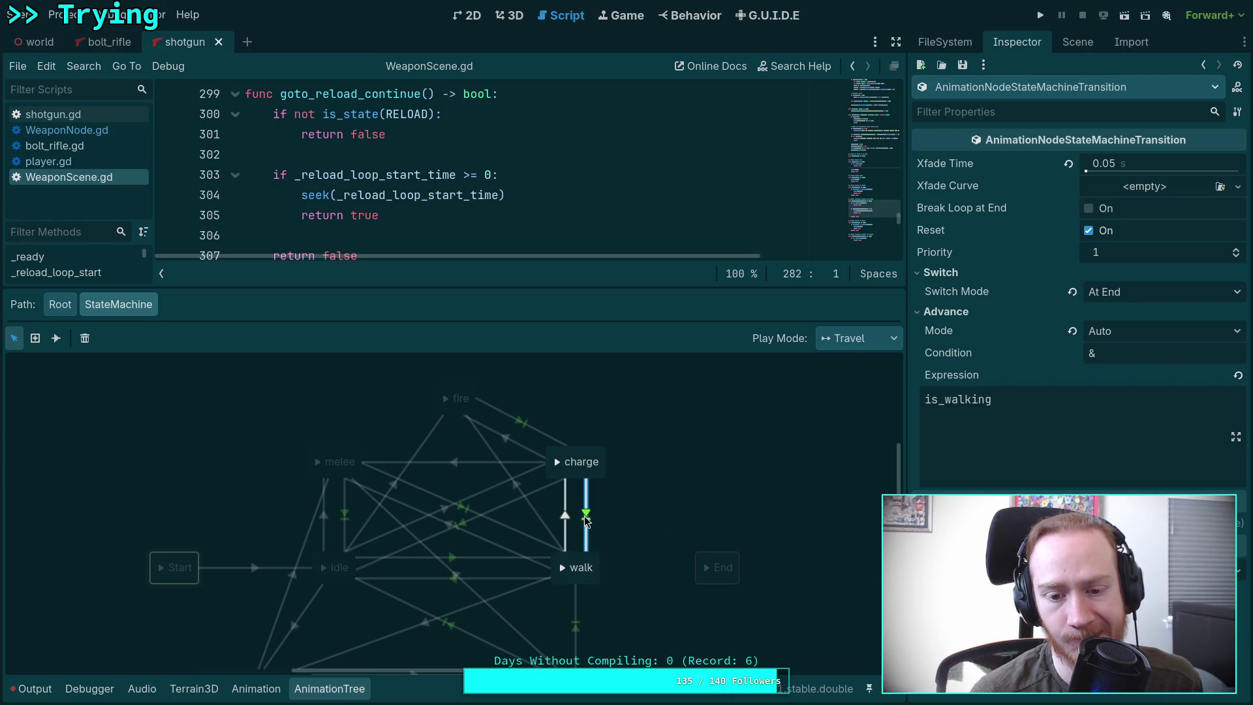
pyautogui.click(599, 474)
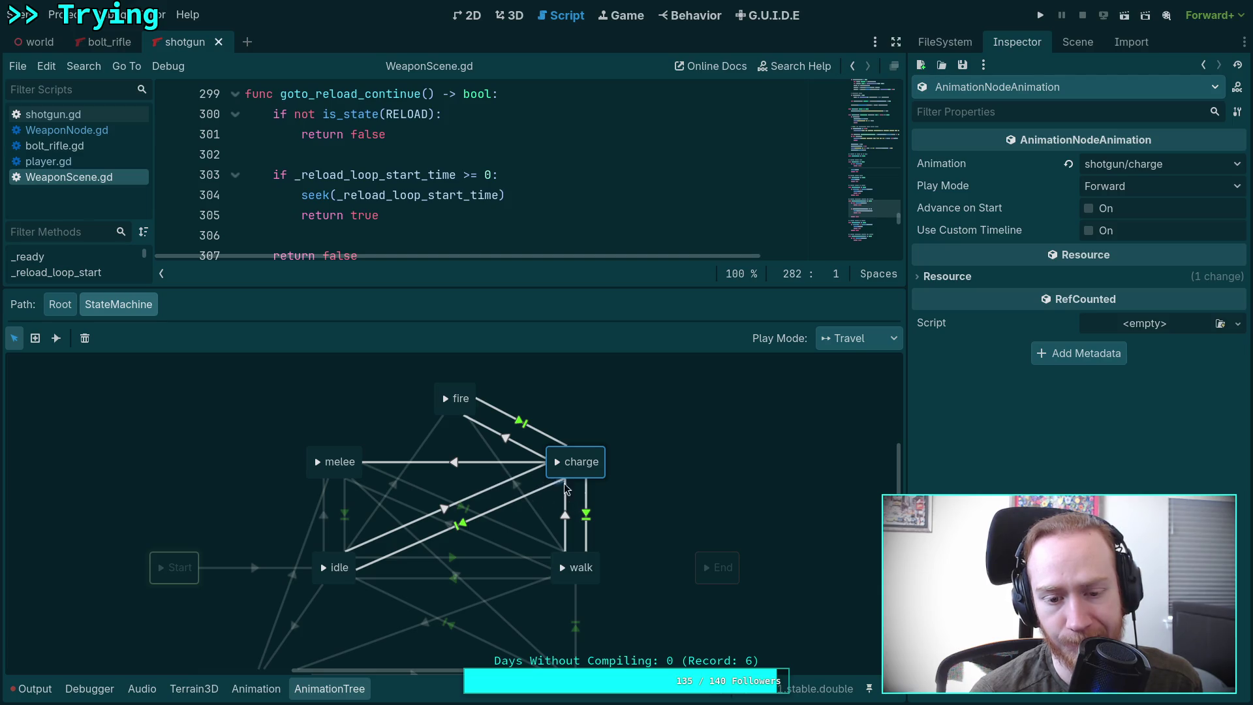
pyautogui.click(697, 555)
pyautogui.click(593, 478)
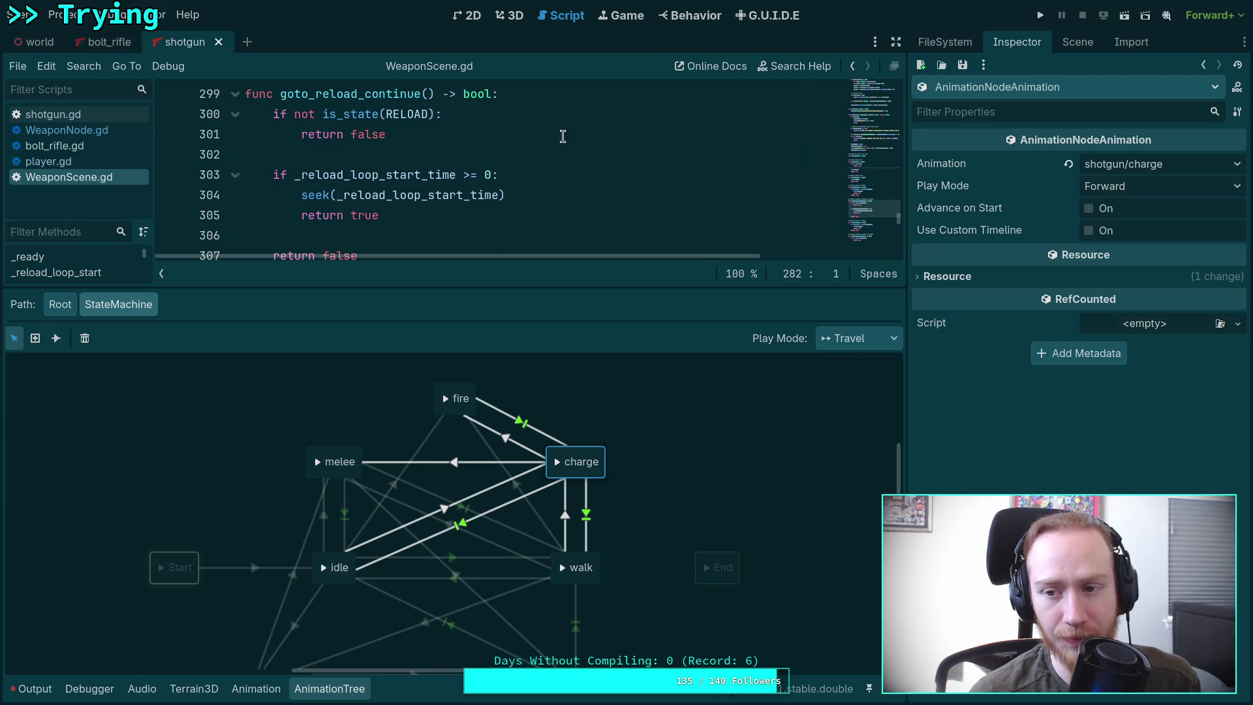
# Step: Return to the script editor, collapse the animation panel, and place the caret in travel(UNLOAD)
pyautogui.click(510, 15)
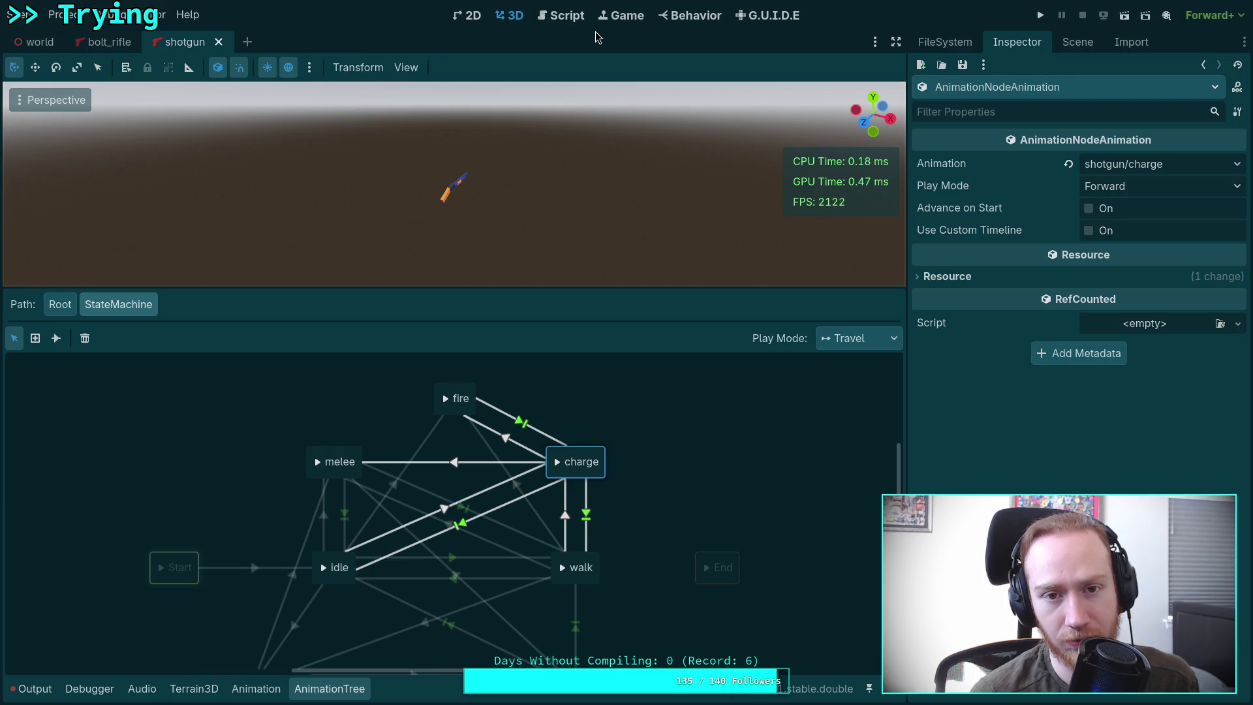
pyautogui.click(564, 15)
pyautogui.click(311, 691)
pyautogui.click(372, 357)
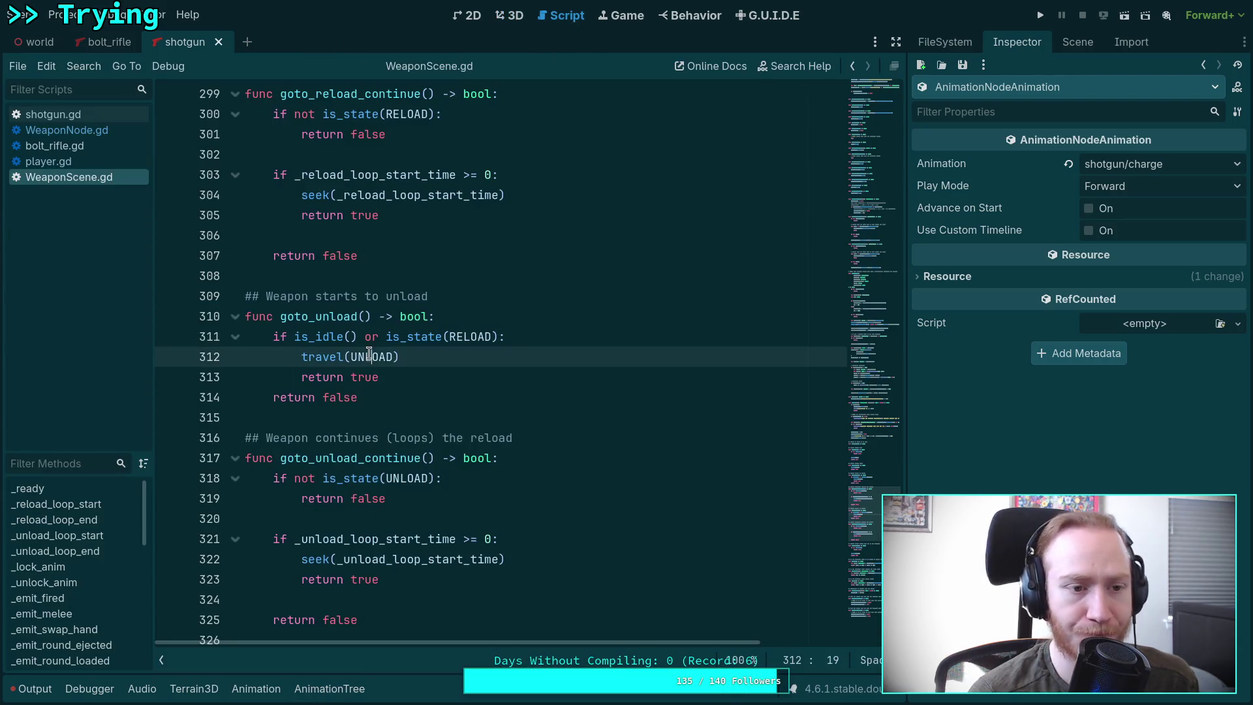
# Step: Open player.gd and read down through the charge and fire buffering code
pyautogui.click(107, 161)
pyautogui.scroll(-5, 868, 326)
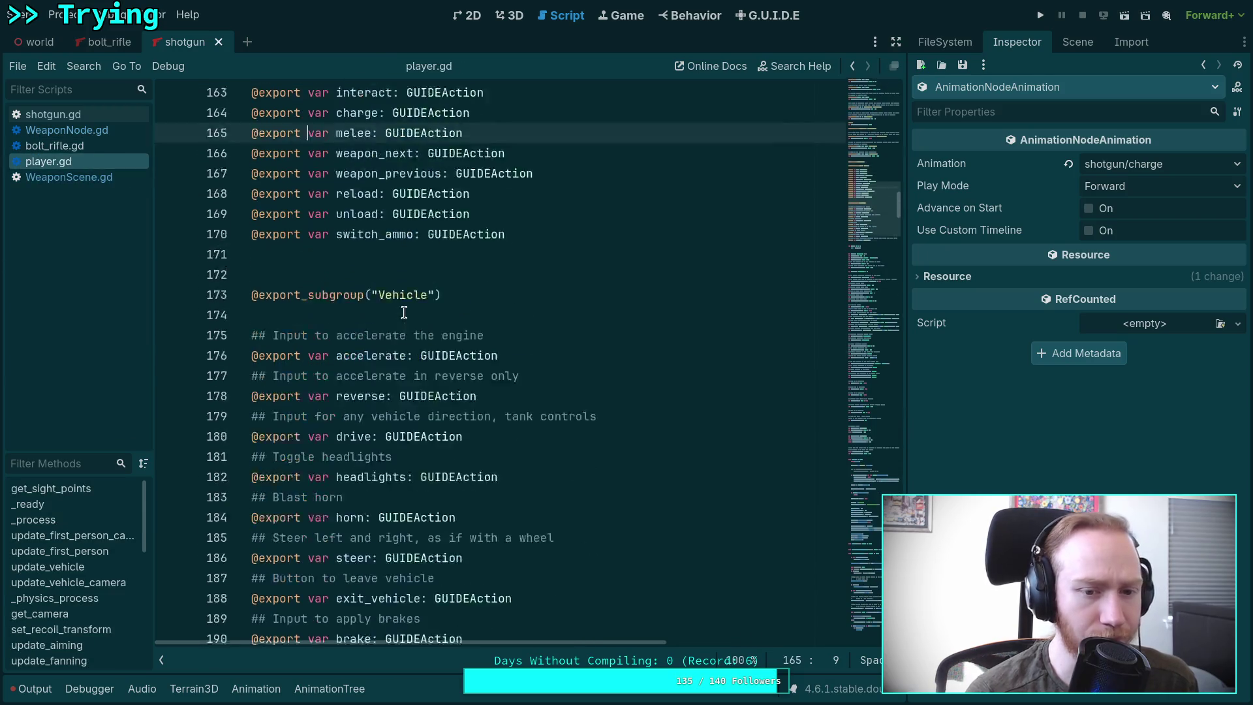
pyautogui.click(868, 268)
pyautogui.moveTo(868, 267); pyautogui.dragTo(868, 357)
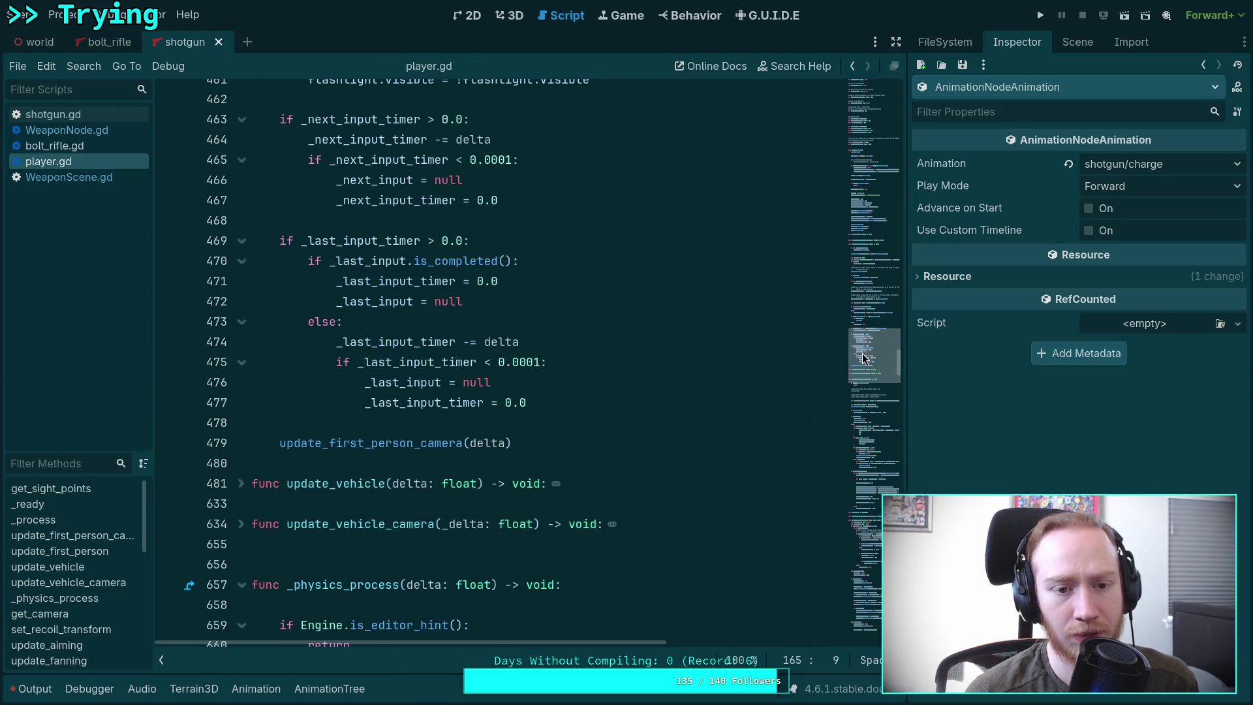
pyautogui.scroll(-3, 588, 346)
pyautogui.scroll(-9, 508, 359)
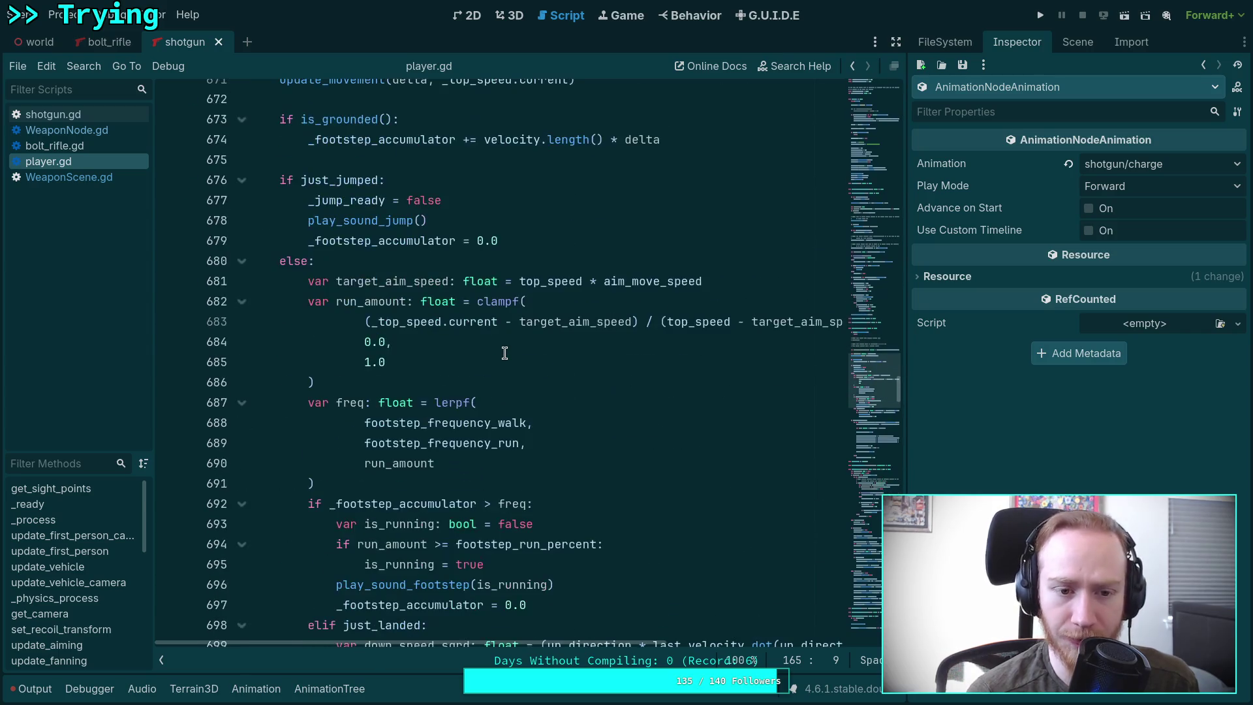
pyautogui.scroll(-20, 504, 353)
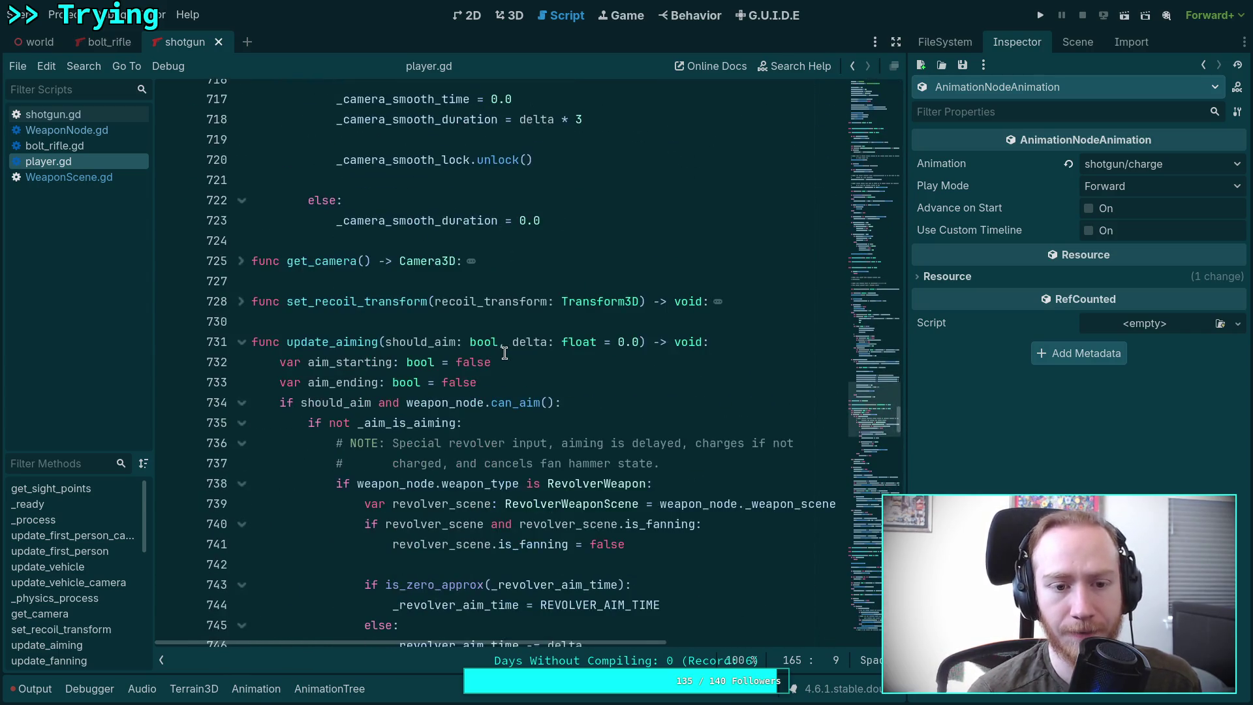
pyautogui.scroll(-11, 504, 353)
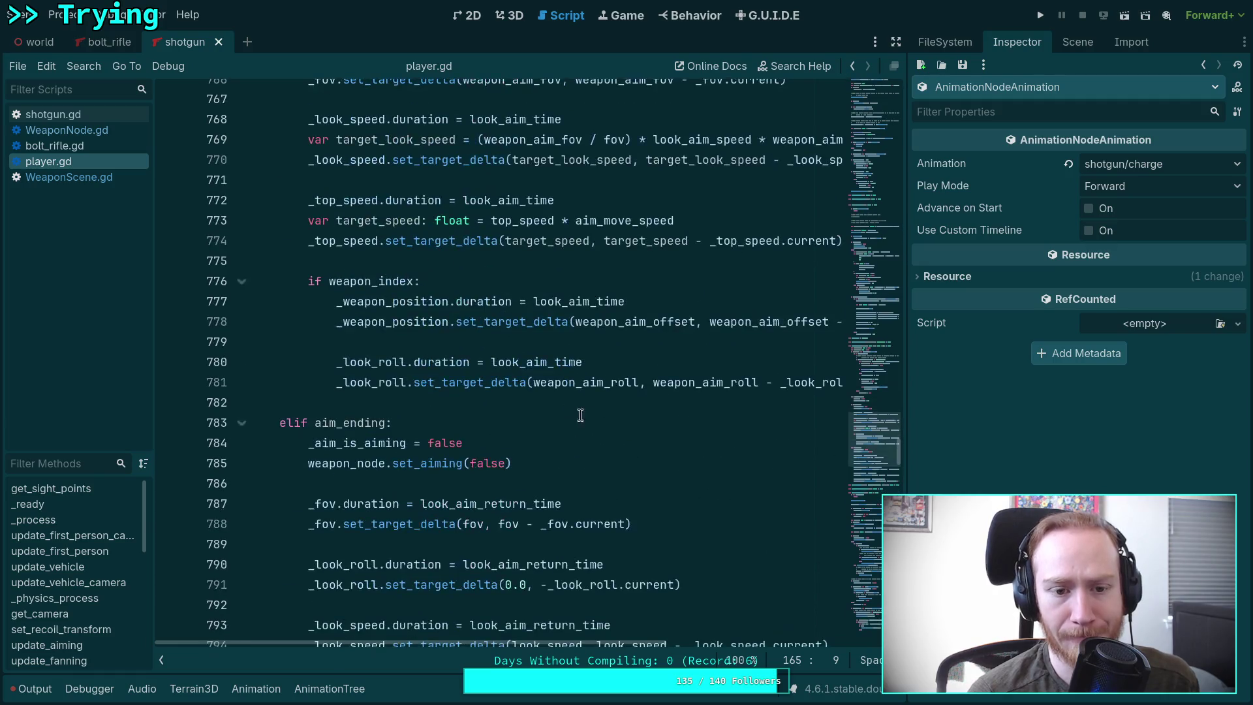
pyautogui.scroll(-20, 616, 409)
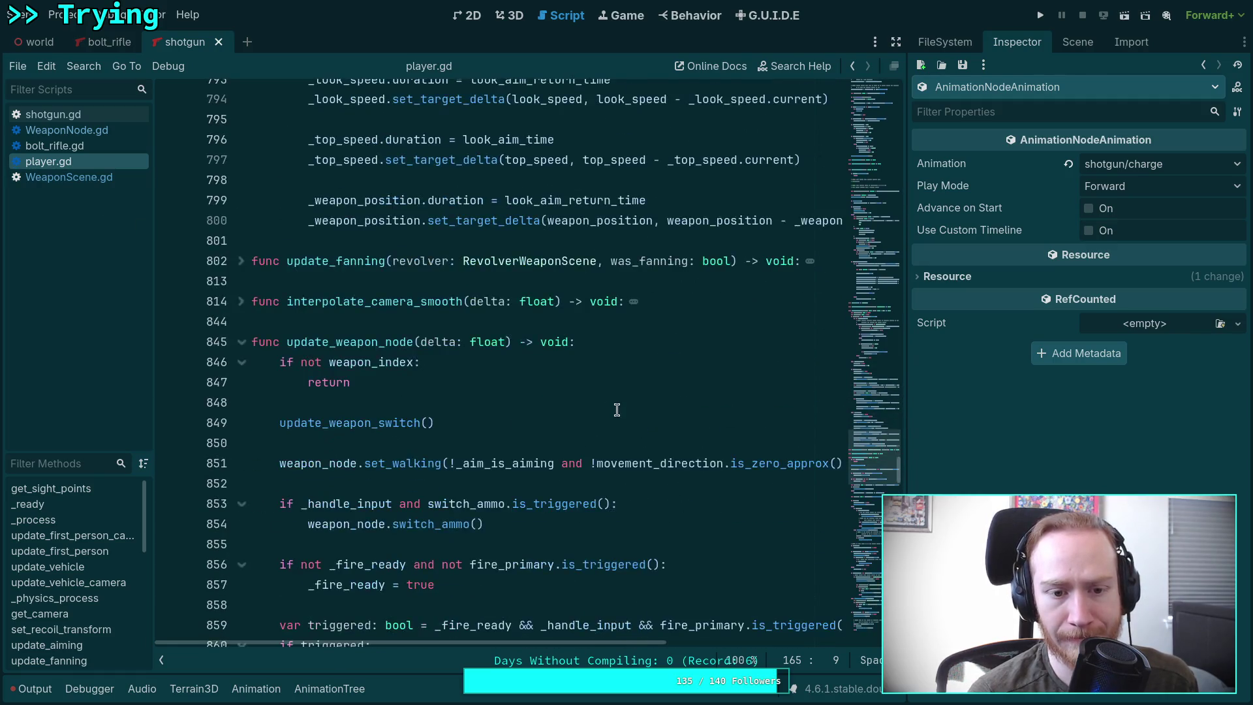
pyautogui.scroll(-2, 616, 410)
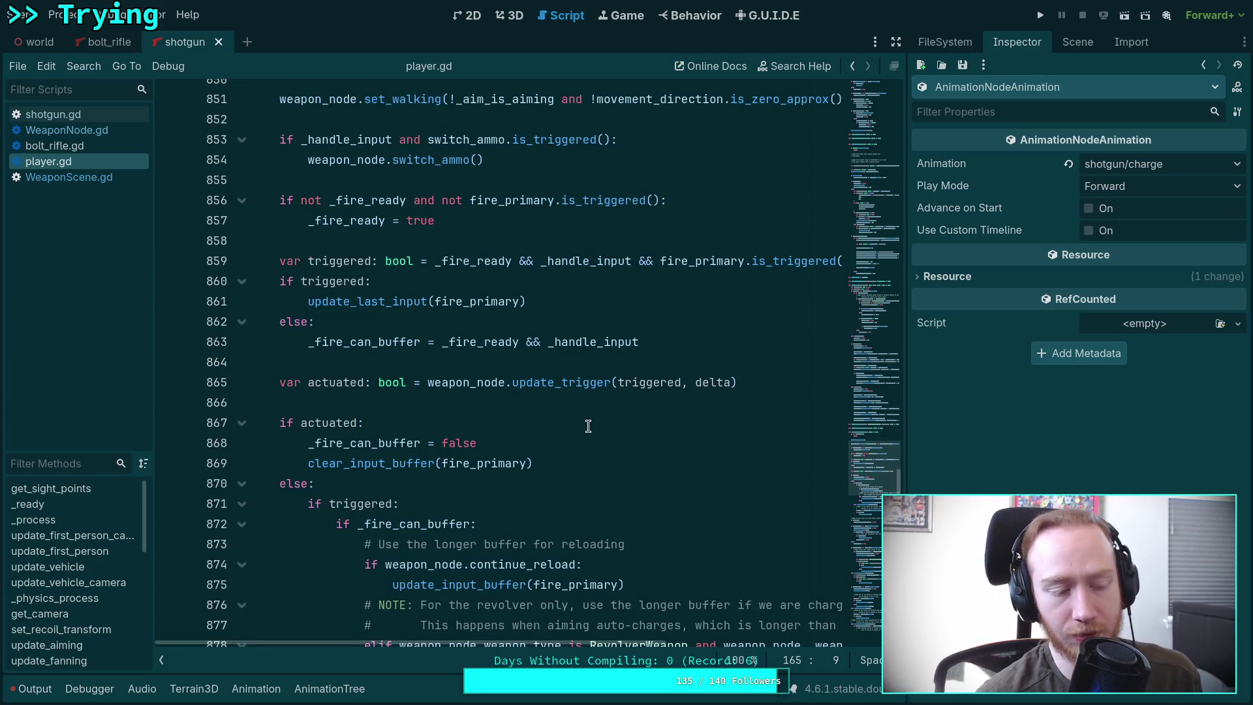
pyautogui.scroll(-3, 466, 361)
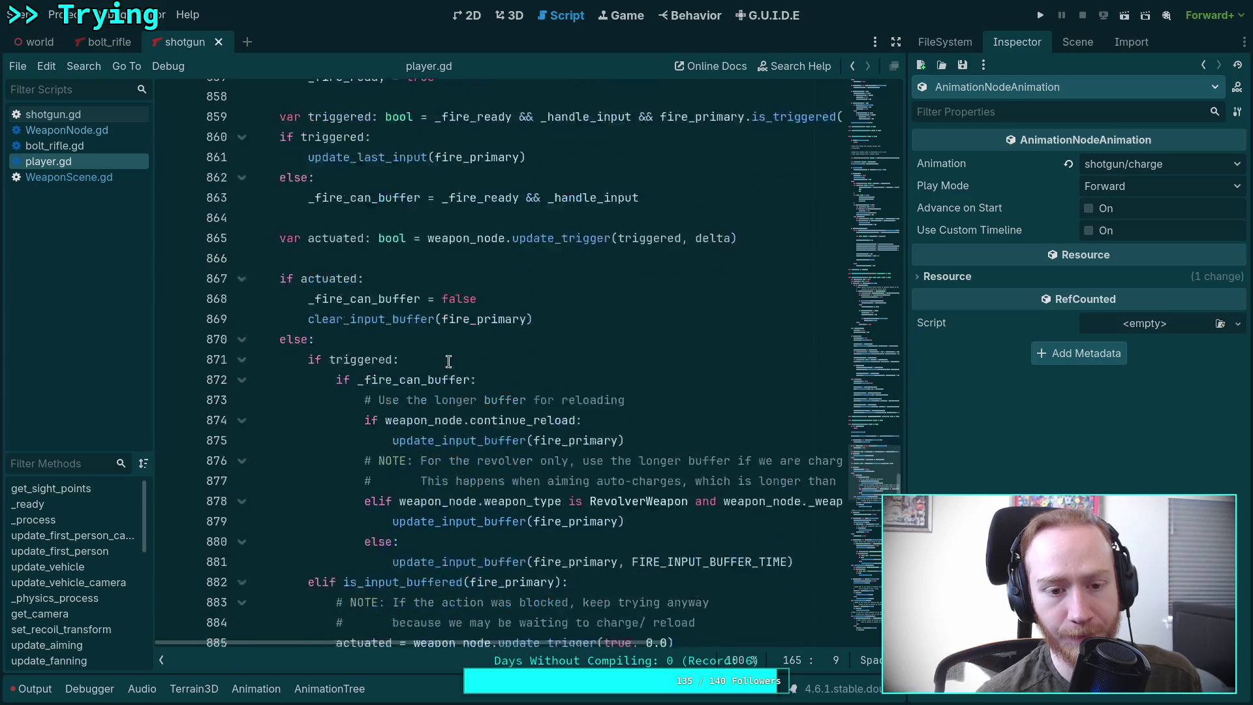
pyautogui.scroll(-2, 478, 377)
pyautogui.scroll(-1, 478, 378)
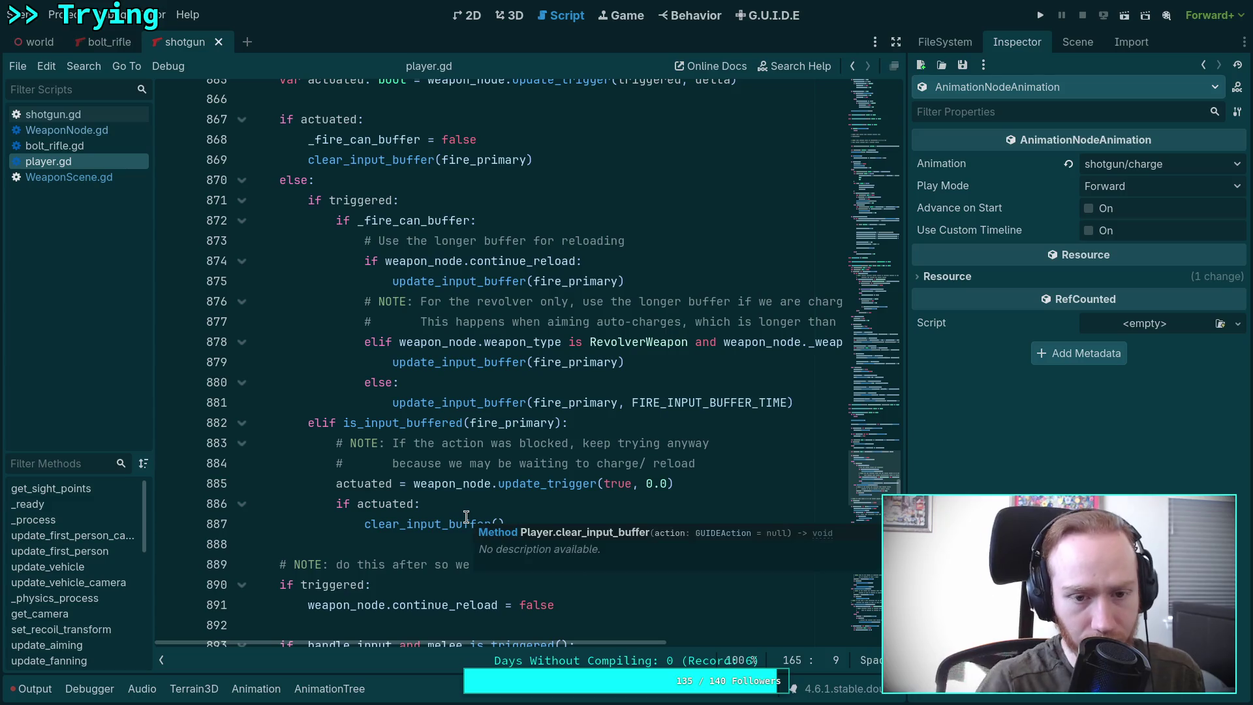
pyautogui.scroll(-7, 391, 464)
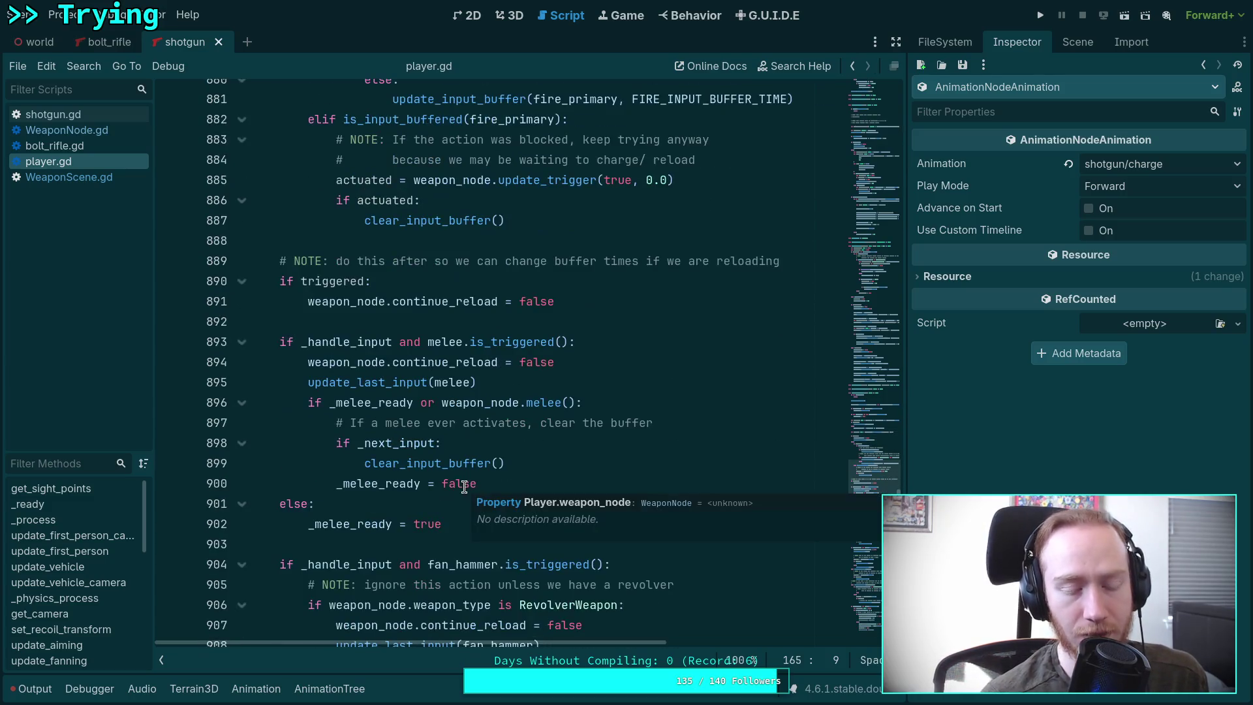
pyautogui.scroll(-8, 391, 483)
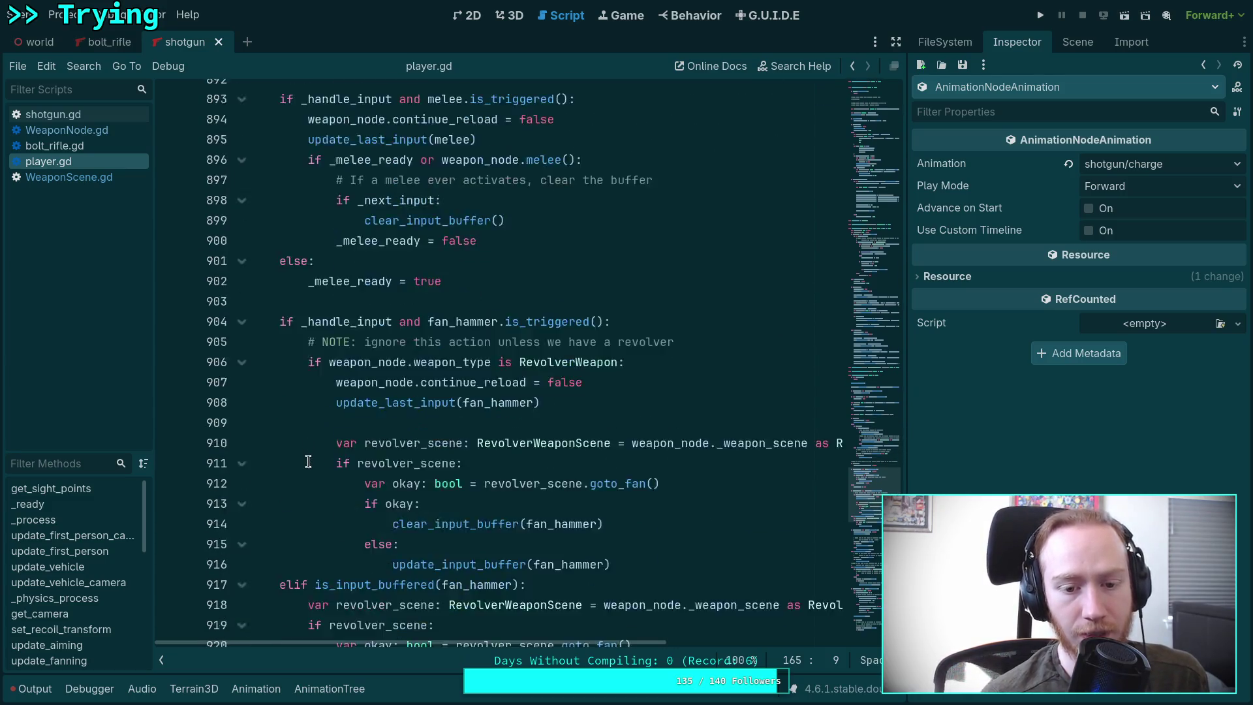
pyautogui.scroll(-2, 449, 484)
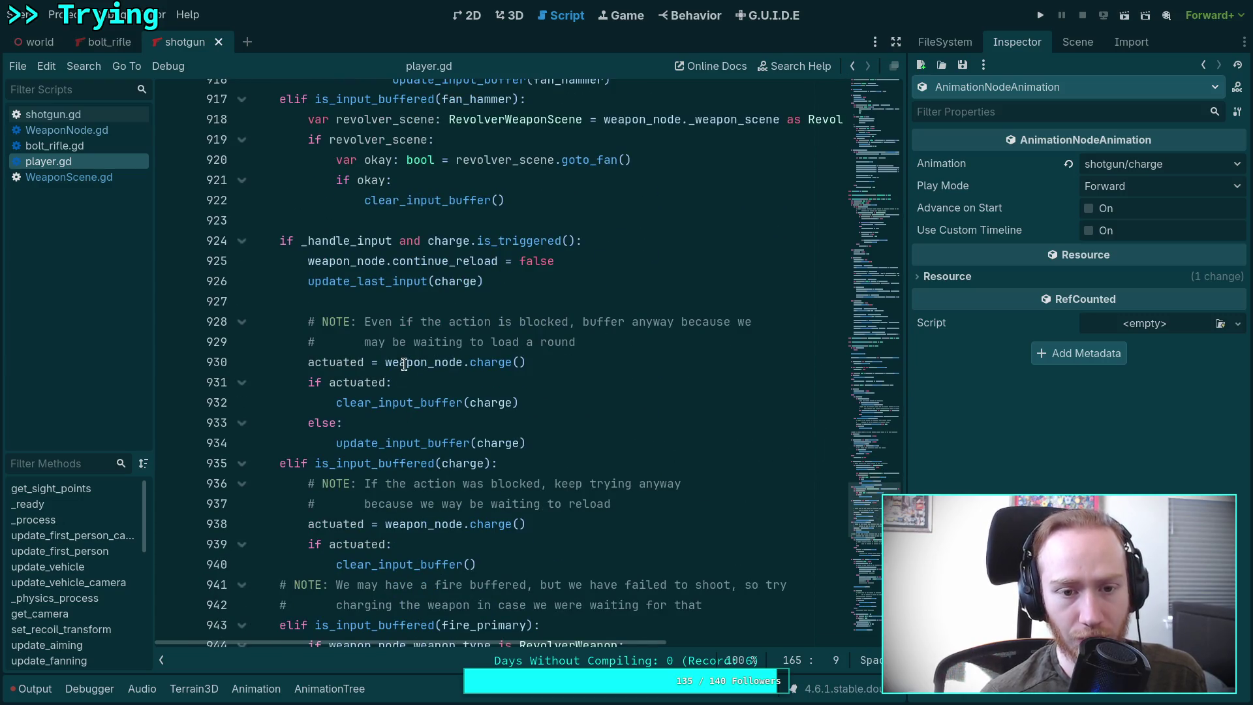
pyautogui.scroll(-1, 405, 363)
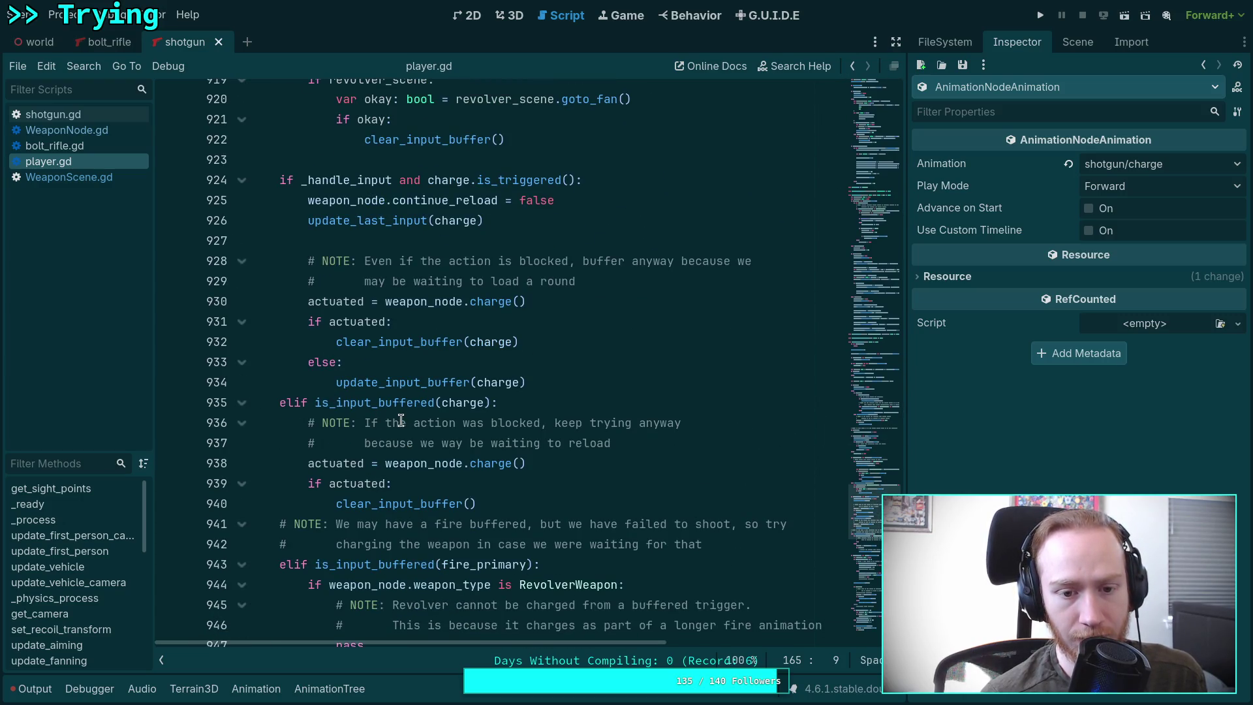
pyautogui.scroll(-2, 397, 410)
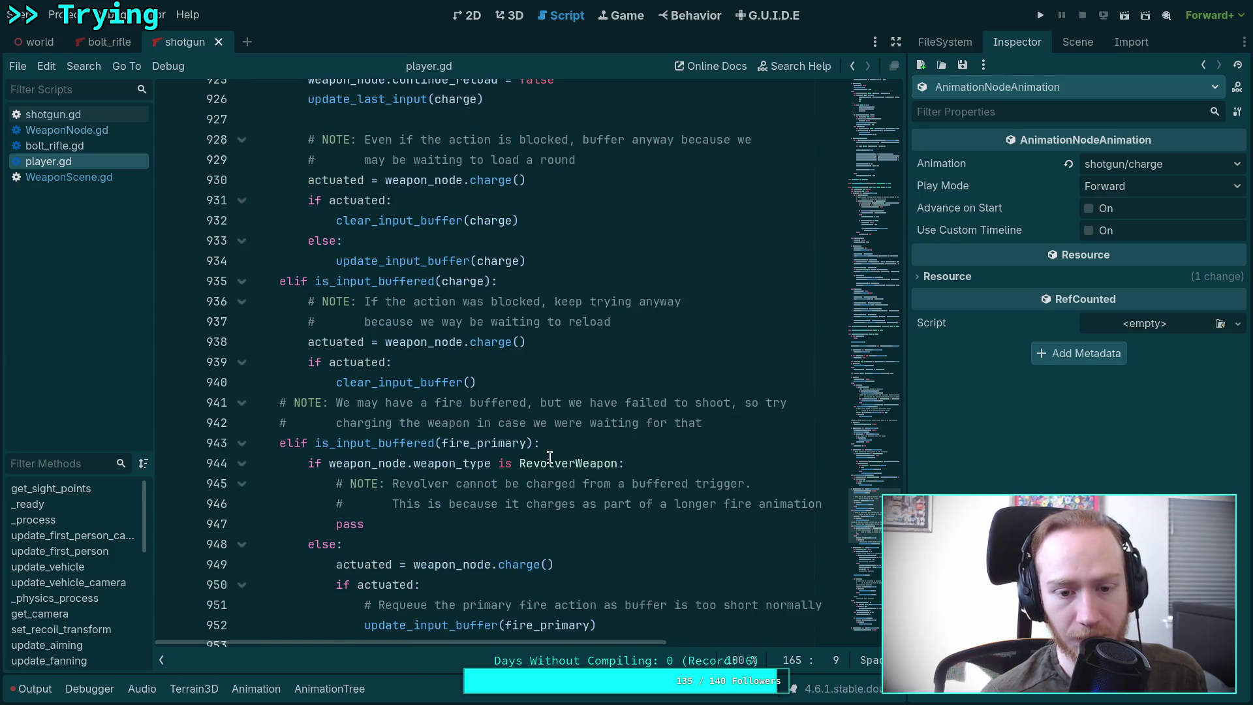
pyautogui.scroll(-2, 401, 366)
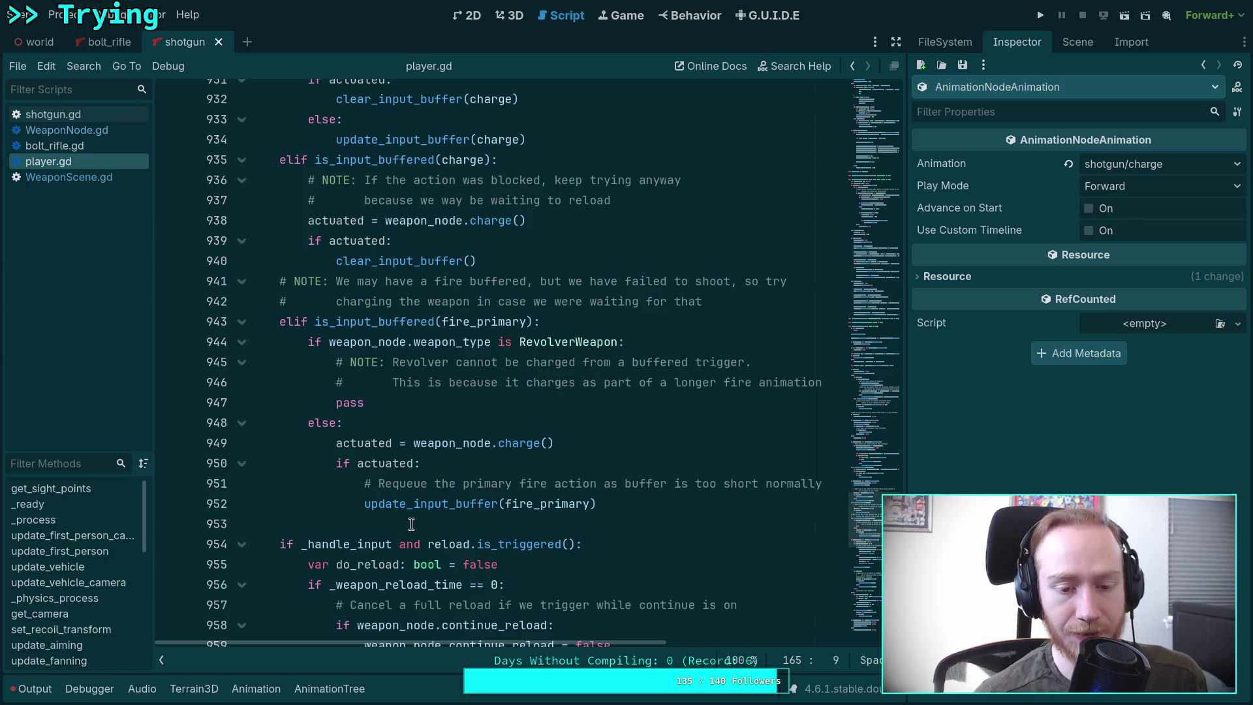
# Step: Bring up the context menu on update_input_buffer(fire_primary) at line 952
pyautogui.click(441, 503)
pyautogui.scroll(-1, 406, 488)
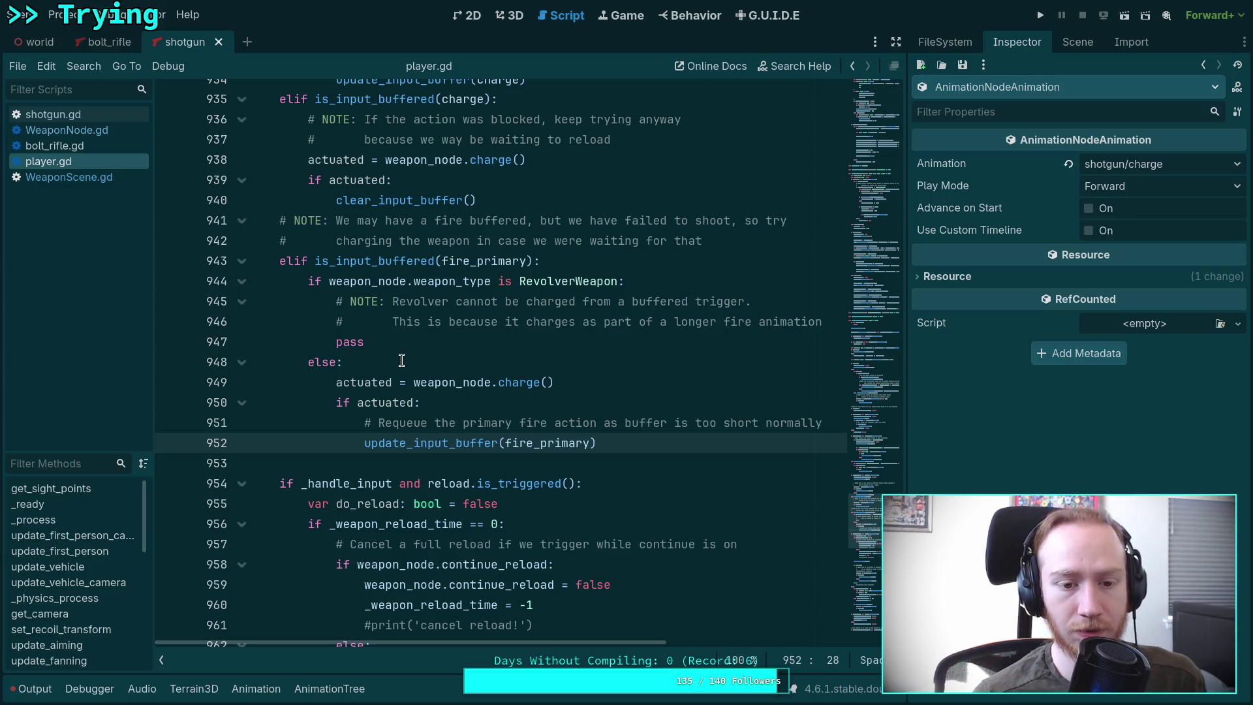
pyautogui.rightClick(442, 444)
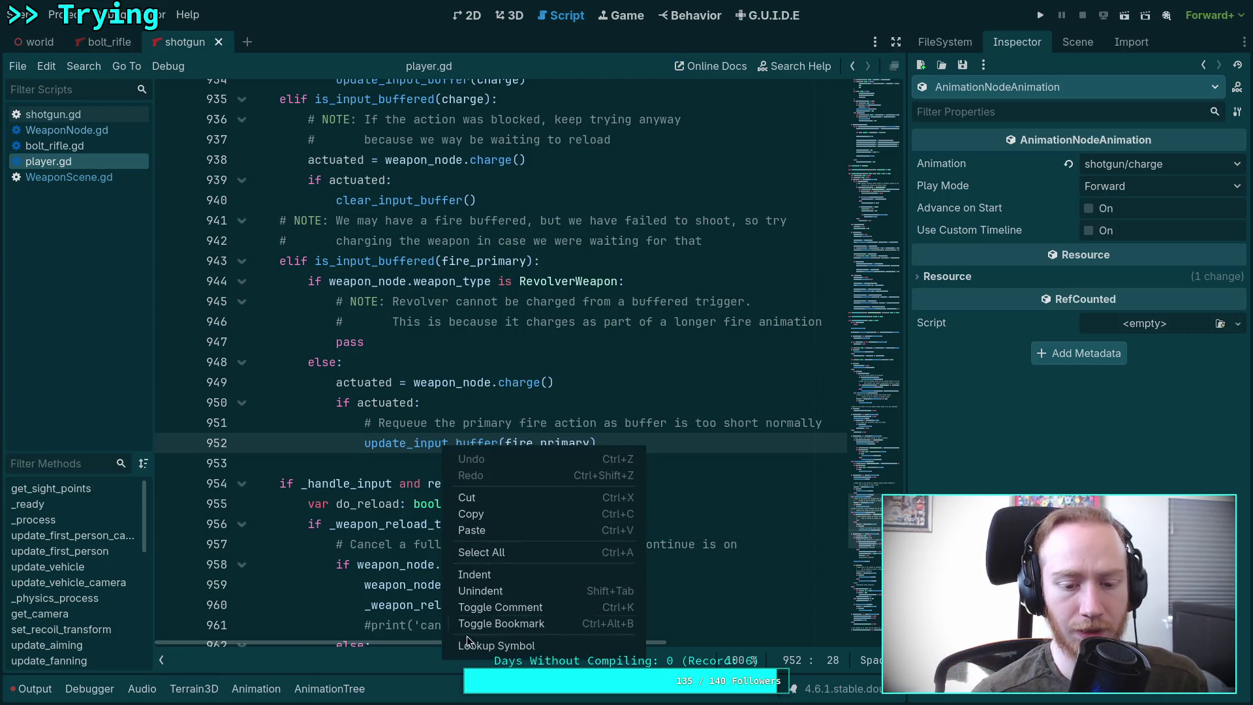
# Step: Look up func update_input_buffer at line 1033, then bring up the bolt_rifle scene
pyautogui.click(476, 645)
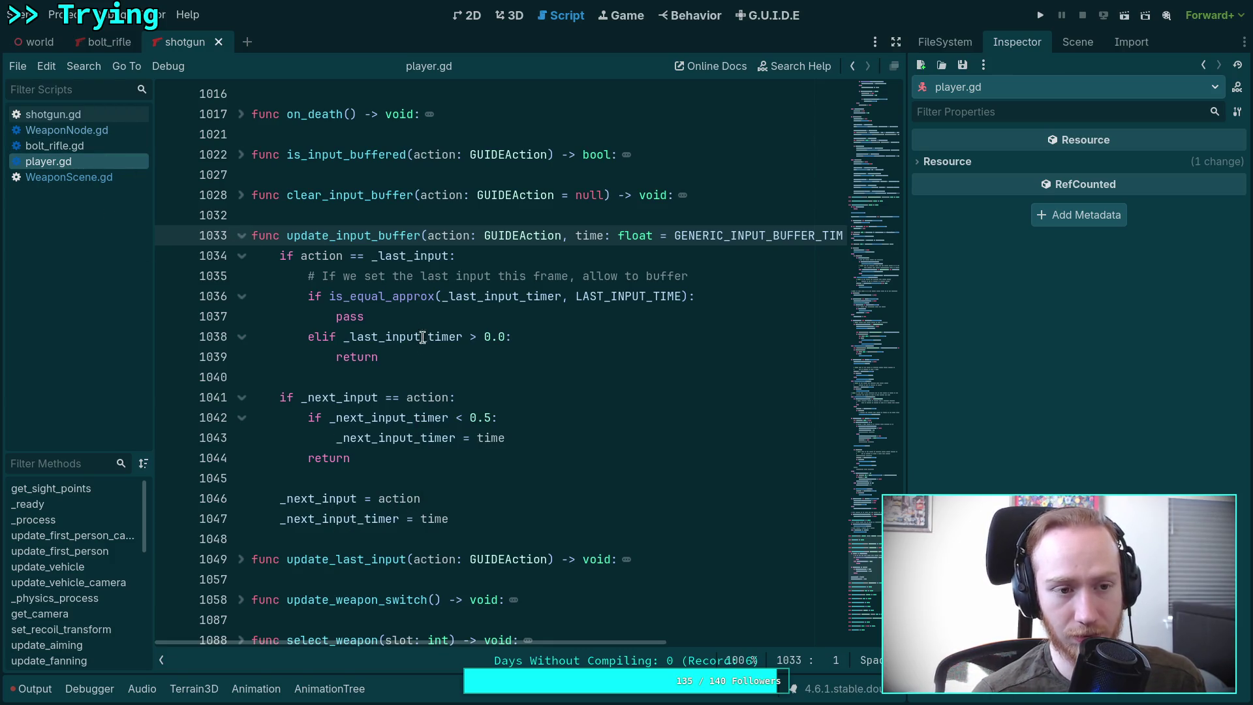
pyautogui.click(103, 41)
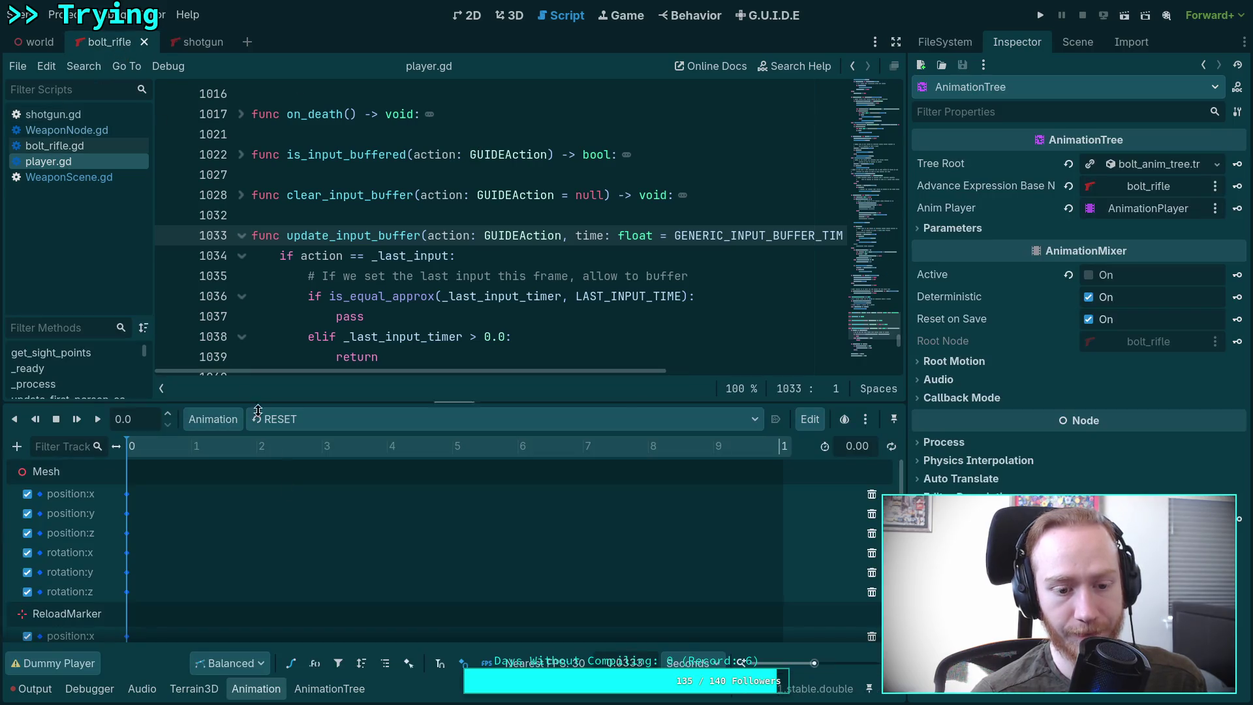
# Step: Load the bolt rifle's 0.53 s bolt/charge animation and zoom in on its _emit_charged() key
pyautogui.click(311, 696)
pyautogui.click(209, 480)
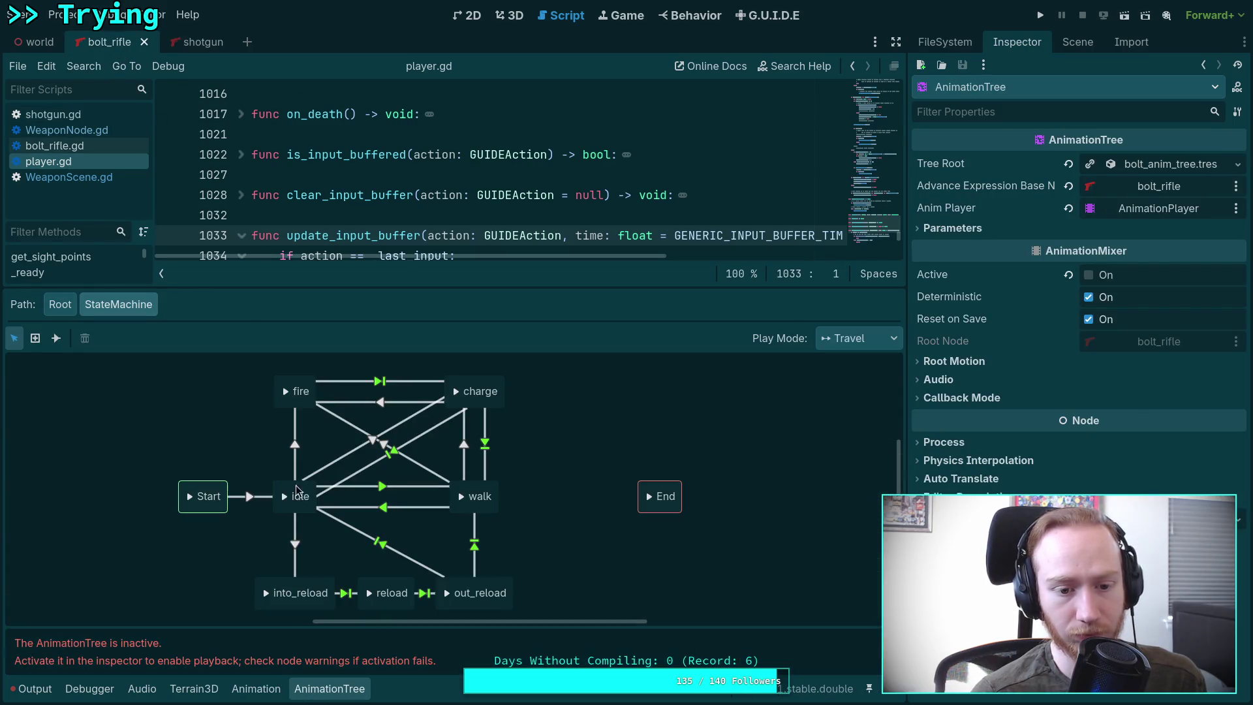
pyautogui.click(260, 690)
pyautogui.click(281, 419)
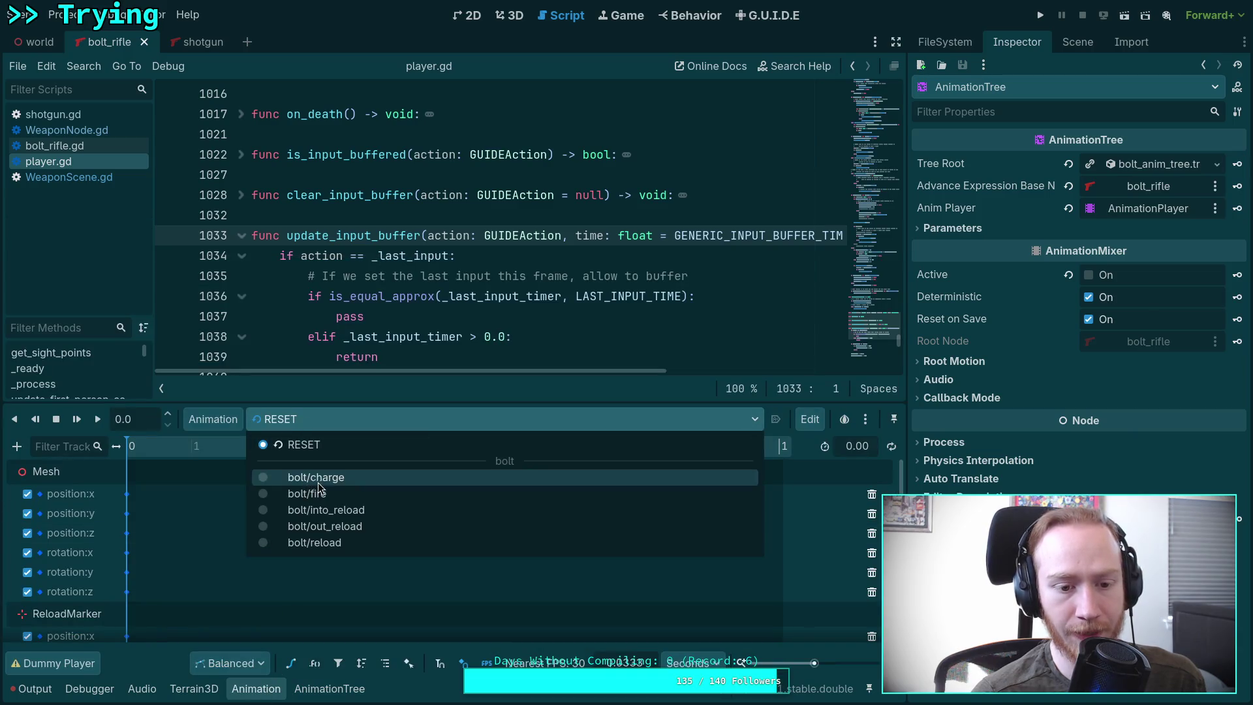
pyautogui.click(294, 475)
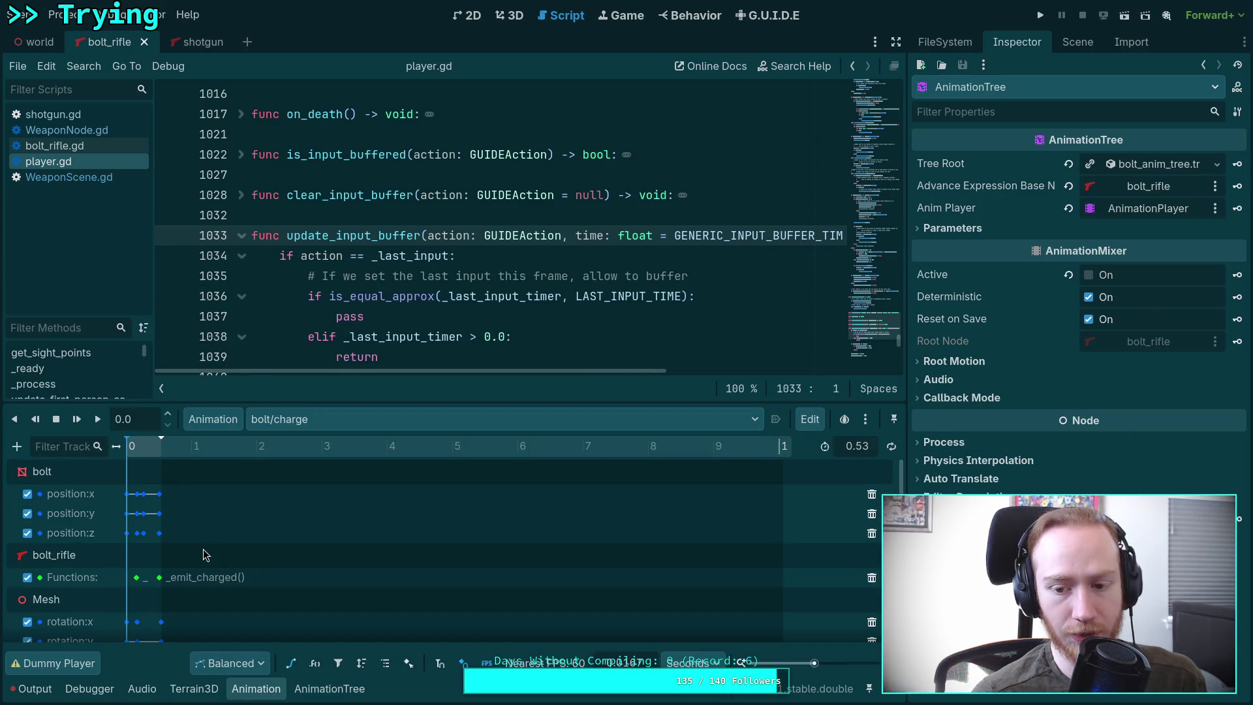
pyautogui.moveTo(814, 663); pyautogui.dragTo(834, 663)
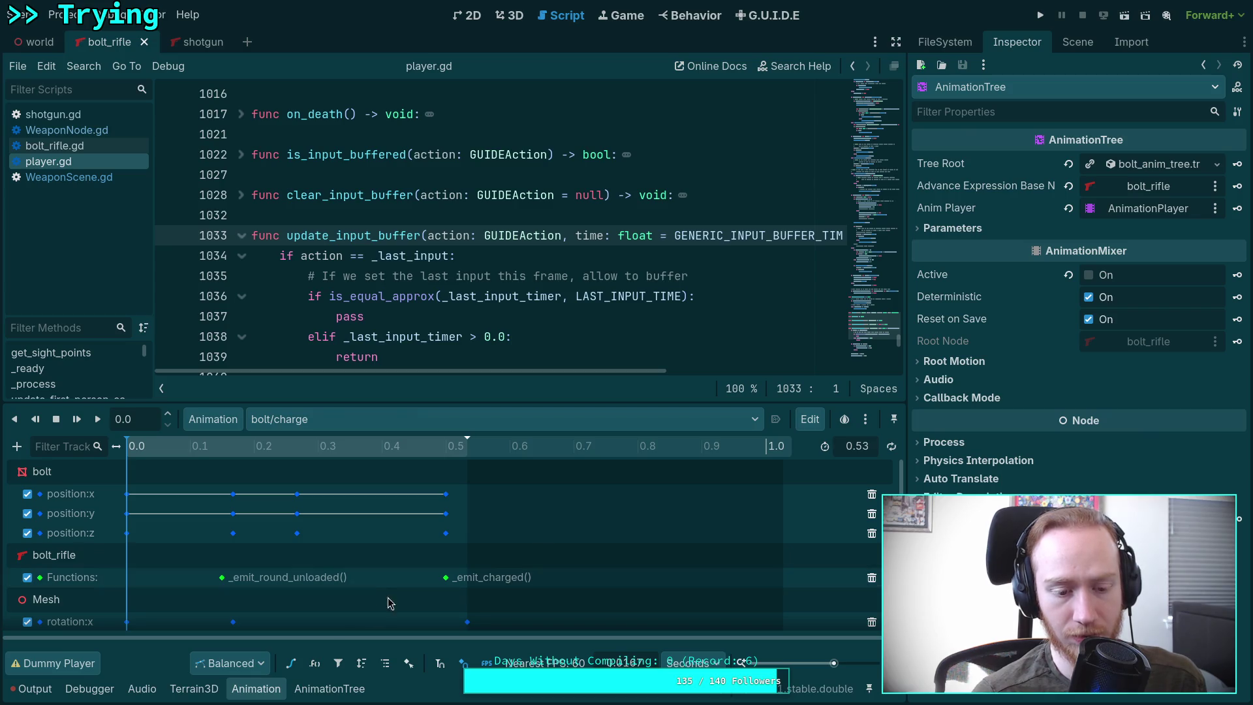
pyautogui.click(332, 423)
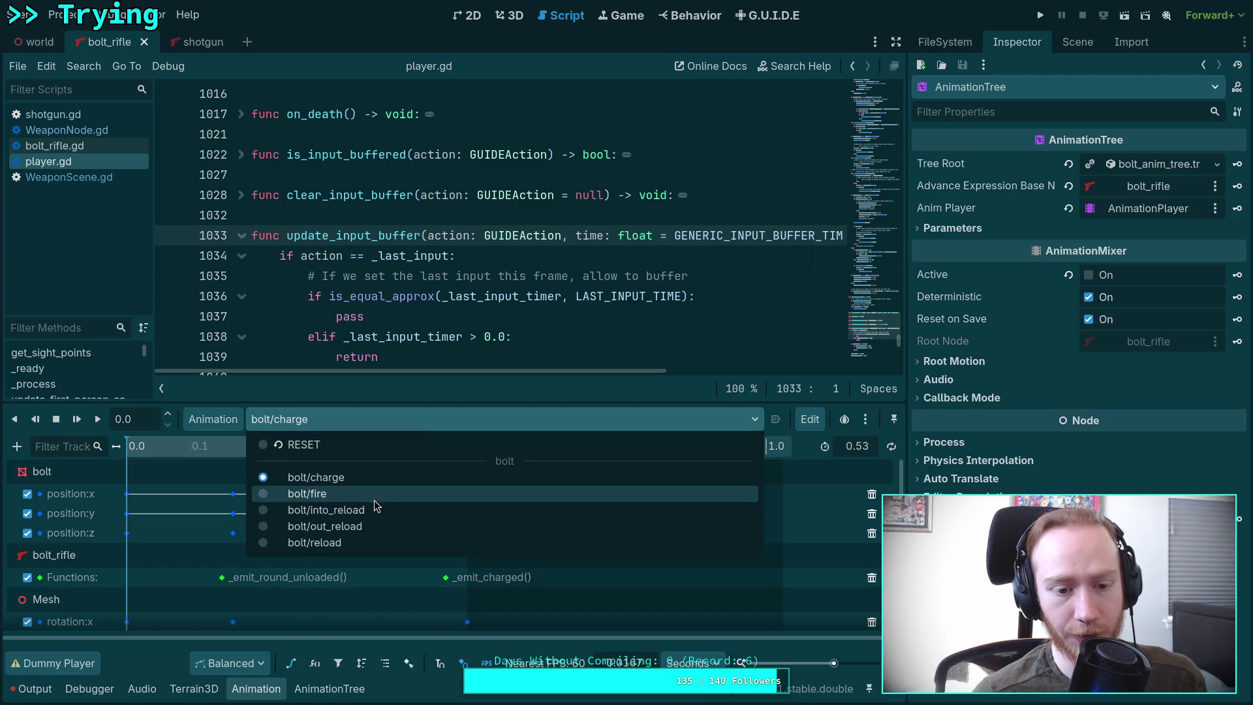
pyautogui.click(444, 392)
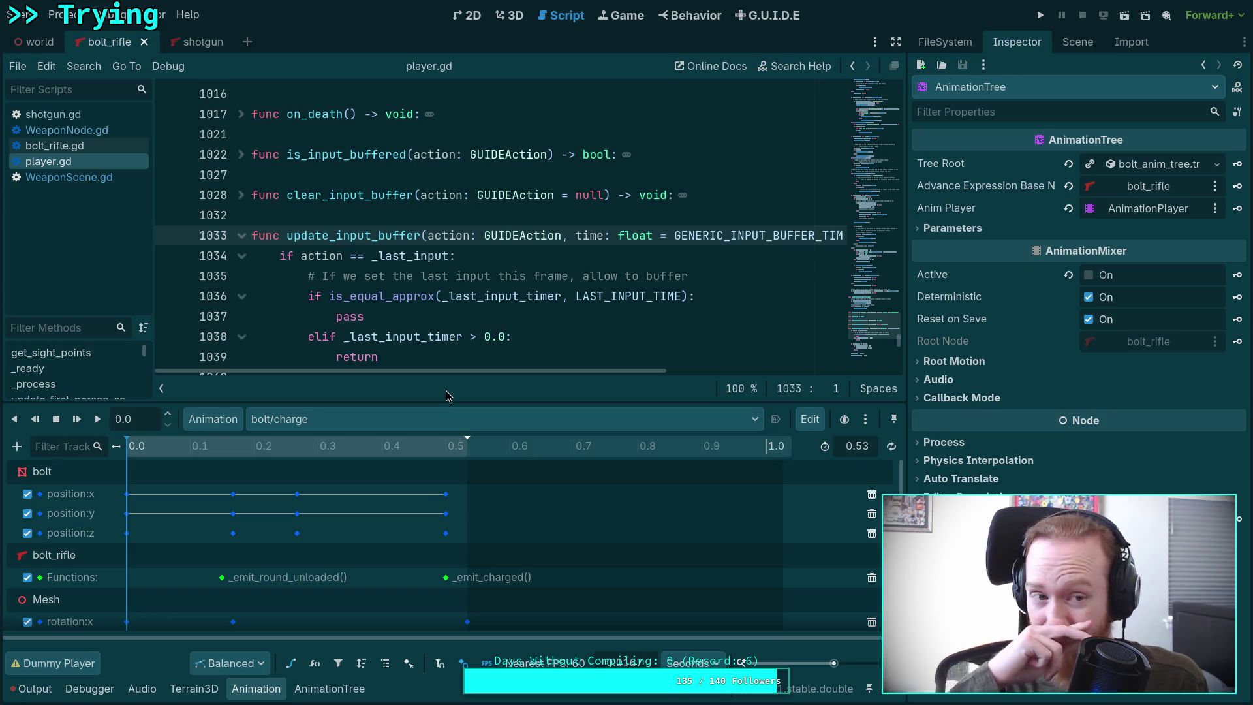
# Step: Open rifle.tscn from the FileSystem and show its node tree
pyautogui.click(945, 42)
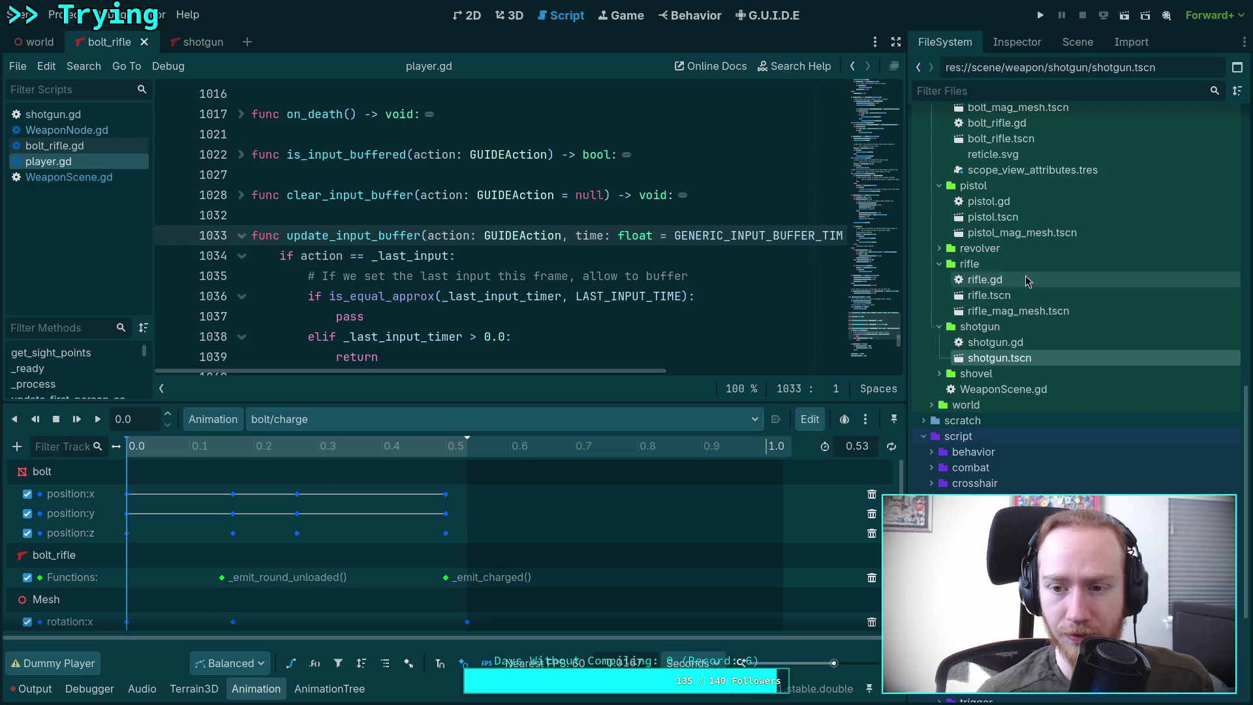
pyautogui.doubleClick(1019, 296)
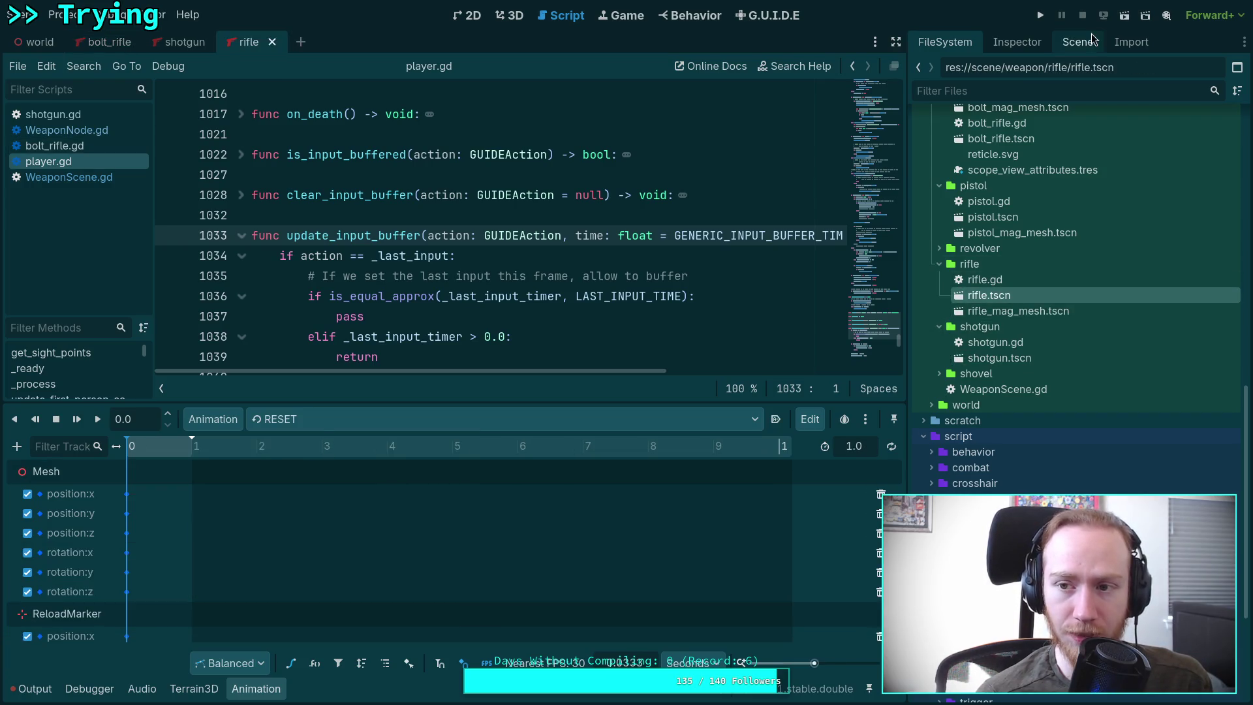
pyautogui.click(1088, 43)
# Step: Load rifle/charge, zoom and scrub to the _emit_charged() key near 0.62 s, then hide the panel
pyautogui.click(503, 414)
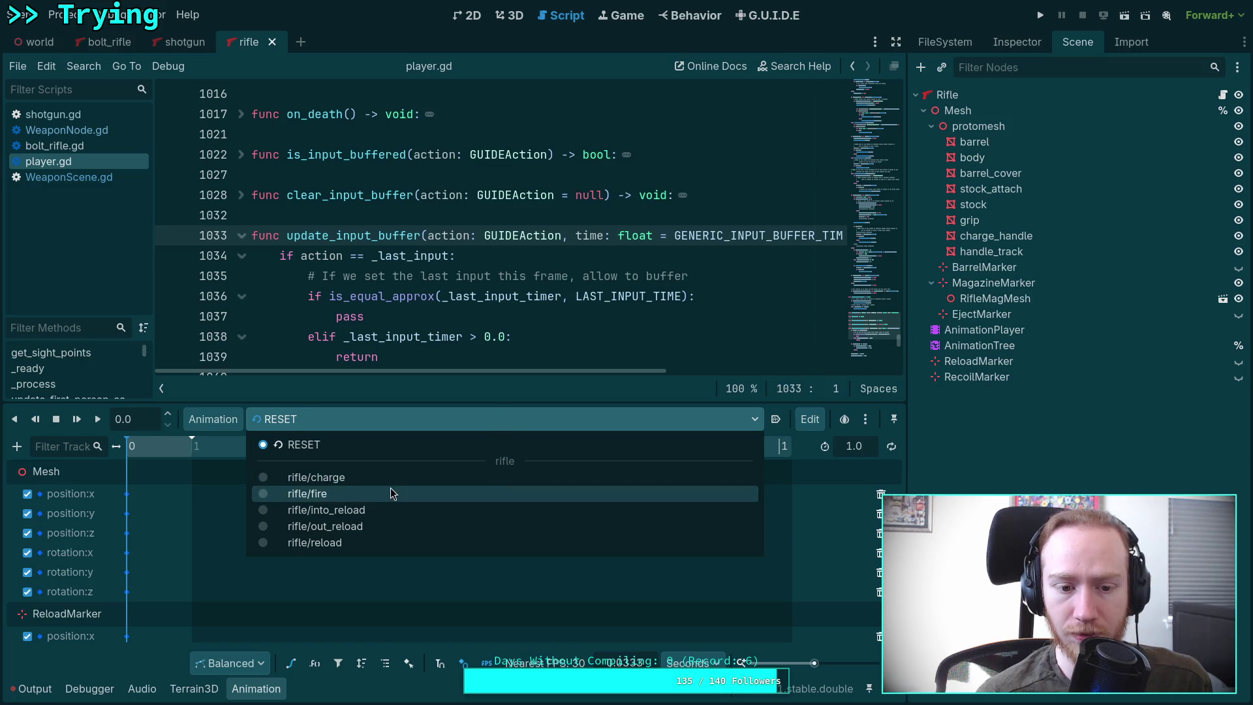
pyautogui.click(377, 475)
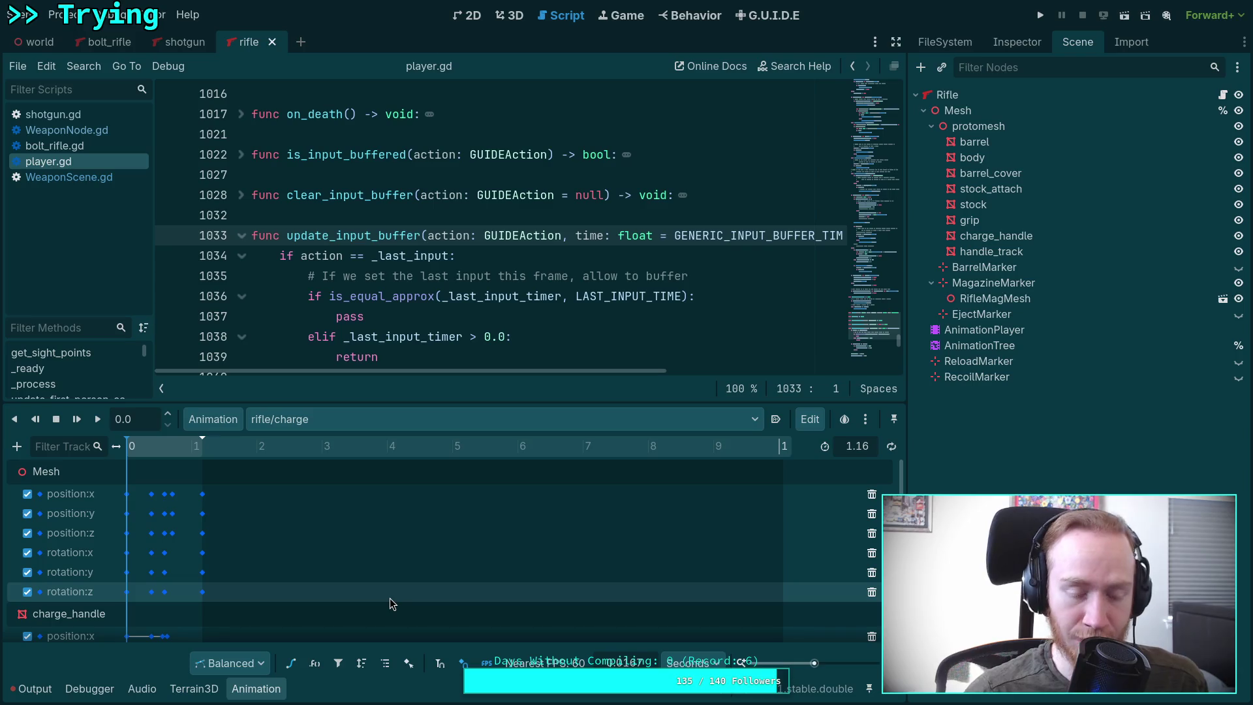
pyautogui.scroll(-3, 163, 571)
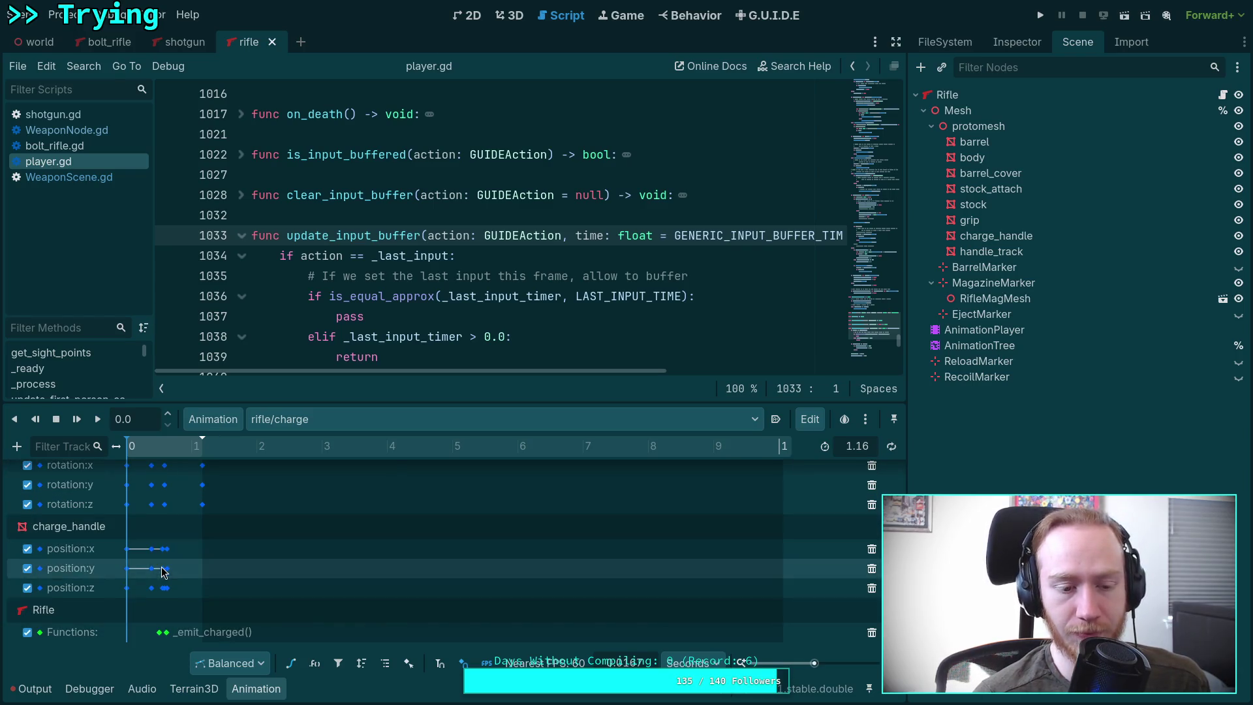
pyautogui.moveTo(814, 663); pyautogui.dragTo(830, 663)
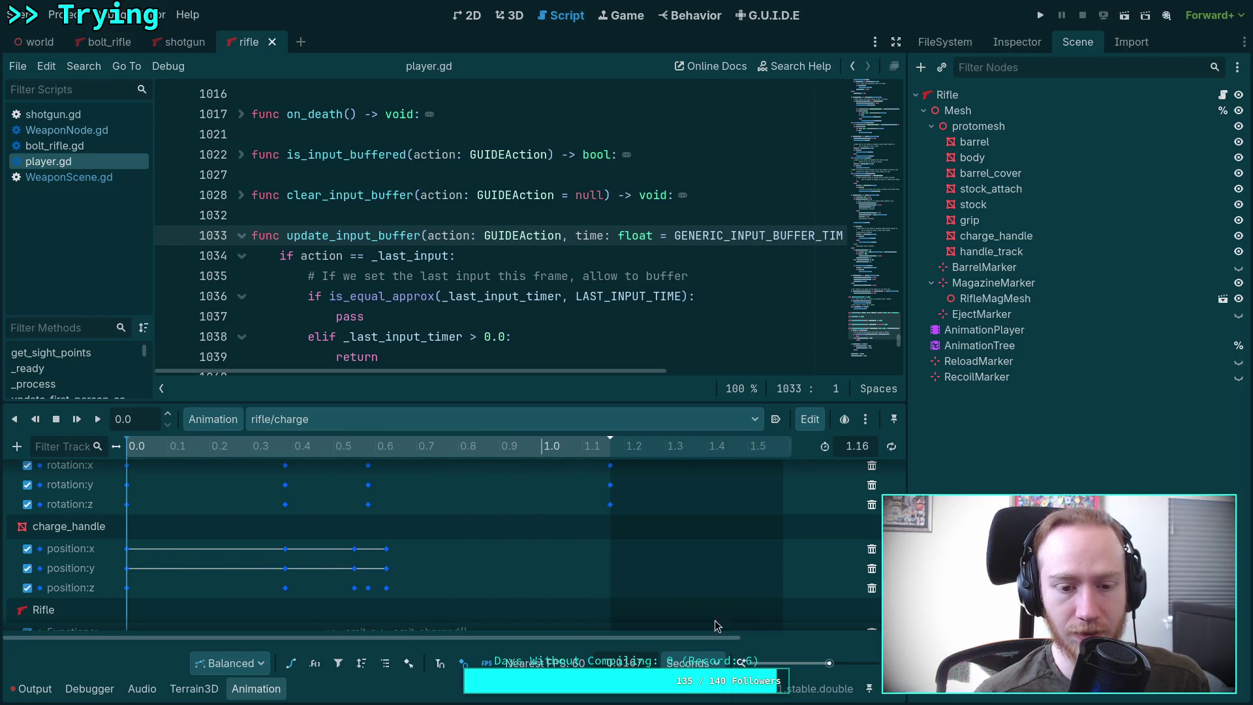
pyautogui.scroll(-1, 718, 623)
pyautogui.click(384, 450)
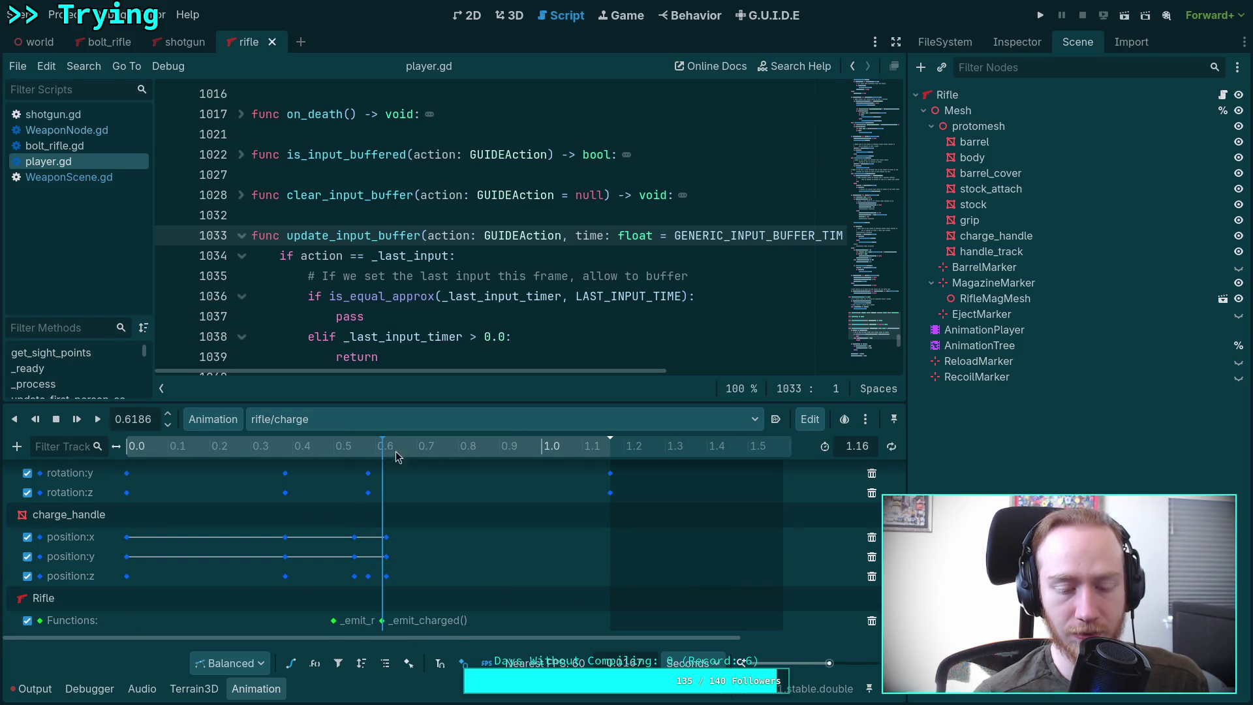
pyautogui.click(255, 688)
pyautogui.scroll(10, 293, 297)
pyautogui.scroll(15, 461, 483)
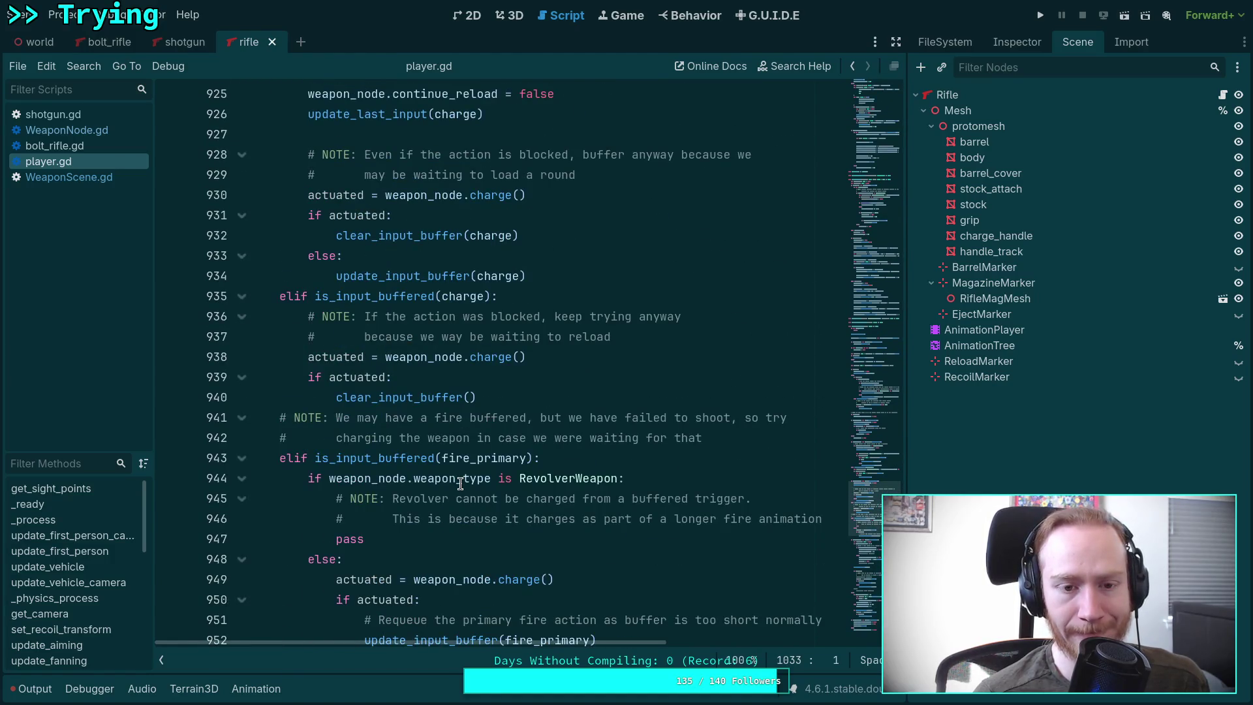
pyautogui.scroll(5, 460, 483)
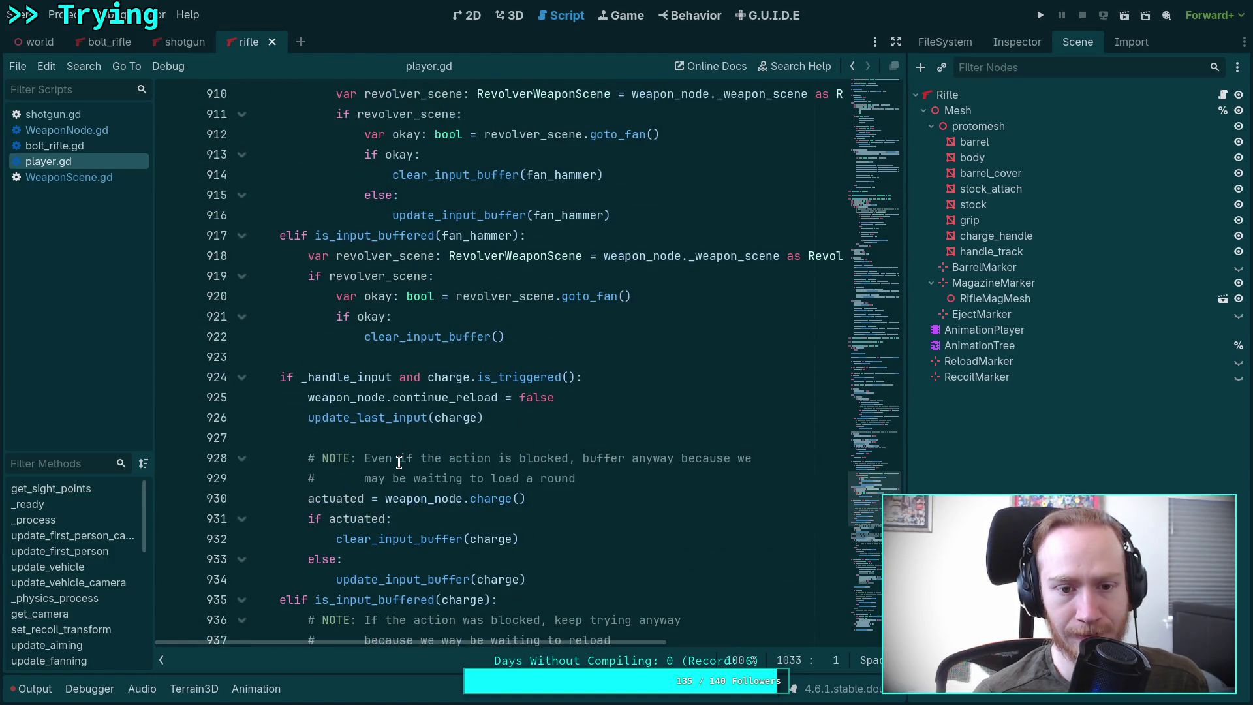
pyautogui.scroll(17, 400, 462)
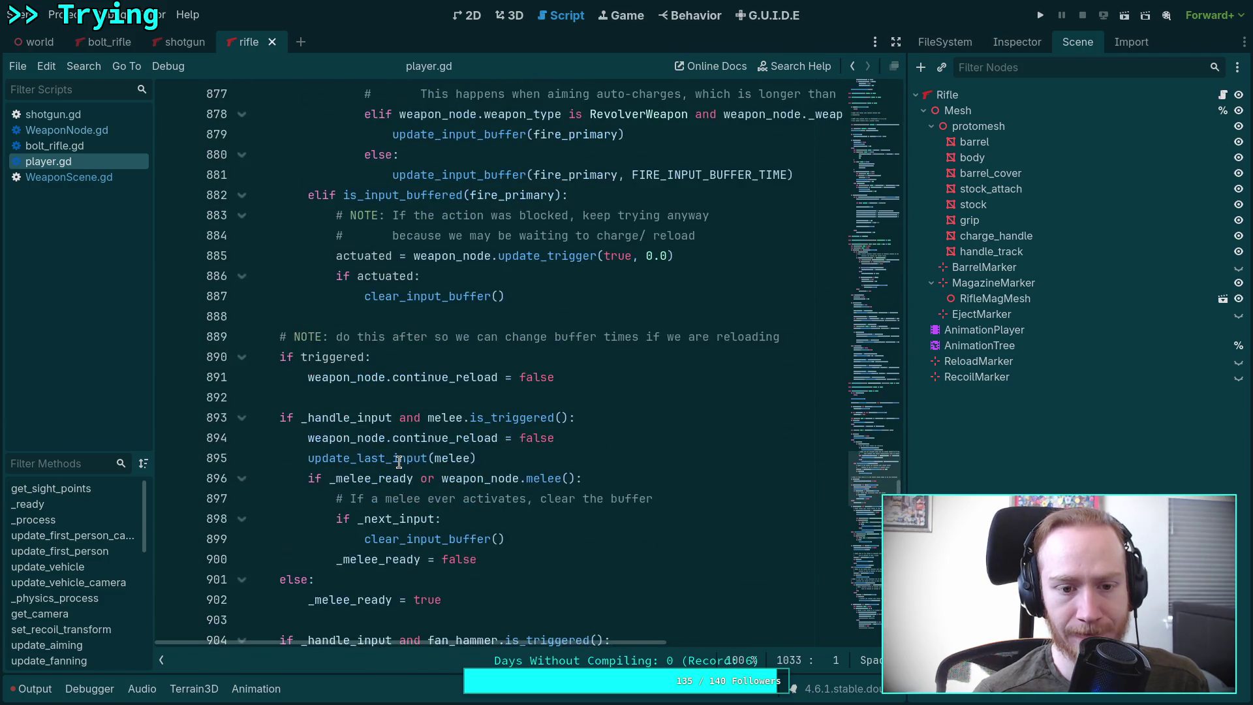
pyautogui.scroll(-2, 399, 462)
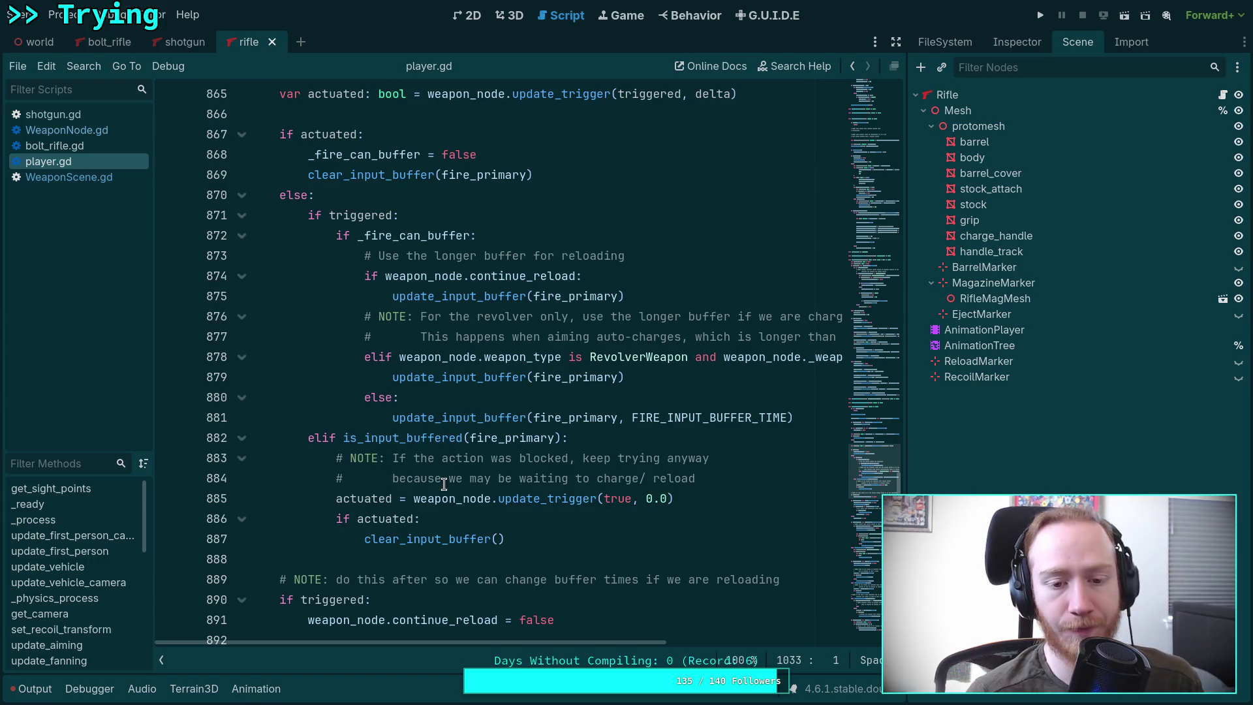
pyautogui.moveTo(695, 417)
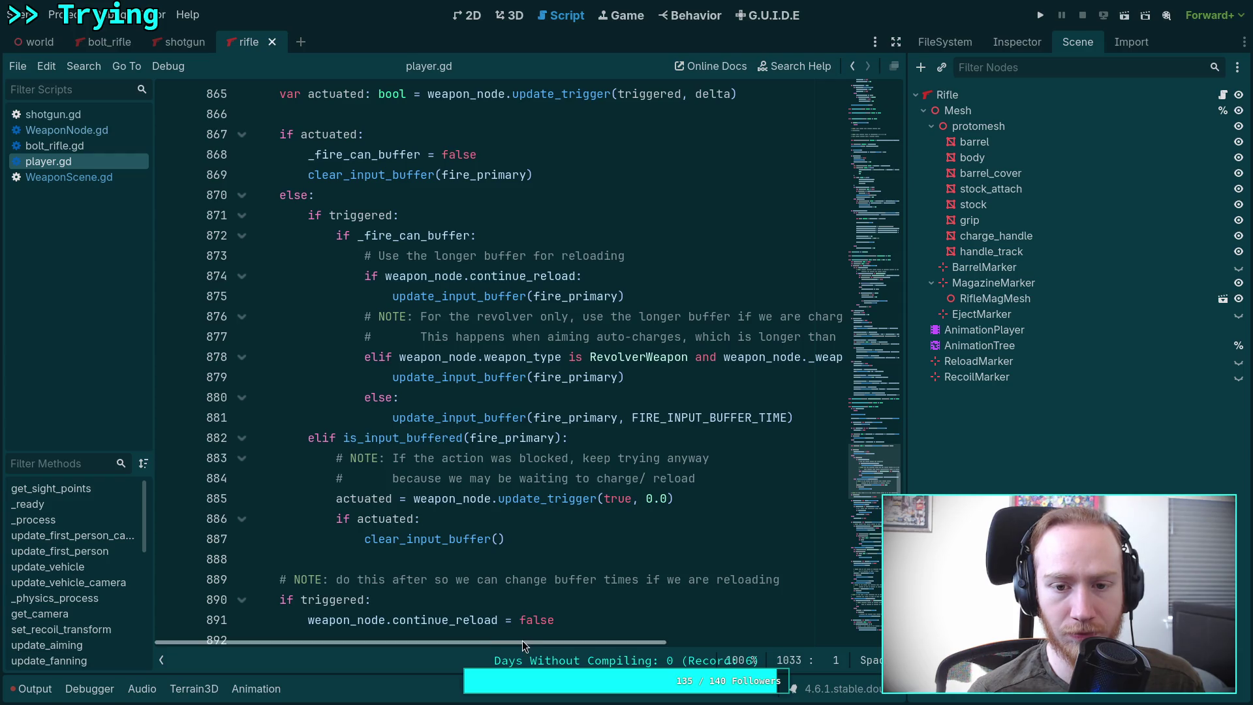
pyautogui.moveTo(532, 644)
pyautogui.mouseDown()
pyautogui.moveTo(633, 647)
pyautogui.moveTo(504, 655)
pyautogui.mouseUp()
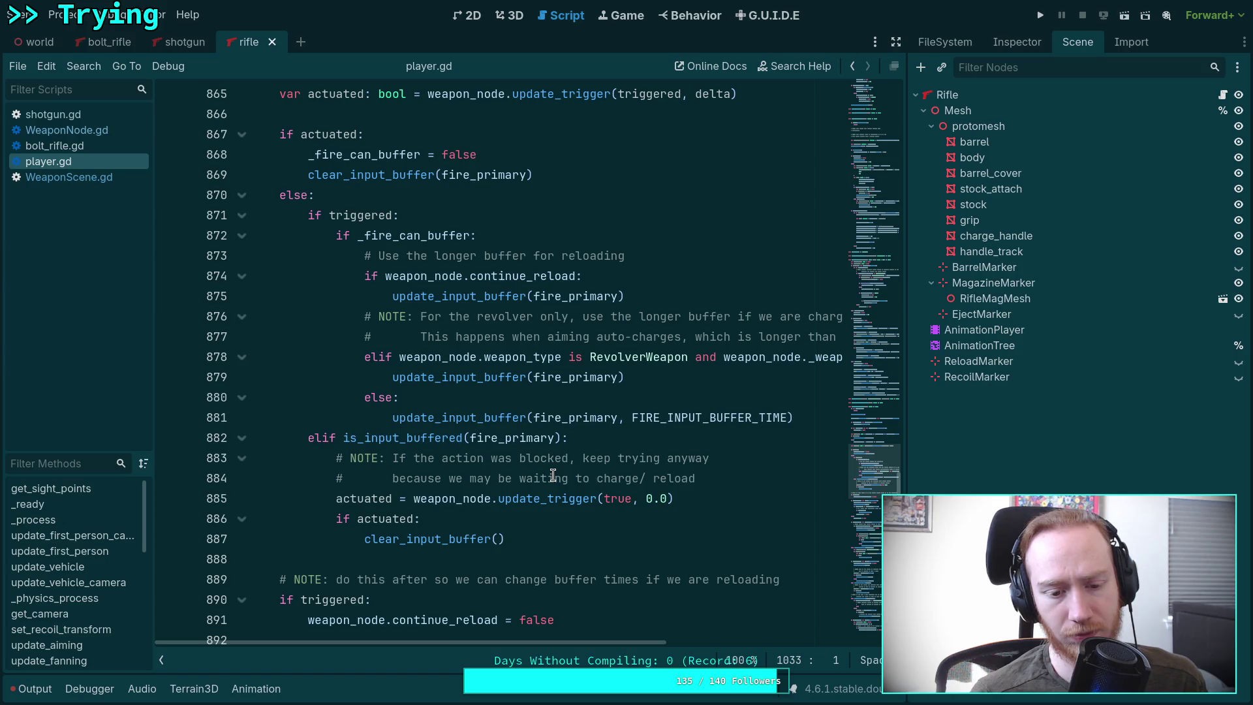
pyautogui.scroll(-1, 553, 475)
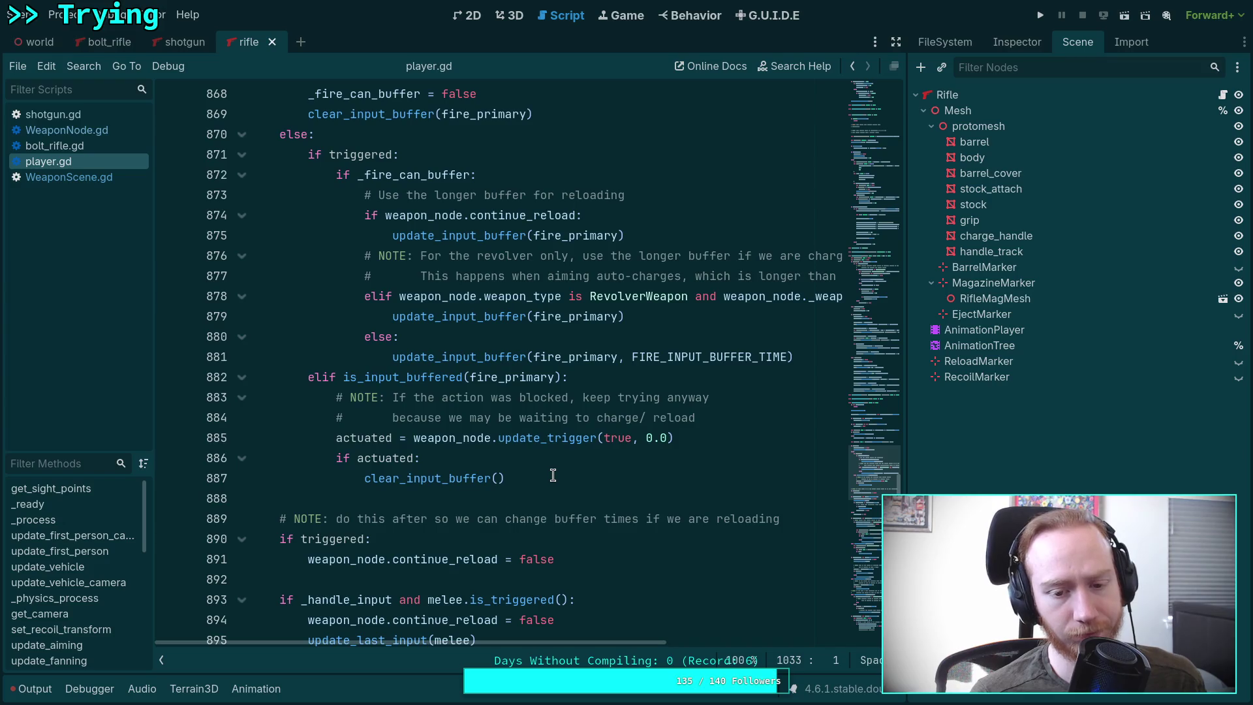
pyautogui.scroll(3, 553, 475)
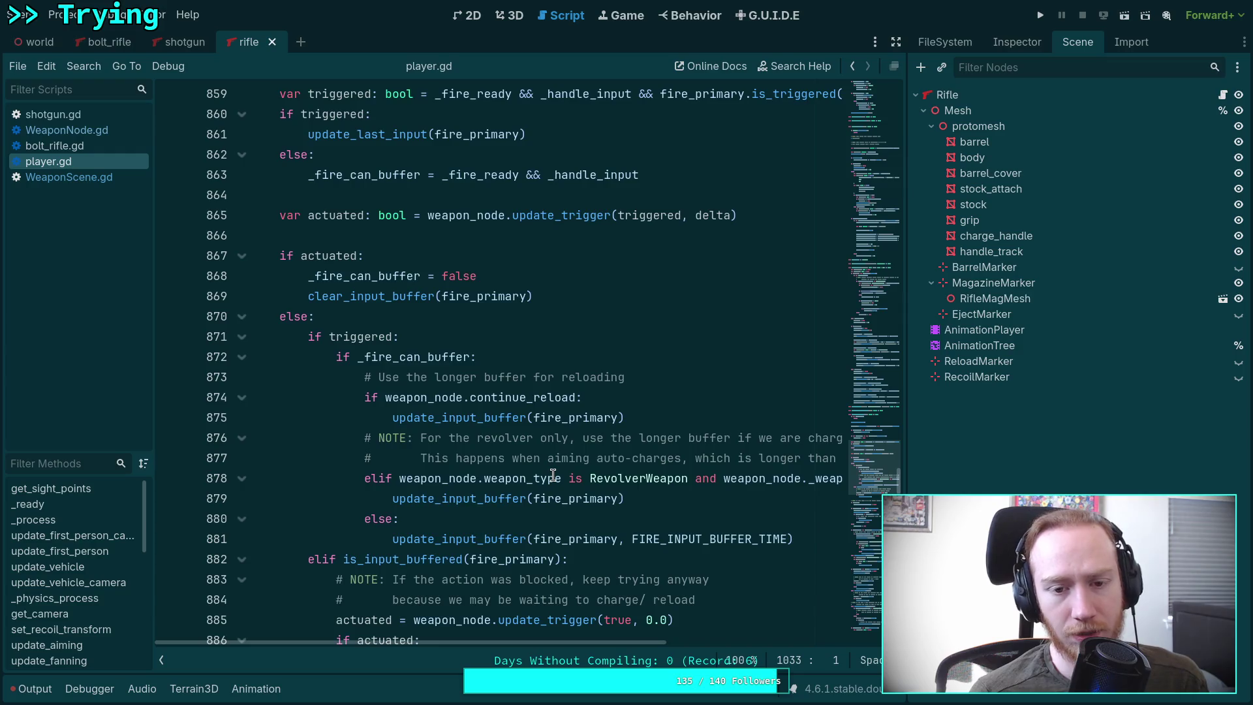
pyautogui.scroll(-2, 552, 475)
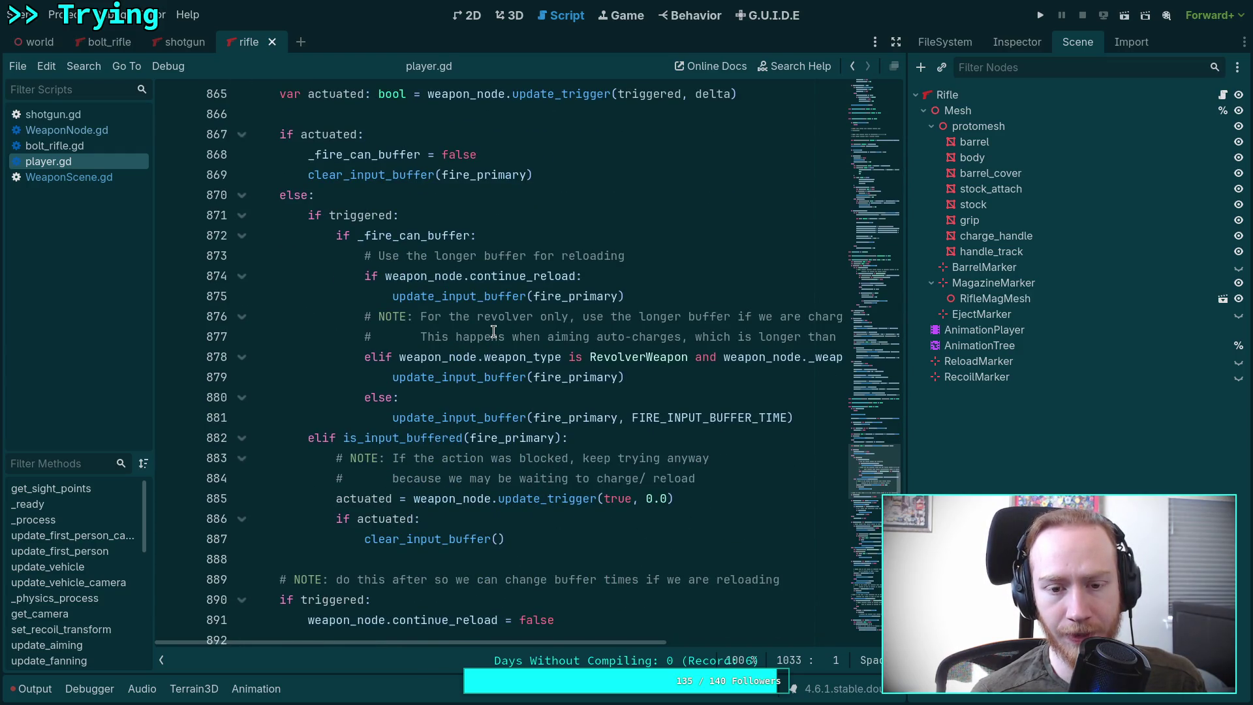
# Step: Add print('fired from buffer!') after line 887 and save player.gd
pyautogui.click(555, 533)
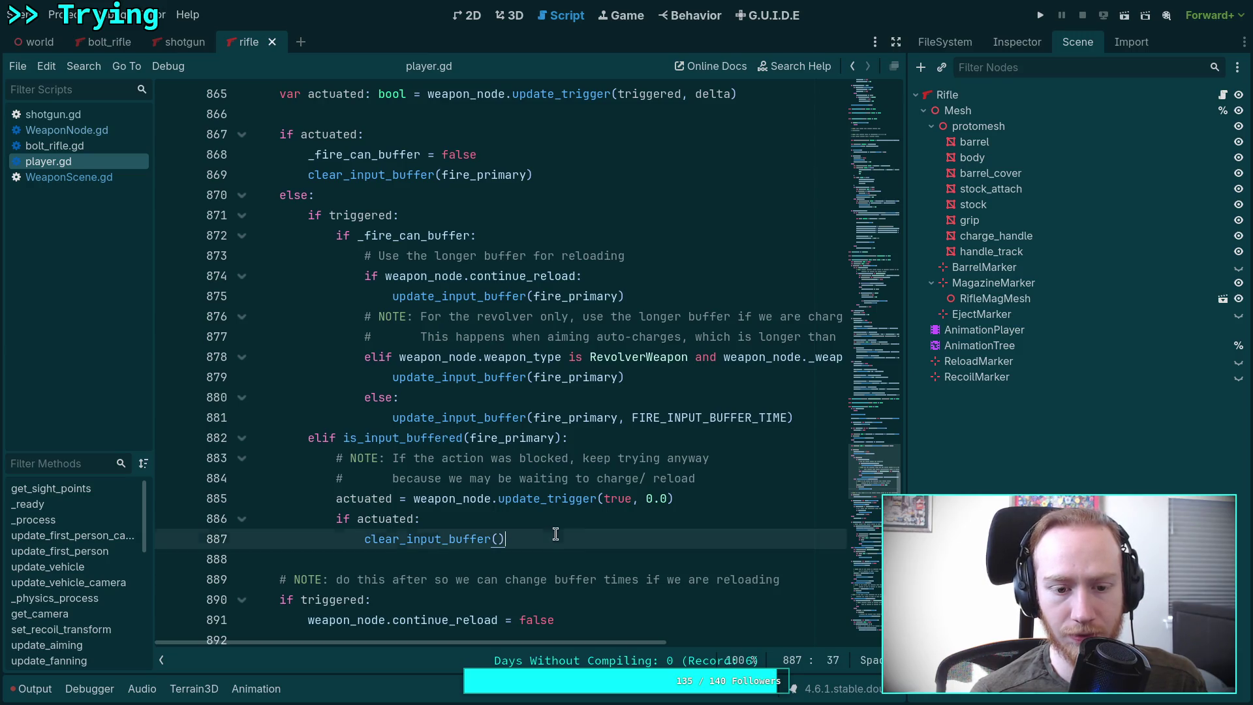
pyautogui.press('Return')
pyautogui.write("print('")
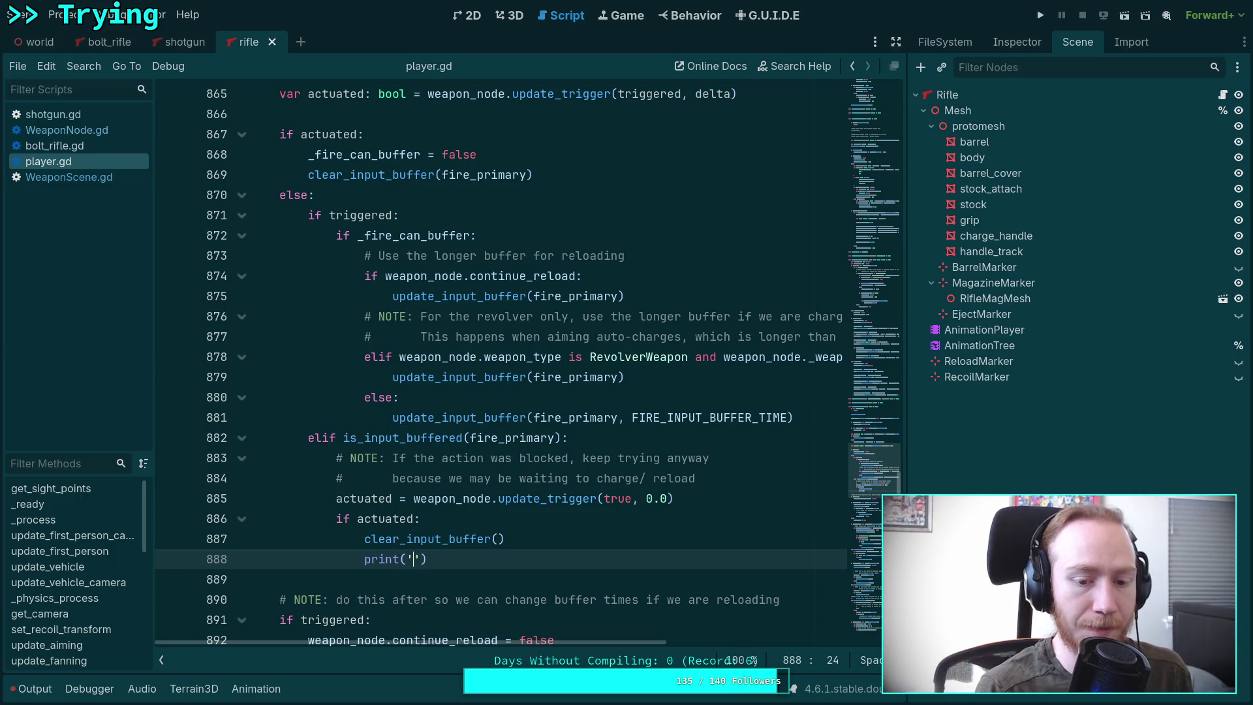
pyautogui.write('fired from buffer!')
pyautogui.hotkey('ctrl', 's')
# Step: Add print('fire buffer charged the weapon, rebuffer fire!') after line 953, save, and run with F5
pyautogui.scroll(-15, 630, 507)
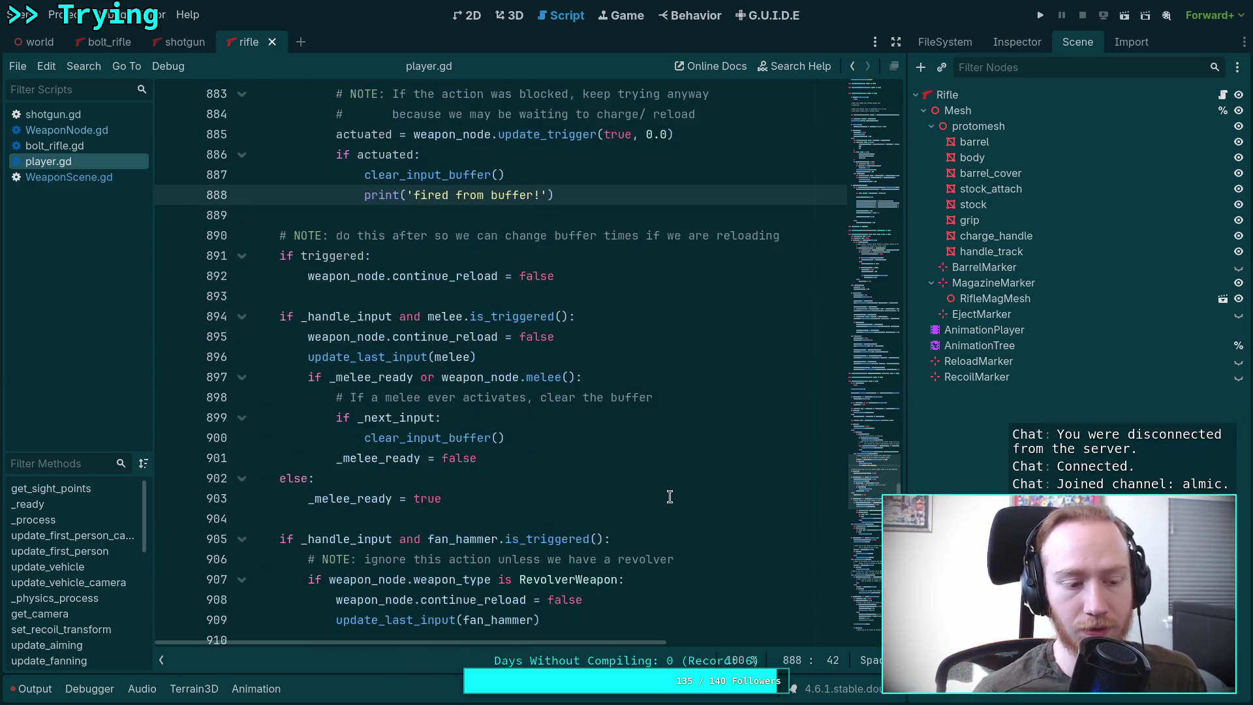
pyautogui.scroll(-7, 630, 507)
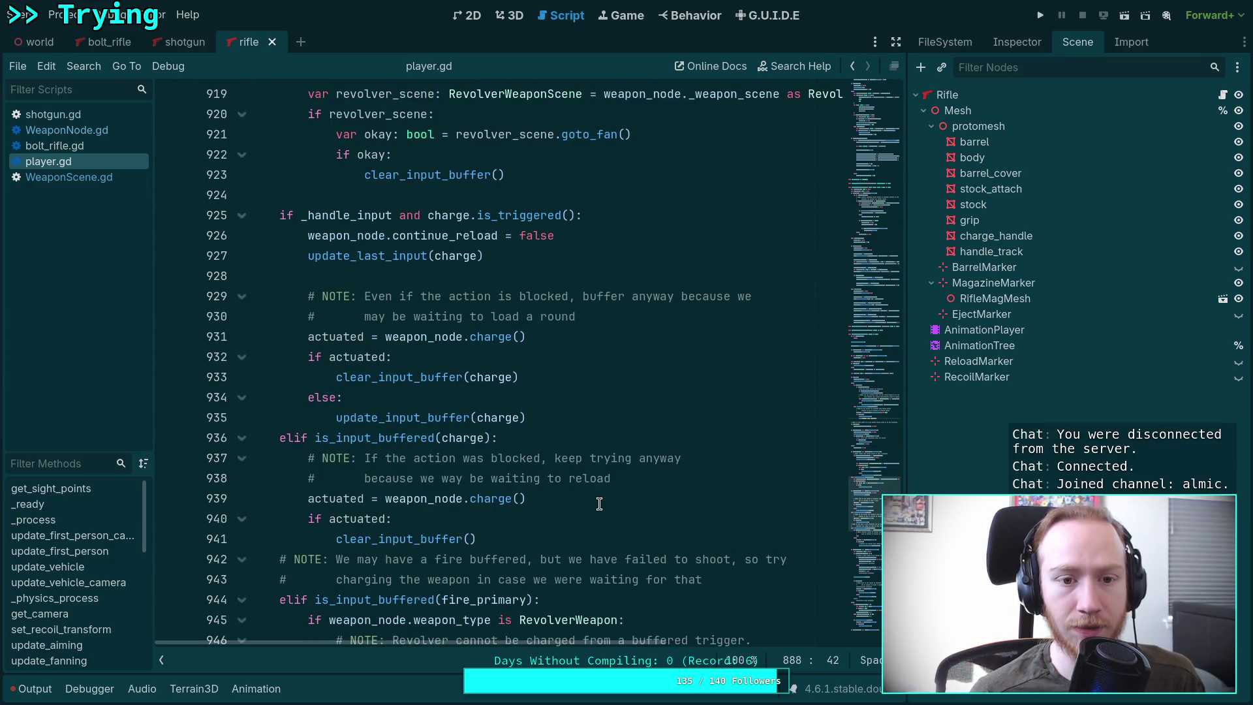
pyautogui.scroll(-2, 566, 480)
pyautogui.click(659, 480)
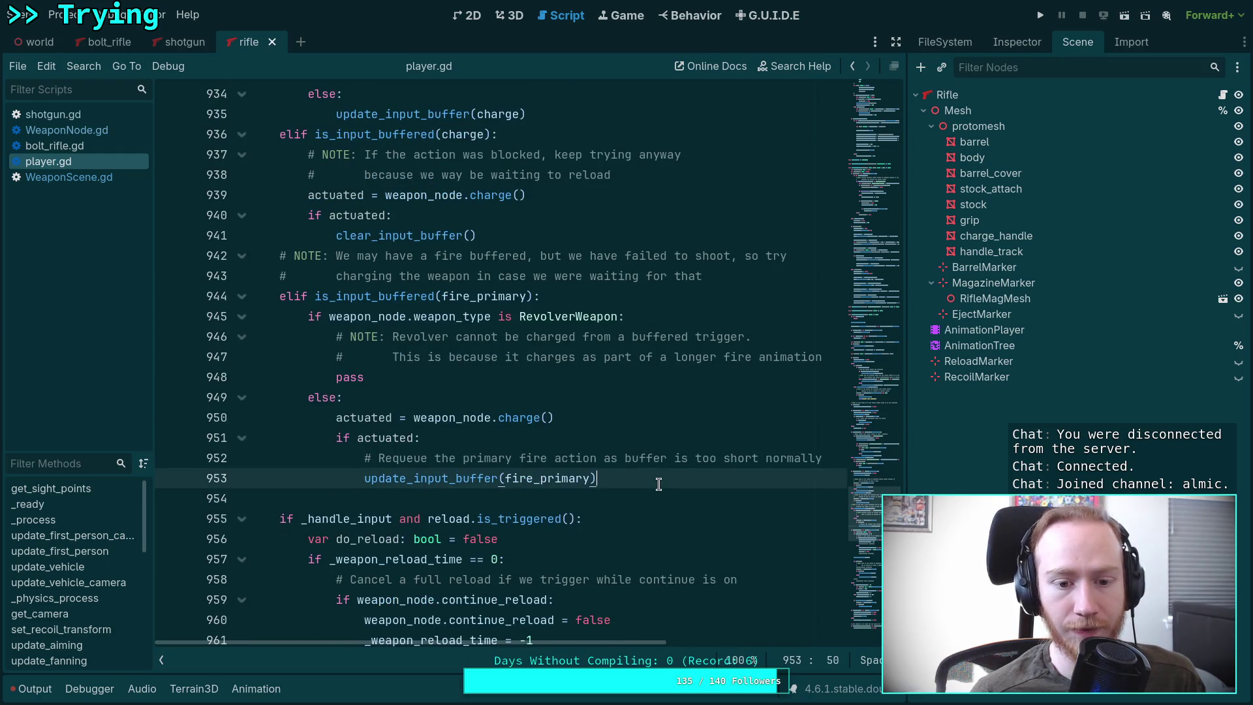
pyautogui.press('Return')
pyautogui.write("print('fire")
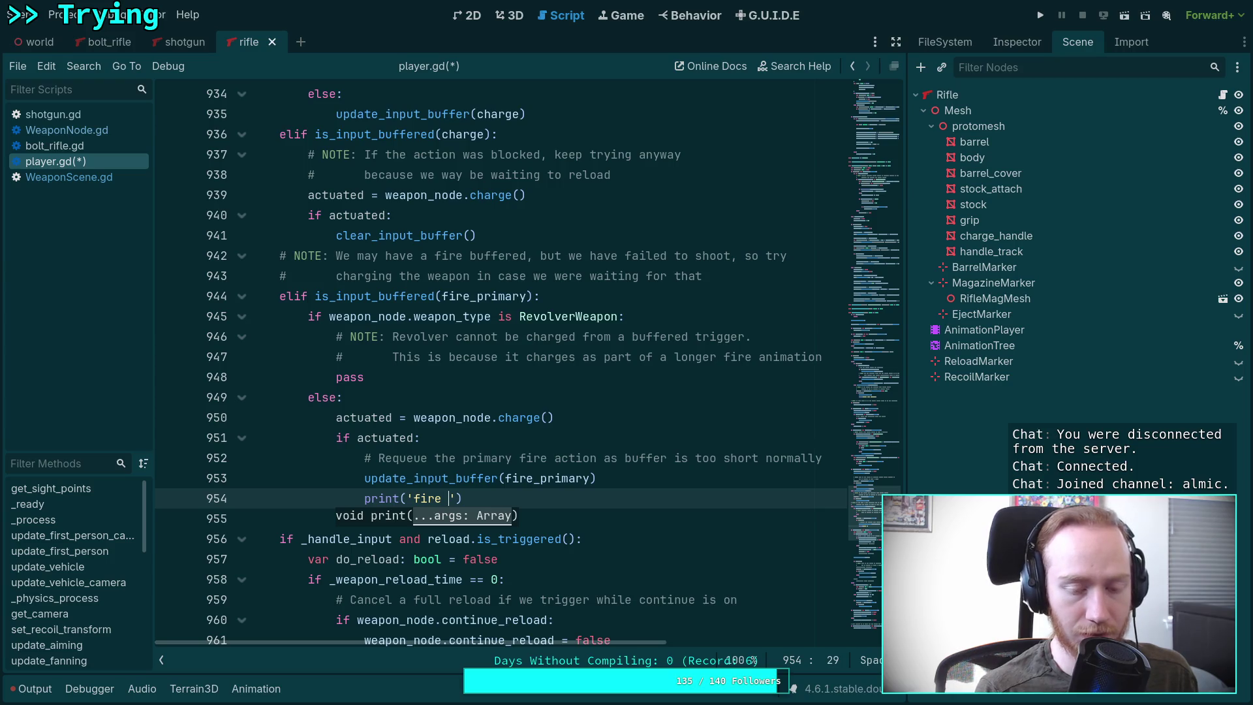
pyautogui.write('buffer ch')
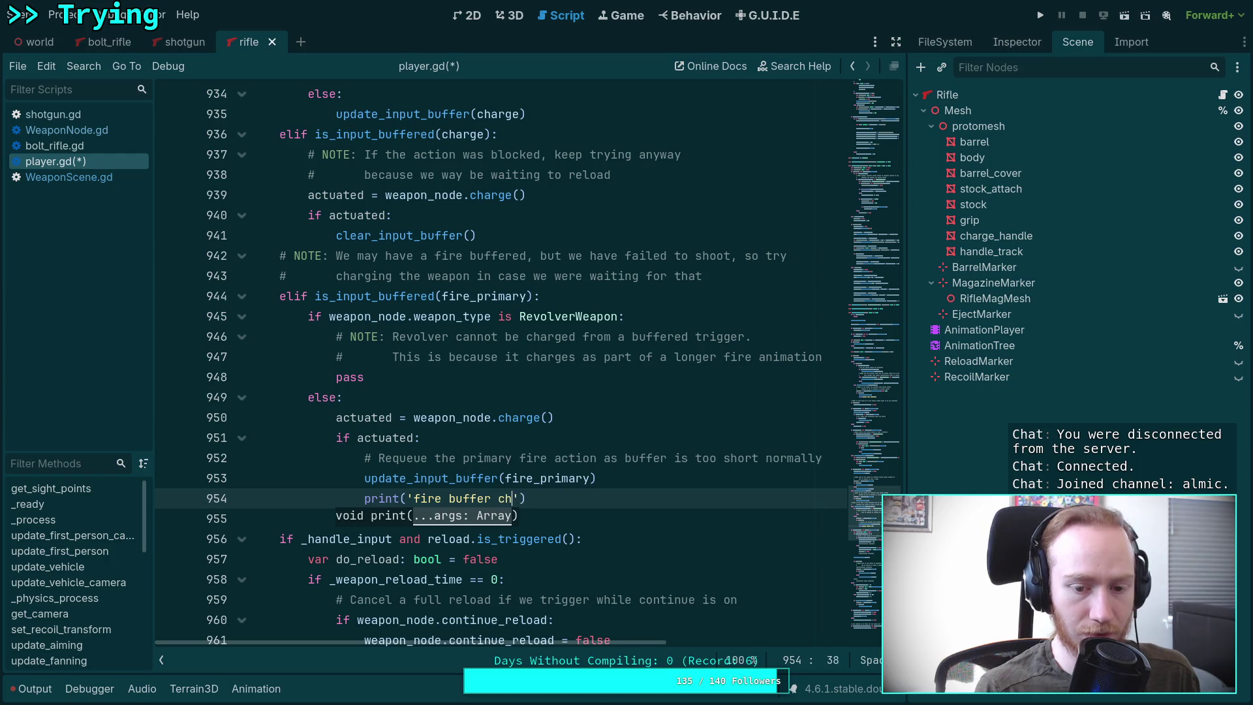
pyautogui.write('arged the weap')
pyautogui.write('on, ')
pyautogui.write('rebuffer ')
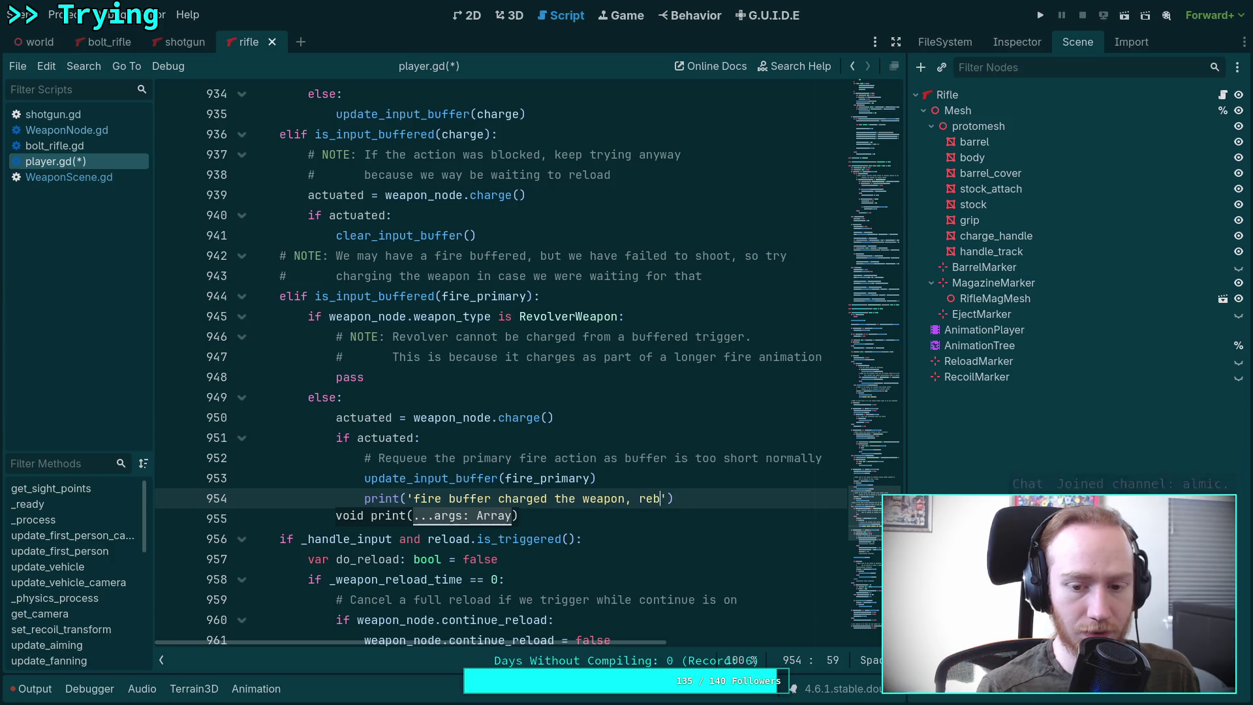
pyautogui.write('fire!')
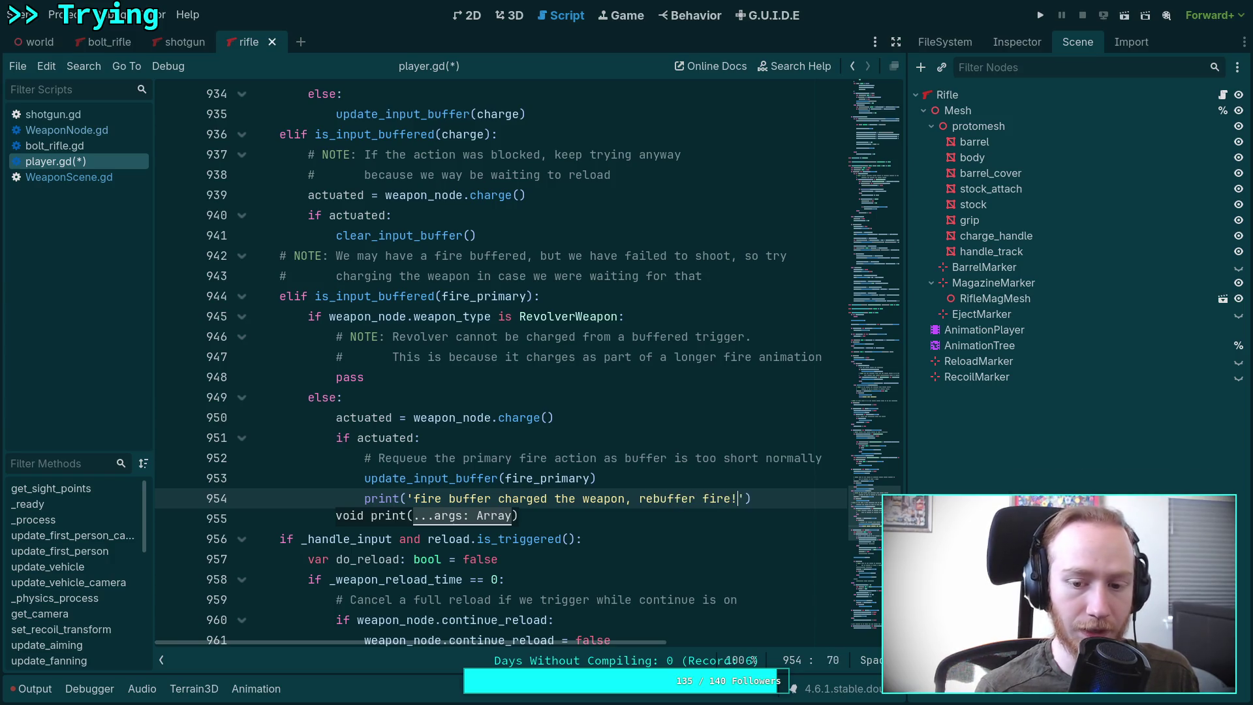
pyautogui.hotkey('ctrl', 's')
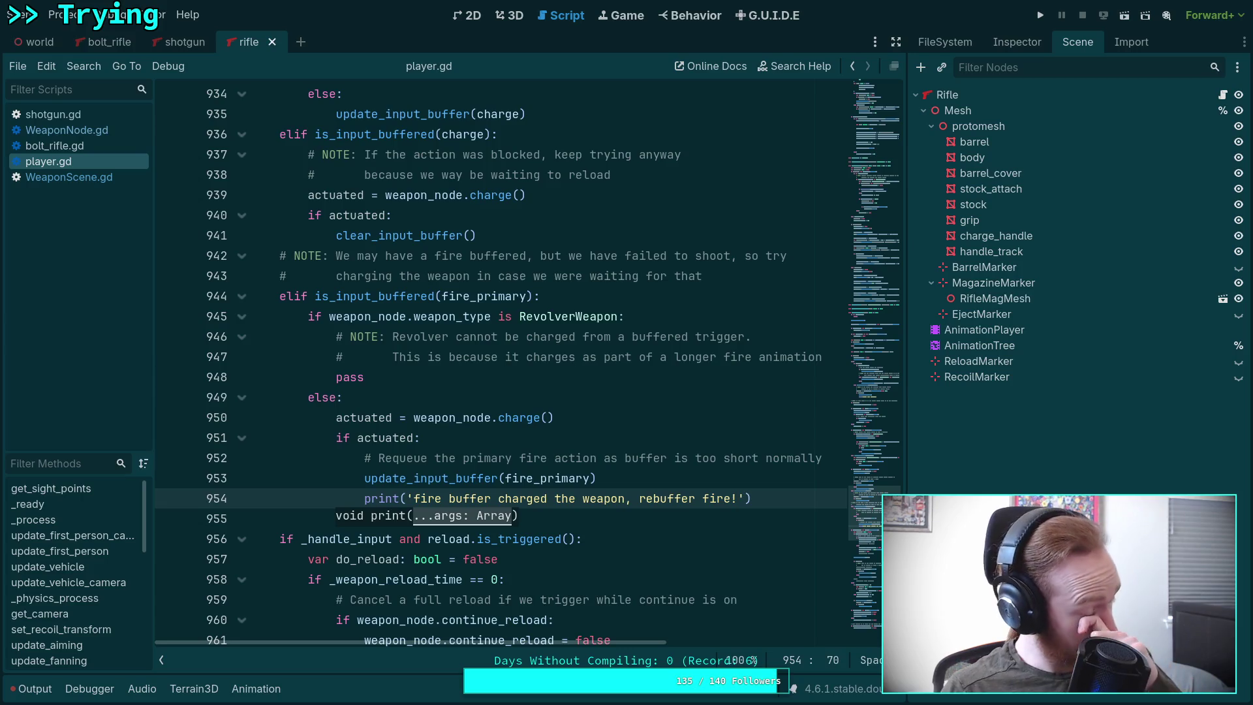
pyautogui.press('F5')
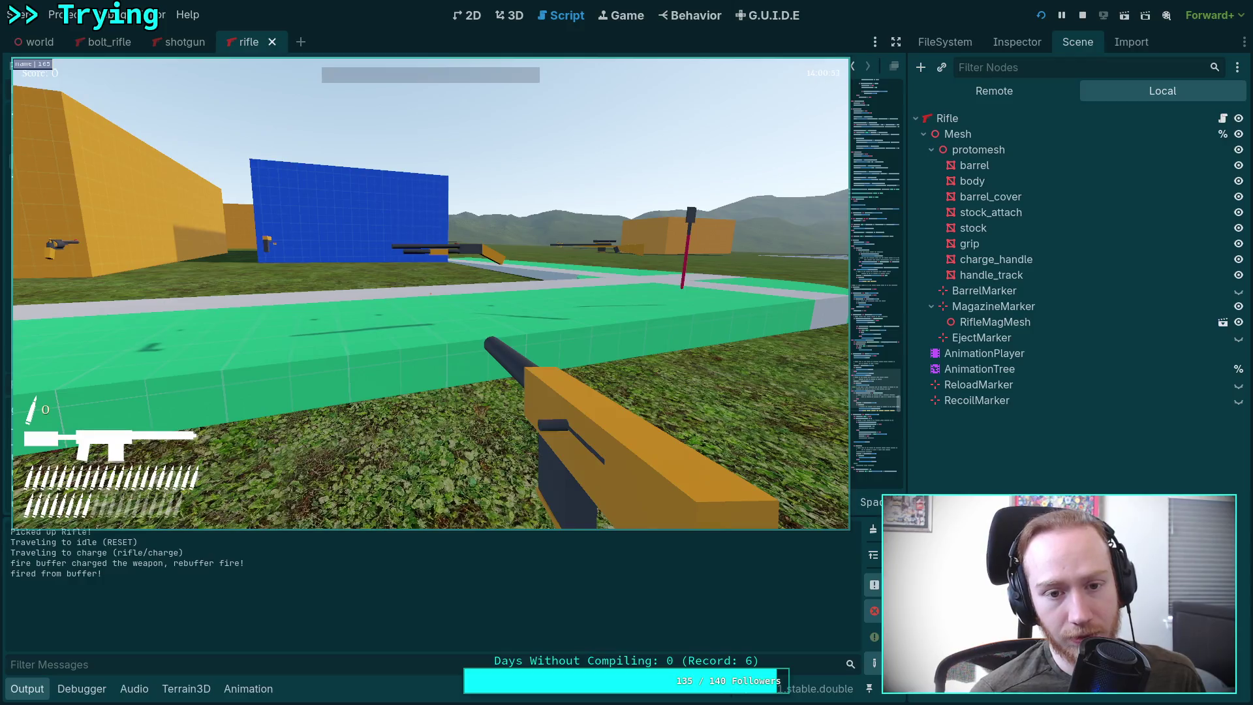
# Step: Walk onto the green platform, fire the shotgun, then pick up and fire the Bolt Rifle
pyautogui.press('w')
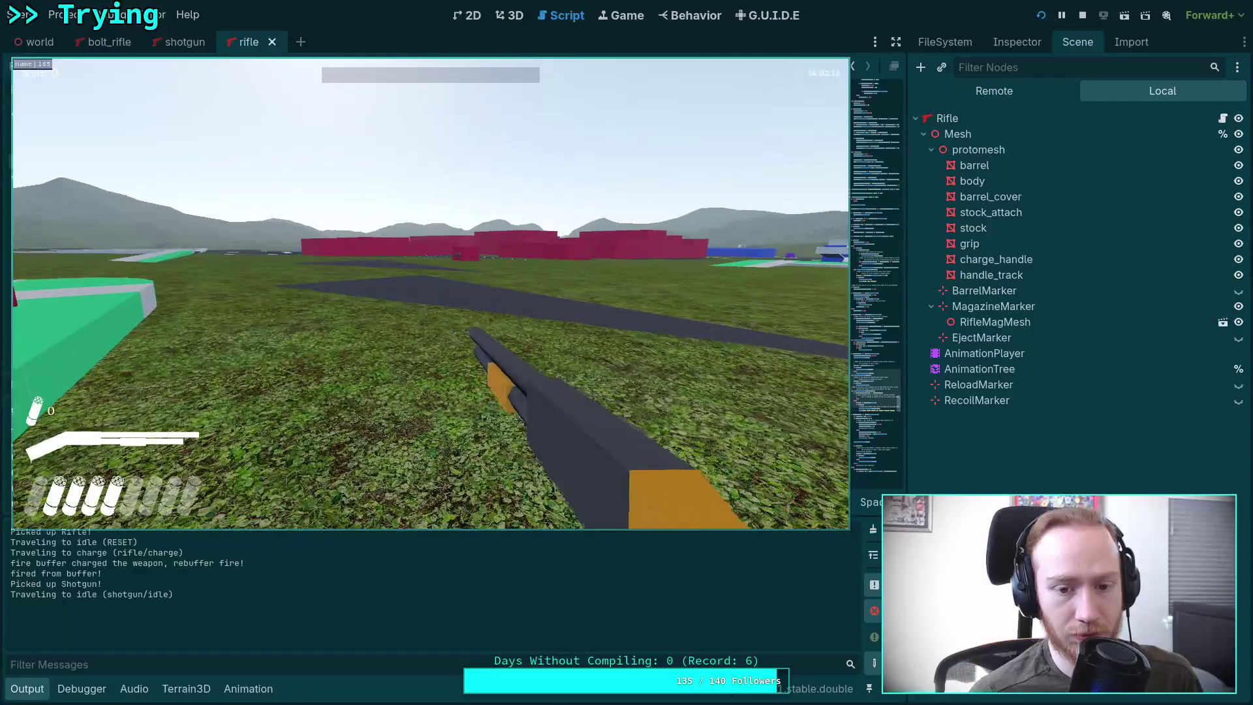
pyautogui.click(431, 294)
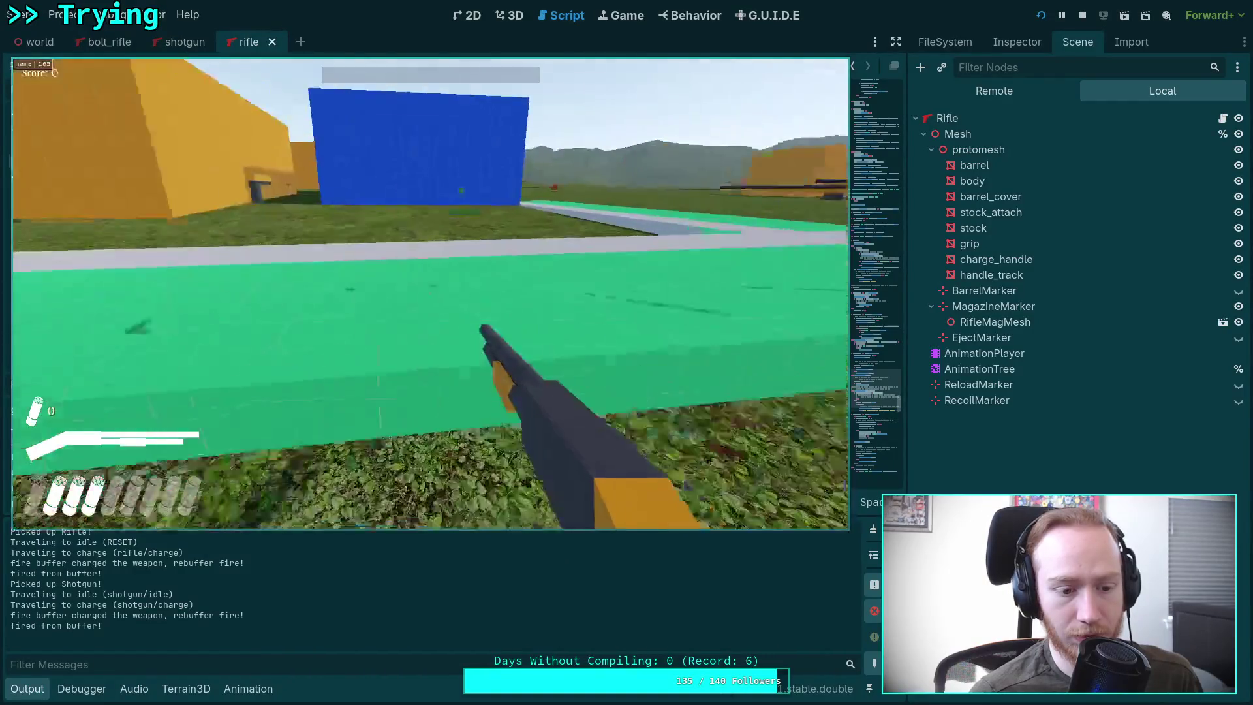
pyautogui.press('w')
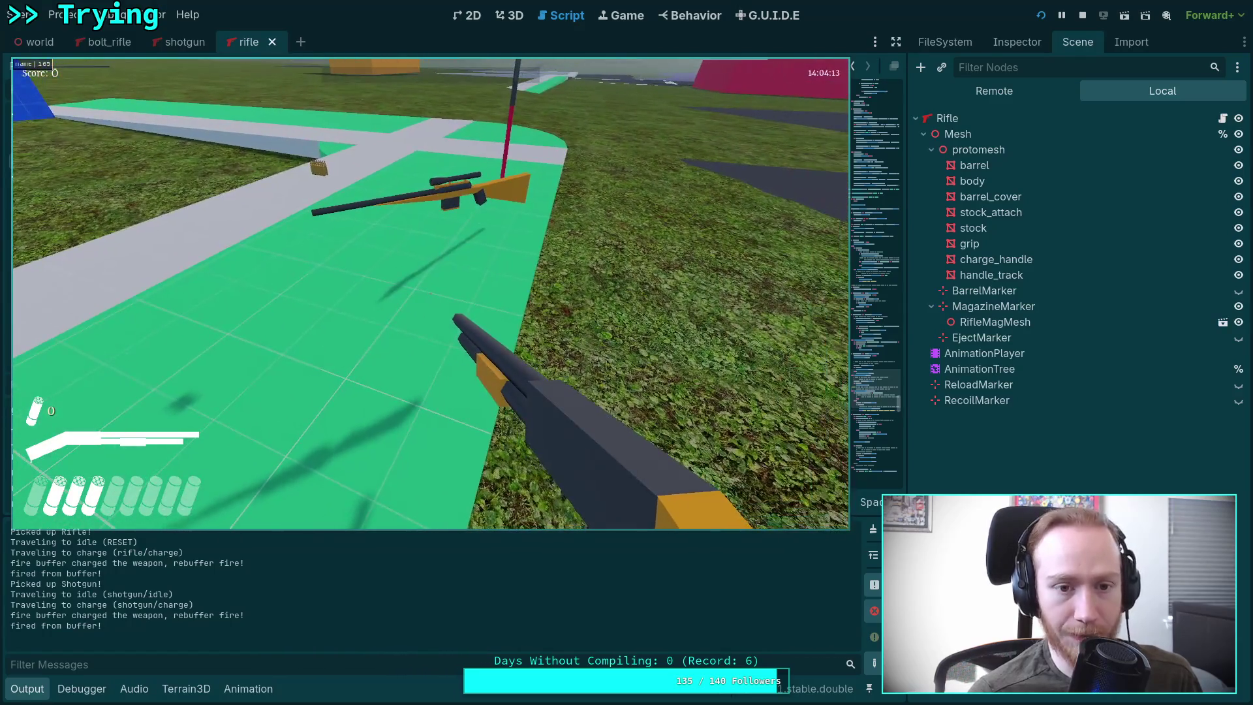
pyautogui.press('1')
pyautogui.press('2')
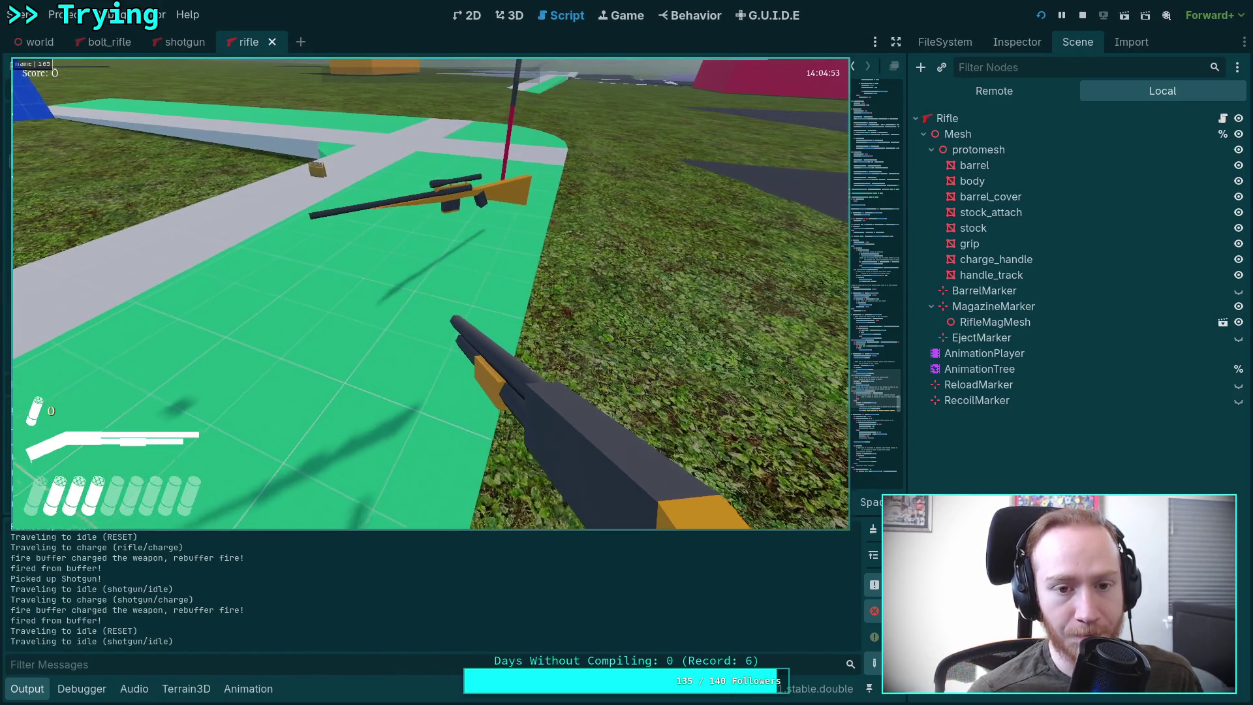
pyautogui.press('w')
pyautogui.press('1')
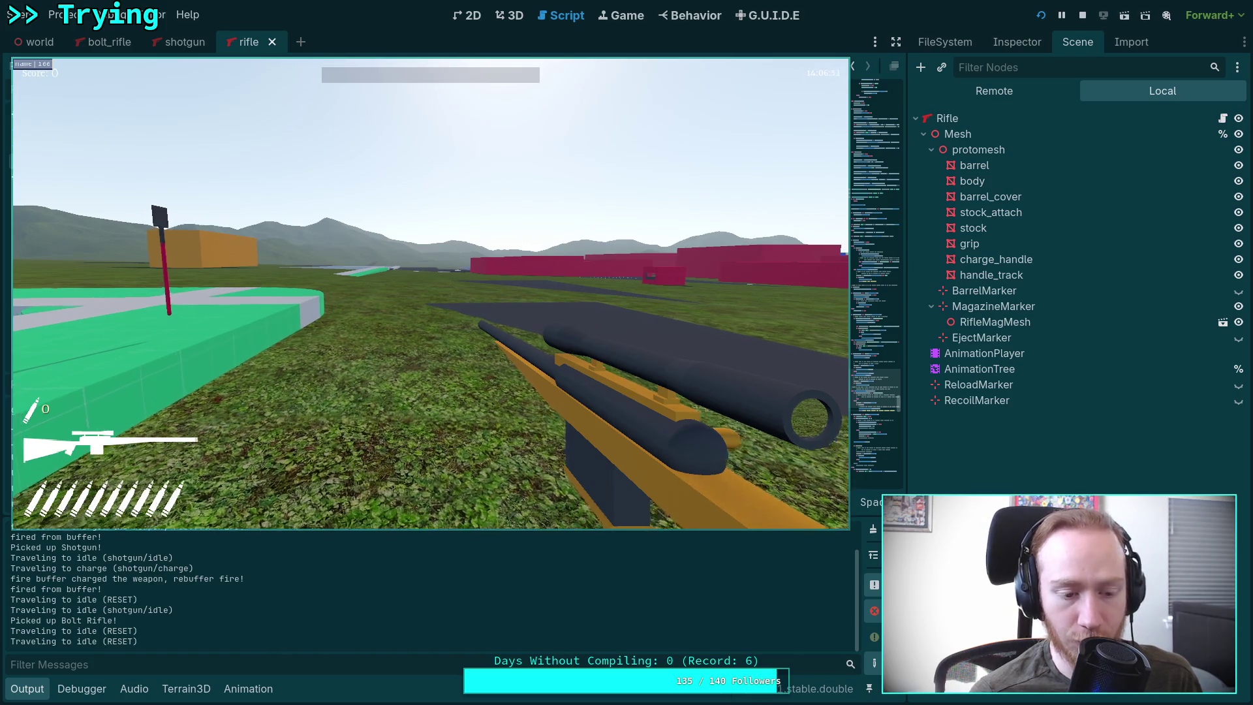
pyautogui.click(431, 293)
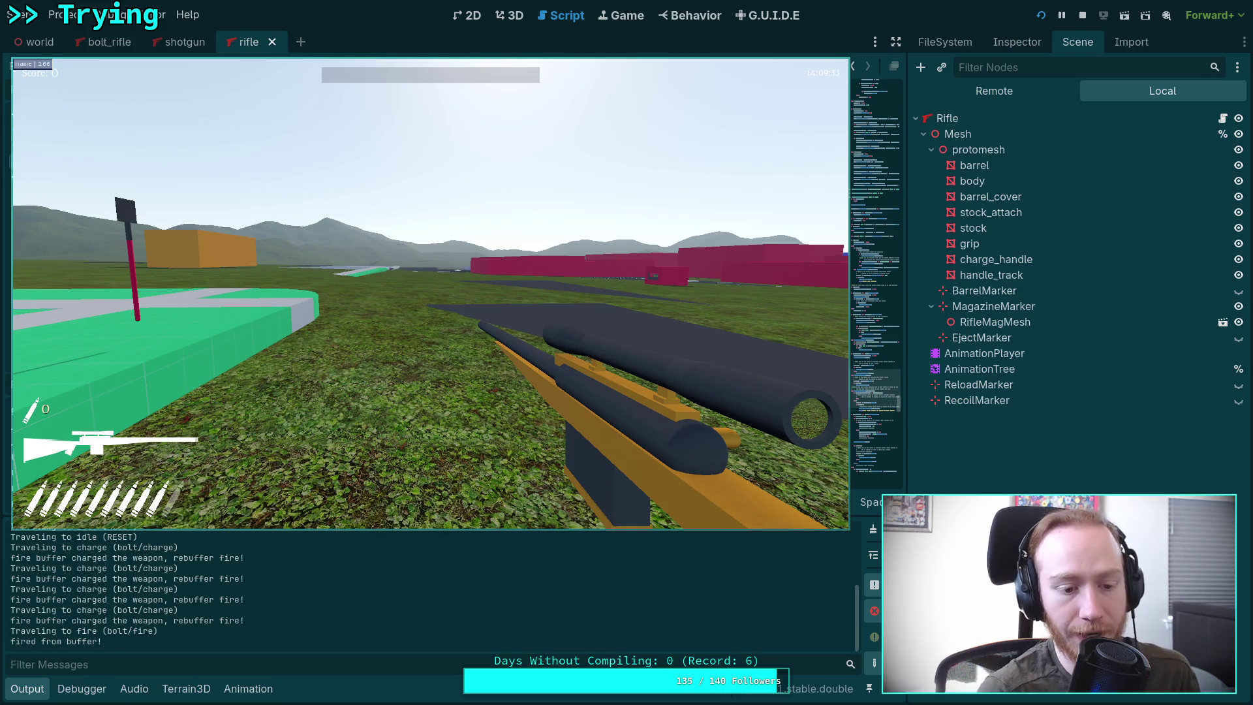
# Step: Pause and resume the game, then move forward holding the shotgun
pyautogui.press('Escape')
pyautogui.scroll(2, 339, 576)
pyautogui.scroll(-2, 340, 575)
pyautogui.click(392, 420)
pyautogui.press('Escape')
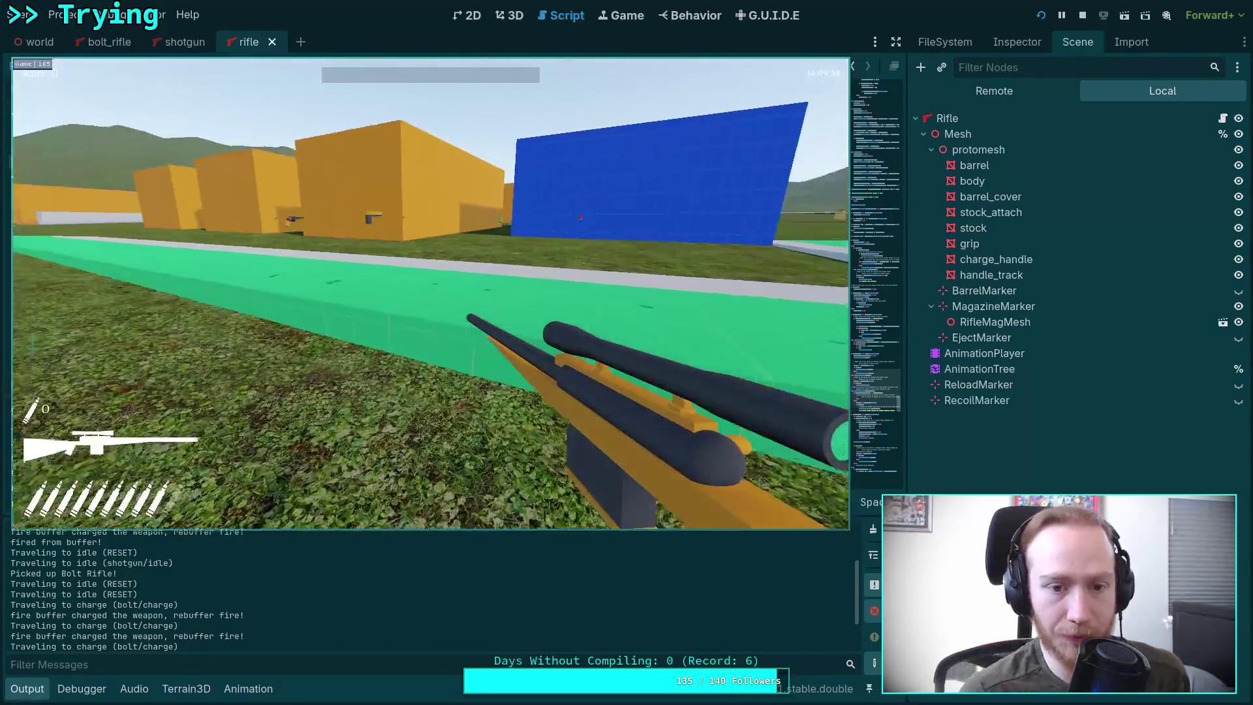
pyautogui.press('w')
pyautogui.press('2')
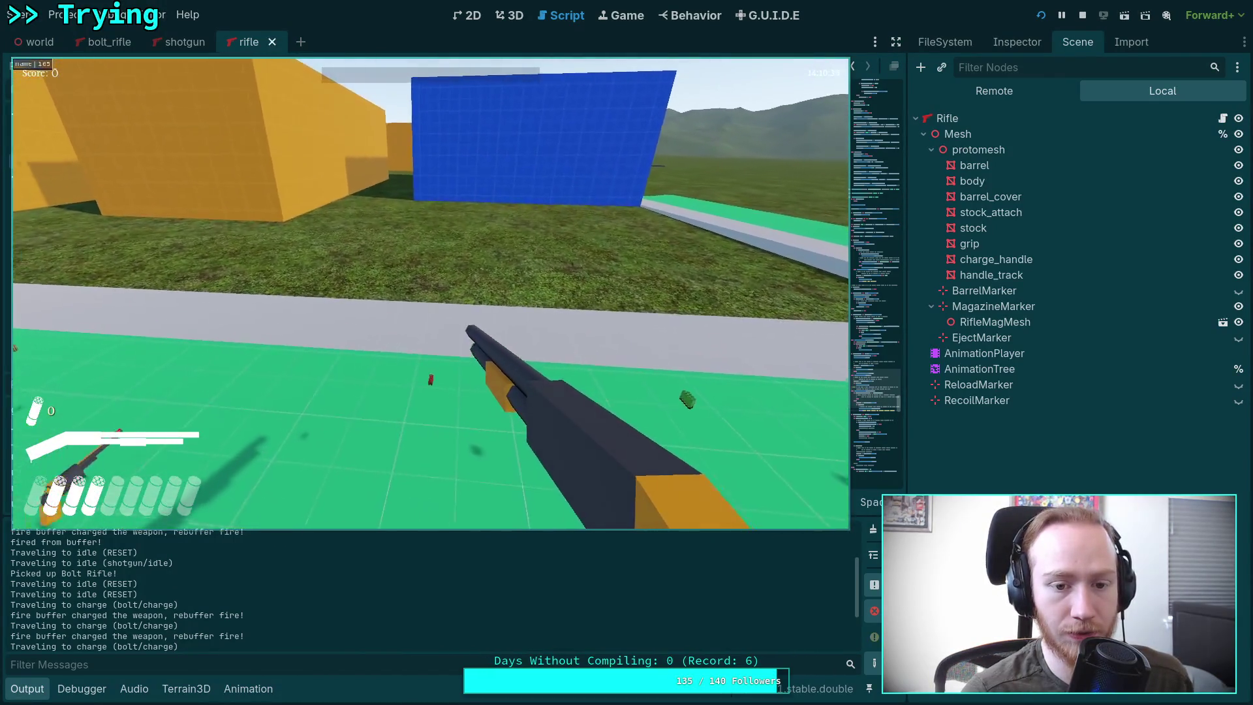
pyautogui.scroll(-3, 431, 294)
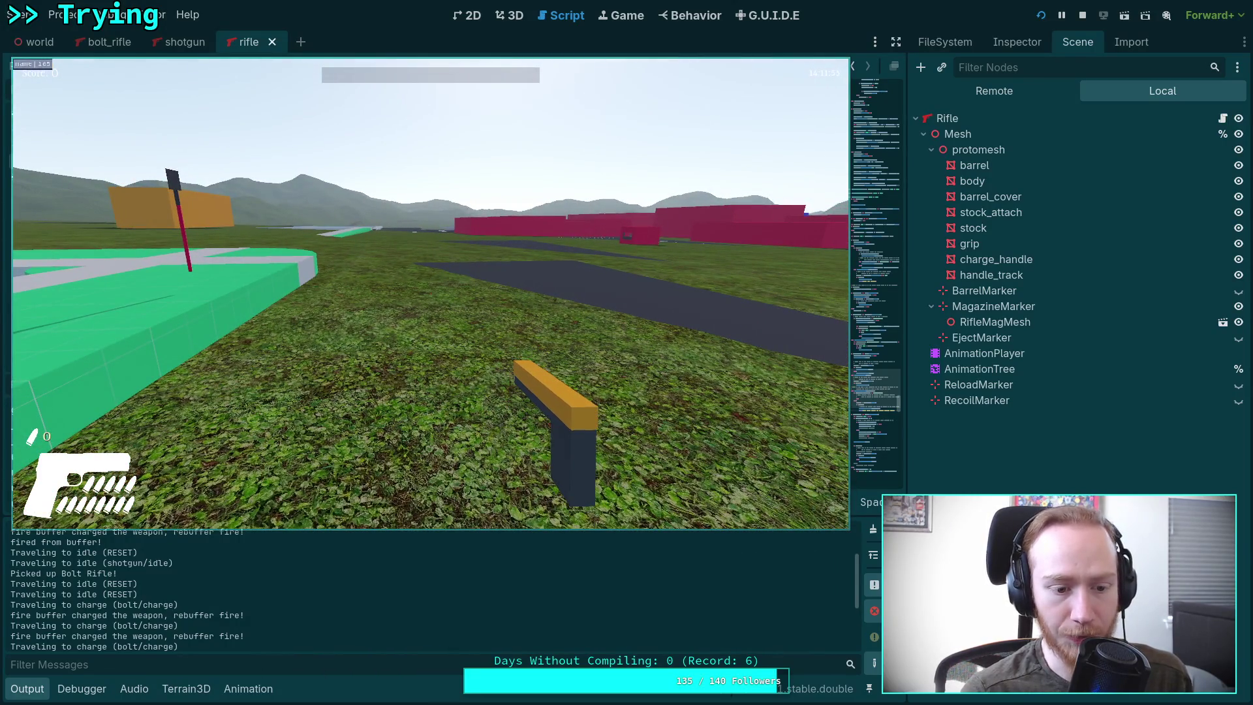
# Step: Fire the pistol between pauses to test buffered firing, then quit the game
pyautogui.press('Escape')
pyautogui.press('Escape')
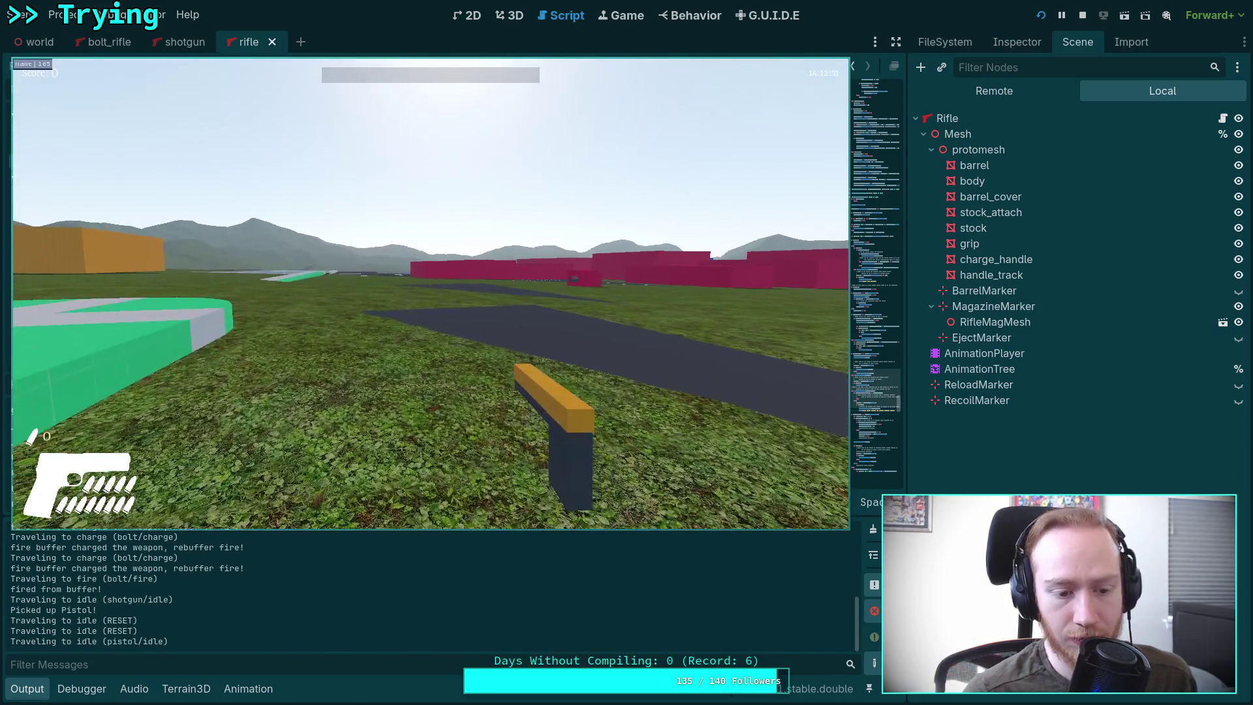
pyautogui.click(431, 293)
pyautogui.press('Escape')
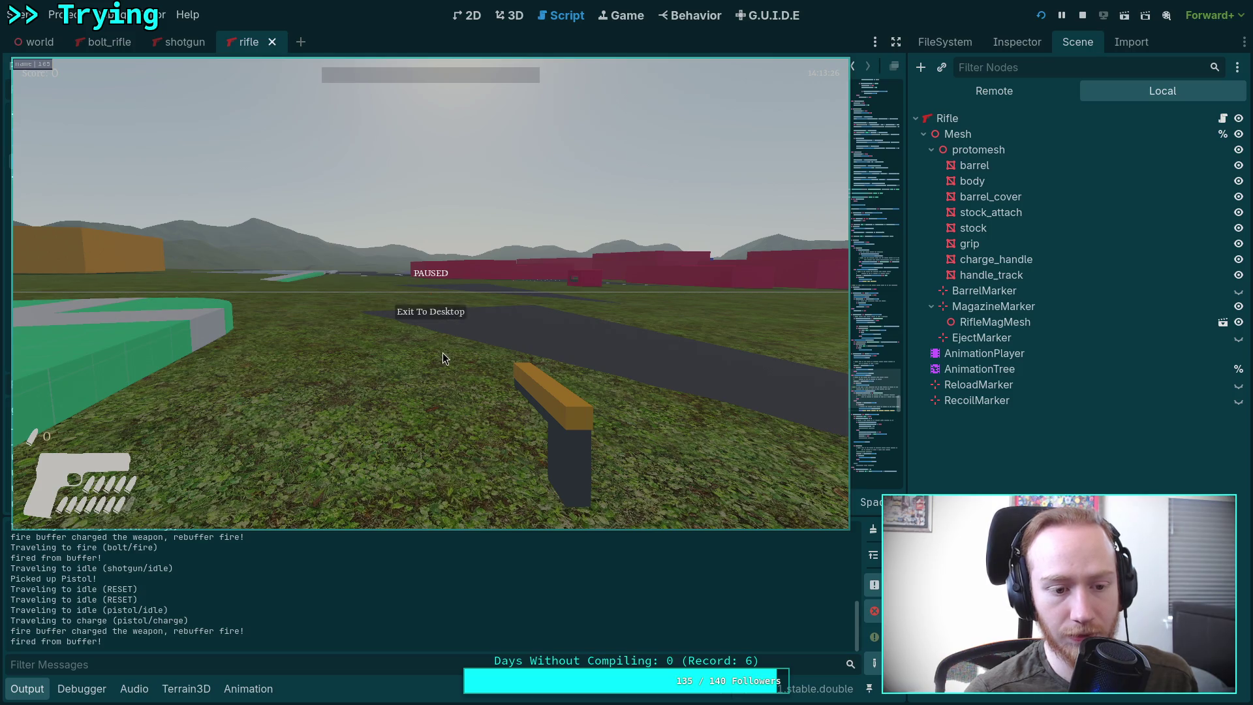
pyautogui.press('Escape')
pyautogui.click(431, 294)
pyautogui.press('Escape')
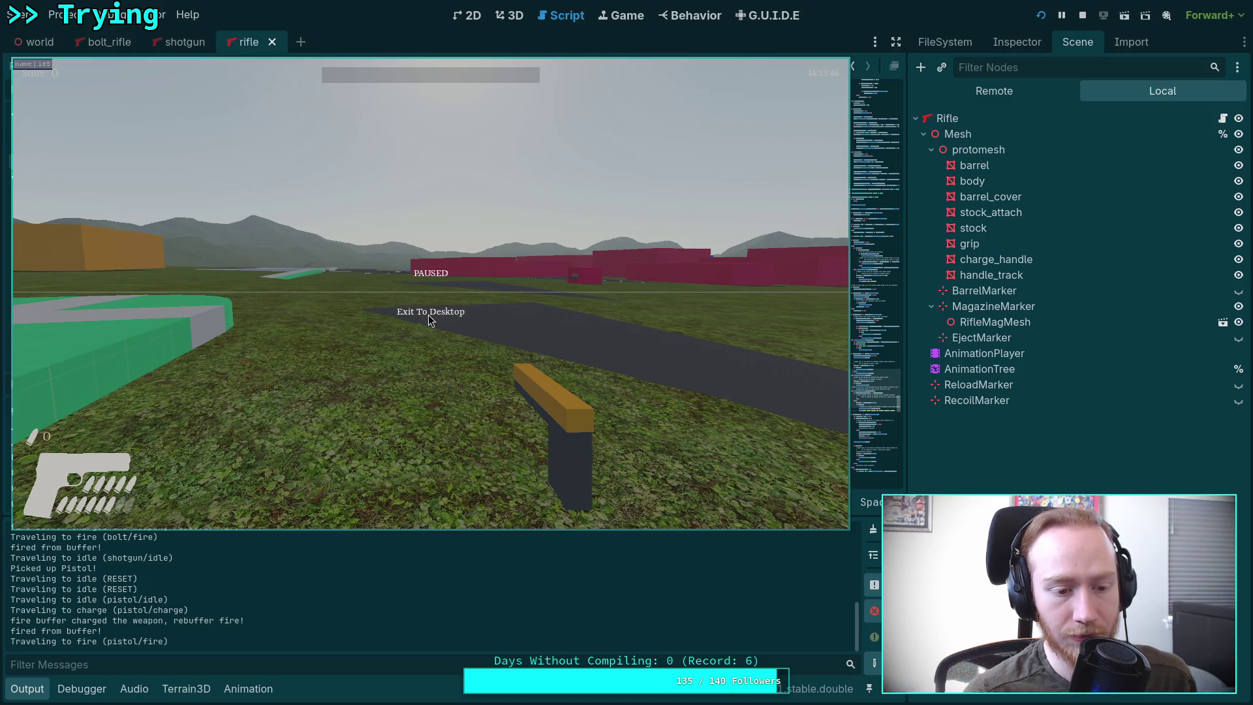
pyautogui.click(428, 315)
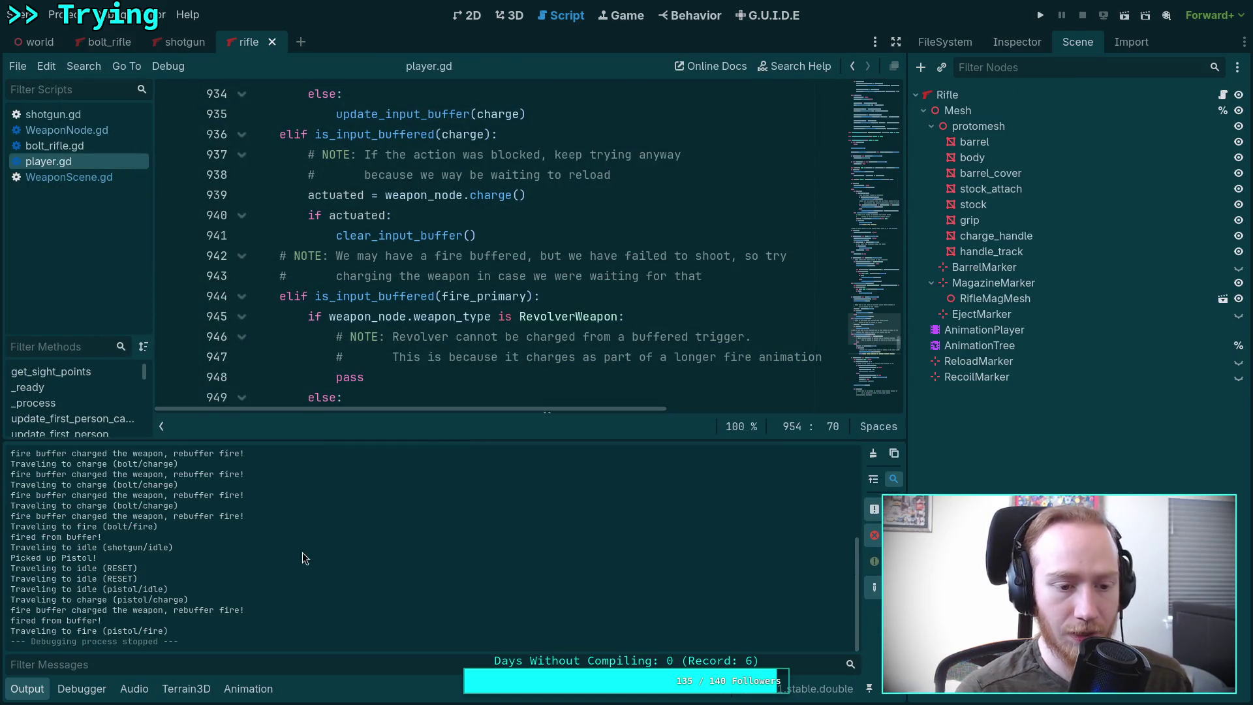
# Step: Review the buffer messages in the Output log, then relaunch the game with Play
pyautogui.scroll(2, 303, 556)
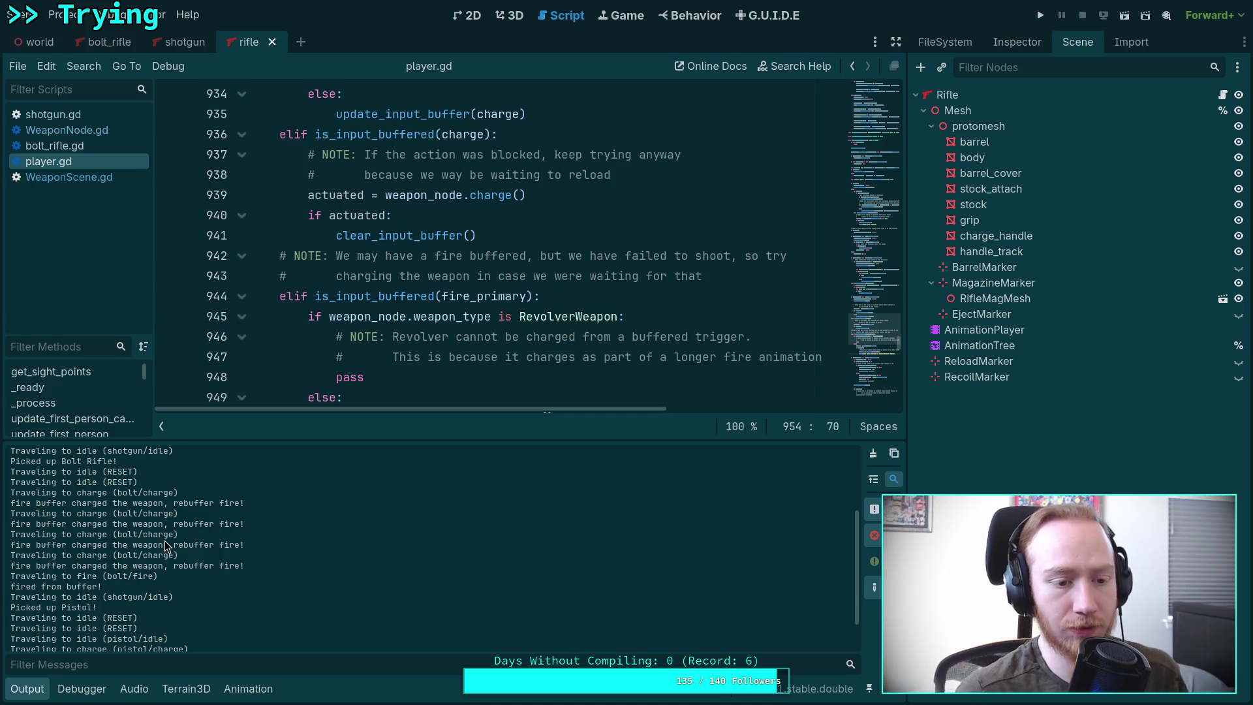
pyautogui.scroll(2, 164, 540)
pyautogui.scroll(3, 166, 544)
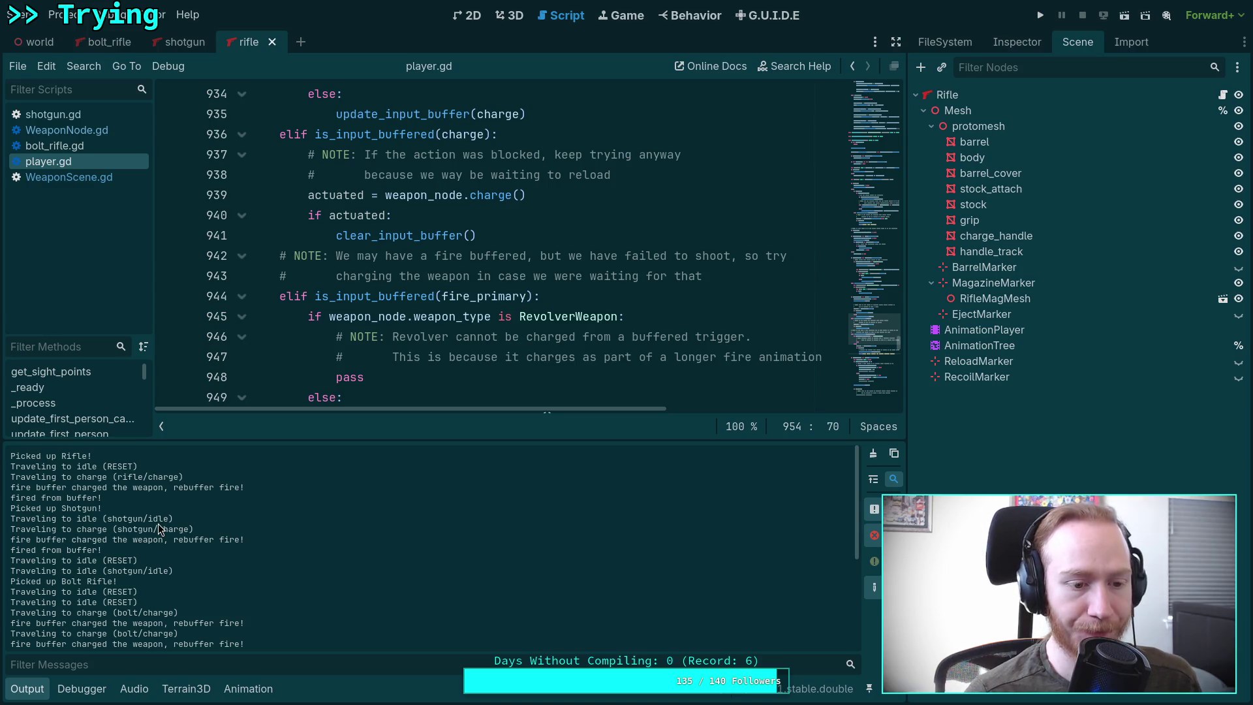
pyautogui.scroll(-4, 158, 523)
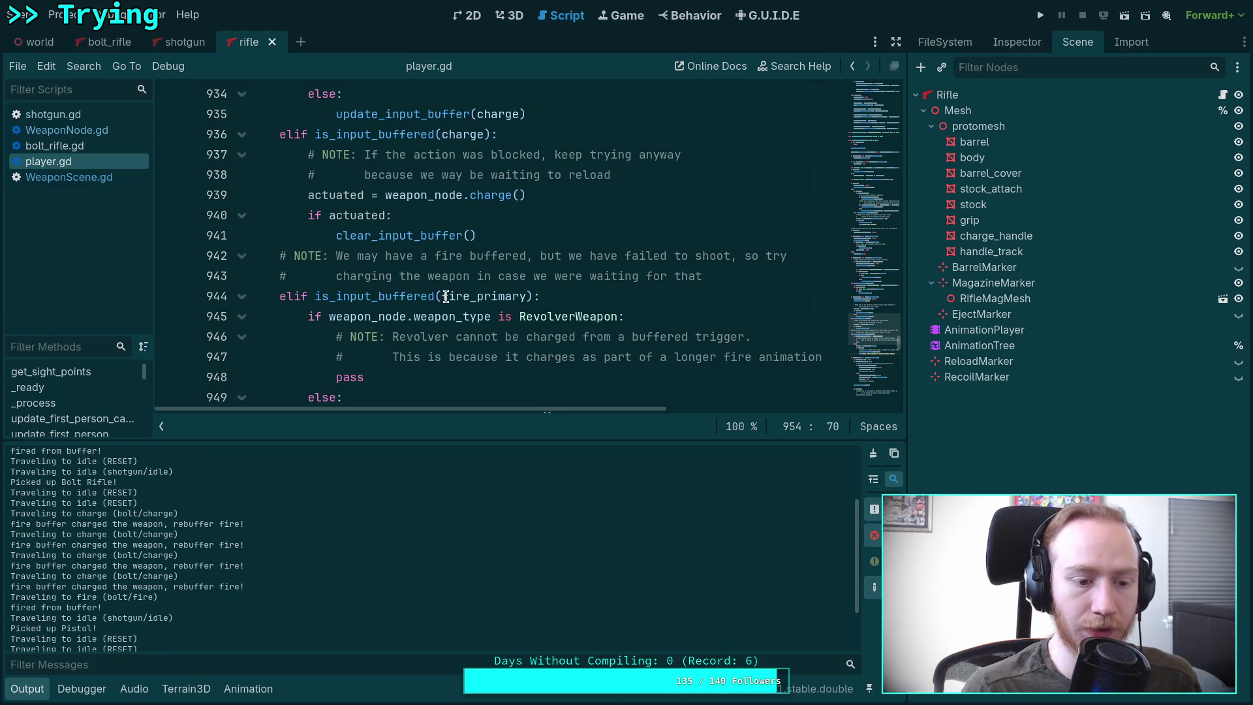
pyautogui.scroll(2, 150, 515)
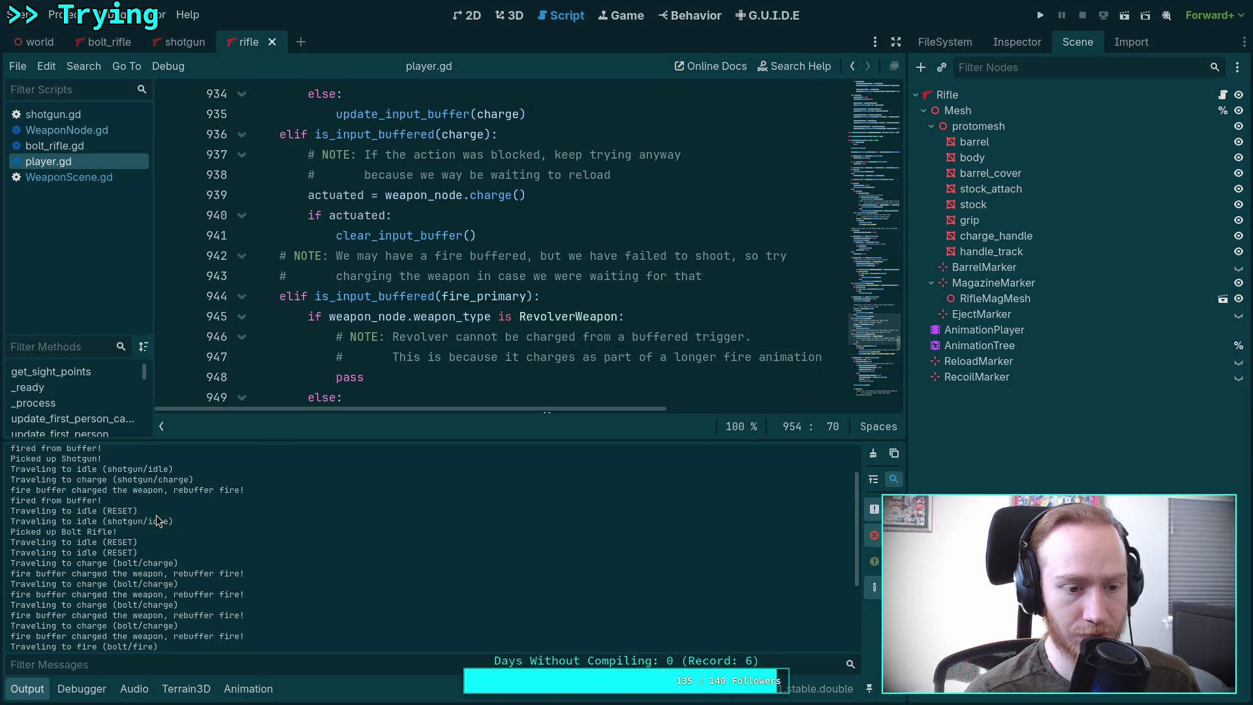
pyautogui.scroll(-3, 157, 520)
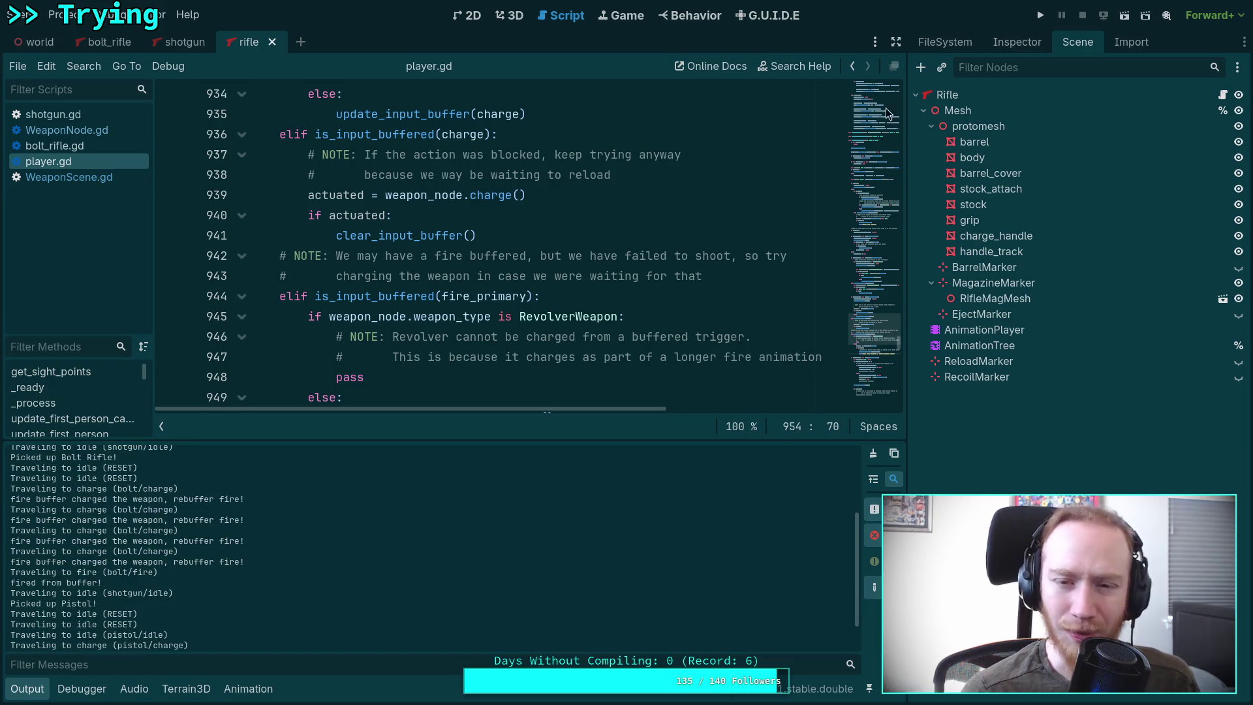
pyautogui.click(1040, 15)
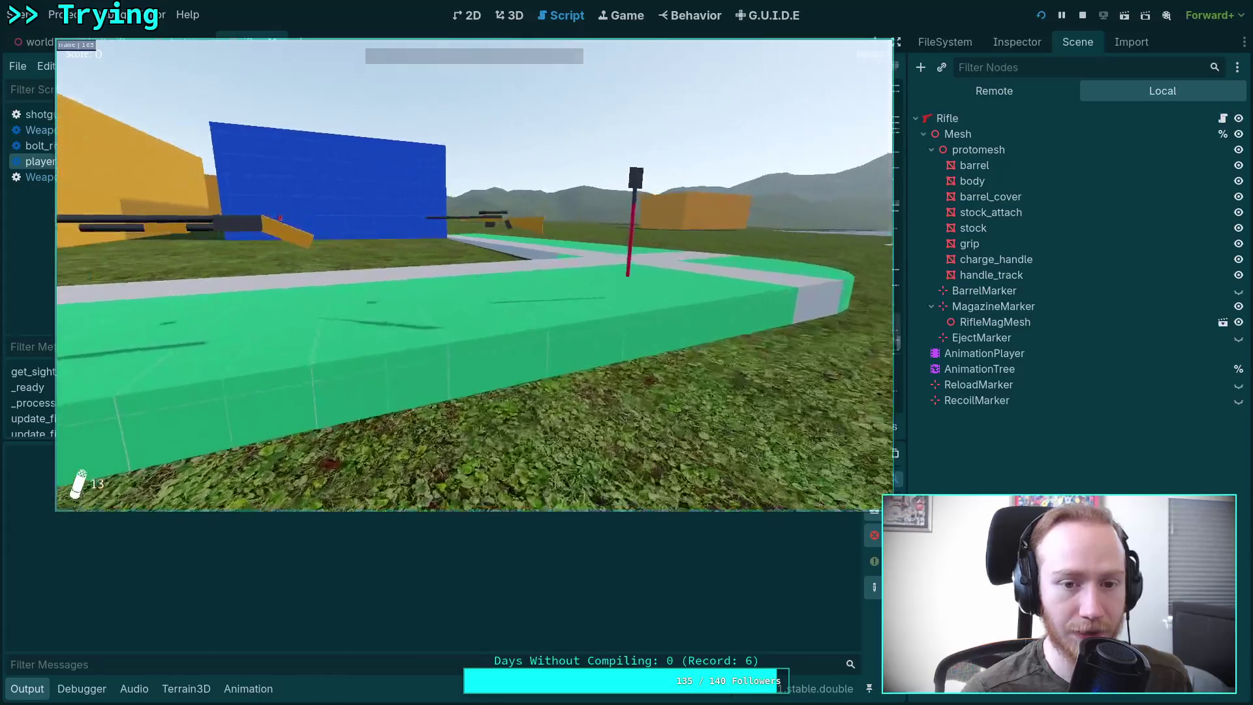
# Step: Pick up the pistol and try firing it with R, quitting to the editor twice
pyautogui.press('w')
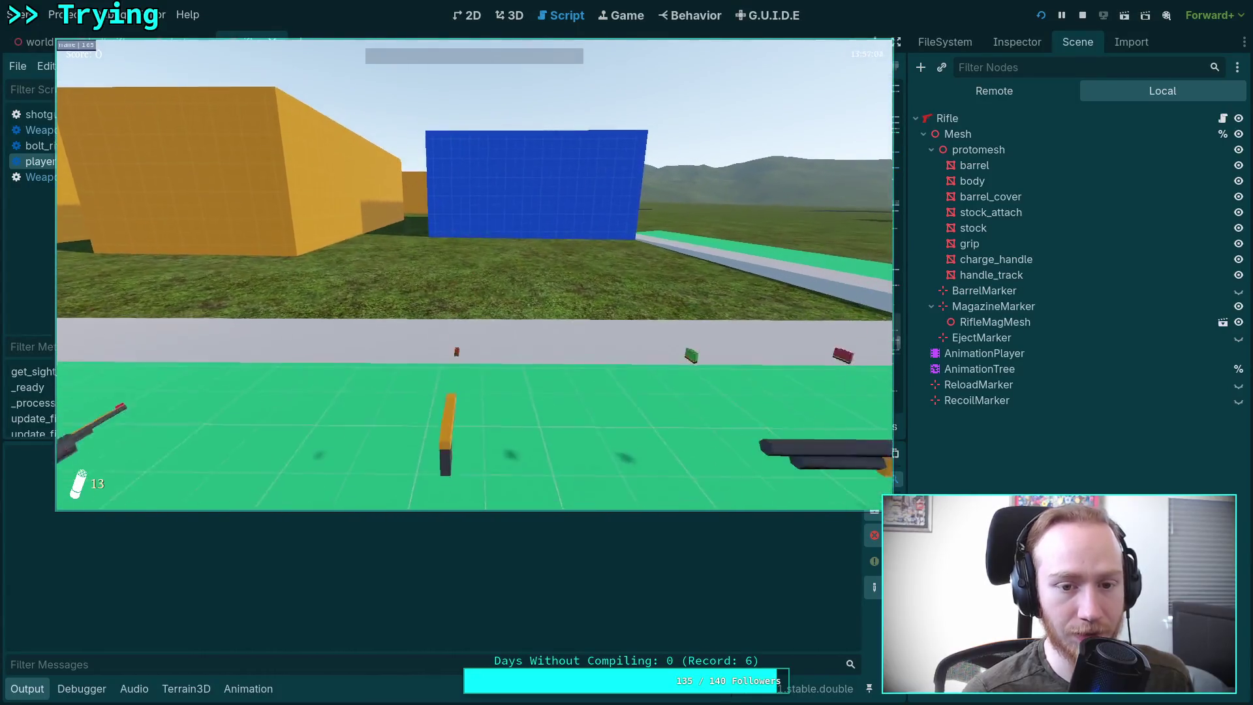
pyautogui.press('r')
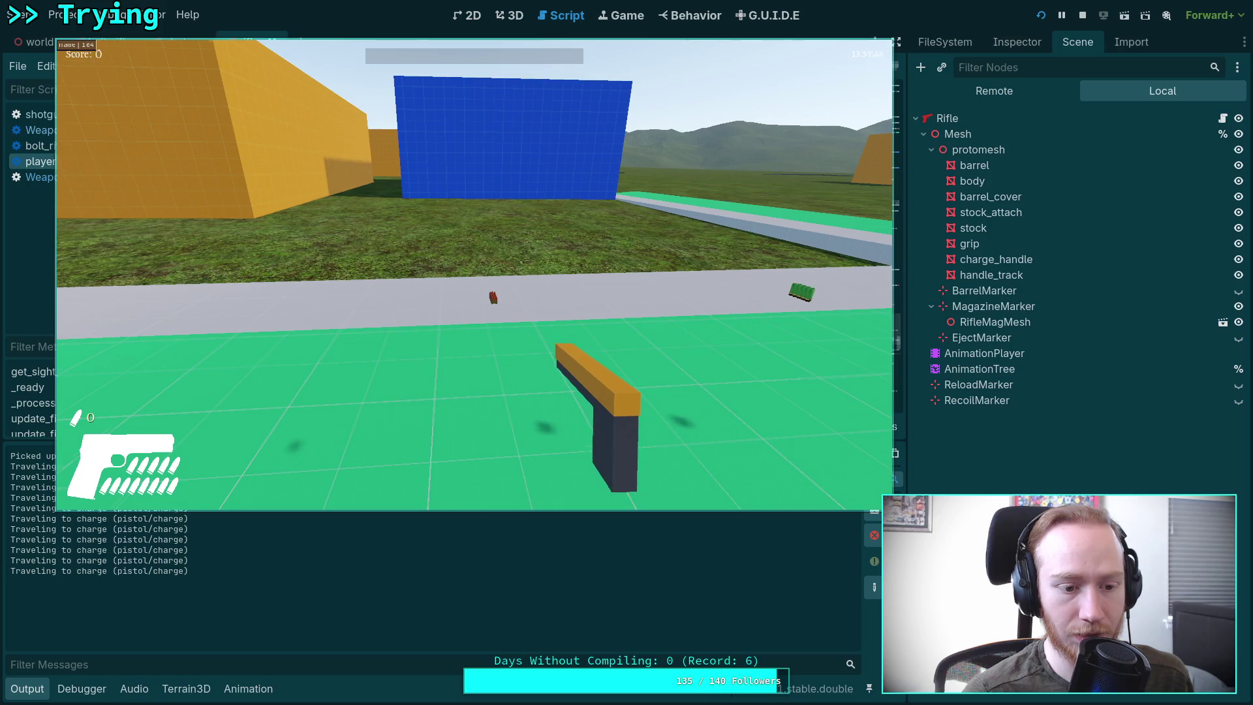
pyautogui.press('Escape')
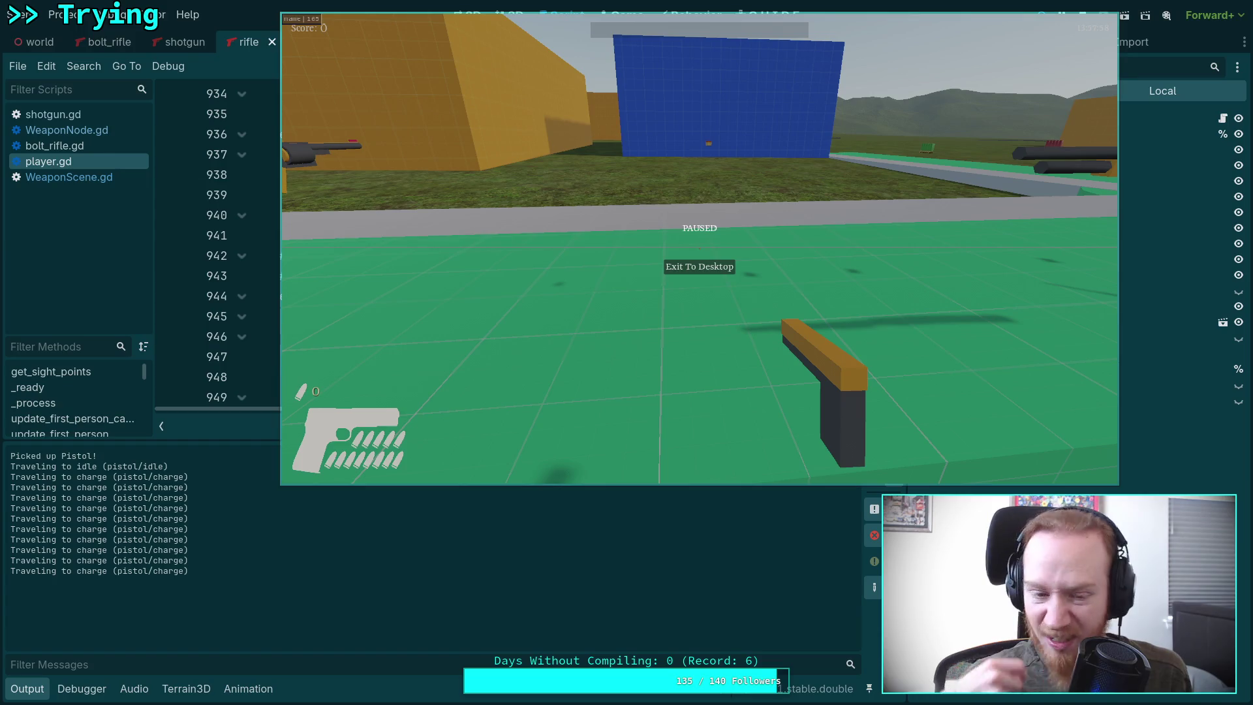
pyautogui.click(722, 264)
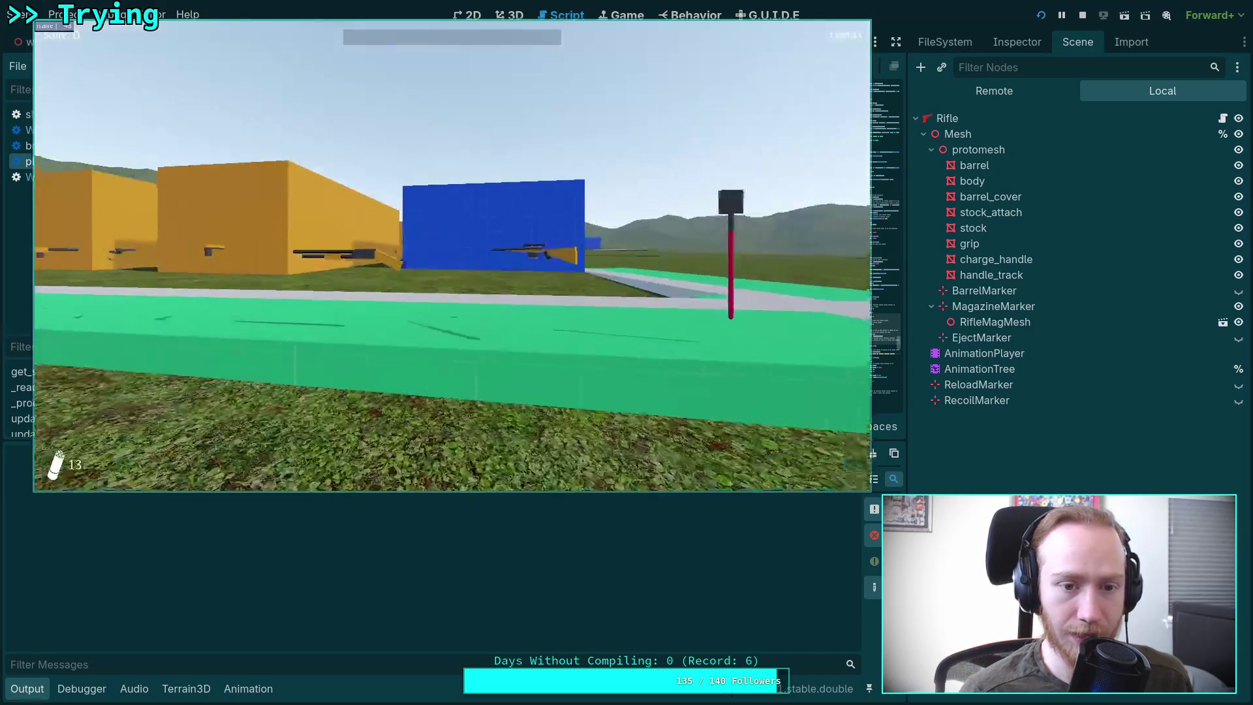
pyautogui.press('w')
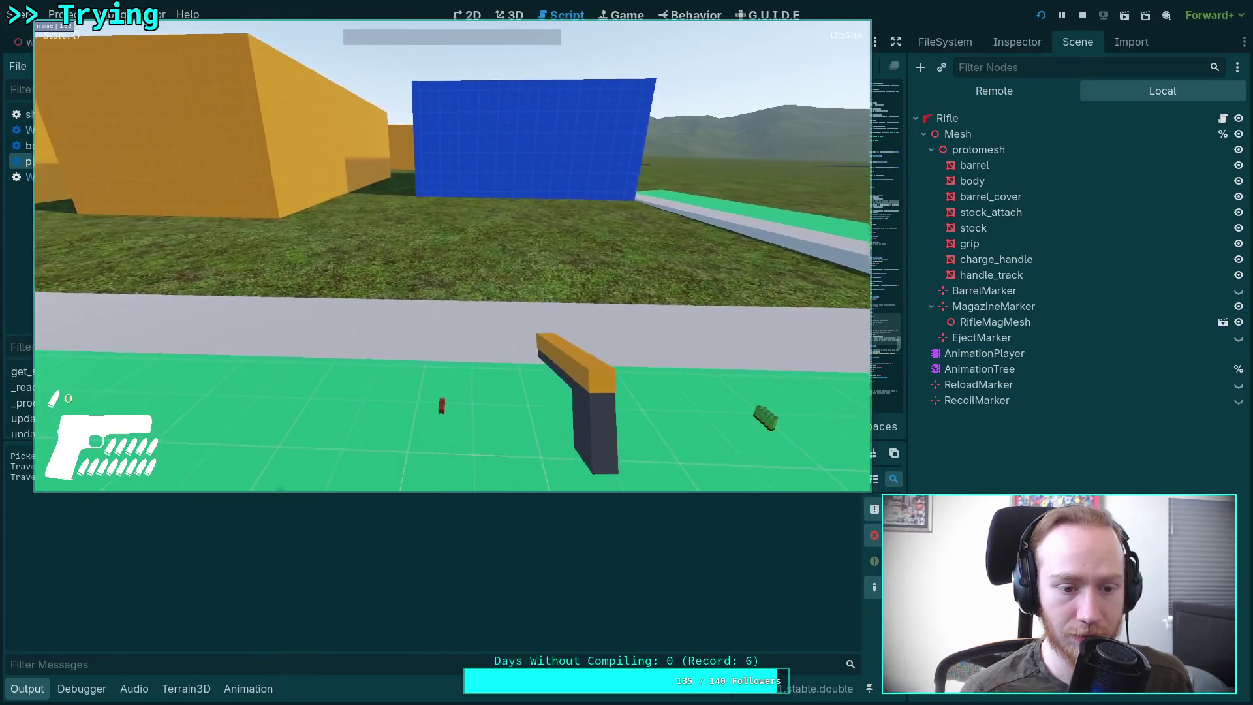
pyautogui.press('Escape')
pyautogui.click(457, 271)
# Step: Relaunch twice with F5, picking up the pistol each run, then quit to the editor
pyautogui.press('F5')
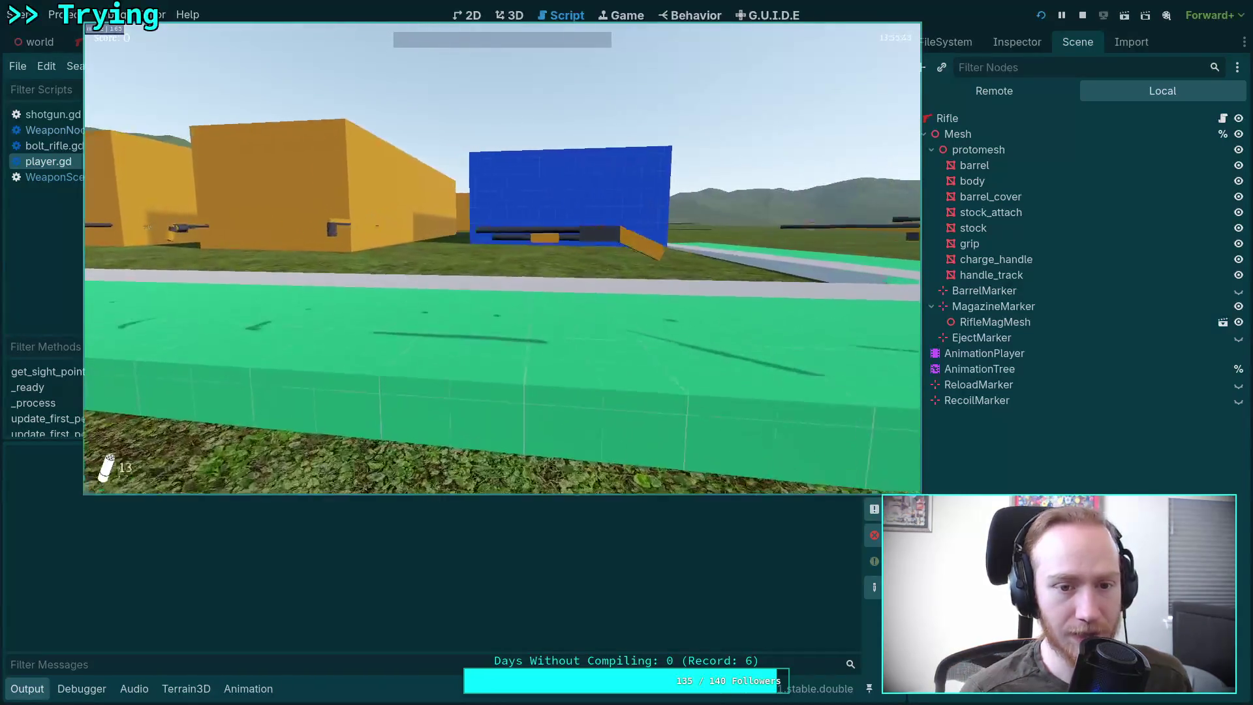
pyautogui.press('w')
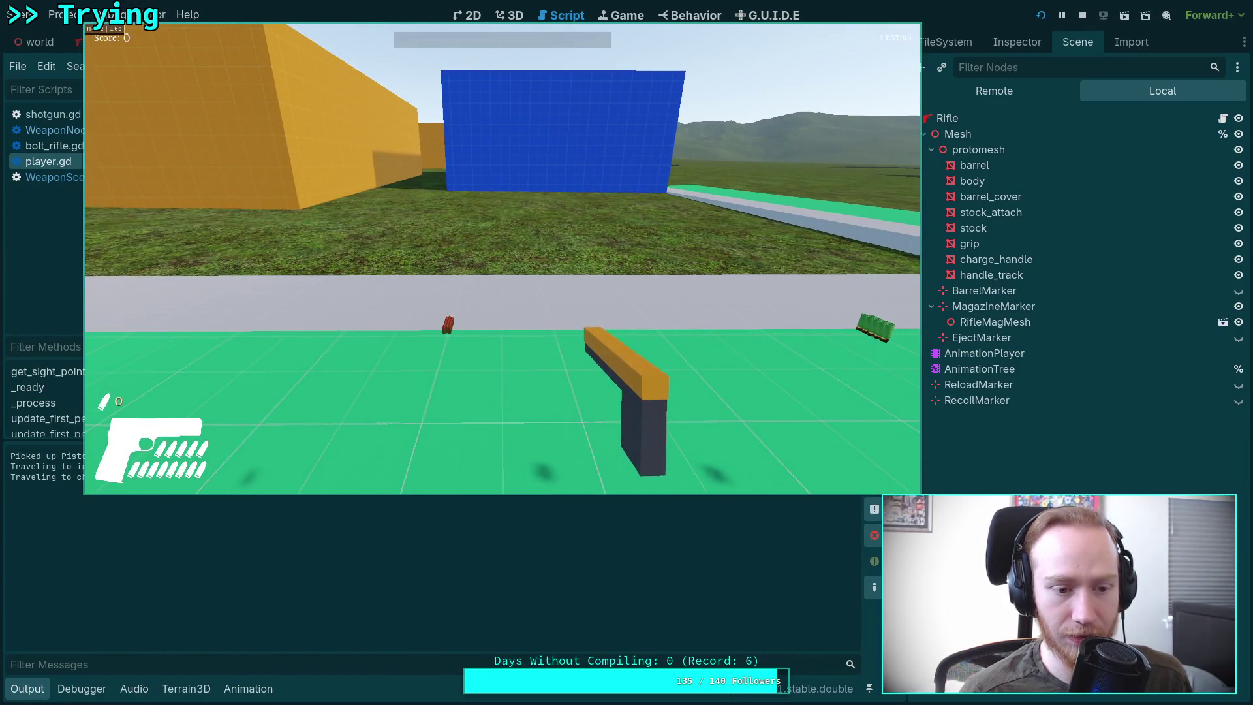
pyautogui.press('F8')
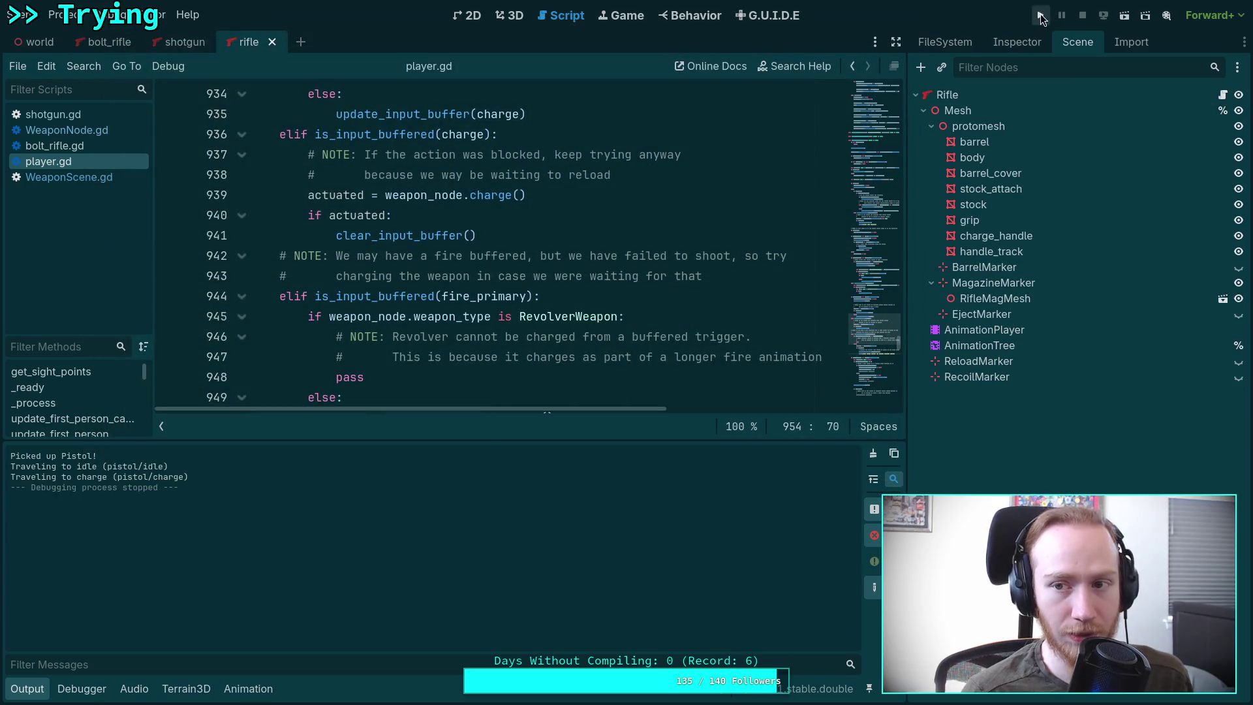
pyautogui.press('F5')
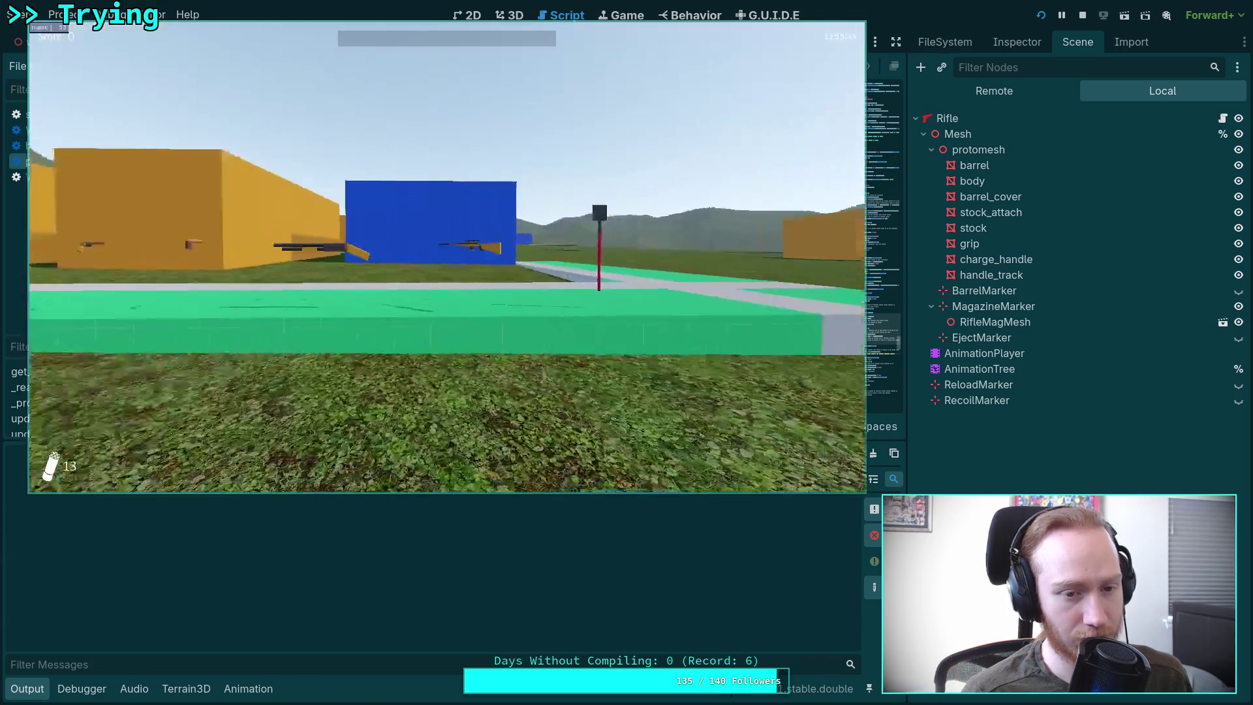
pyautogui.press('w')
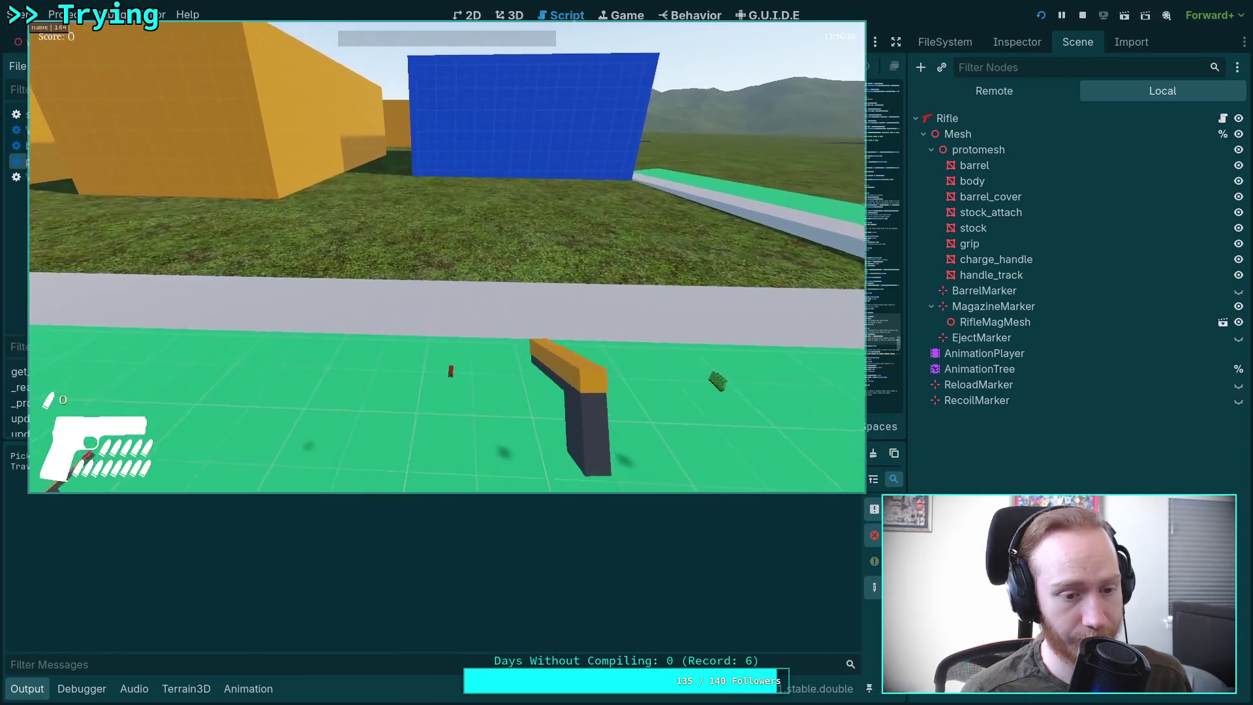
pyautogui.press('w')
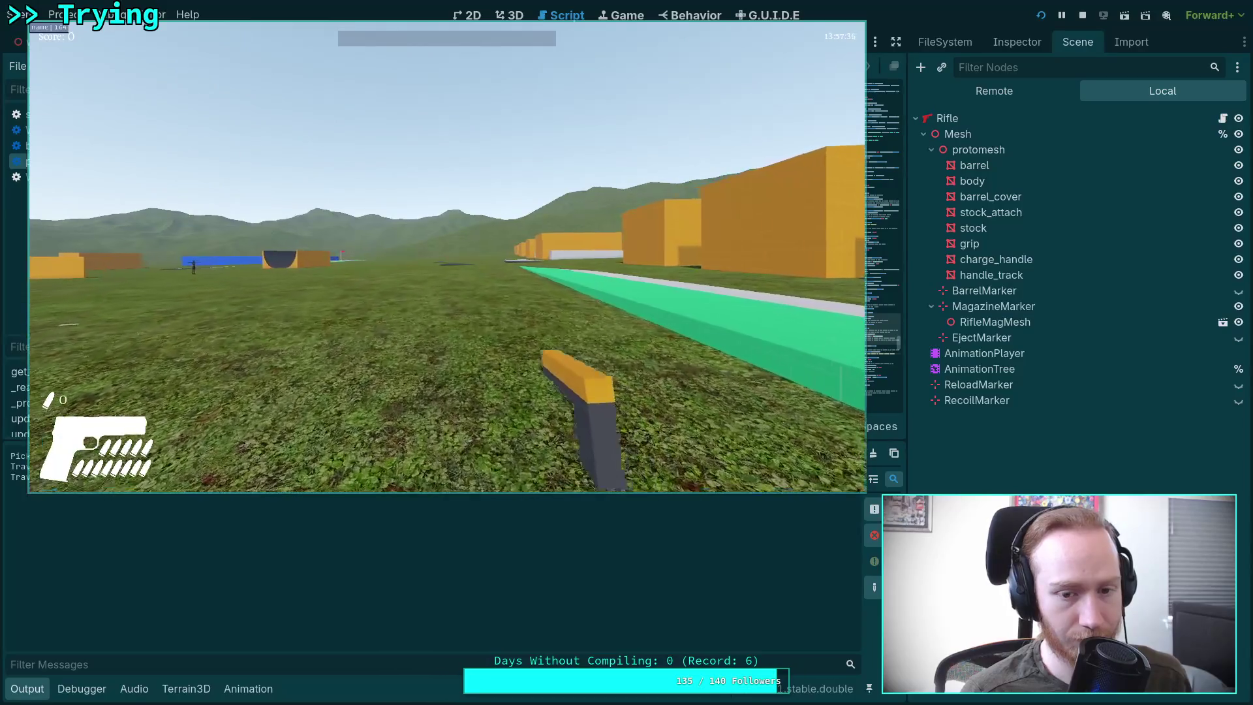
pyautogui.press('Escape')
pyautogui.click(471, 274)
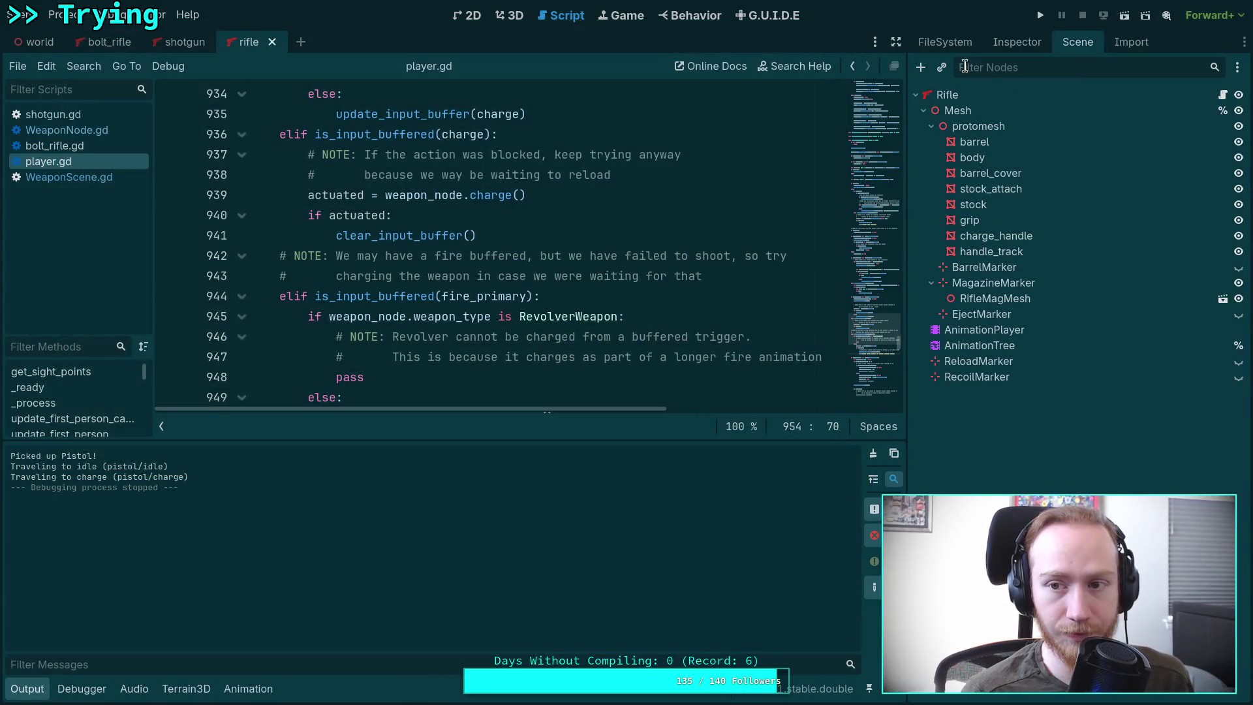
# Step: Run the game, pick up the pistol, and quit twice via Exit To Desktop and F8
pyautogui.click(1039, 22)
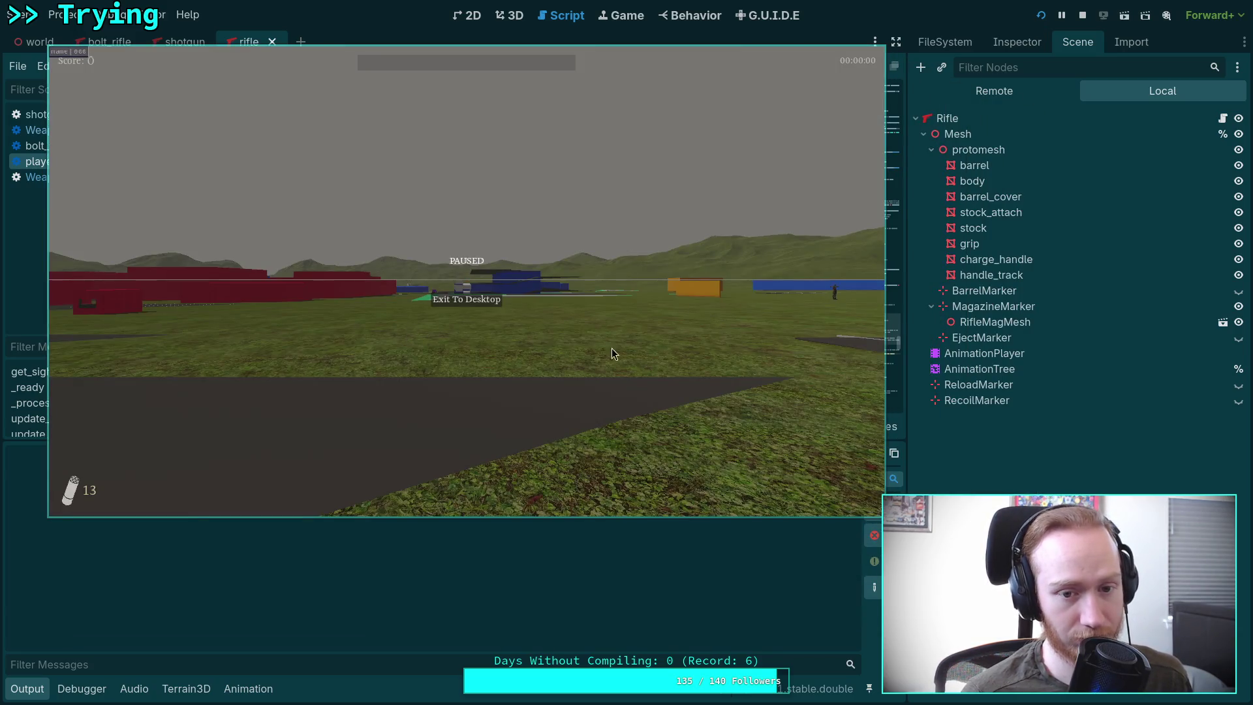
pyautogui.click(611, 353)
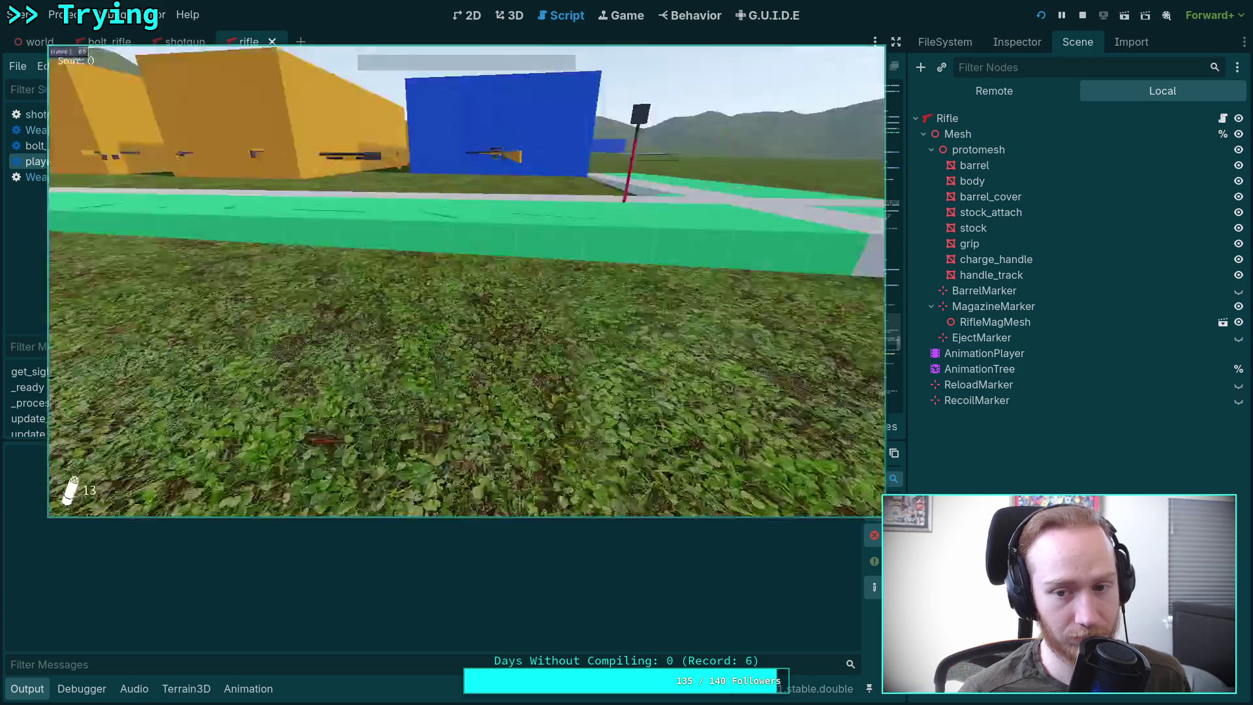
pyautogui.press('w')
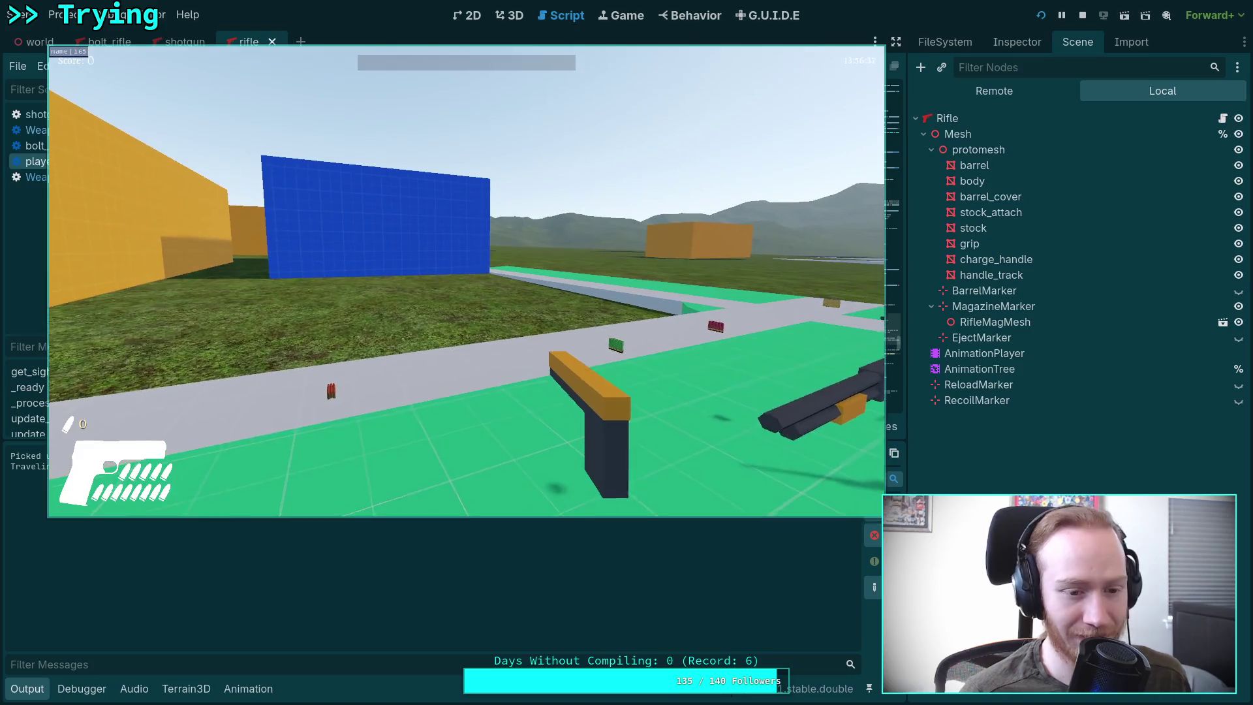
pyautogui.press('Escape')
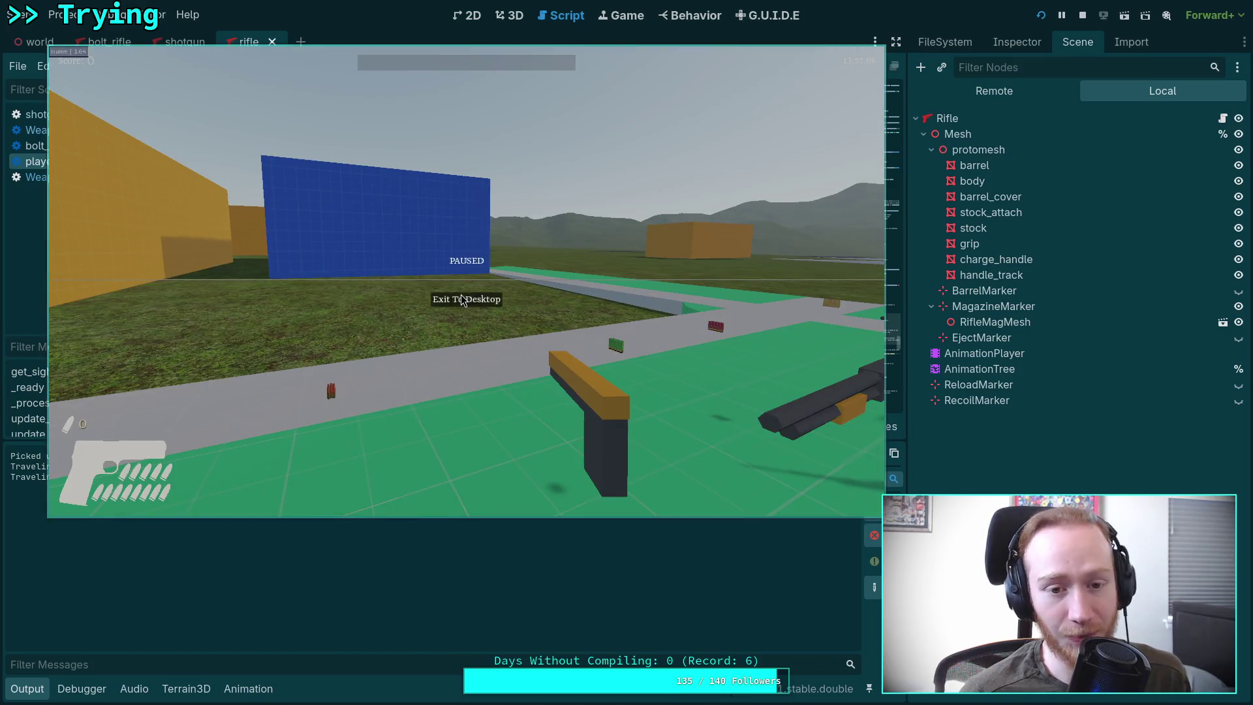
pyautogui.click(467, 299)
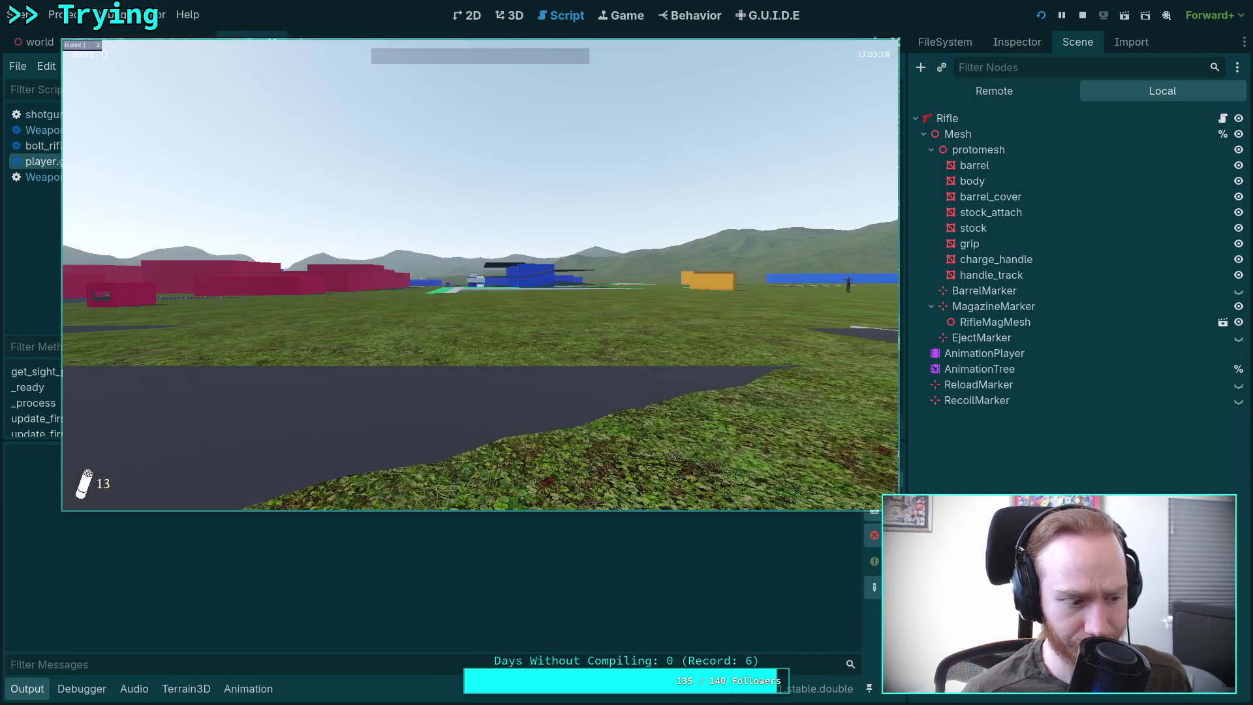
pyautogui.press('w')
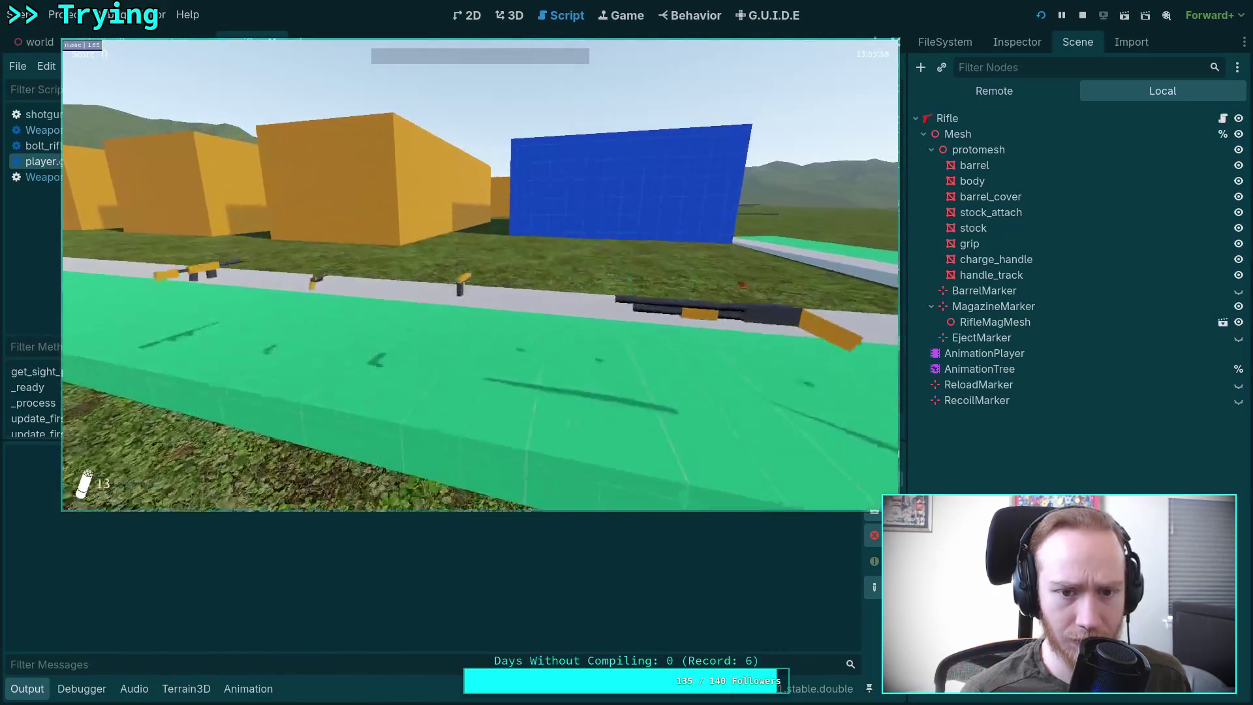
pyautogui.press('Escape')
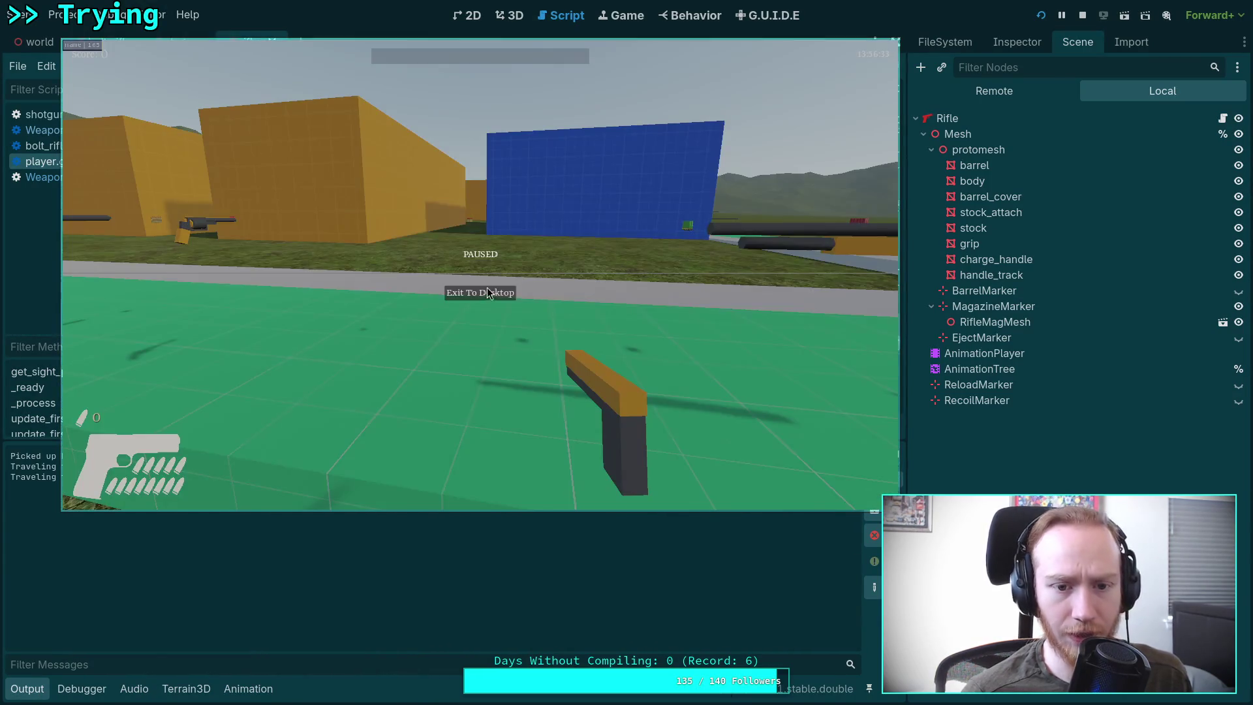
pyautogui.press('F8')
# Step: Relaunch, walk onto the green strip, fire the pistol repeatedly with R, then stop with F8
pyautogui.click(1040, 18)
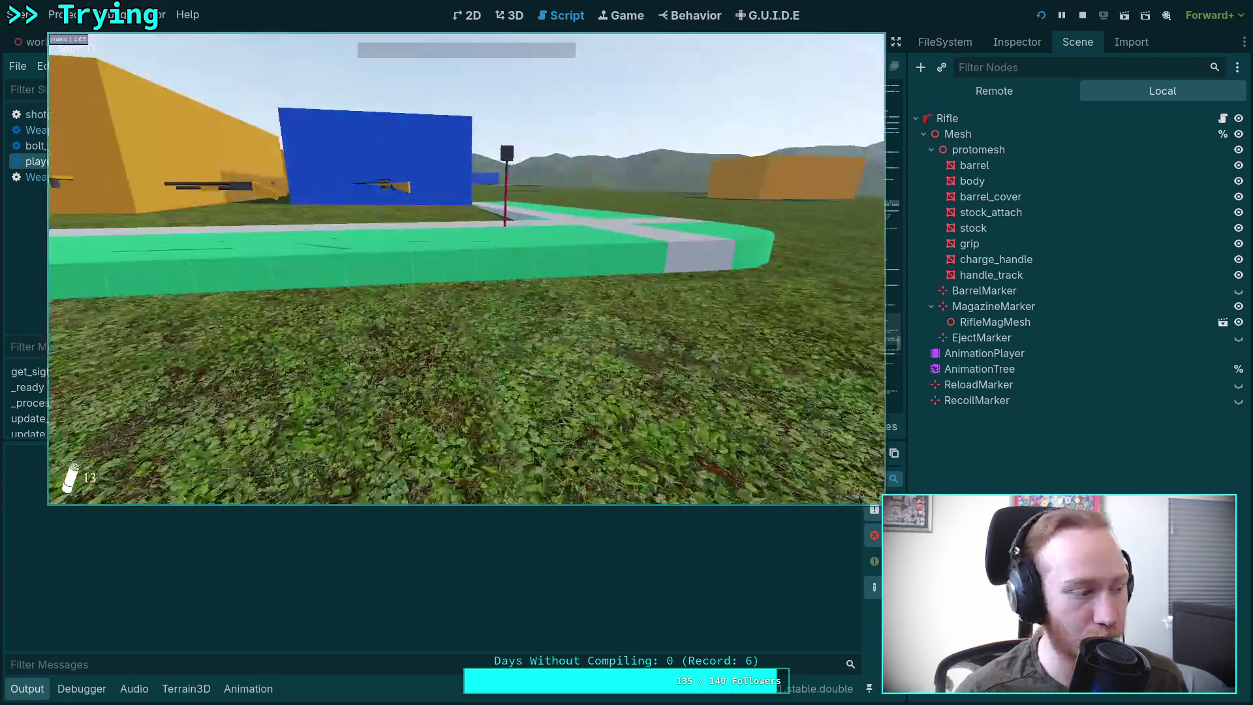
pyautogui.press('w')
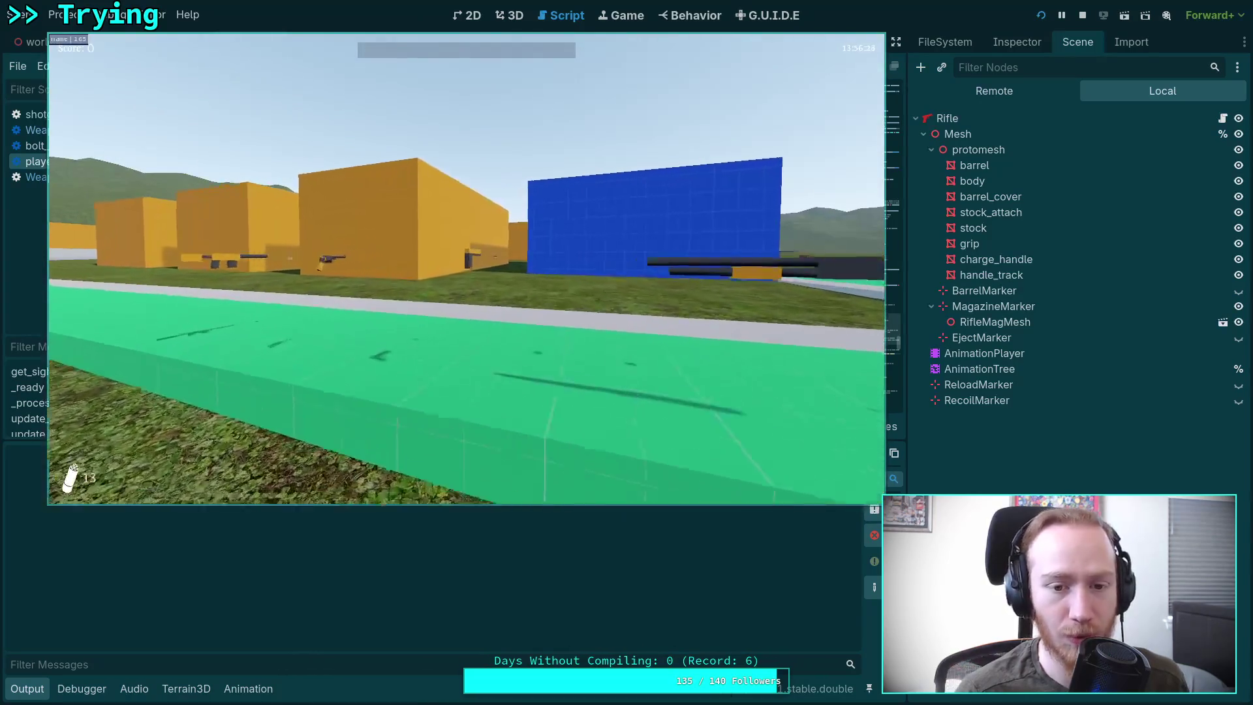
pyautogui.press('r')
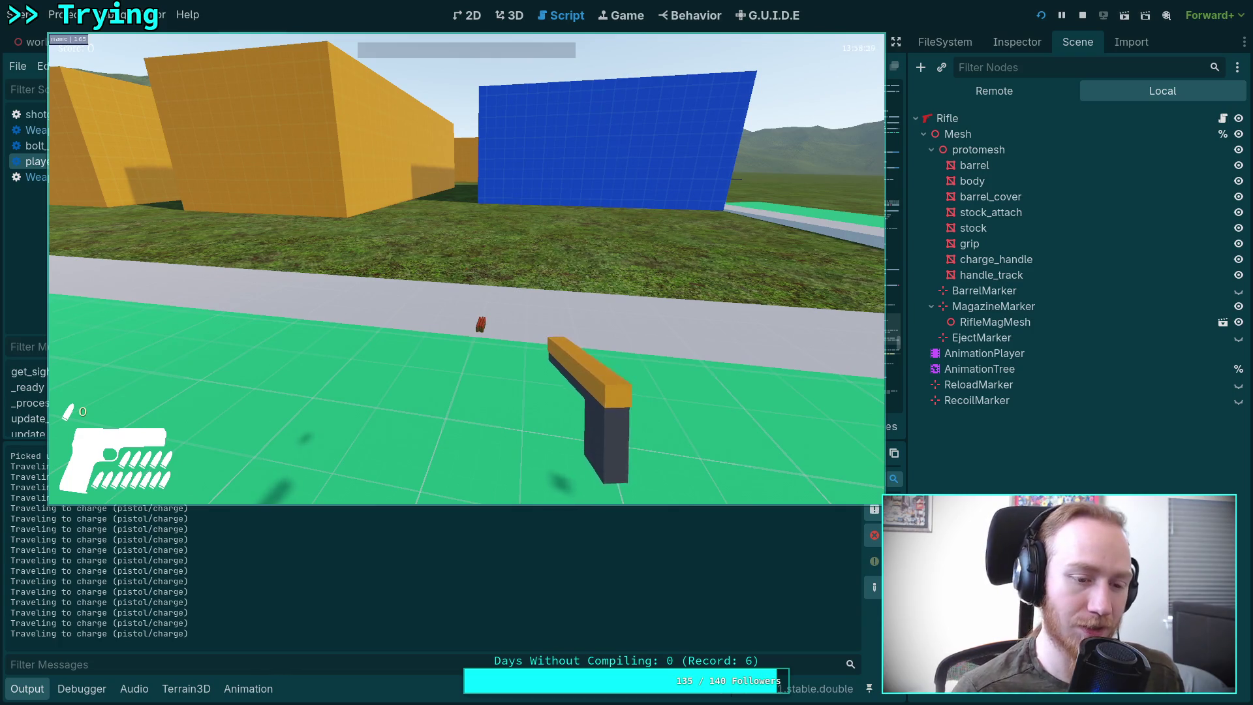
pyautogui.press('Escape')
pyautogui.press('F8')
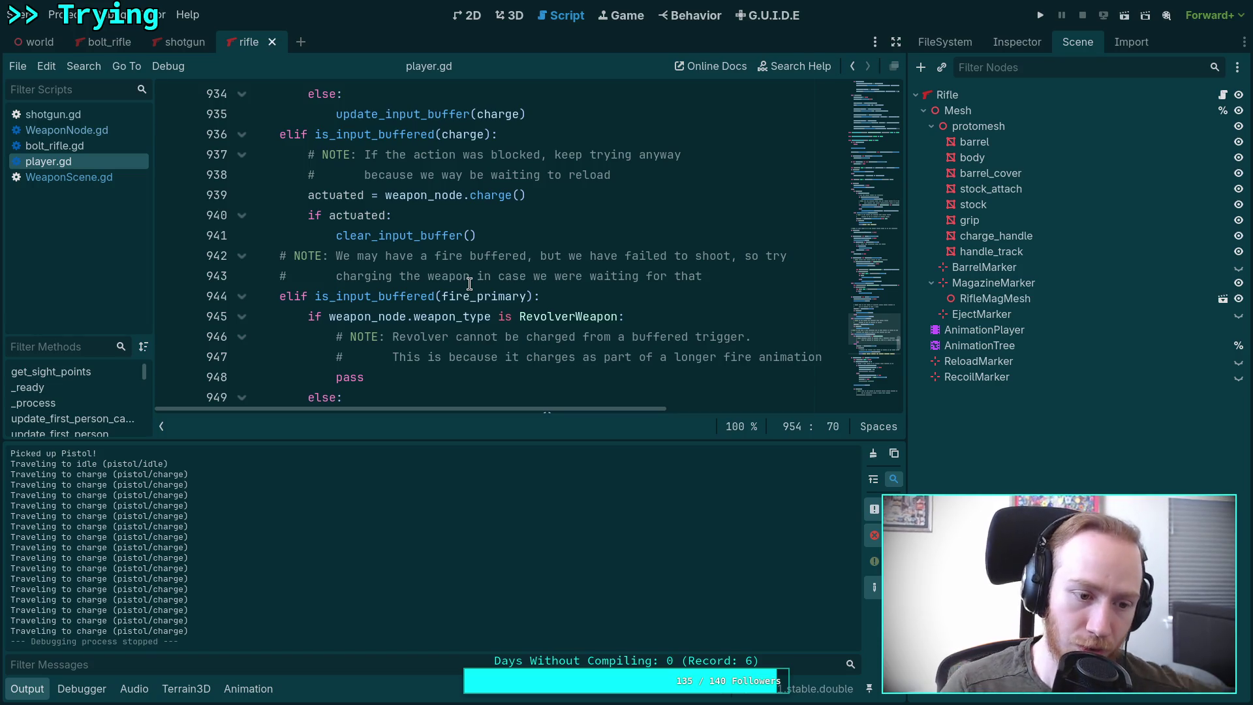
# Step: Scroll player.gd from line 934 up to around line 922 to inspect the charge-trigger buffering code
pyautogui.scroll(-1, 533, 281)
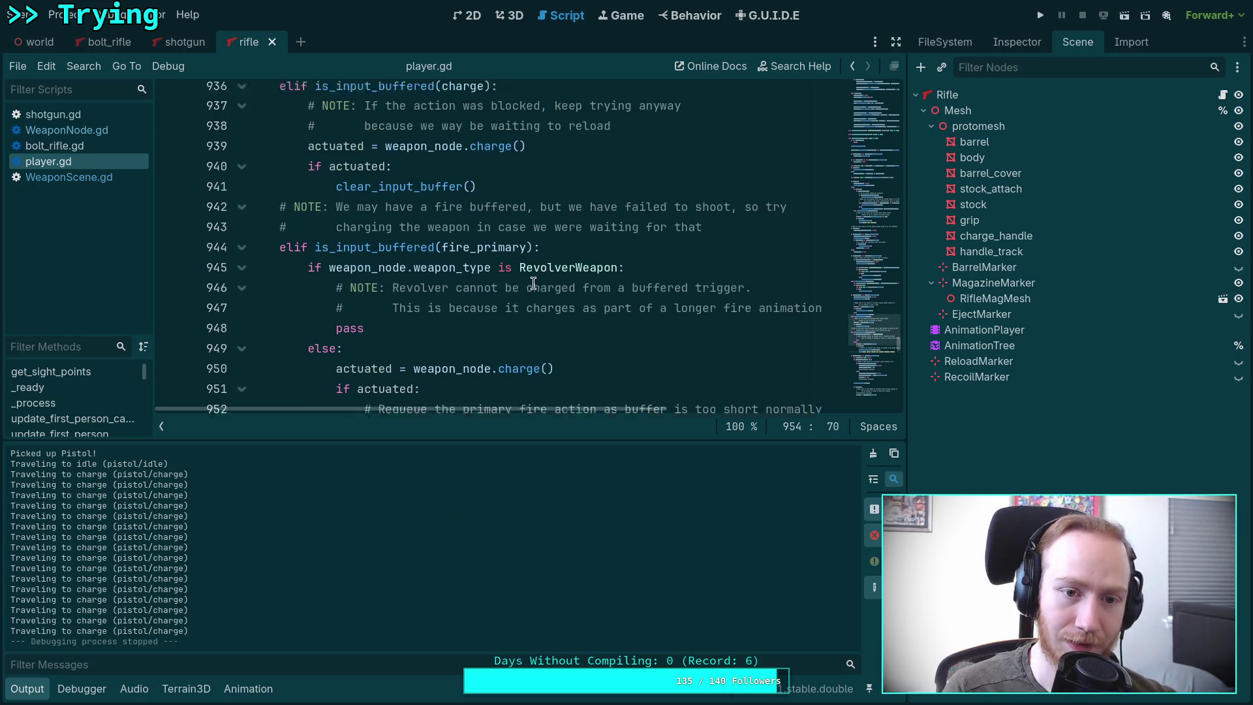
pyautogui.scroll(2, 533, 282)
pyautogui.scroll(3, 485, 280)
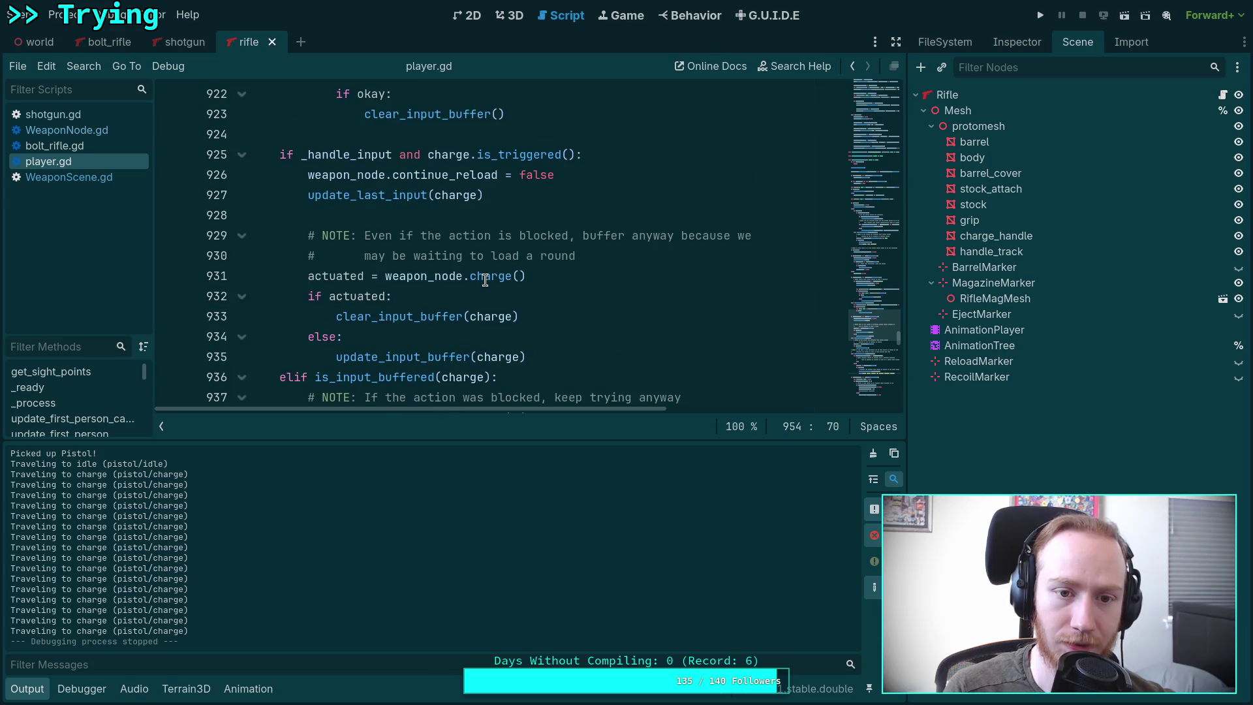
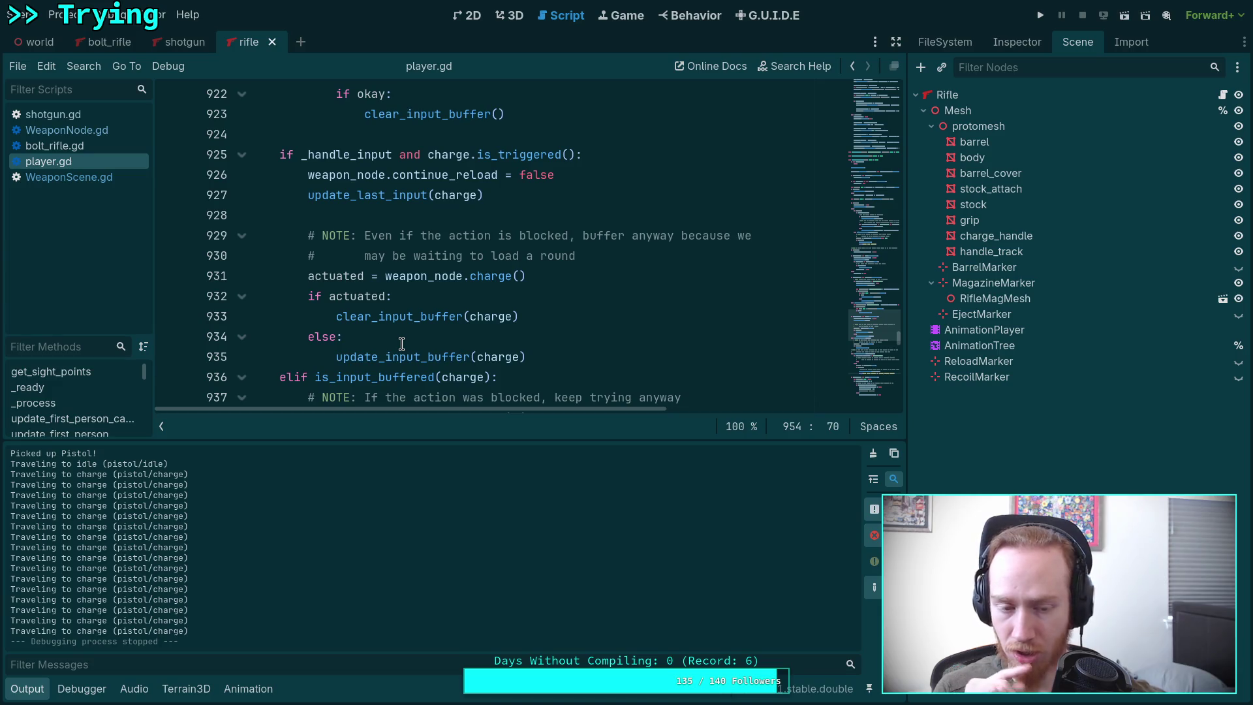
# Step: Jump to the update_last_input definition with Lookup Symbol
pyautogui.rightClick(386, 193)
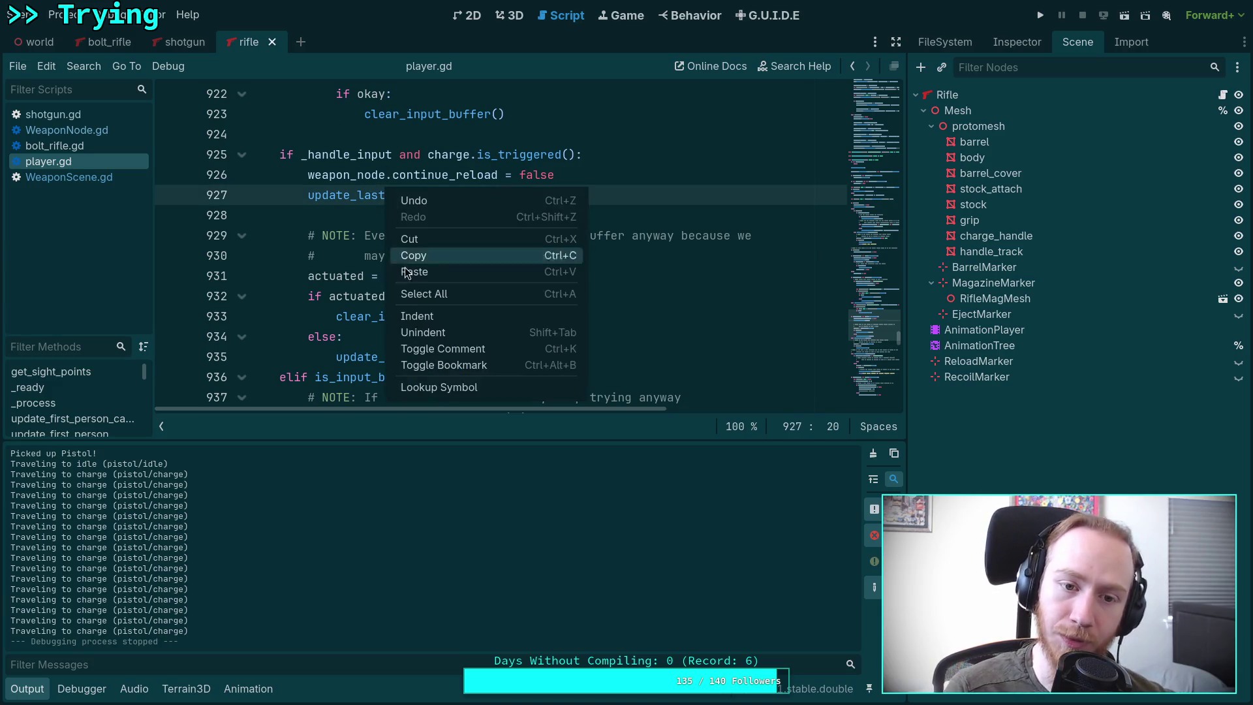
pyautogui.click(450, 387)
pyautogui.scroll(-1, 446, 353)
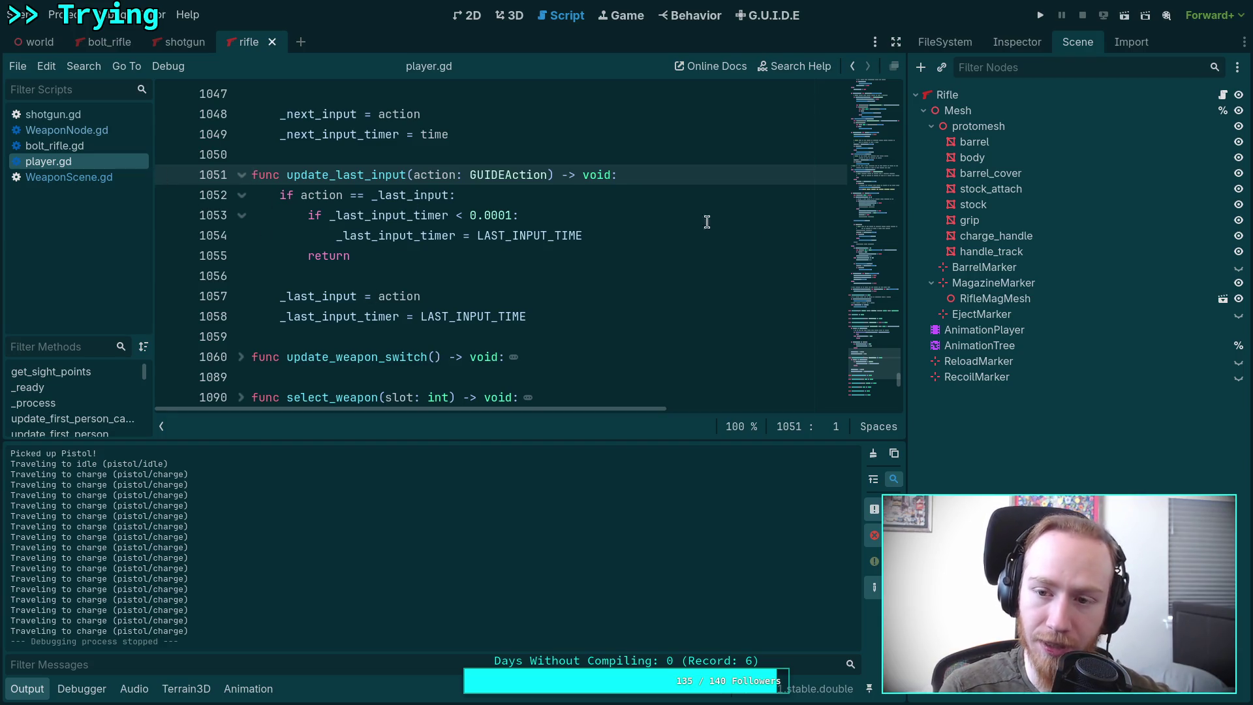
pyautogui.scroll(2, 840, 270)
# Step: Use the minimap to reach the script's start and fold the _ready function
pyautogui.click(865, 283)
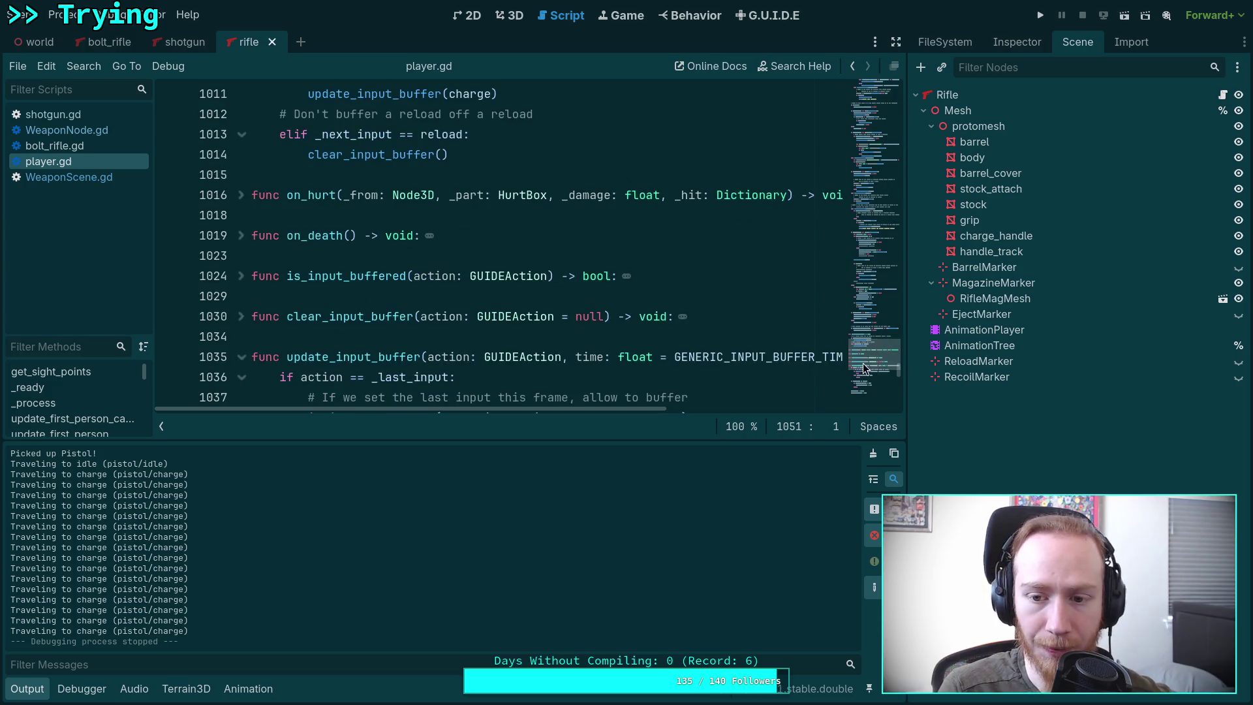
pyautogui.click(867, 154)
pyautogui.scroll(-20, 866, 154)
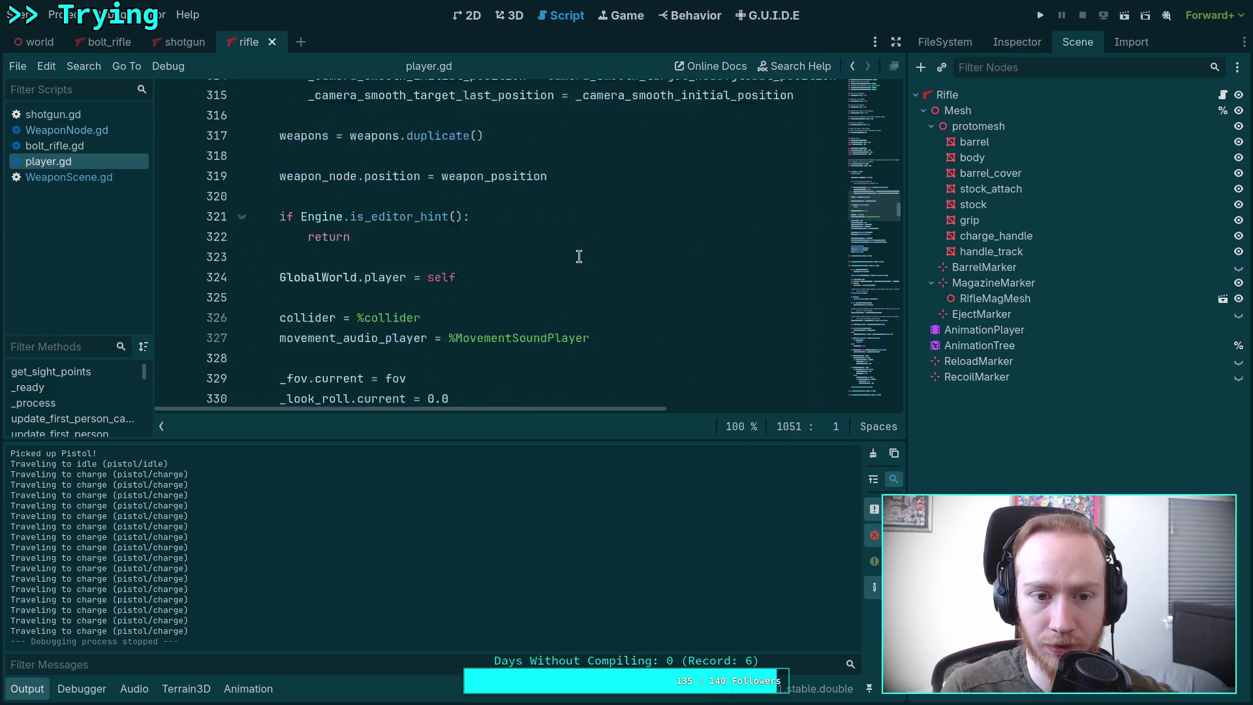
pyautogui.scroll(-20, 579, 256)
pyautogui.scroll(20, 315, 179)
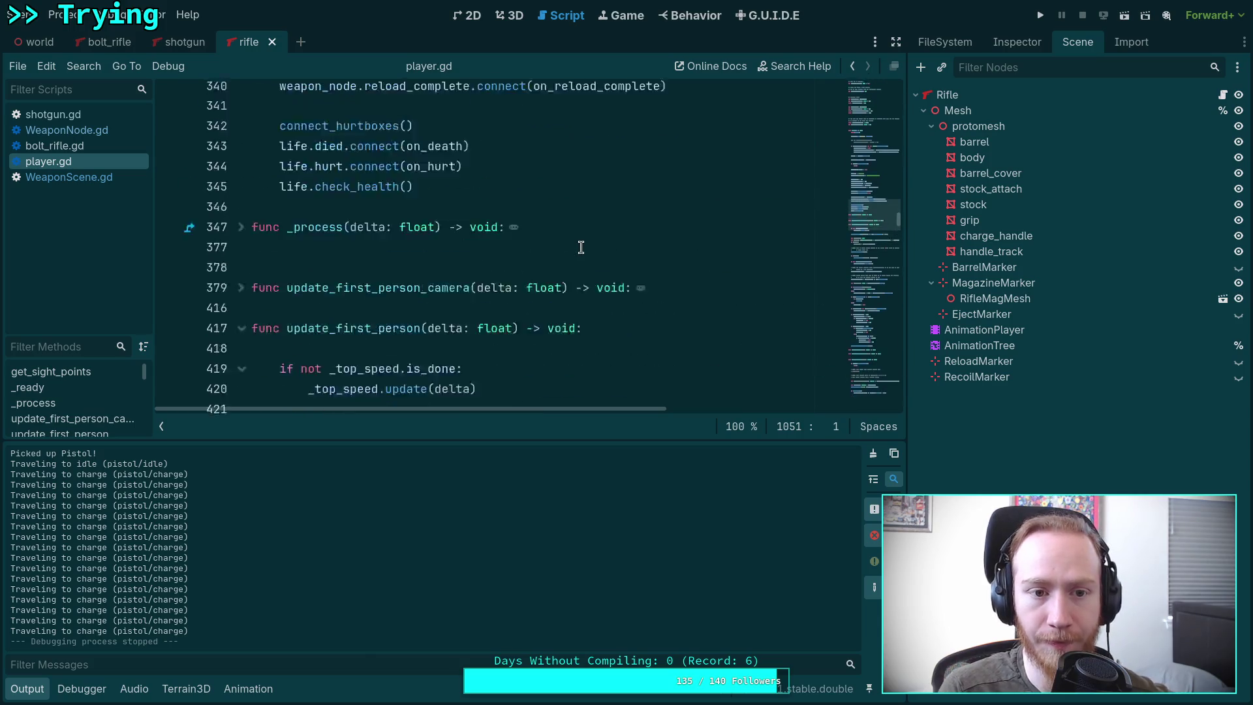
pyautogui.scroll(7, 315, 179)
pyautogui.hotkey('ctrl', 'alt', 'f')
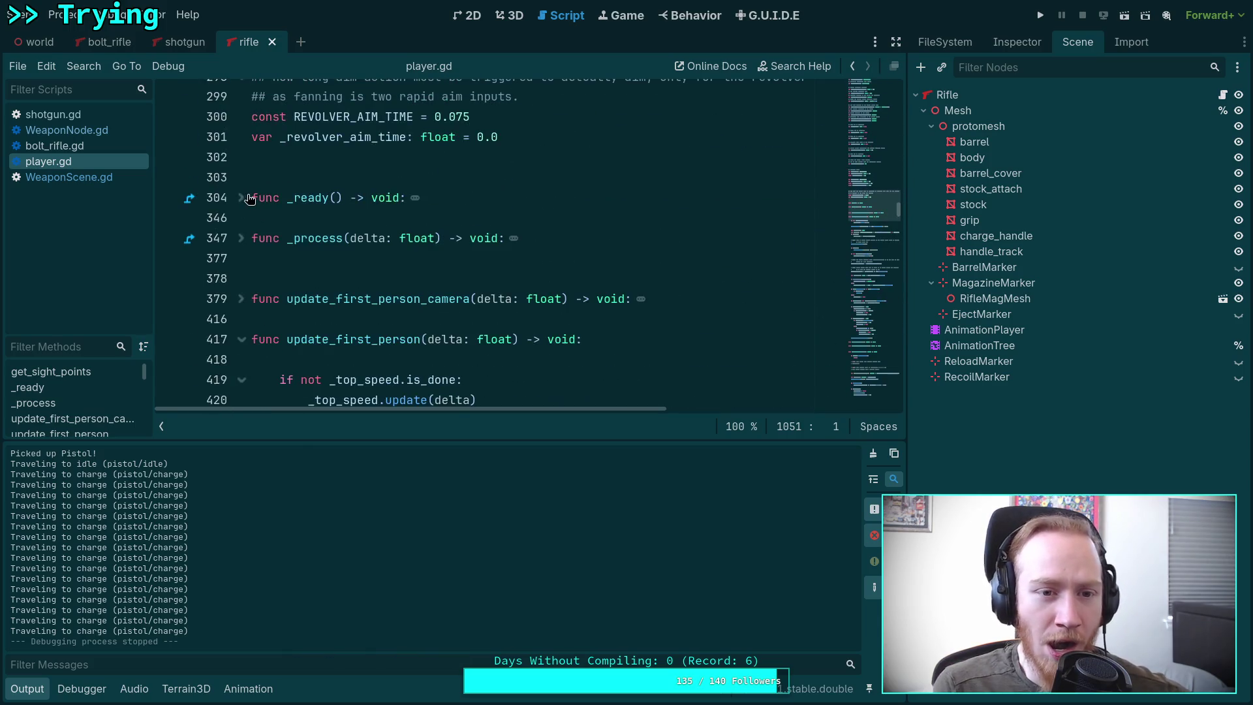
# Step: Hide the Output panel to give the code more room
pyautogui.scroll(-2, 299, 240)
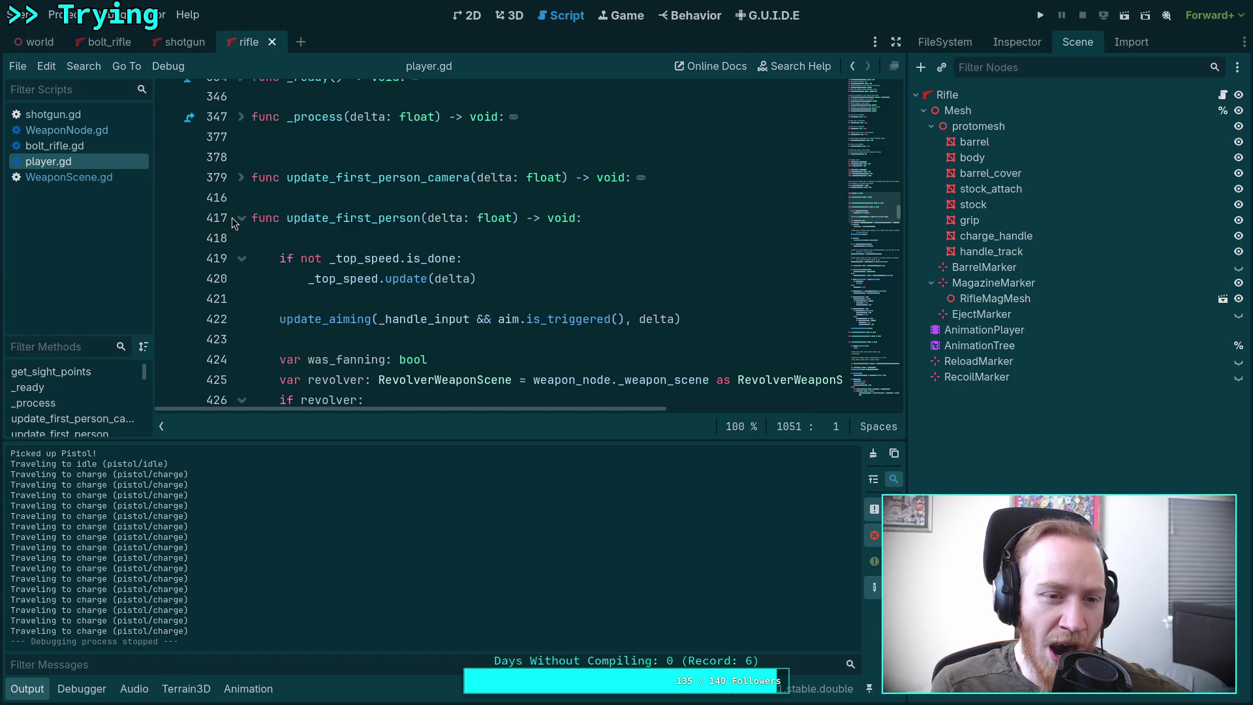
pyautogui.scroll(-20, 242, 220)
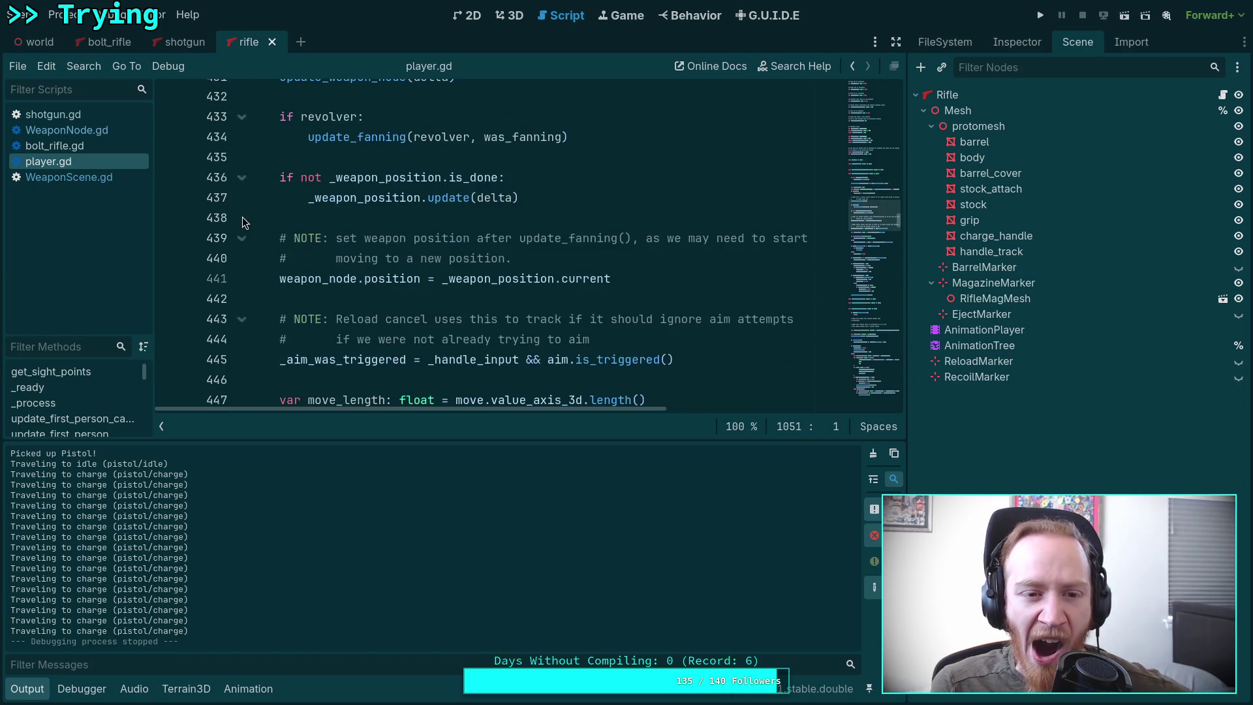
pyautogui.scroll(-9, 244, 213)
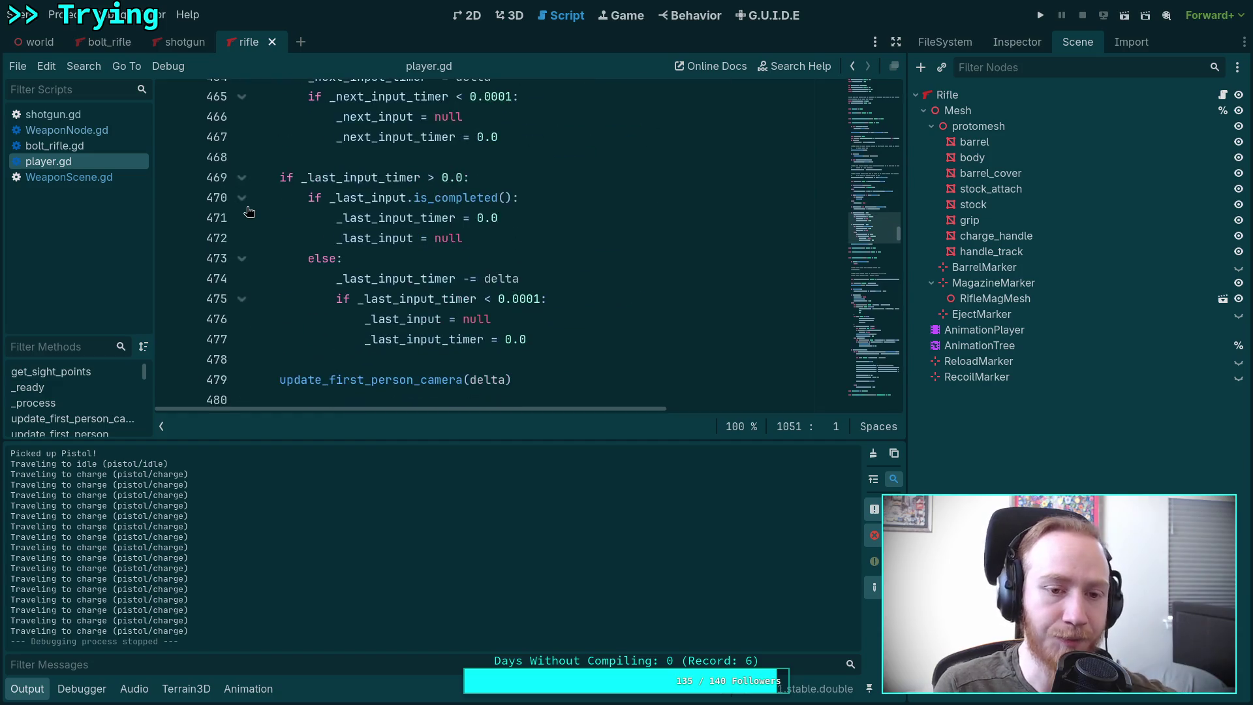
pyautogui.scroll(-1, 270, 202)
pyautogui.scroll(2, 362, 213)
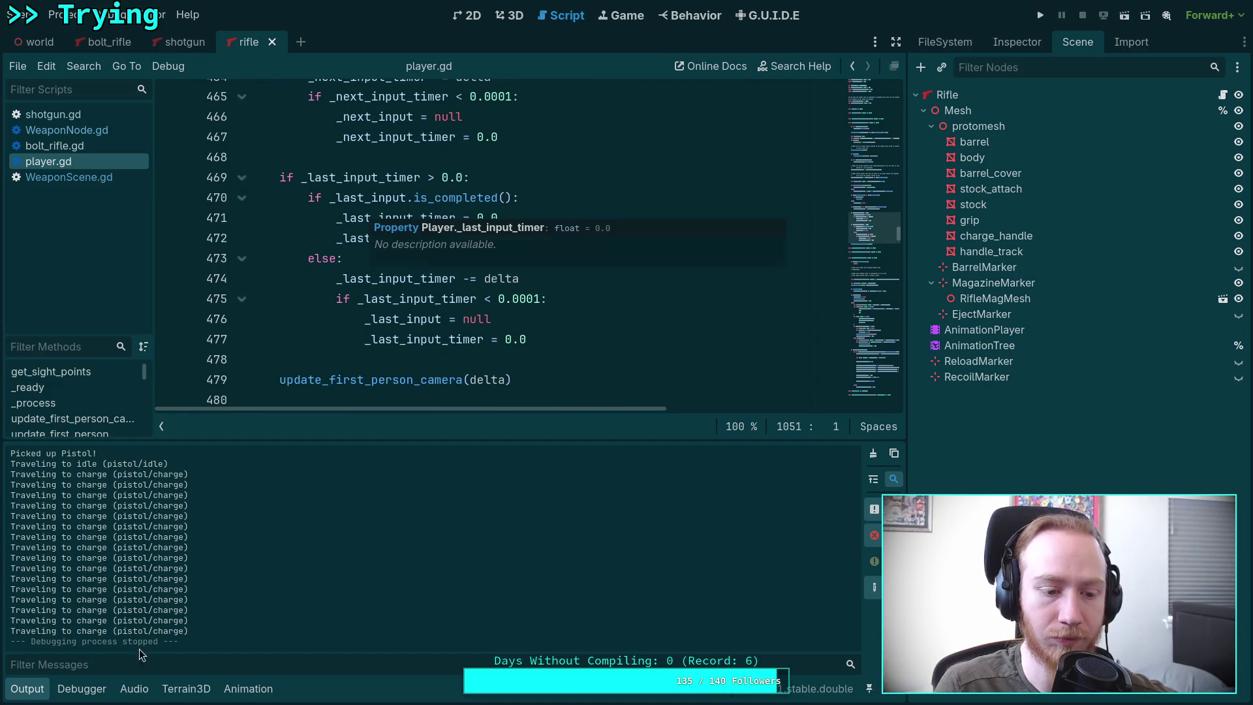
pyautogui.click(45, 696)
pyautogui.scroll(10, 340, 368)
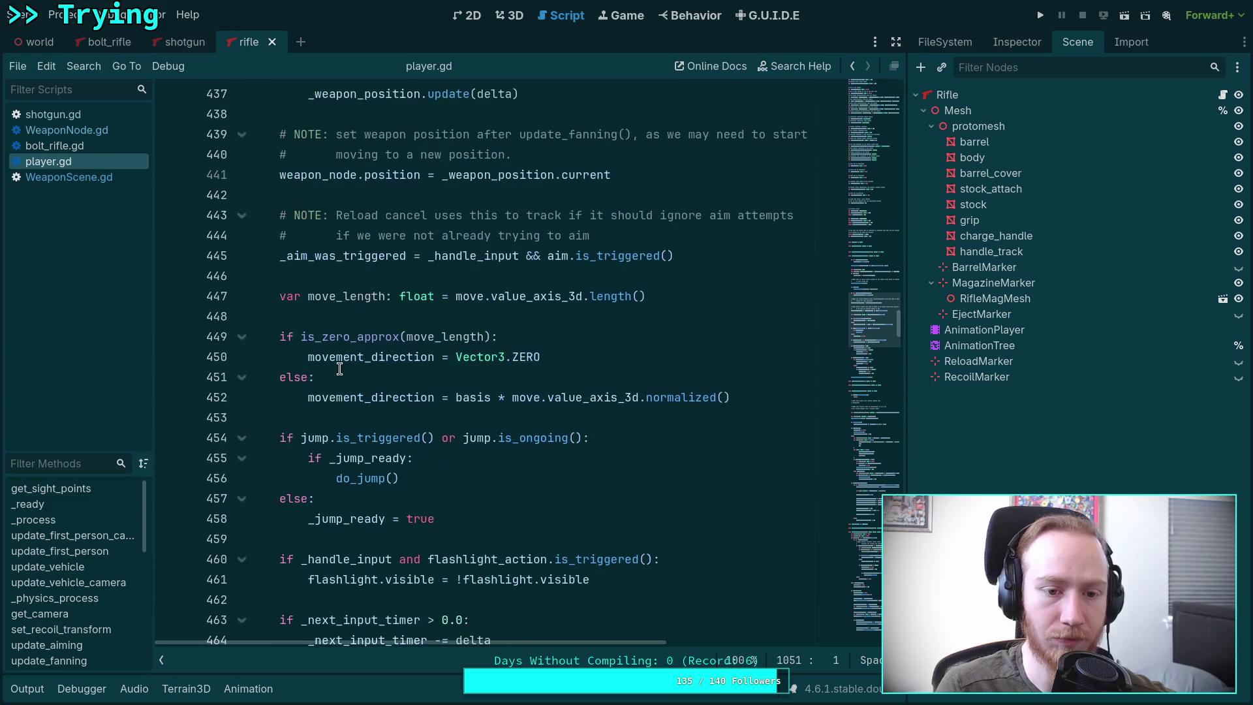
# Step: Fold the update_first_person, _physics_process and update_aiming functions
pyautogui.scroll(7, 339, 368)
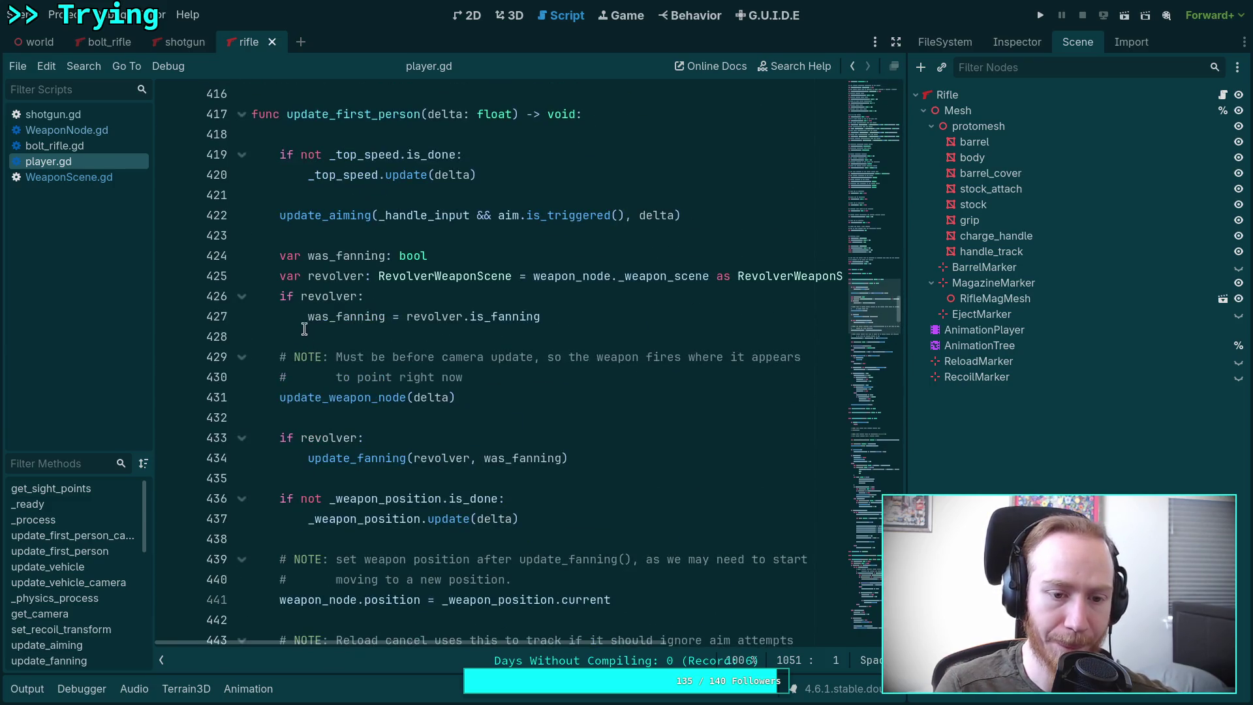
pyautogui.click(242, 114)
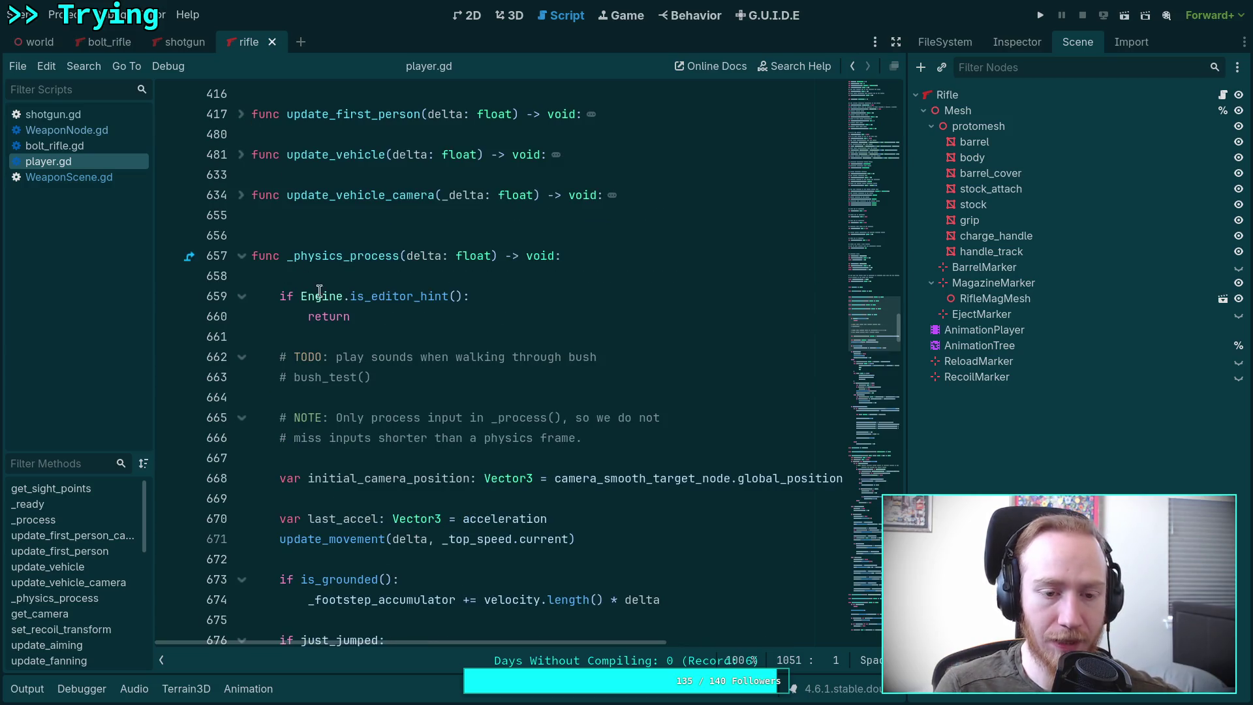
pyautogui.scroll(-3, 326, 292)
pyautogui.scroll(2, 342, 294)
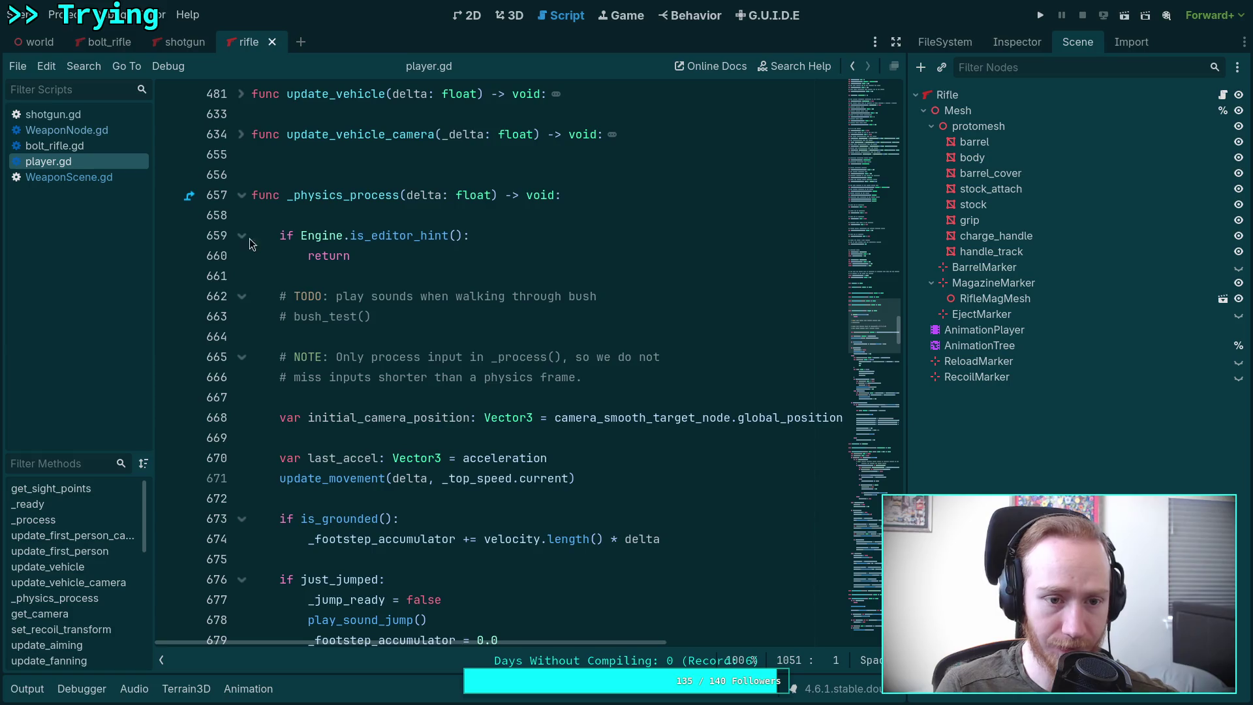
pyautogui.click(241, 195)
pyautogui.scroll(-2, 391, 288)
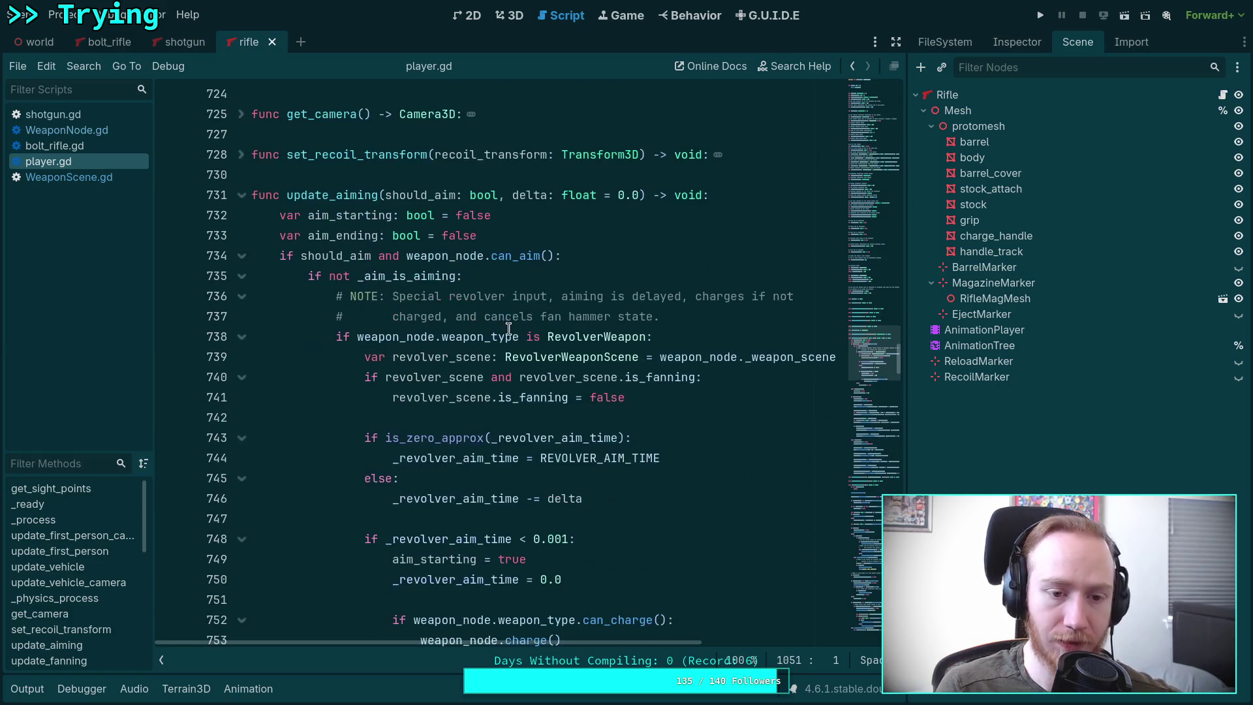
pyautogui.click(241, 195)
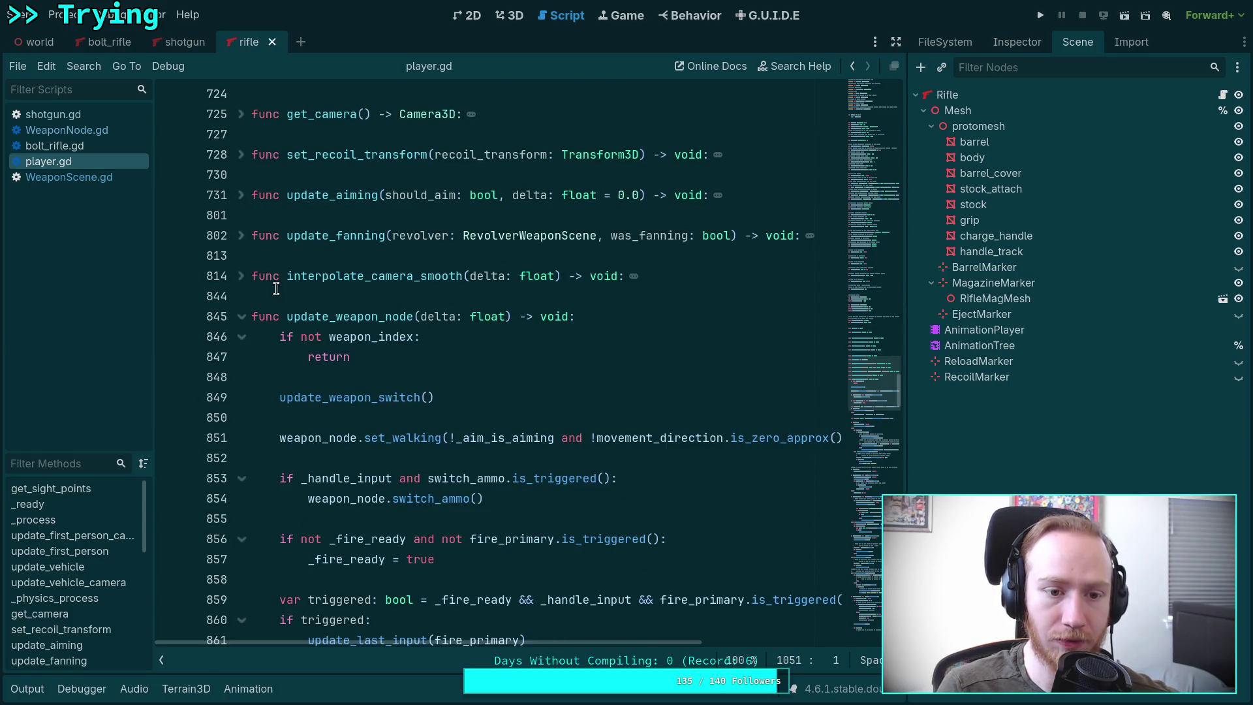
# Step: Scroll down to the charge input block around line 925
pyautogui.scroll(-1, 437, 376)
pyautogui.scroll(-3, 437, 376)
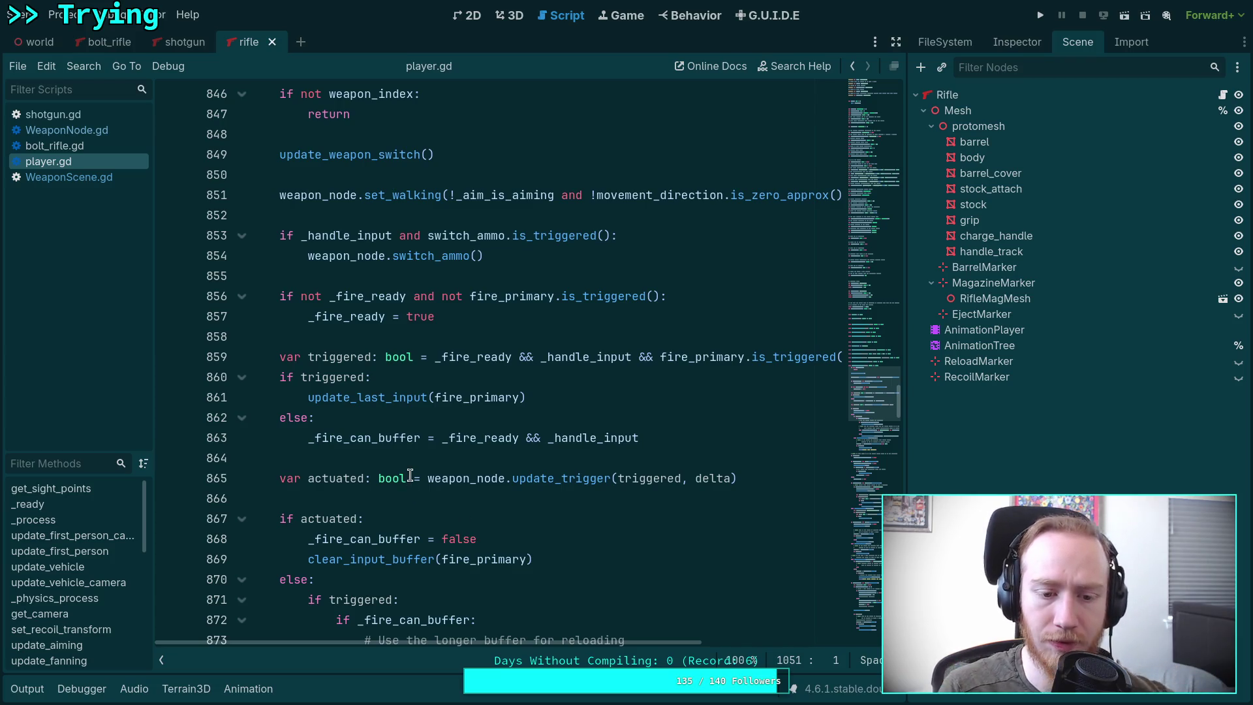
pyautogui.scroll(-3, 410, 475)
pyautogui.scroll(-3, 410, 475)
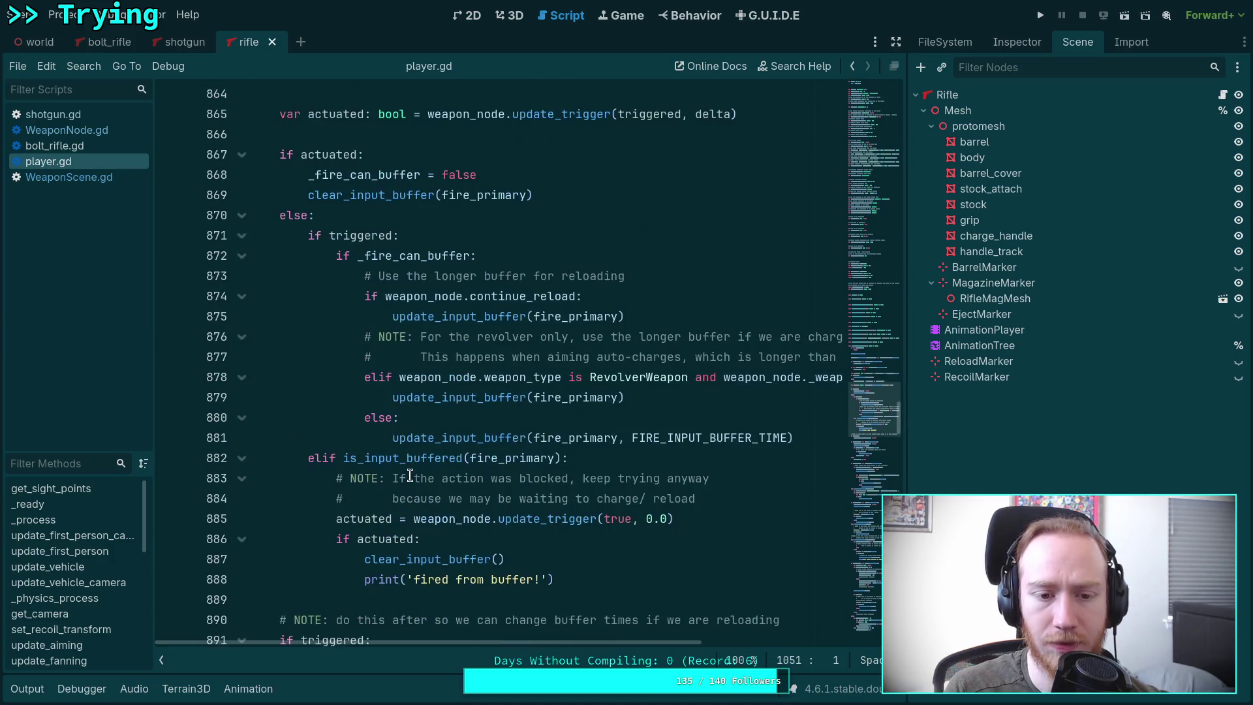
pyautogui.scroll(-13, 410, 475)
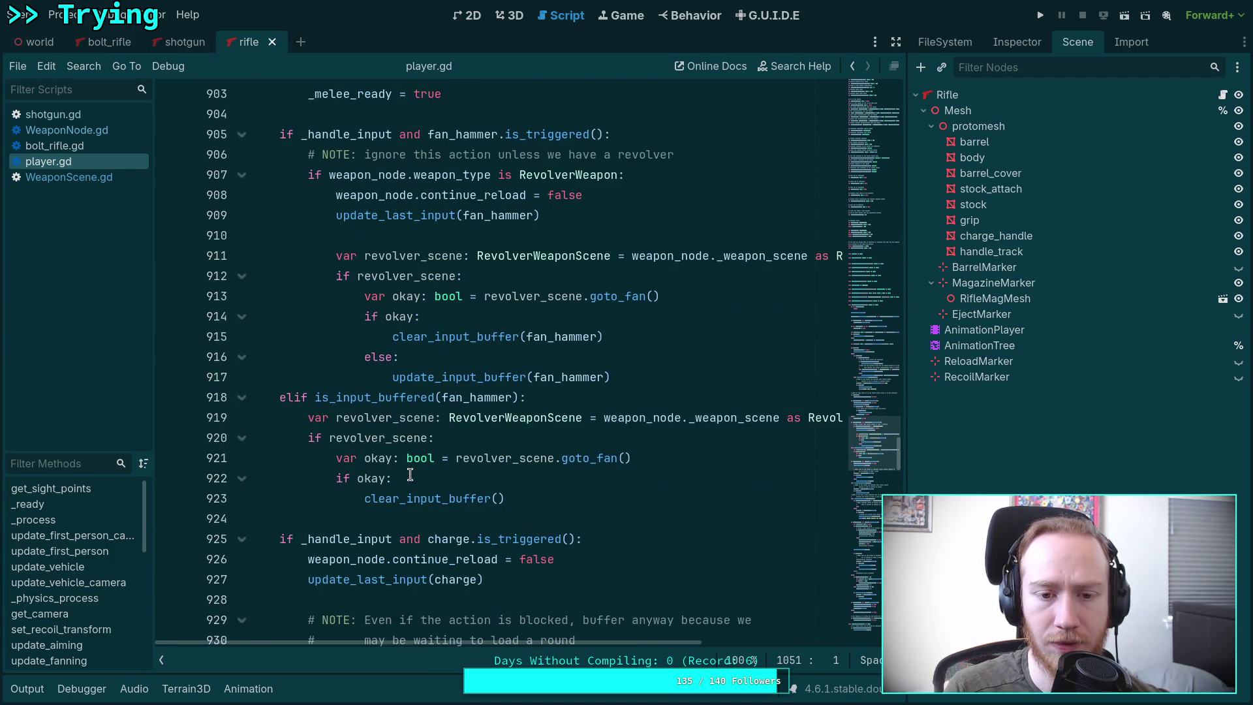
pyautogui.scroll(-5, 324, 449)
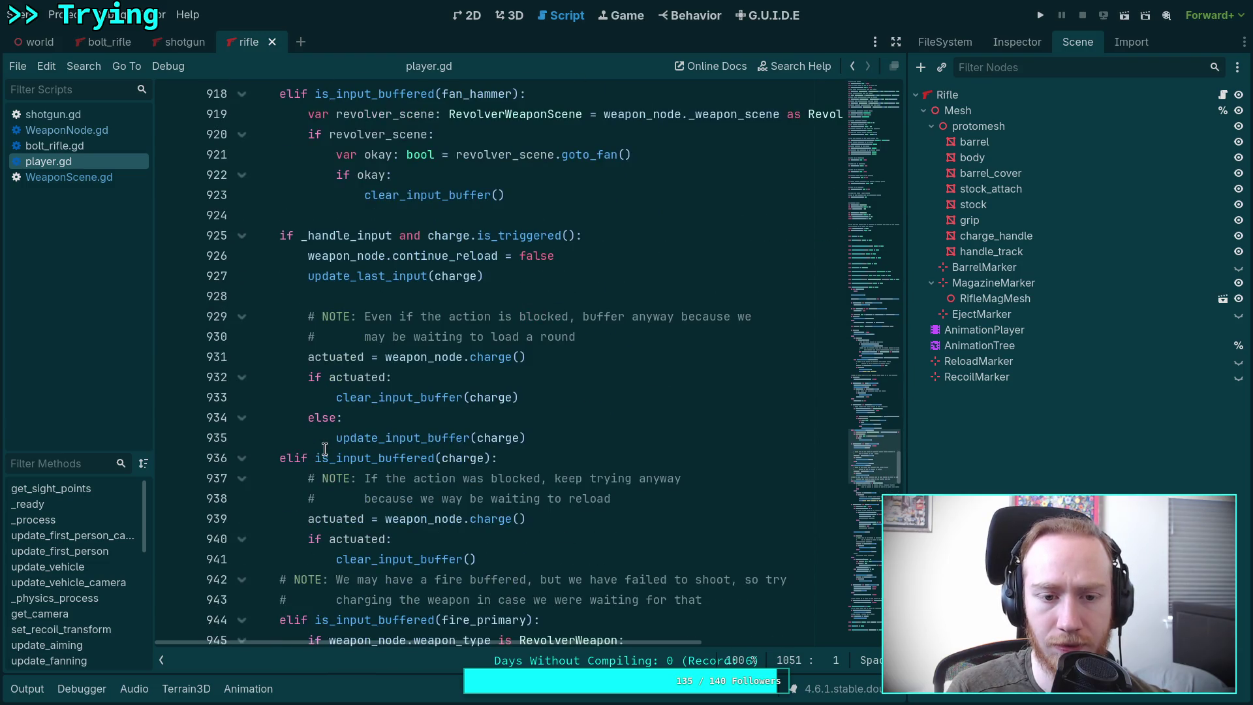
pyautogui.scroll(-1, 352, 391)
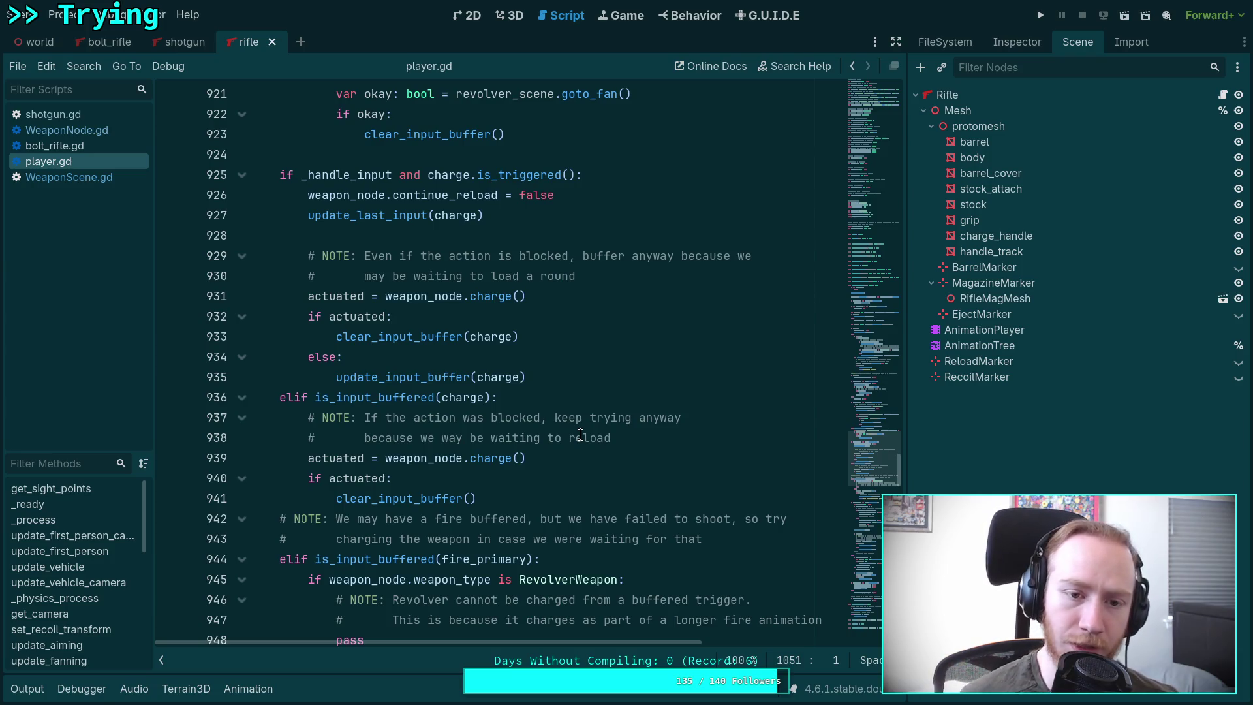
# Step: Add print('instant charge!') to the actuated branch and print('buffering charge!') to the else branch
pyautogui.click(587, 322)
pyautogui.press('Return')
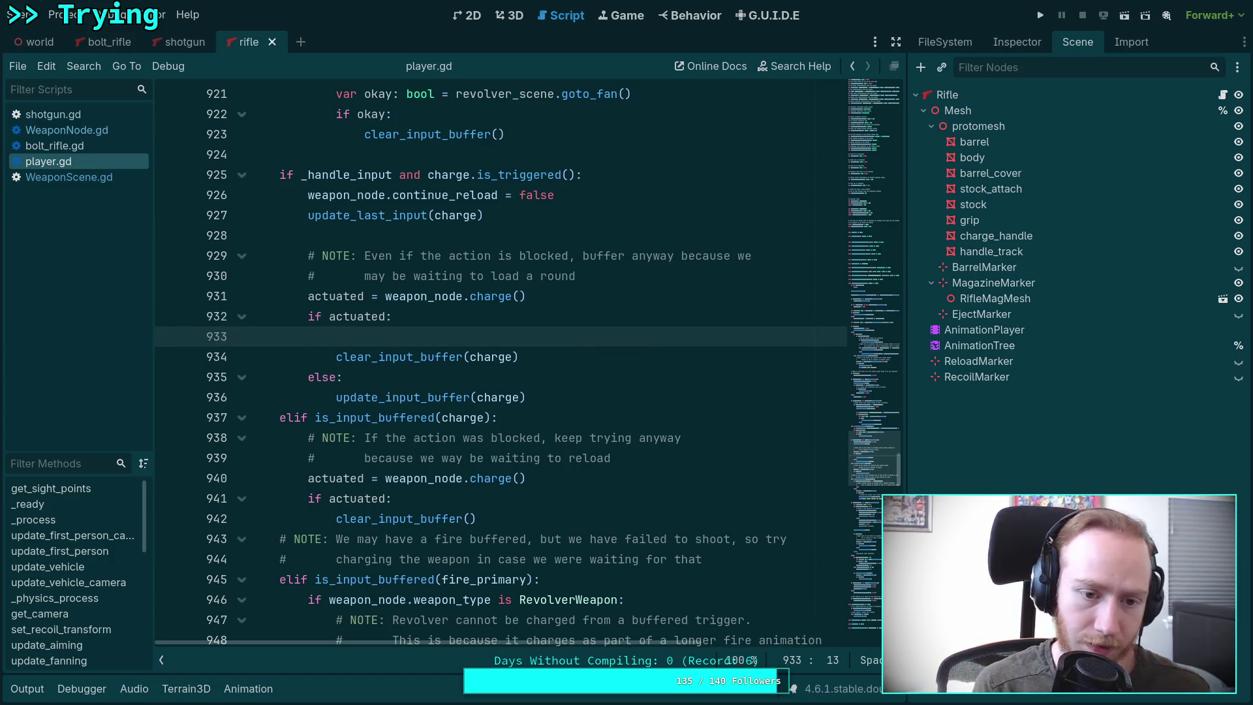
pyautogui.write("print('inst")
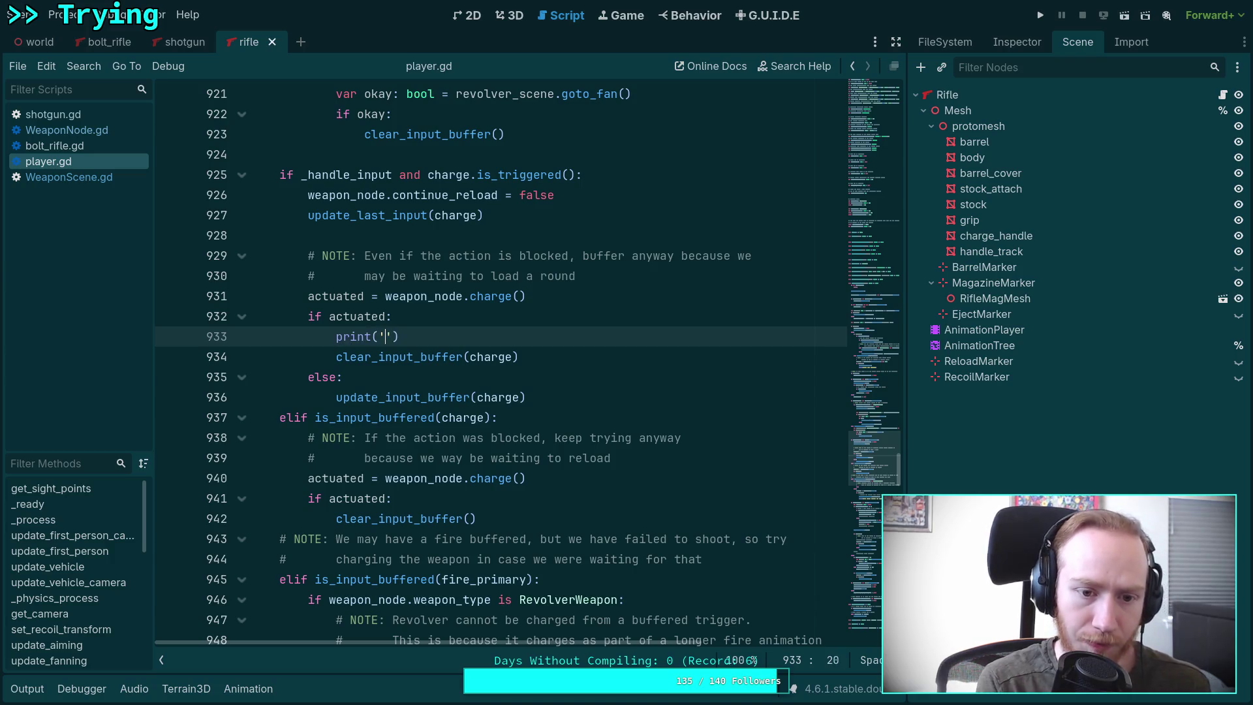
pyautogui.write('ant charge')
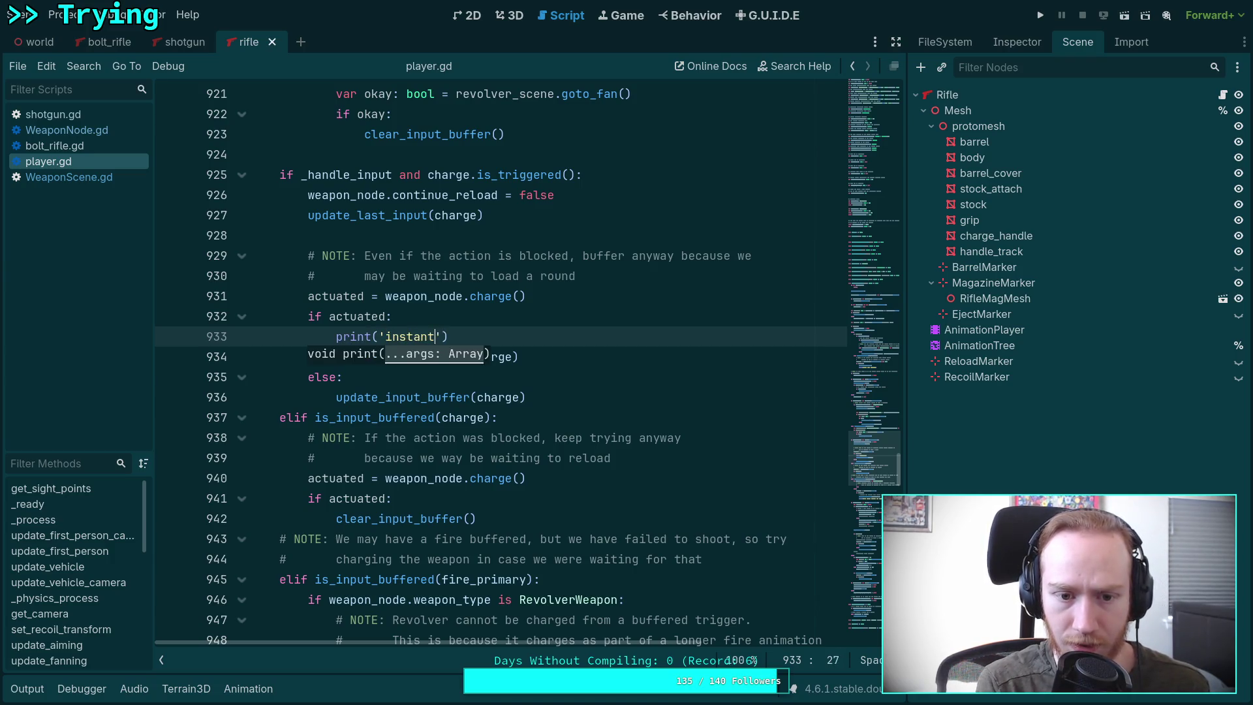
pyautogui.write('!')
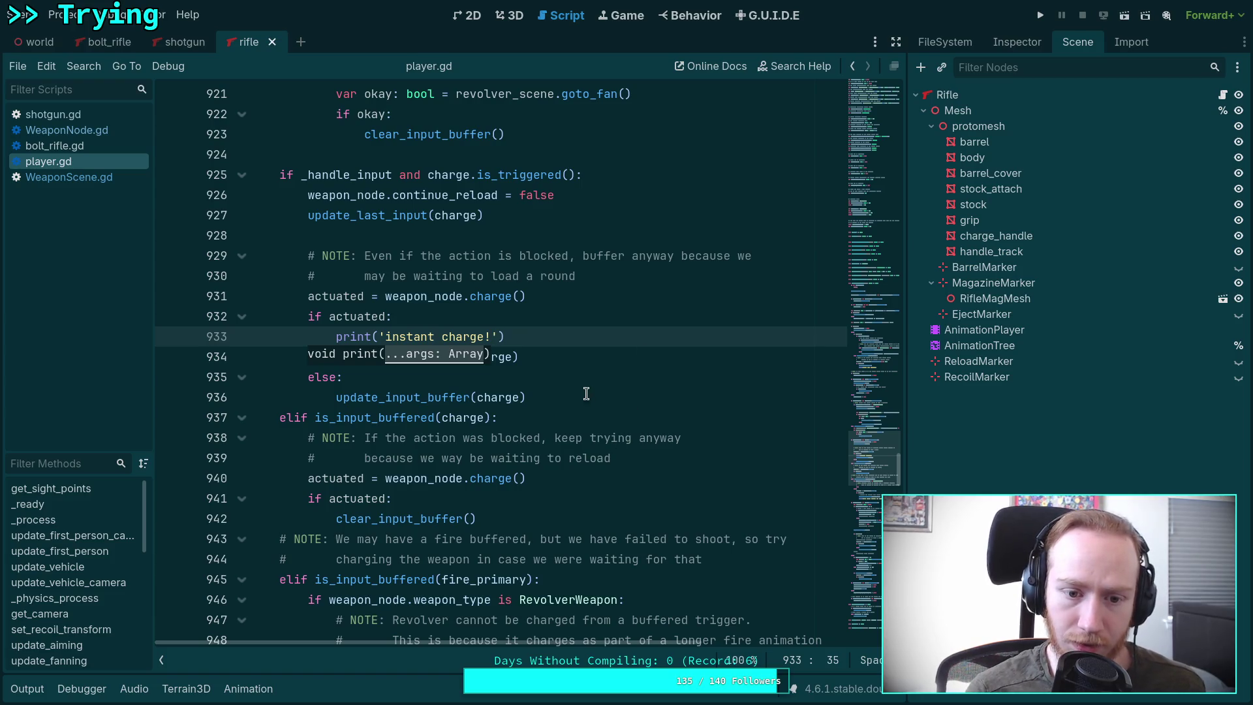
pyautogui.click(580, 377)
pyautogui.press('Return')
pyautogui.write('p')
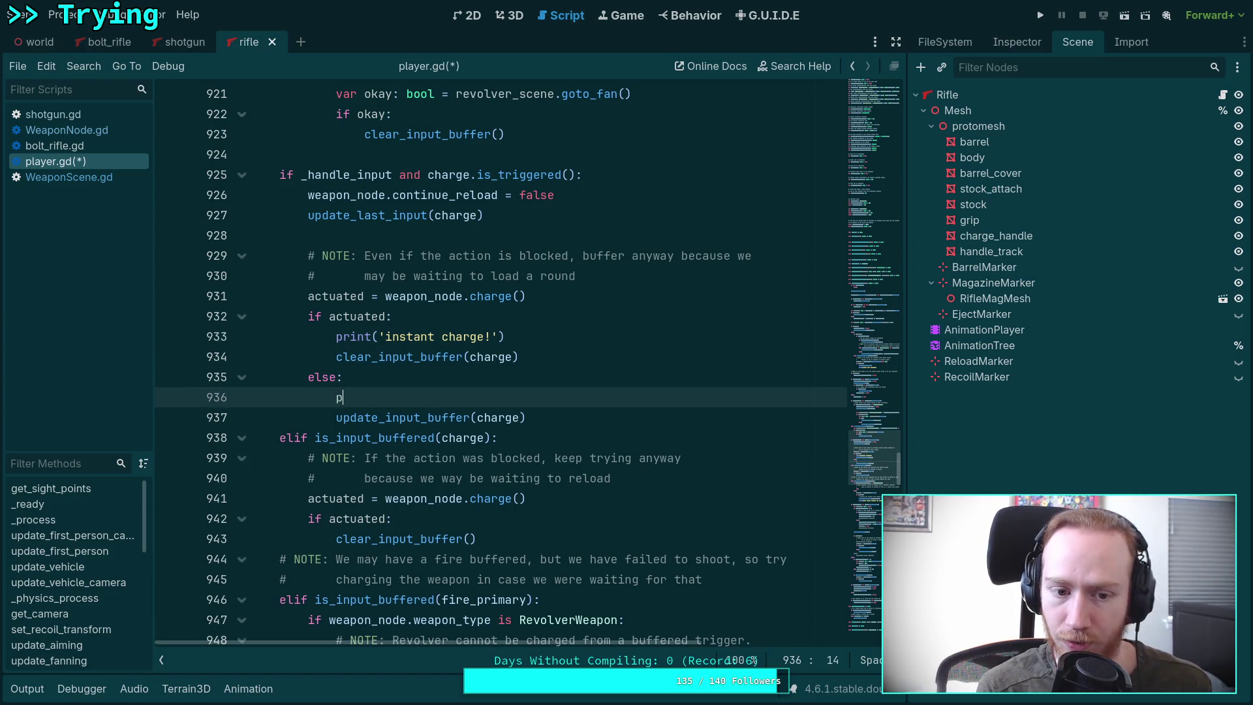
pyautogui.write("rint('buffering cha")
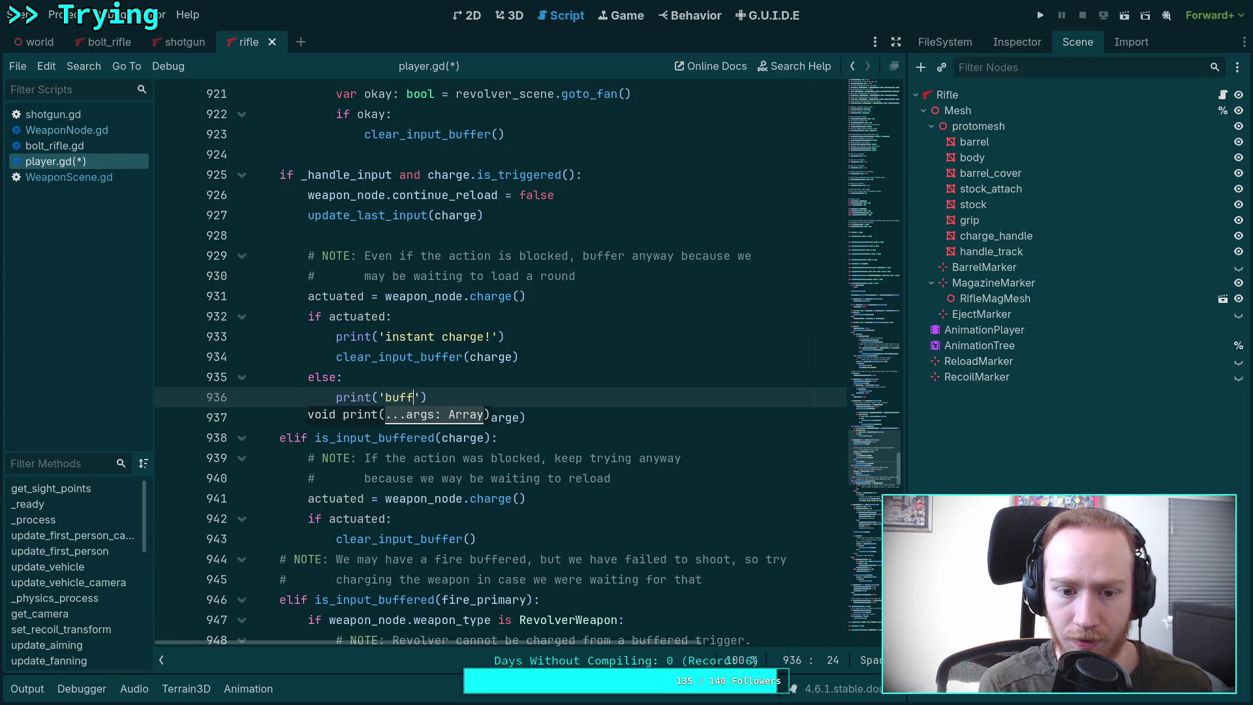
pyautogui.write('rge!')
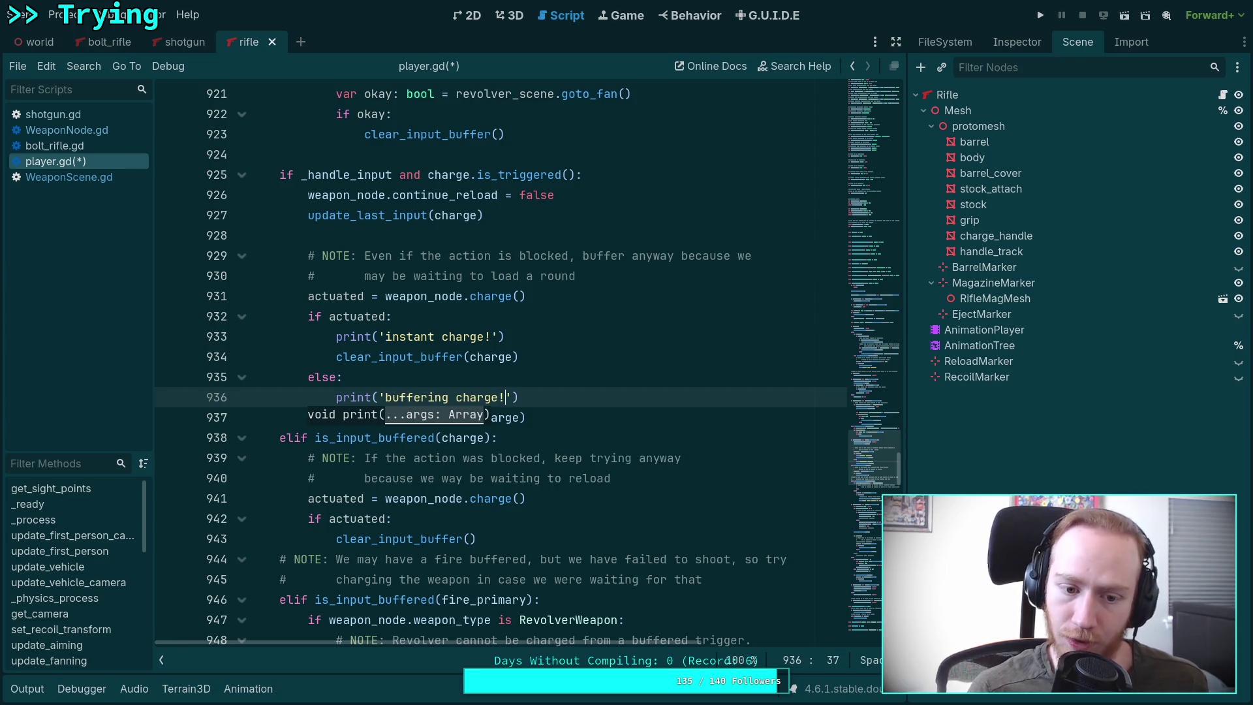
# Step: Add print('charging result: %s' % actuated) below weapon_node.charge(), save, and run the game
pyautogui.scroll(-1, 558, 482)
pyautogui.click(508, 455)
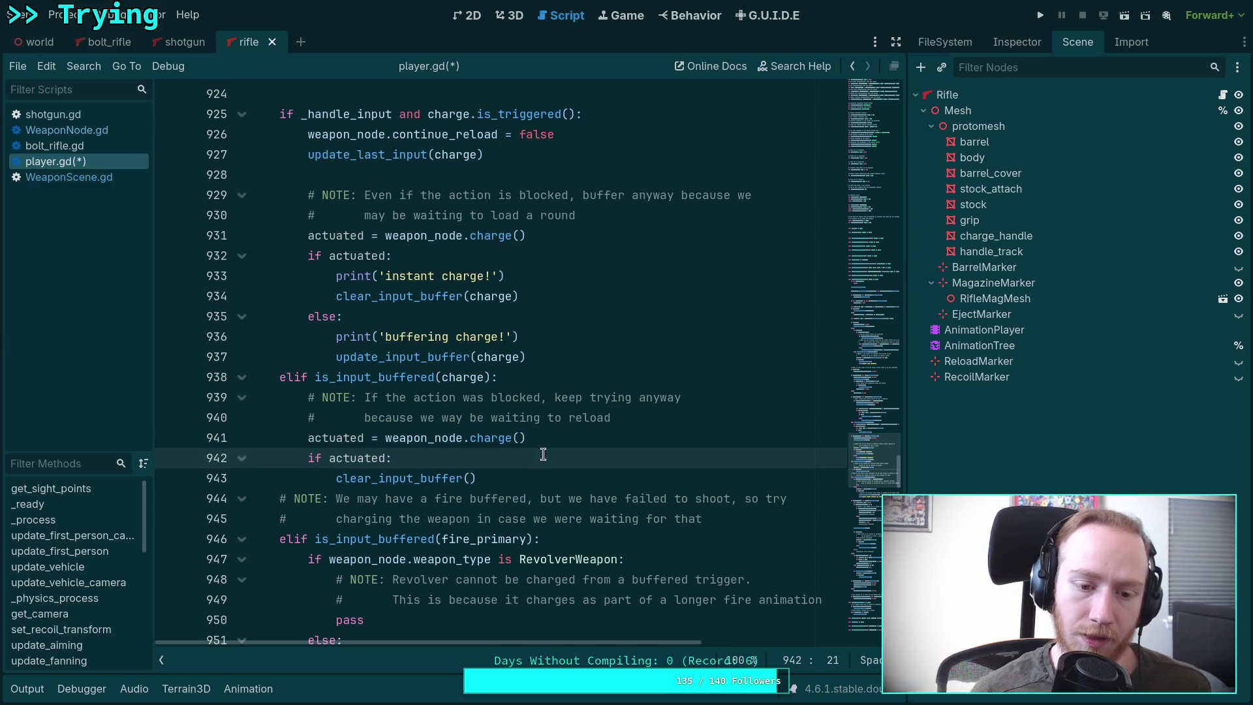
pyautogui.press('Return')
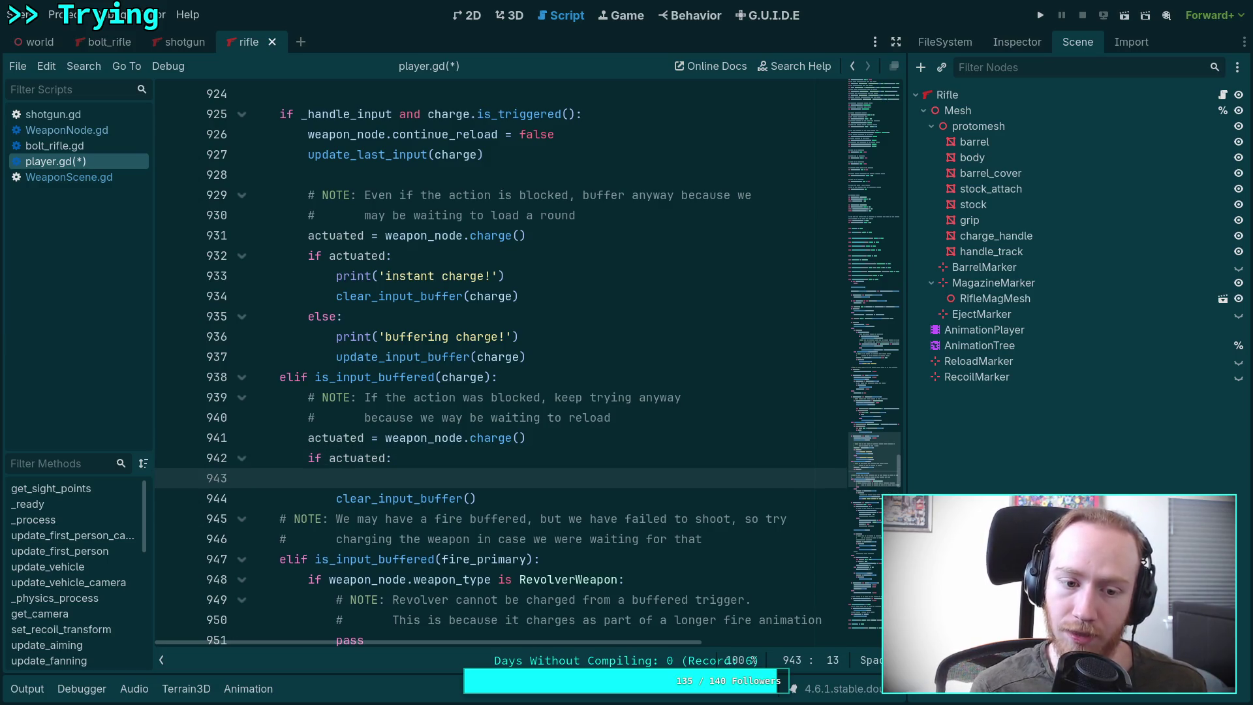
pyautogui.hotkey('ctrl', 'z')
pyautogui.press('Up')
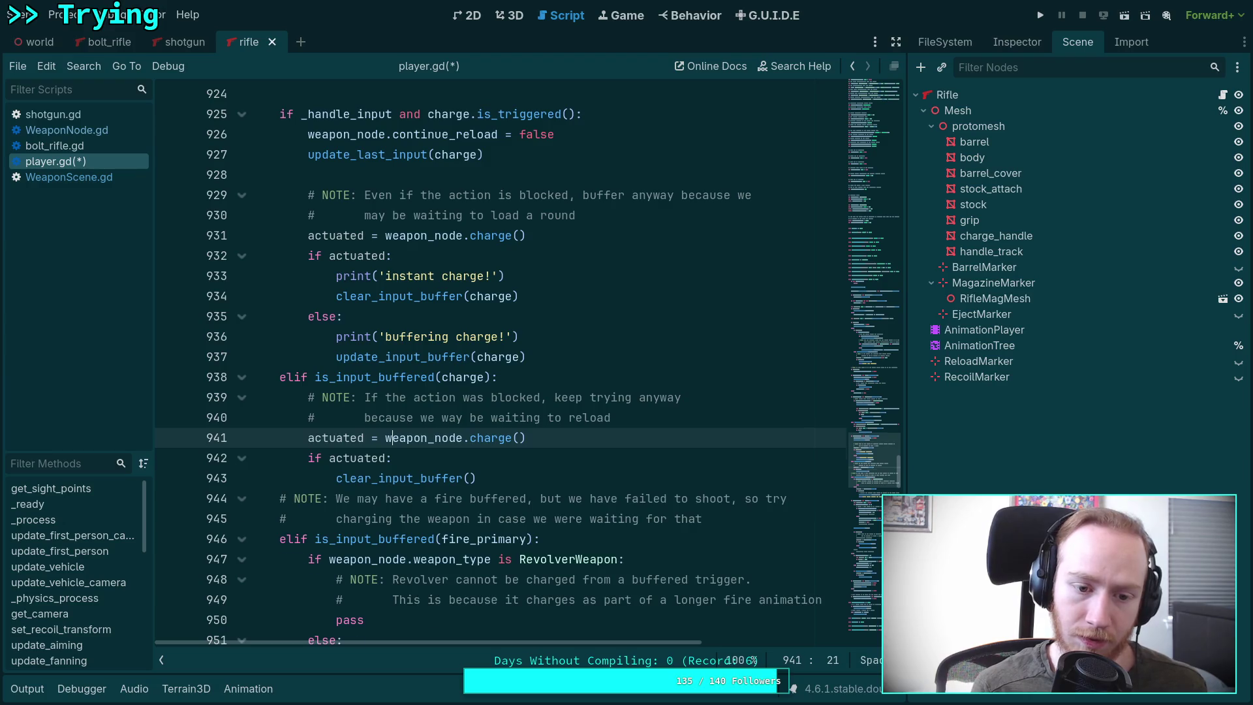
pyautogui.hotkey('ctrl', 'Return')
pyautogui.write('pci')
pyautogui.press('BackSpace')
pyautogui.press('BackSpace')
pyautogui.press('Escape')
pyautogui.write('rint(')
pyautogui.write("'")
pyautogui.write('charging ')
pyautogui.write('result: $')
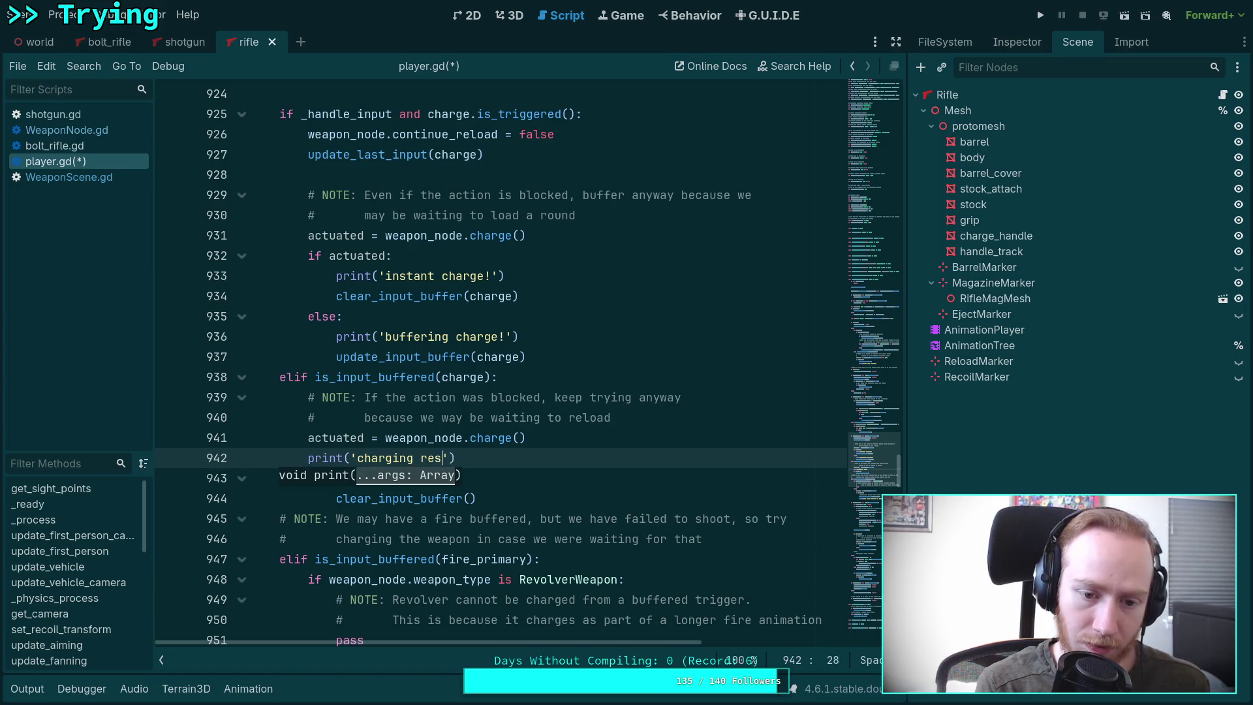
pyautogui.press('BackSpace')
pyautogui.write("%s'")
pyautogui.write(' % ac')
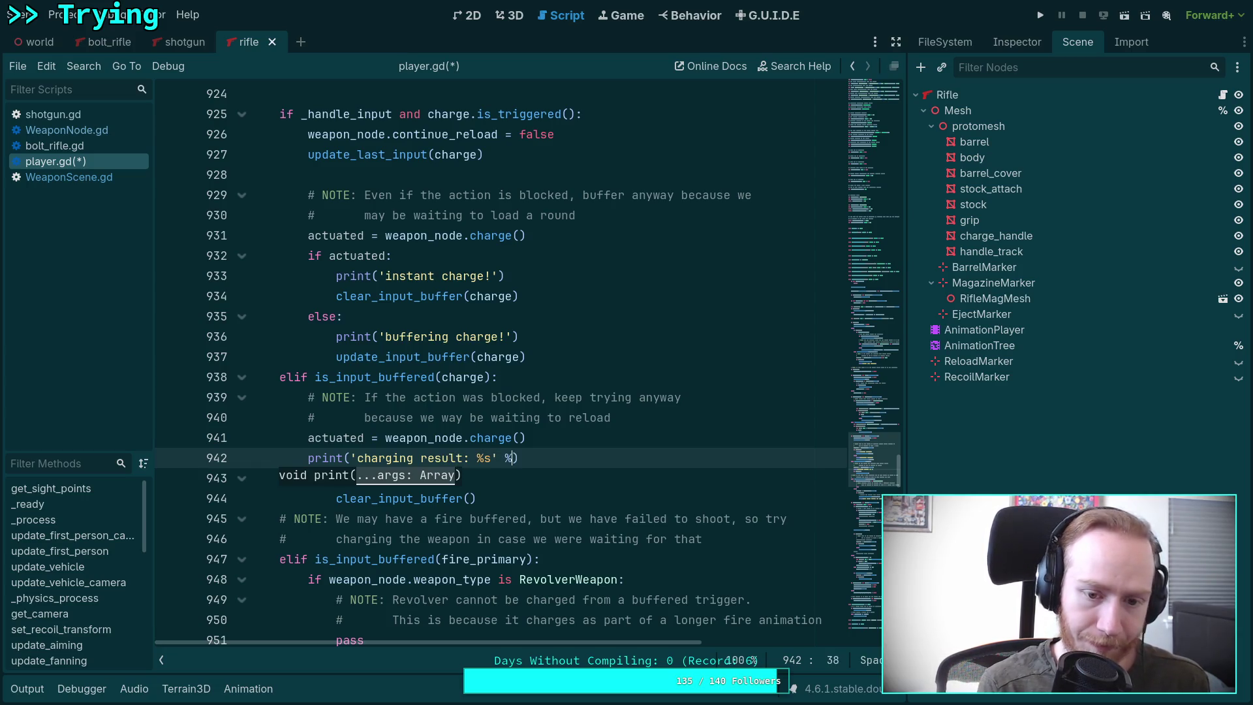
pyautogui.write('tuated')
pyautogui.hotkey('ctrl', 's')
pyautogui.scroll(-2, 689, 463)
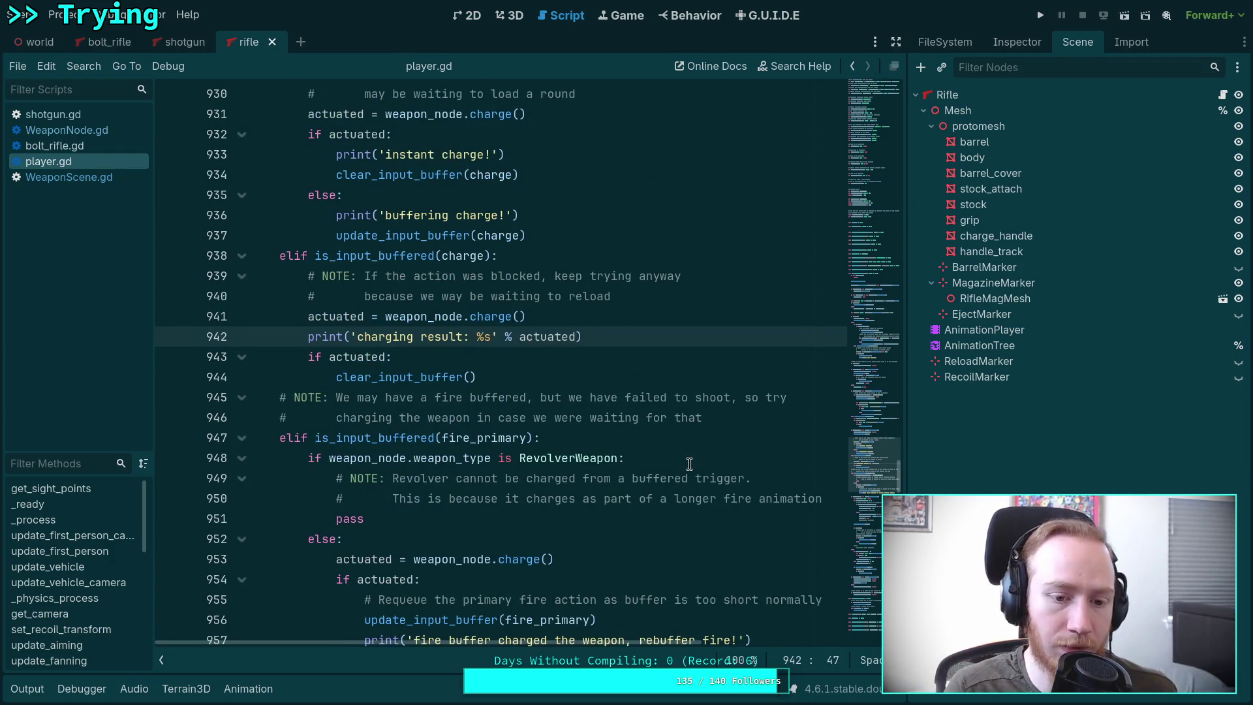
pyautogui.click(1040, 15)
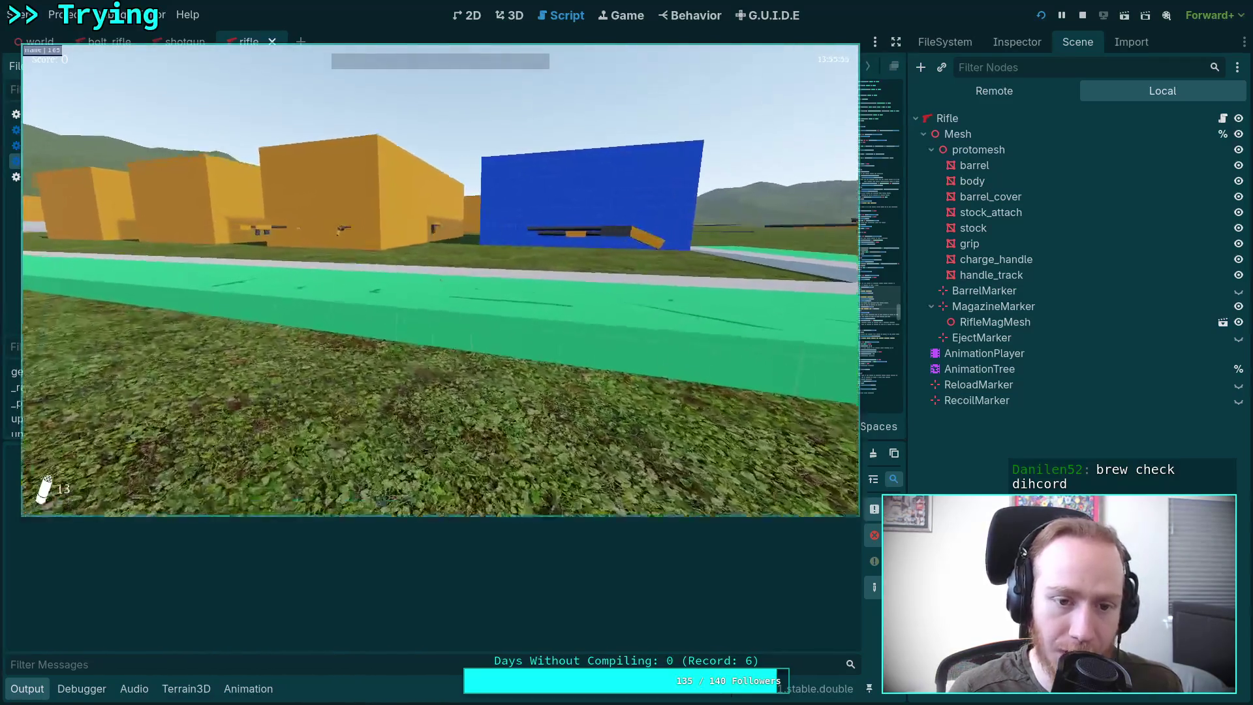
# Step: Walk forward and charge the pistol in-game, then pause
pyautogui.press('w')
pyautogui.press('2')
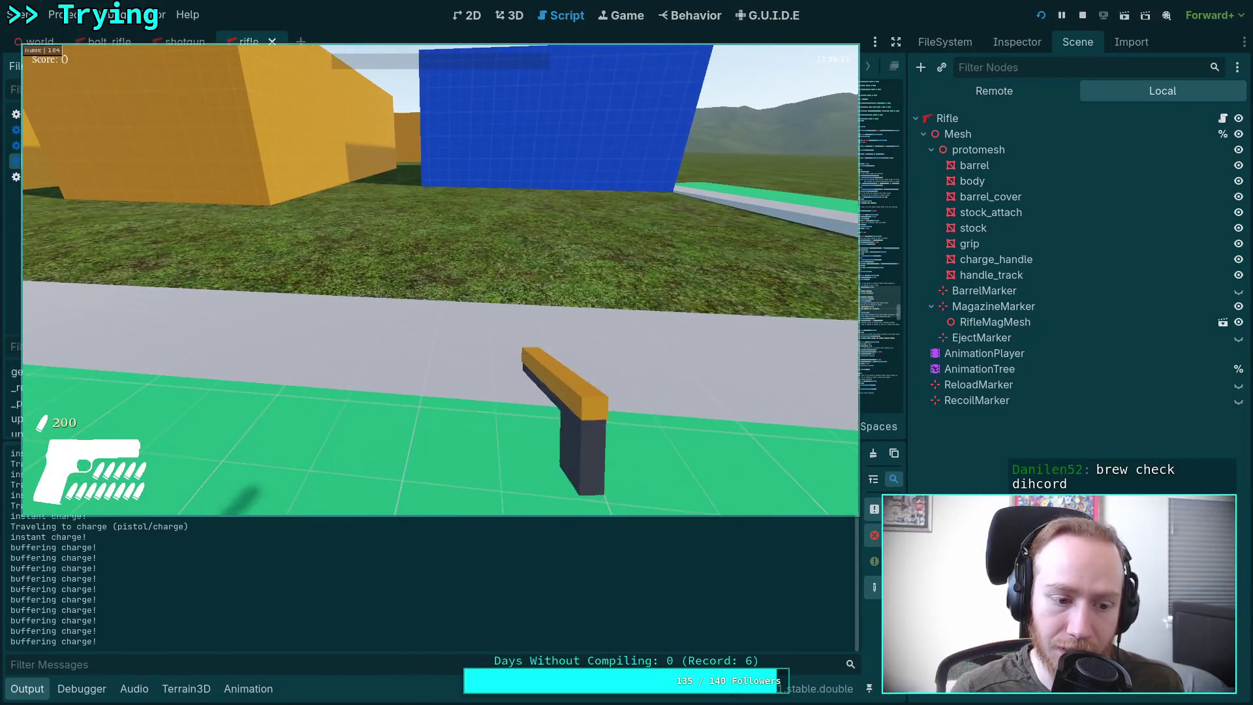
pyautogui.press('Escape')
# Step: Review and clear the repeated 'buffering charge!' log messages, then stop the game with F8
pyautogui.moveTo(348, 357); pyautogui.dragTo(625, 368)
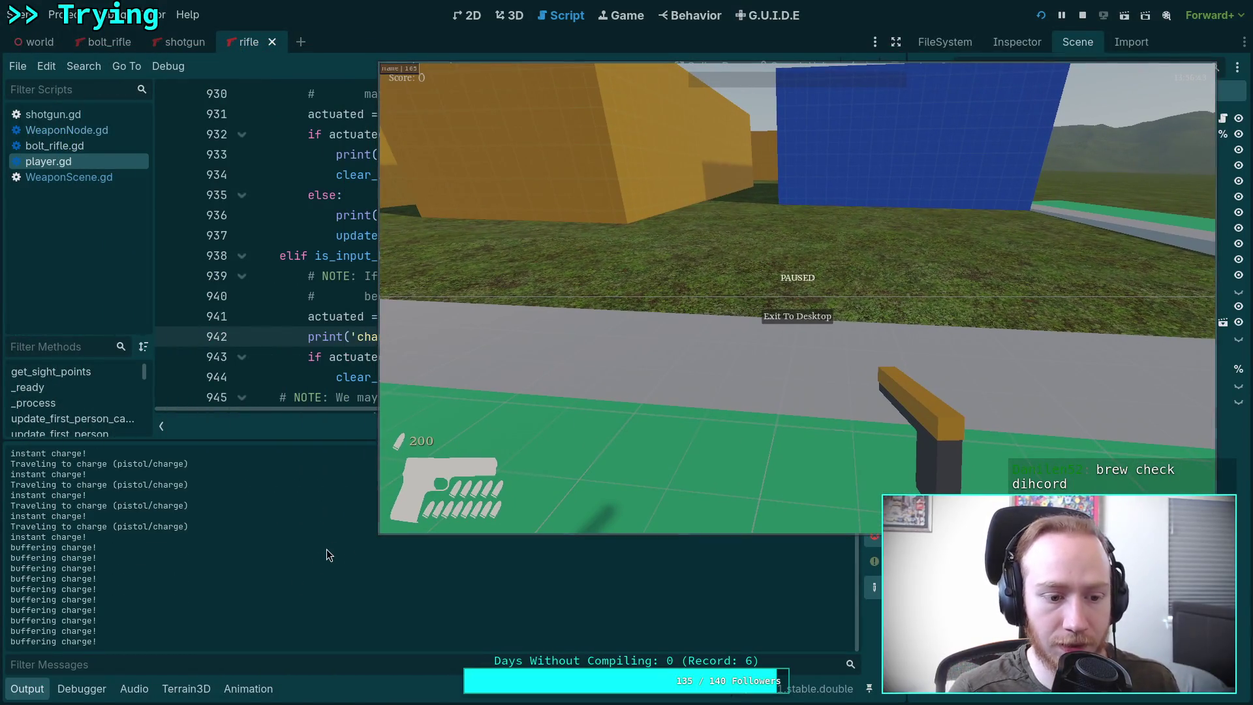
pyautogui.scroll(3, 276, 592)
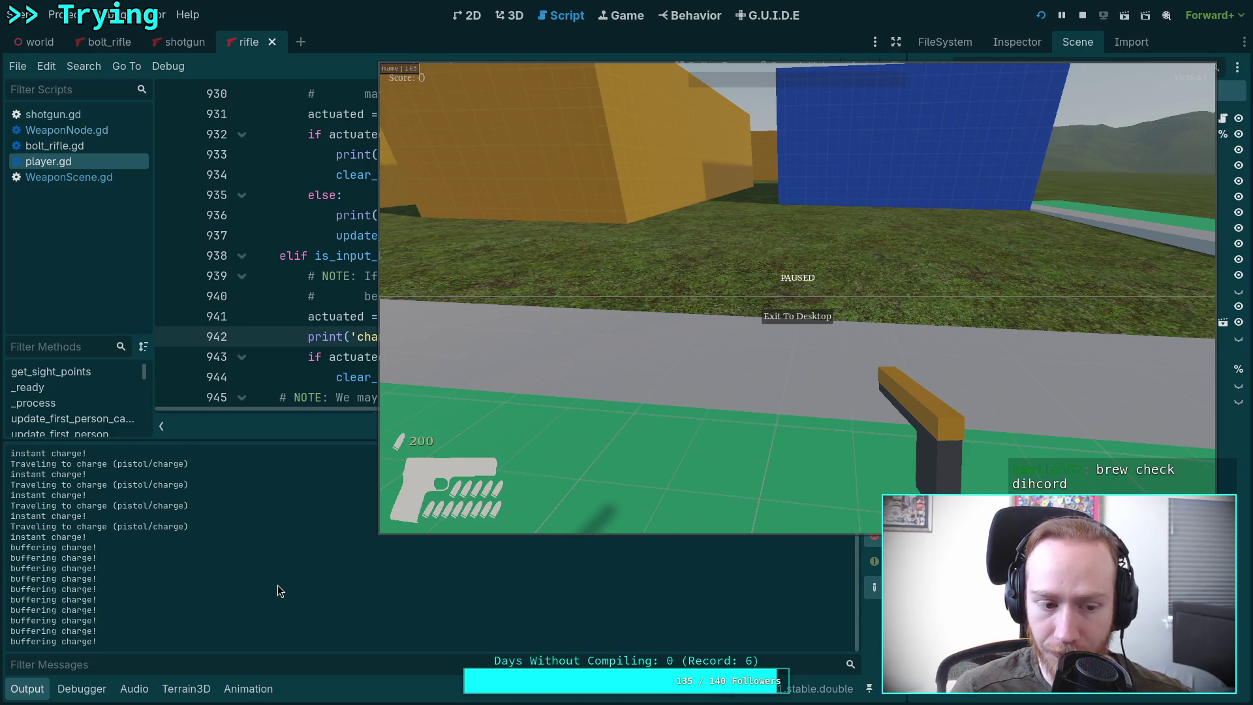
pyautogui.moveTo(65, 552); pyautogui.dragTo(183, 617)
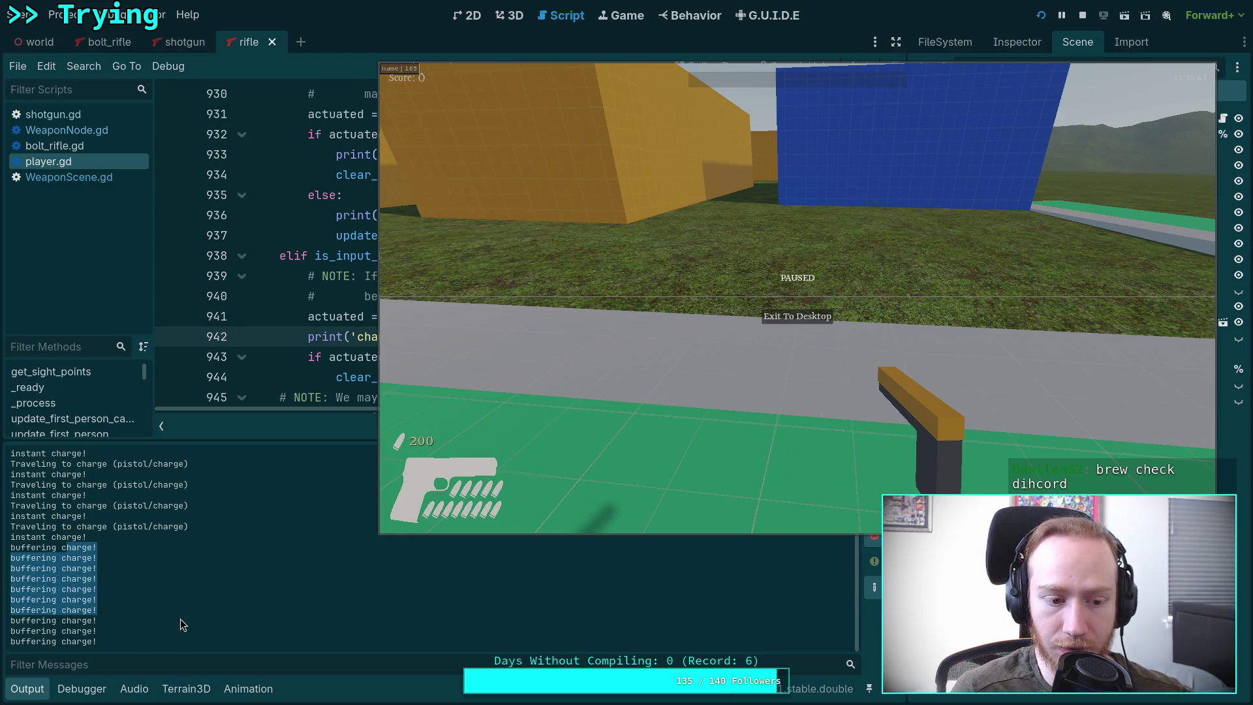
pyautogui.click(180, 619)
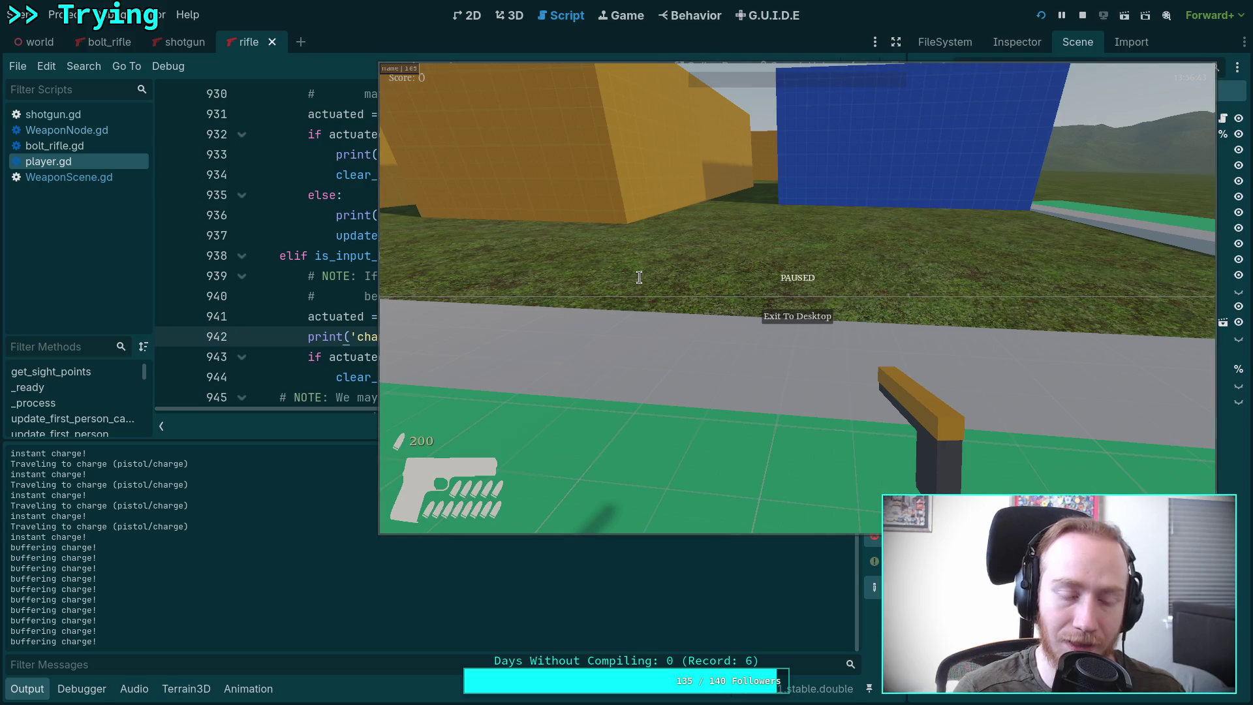
pyautogui.click(544, 227)
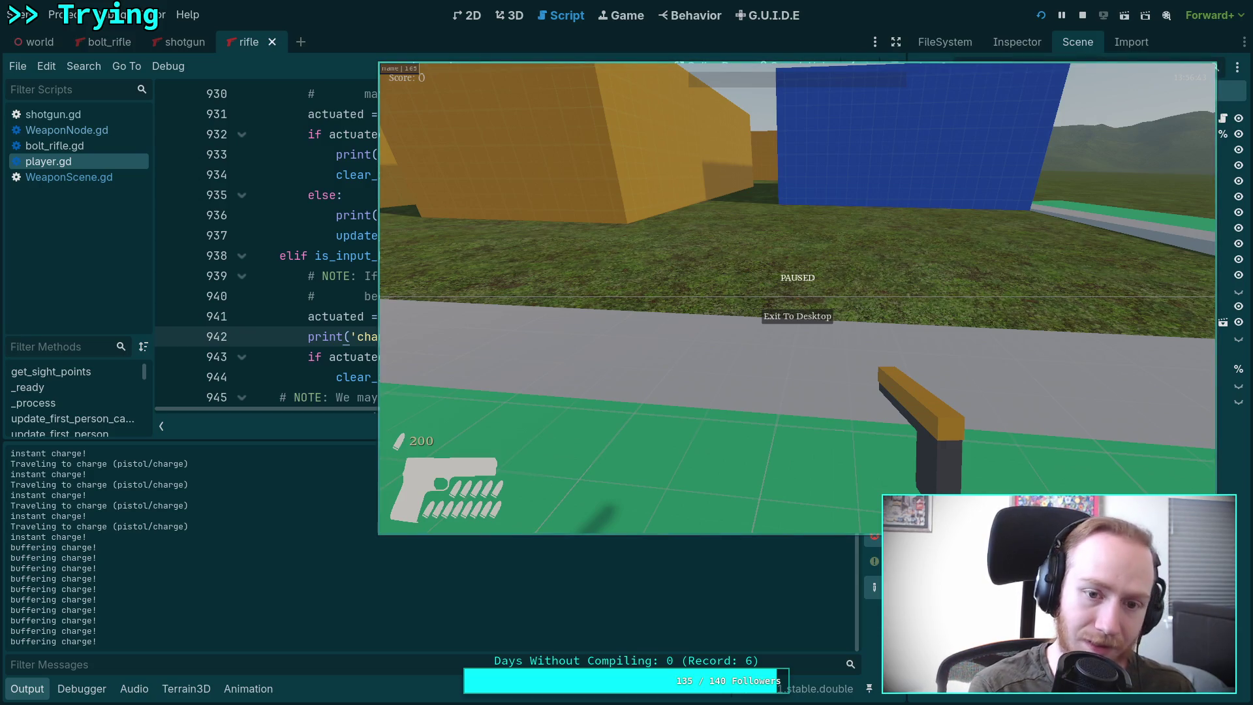
pyautogui.press('F8')
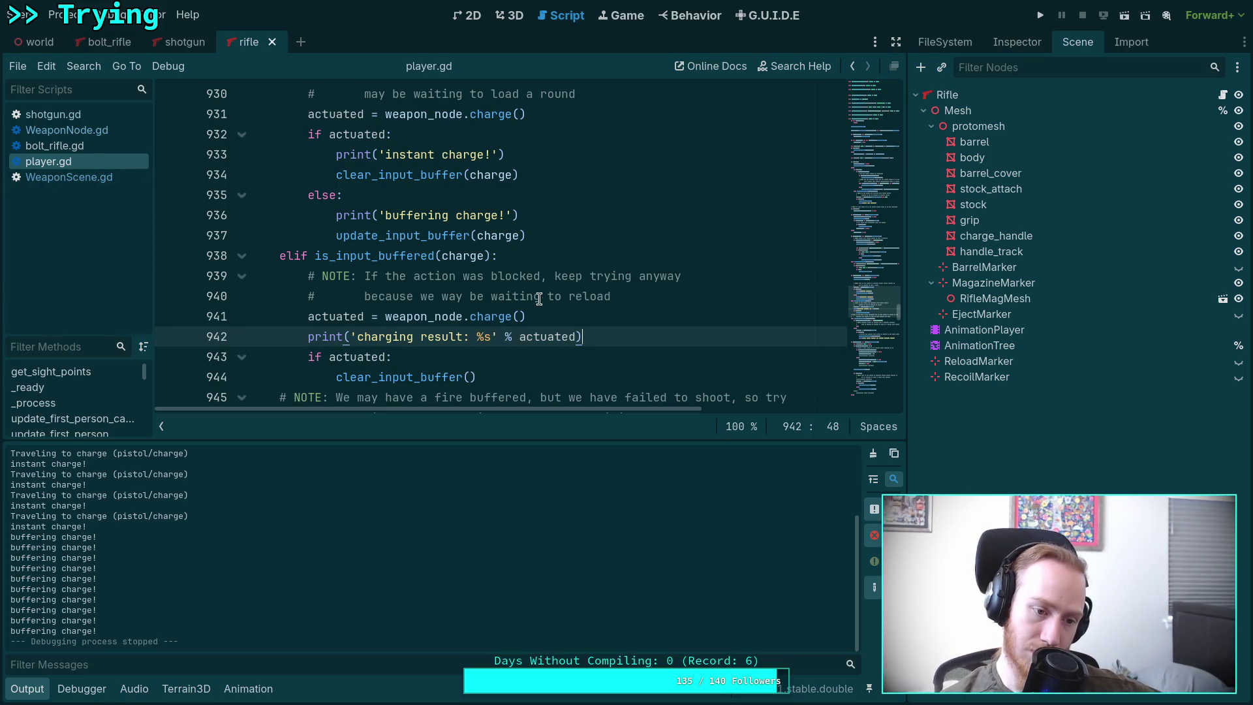
pyautogui.scroll(2, 532, 308)
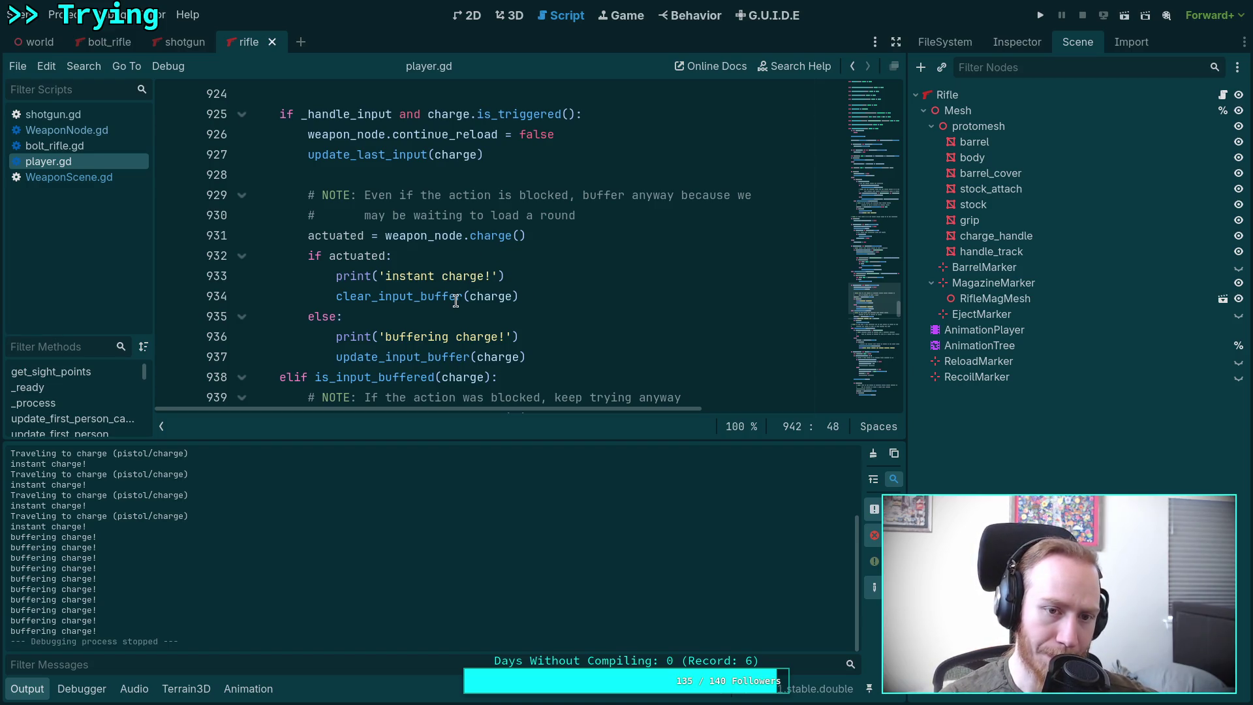
pyautogui.scroll(5, 171, 561)
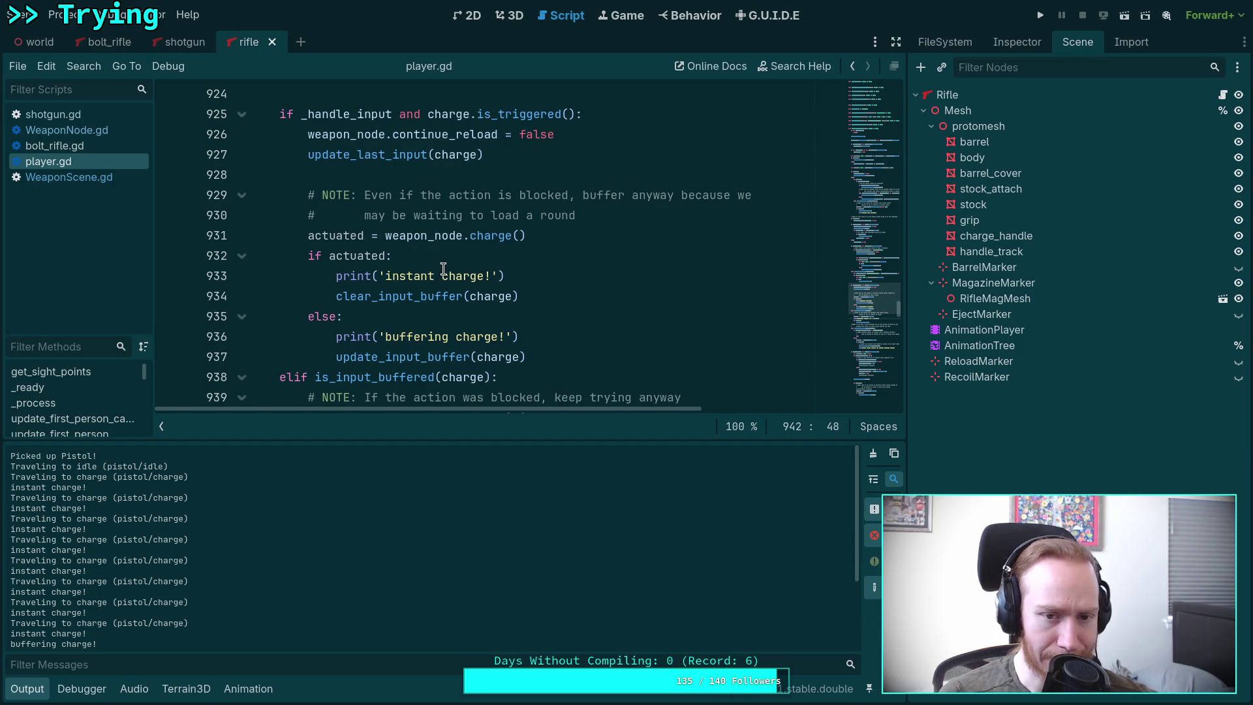
pyautogui.scroll(4, 446, 267)
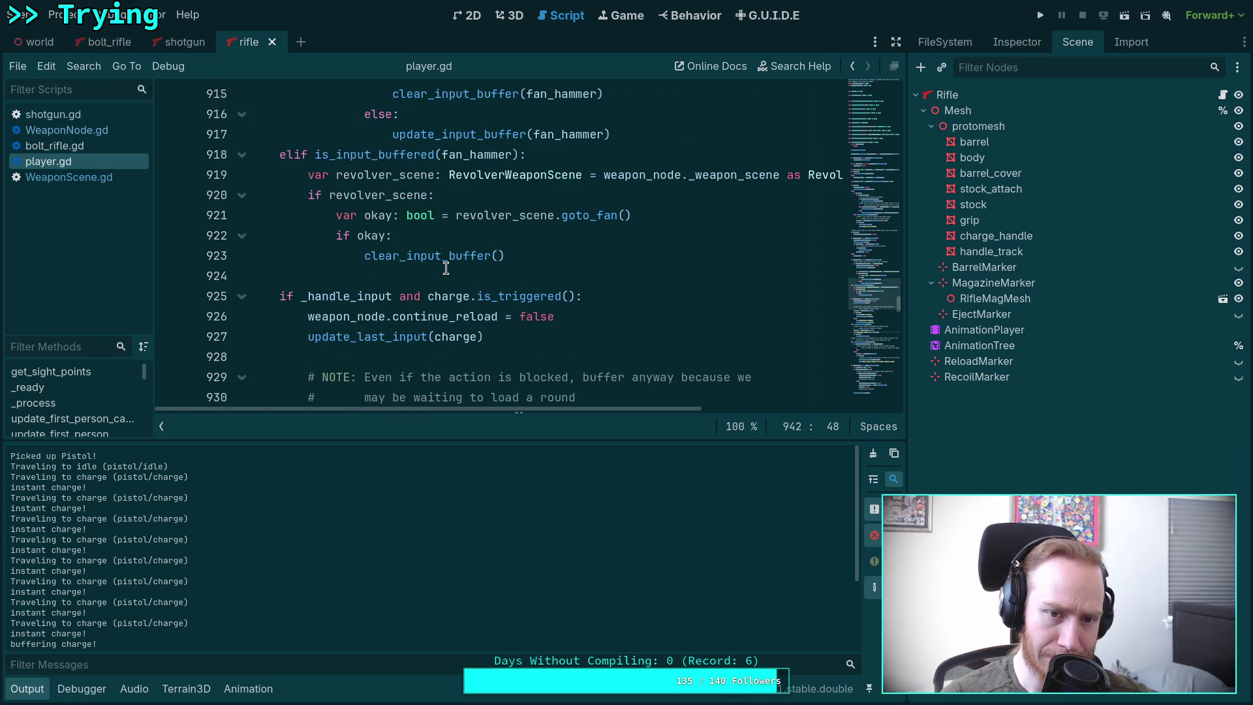
pyautogui.scroll(-7, 446, 273)
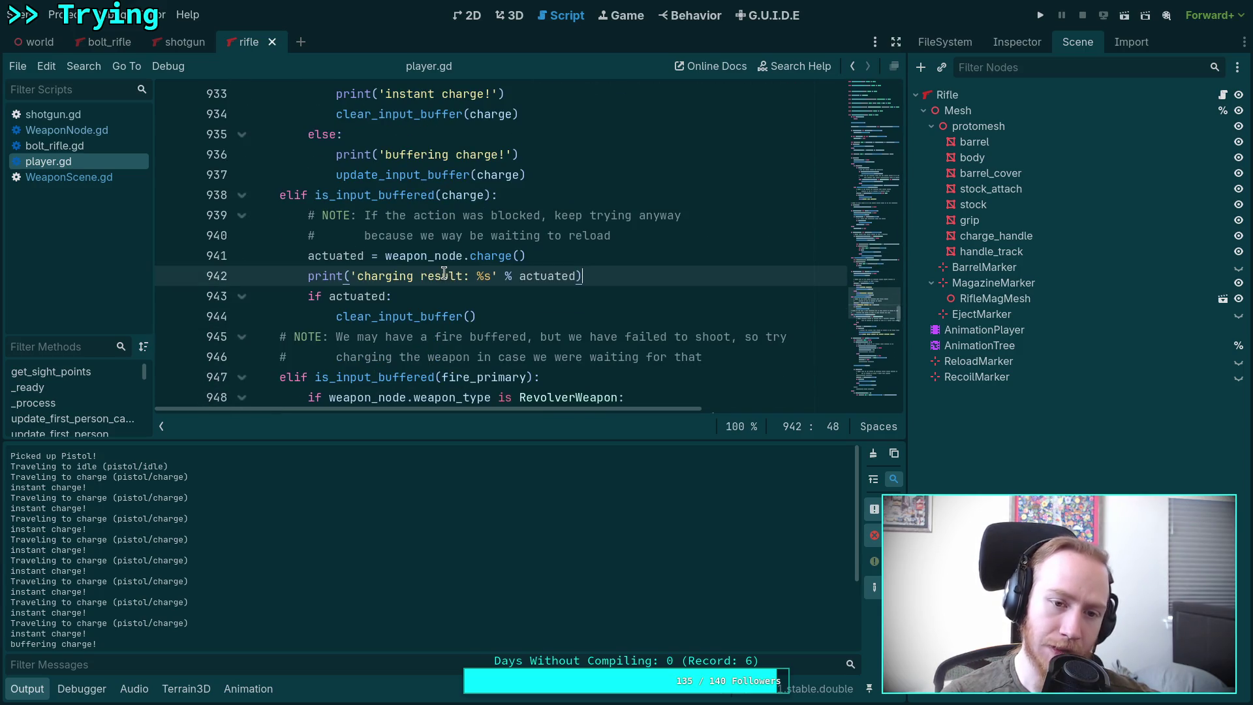
pyautogui.moveTo(434, 252)
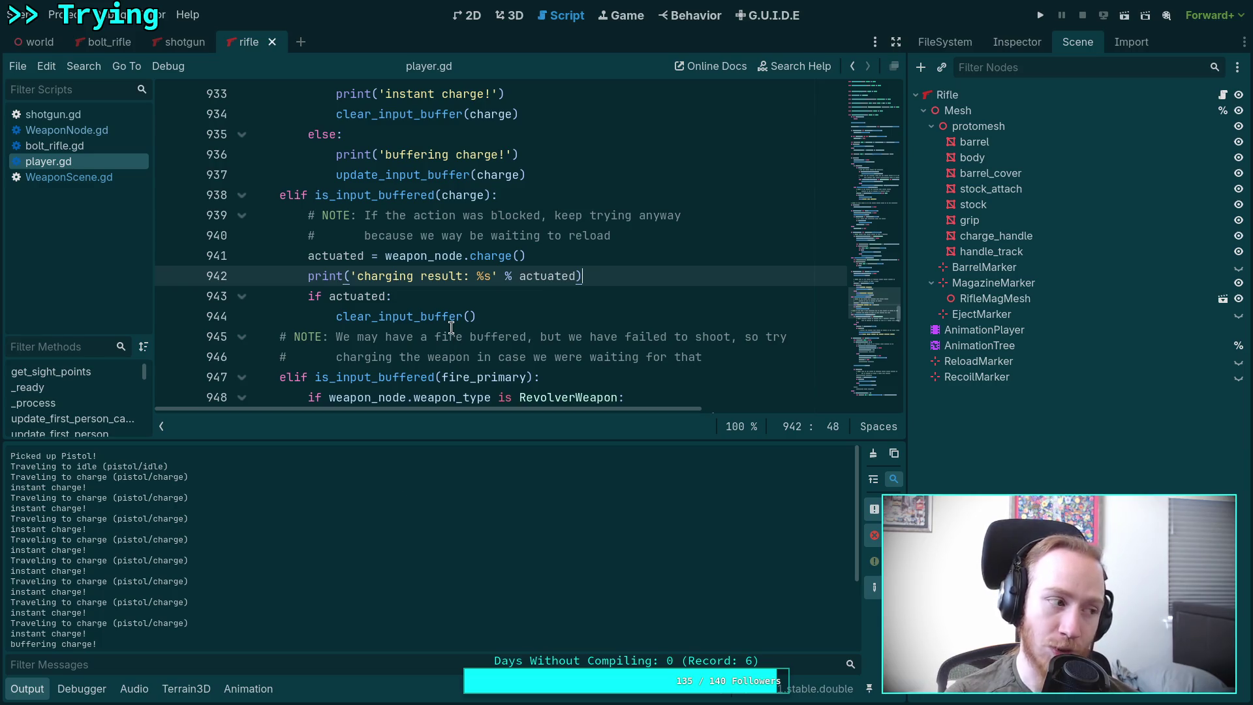
pyautogui.scroll(-2, 431, 336)
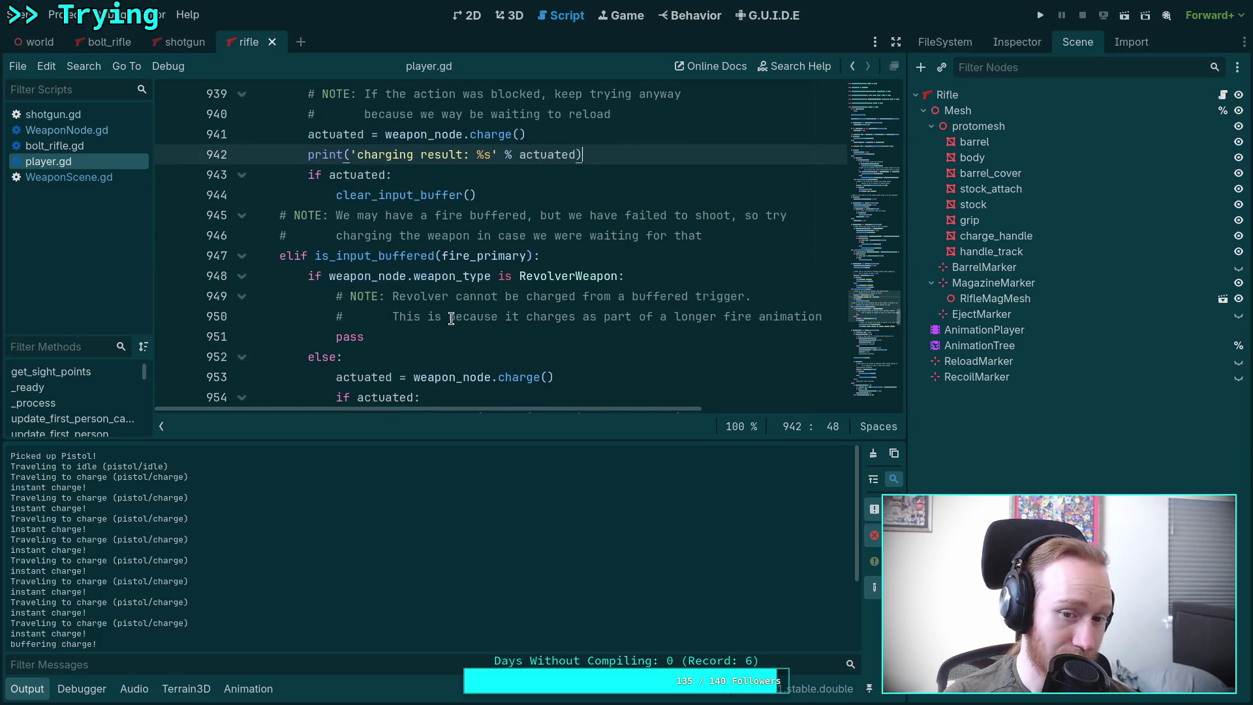
pyautogui.scroll(-3, 431, 339)
pyautogui.scroll(3, 430, 339)
pyautogui.scroll(2, 430, 338)
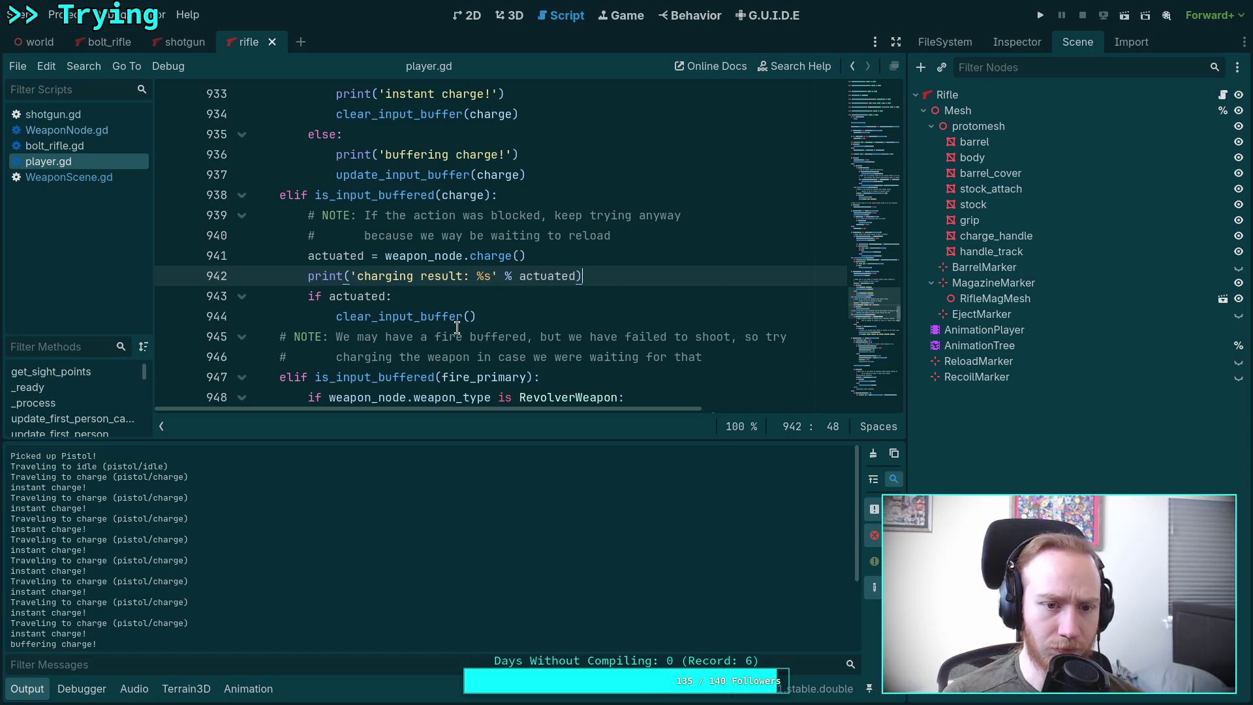
pyautogui.scroll(2, 479, 244)
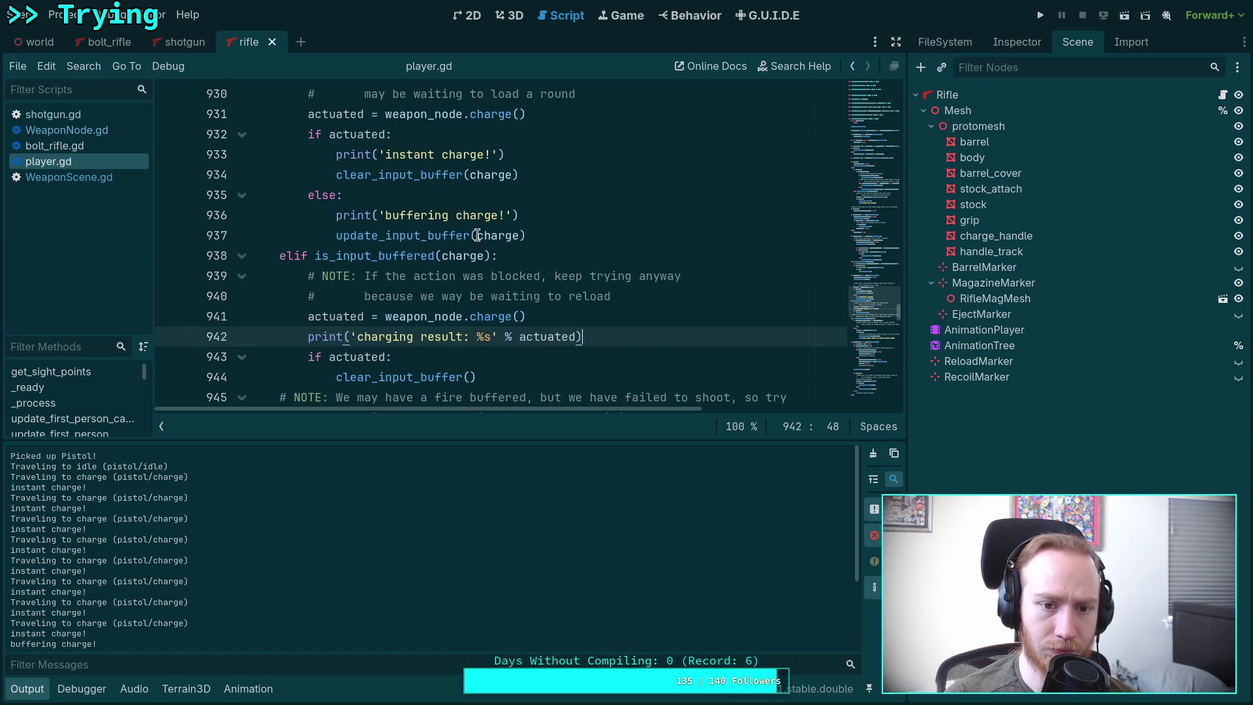
pyautogui.scroll(-1, 542, 265)
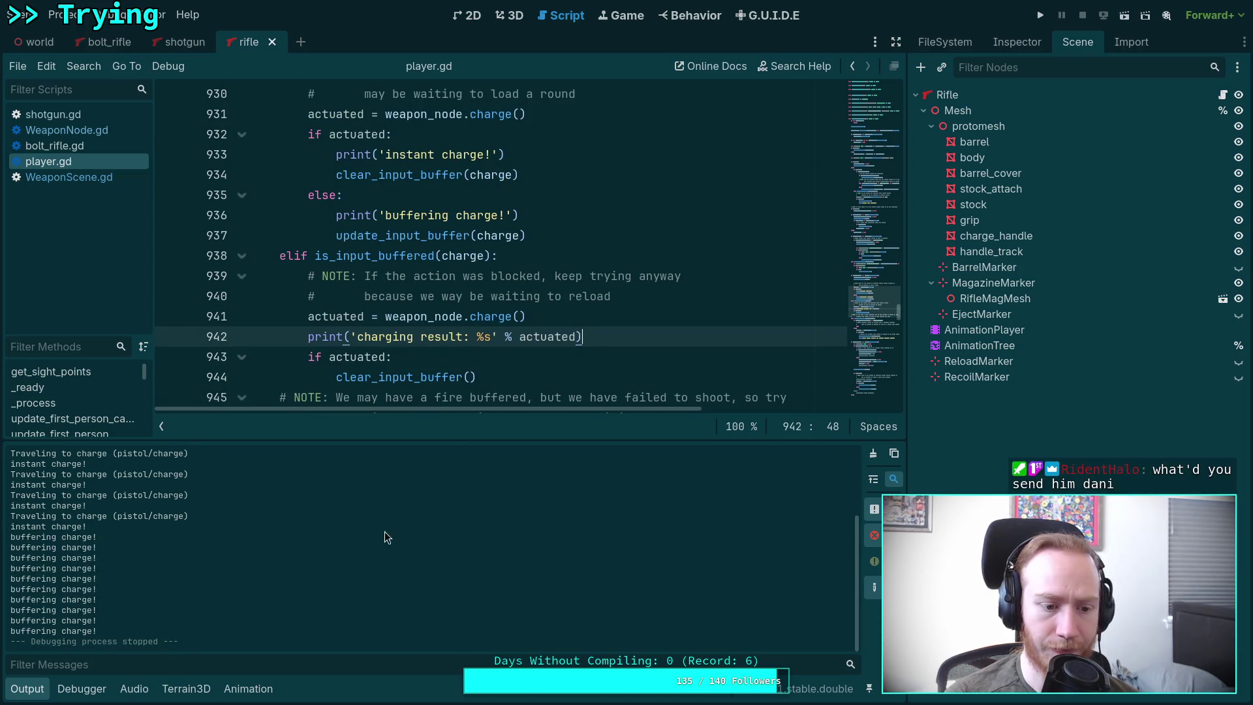
pyautogui.scroll(3, 249, 569)
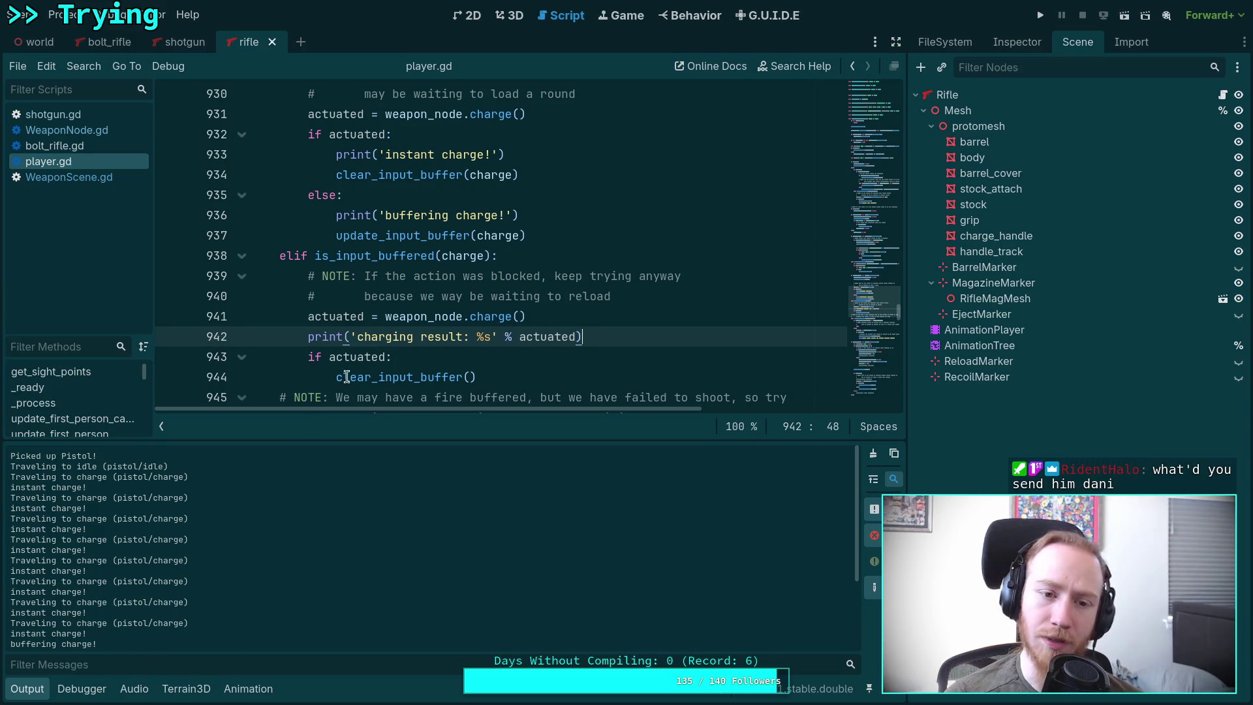
pyautogui.doubleClick(406, 235)
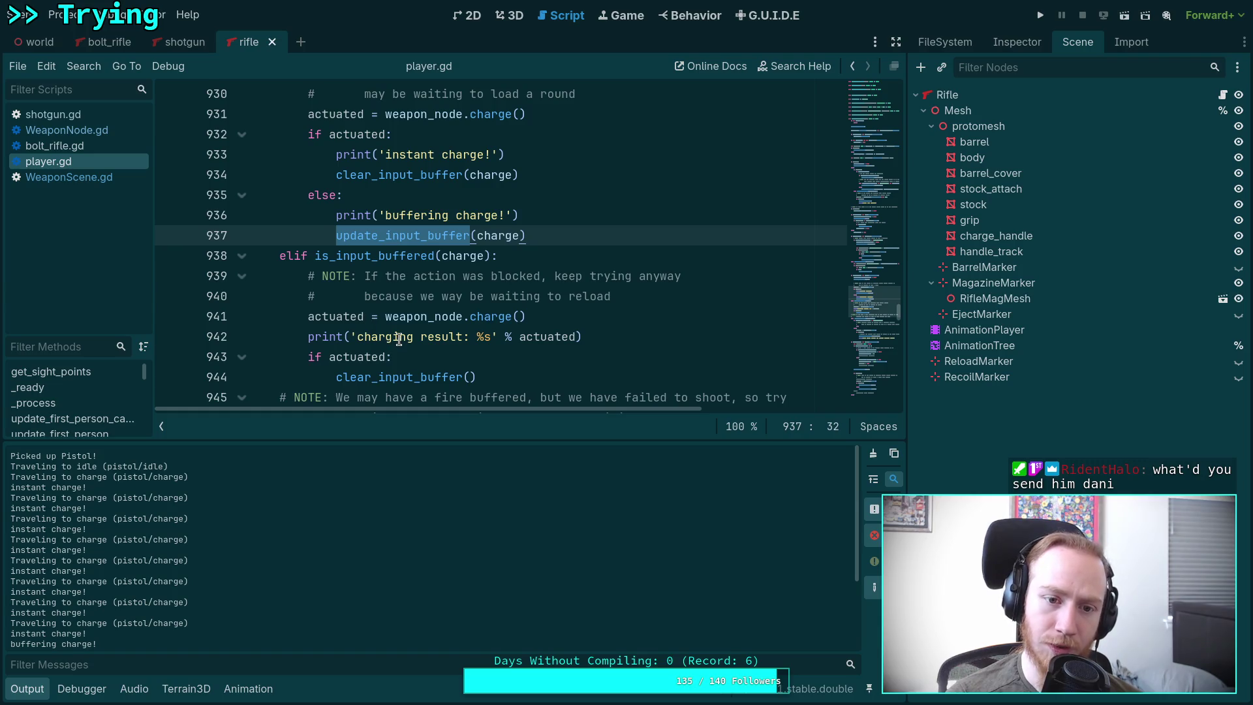
# Step: Scroll through the charge-buffering branch and enlarge the output log area
pyautogui.scroll(3, 399, 339)
pyautogui.scroll(-2, 398, 339)
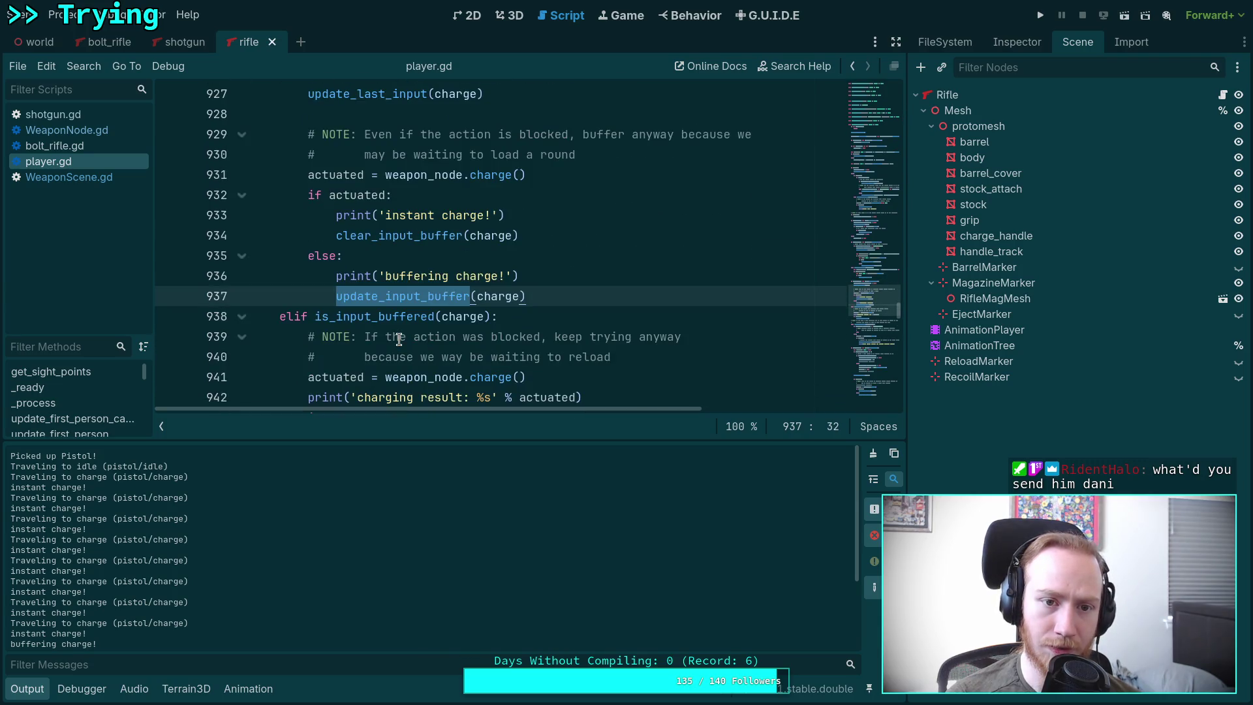
pyautogui.scroll(-1, 399, 340)
pyautogui.scroll(4, 400, 346)
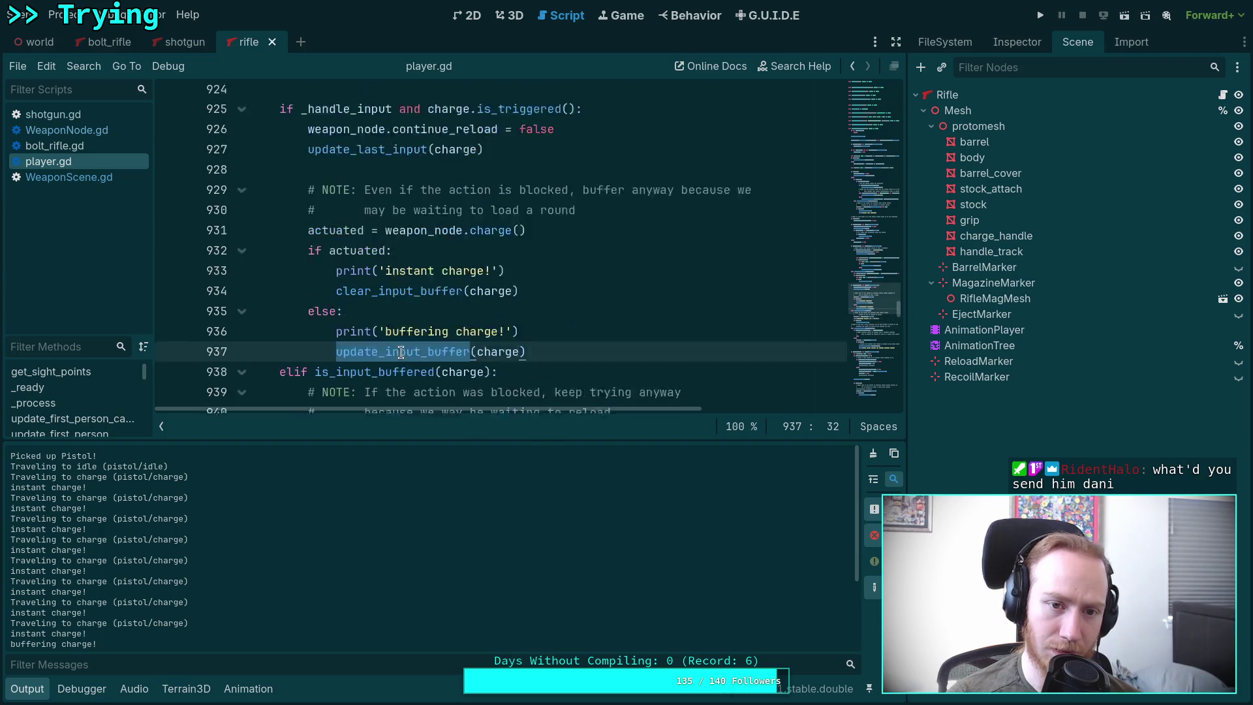
pyautogui.scroll(-3, 401, 351)
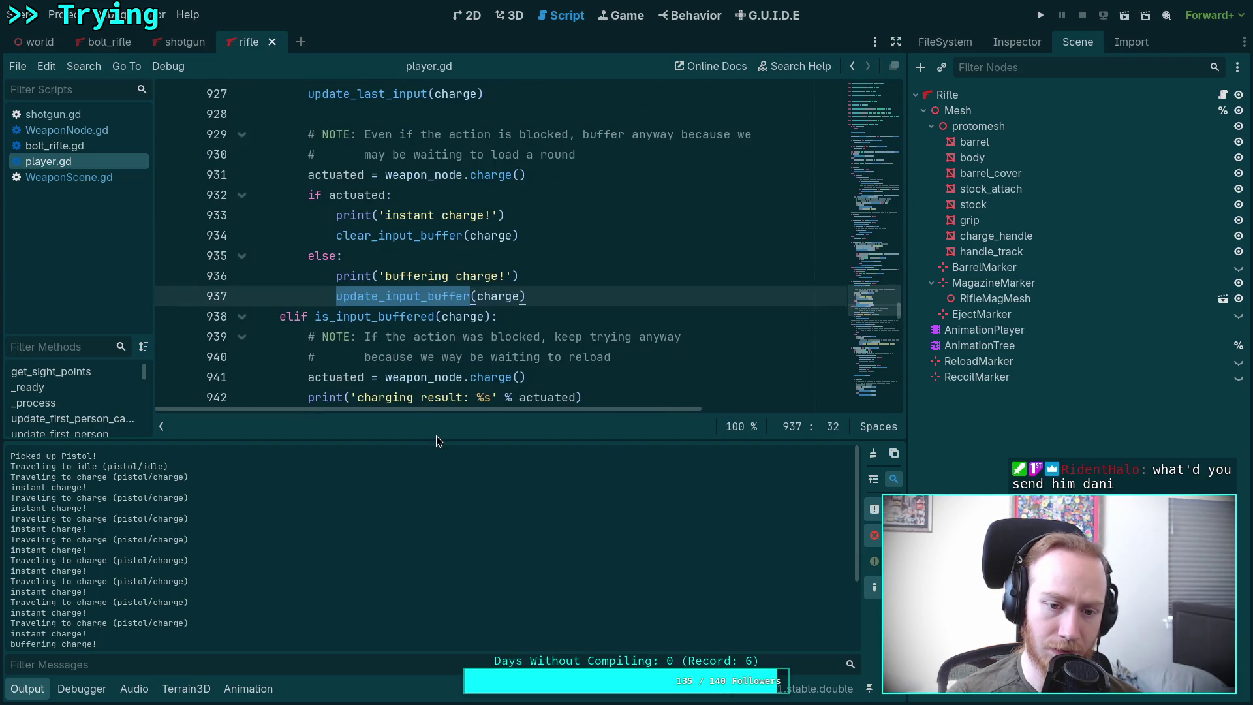
pyautogui.moveTo(434, 438); pyautogui.dragTo(435, 429)
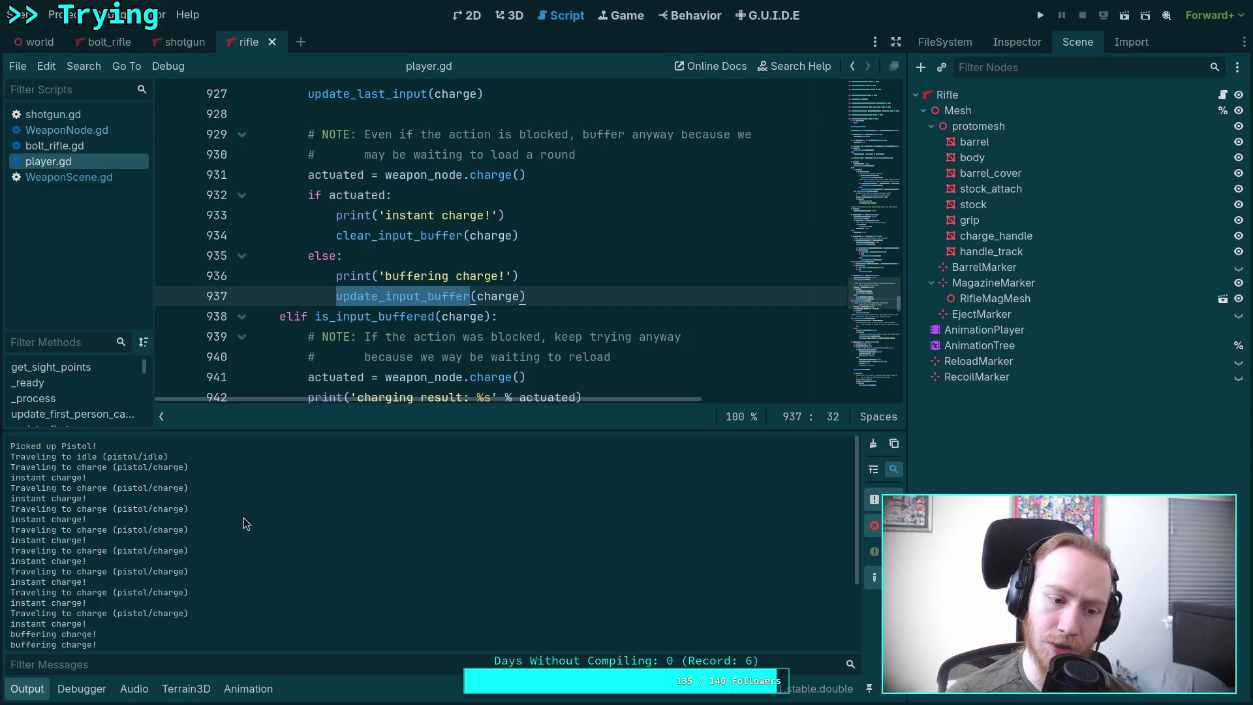
# Step: Inspect is_input_buffered and the 'instant charge!' and 'buffering charge!' prints, then switch to the browser
pyautogui.doubleClick(361, 315)
pyautogui.scroll(2, 358, 282)
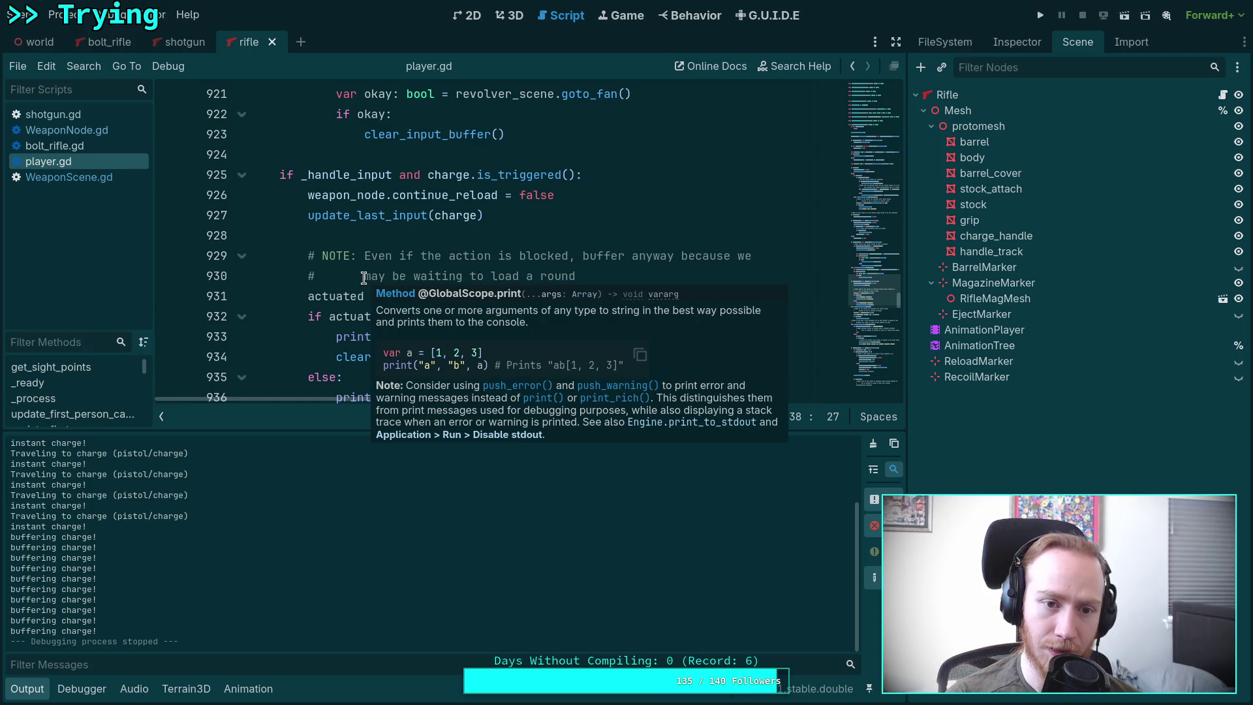
pyautogui.scroll(-1, 339, 279)
pyautogui.scroll(-4, 320, 279)
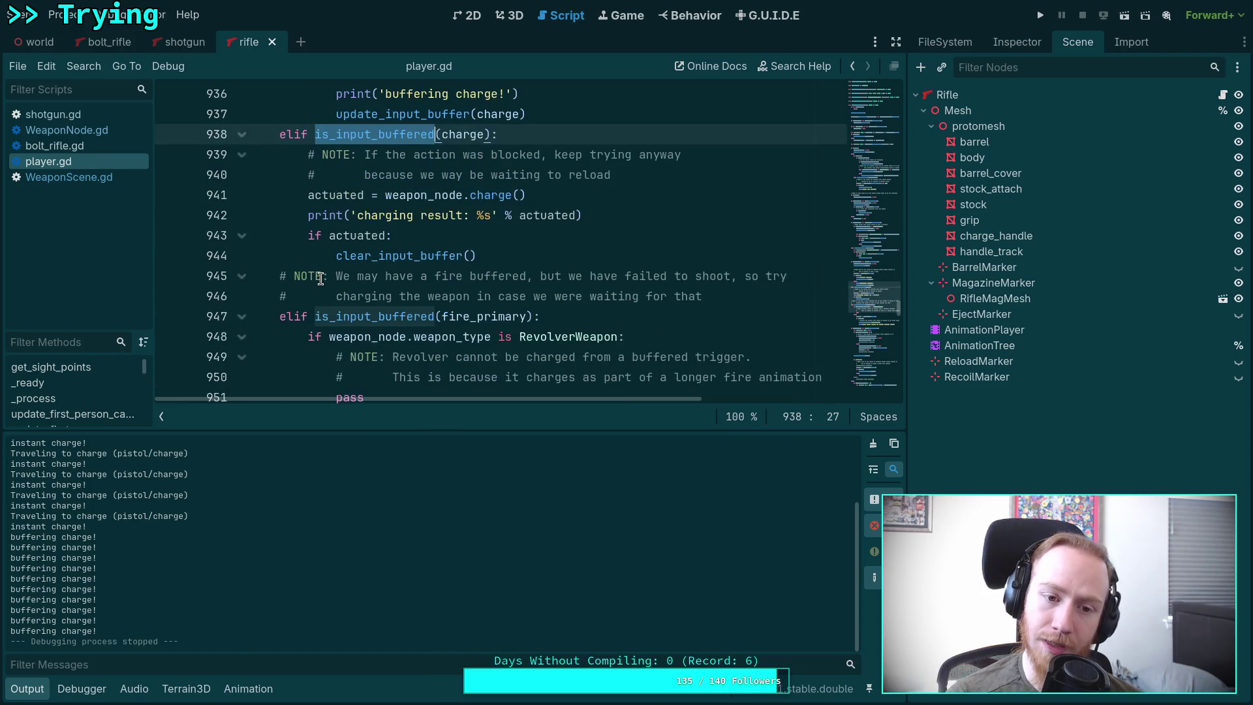
pyautogui.scroll(1, 320, 279)
pyautogui.moveTo(582, 276); pyautogui.dragTo(308, 275)
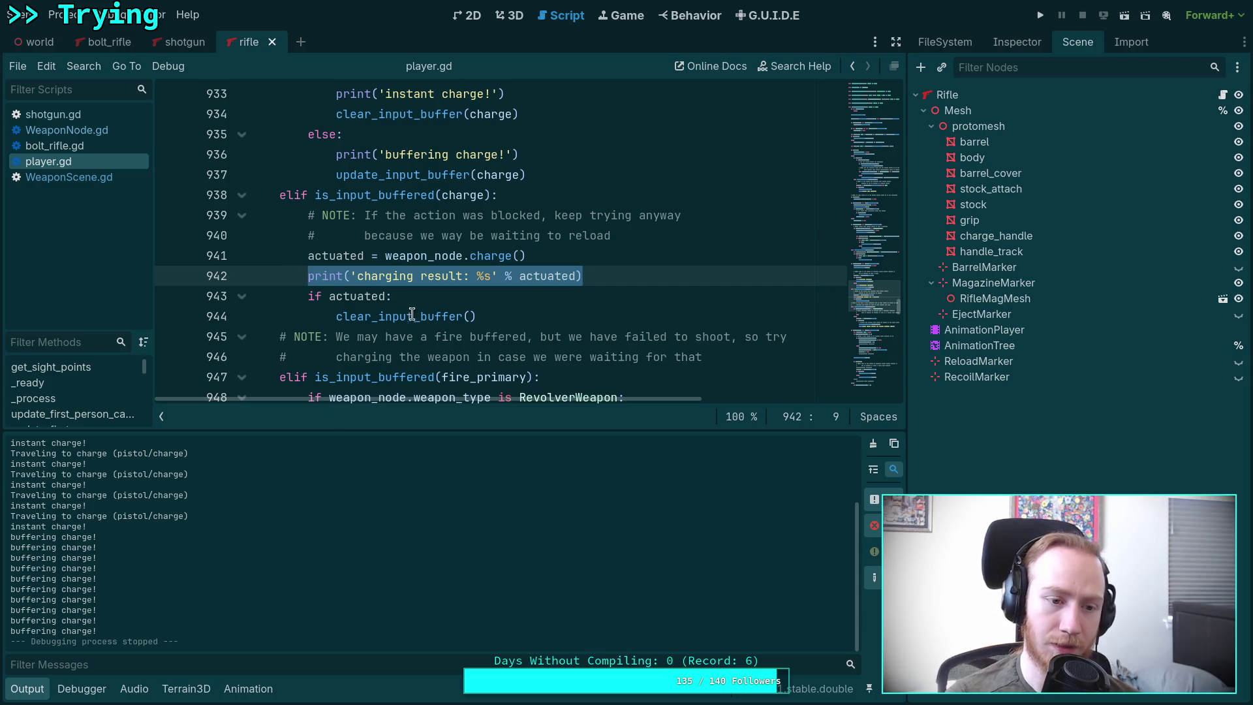
pyautogui.scroll(2, 409, 286)
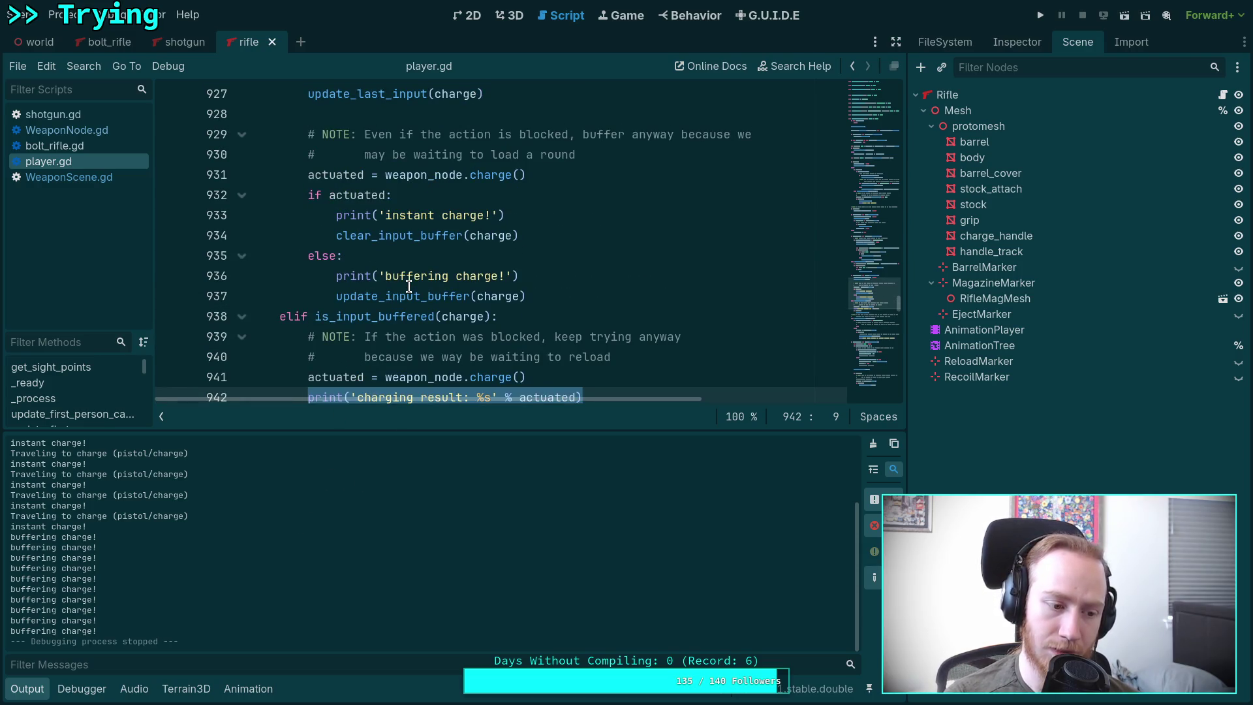
pyautogui.click(409, 254)
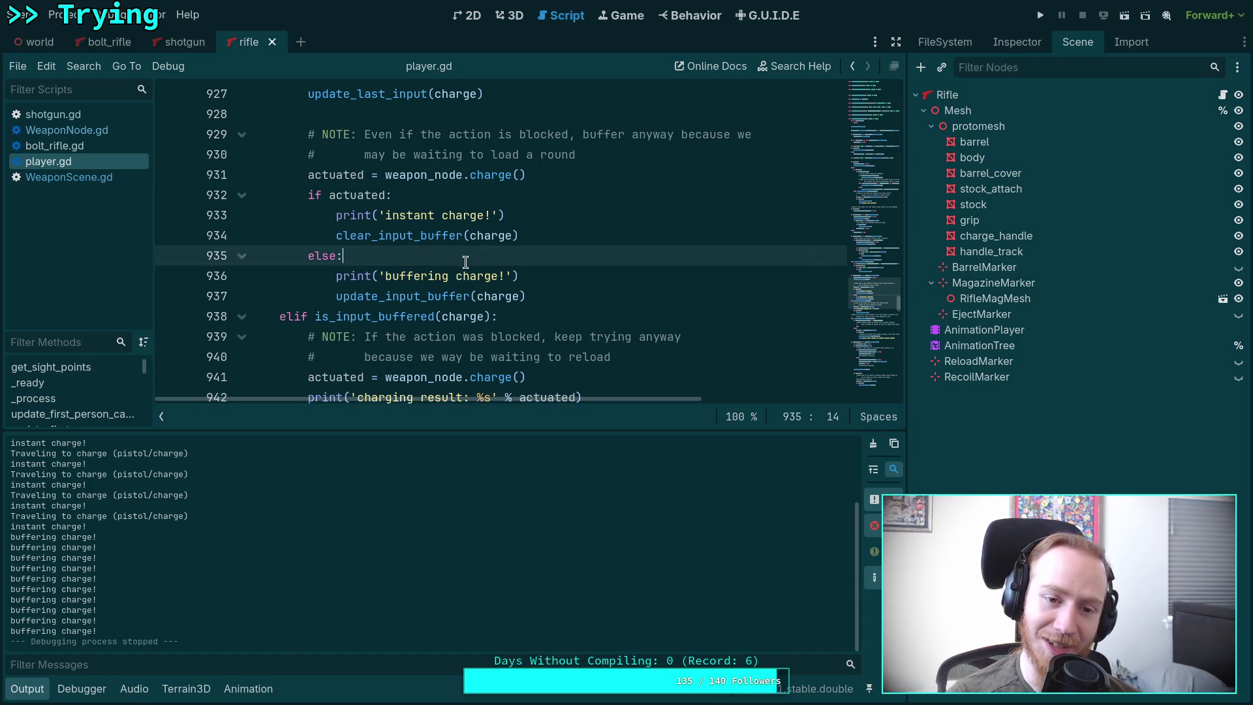
pyautogui.click(540, 275)
pyautogui.click(535, 216)
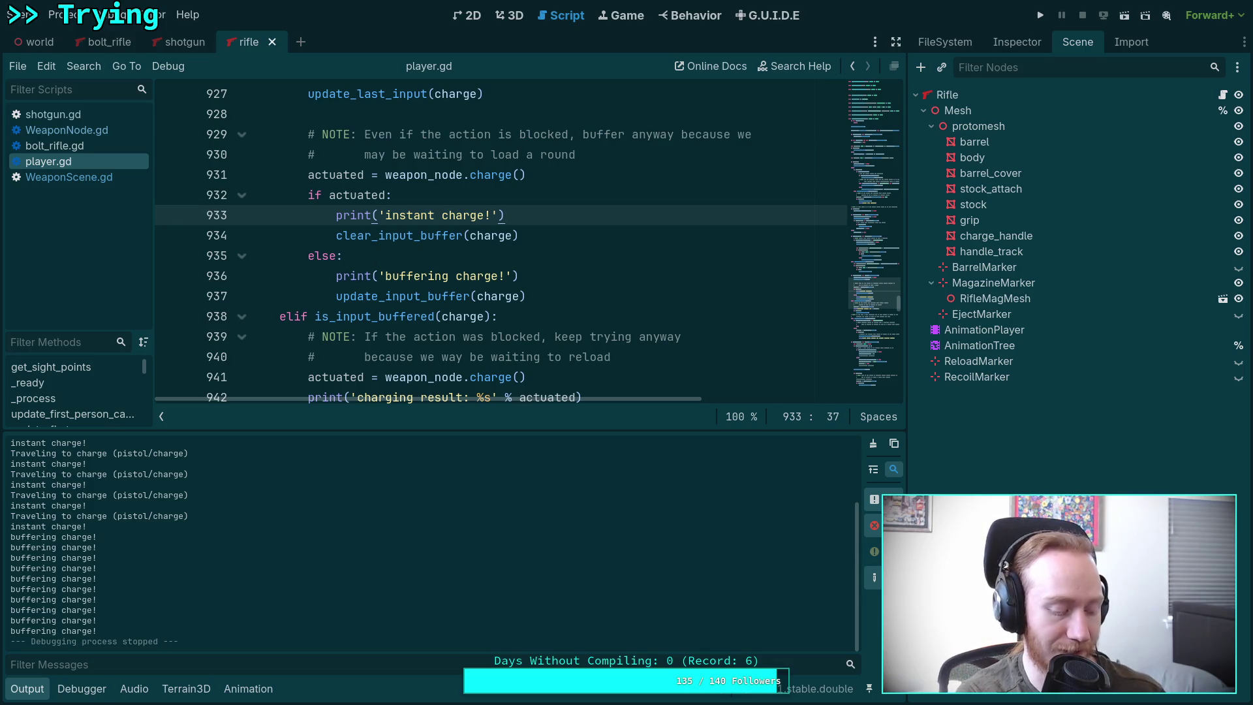
pyautogui.press('super+3')
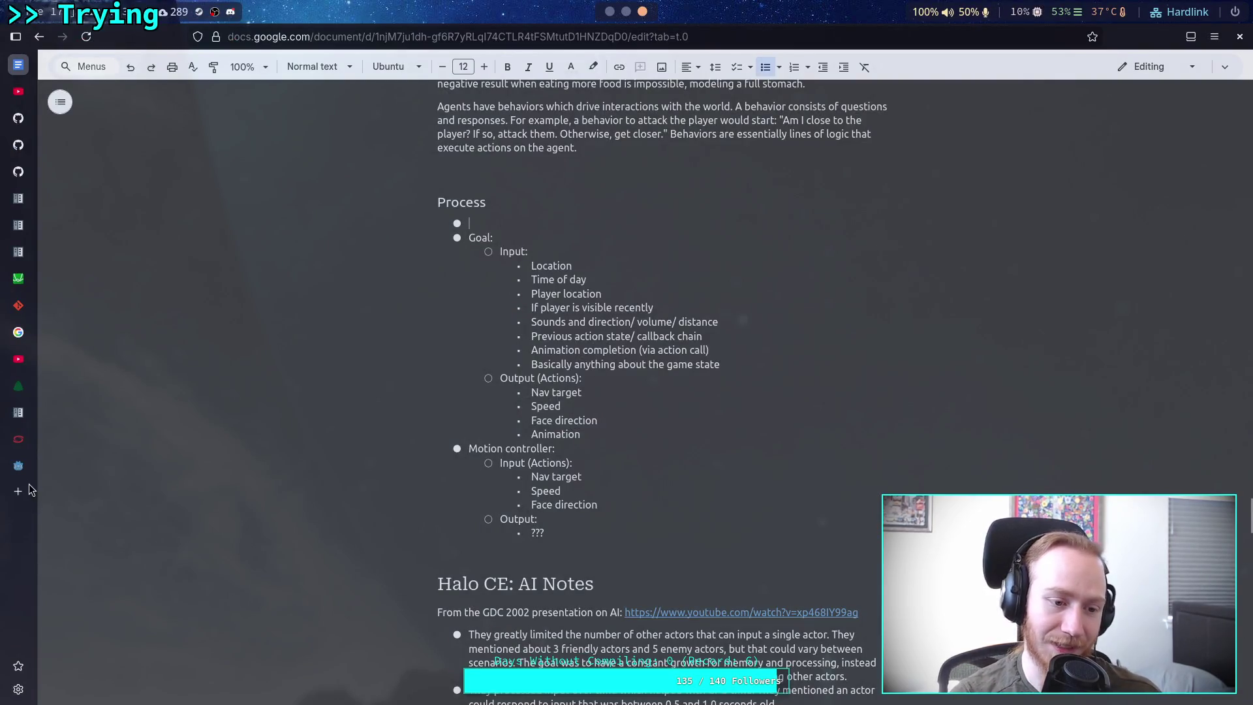
# Step: View the pasted Reddit comment screenshot link in a new tab, then close it and return to Godot
pyautogui.click(19, 490)
pyautogui.hotkey('ctrl', 'v')
pyautogui.press('Return')
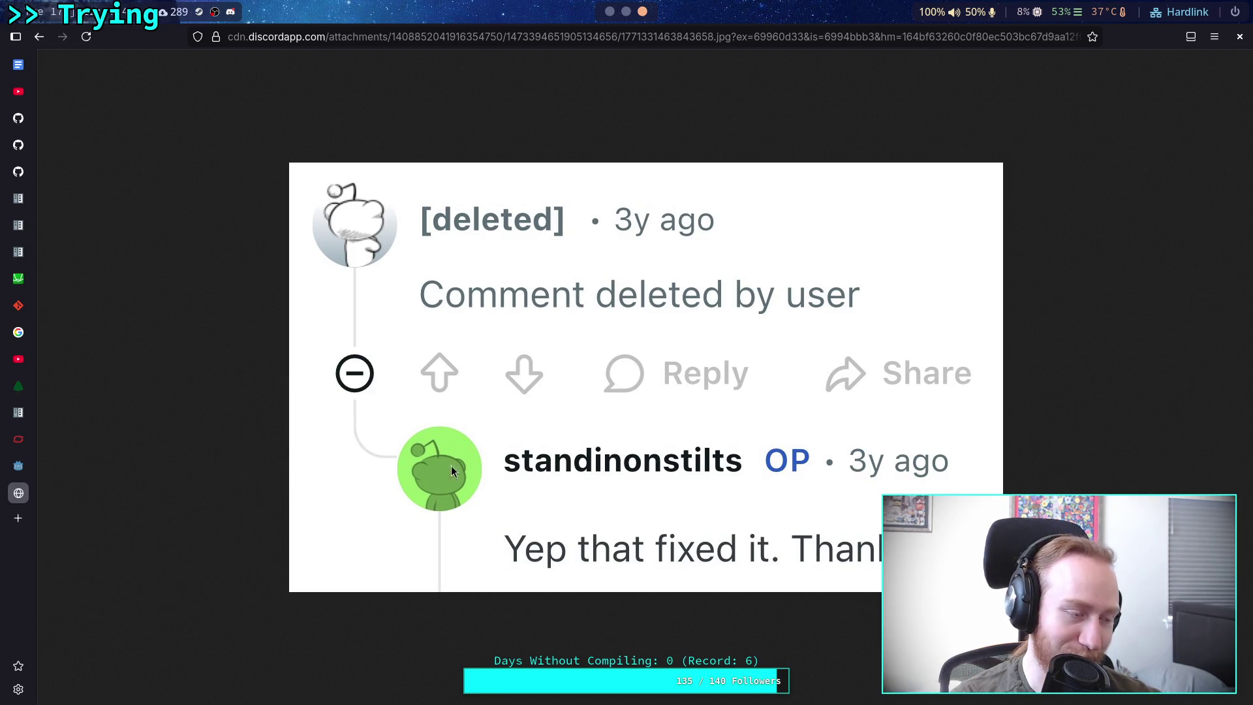
pyautogui.click(8, 488)
pyautogui.hotkey('alt', 'Tab')
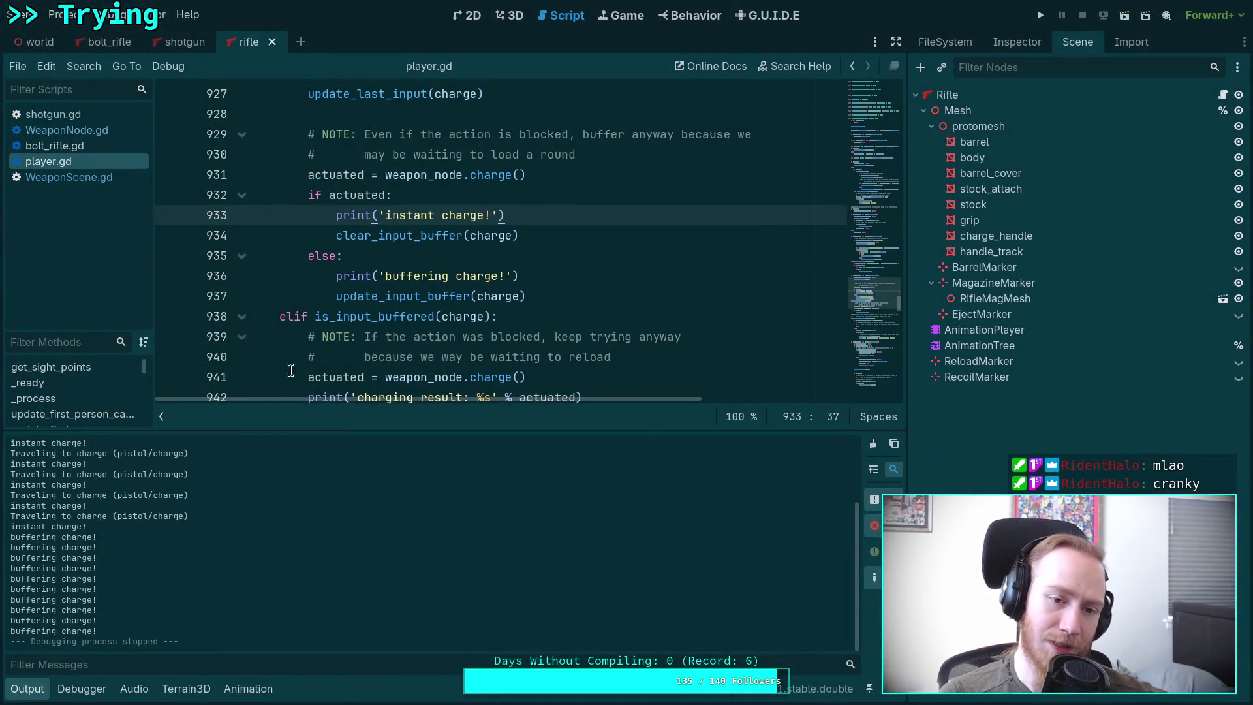
# Step: Look up update_input_buffer from its line 937 call and select 'pass' on line 1042
pyautogui.click(357, 295)
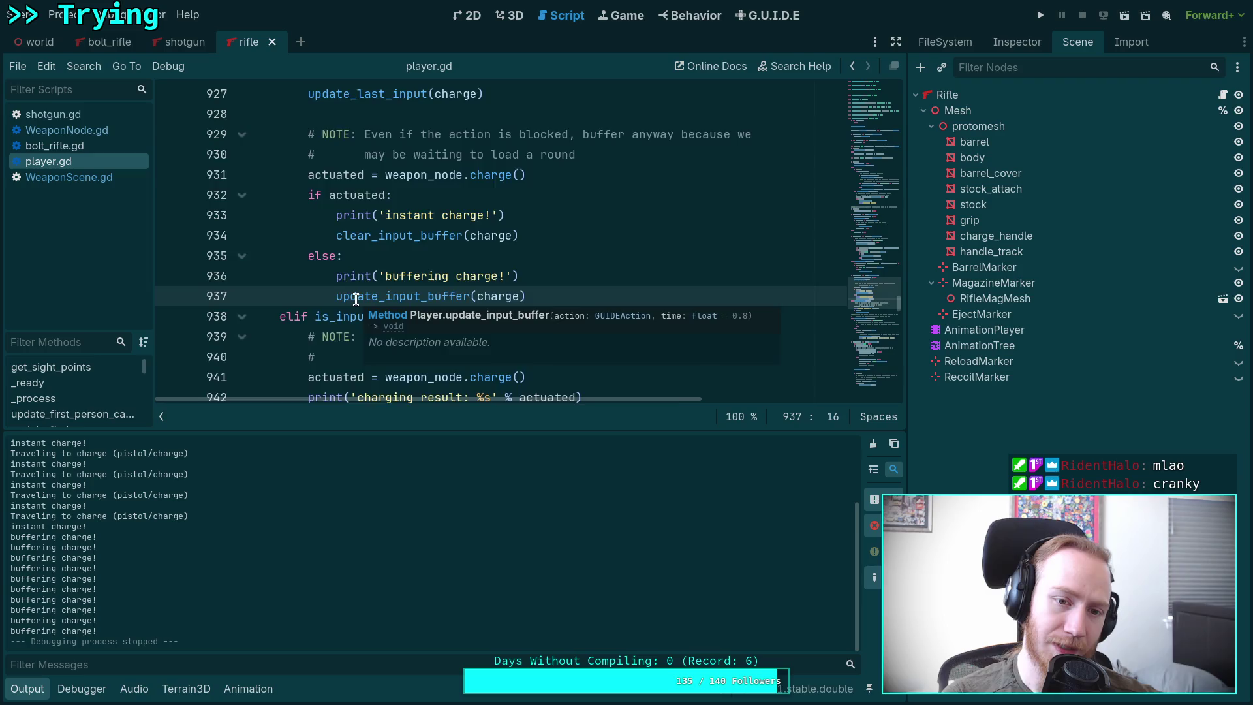
pyautogui.scroll(2, 356, 299)
pyautogui.scroll(1, 356, 299)
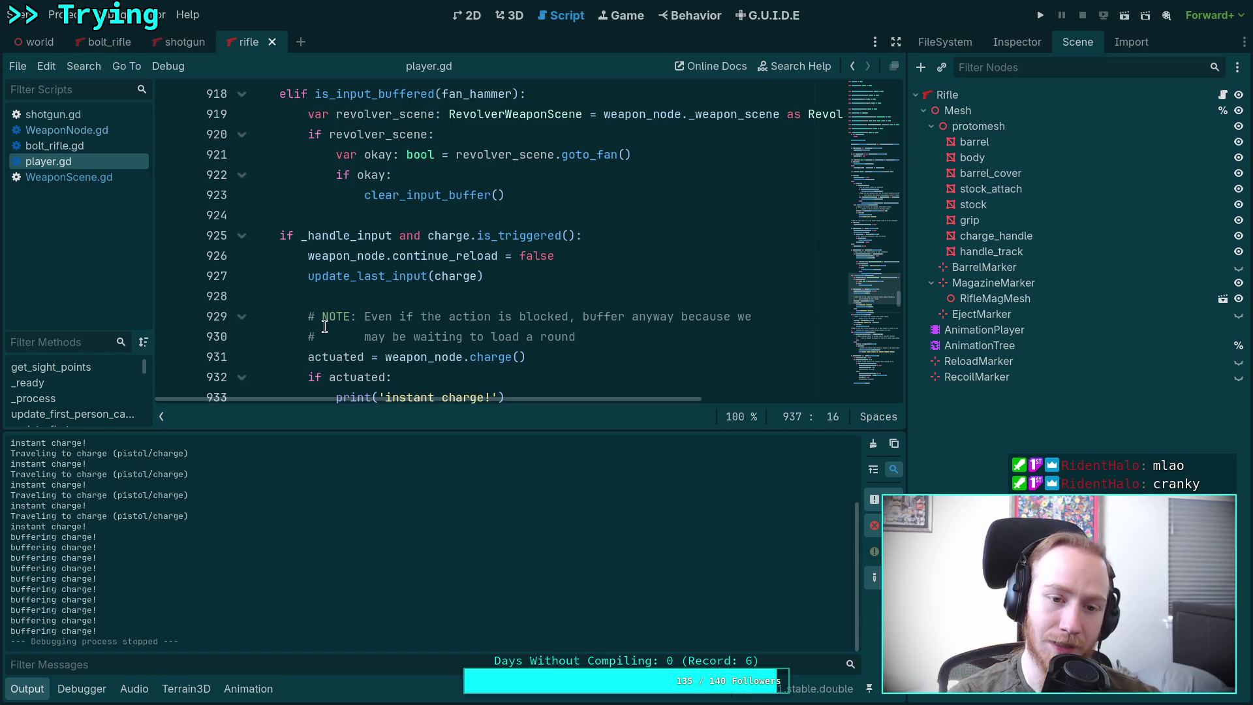
pyautogui.scroll(2, 325, 323)
pyautogui.scroll(-4, 325, 322)
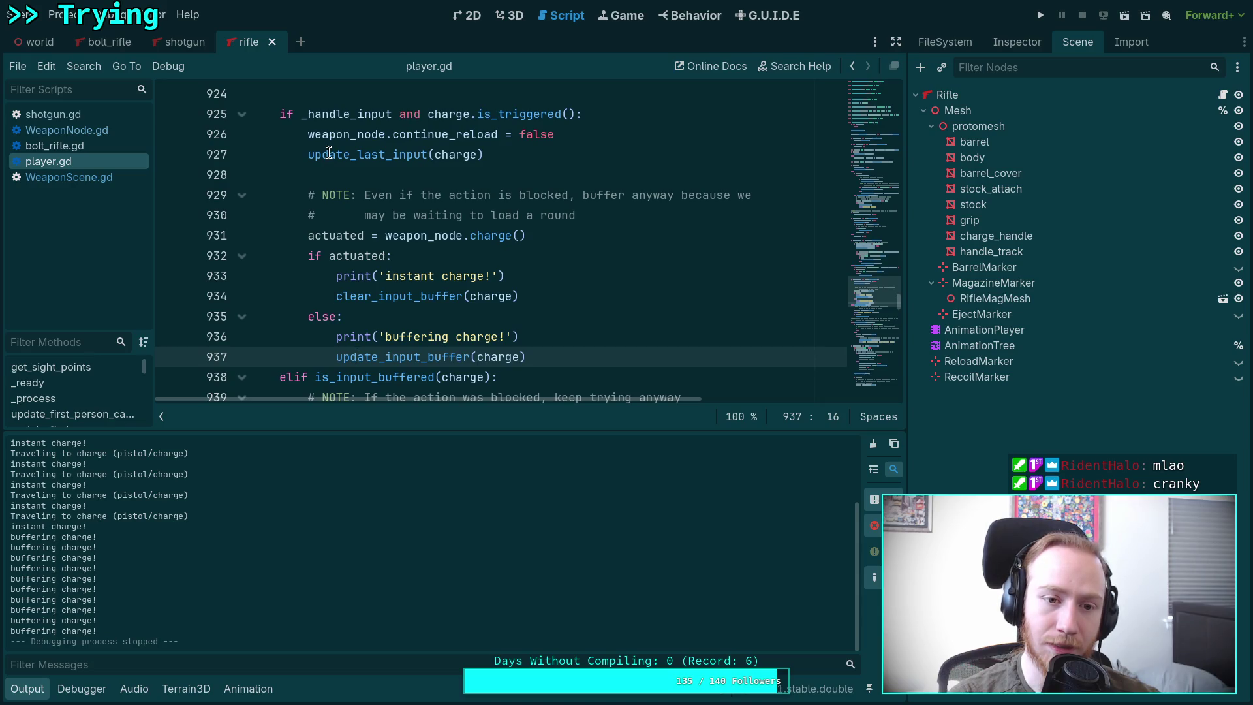
pyautogui.rightClick(376, 357)
pyautogui.click(419, 558)
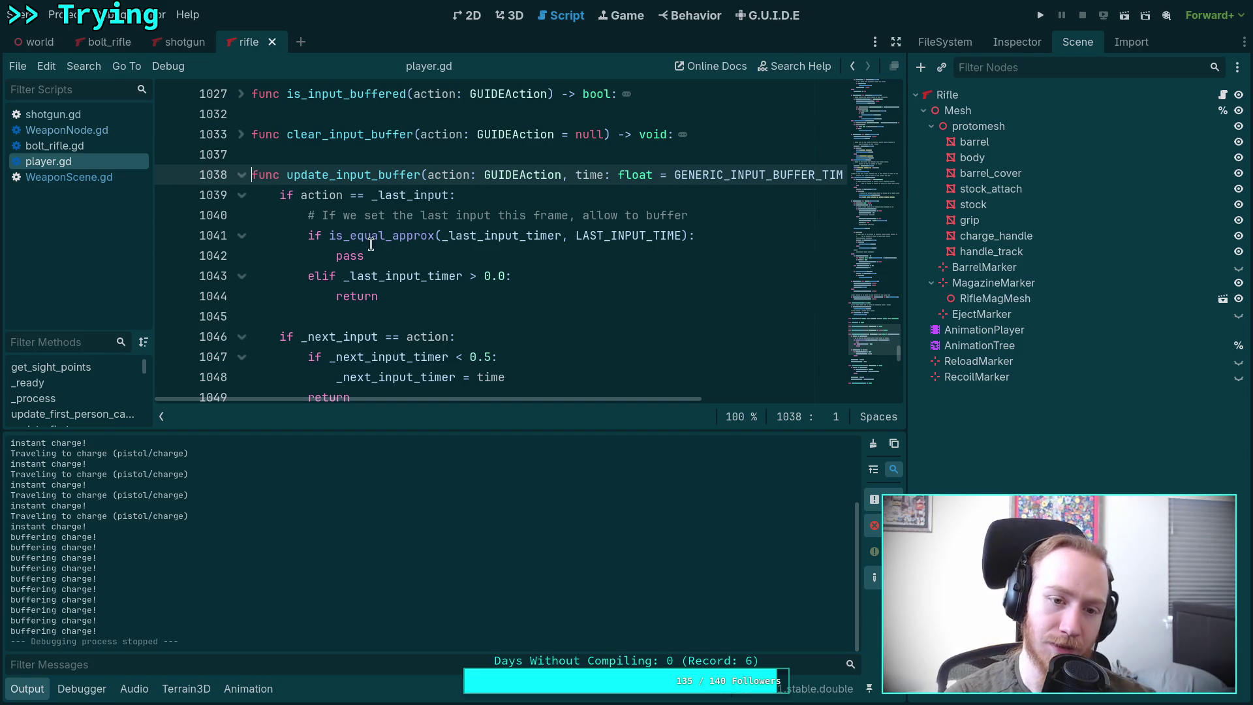
pyautogui.doubleClick(350, 255)
pyautogui.scroll(-3, 448, 296)
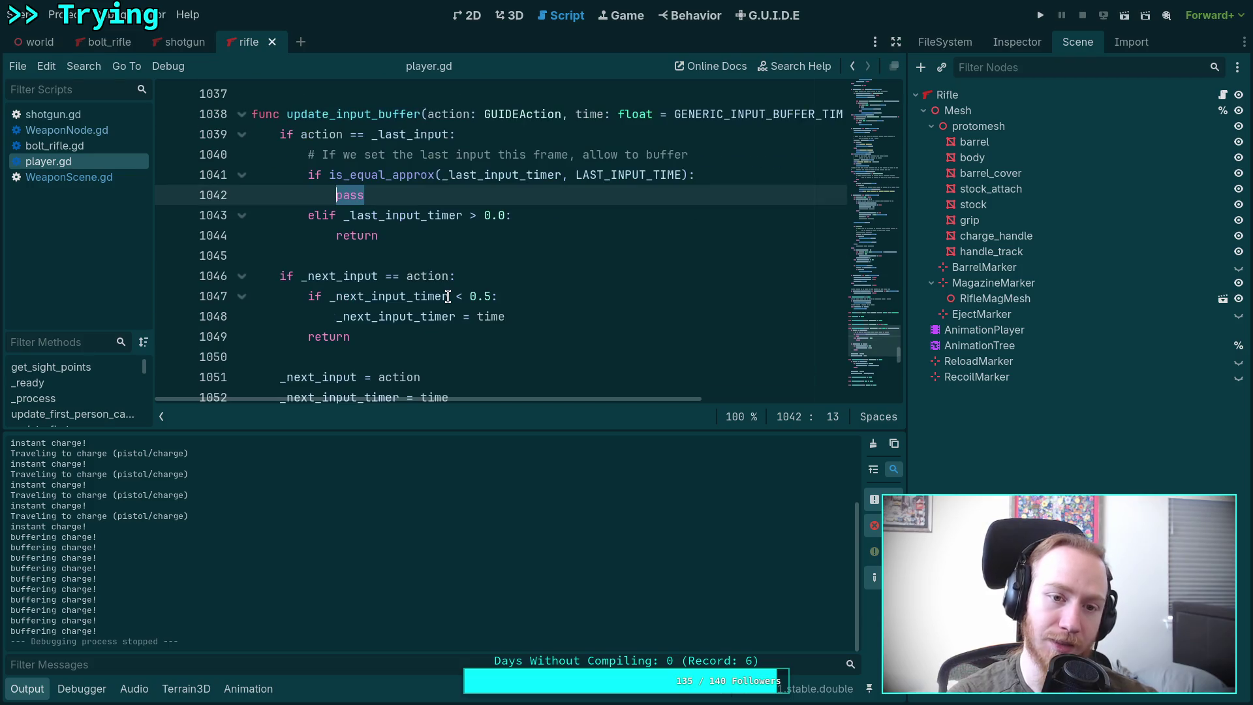
pyautogui.scroll(2, 447, 296)
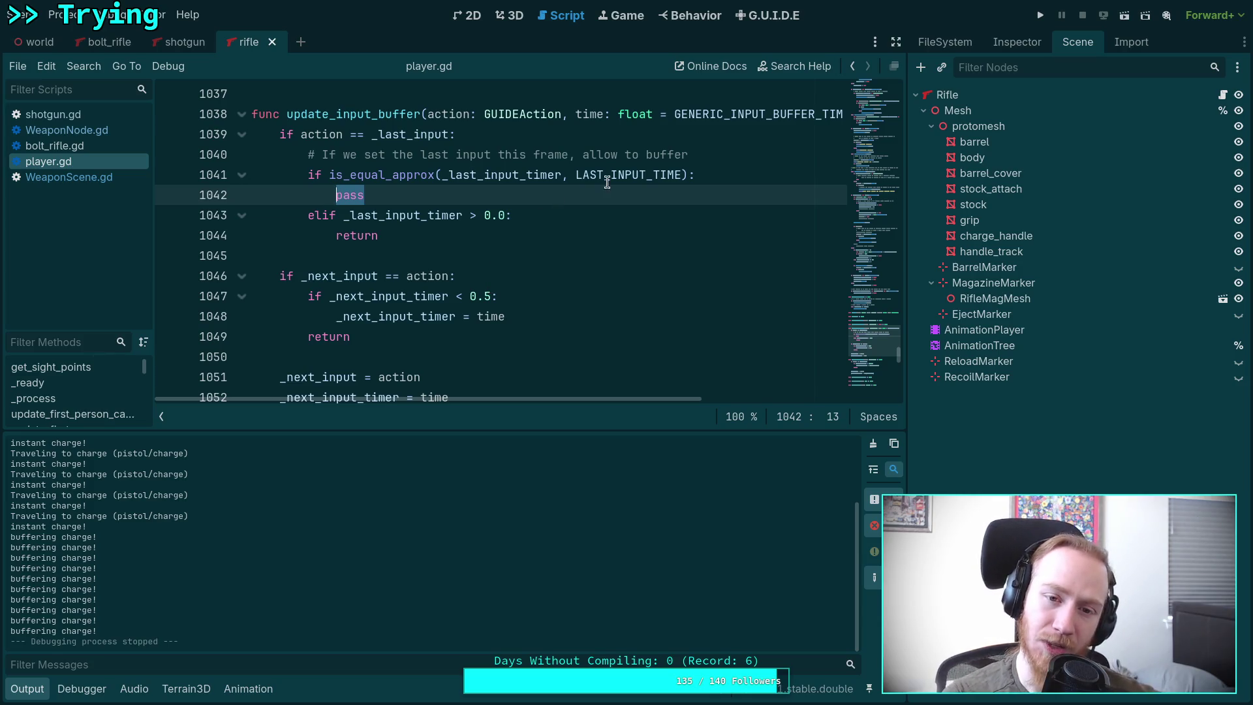
pyautogui.moveTo(639, 174)
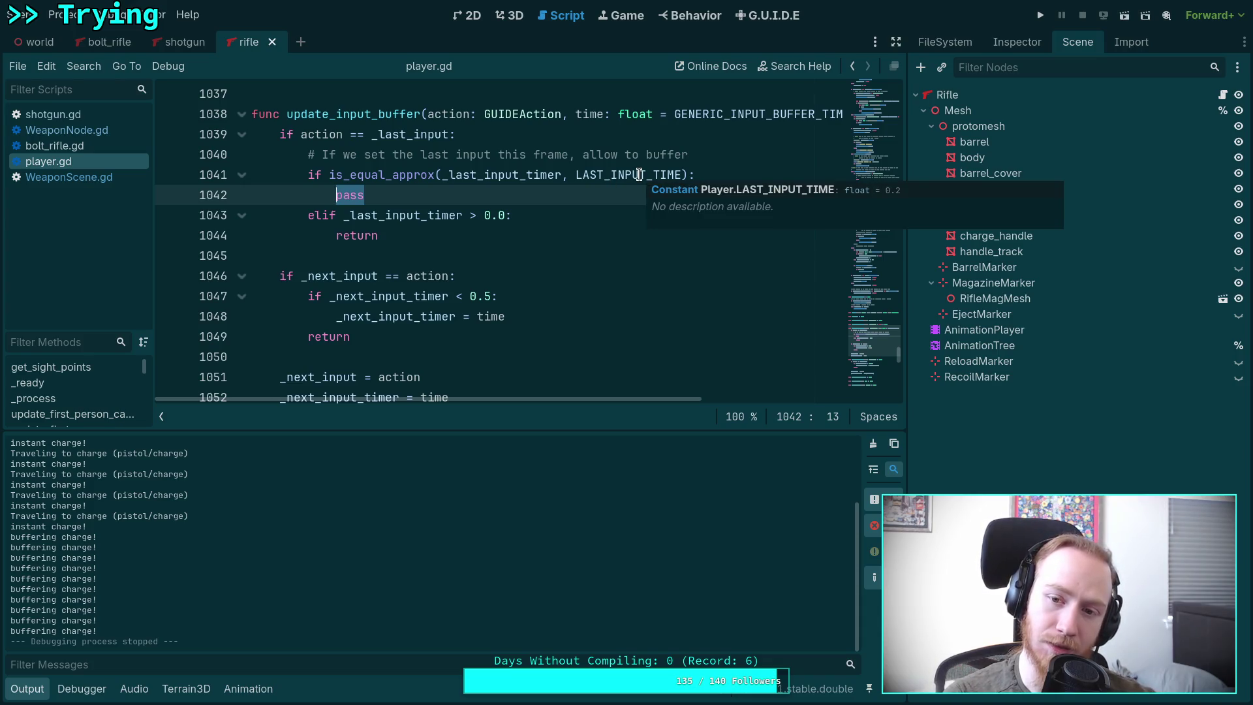
pyautogui.click(639, 175)
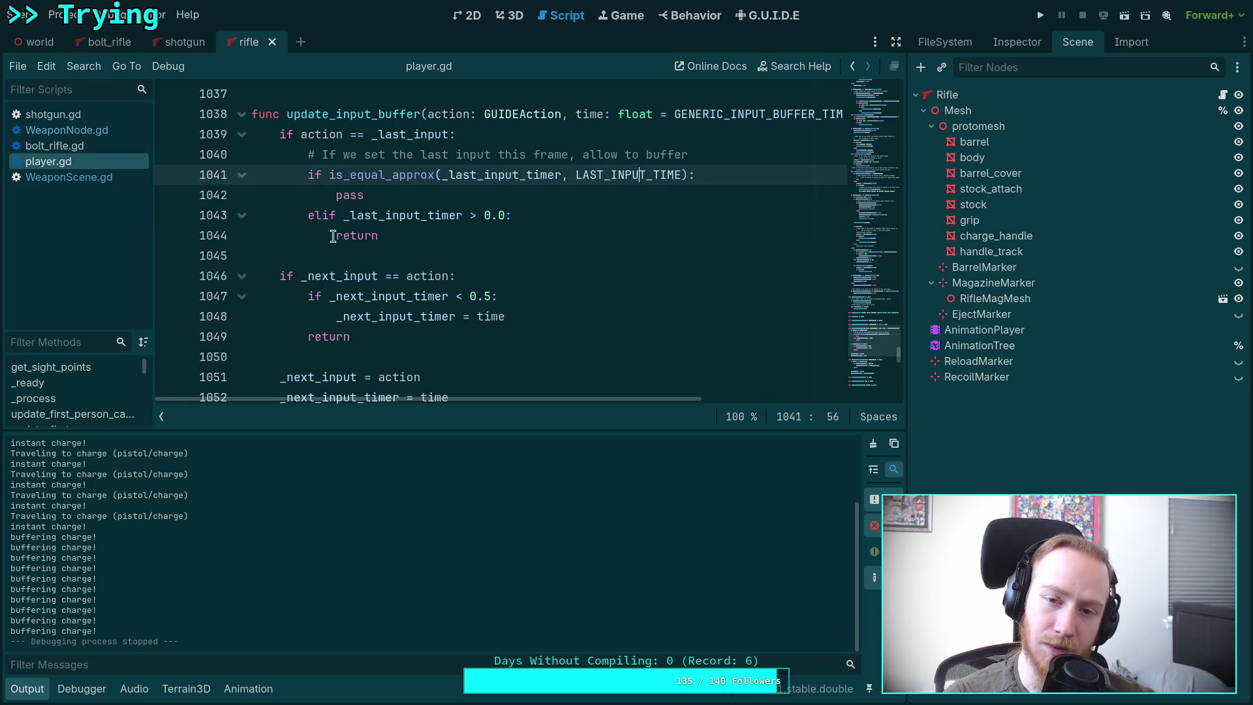
# Step: Review the charge logic and fold the fan_hammer blocks at lines 905 and 918
pyautogui.scroll(3, 272, 250)
pyautogui.scroll(2, 272, 250)
pyautogui.scroll(-3, 404, 267)
pyautogui.scroll(5, 424, 275)
pyautogui.scroll(20, 424, 275)
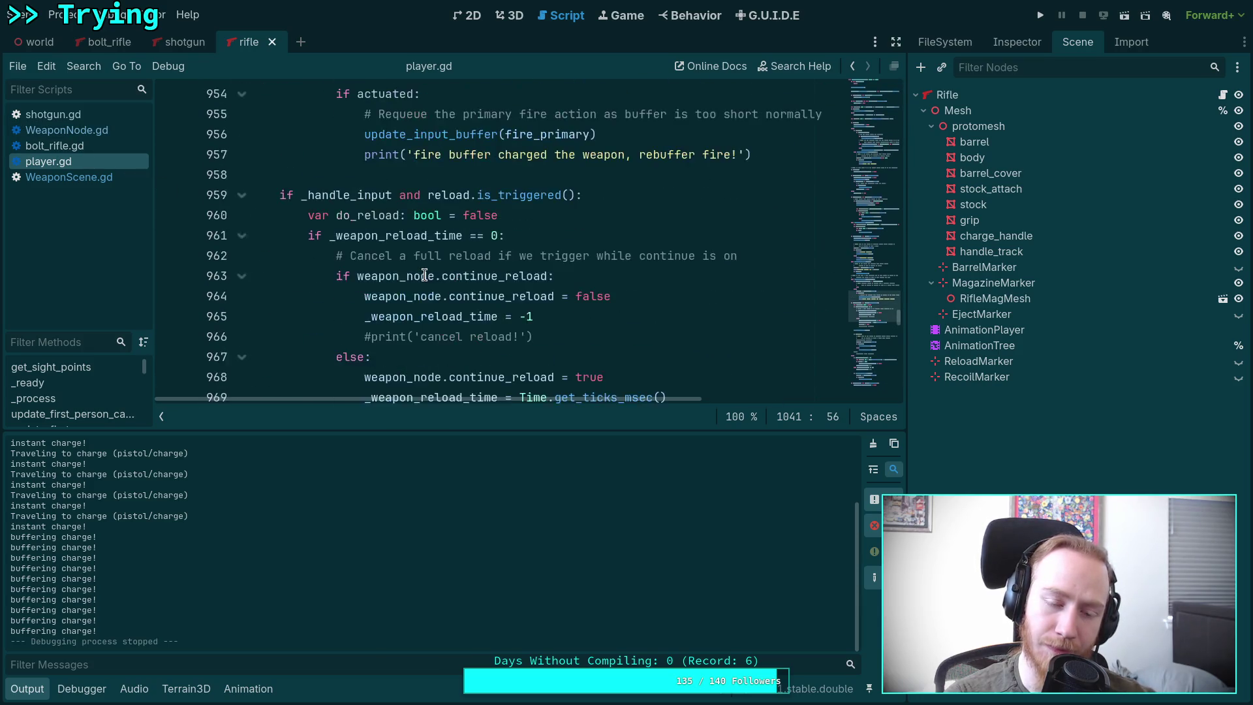
pyautogui.scroll(20, 424, 275)
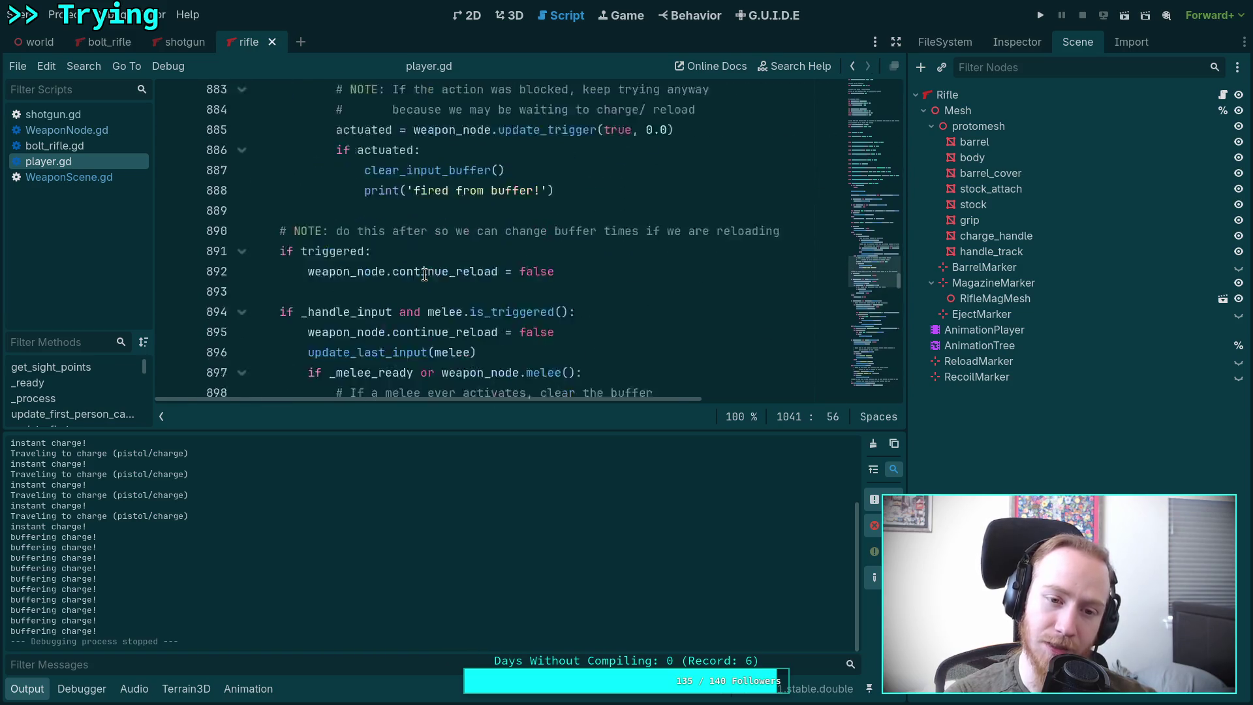
pyautogui.scroll(12, 424, 275)
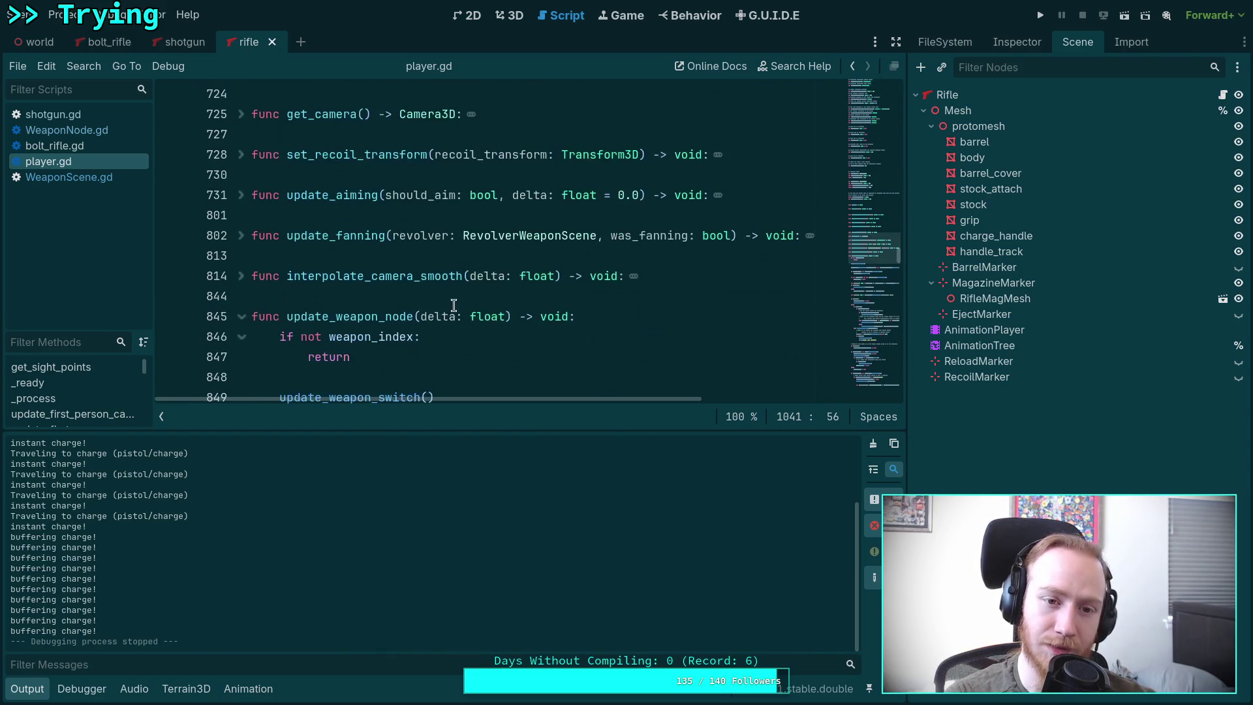
pyautogui.scroll(-9, 435, 301)
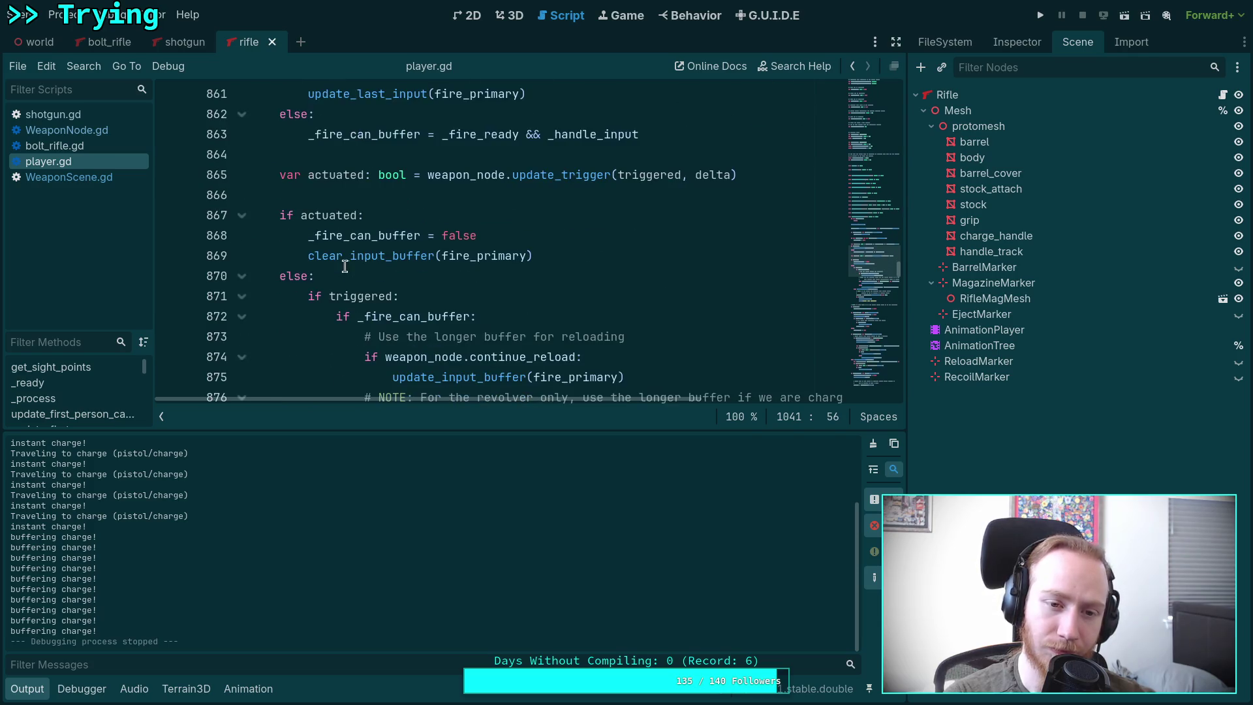
pyautogui.scroll(-2, 315, 268)
pyautogui.scroll(2, 315, 268)
pyautogui.scroll(-8, 315, 268)
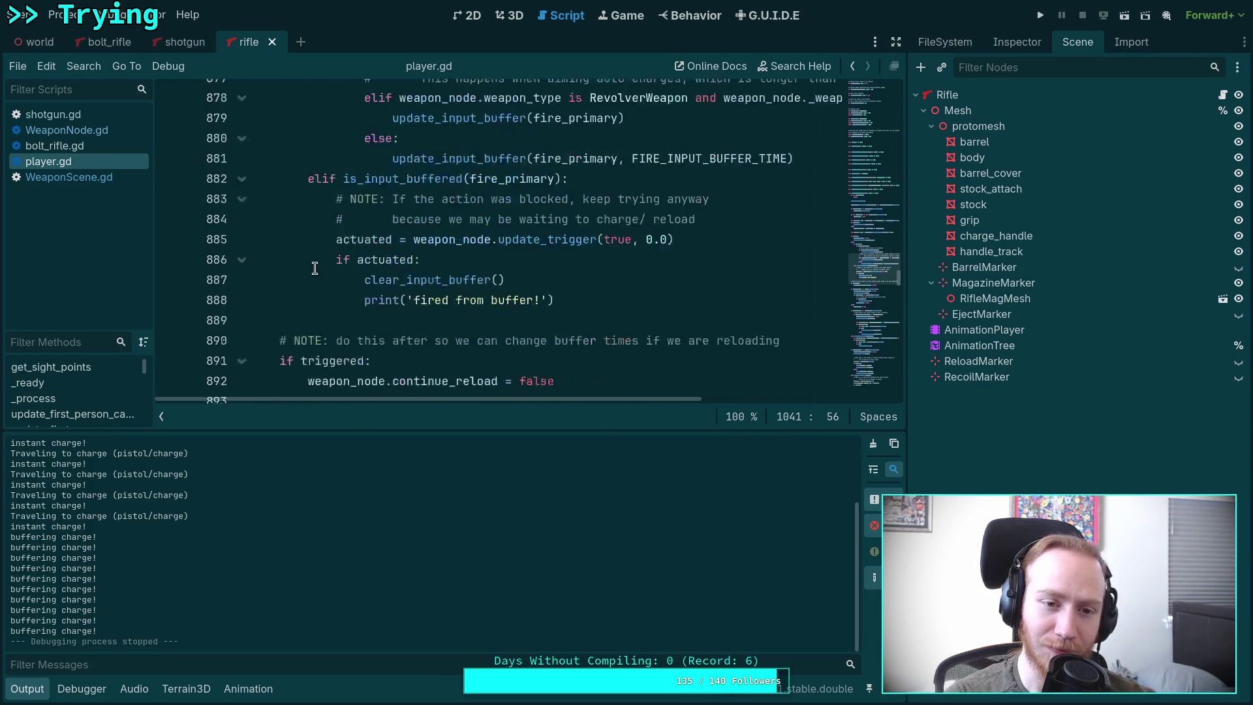
pyautogui.scroll(-6, 315, 268)
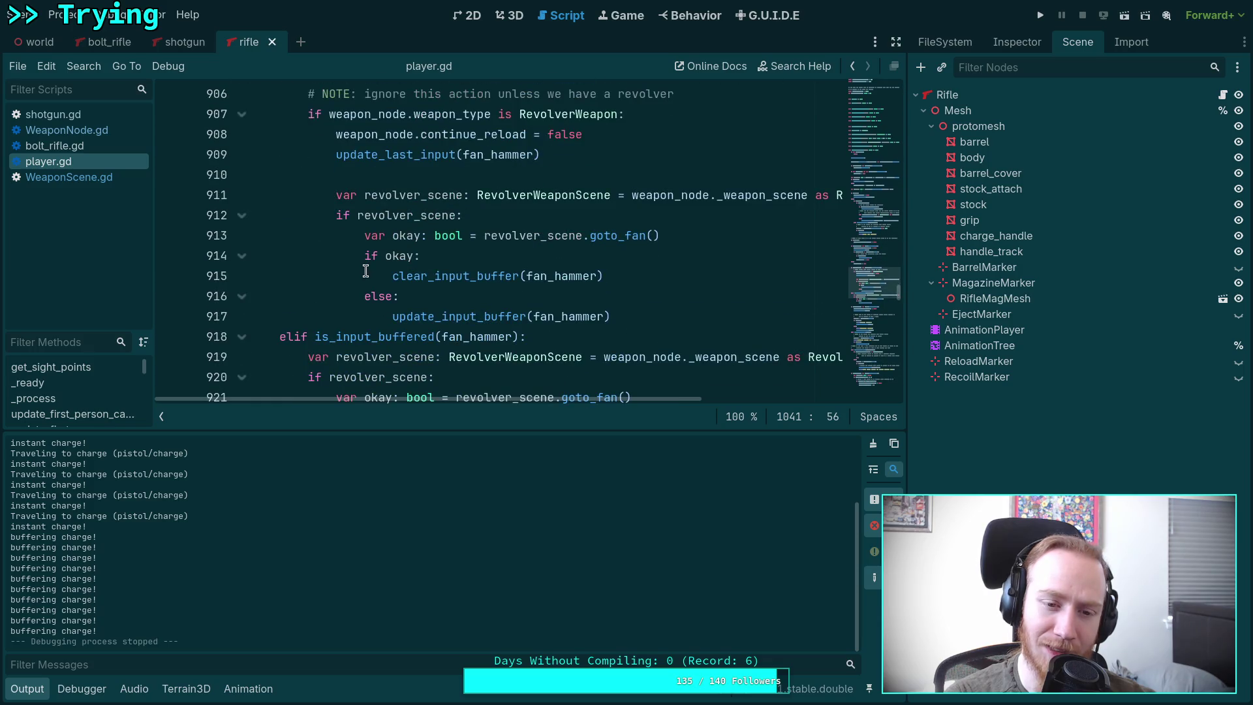
pyautogui.scroll(-3, 366, 271)
pyautogui.scroll(-5, 367, 274)
pyautogui.scroll(11, 339, 277)
pyautogui.click(247, 257)
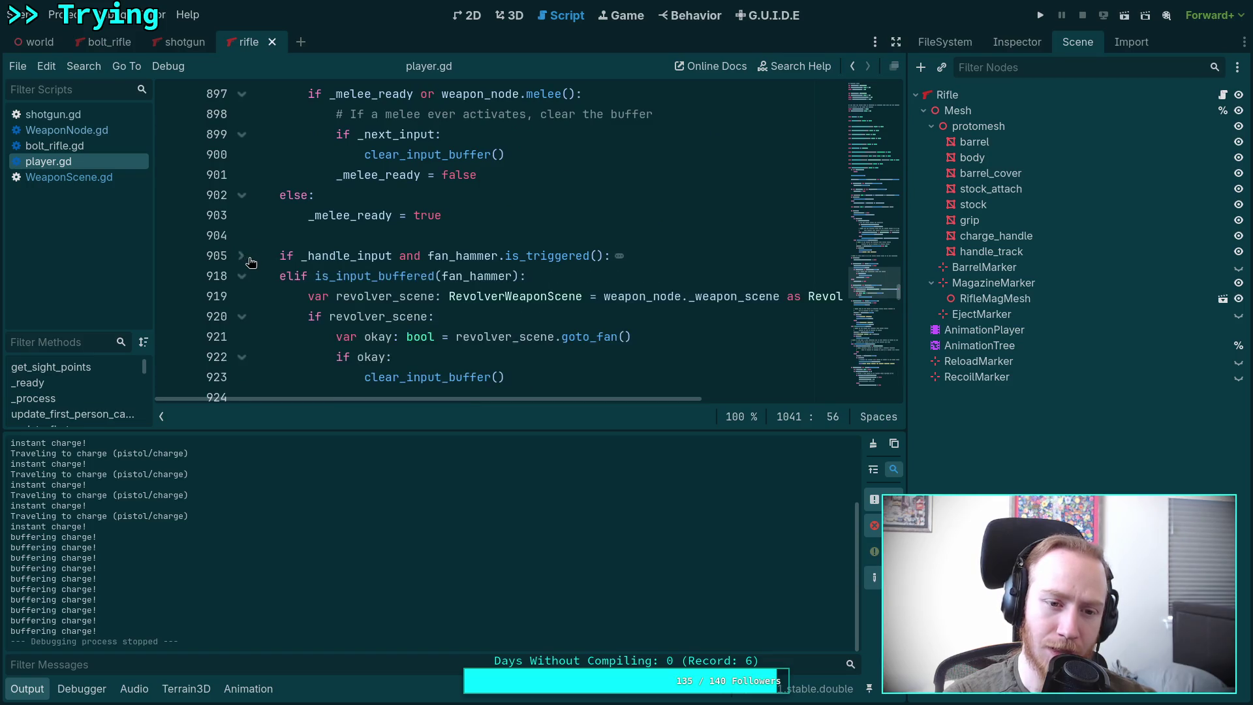
pyautogui.click(243, 276)
# Step: Jump from the line 927 update_last_input call to its definition
pyautogui.scroll(-2, 352, 315)
pyautogui.scroll(-2, 353, 315)
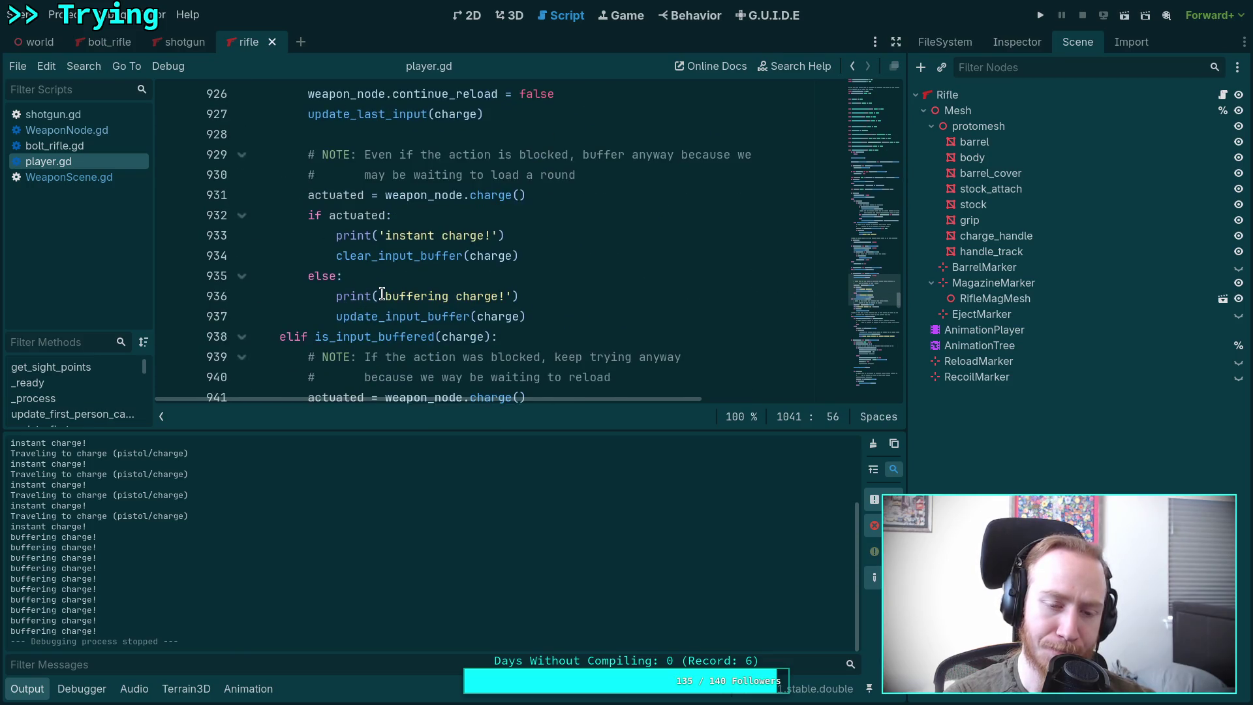
pyautogui.scroll(2, 381, 294)
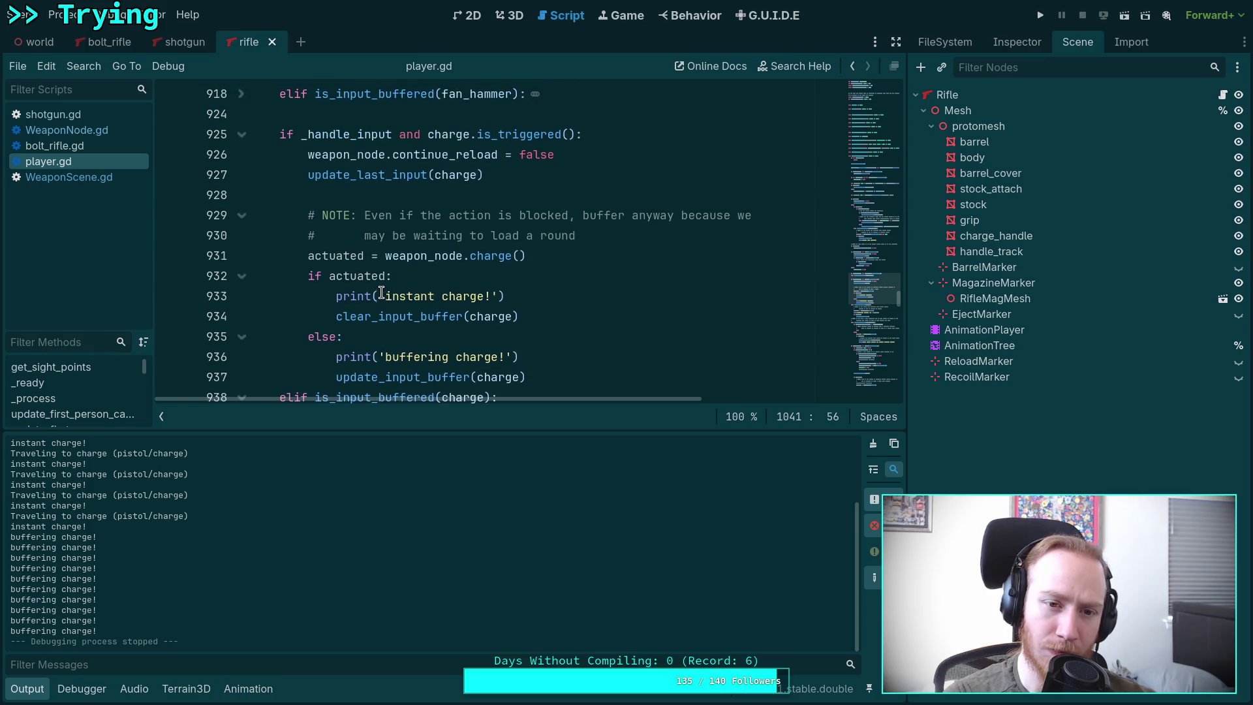
pyautogui.click(394, 175)
pyautogui.rightClick(394, 175)
pyautogui.click(452, 378)
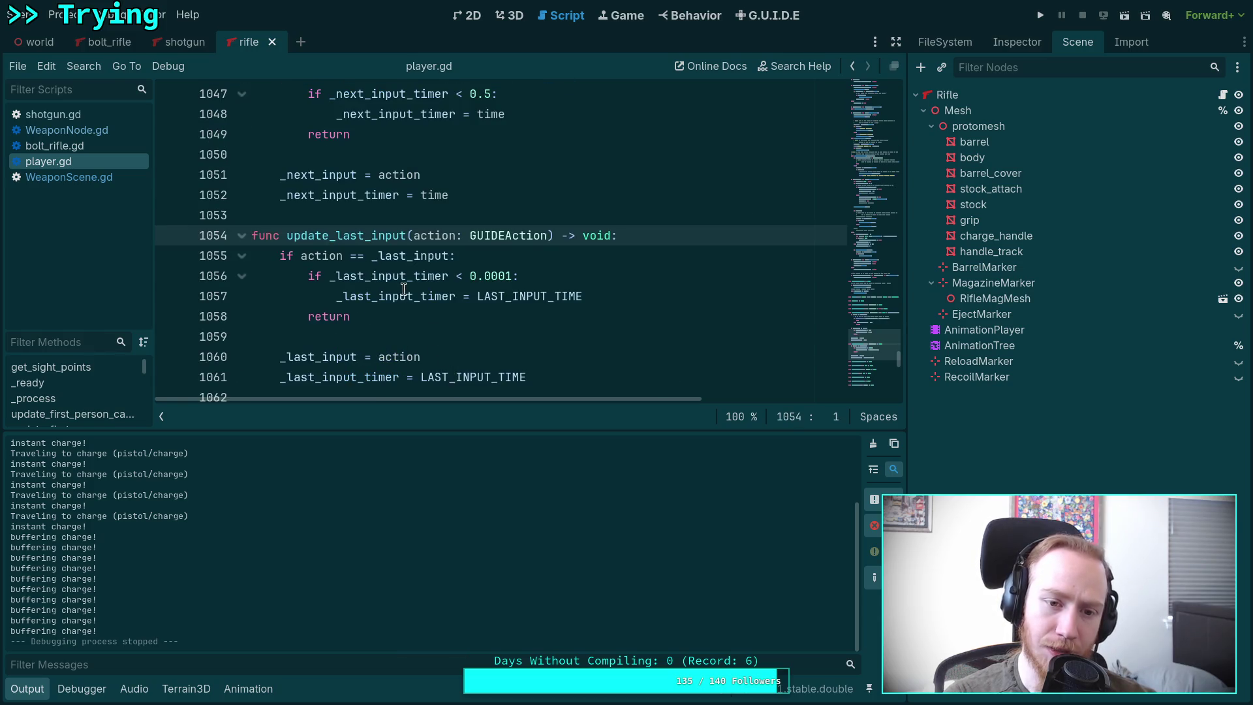
pyautogui.scroll(-1, 404, 289)
pyautogui.moveTo(382, 218)
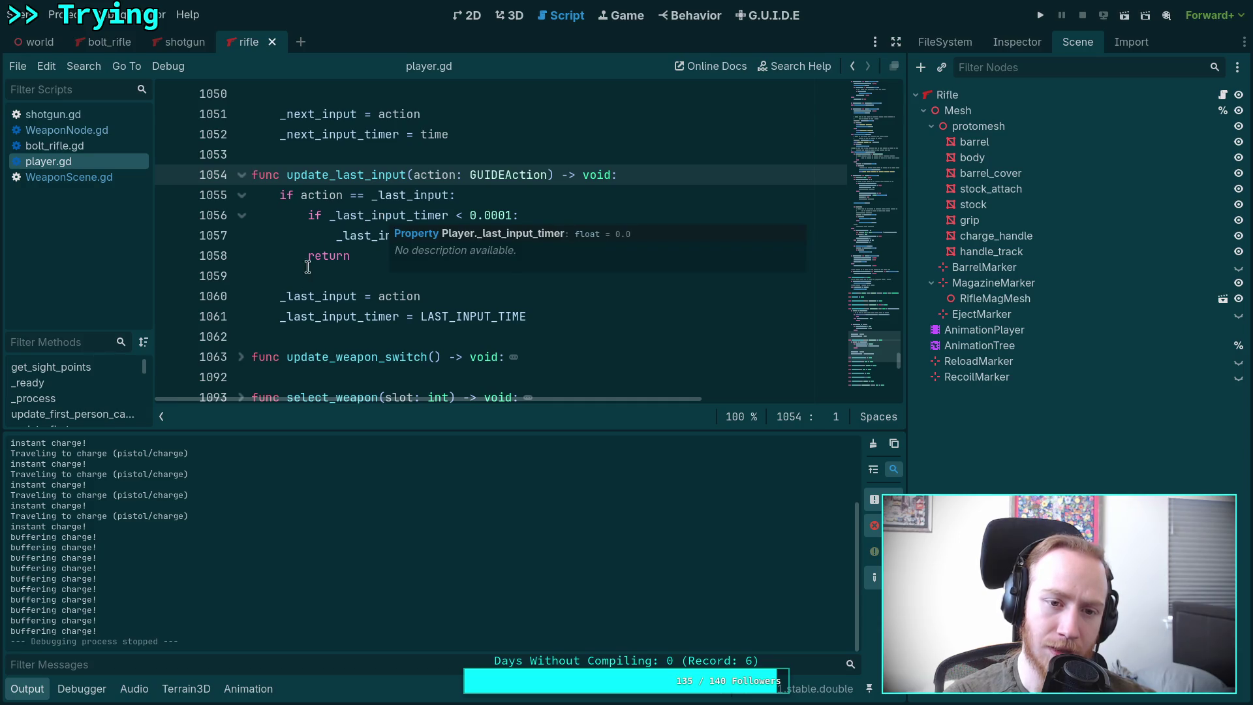
pyautogui.moveTo(370, 316)
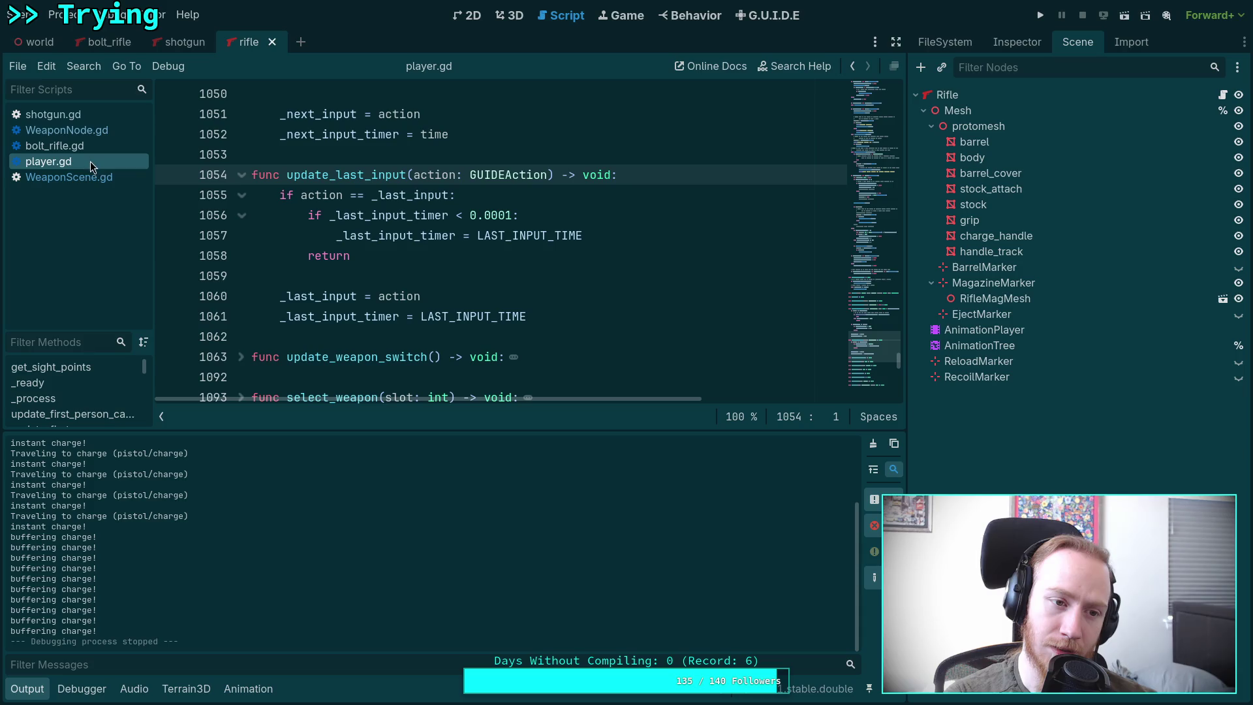
pyautogui.scroll(-1, 573, 282)
pyautogui.scroll(1, 610, 284)
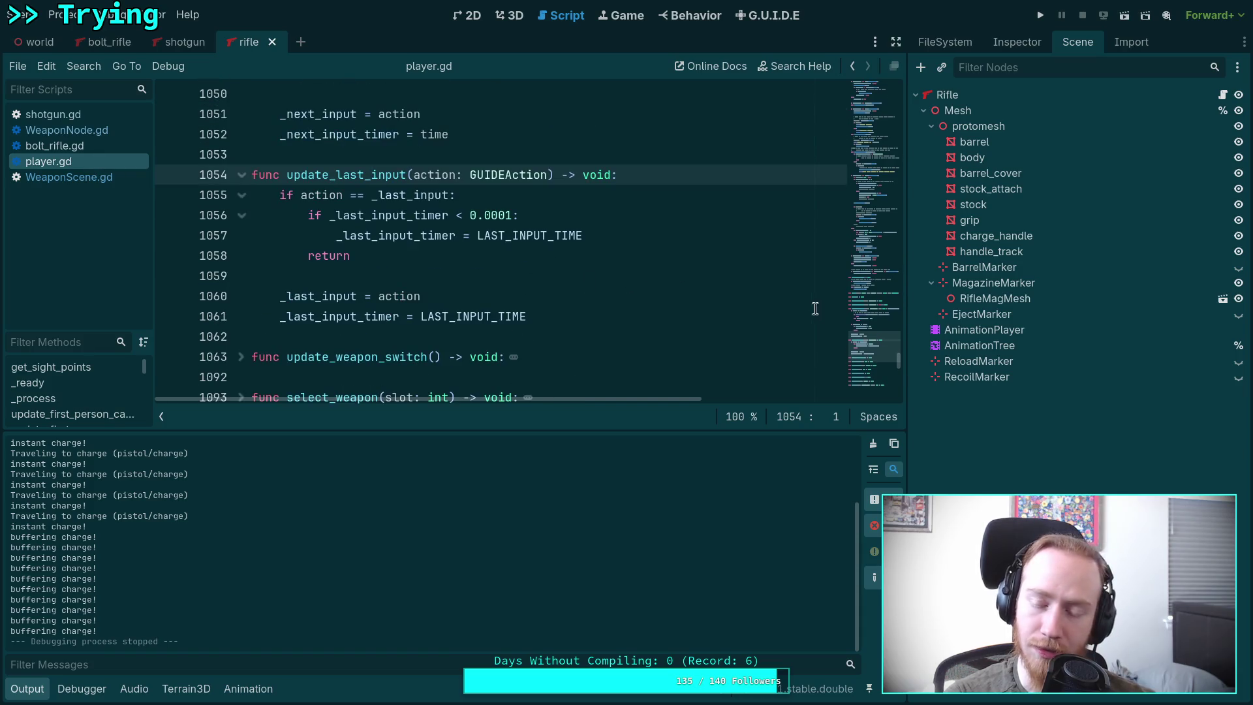
# Step: Fold the on_reload_complete function
pyautogui.moveTo(871, 346); pyautogui.dragTo(871, 276)
pyautogui.scroll(1, 558, 264)
pyautogui.scroll(-3, 558, 265)
pyautogui.scroll(-20, 559, 262)
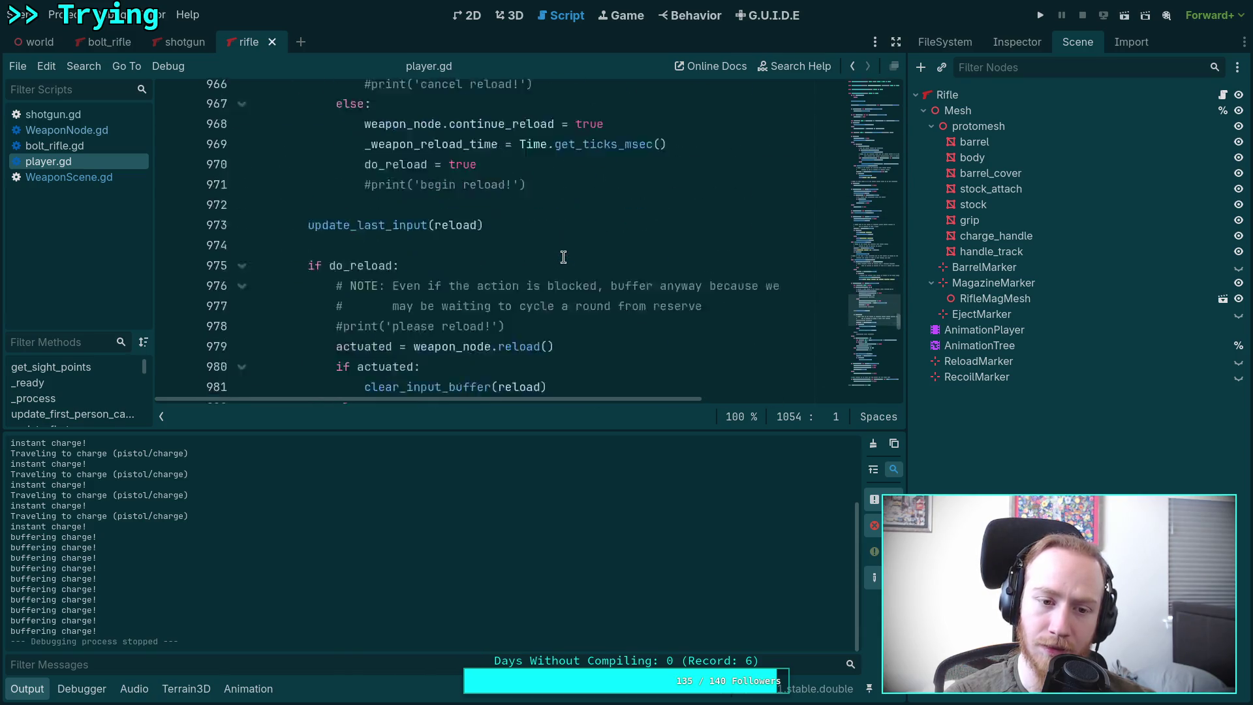
pyautogui.scroll(-8, 563, 257)
pyautogui.scroll(1, 563, 257)
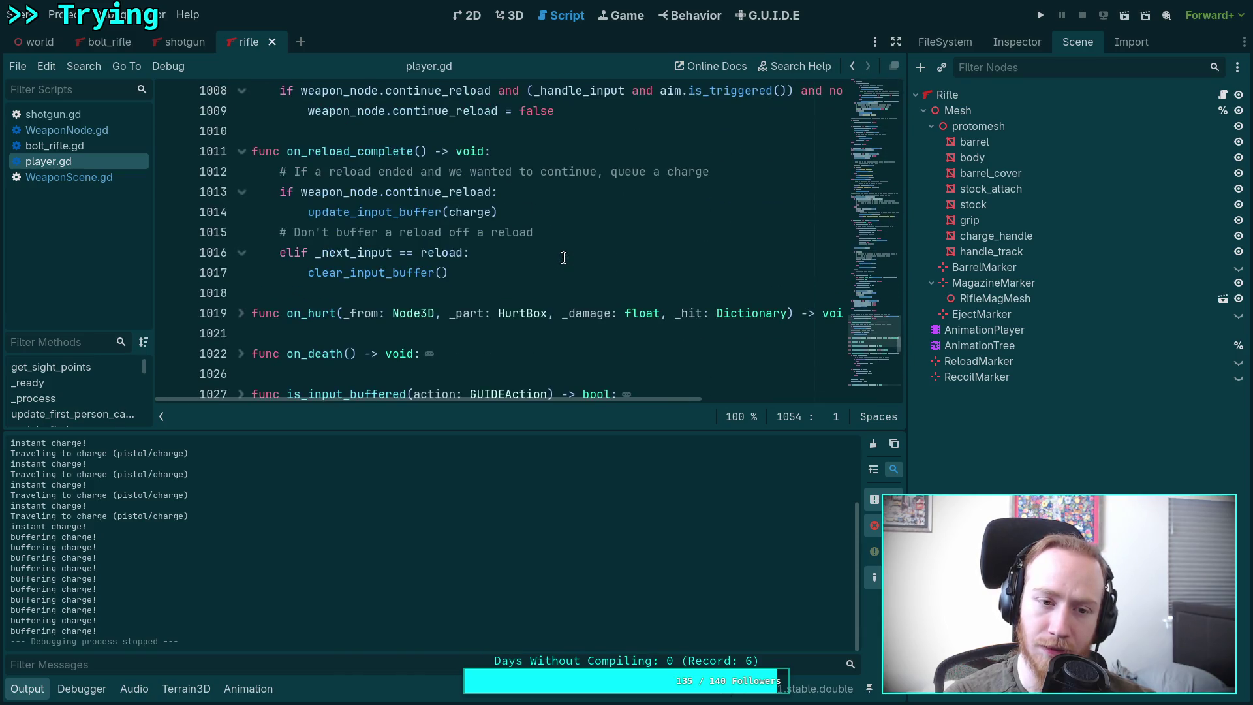
pyautogui.click(238, 157)
# Step: Open the charge() definition in WeaponNode.gd via Lookup Symbol
pyautogui.scroll(8, 558, 242)
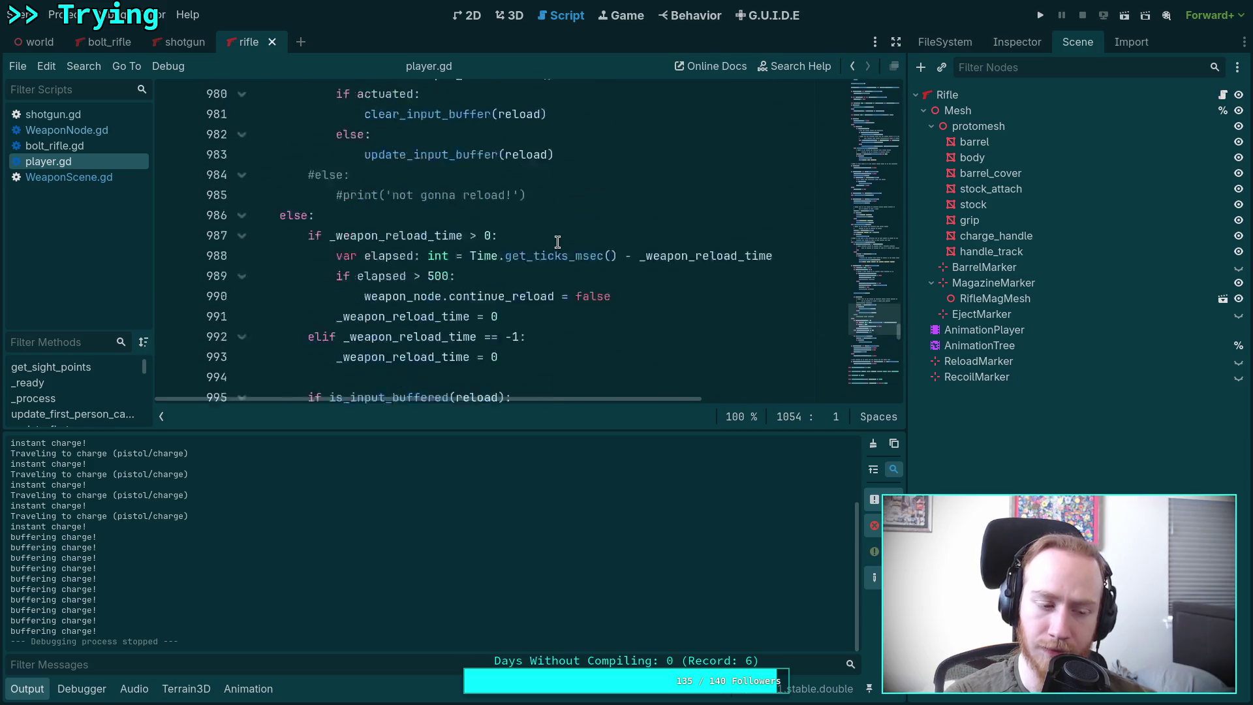
pyautogui.scroll(8, 558, 242)
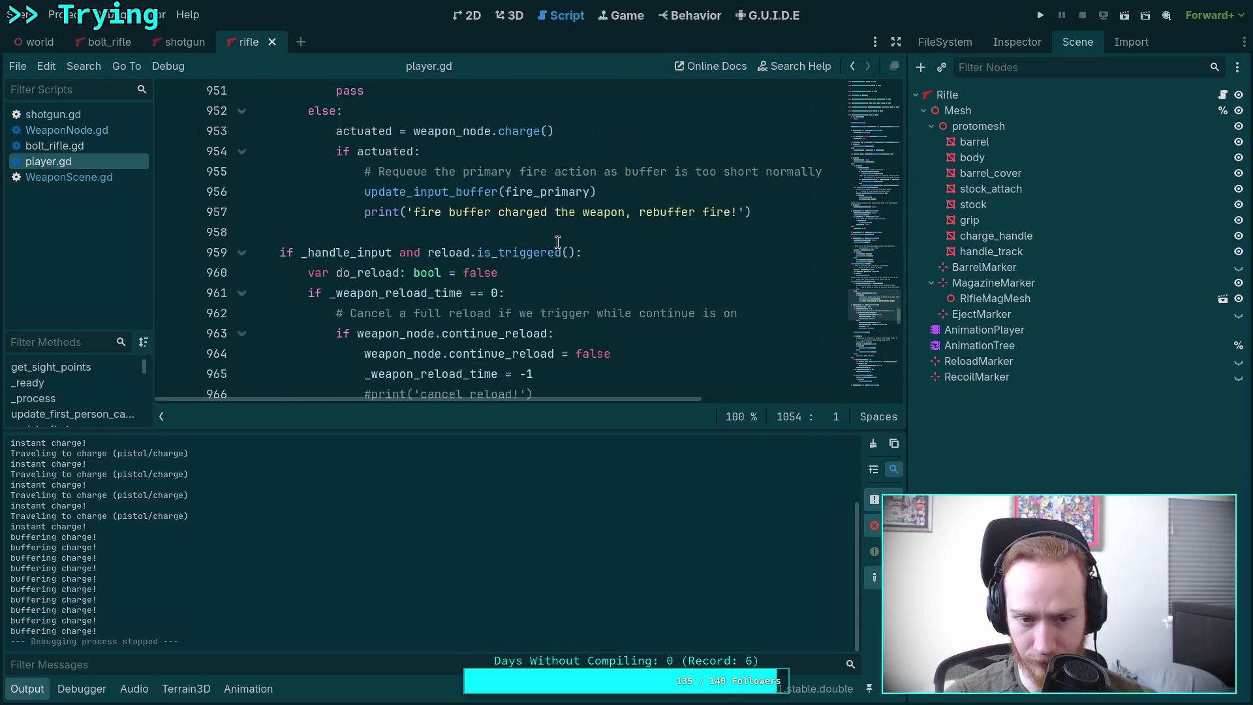
pyautogui.scroll(4, 557, 242)
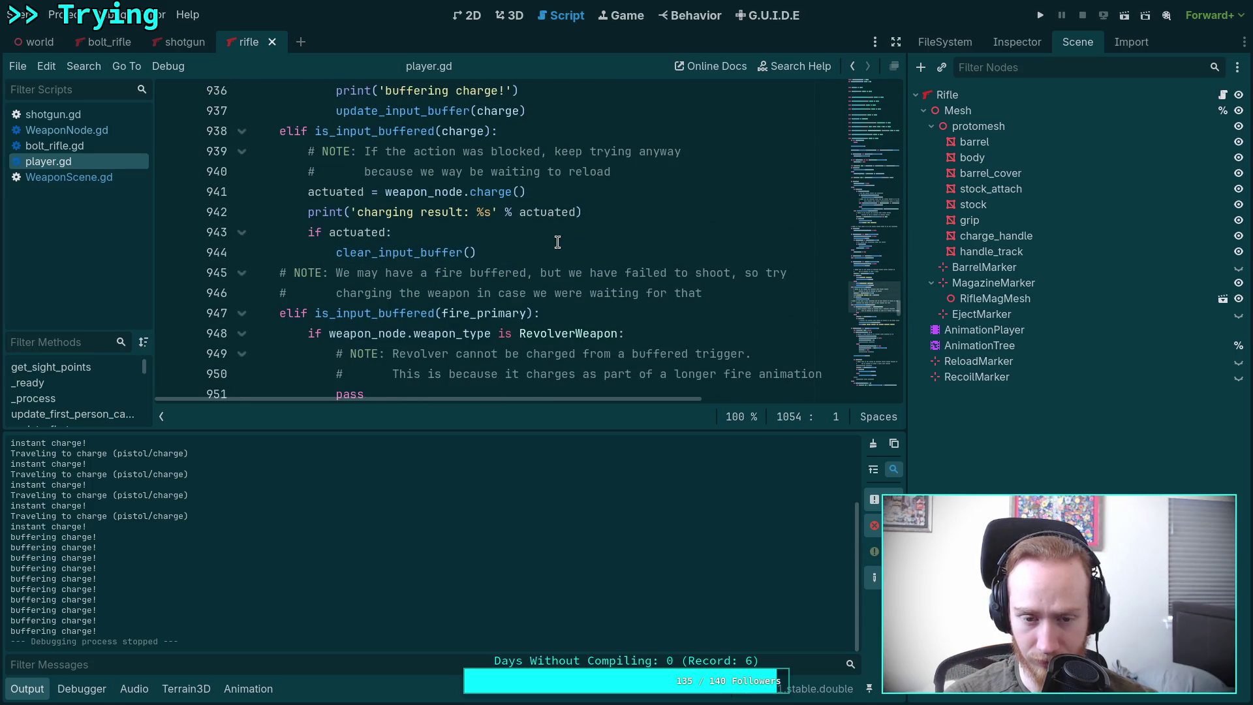
pyautogui.scroll(5, 557, 242)
pyautogui.scroll(-2, 558, 242)
pyautogui.scroll(1, 557, 243)
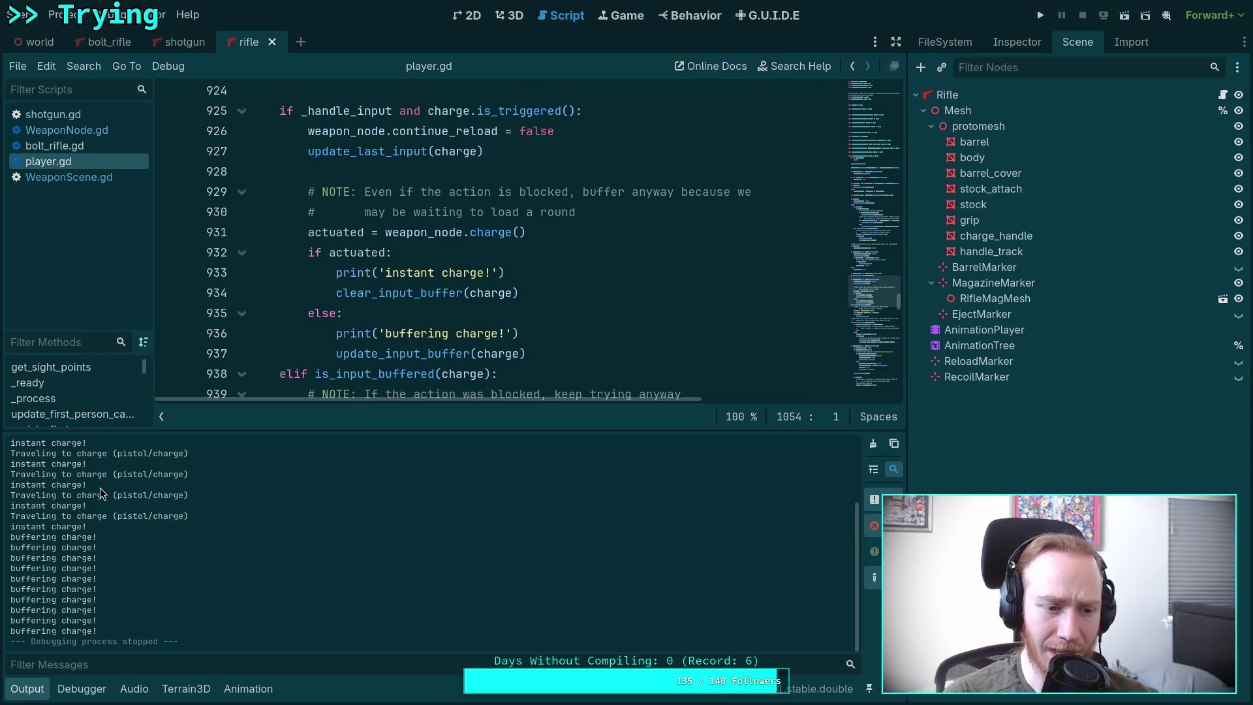
pyautogui.scroll(3, 85, 482)
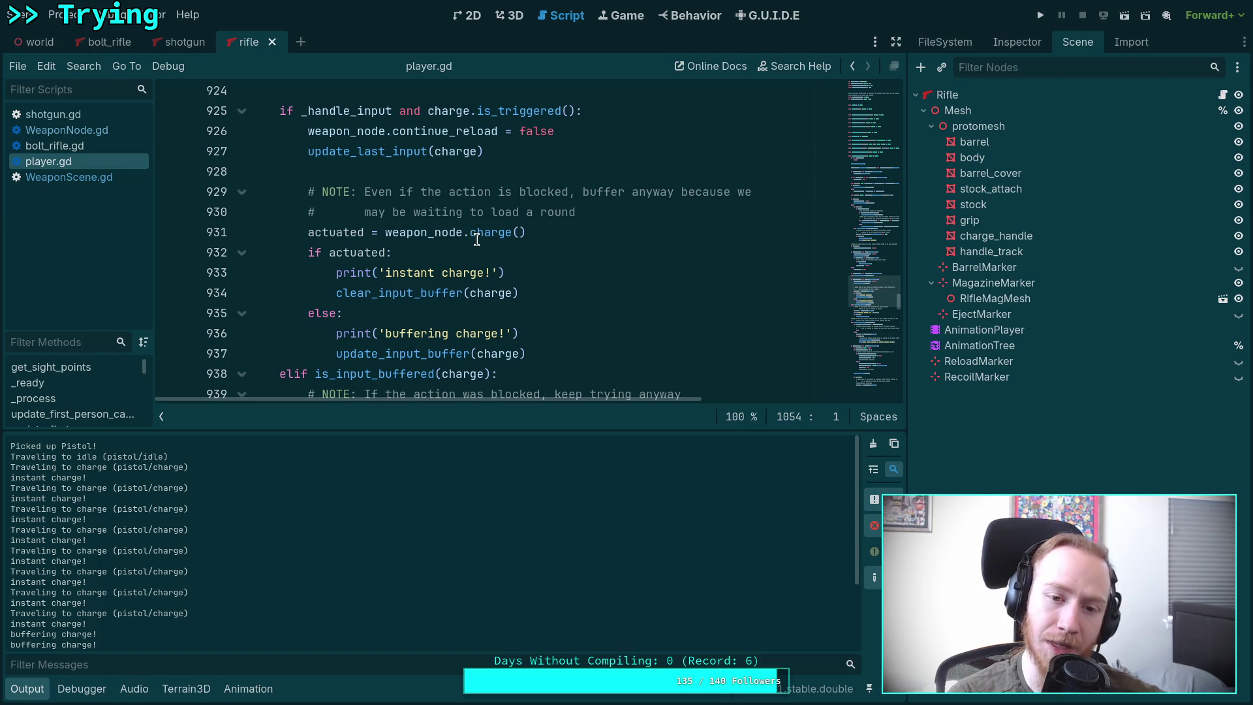
pyautogui.rightClick(499, 233)
pyautogui.click(563, 427)
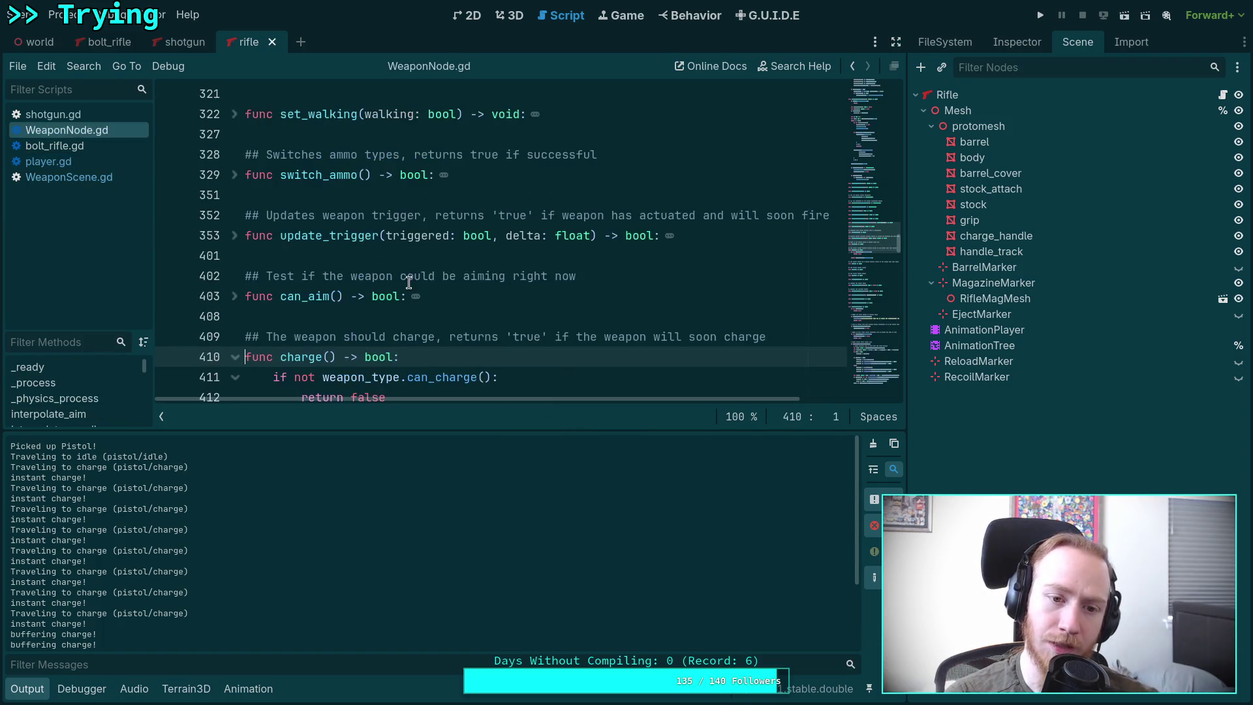
# Step: Look up goto_charge's definition and read through WeaponScene.gd
pyautogui.scroll(-3, 408, 281)
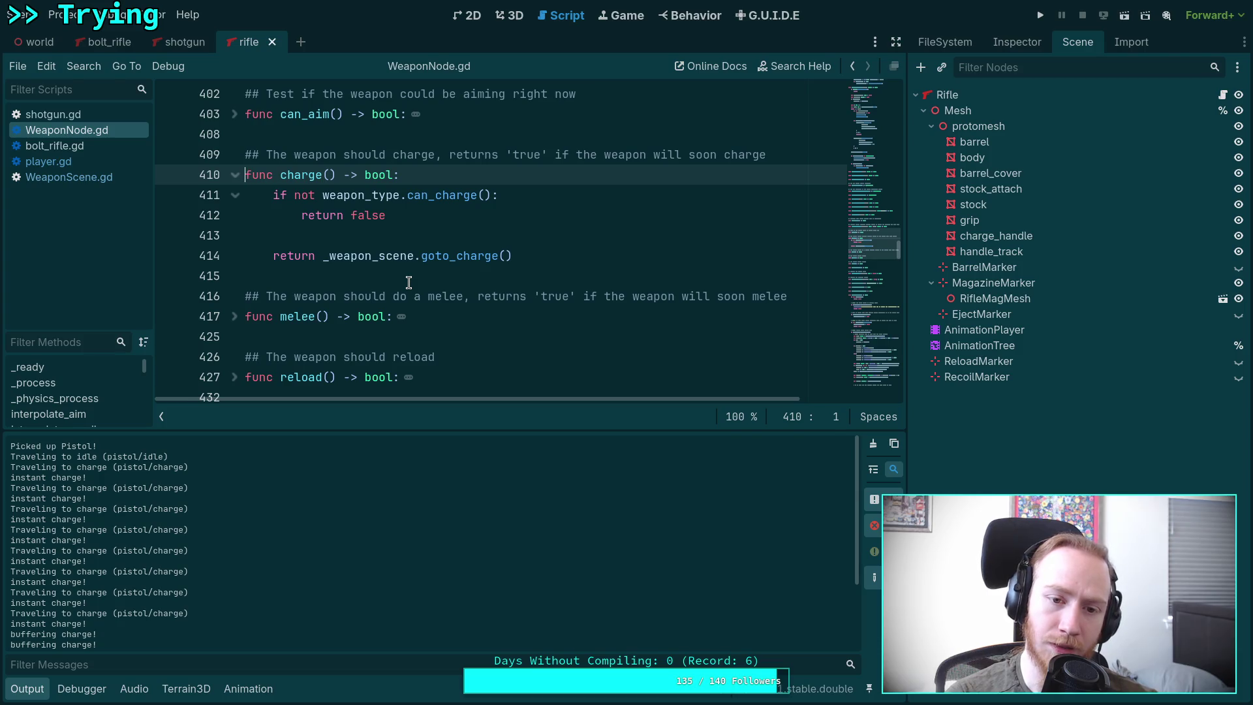
pyautogui.rightClick(471, 257)
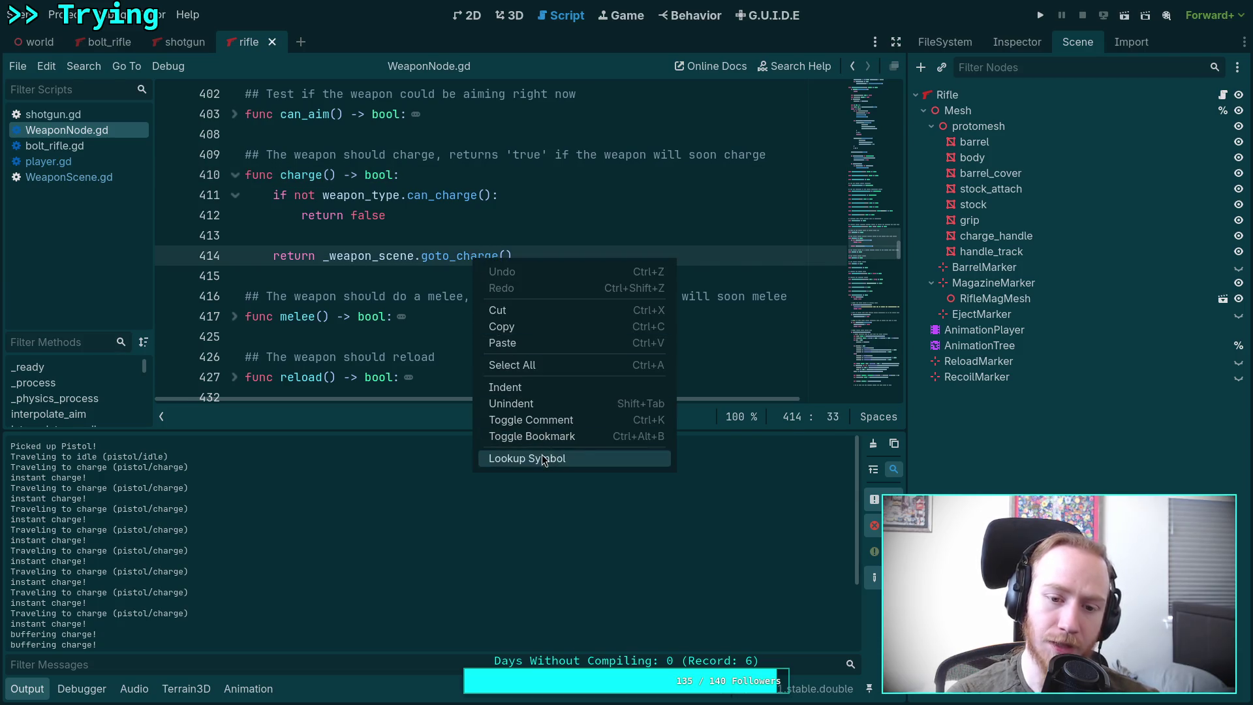
pyautogui.click(551, 453)
pyautogui.scroll(-2, 458, 334)
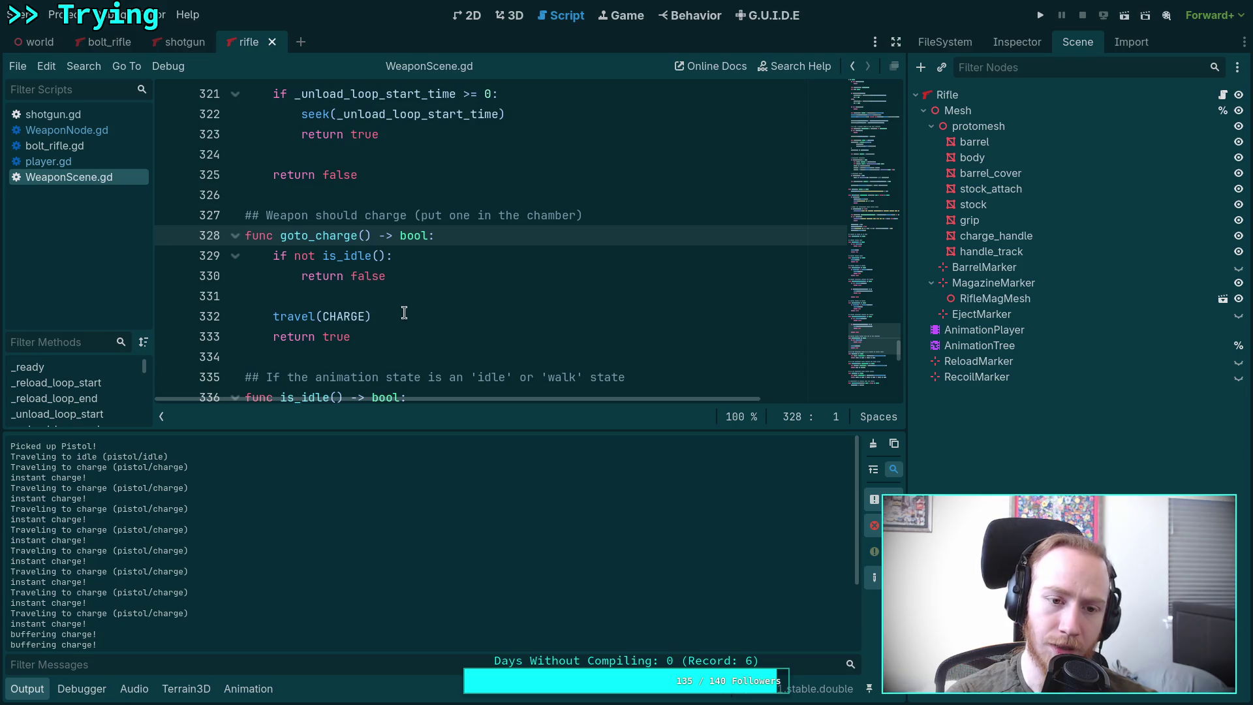
pyautogui.scroll(-6, 345, 306)
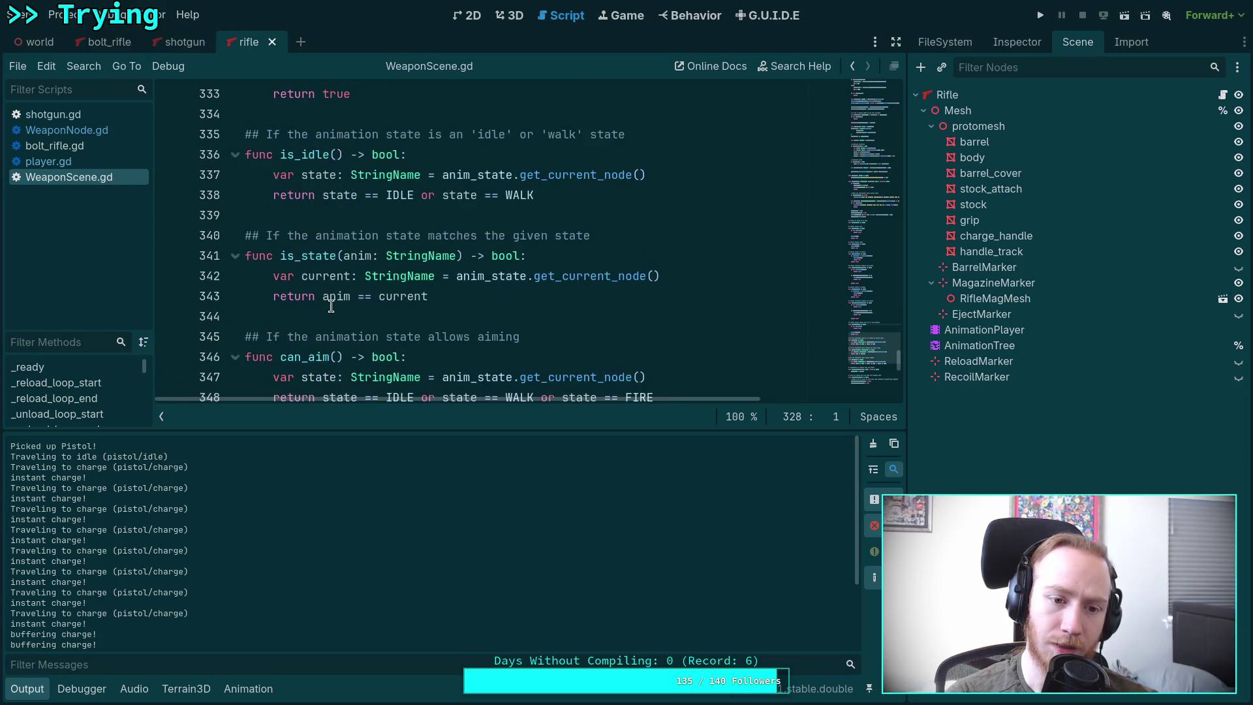
pyautogui.scroll(4, 344, 316)
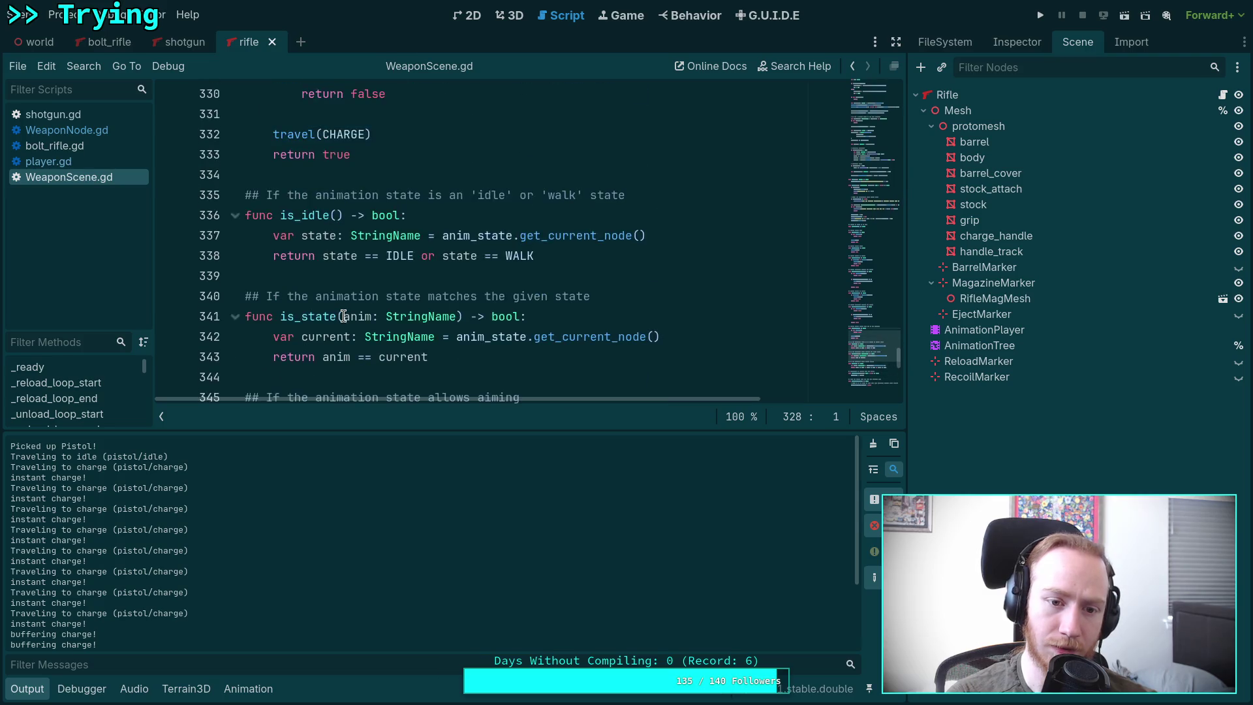
pyautogui.scroll(-10, 344, 316)
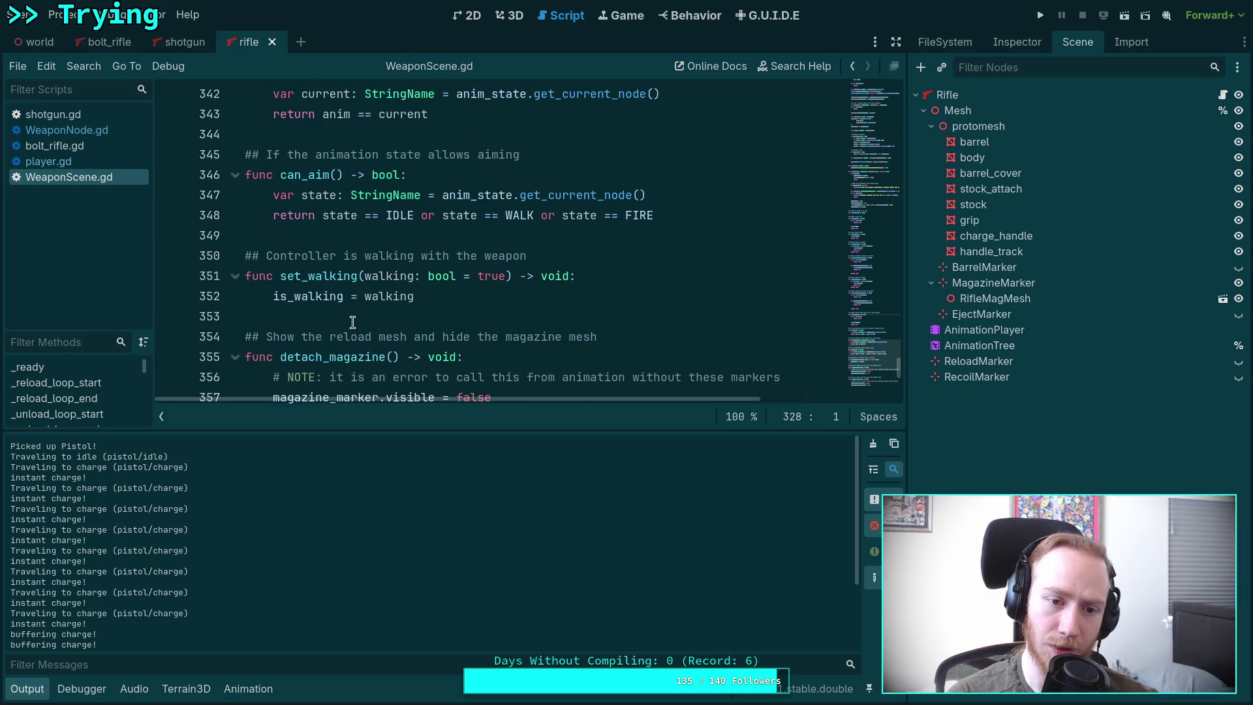
pyautogui.scroll(4, 361, 326)
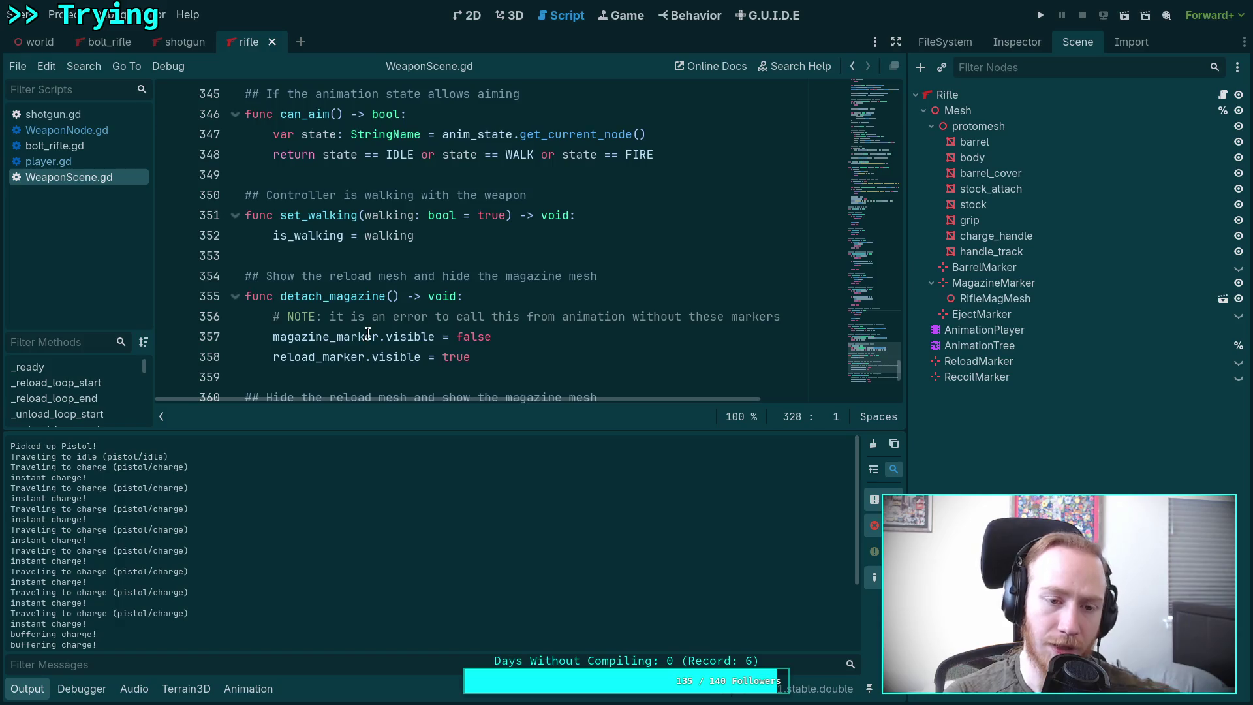
pyautogui.moveTo(367, 335)
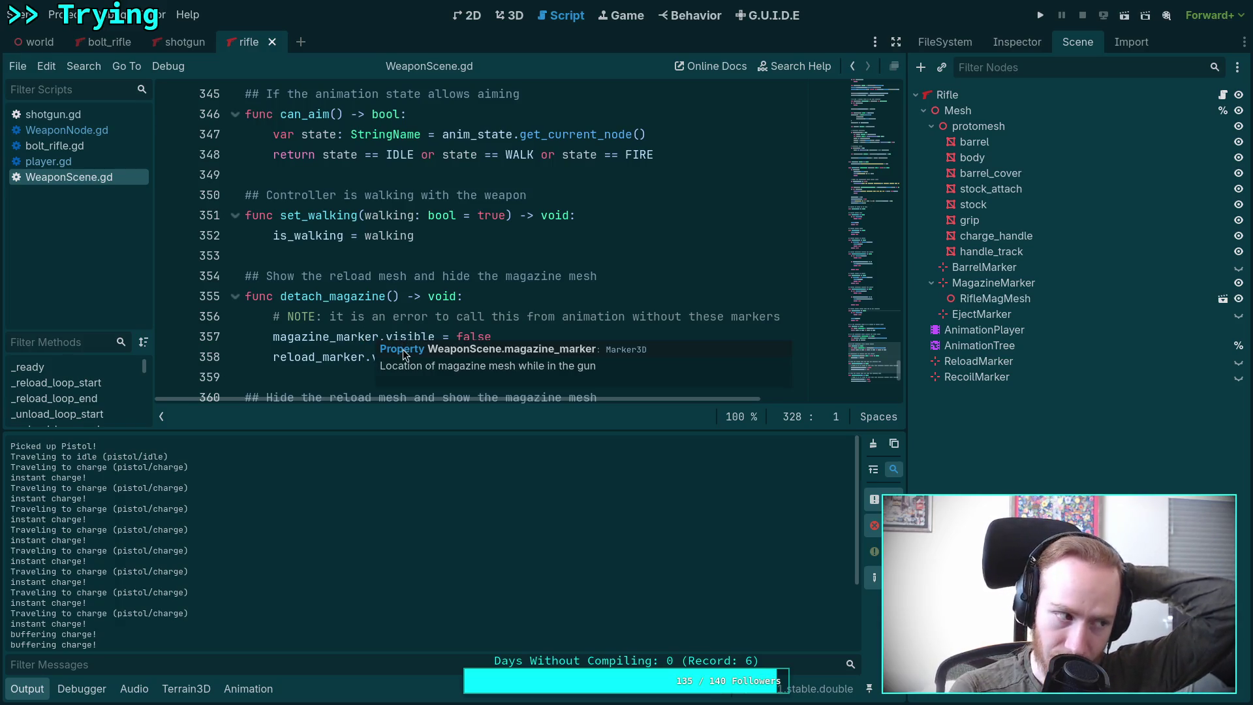
pyautogui.scroll(4, 339, 245)
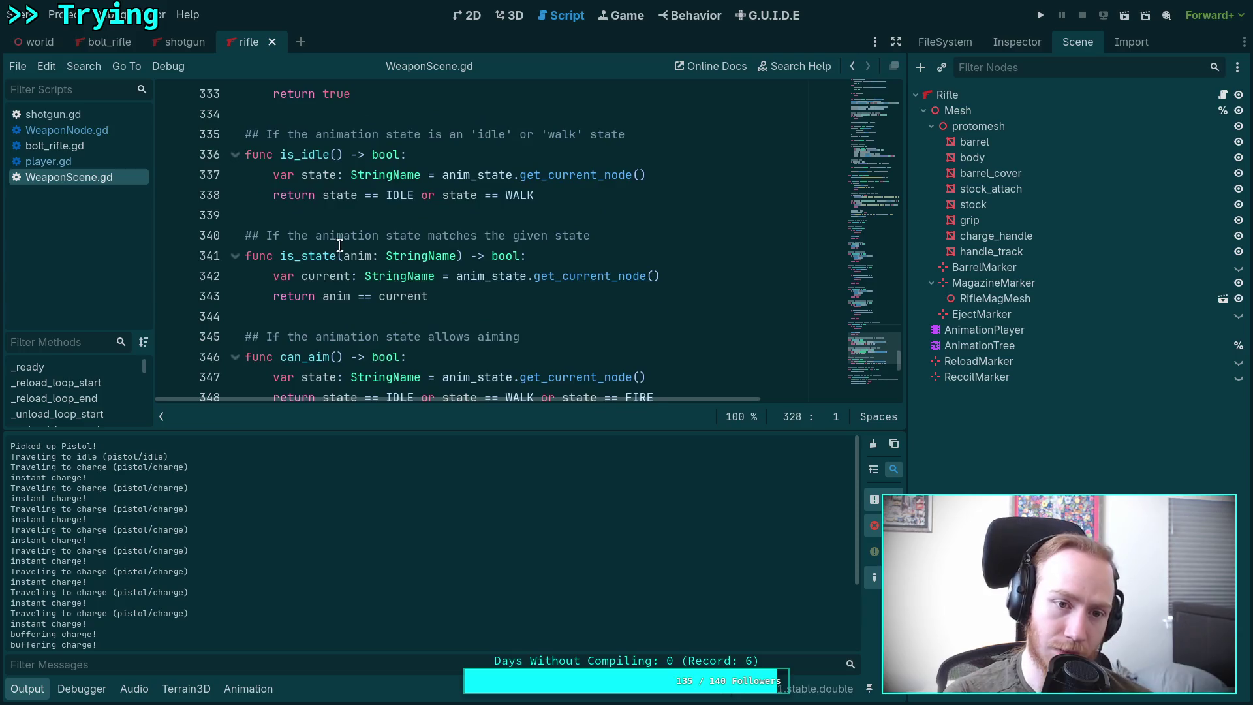
pyautogui.scroll(3, 341, 242)
pyautogui.scroll(5, 348, 237)
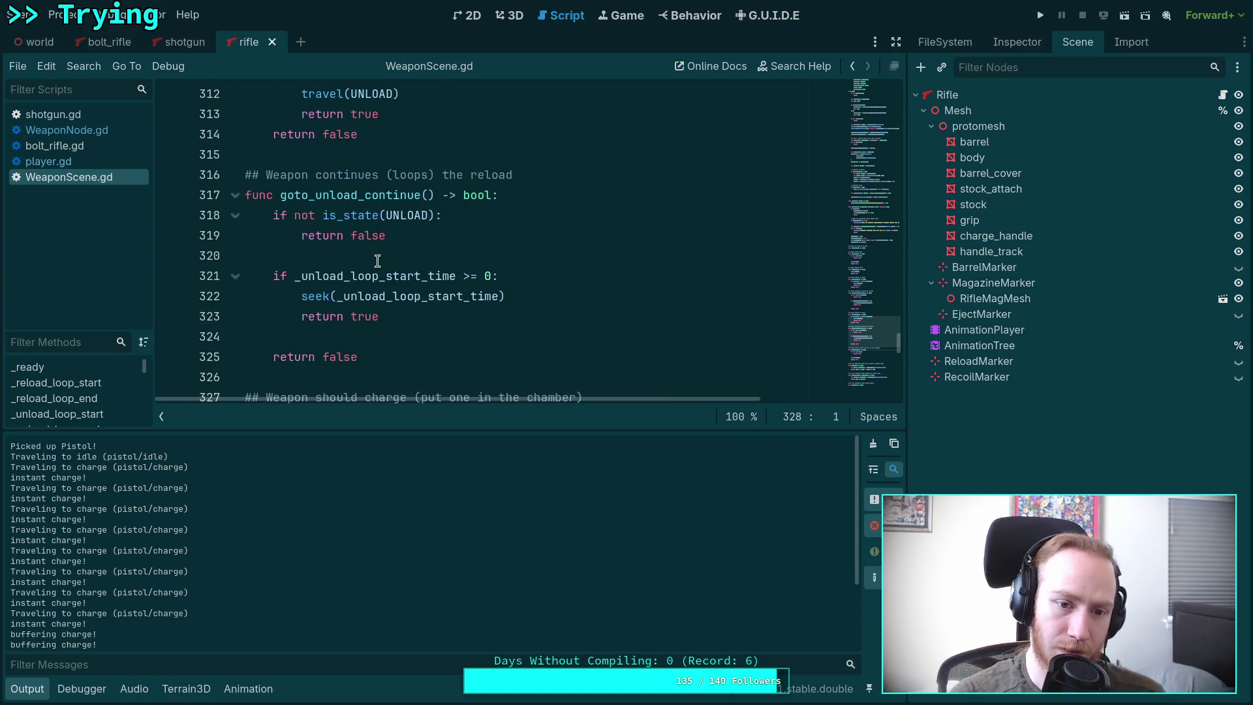
pyautogui.scroll(2, 400, 264)
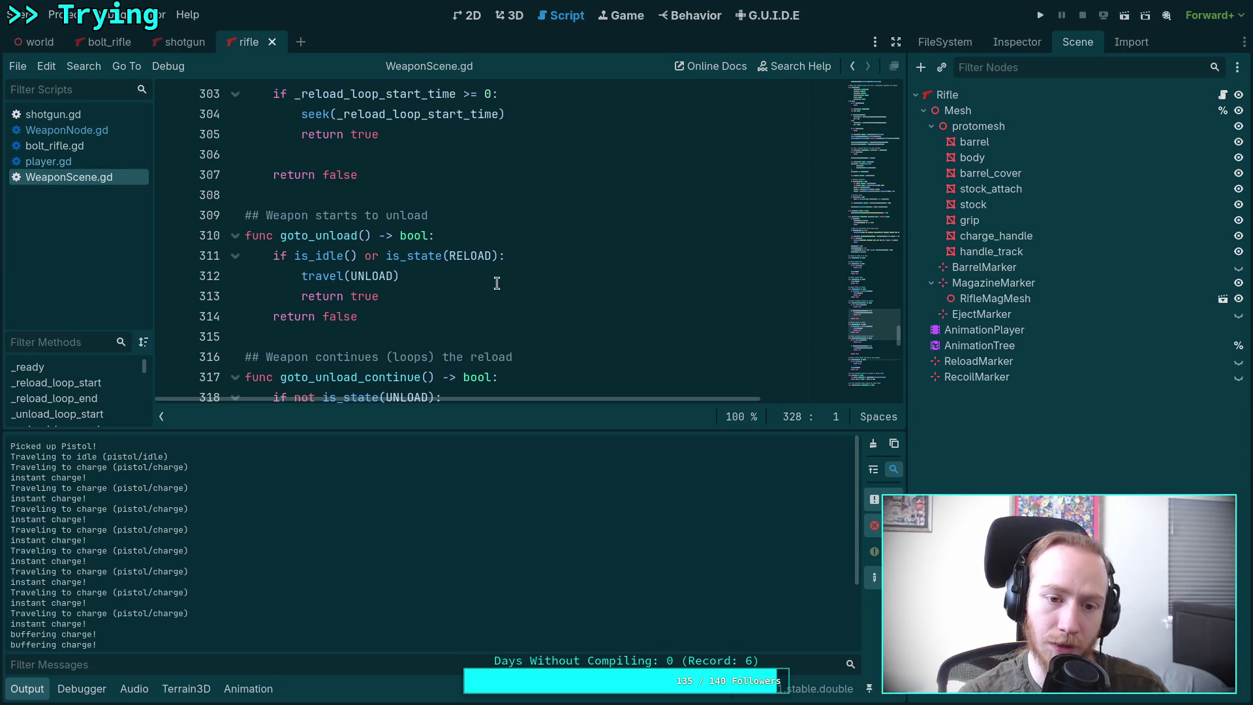
pyautogui.scroll(-5, 497, 283)
pyautogui.scroll(-3, 475, 324)
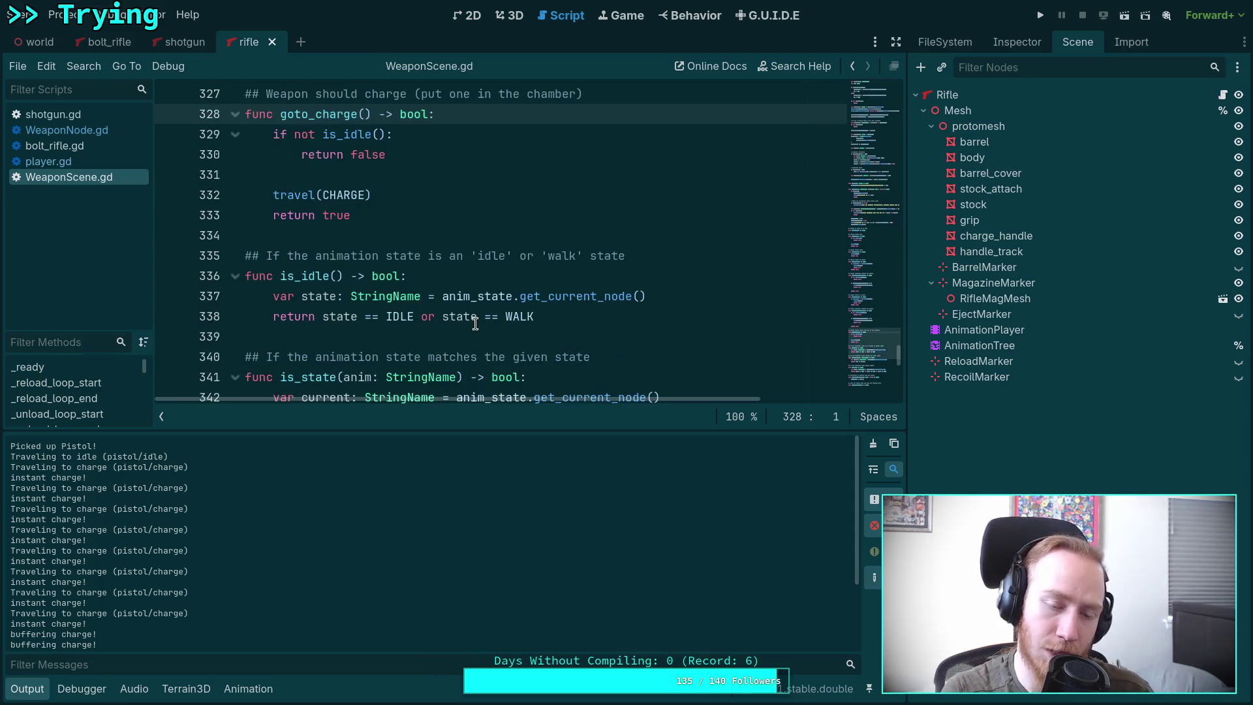
pyautogui.scroll(-3, 466, 216)
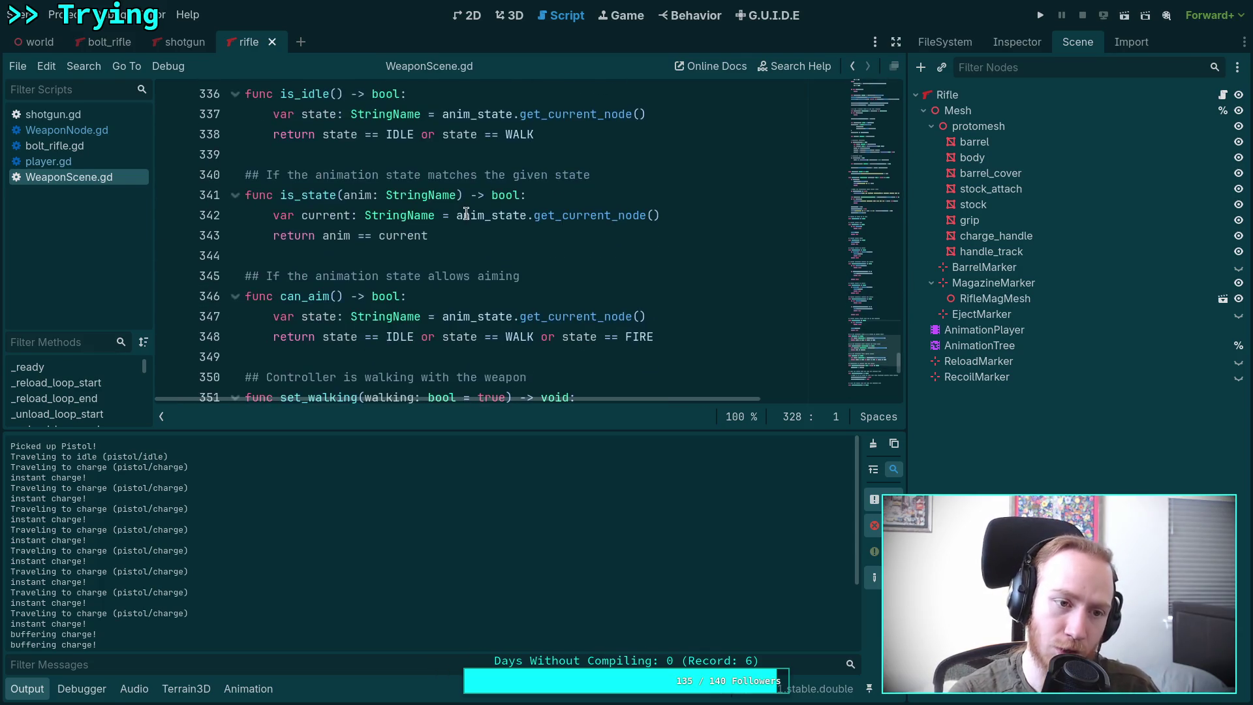
pyautogui.scroll(-4, 466, 212)
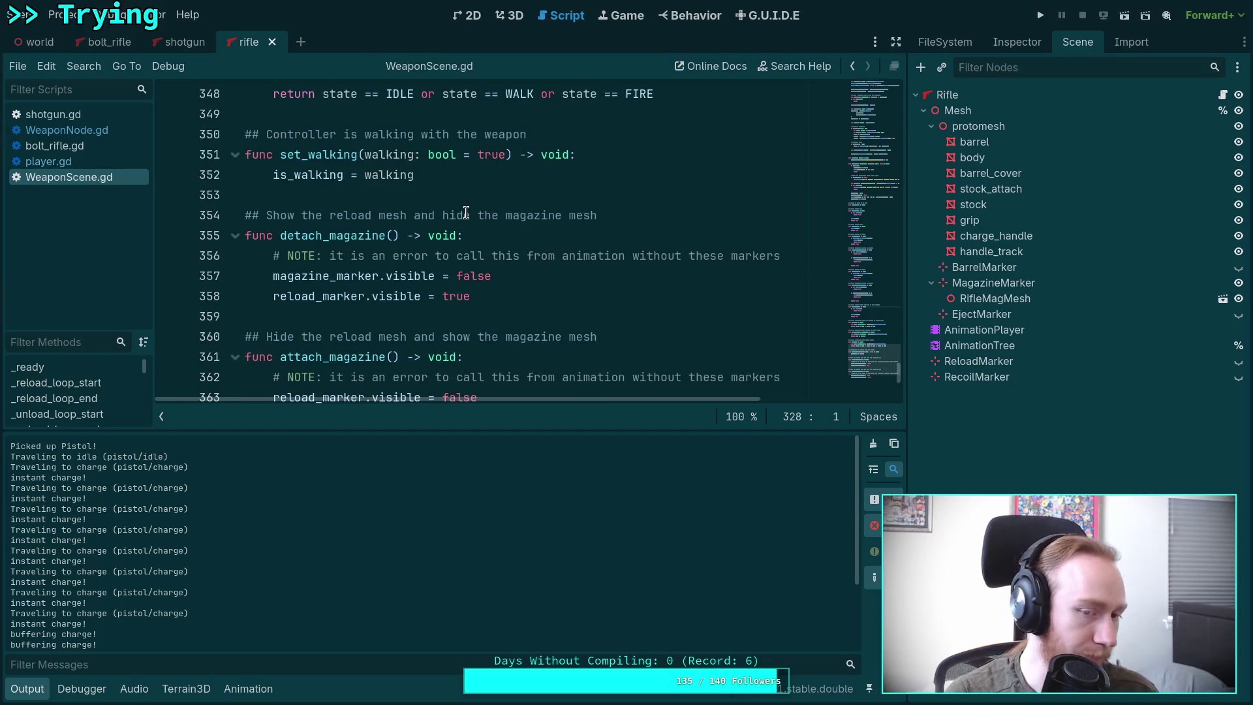
pyautogui.scroll(-3, 463, 209)
pyautogui.scroll(10, 444, 186)
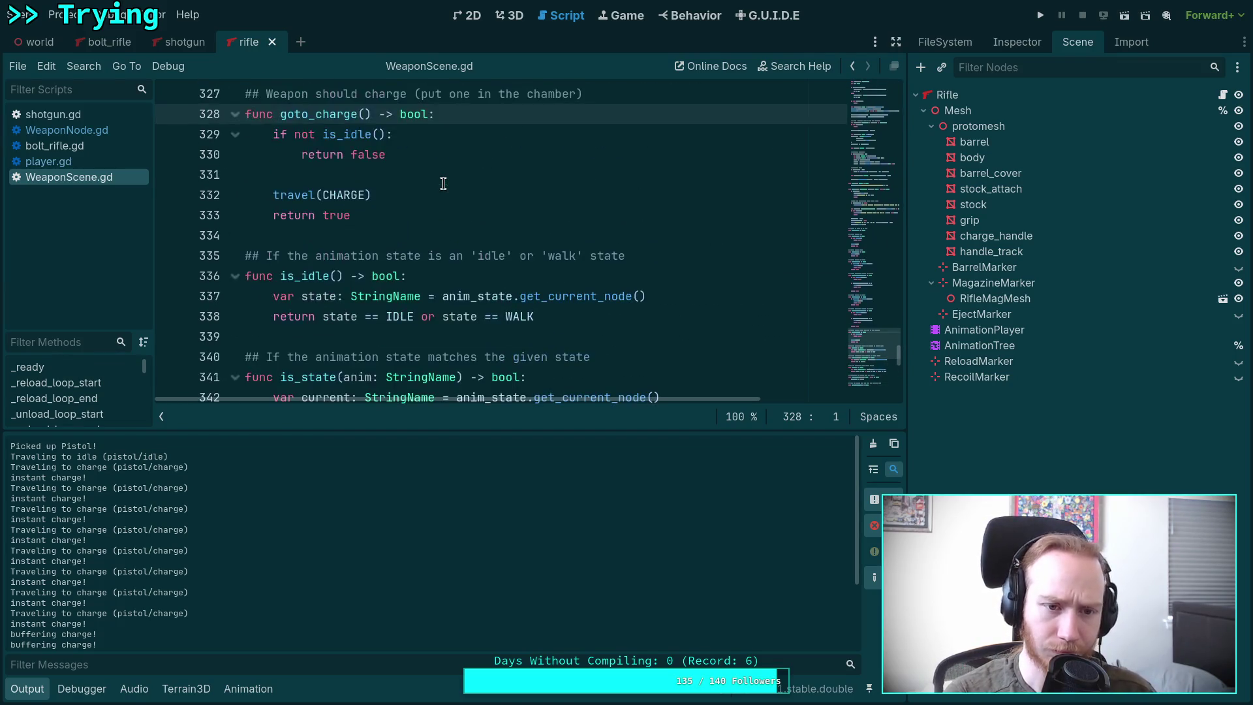
pyautogui.scroll(1, 443, 184)
pyautogui.scroll(4, 437, 176)
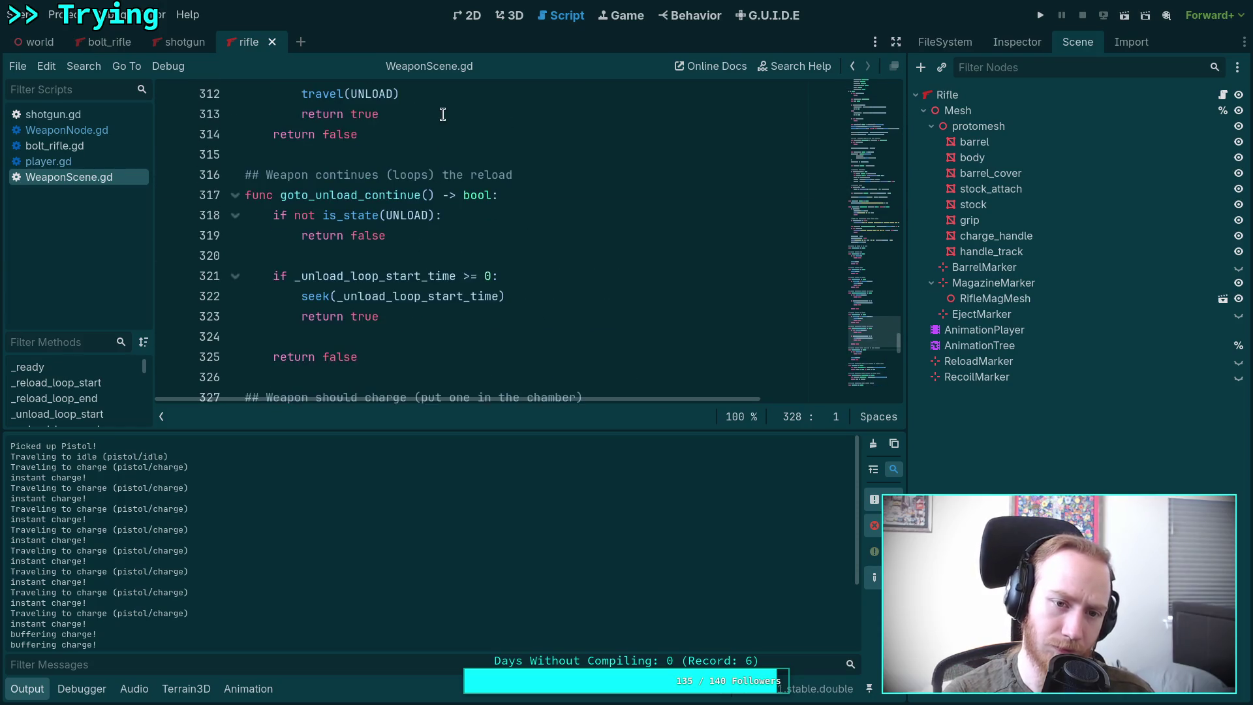
pyautogui.scroll(11, 480, 248)
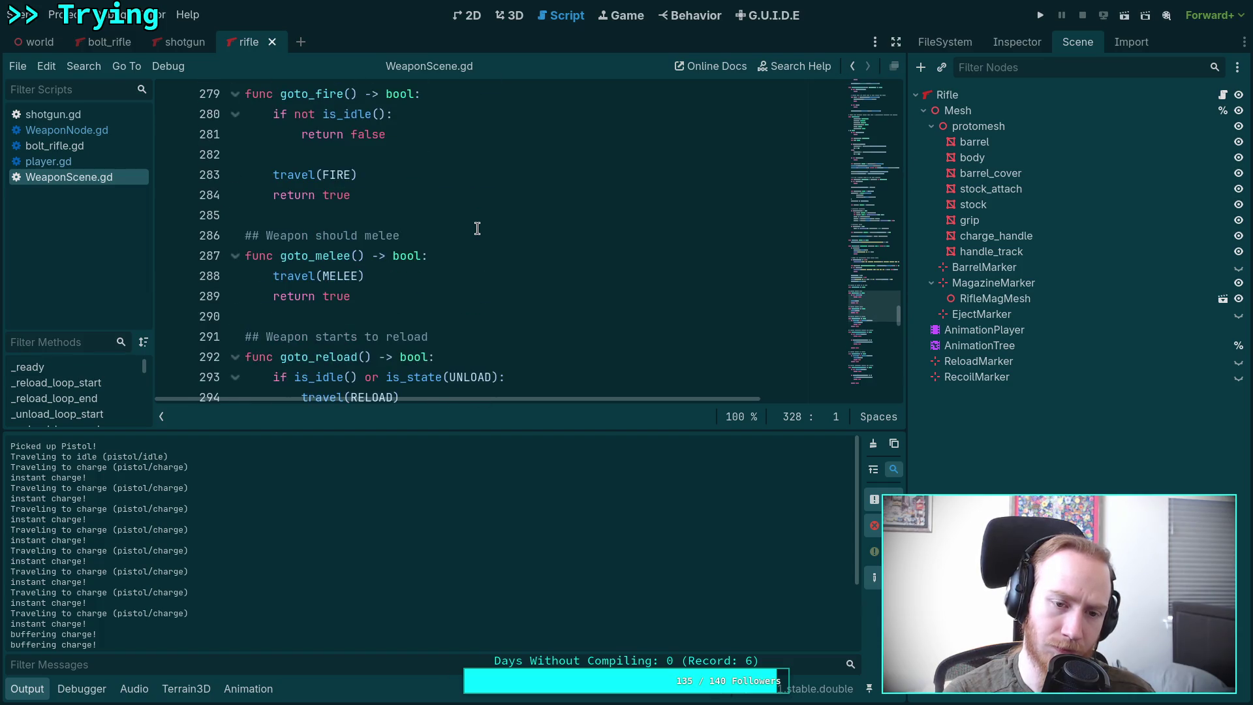
# Step: Highlight goto_melee's body, then go back to player.gd's charge-trigger code
pyautogui.moveTo(371, 299); pyautogui.dragTo(250, 274)
pyautogui.click(379, 274)
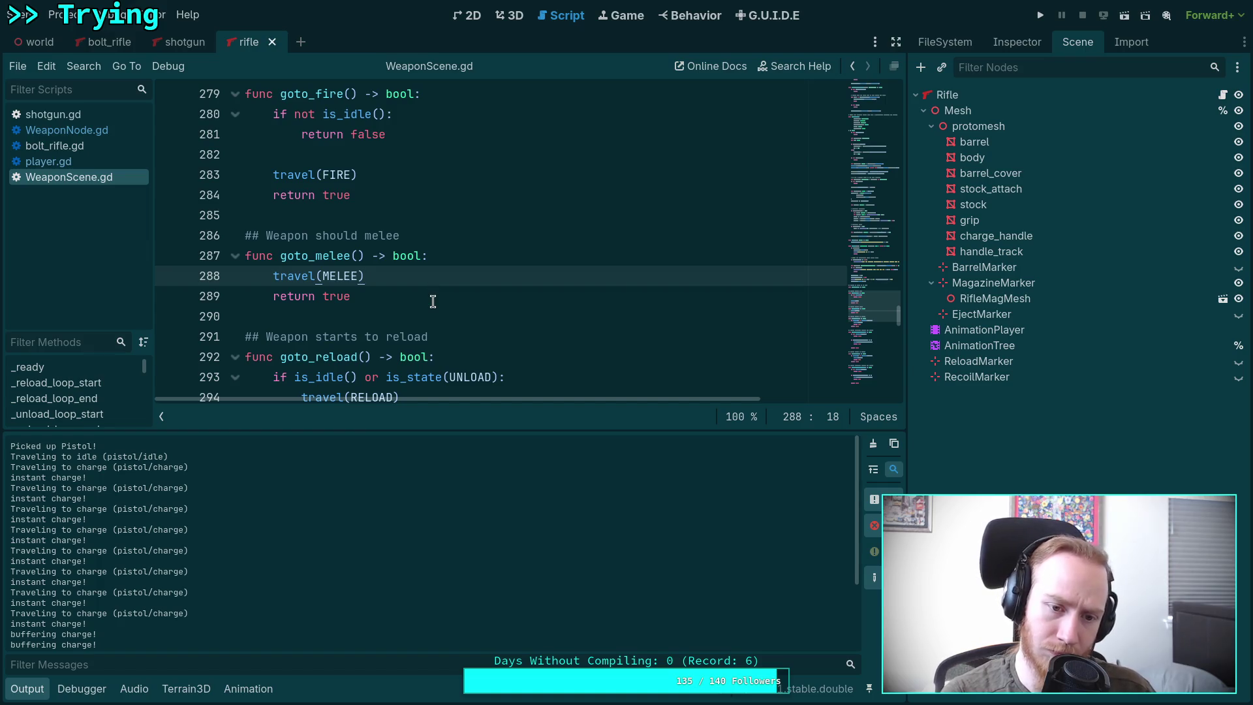
pyautogui.scroll(2, 433, 300)
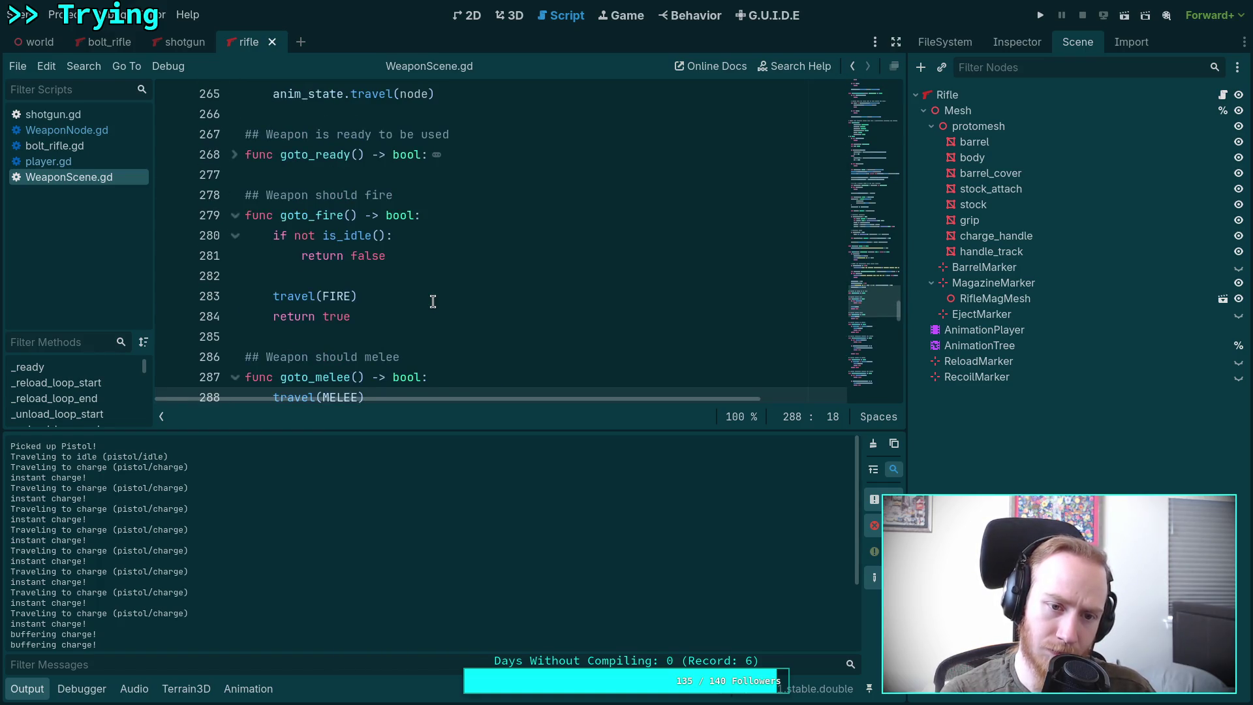
pyautogui.click(49, 161)
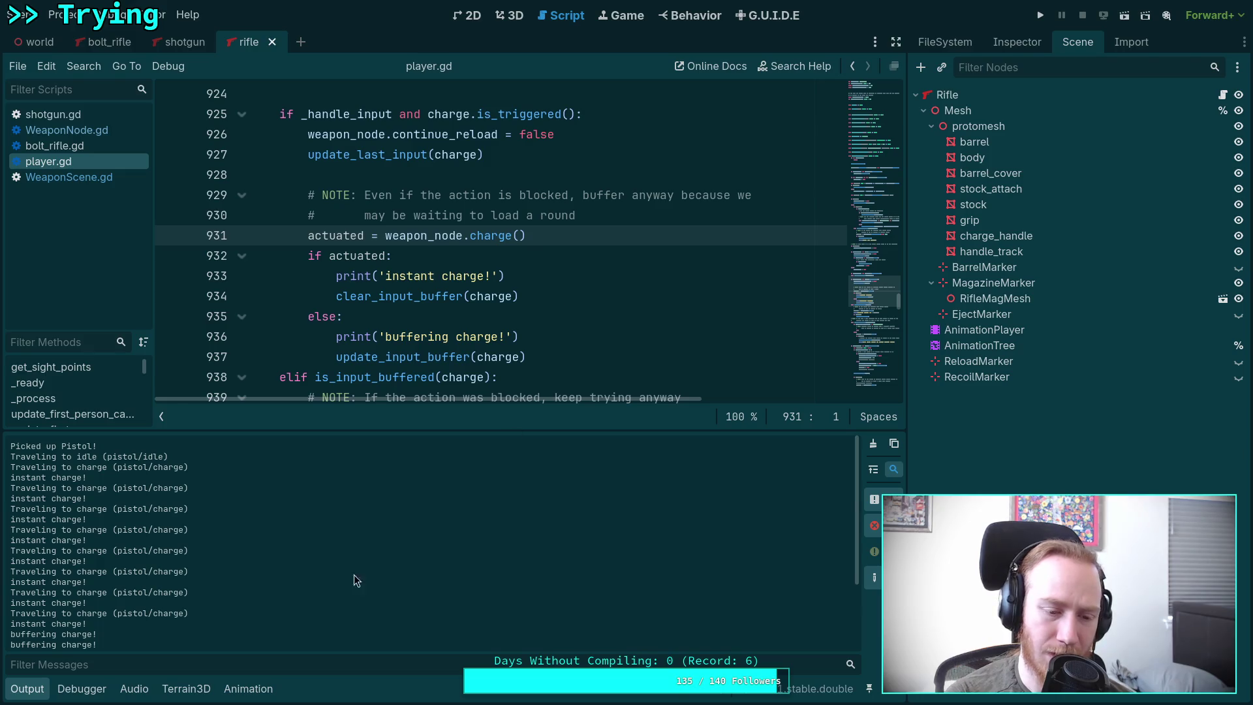
pyautogui.scroll(-4, 552, 323)
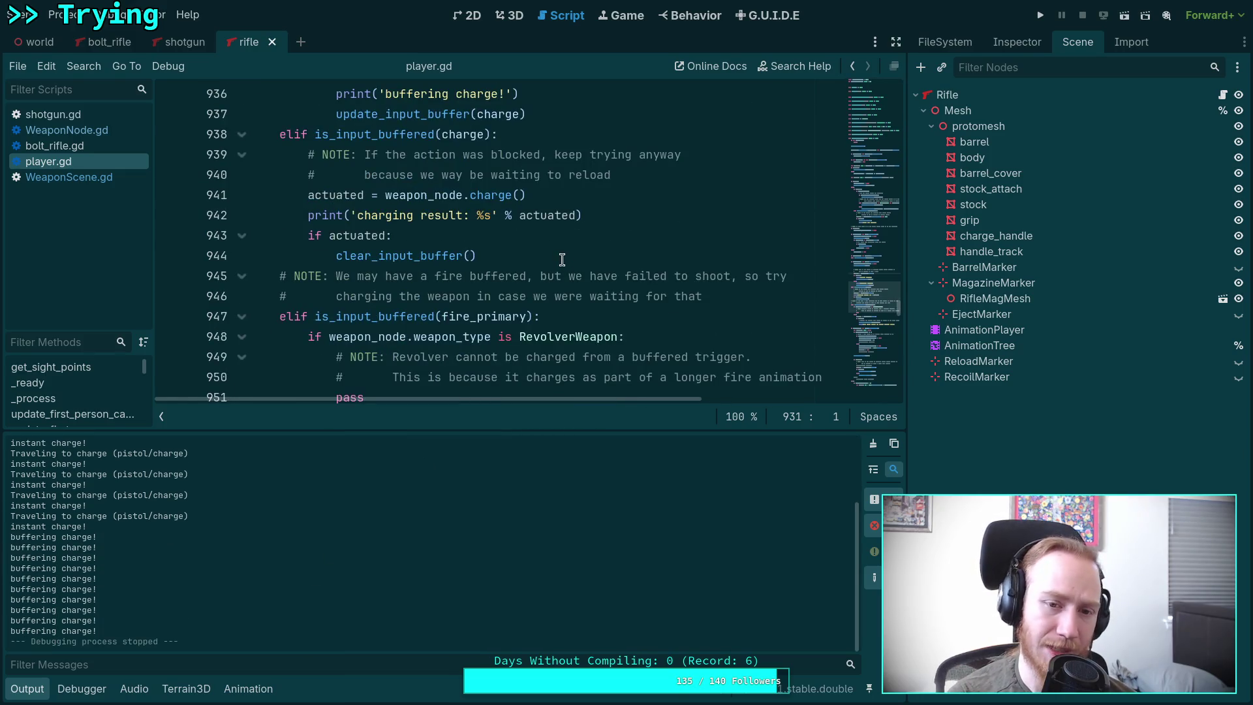
pyautogui.scroll(2, 562, 259)
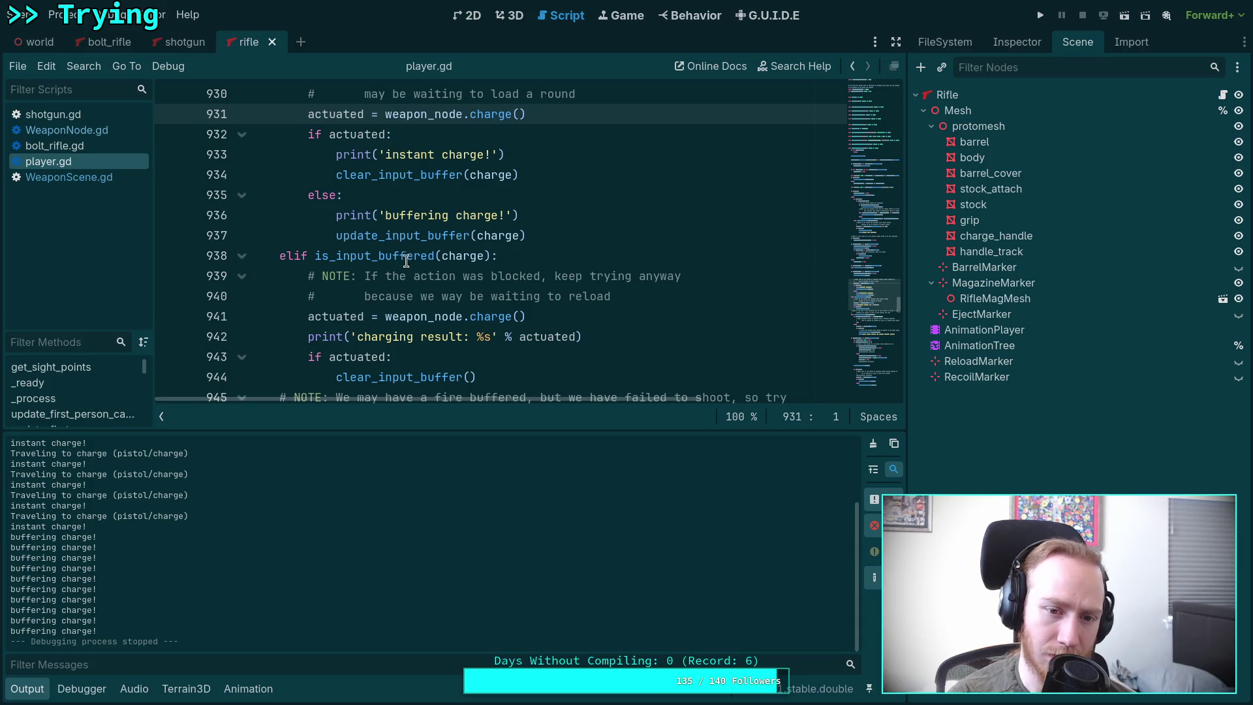
pyautogui.click(407, 260)
pyautogui.rightClick(407, 260)
pyautogui.click(462, 475)
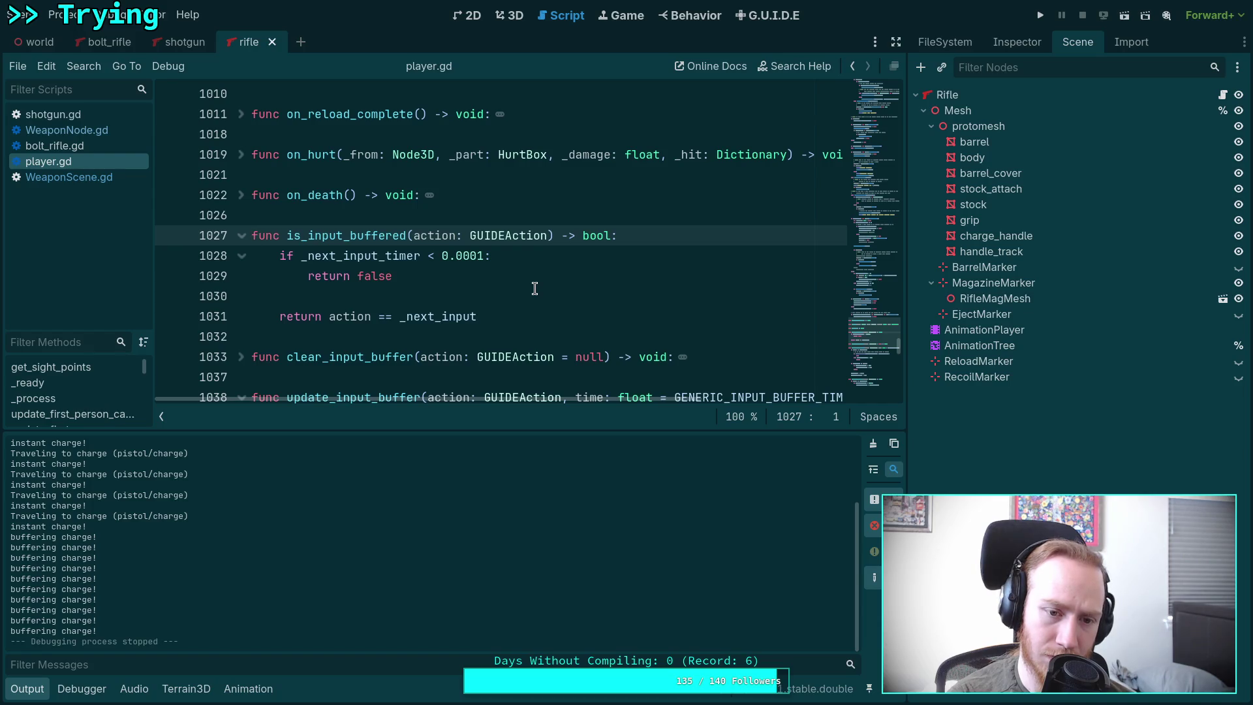
pyautogui.scroll(-9, 413, 291)
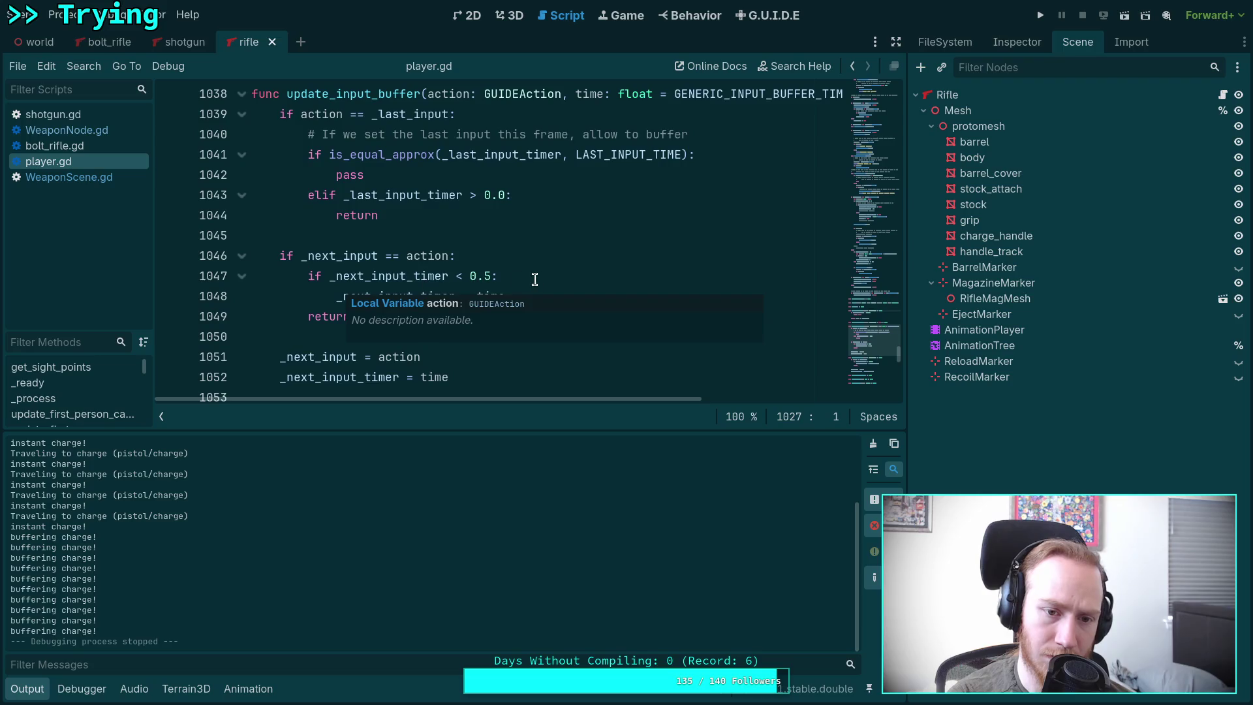
pyautogui.scroll(2, 457, 259)
pyautogui.scroll(-4, 515, 267)
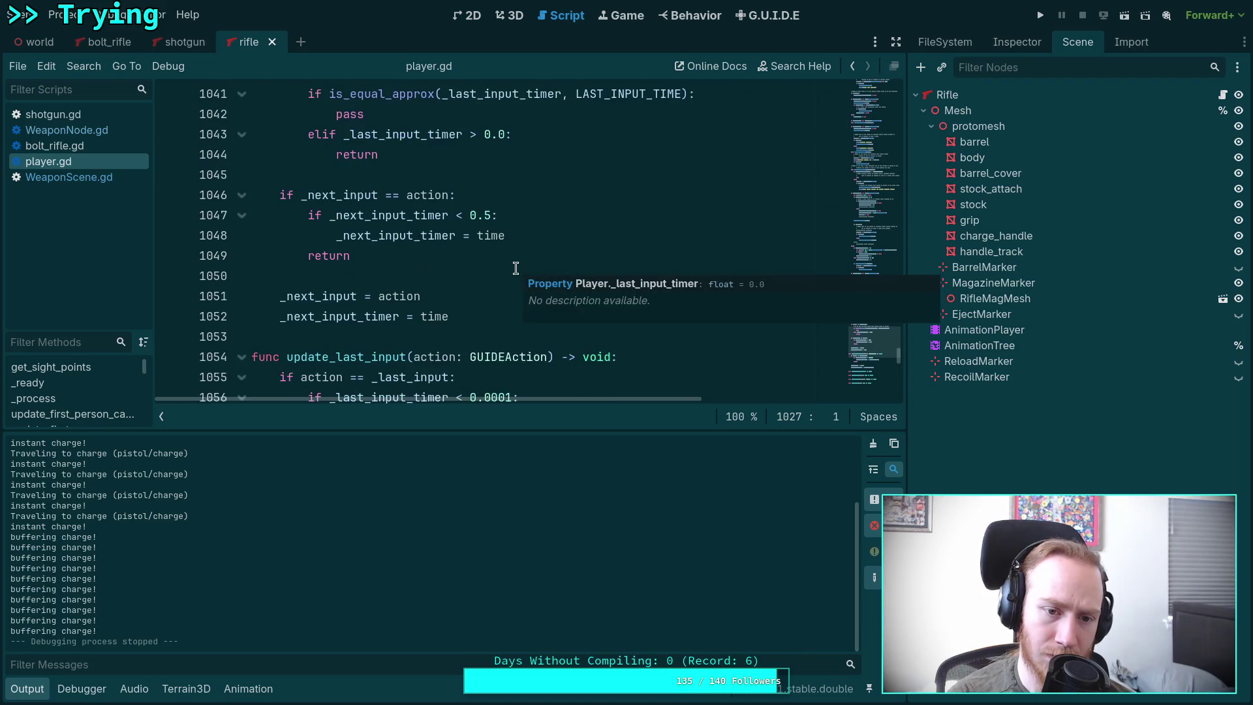
pyautogui.scroll(10, 477, 269)
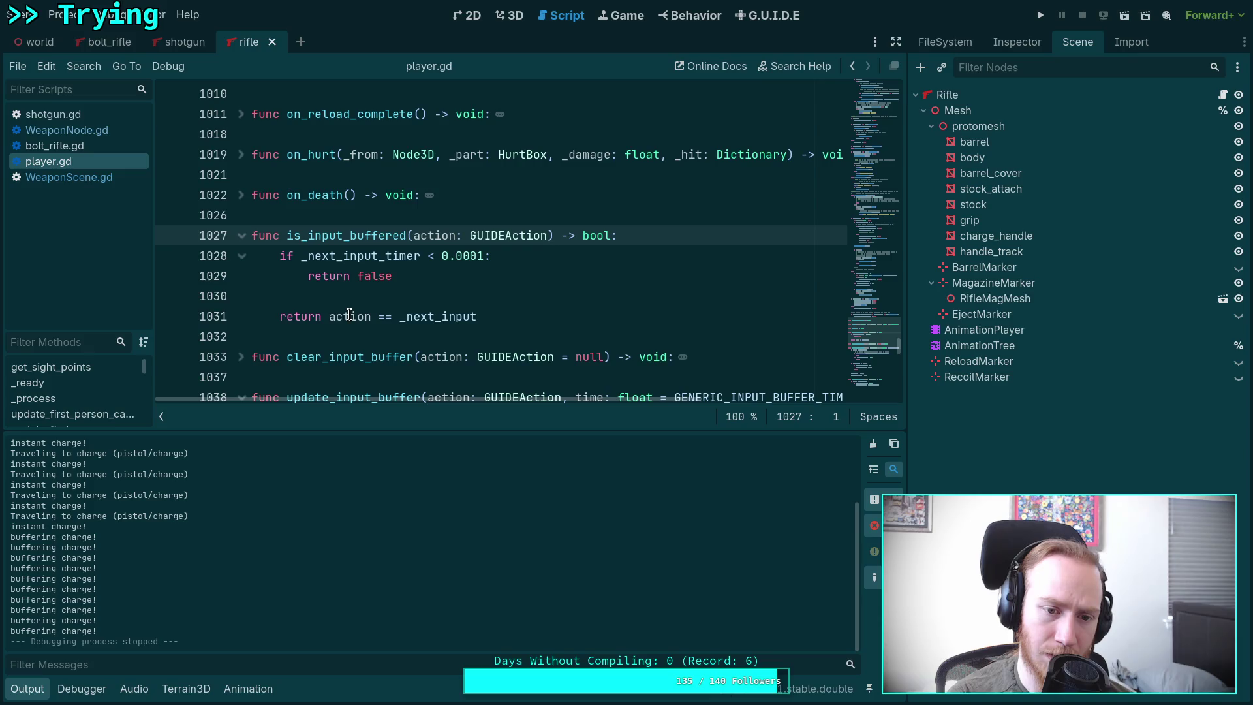
pyautogui.doubleClick(350, 316)
pyautogui.keyDown('shift'); pyautogui.click(505, 316); pyautogui.keyUp('shift')
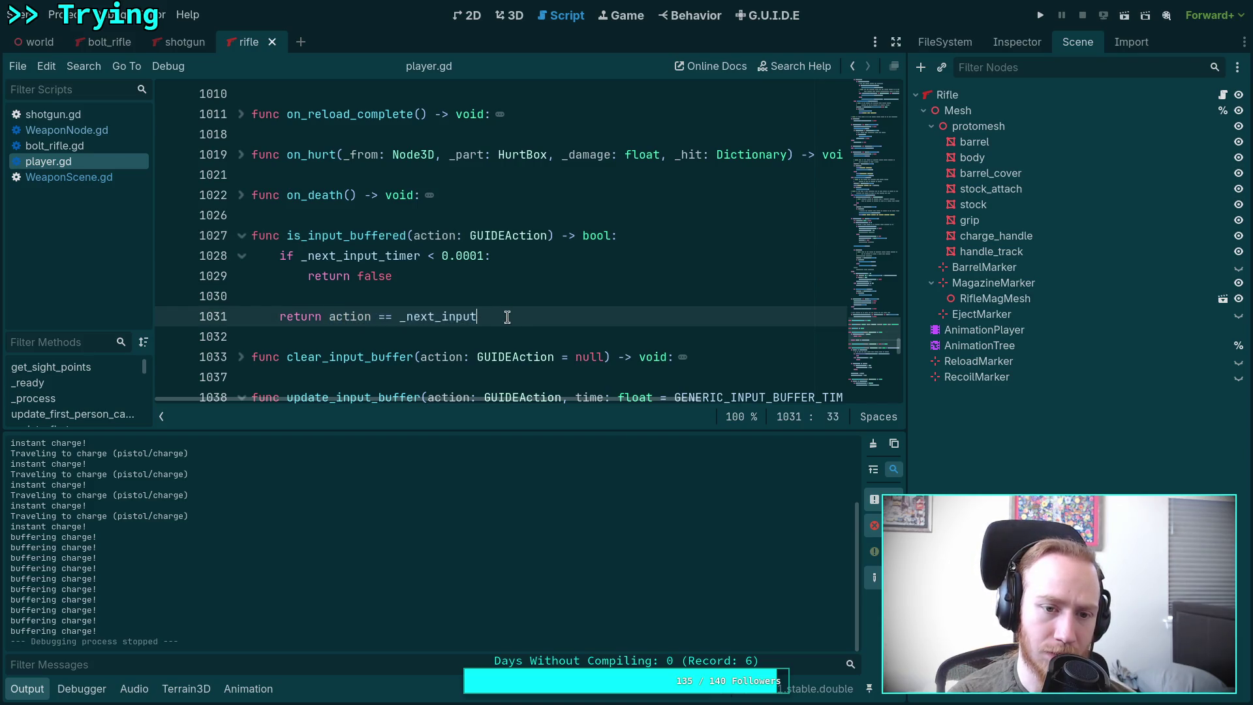
pyautogui.click(68, 177)
pyautogui.scroll(-10, 283, 214)
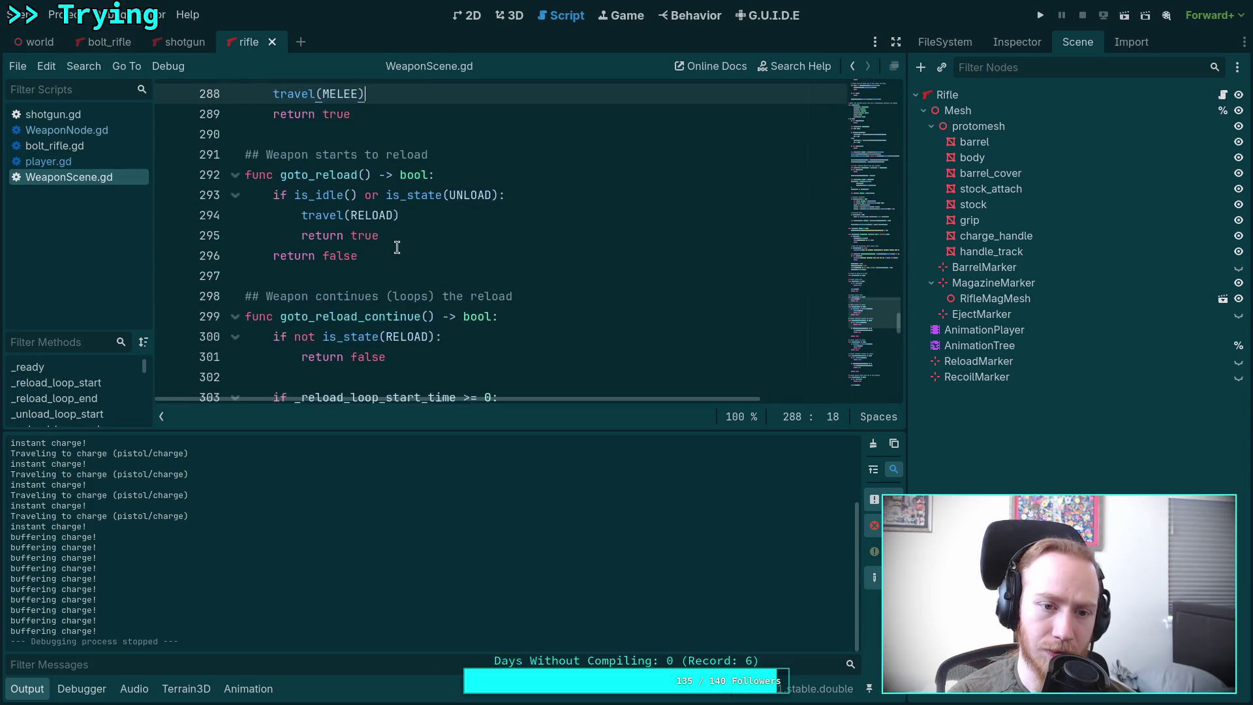
pyautogui.scroll(-15, 470, 244)
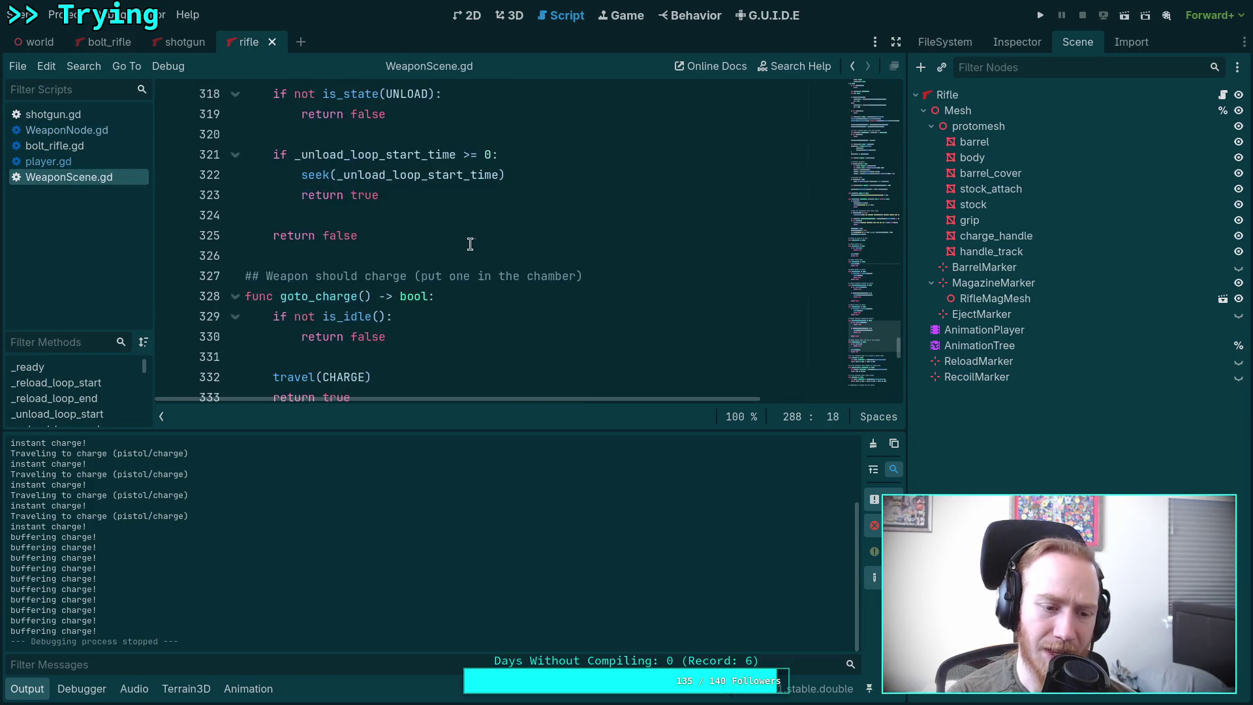
pyautogui.scroll(-9, 470, 244)
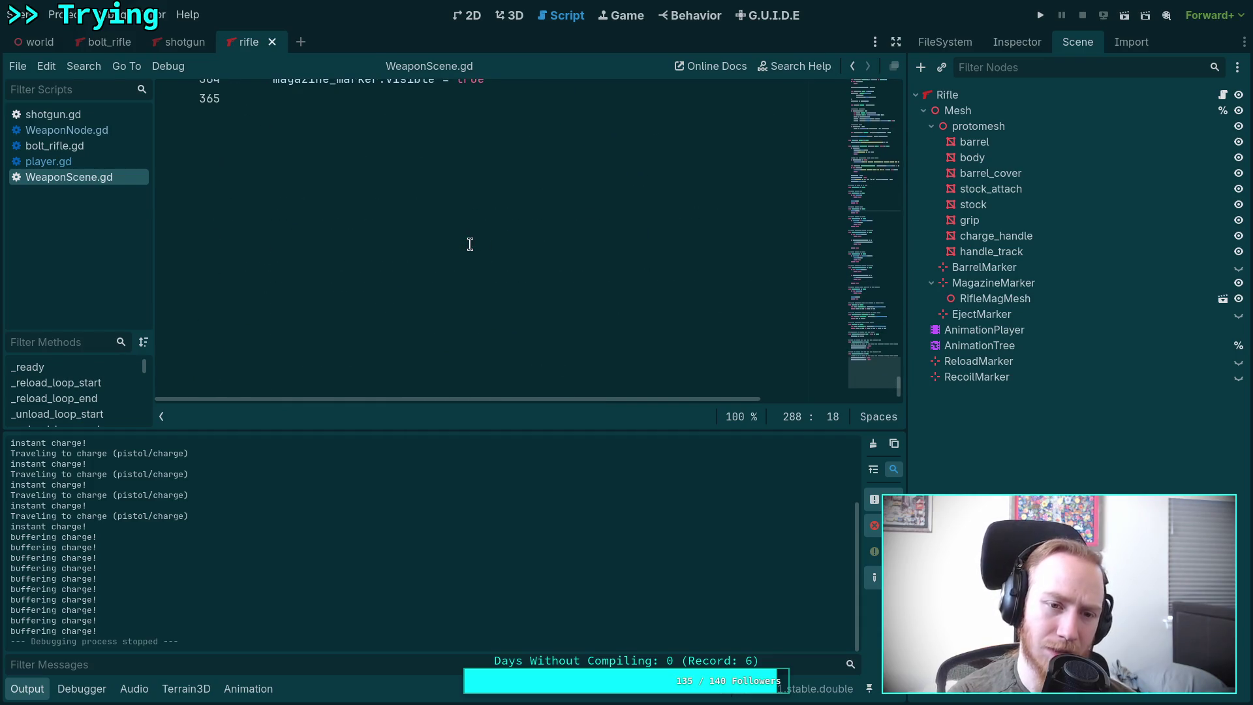
pyautogui.scroll(8, 467, 238)
pyautogui.click(91, 130)
pyautogui.click(98, 118)
pyautogui.click(98, 130)
pyautogui.click(103, 121)
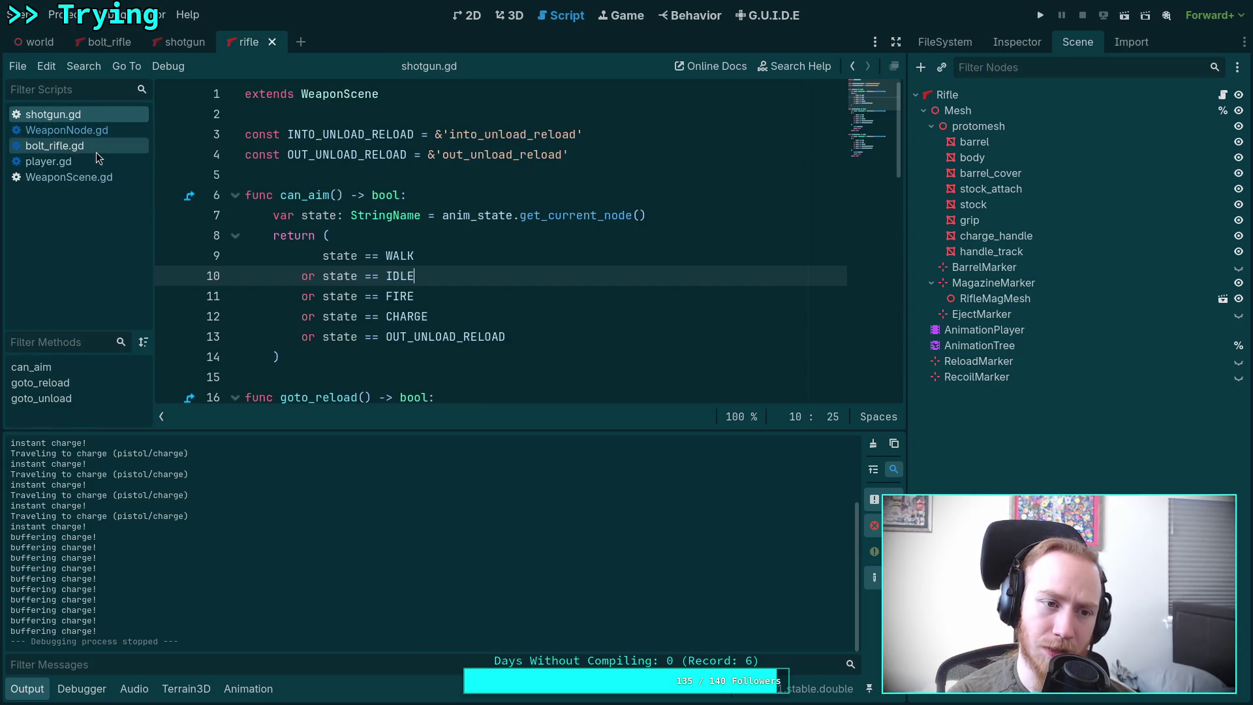
pyautogui.click(77, 164)
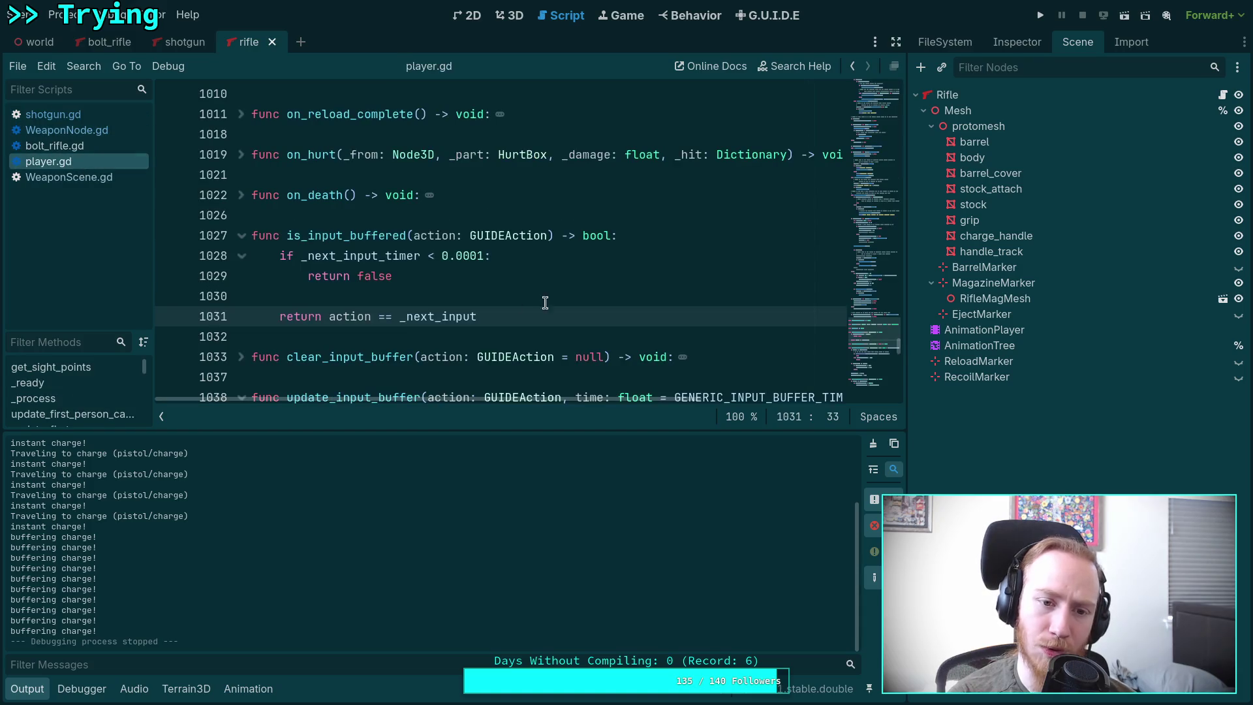
pyautogui.scroll(2, 537, 298)
pyautogui.scroll(-1, 537, 297)
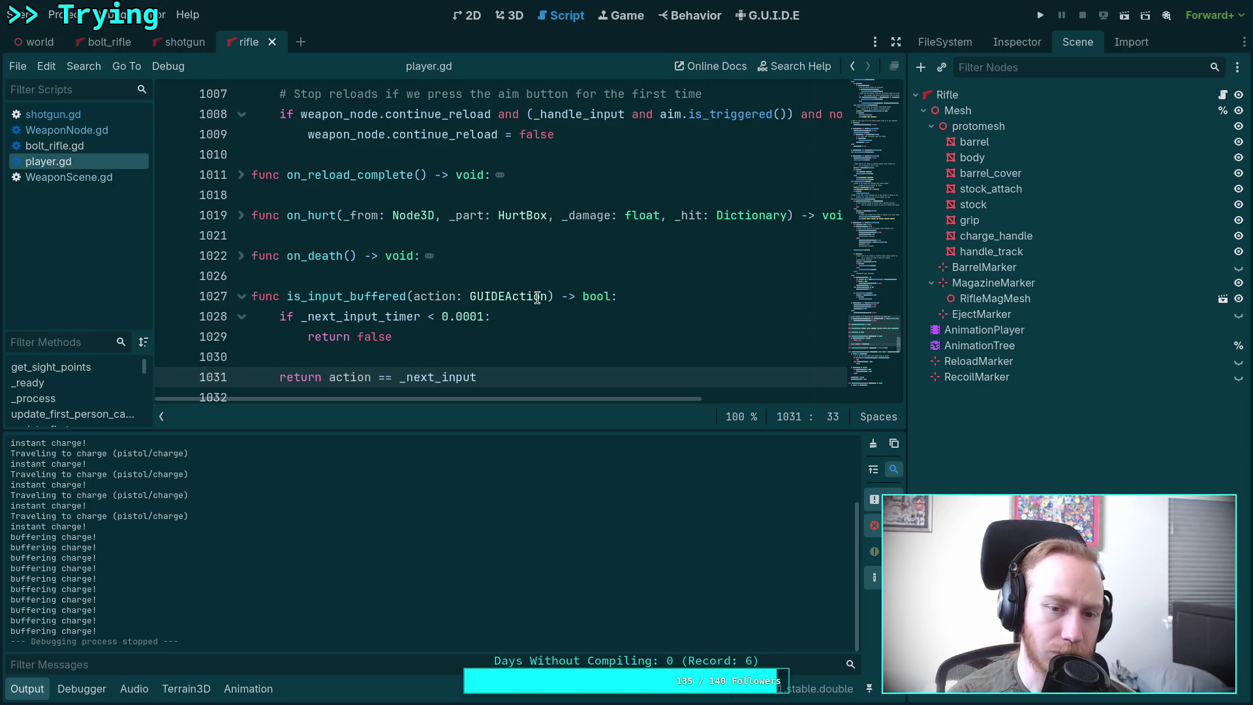
pyautogui.doubleClick(372, 318)
pyautogui.rightClick(381, 318)
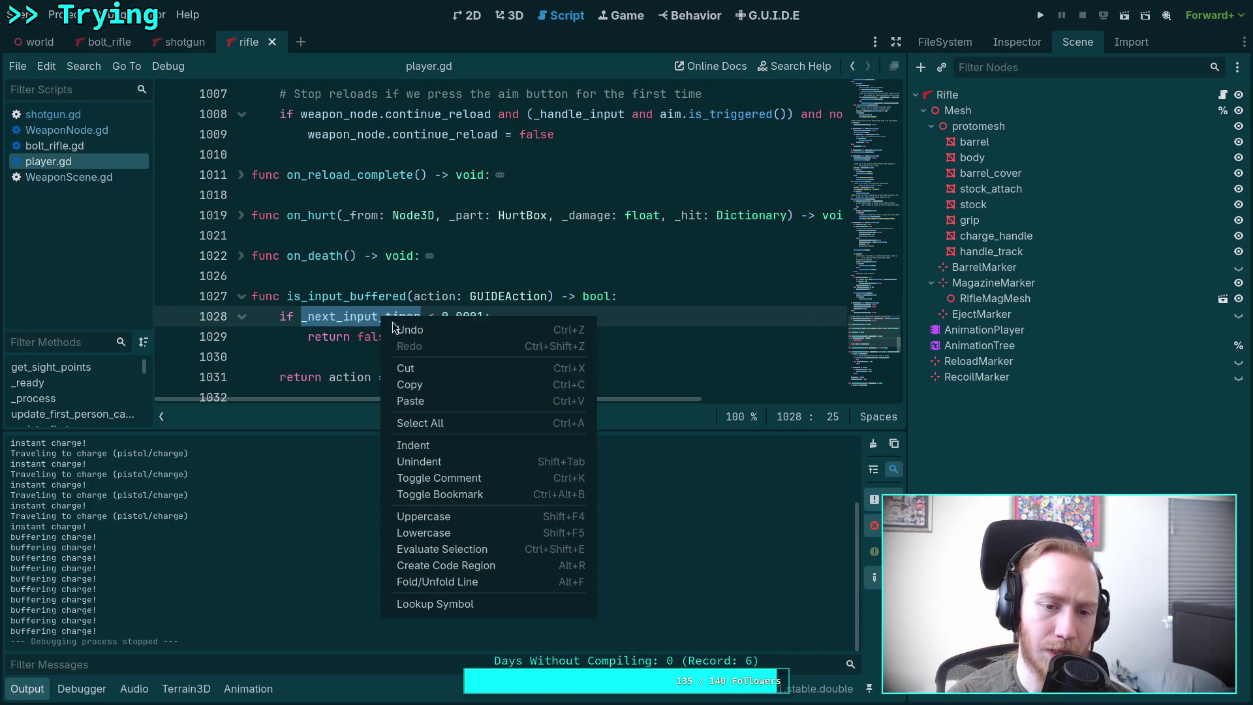
pyautogui.click(438, 597)
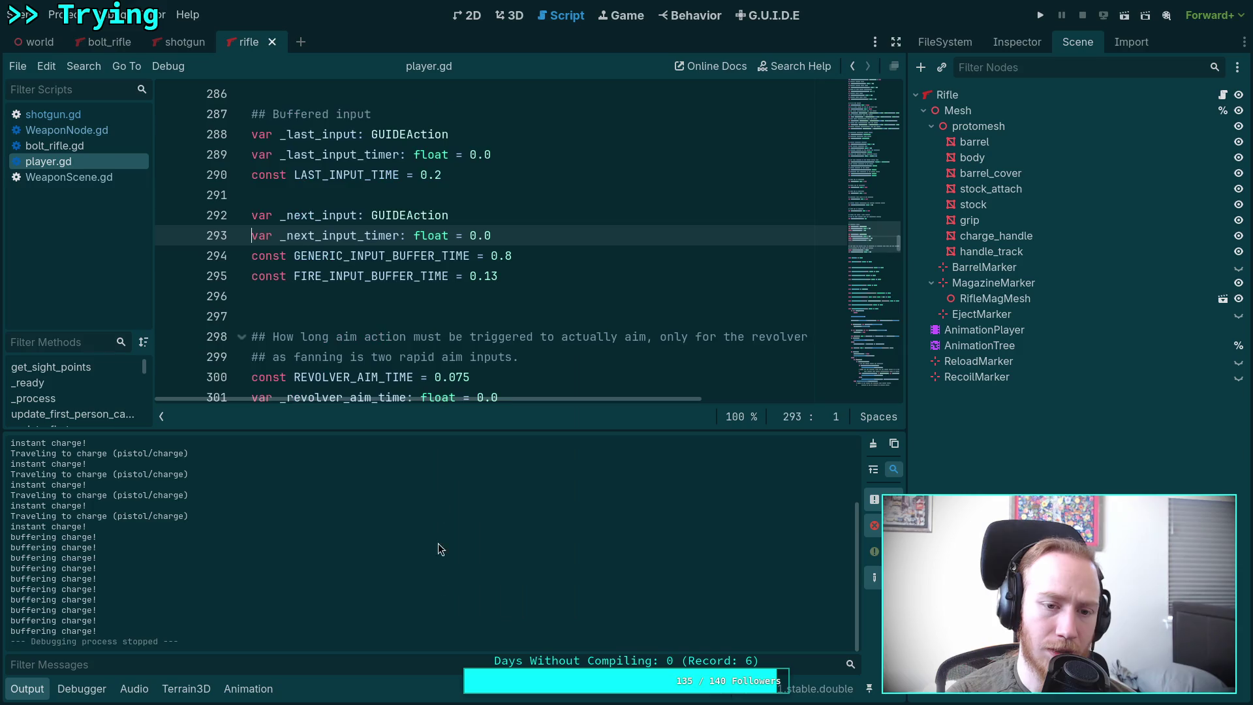
pyautogui.doubleClick(366, 237)
pyautogui.rightClick(366, 238)
pyautogui.click(426, 494)
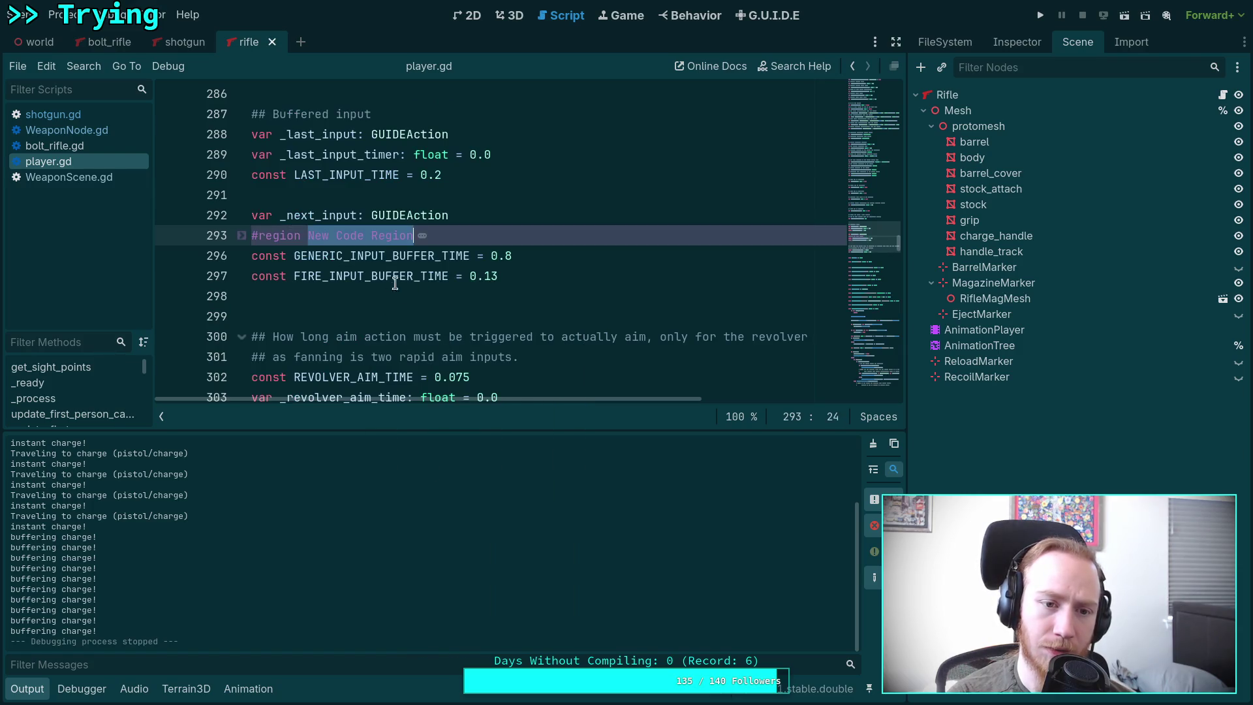
pyautogui.hotkey('ctrl', 'z')
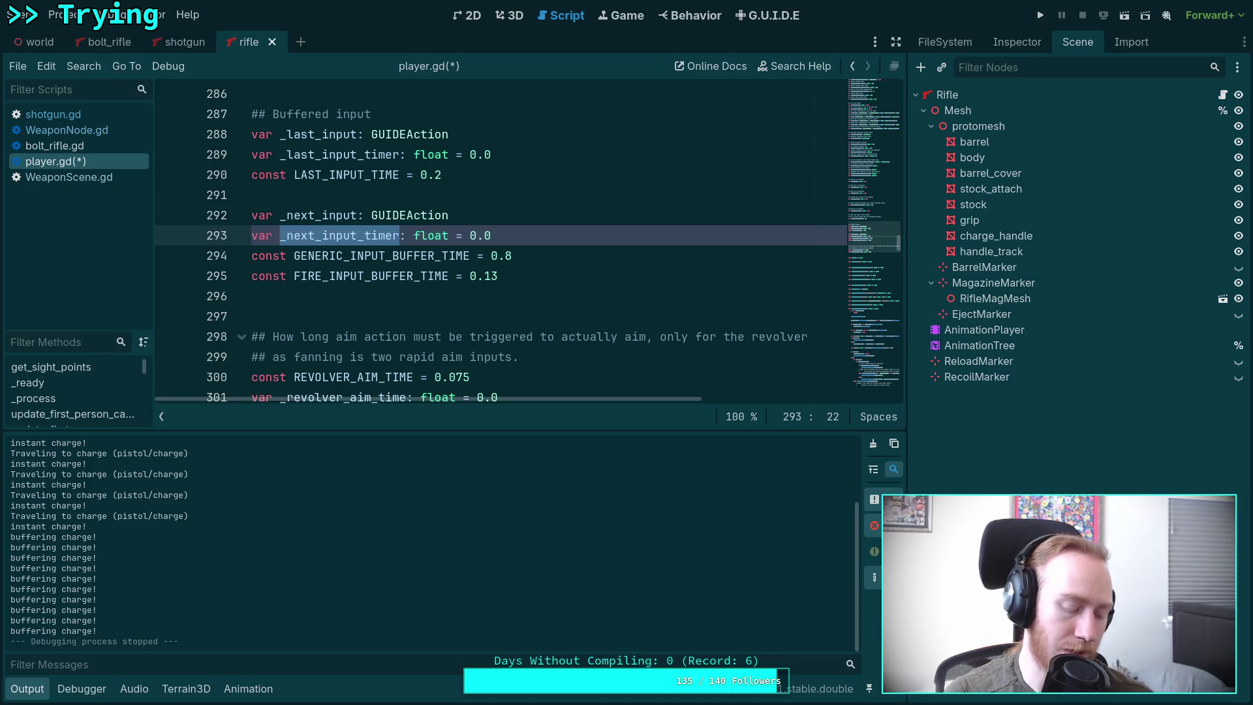
pyautogui.hotkey('ctrl', 's')
pyautogui.hotkey('ctrl', 'f')
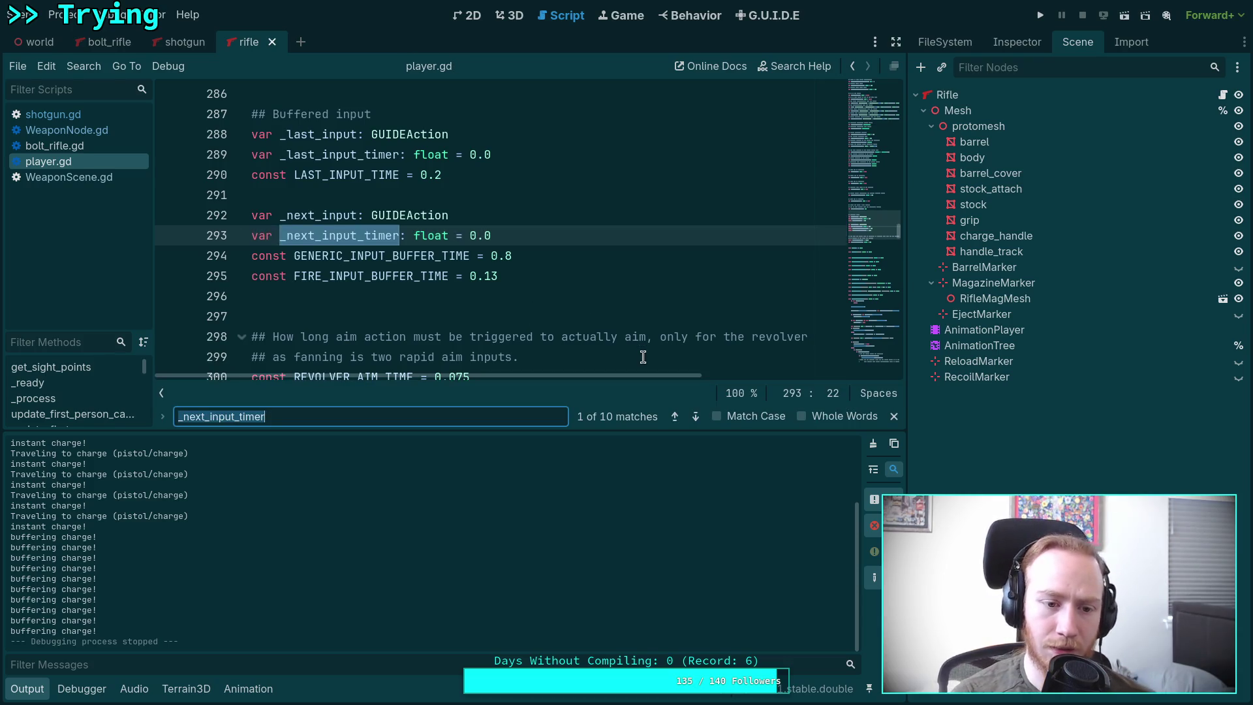
pyautogui.click(695, 416)
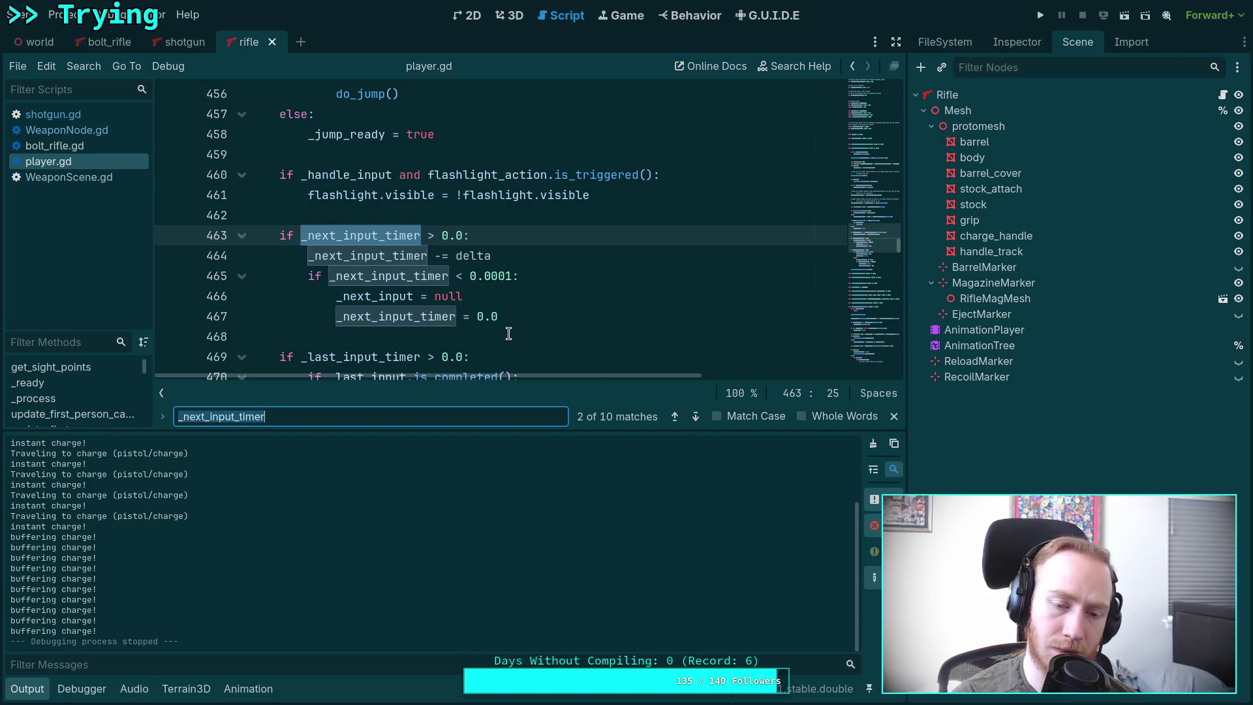
pyautogui.scroll(1, 497, 325)
pyautogui.scroll(2, 498, 325)
pyautogui.scroll(-4, 490, 285)
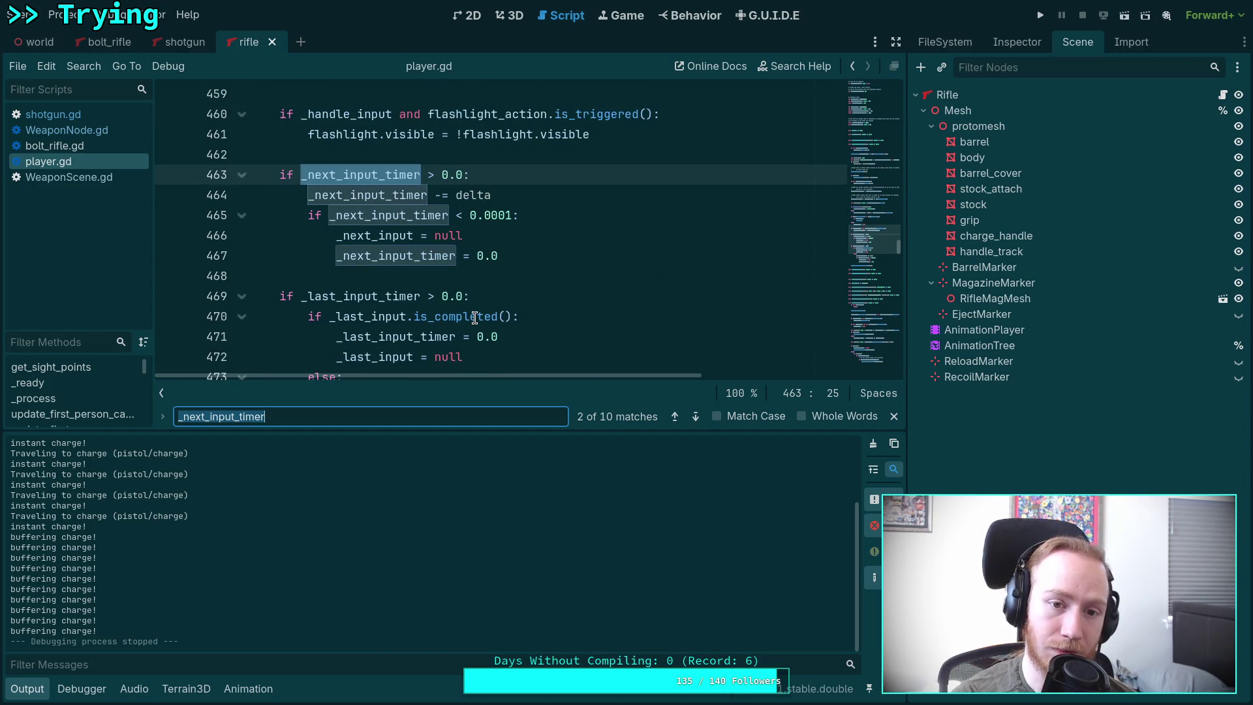
pyautogui.hotkey('ctrl', 'j')
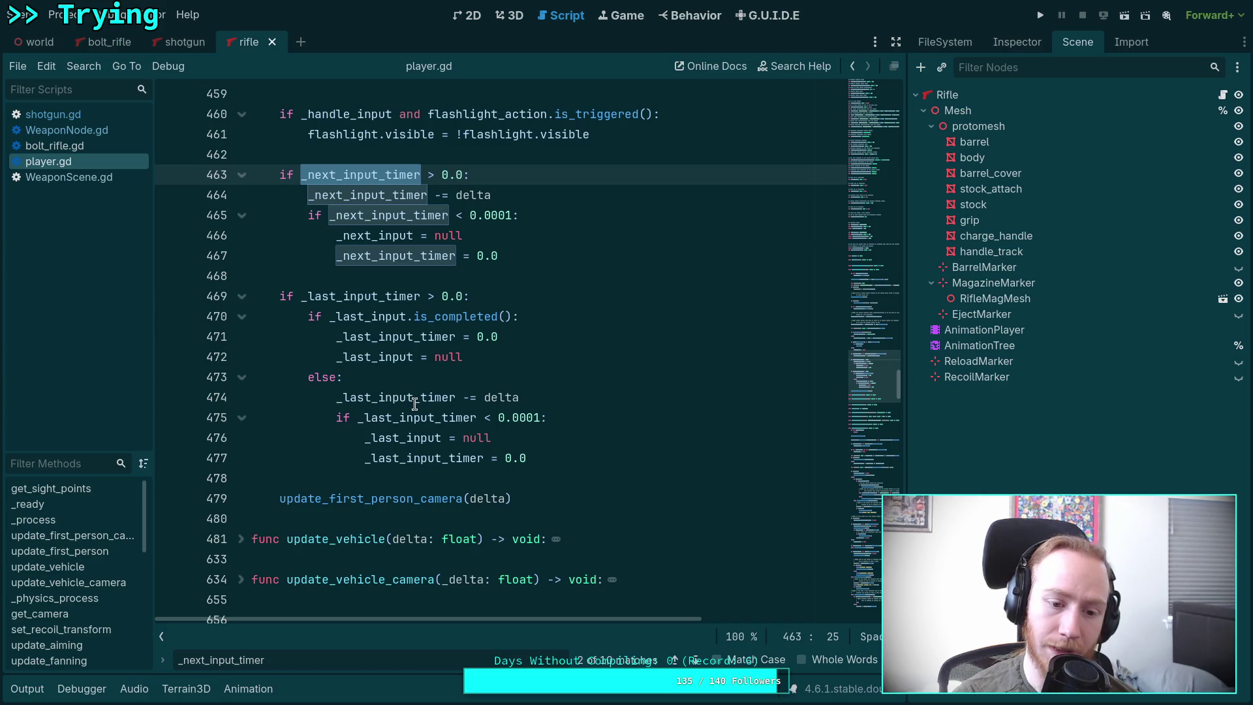
pyautogui.scroll(10, 428, 399)
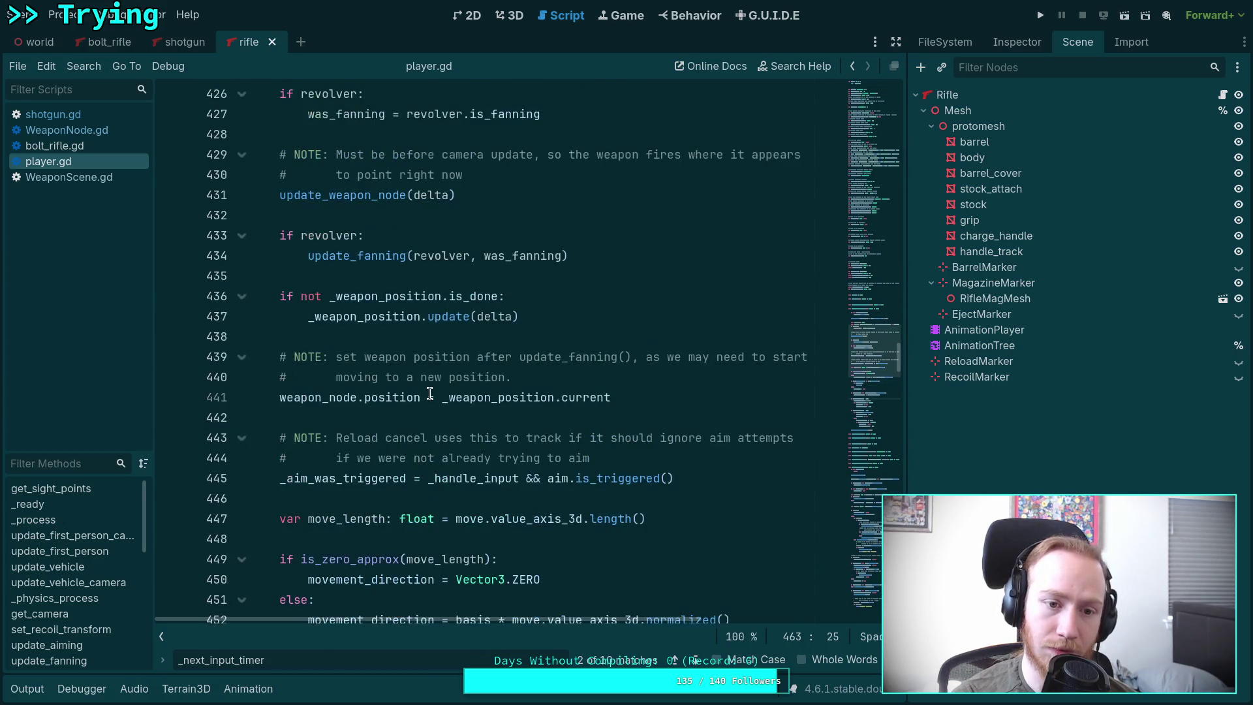
pyautogui.scroll(2, 428, 387)
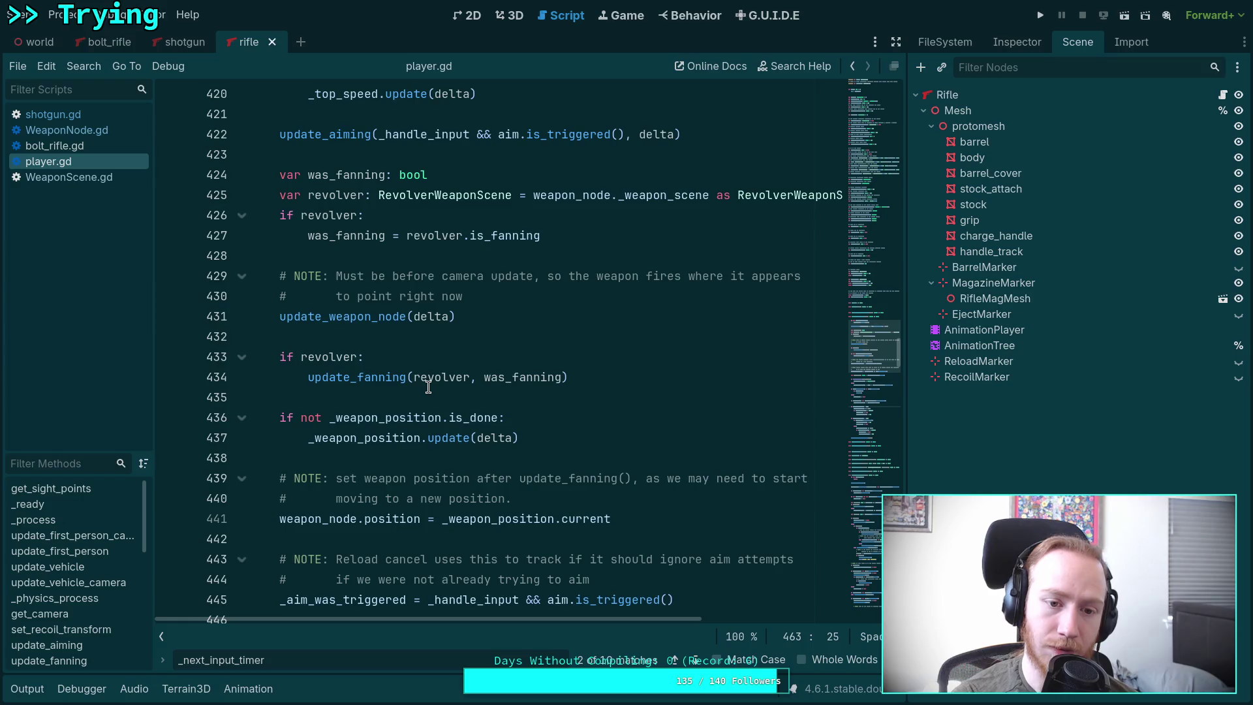
pyautogui.scroll(-7, 428, 387)
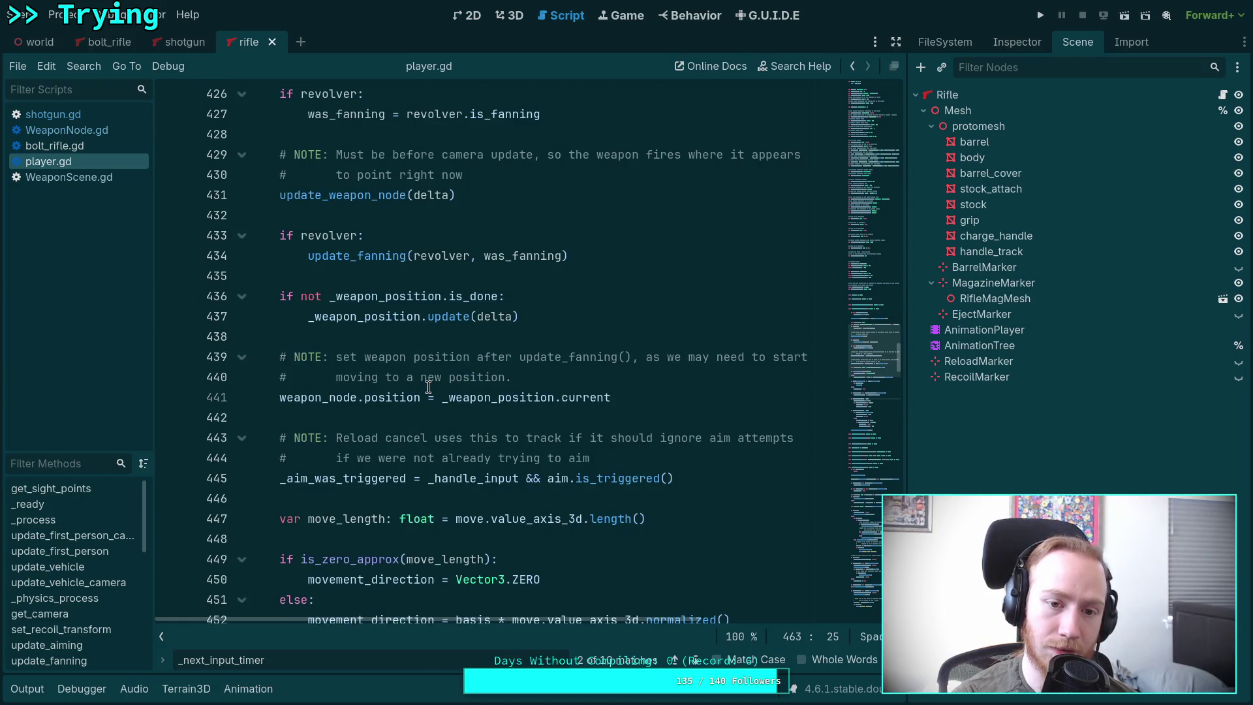
pyautogui.scroll(-3, 428, 387)
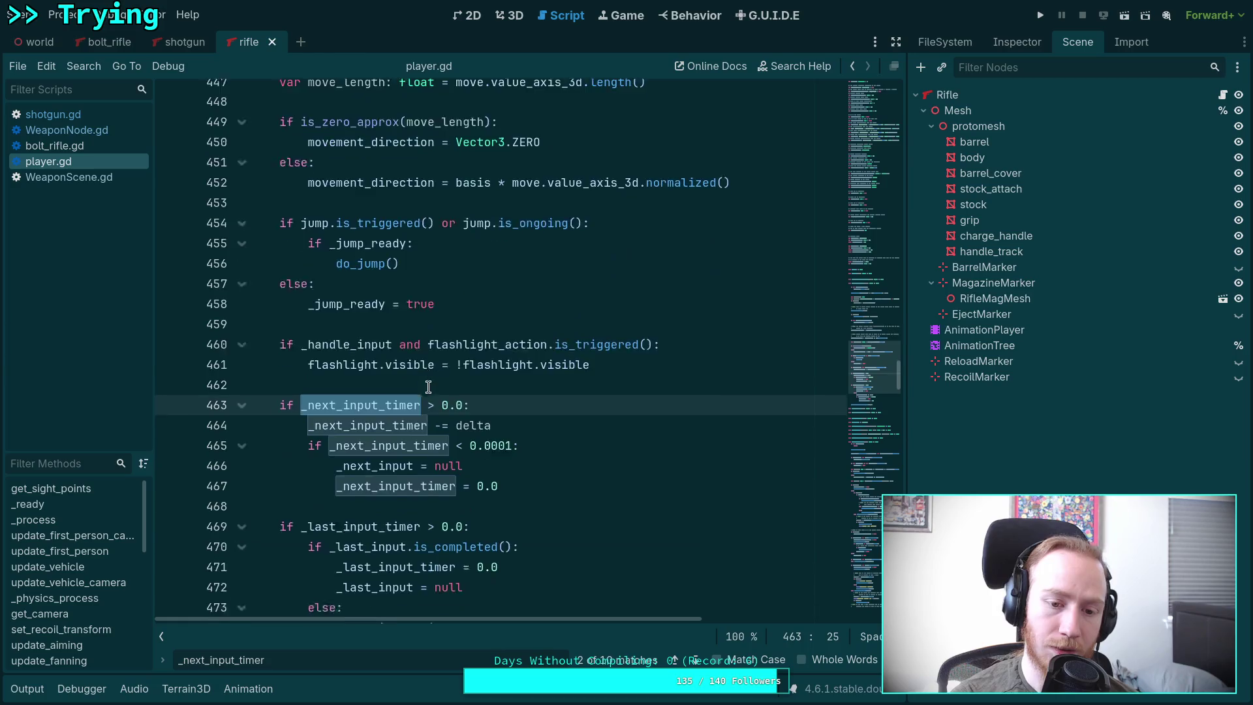
pyautogui.scroll(2, 438, 372)
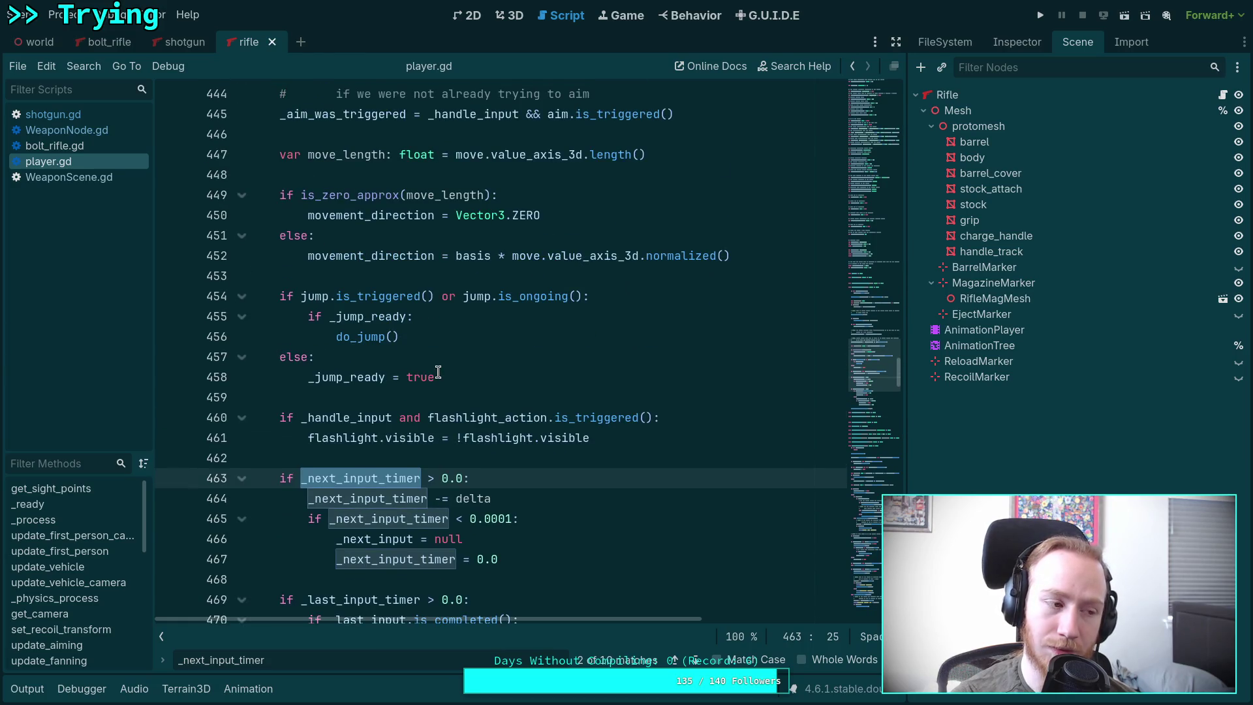
pyautogui.moveTo(518, 498); pyautogui.dragTo(280, 477)
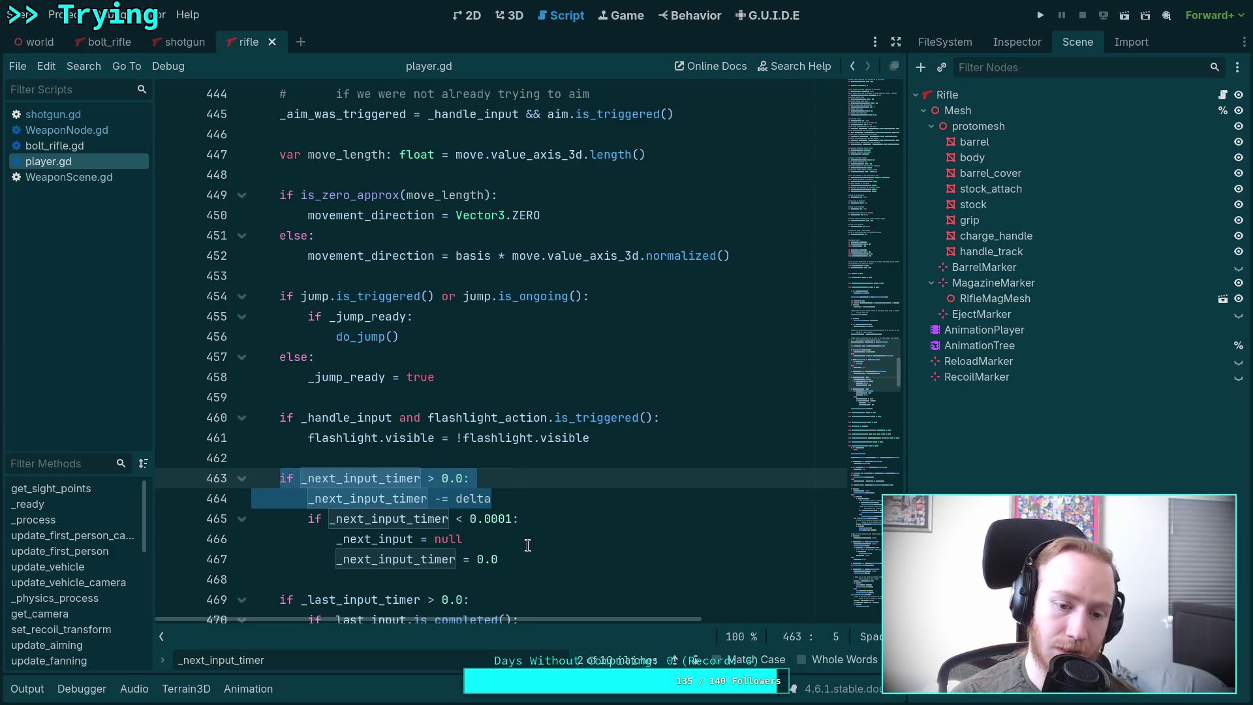
pyautogui.moveTo(587, 539); pyautogui.dragTo(589, 515)
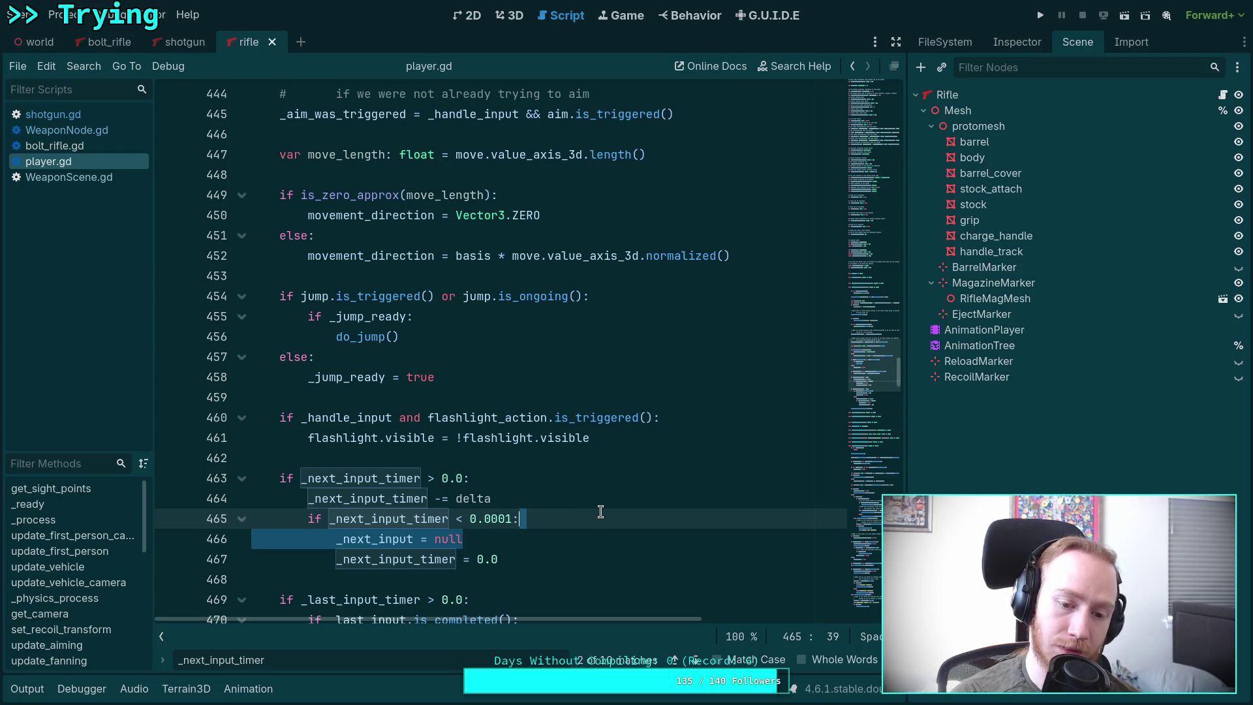
pyautogui.scroll(-15, 456, 528)
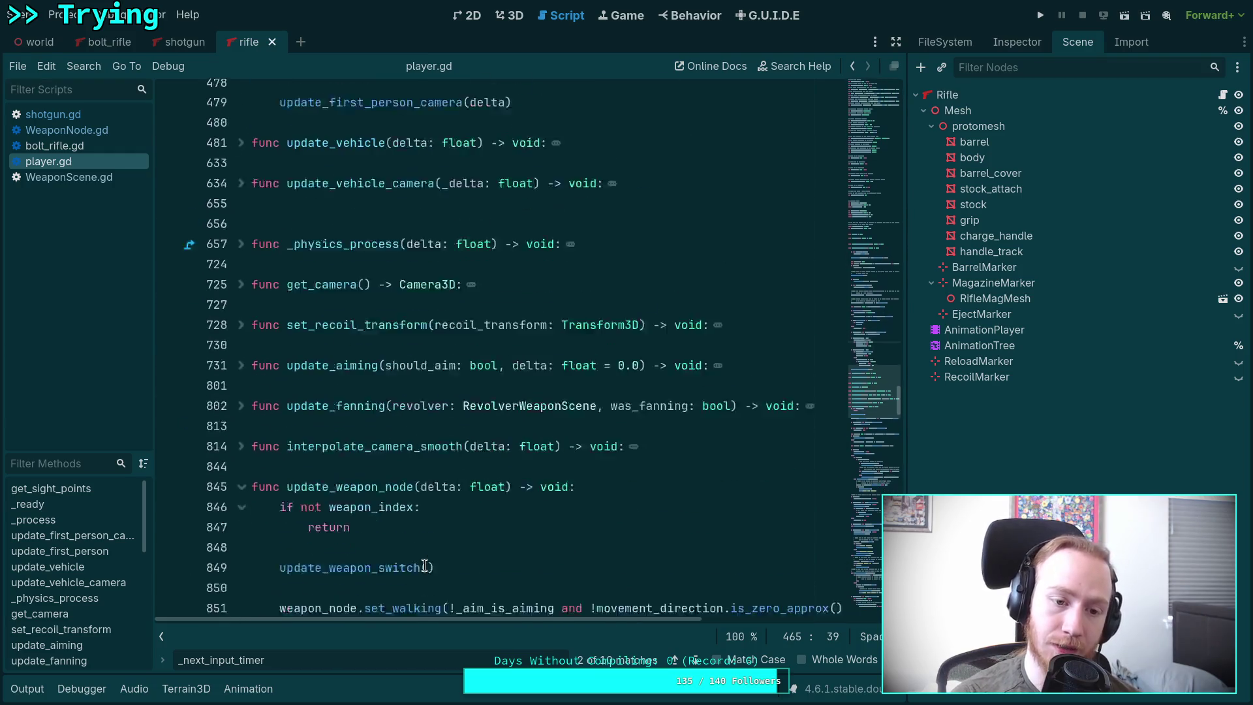
pyautogui.scroll(-14, 388, 519)
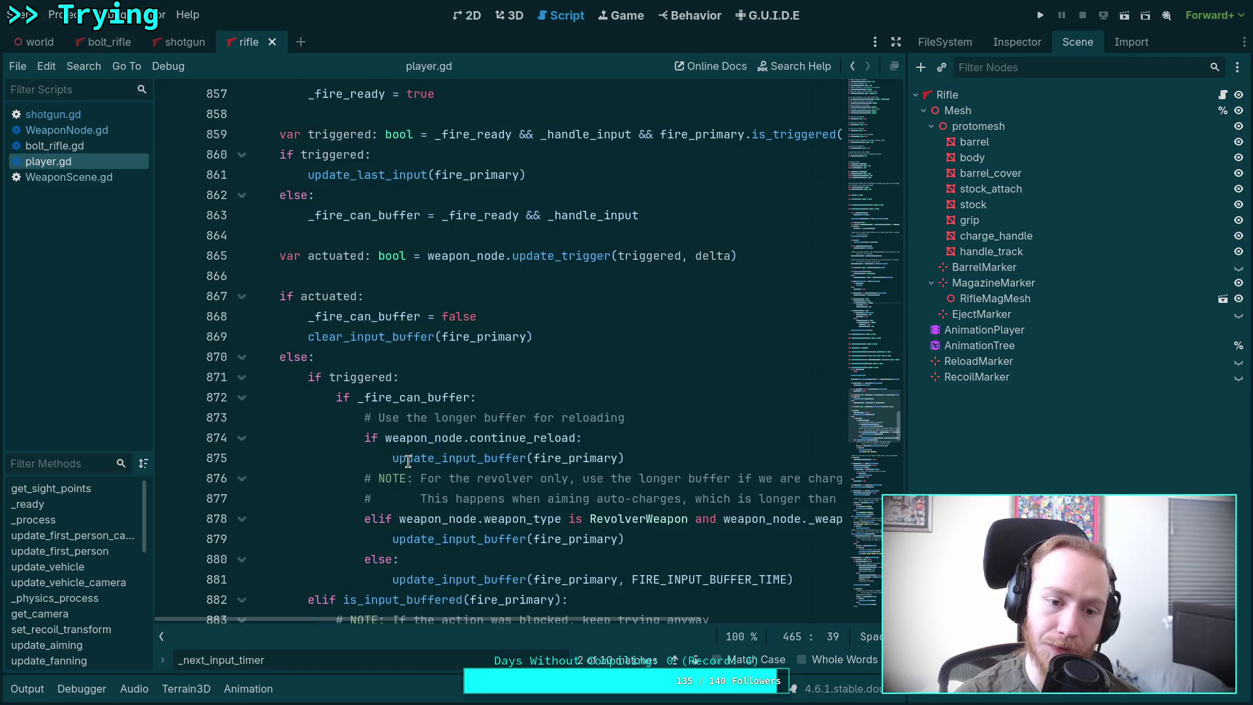
pyautogui.scroll(-3, 404, 460)
pyautogui.scroll(-3, 401, 454)
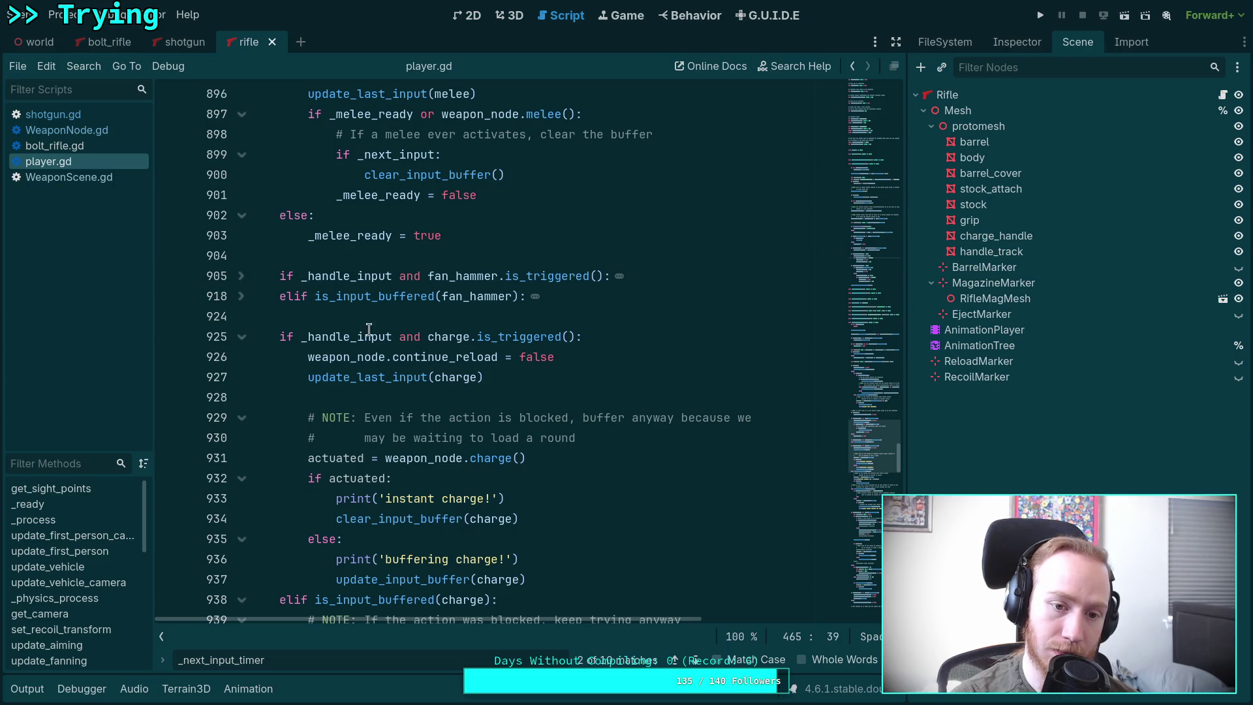
pyautogui.scroll(-4, 381, 332)
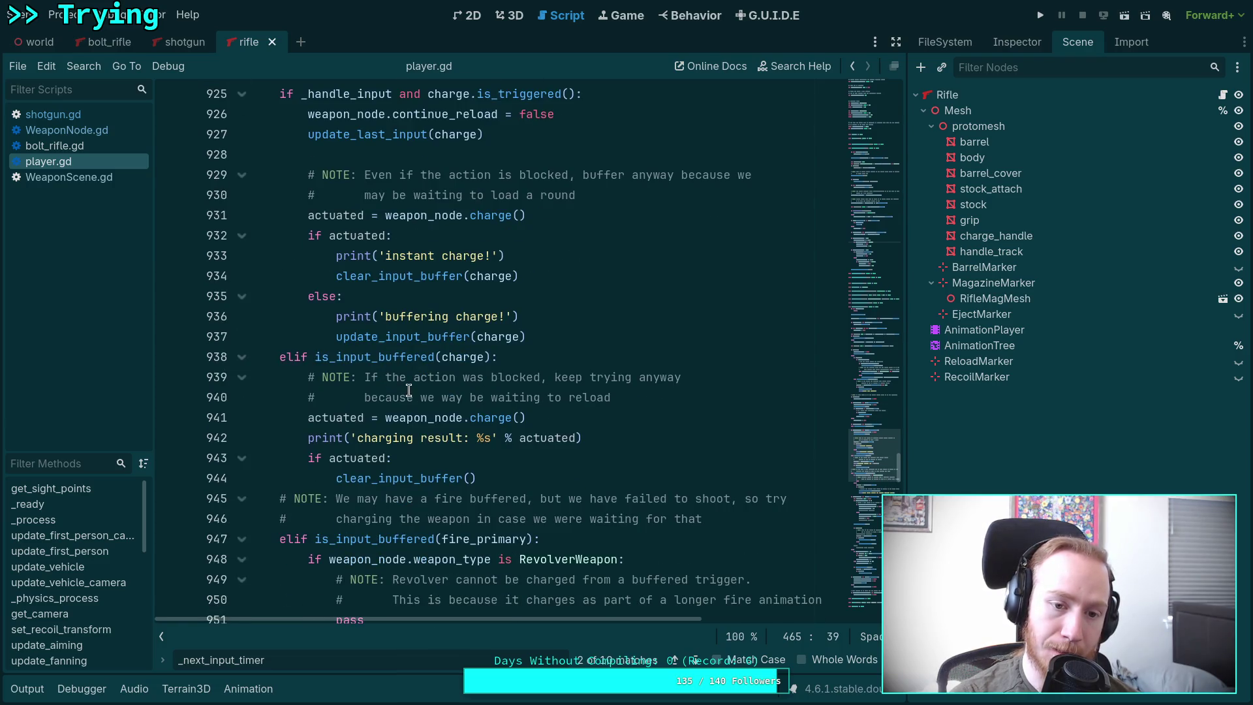
pyautogui.doubleClick(376, 477)
pyautogui.scroll(-2, 432, 444)
pyautogui.scroll(4, 424, 437)
pyautogui.click(368, 357)
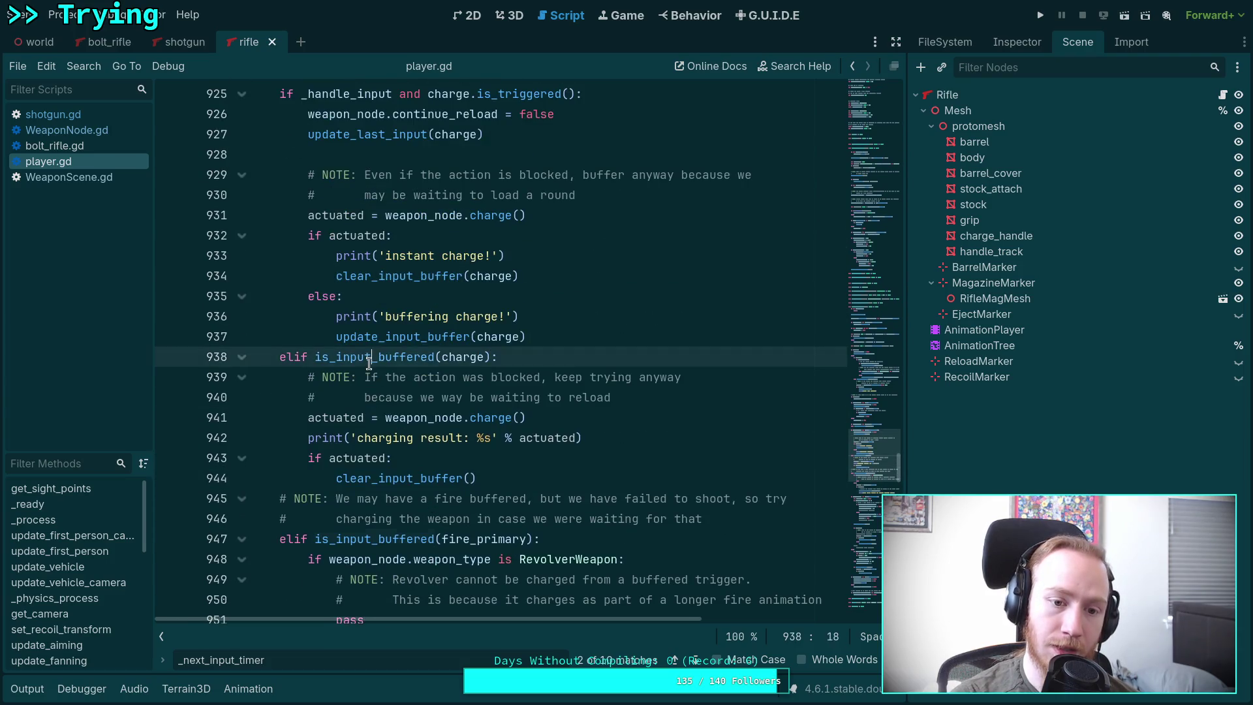
pyautogui.rightClick(369, 357)
pyautogui.click(392, 646)
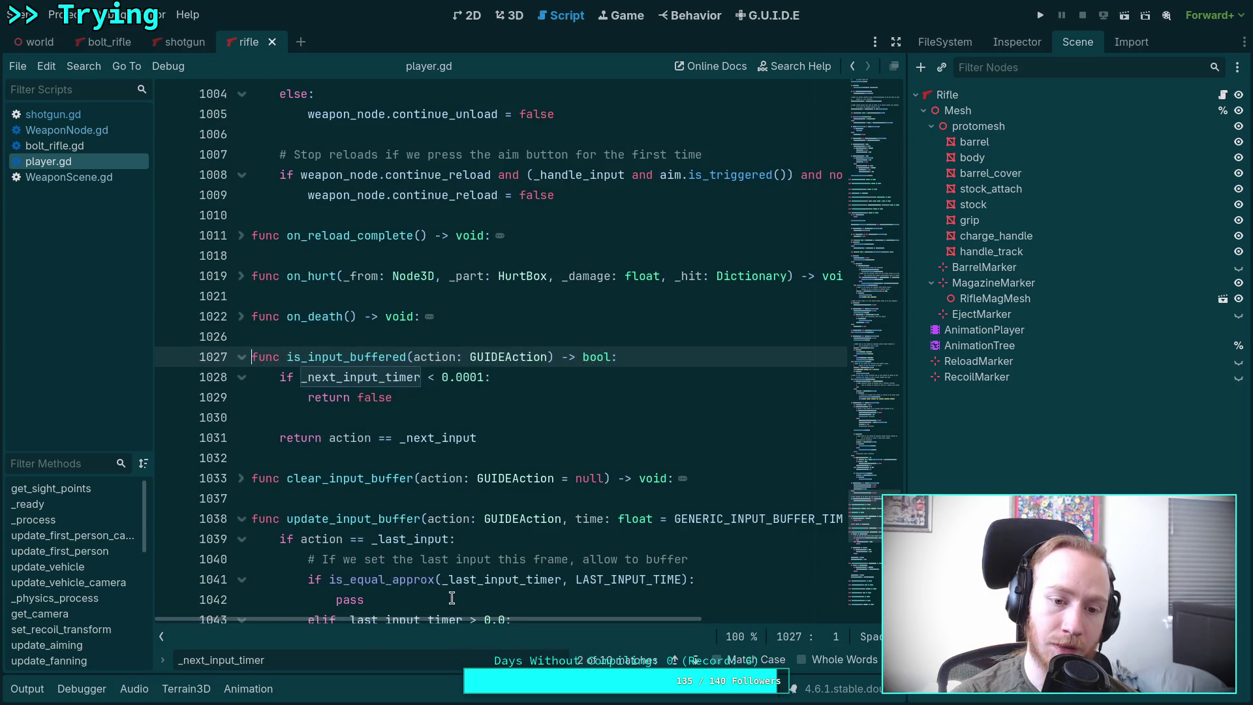
pyautogui.moveTo(444, 572)
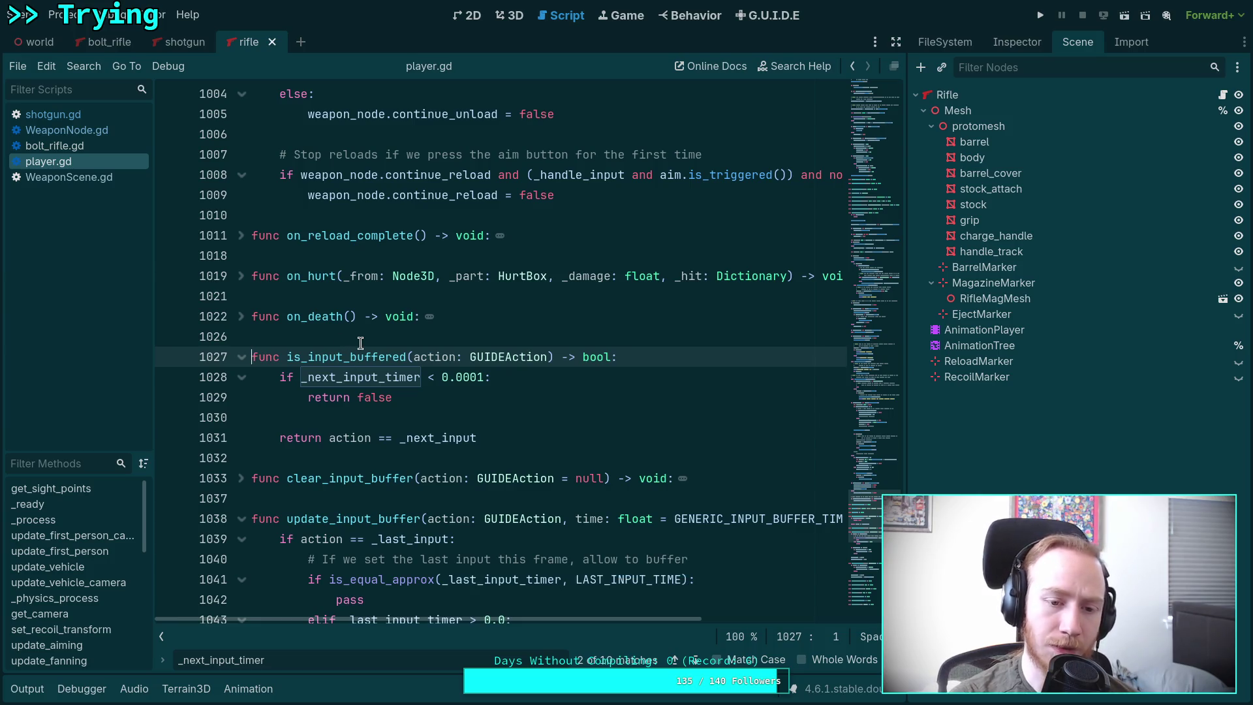
pyautogui.click(65, 115)
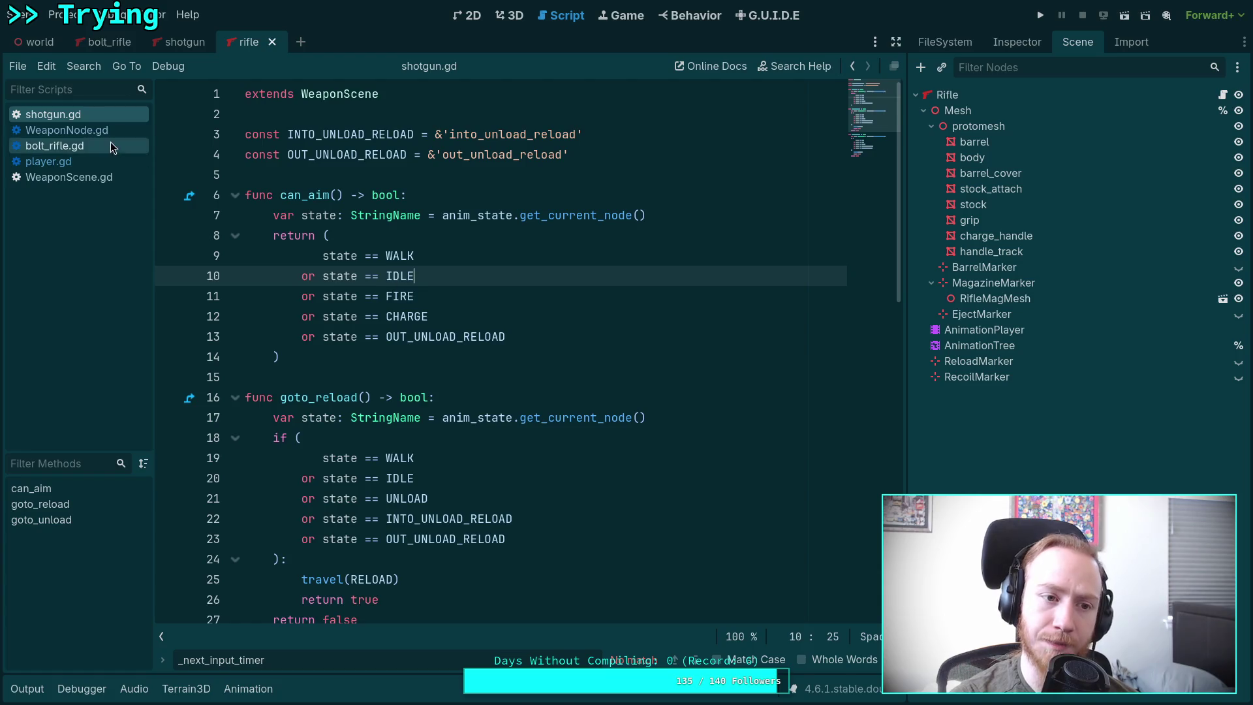
# Step: Cut the 'if _next_input_timer > 0.0' countdown block near line 463 of player.gd
pyautogui.click(108, 130)
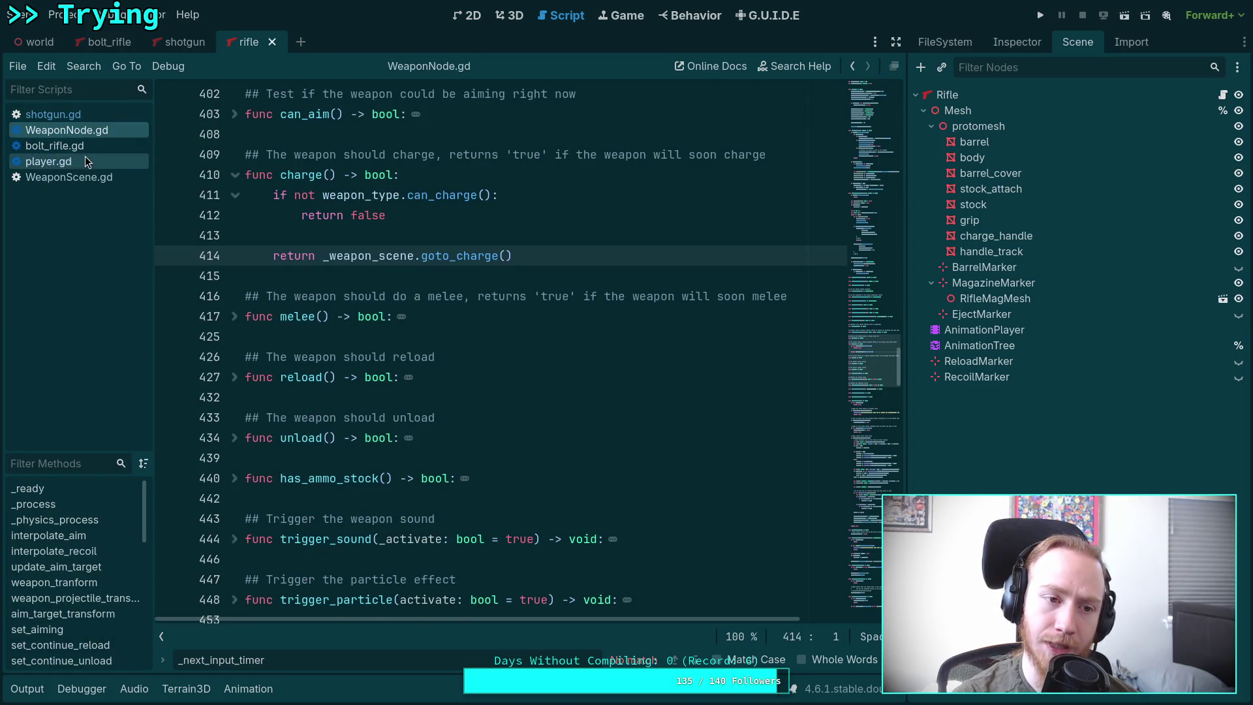
pyautogui.click(83, 161)
pyautogui.scroll(10, 500, 479)
pyautogui.scroll(20, 500, 479)
pyautogui.scroll(20, 492, 455)
pyautogui.scroll(5, 493, 455)
pyautogui.moveTo(528, 415); pyautogui.dragTo(280, 399)
pyautogui.hotkey('ctrl', 'c')
pyautogui.press('BackSpace')
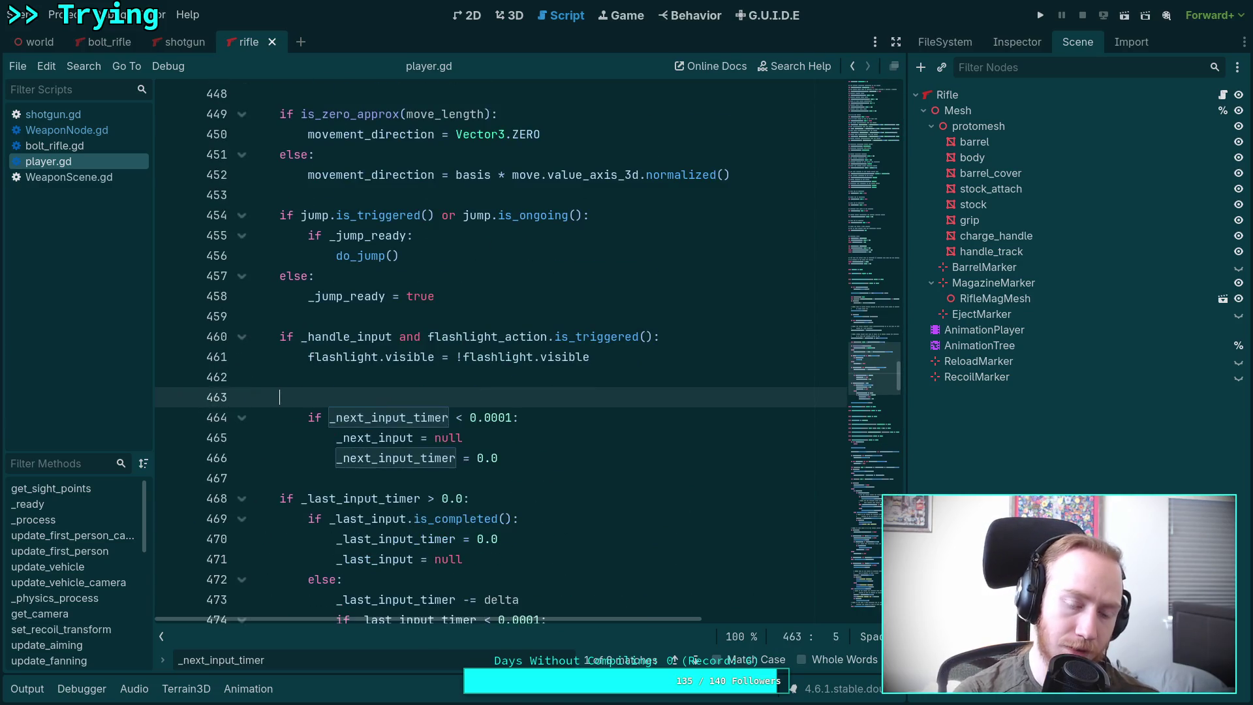
pyautogui.press('BackSpace')
pyautogui.press('BackSpace')
# Step: Paste the _next_input_timer countdown just after the was_fanning check near line 428
pyautogui.scroll(4, 413, 355)
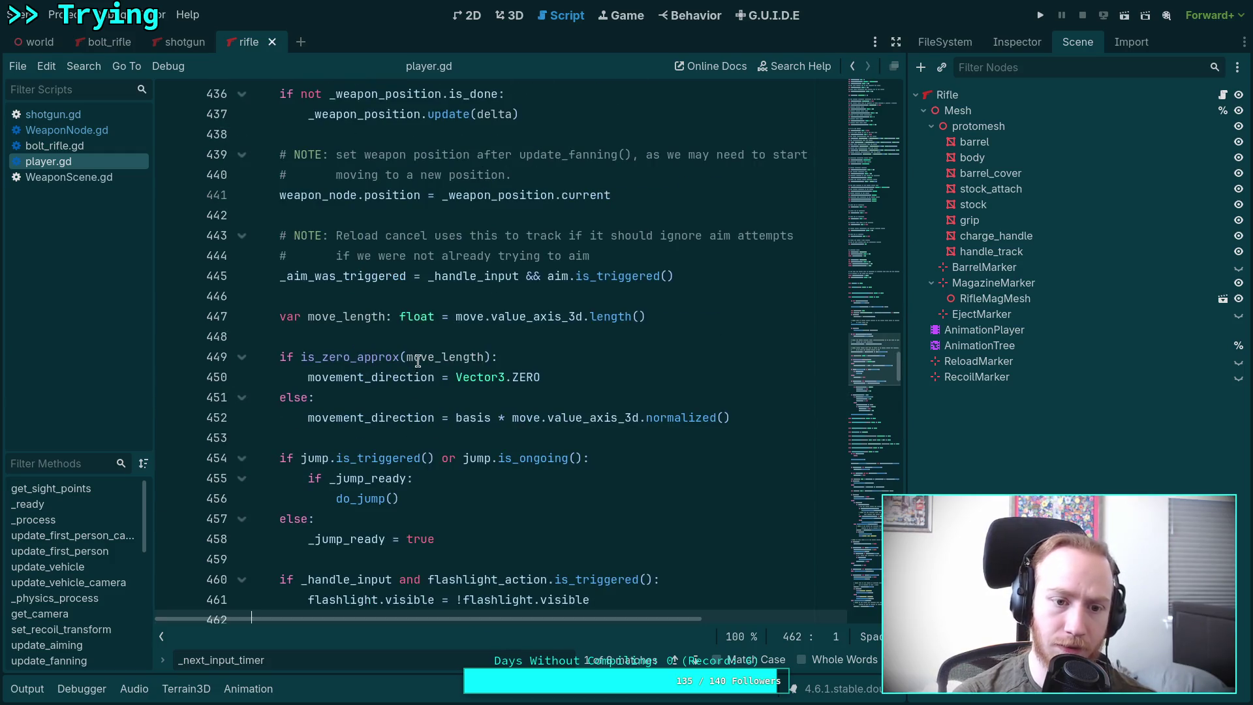
pyautogui.scroll(8, 413, 355)
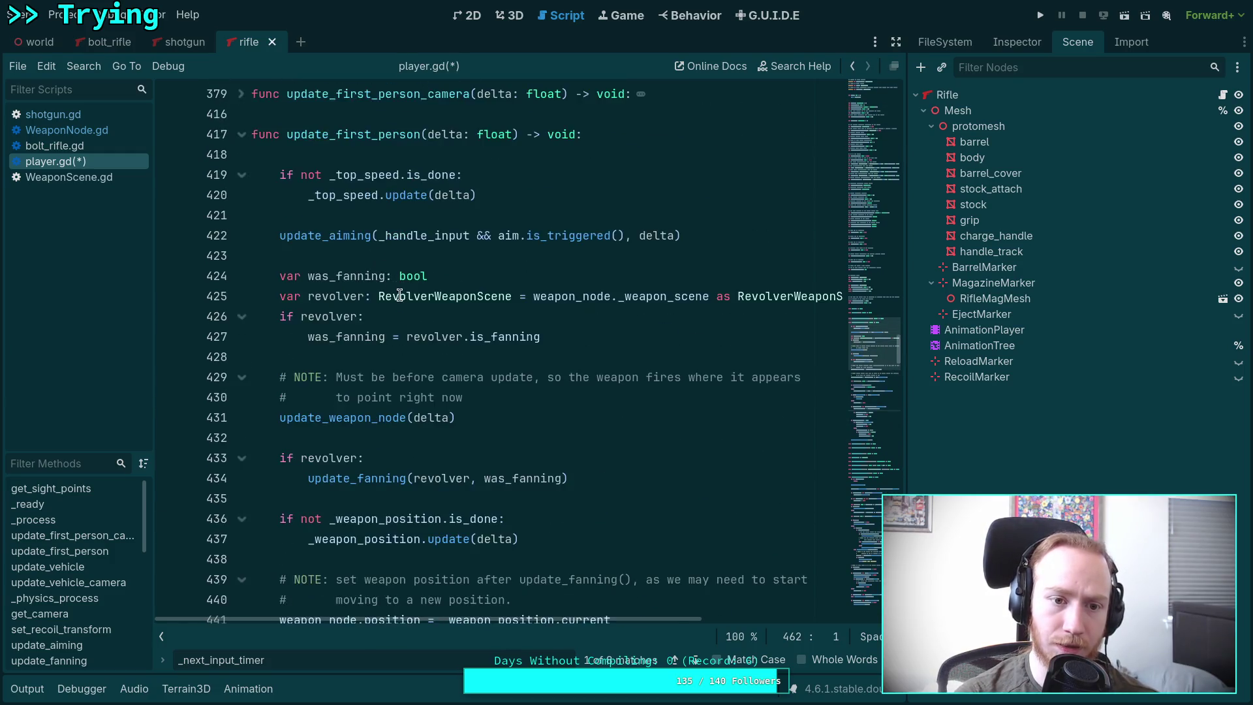
pyautogui.scroll(-3, 406, 332)
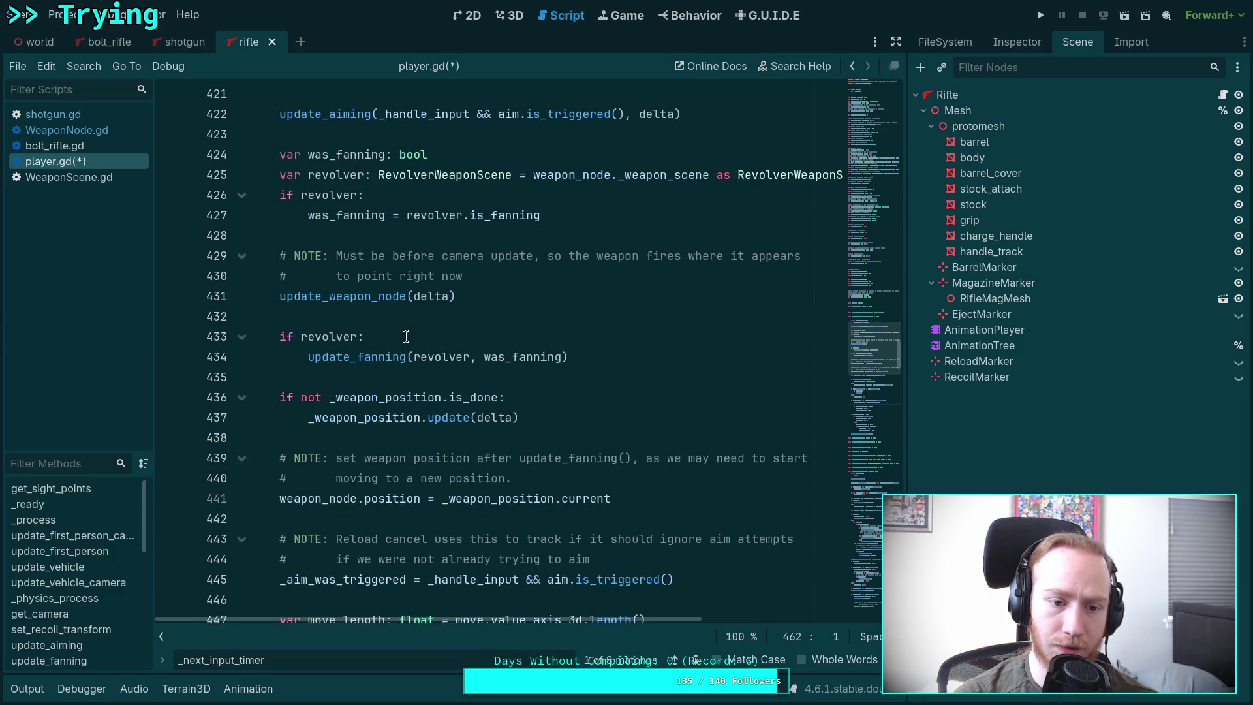
pyautogui.click(398, 236)
pyautogui.press('Return')
pyautogui.press('Return')
pyautogui.press('Up')
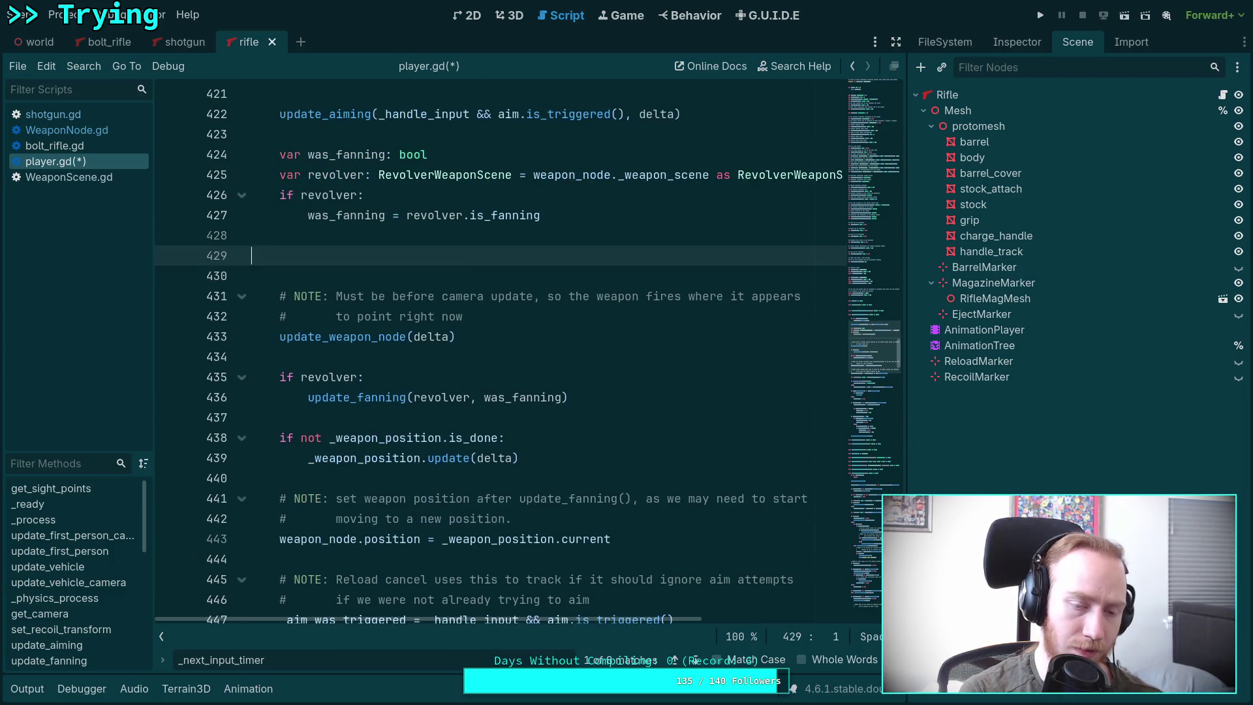
pyautogui.hotkey('ctrl', 'v')
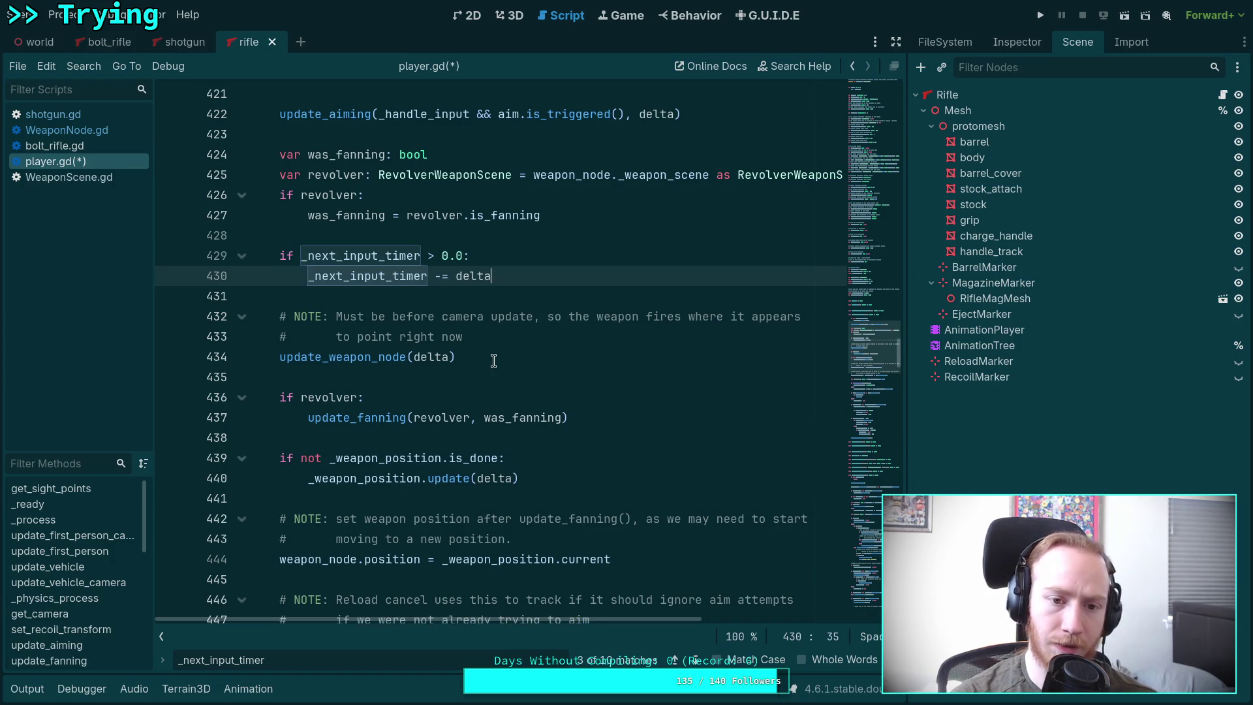
# Step: Check the reset block's indentation and highlight every use of _last_input_timer
pyautogui.scroll(-10, 499, 343)
pyautogui.moveTo(350, 399); pyautogui.dragTo(364, 439)
pyautogui.press('Tab')
pyautogui.hotkey('shift', 'Tab')
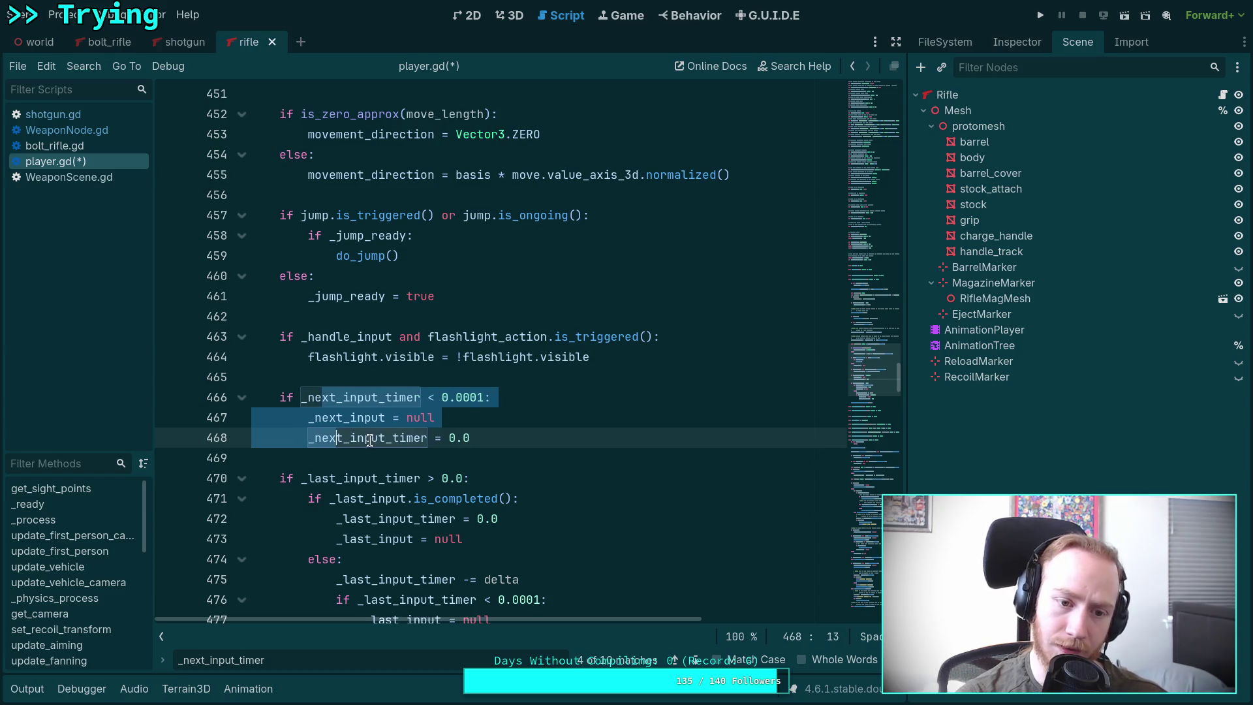
pyautogui.click(542, 440)
pyautogui.scroll(-3, 543, 442)
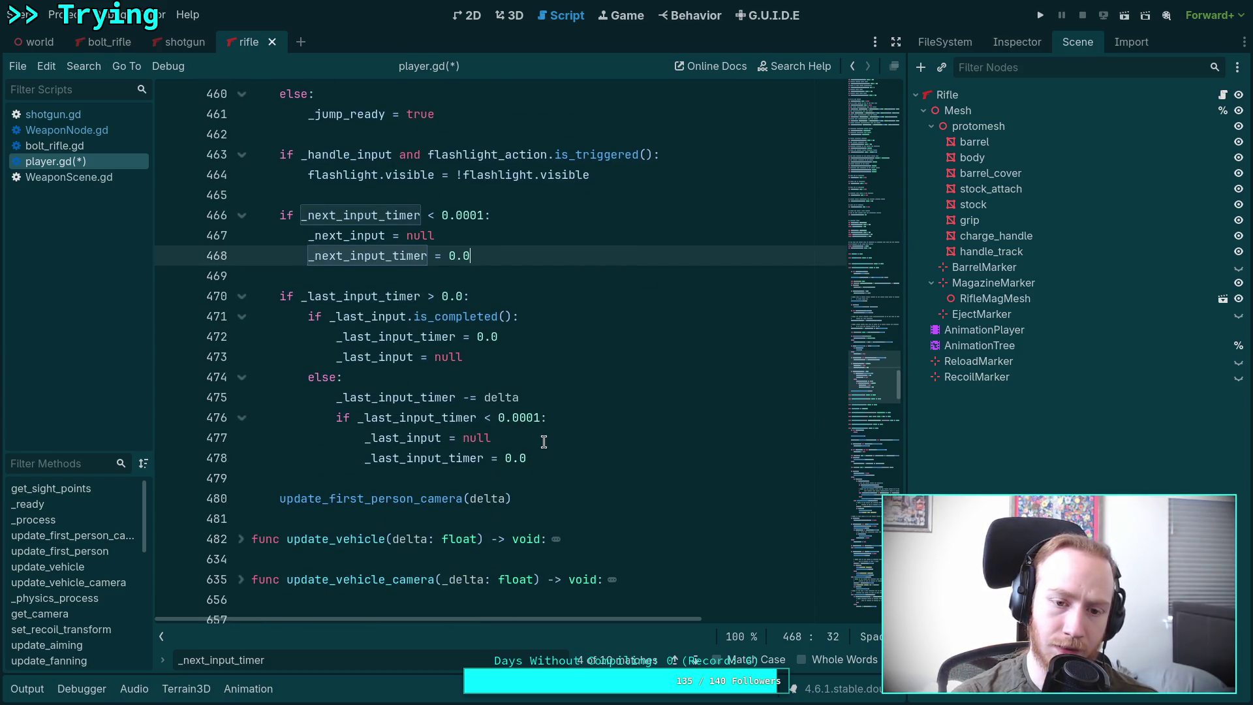
pyautogui.doubleClick(352, 297)
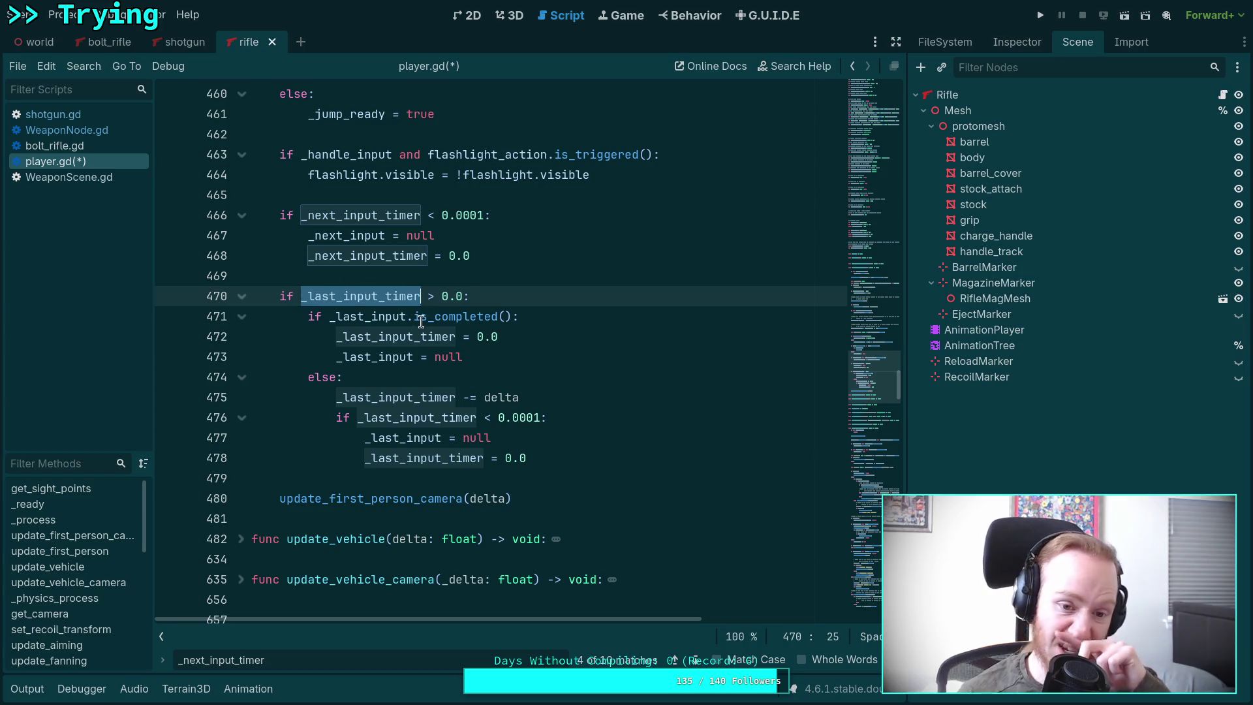
pyautogui.click(400, 315)
# Step: Copy the _last_input_timer handling block and paste it below the _next_input_timer countdown
pyautogui.moveTo(280, 296)
pyautogui.mouseDown()
pyautogui.moveTo(420, 316)
pyautogui.moveTo(462, 370)
pyautogui.moveTo(548, 405)
pyautogui.moveTo(559, 461)
pyautogui.mouseUp()
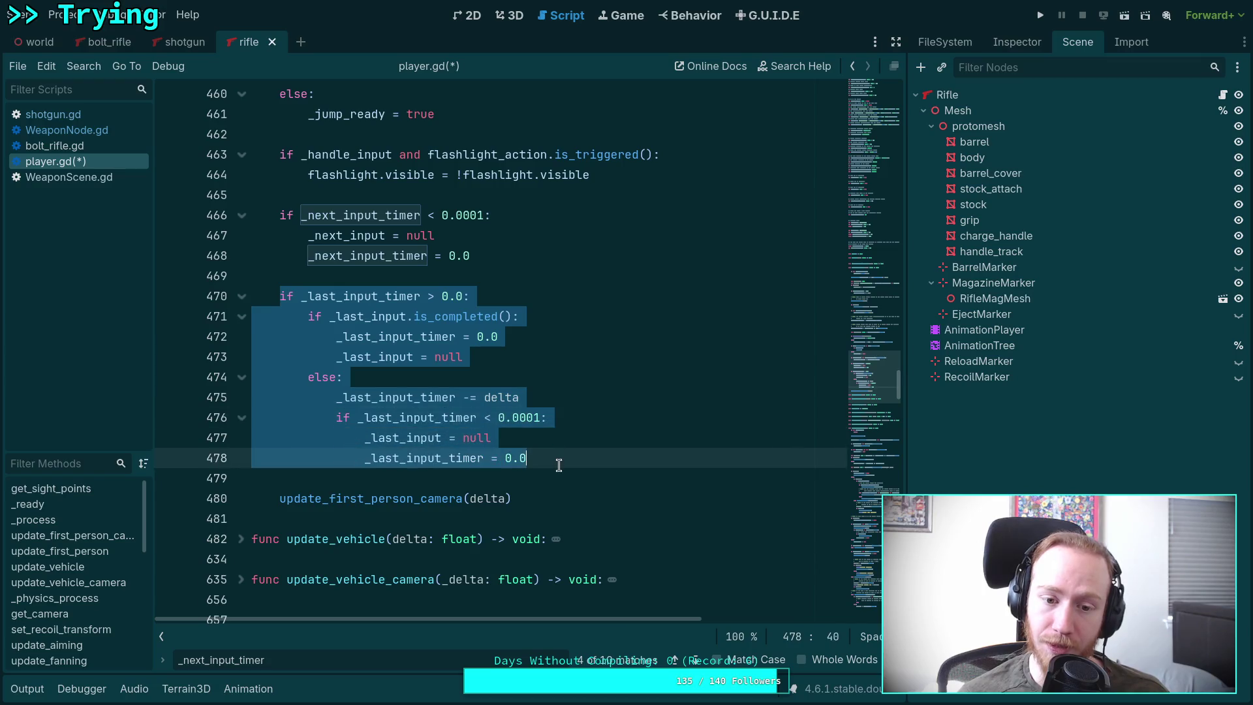
pyautogui.rightClick(405, 406)
pyautogui.click(444, 469)
pyautogui.scroll(15, 459, 419)
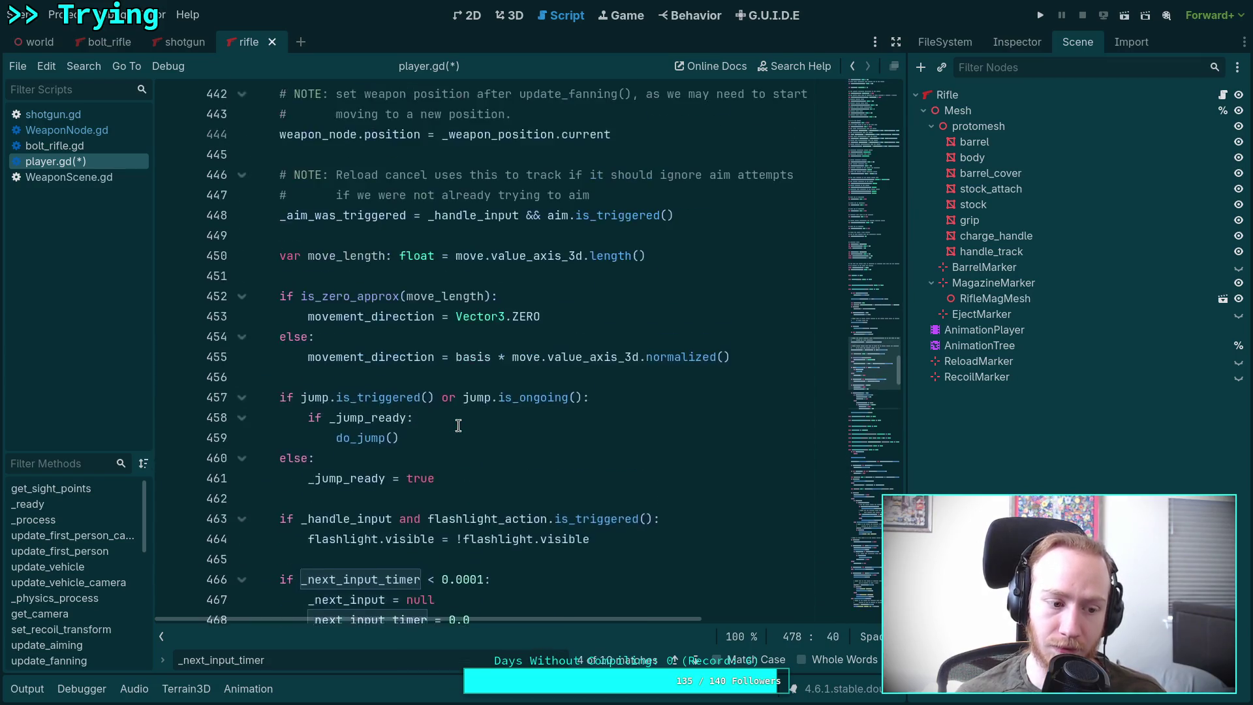
pyautogui.scroll(-3, 496, 411)
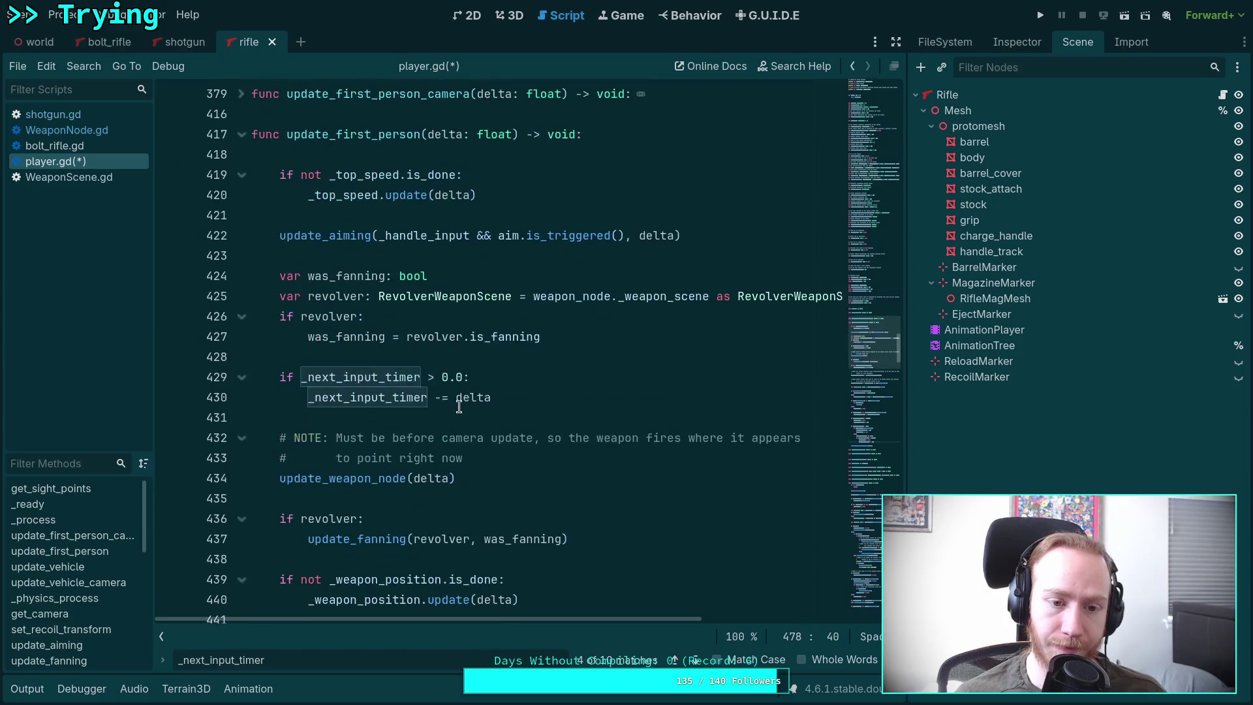
pyautogui.click(530, 405)
pyautogui.press('Return')
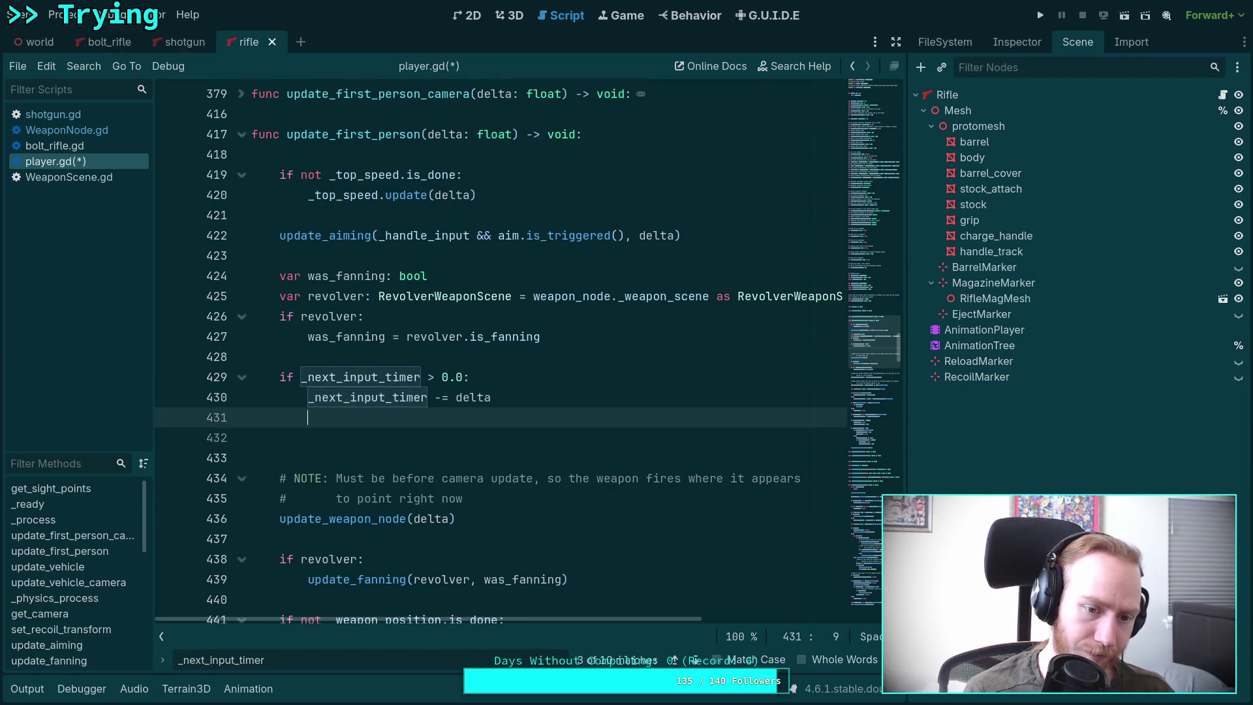
pyautogui.hotkey('ctrl', 'v')
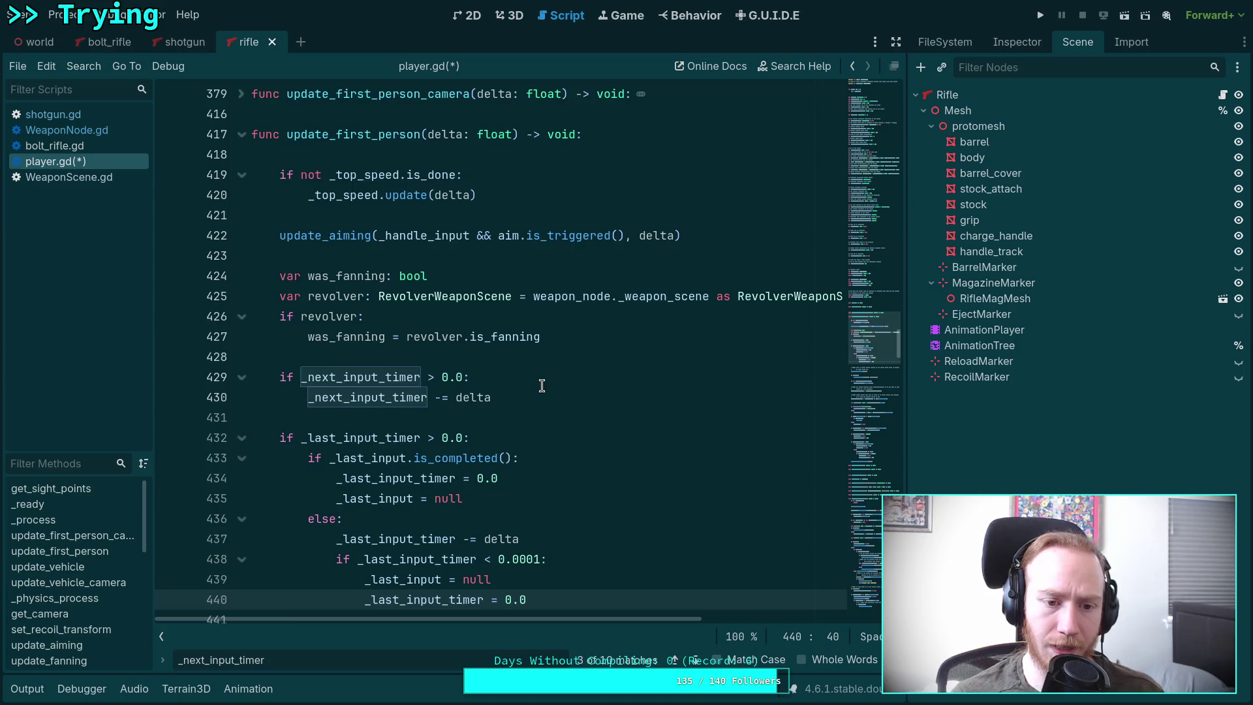
pyautogui.scroll(-3, 543, 388)
pyautogui.click(342, 436)
pyautogui.press('BackSpace')
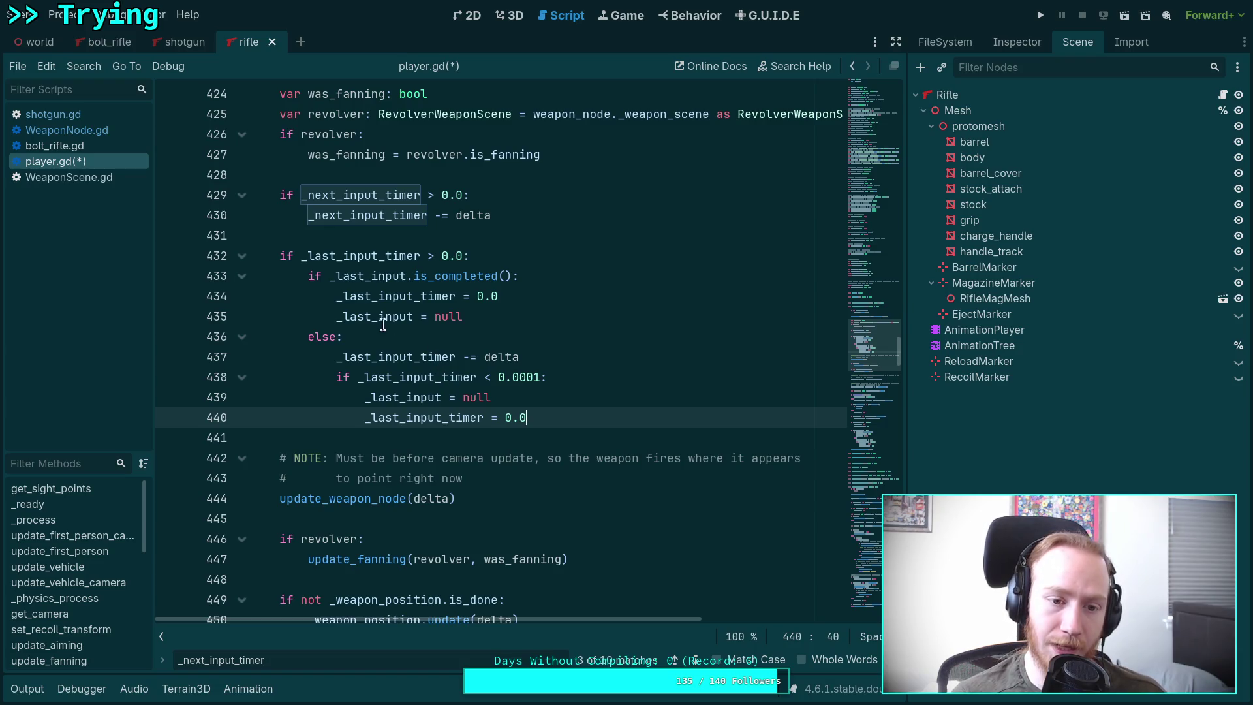
# Step: Remove the copy's nested timeout reset and the old _last_input_timer countdown, unindenting the remaining reset check
pyautogui.moveTo(558, 416)
pyautogui.mouseDown()
pyautogui.moveTo(449, 410)
pyautogui.moveTo(335, 377)
pyautogui.mouseUp()
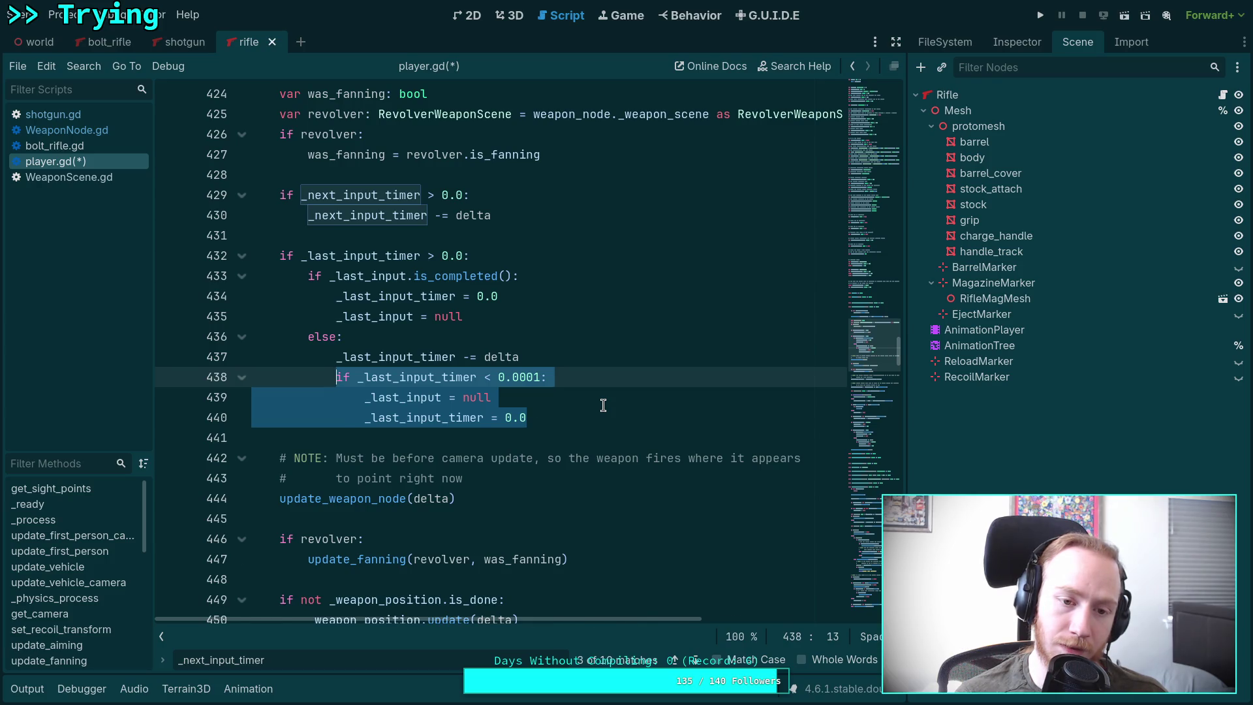
pyautogui.press('BackSpace')
pyautogui.press('BackSpace')
pyautogui.press('BackSpace')
pyautogui.press('BackSpace')
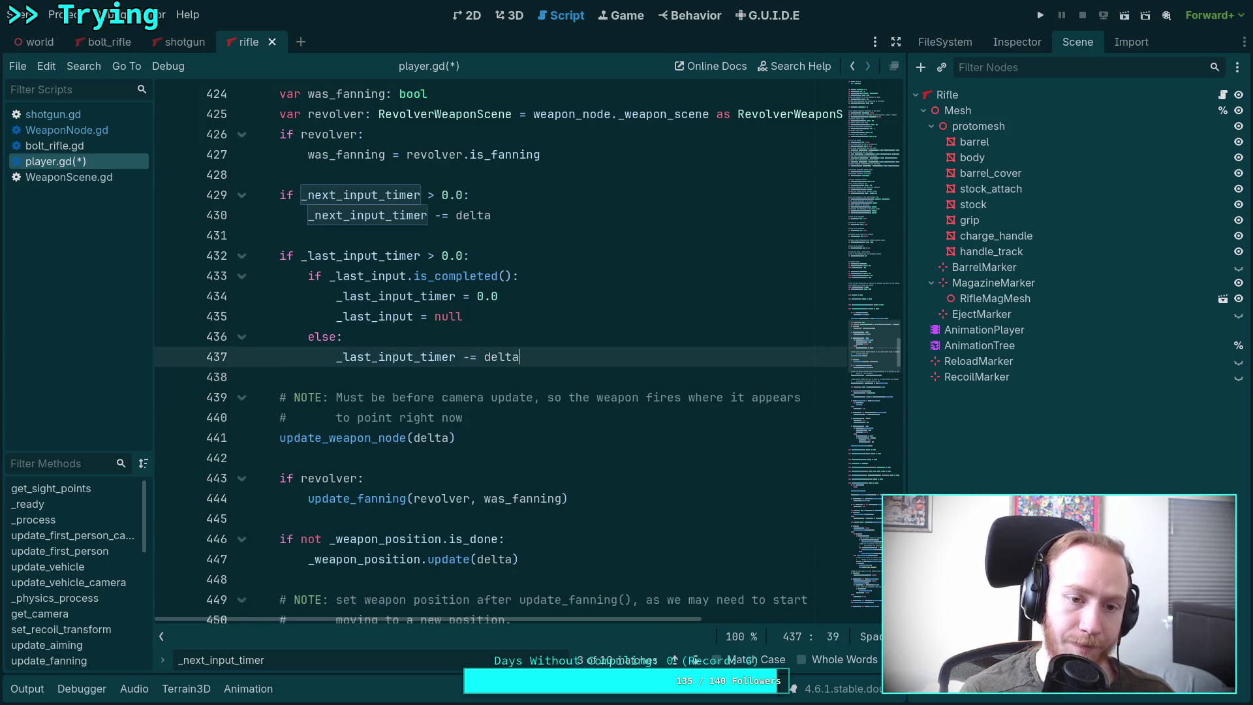
pyautogui.scroll(-12, 551, 391)
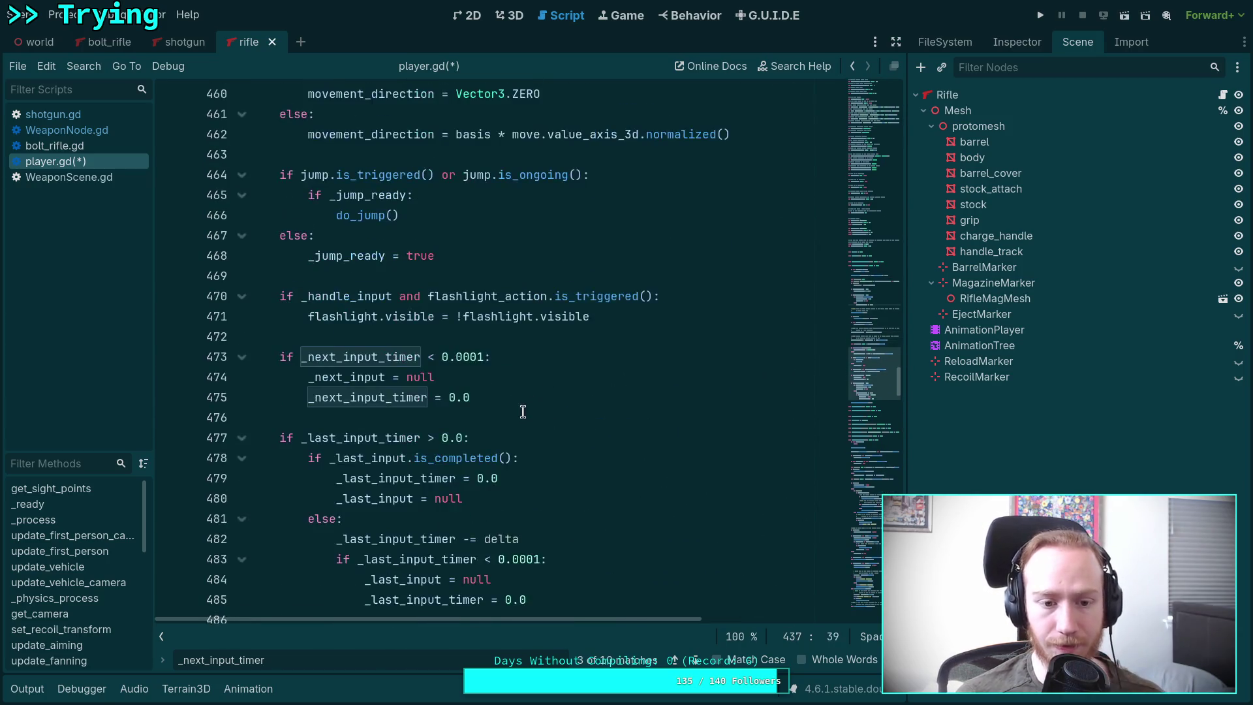
pyautogui.scroll(-3, 523, 411)
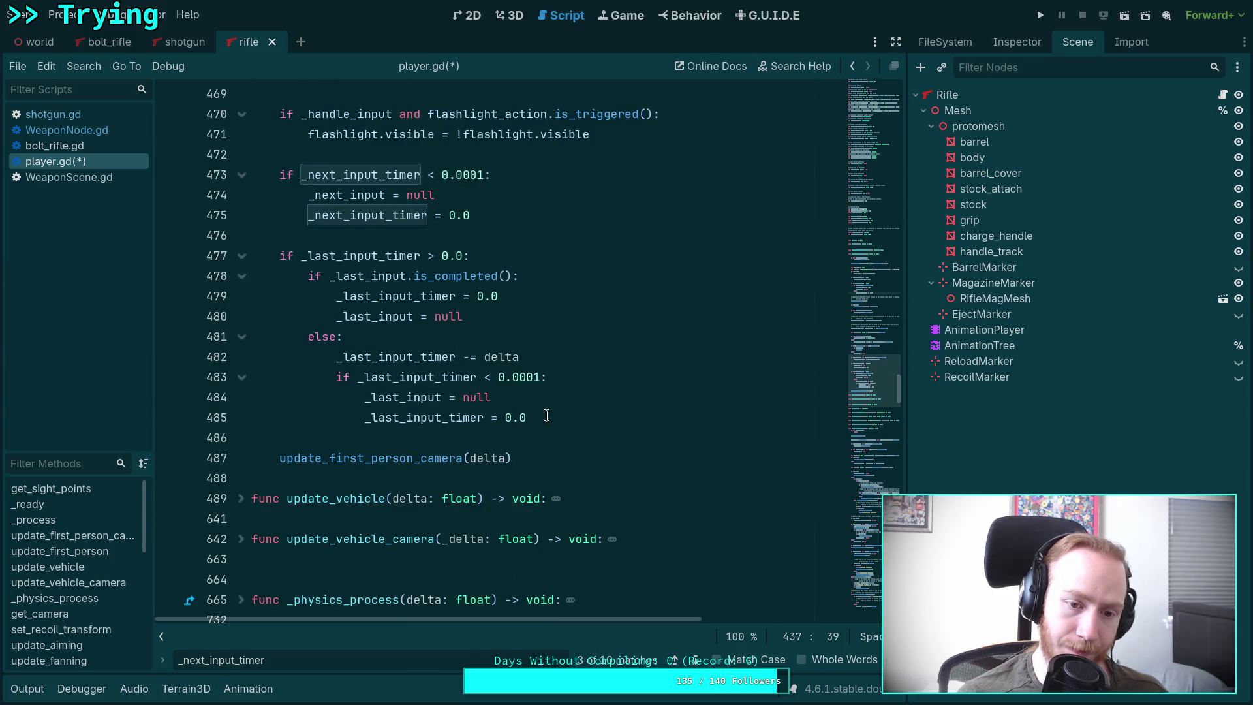
pyautogui.moveTo(544, 358); pyautogui.dragTo(184, 252)
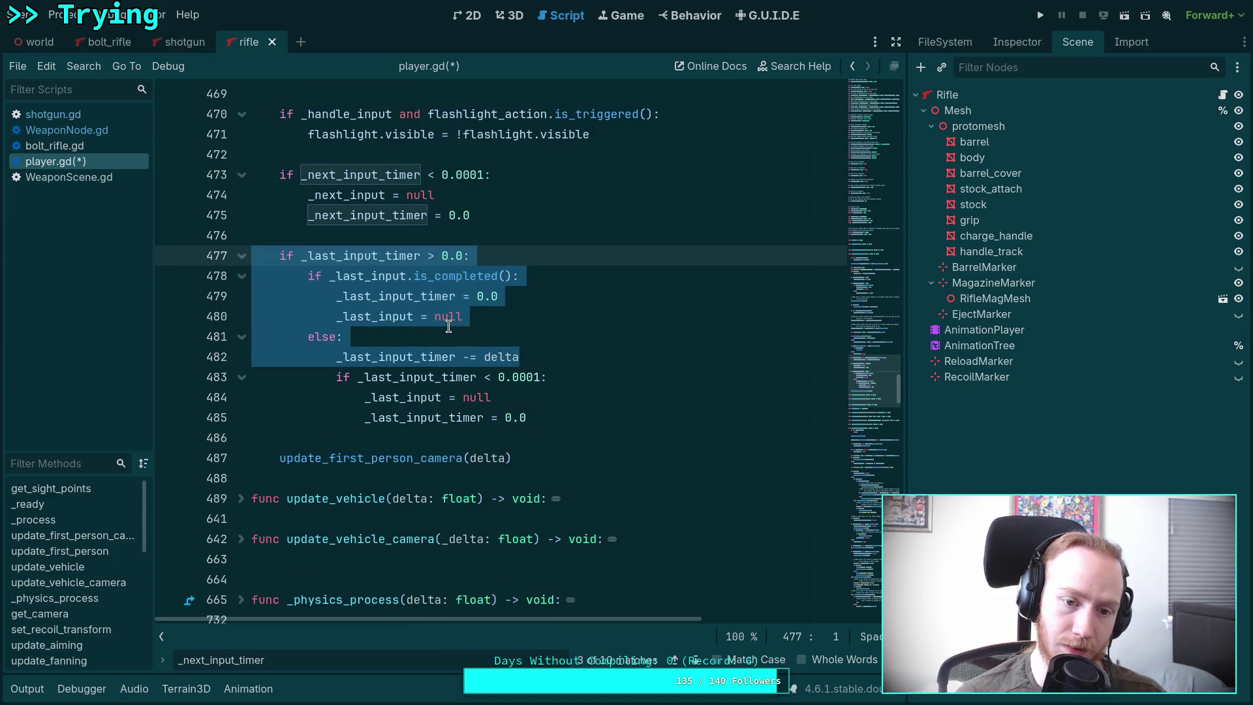
pyautogui.press('BackSpace')
pyautogui.moveTo(400, 275); pyautogui.dragTo(414, 316)
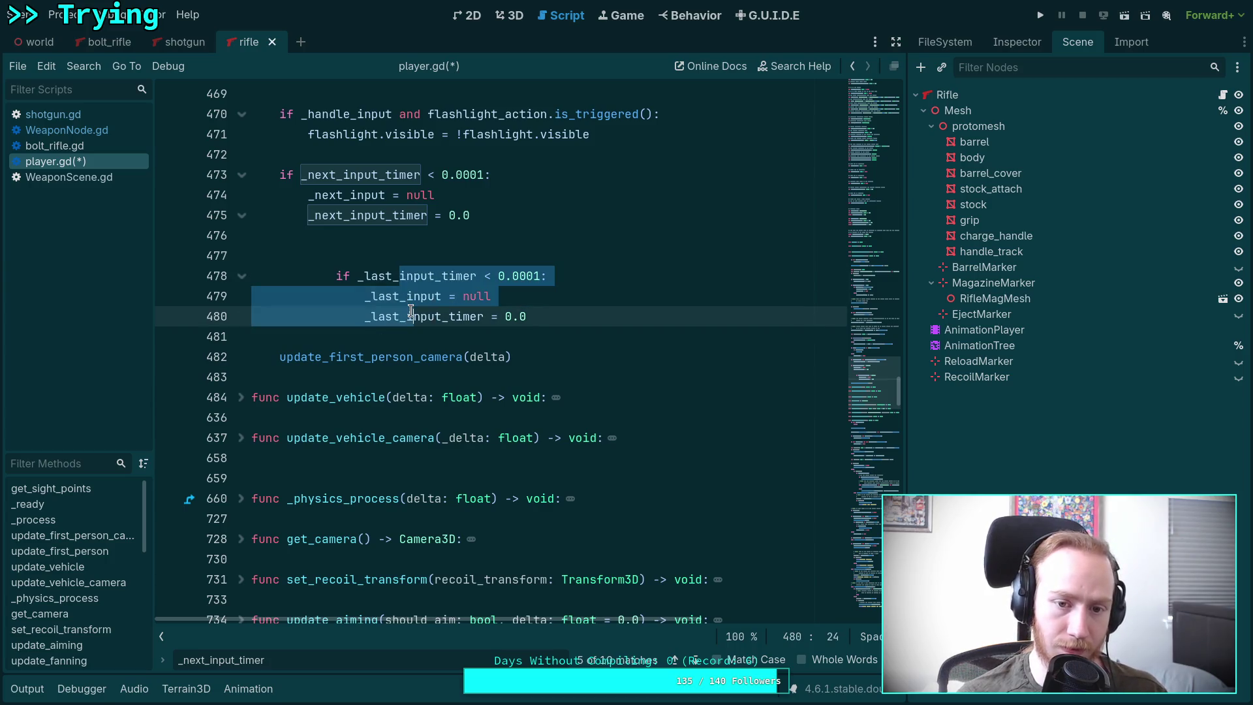
pyautogui.hotkey('shift', 'Tab')
pyautogui.click(462, 255)
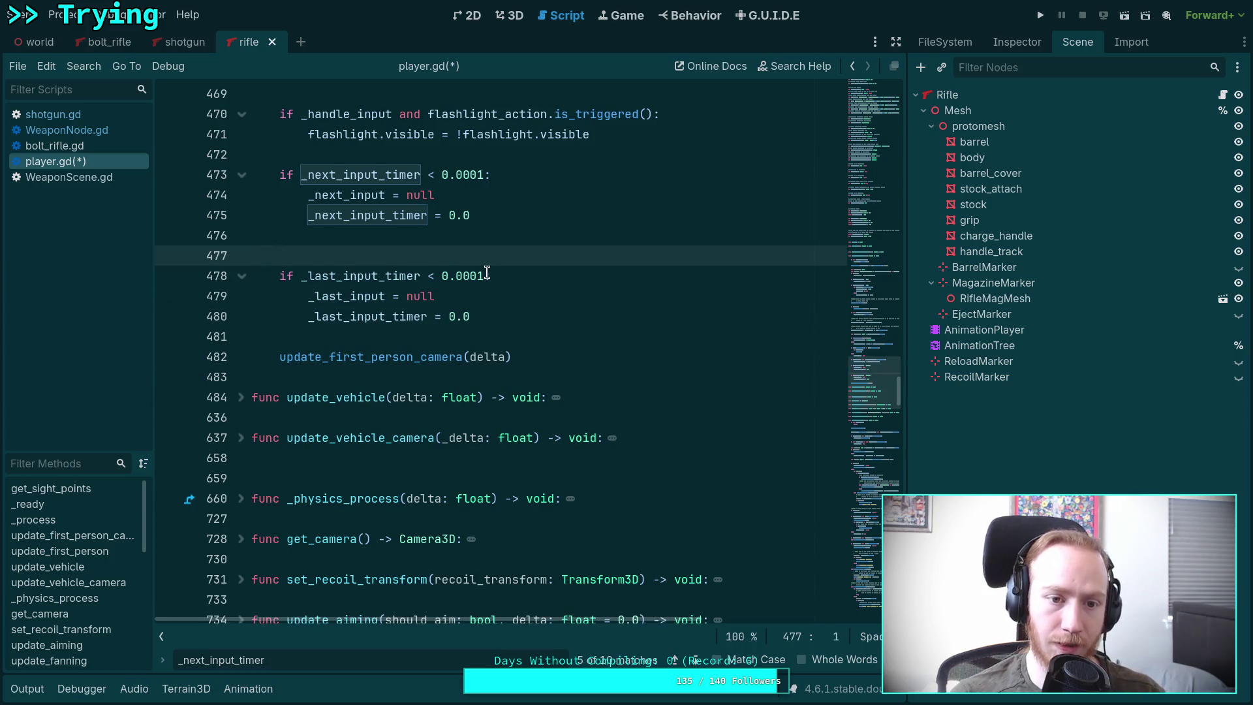
pyautogui.press('BackSpace')
# Step: Begin a can_clear_next_input variable declaration on a new line after the was_fanning assignment
pyautogui.scroll(15, 530, 291)
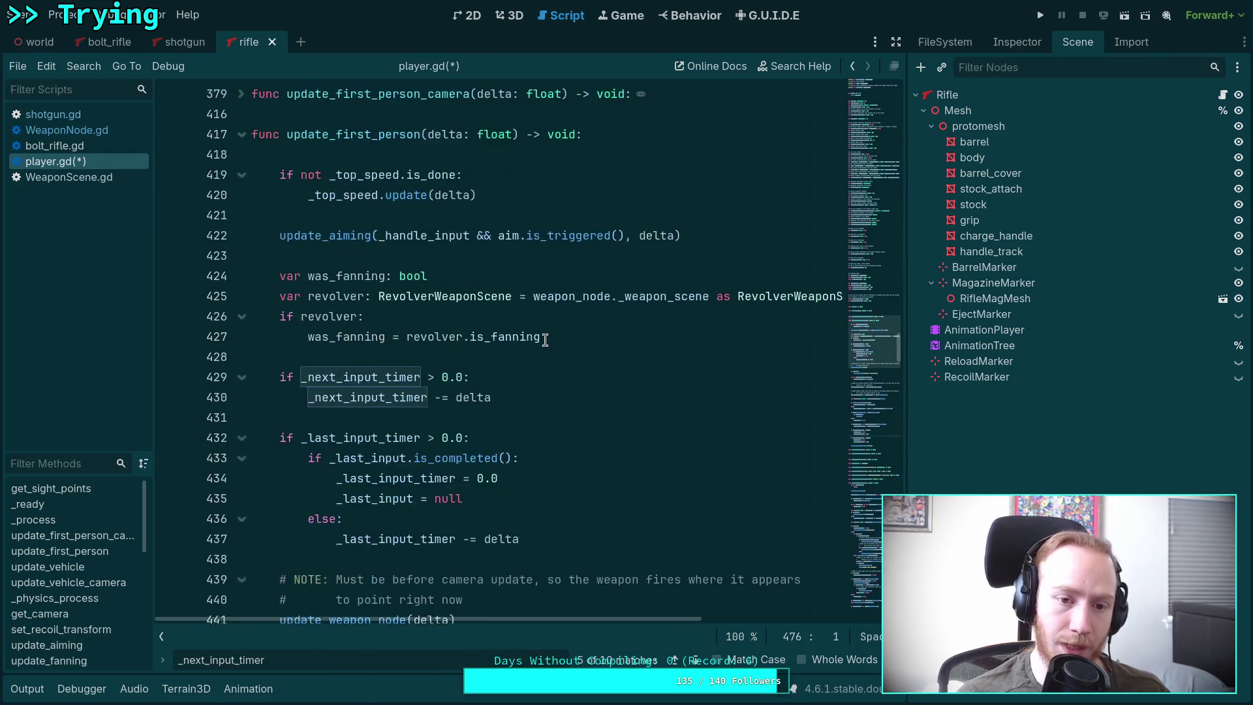
pyautogui.scroll(-3, 545, 339)
pyautogui.click(523, 295)
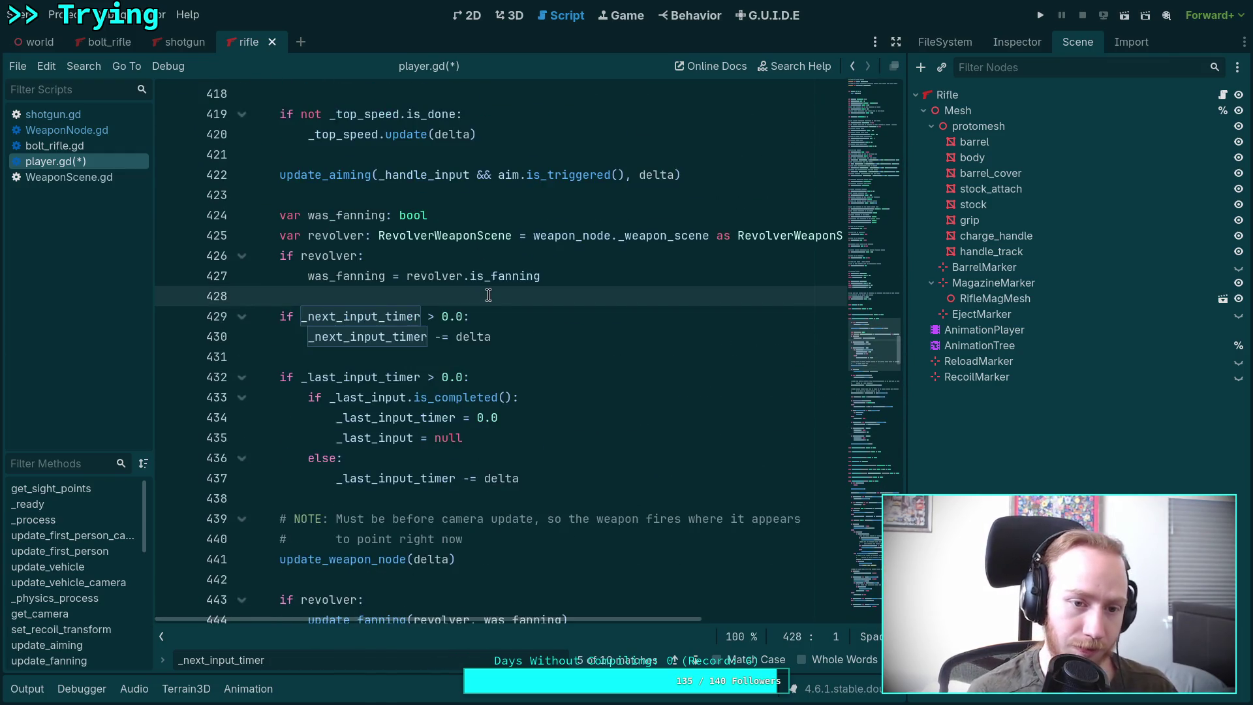
pyautogui.press('Return')
pyautogui.write('var ')
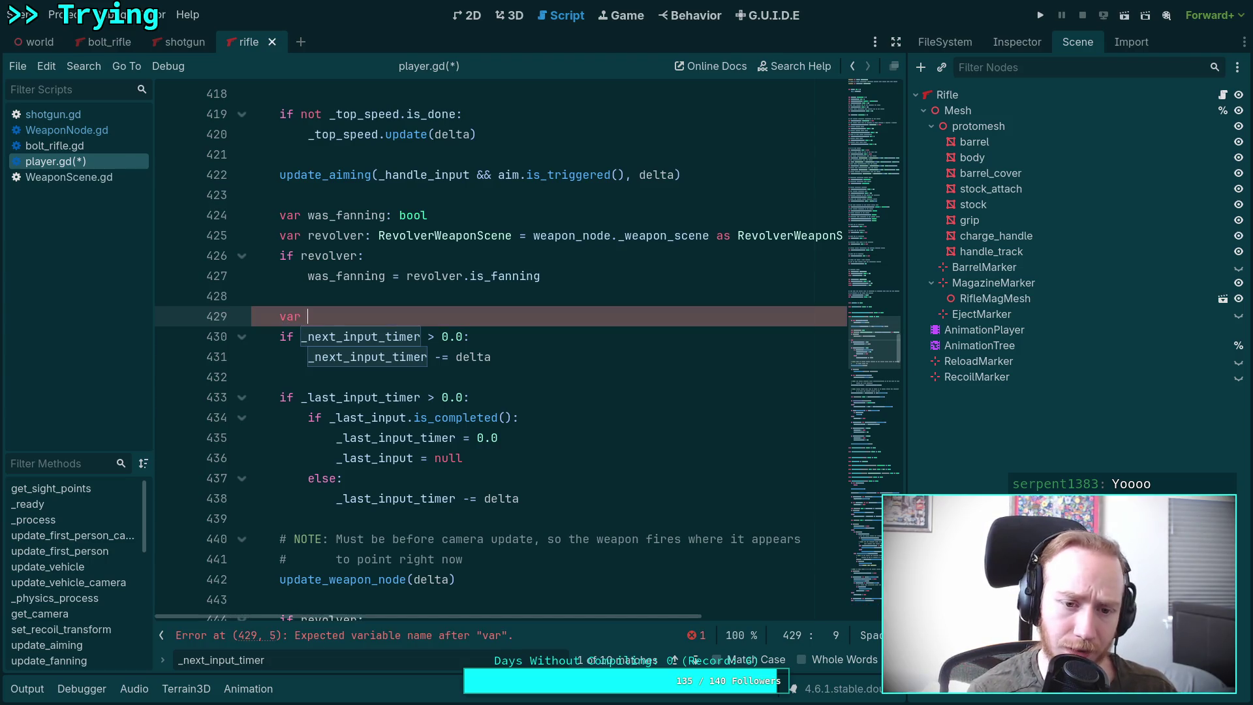
pyautogui.write('clear')
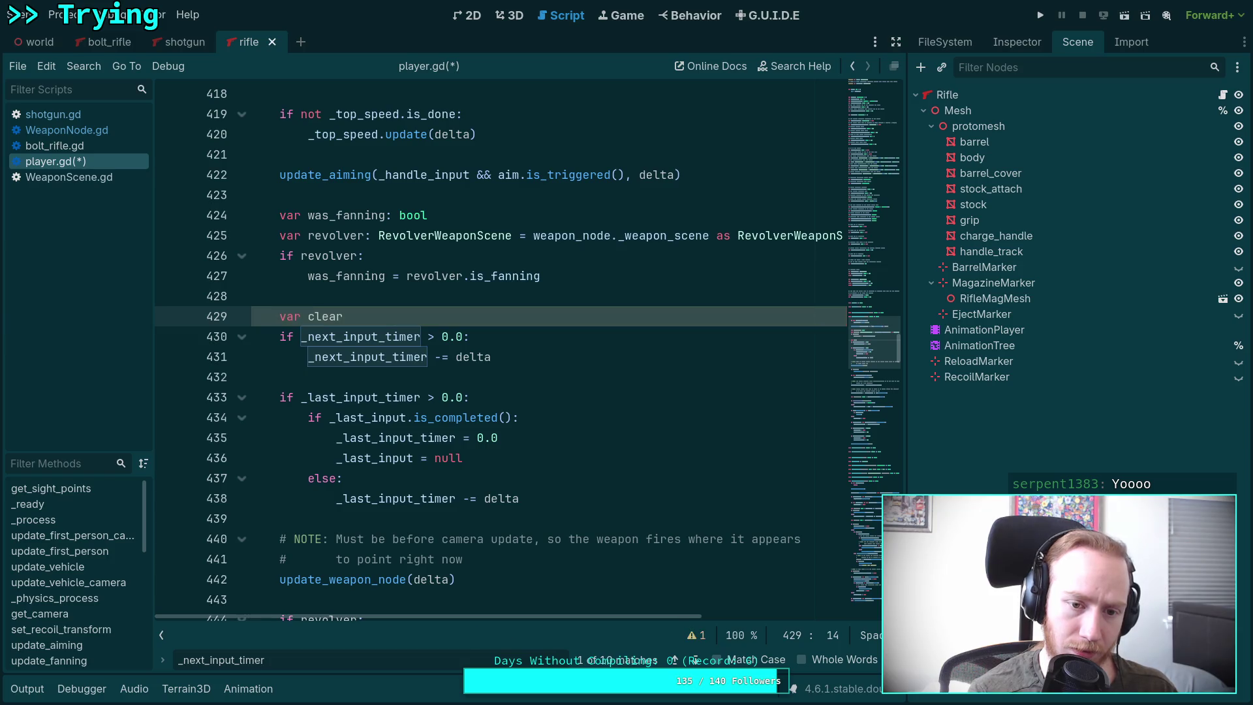
pyautogui.press('BackSpace')
pyautogui.press('BackSpace')
pyautogui.press('BackSpace')
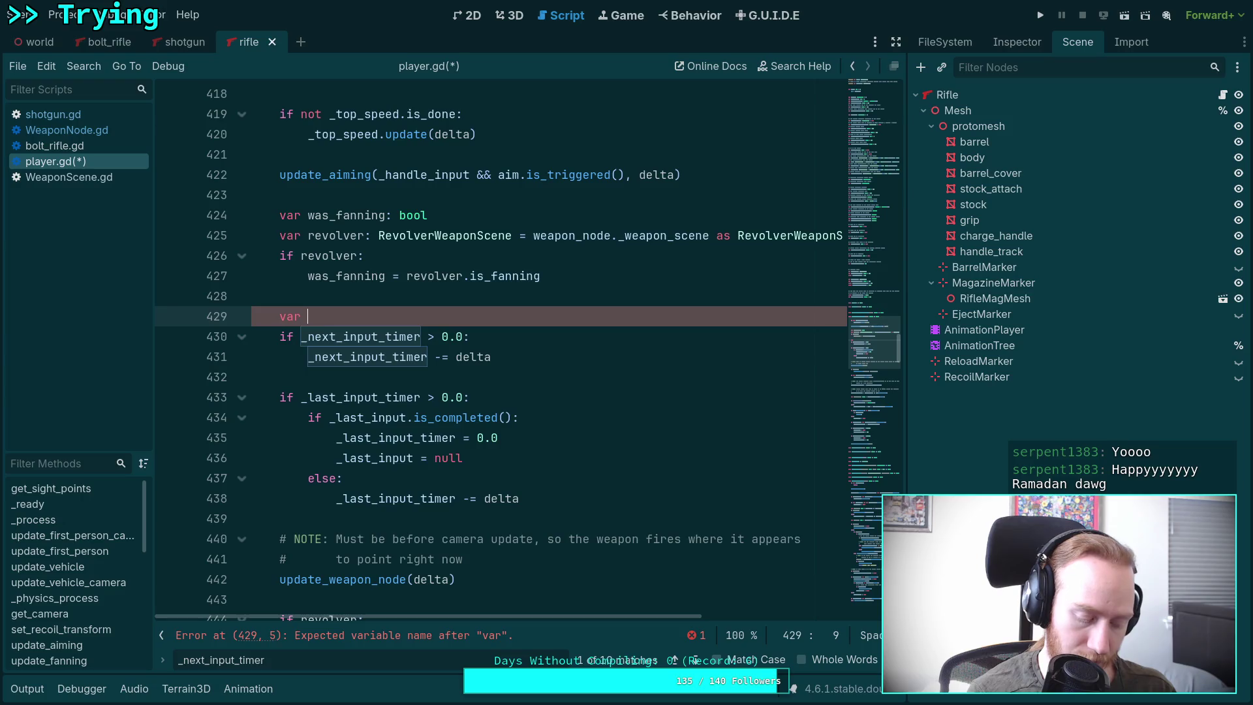
pyautogui.write('can_clear_')
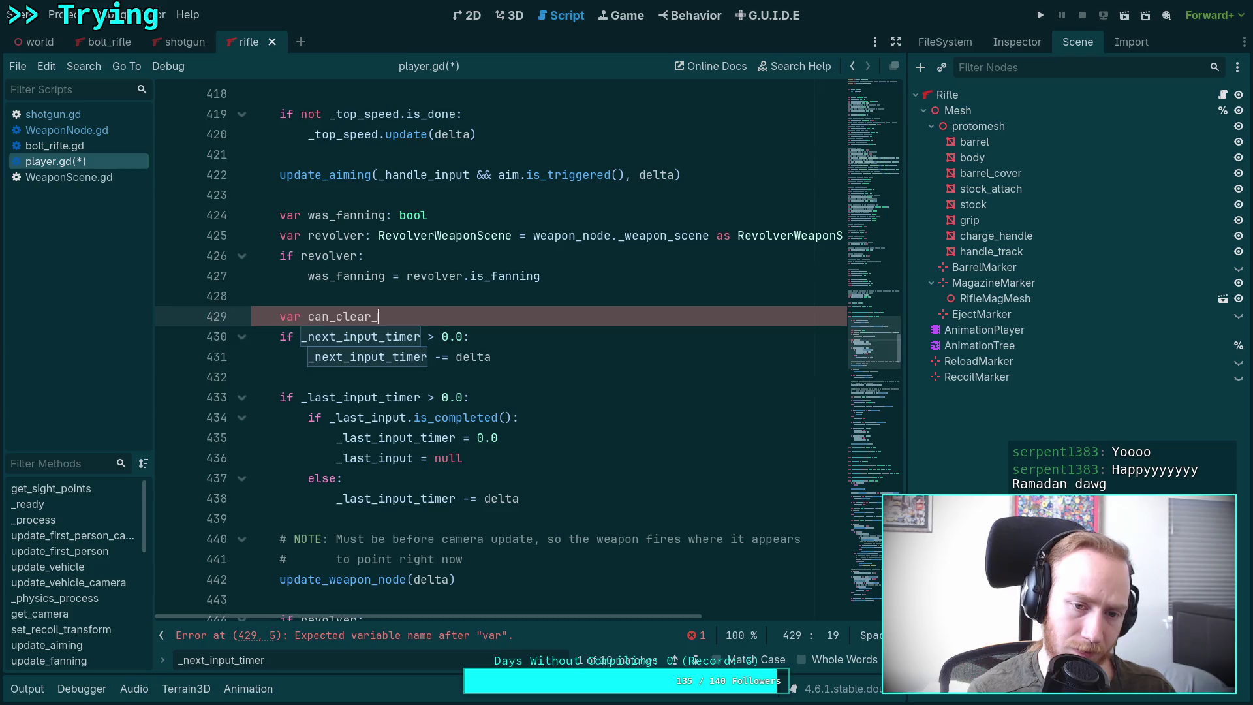
pyautogui.write('red')
pyautogui.press('BackSpace')
pyautogui.press('BackSpace')
pyautogui.press('BackSpace')
pyautogui.press('BackSpace')
pyautogui.press('BackSpace')
pyautogui.press('BackSpace')
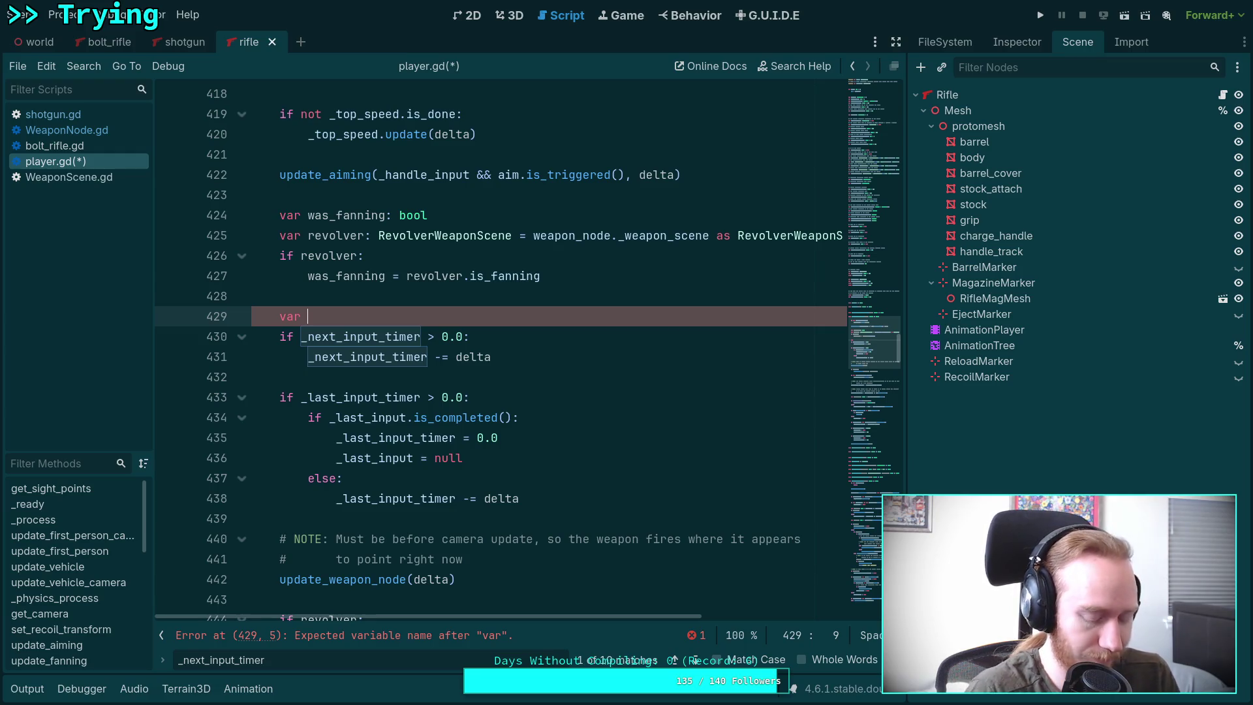
pyautogui.write('can_clea')
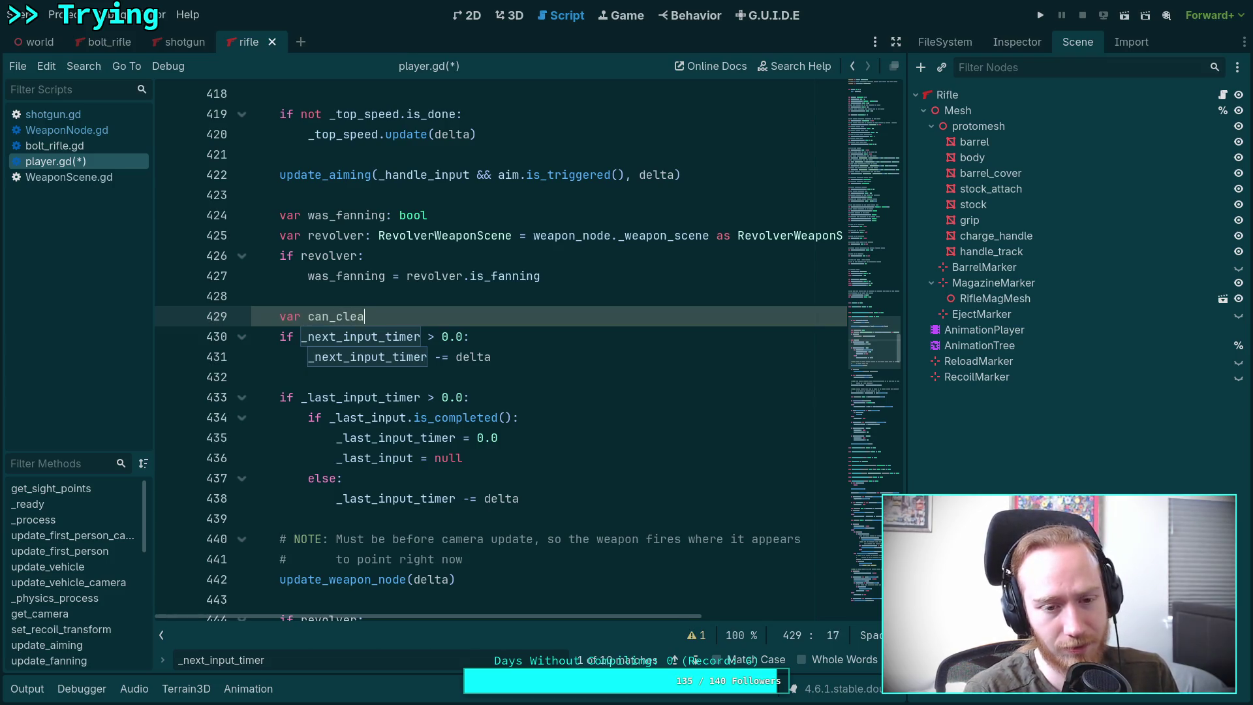
pyautogui.write('r_next_in')
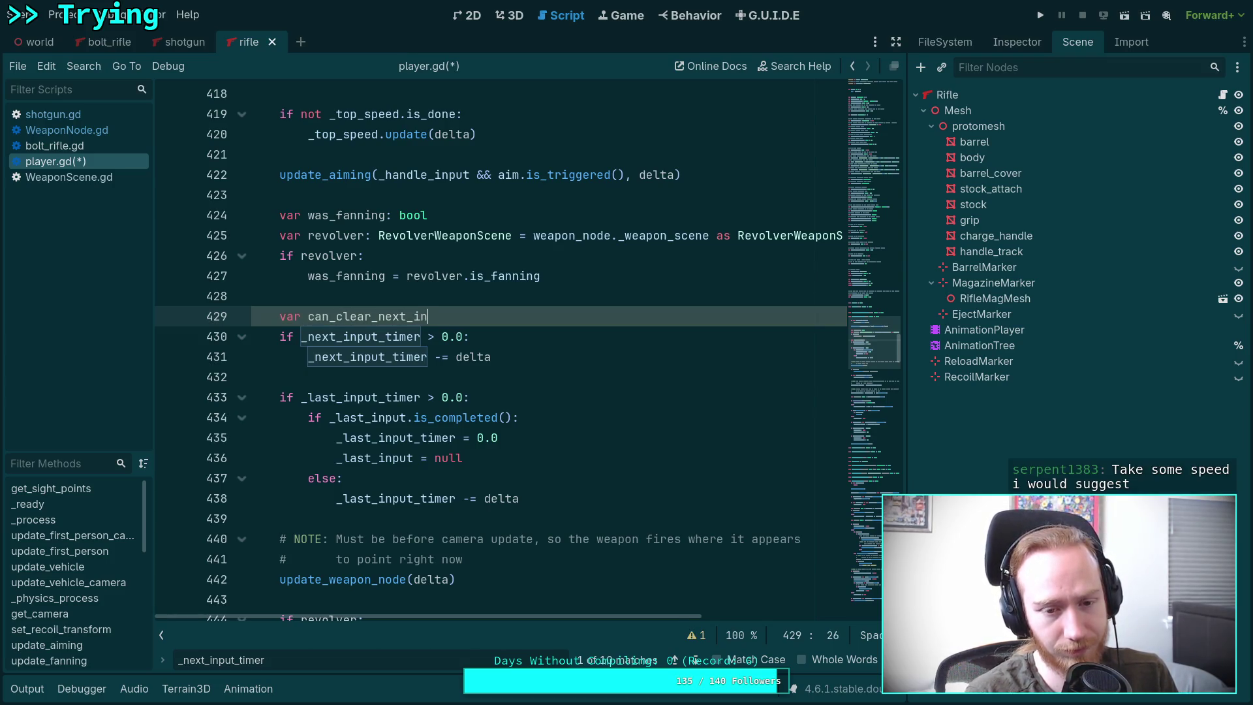
pyautogui.write('put: boo')
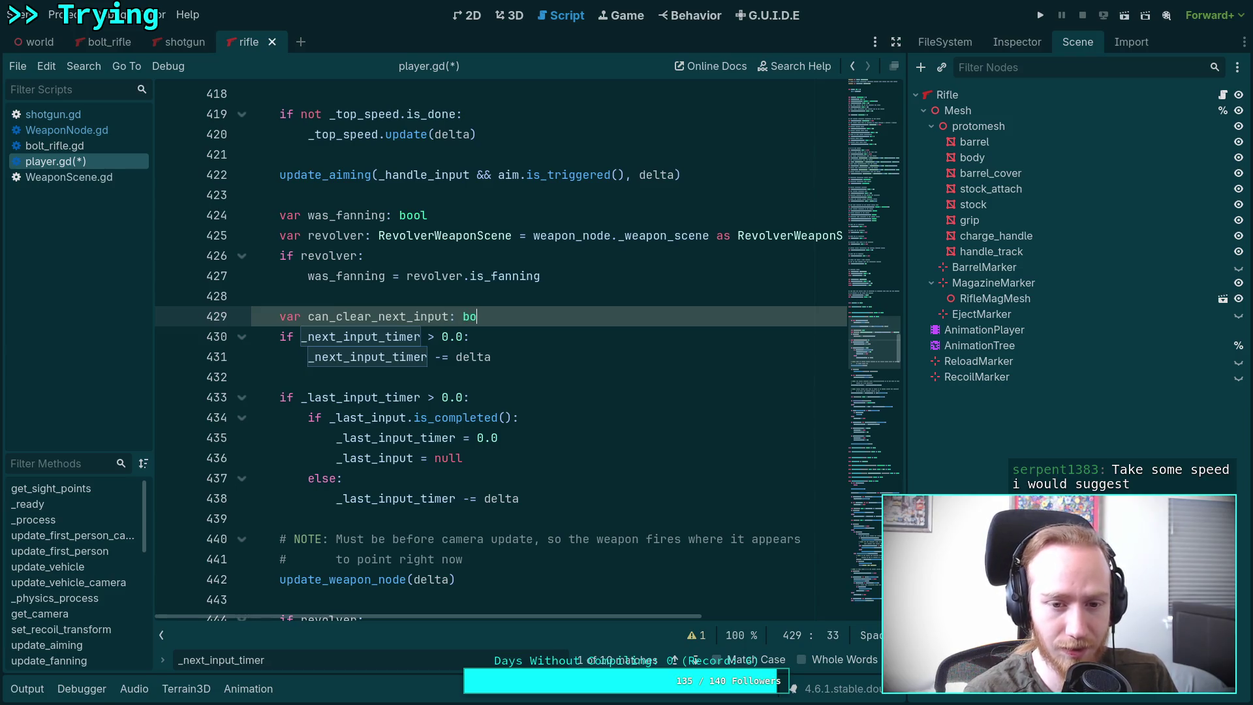
# Step: Complete the declaration var can_clear_next_input: bool = false on line 429
pyautogui.press('BackSpace')
pyautogui.press('BackSpace')
pyautogui.press('BackSpace')
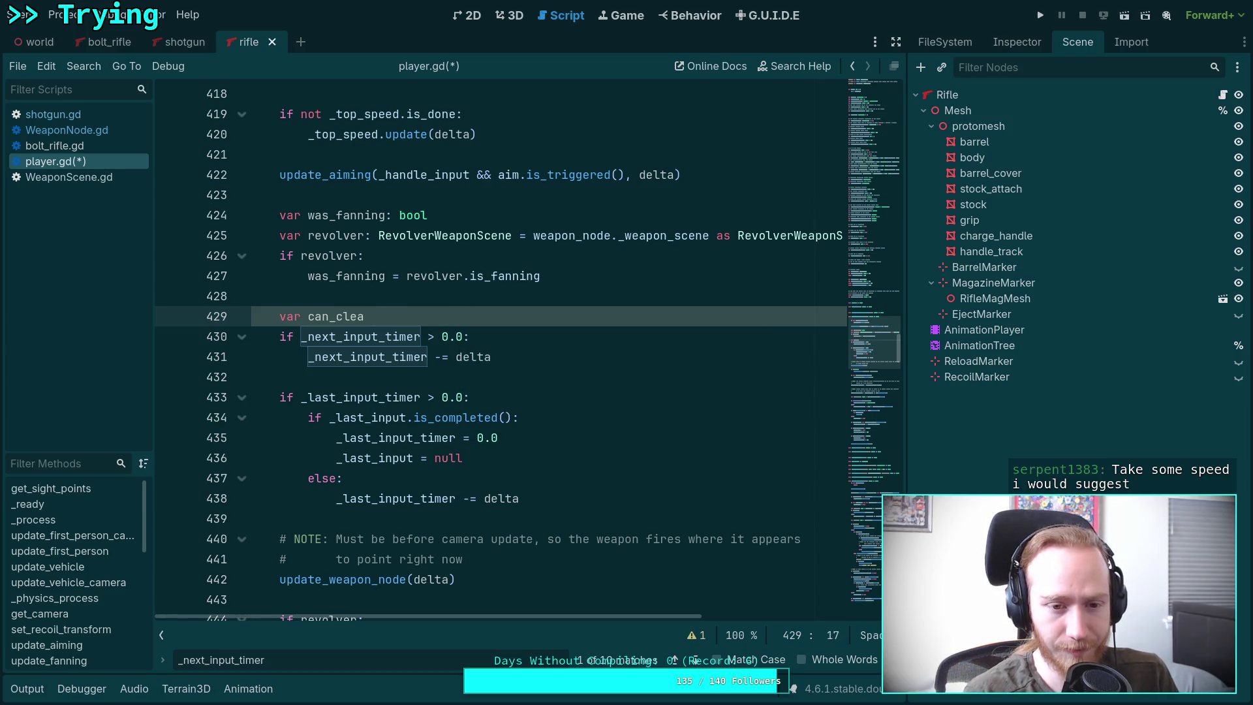
pyautogui.write('r_ne')
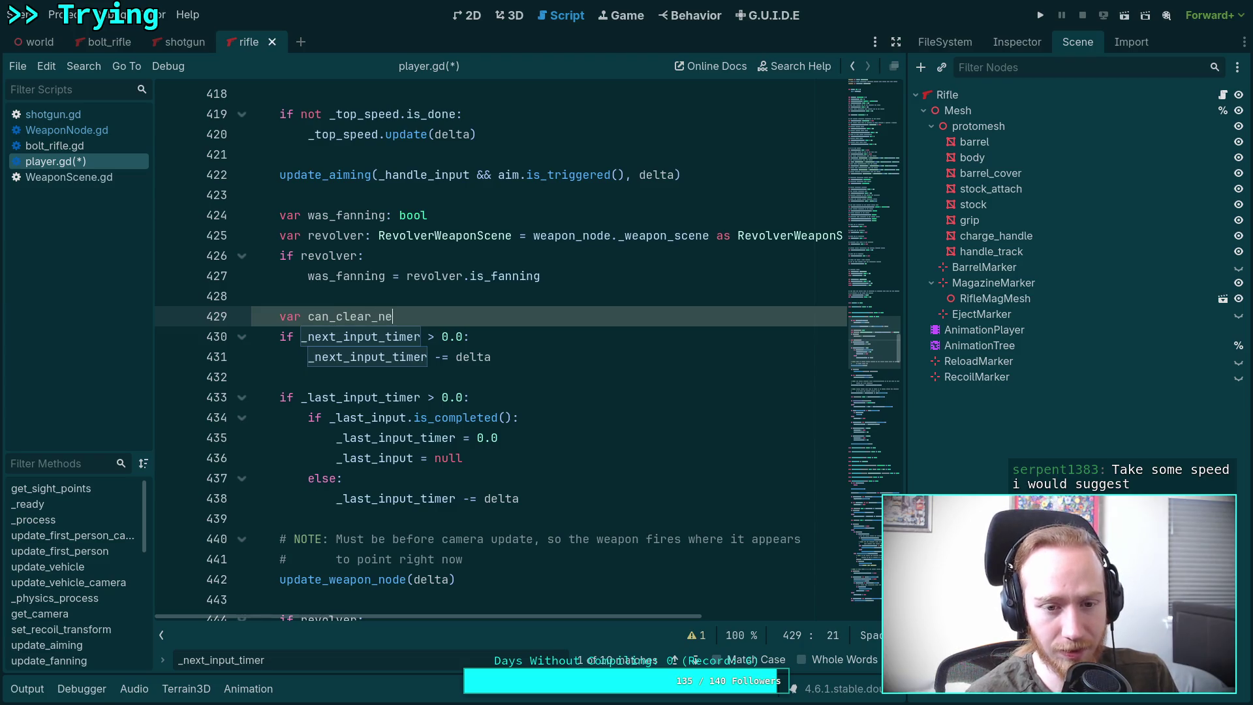
pyautogui.write('xt_input')
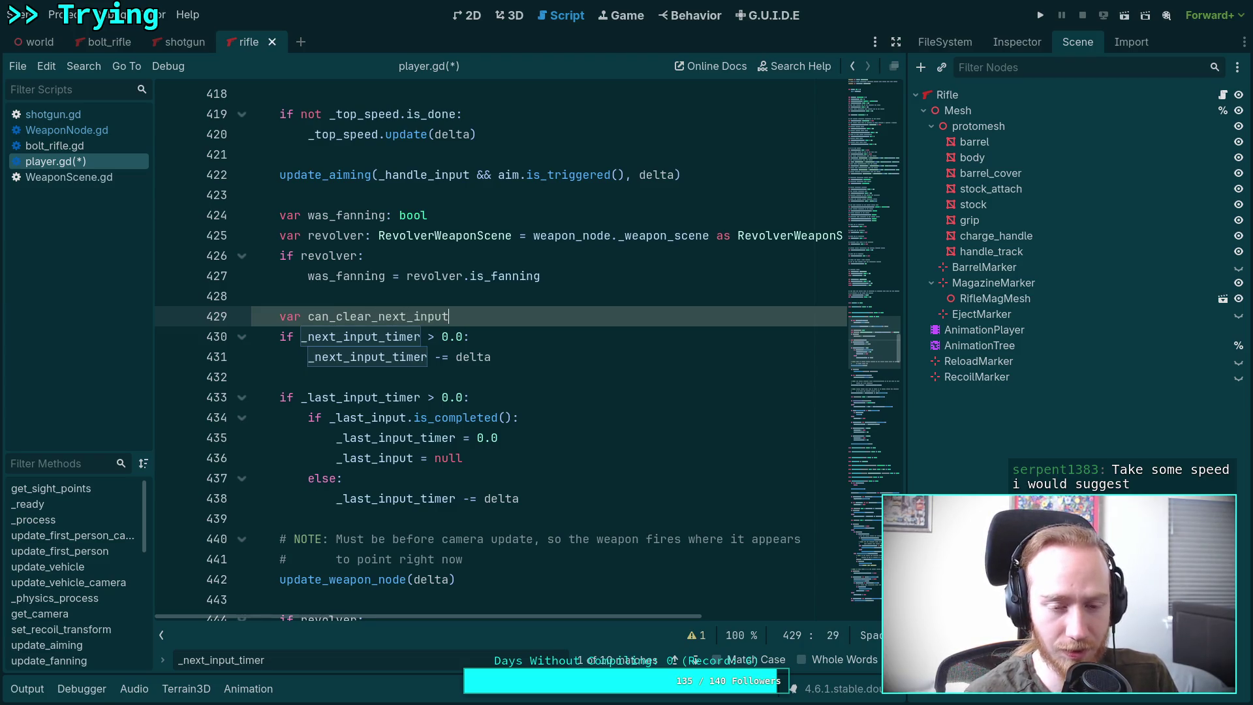
pyautogui.write(': bool')
pyautogui.write('false')
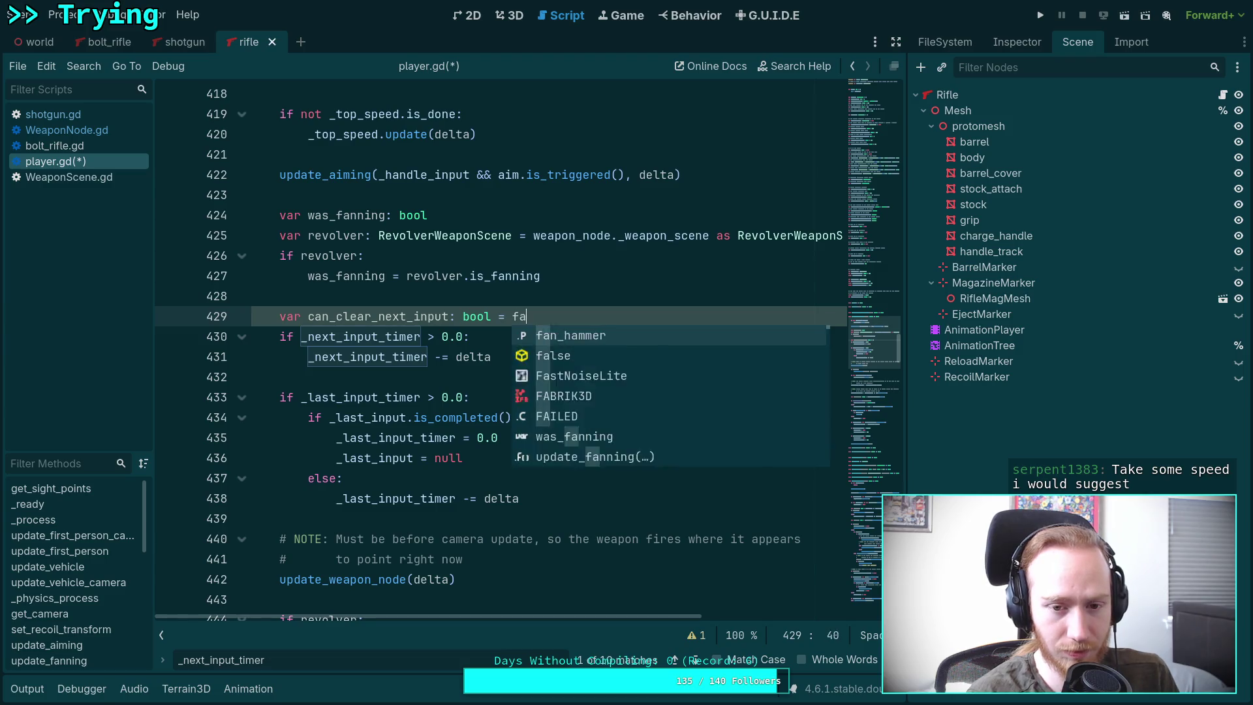
# Step: Add can_clear_next_input = true inside the _next_input_timer block
pyautogui.press('Escape')
pyautogui.press('Down')
pyautogui.press('Down')
pyautogui.press('Return')
pyautogui.write('can_')
pyautogui.press('Return')
pyautogui.write('true')
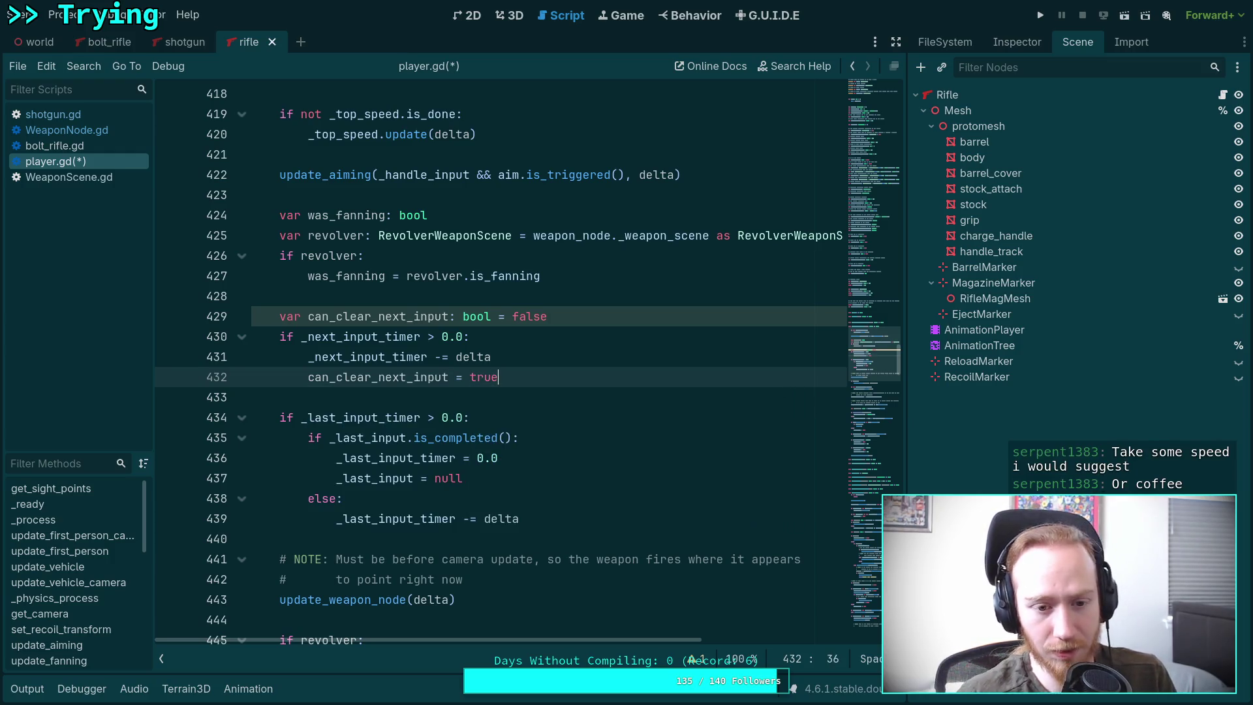
# Step: Start a var can_clear_last_input declaration on a new line after the timer block
pyautogui.press('Return')
pyautogui.press('Return')
pyautogui.press('BackSpace')
pyautogui.write('var can_l')
pyautogui.press('BackSpace')
pyautogui.write('clear_last_in')
pyautogui.press('BackSpace')
pyautogui.press('BackSpace')
# Step: Finish can_clear_last_input: bool = false and set can_clear_last_input = true under else
pyautogui.write('input')
pyautogui.write('bool =')
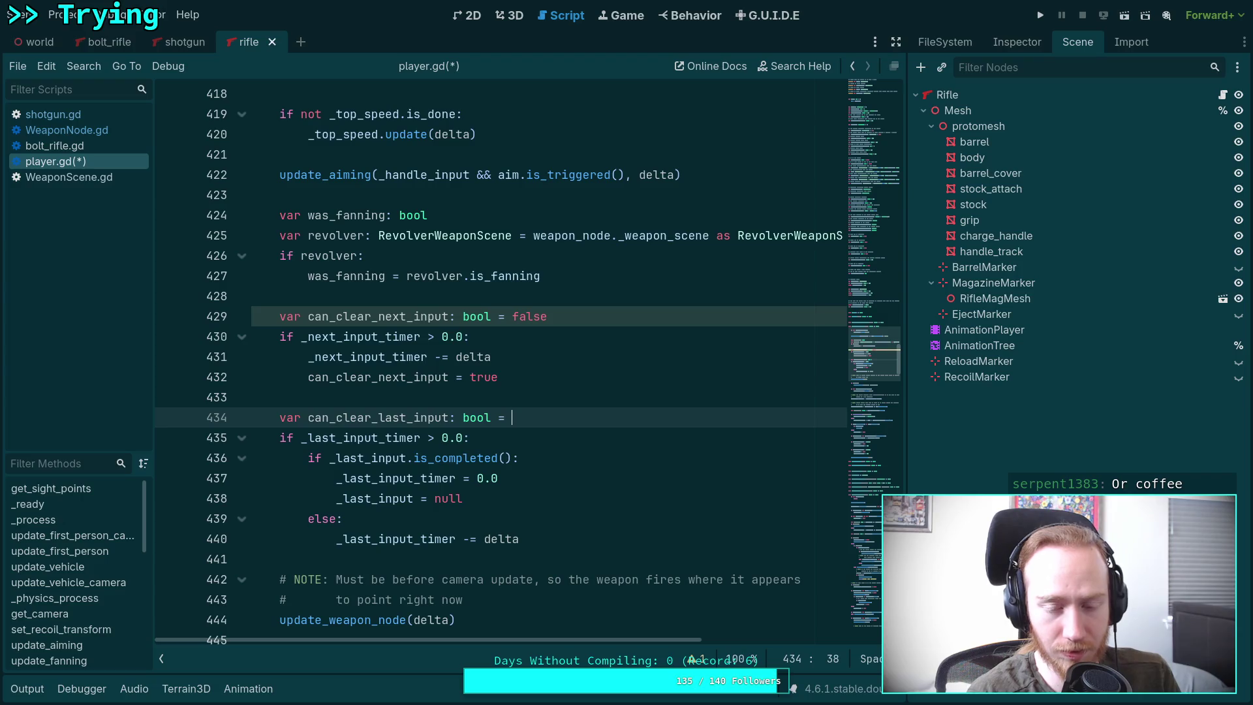
pyautogui.write('fales')
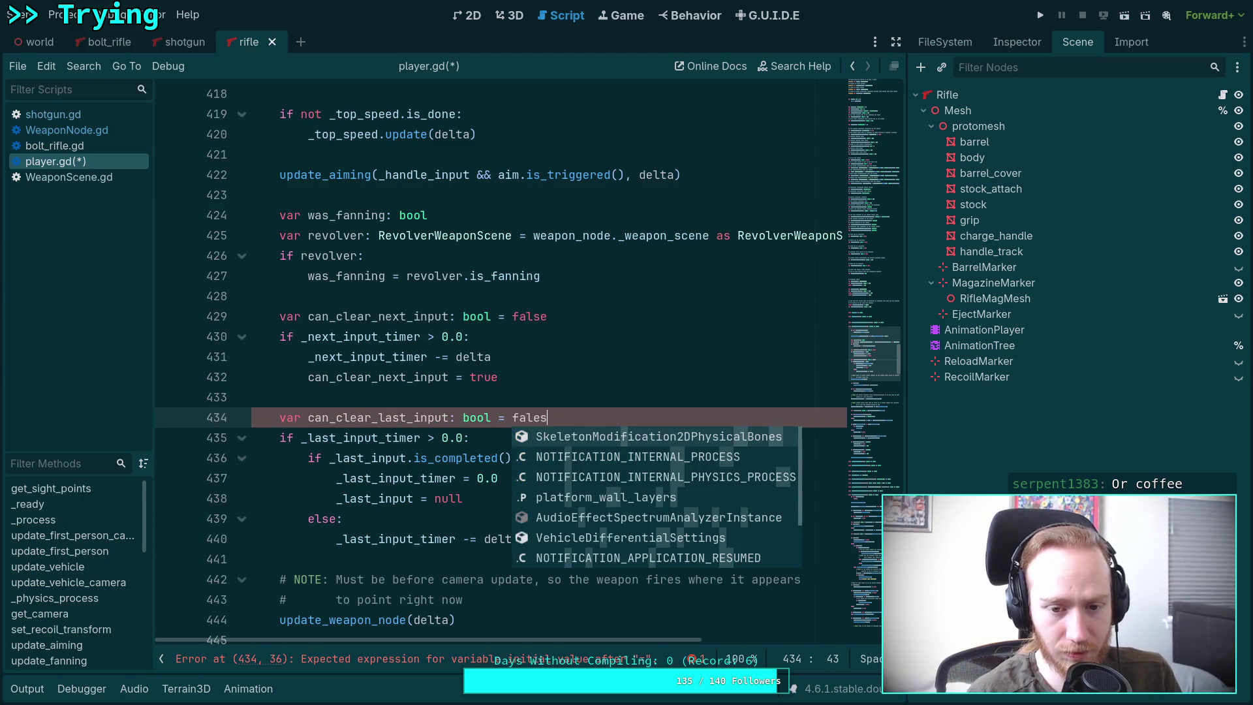
pyautogui.write('e')
pyautogui.press('Down')
pyautogui.press('Down')
pyautogui.press('Down')
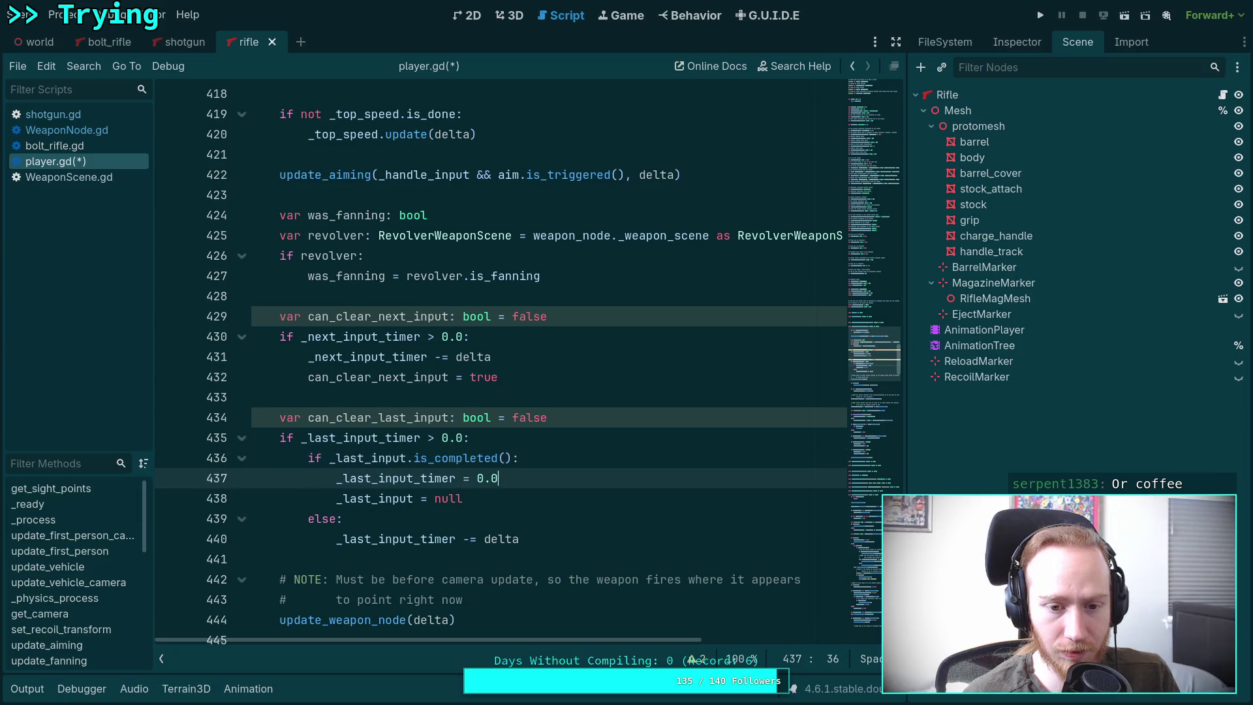
pyautogui.press('Return')
pyautogui.write('can_cl')
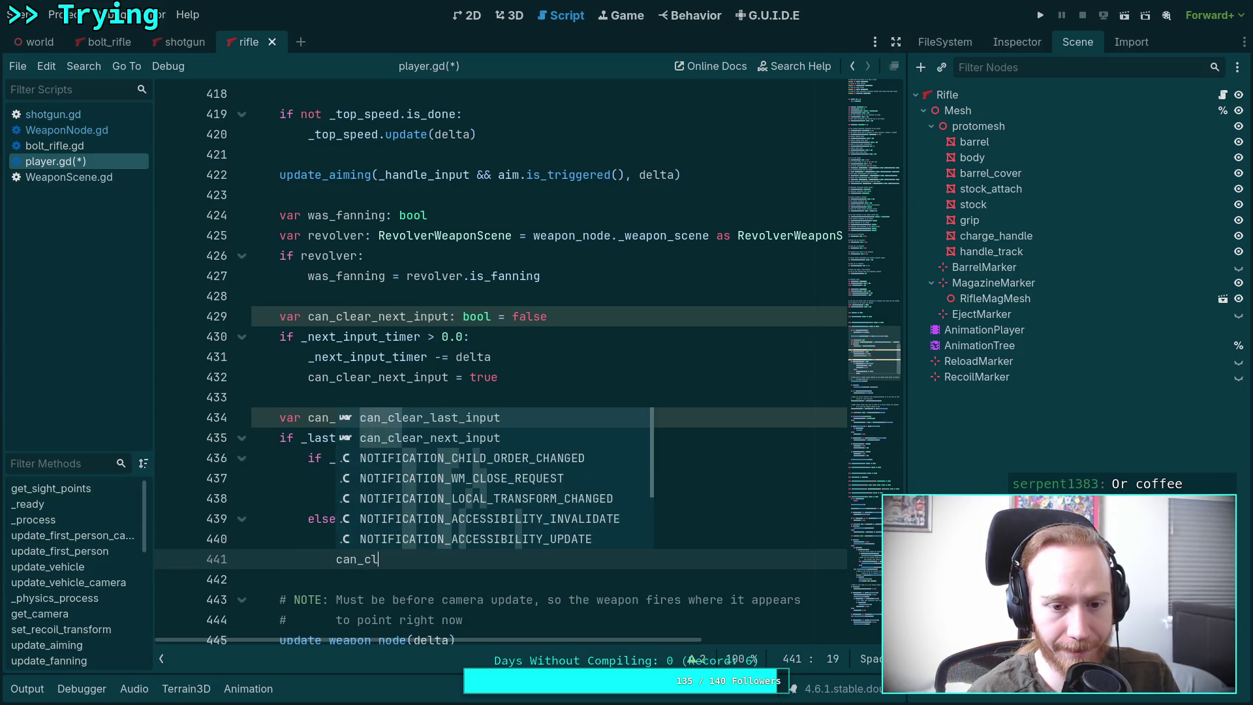
pyautogui.press('Return')
pyautogui.write('true')
# Step: Delete the stray indentation on blank line 433, comparing with blank lines 428 and 442
pyautogui.click(442, 397)
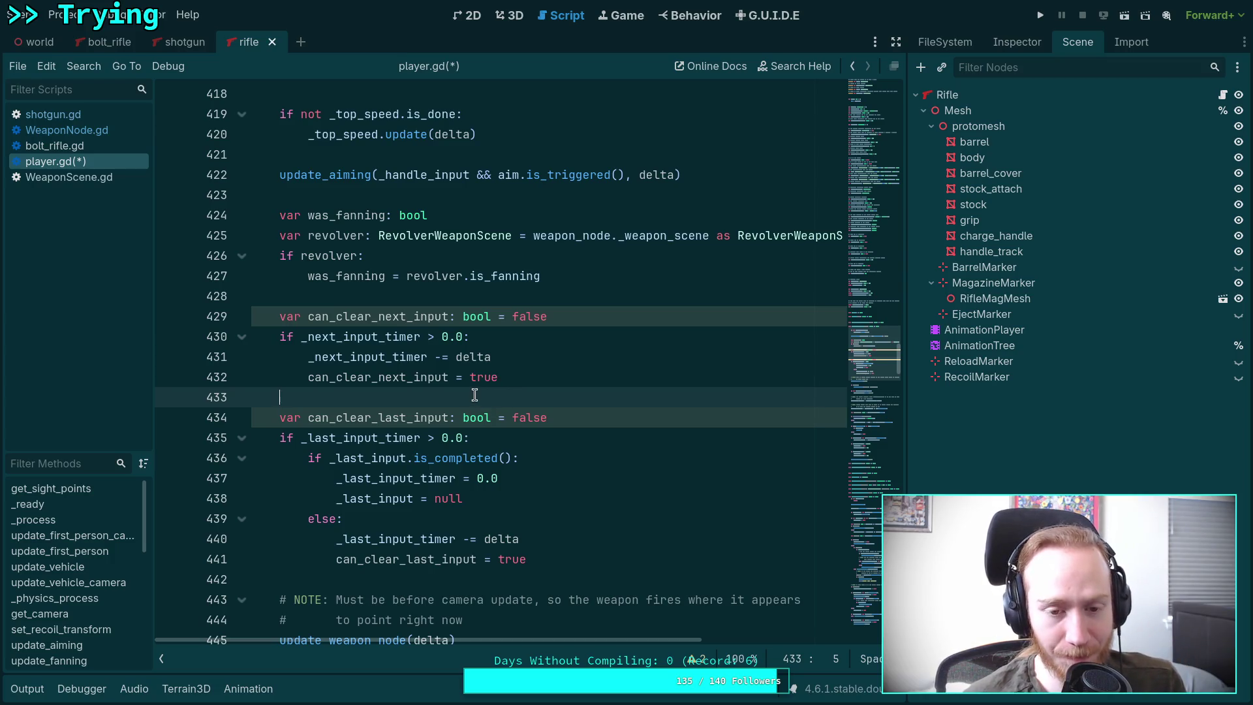
pyautogui.moveTo(463, 394)
pyautogui.mouseDown()
pyautogui.moveTo(282, 383)
pyautogui.moveTo(207, 405)
pyautogui.mouseUp()
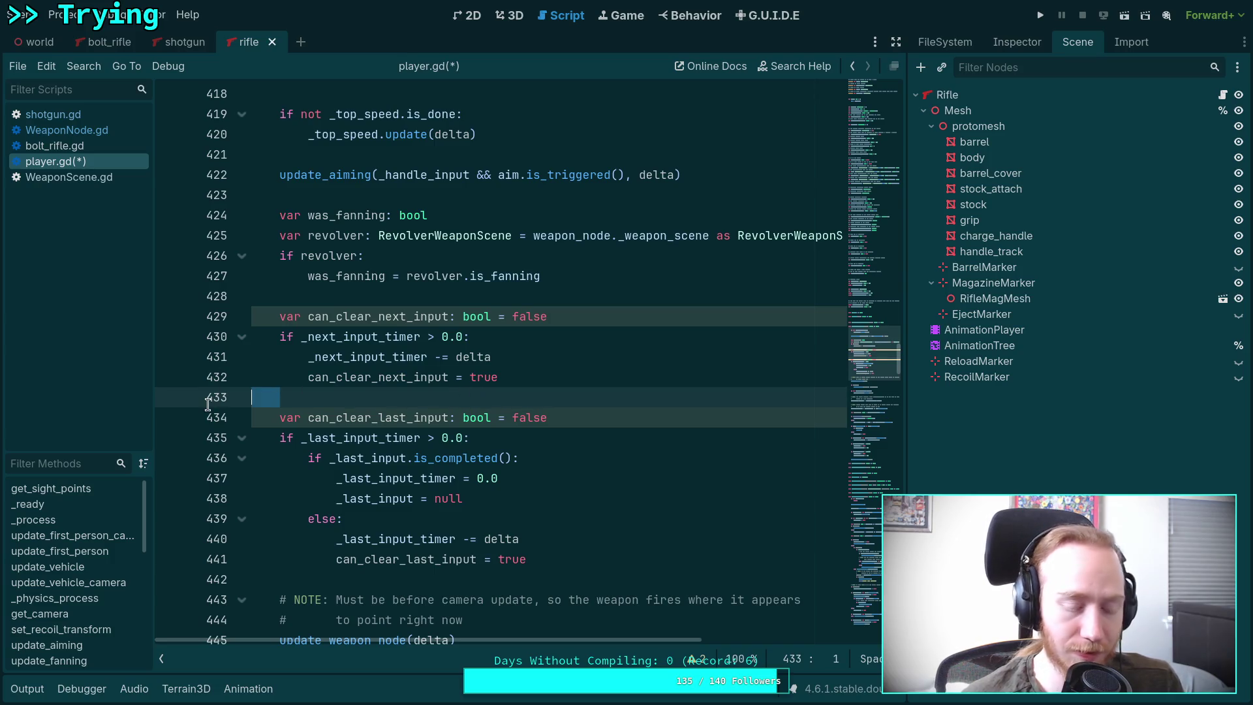
pyautogui.press('BackSpace')
pyautogui.click(348, 291)
pyautogui.click(325, 396)
pyautogui.click(317, 574)
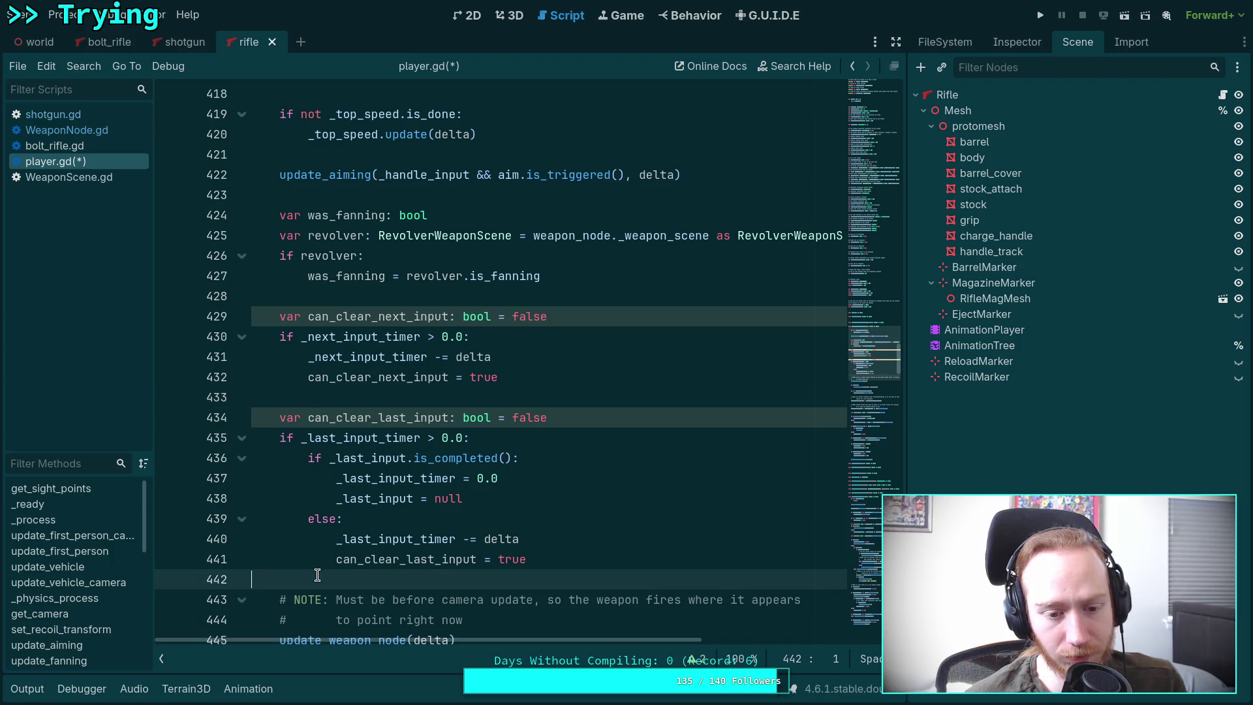
pyautogui.click(349, 399)
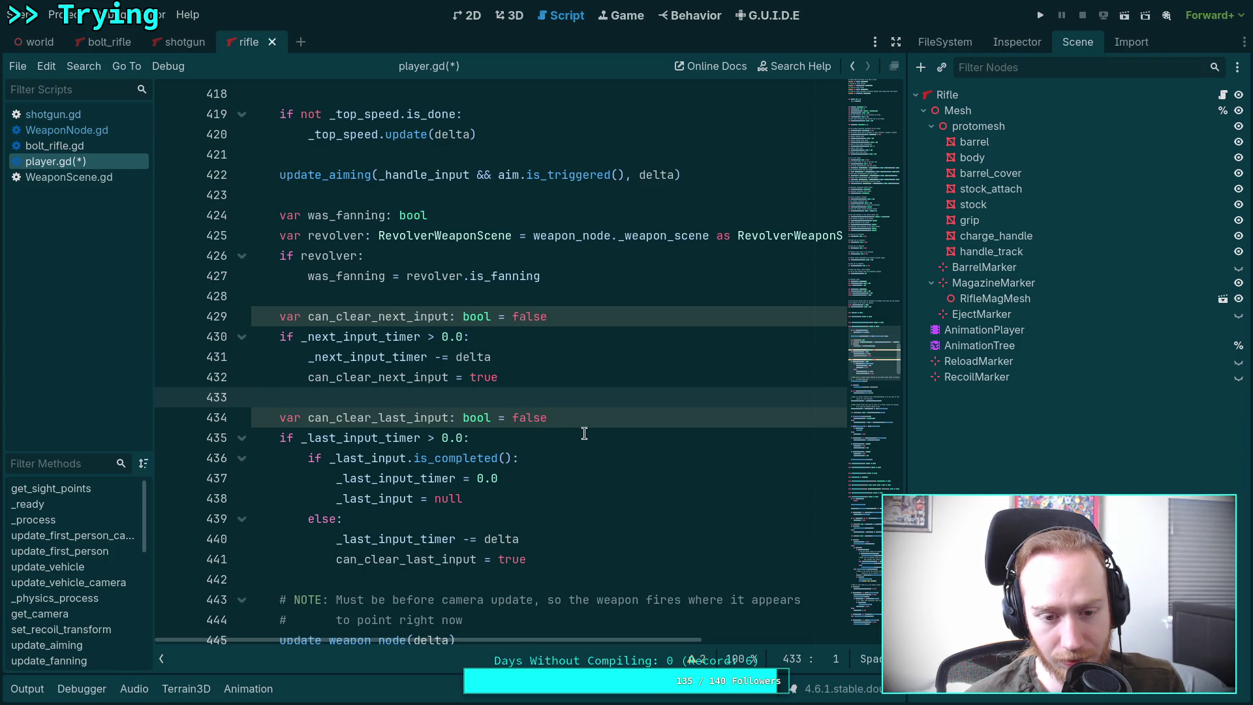
# Step: Prefix line 481's reset condition with 'can_clear_last_input and'
pyautogui.scroll(-15, 584, 433)
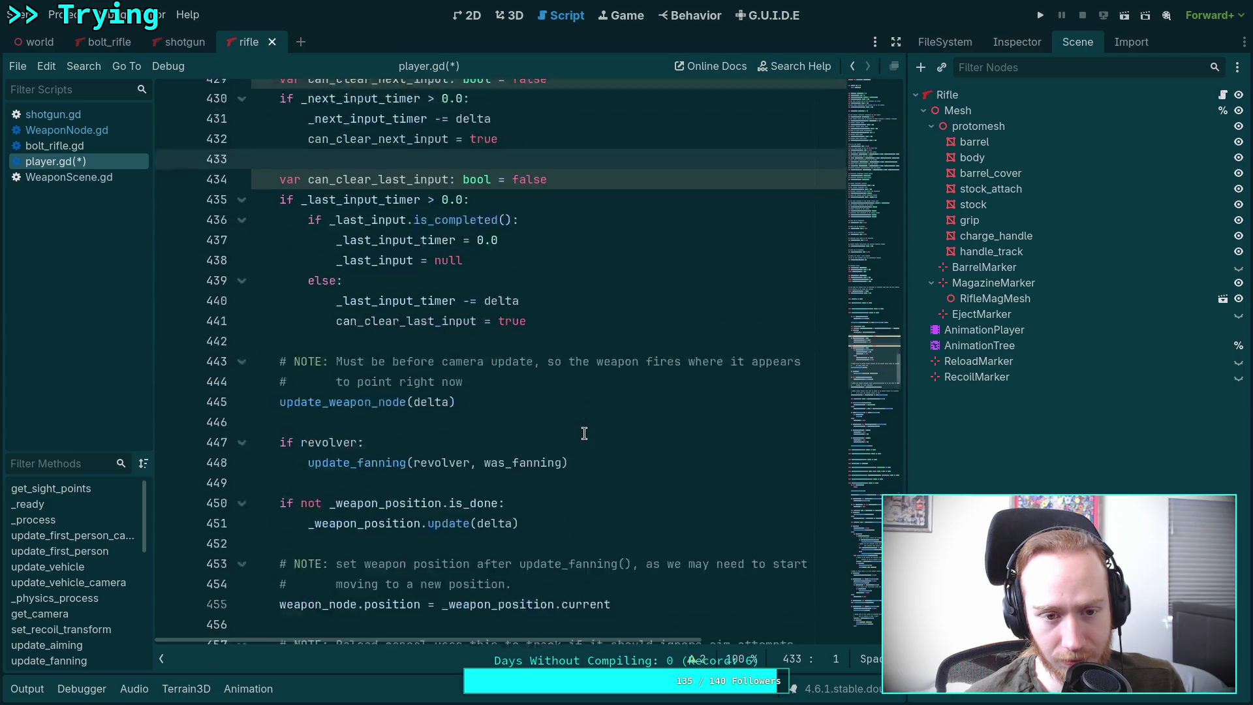
pyautogui.scroll(1, 519, 408)
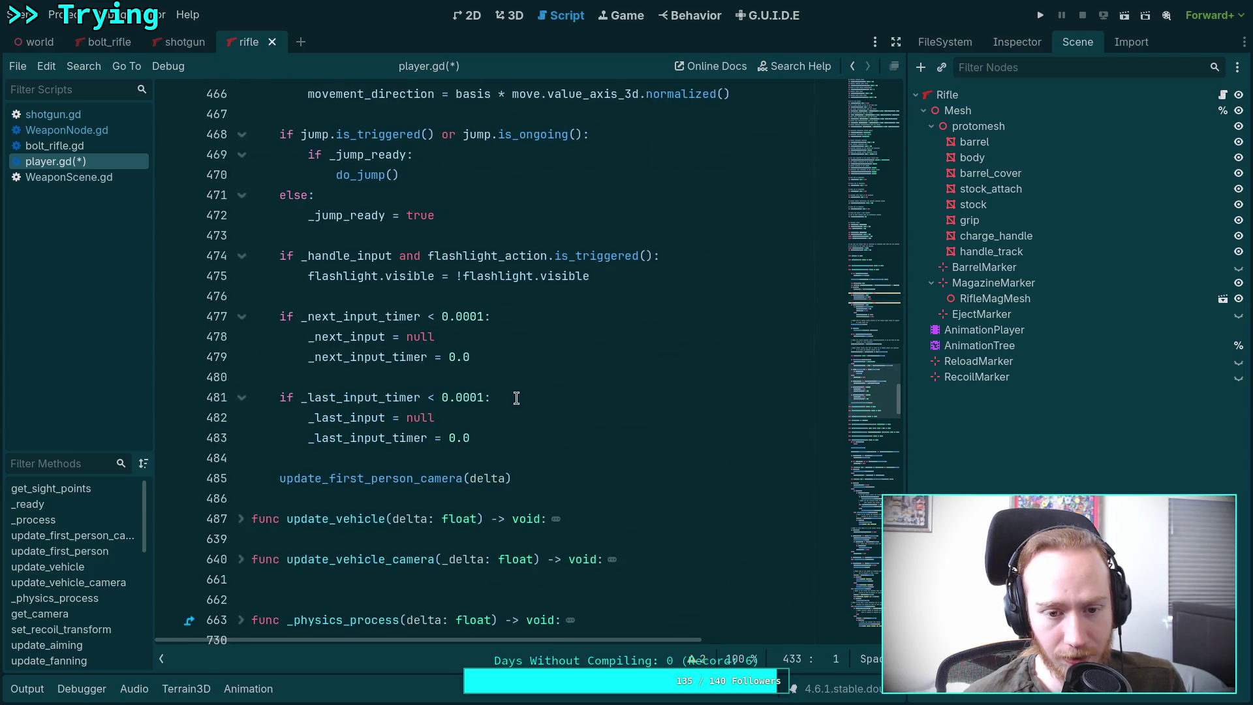
pyautogui.click(295, 397)
pyautogui.write('can_cl')
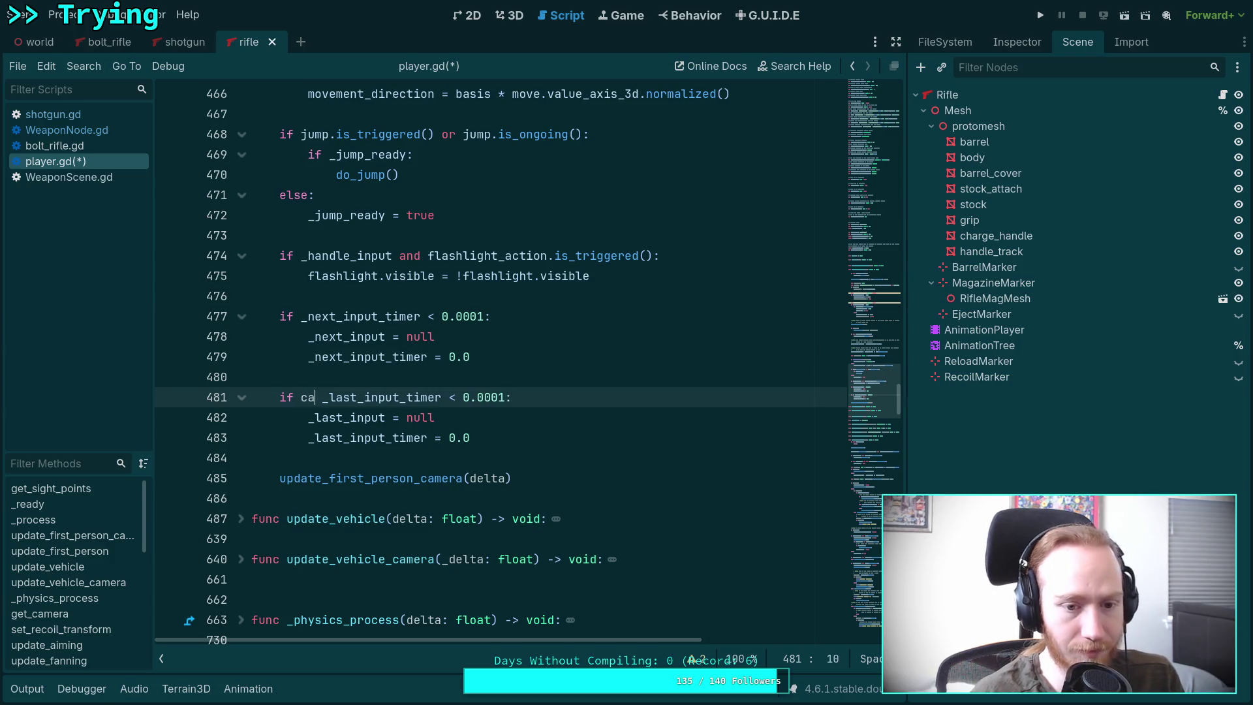
pyautogui.press('Return')
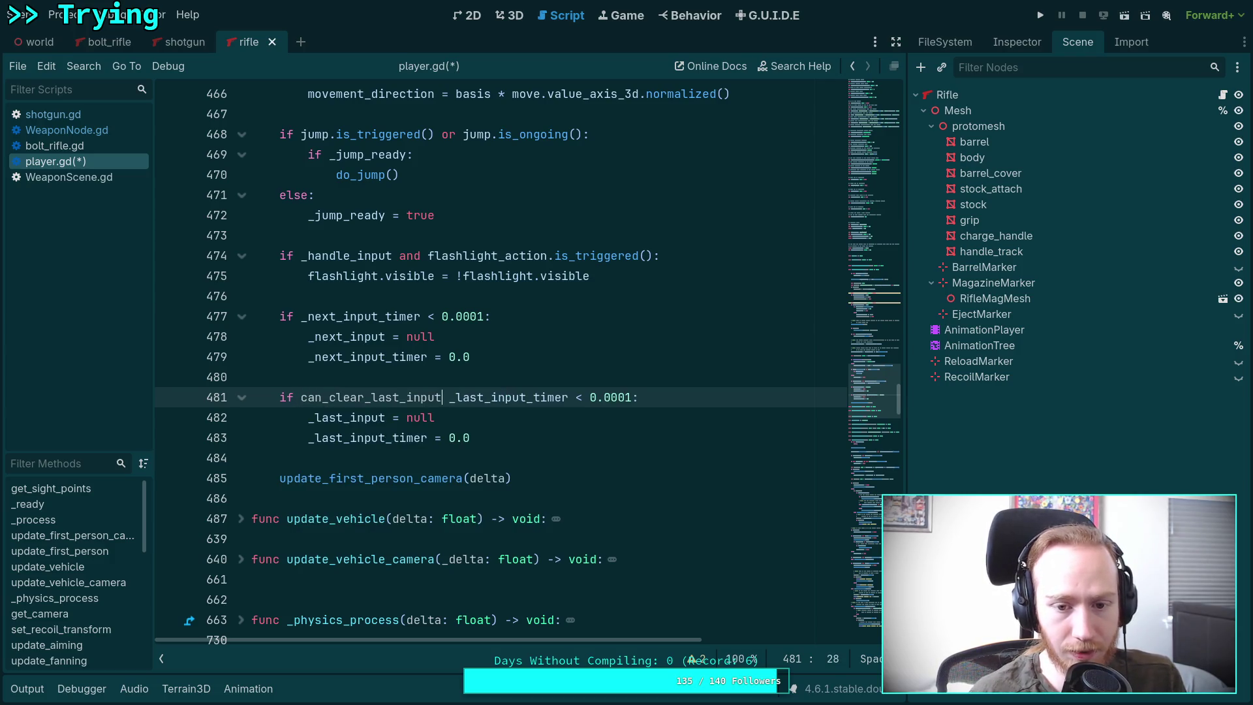
pyautogui.write('and')
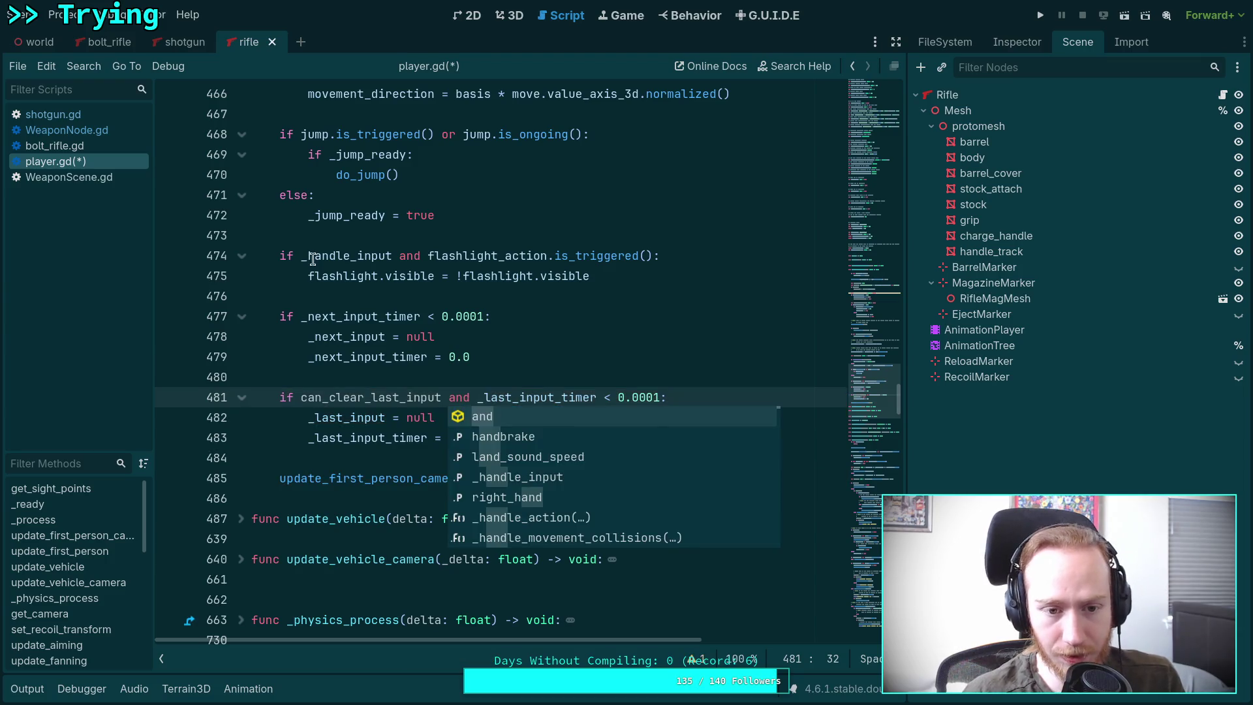
# Step: Prefix line 477's reset condition with 'can_clear_next_input and', then save player.gd
pyautogui.click(296, 313)
pyautogui.write('can_')
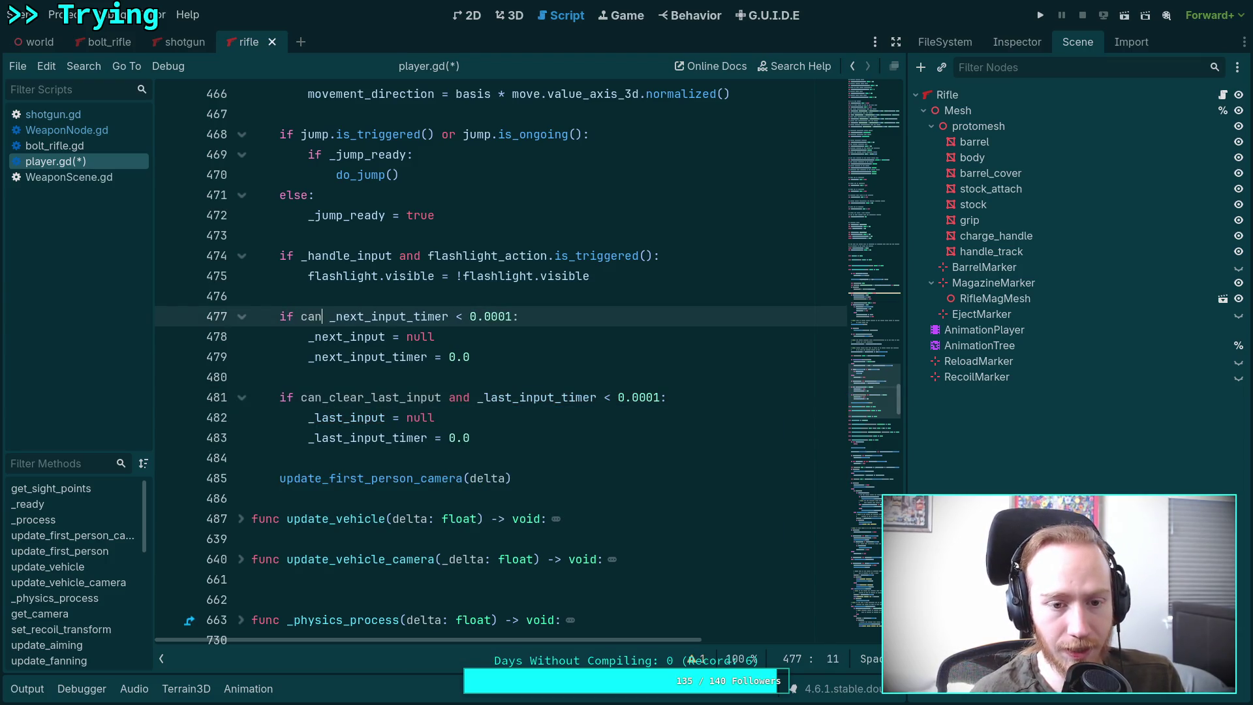
pyautogui.press('Down')
pyautogui.press('Return')
pyautogui.write('and')
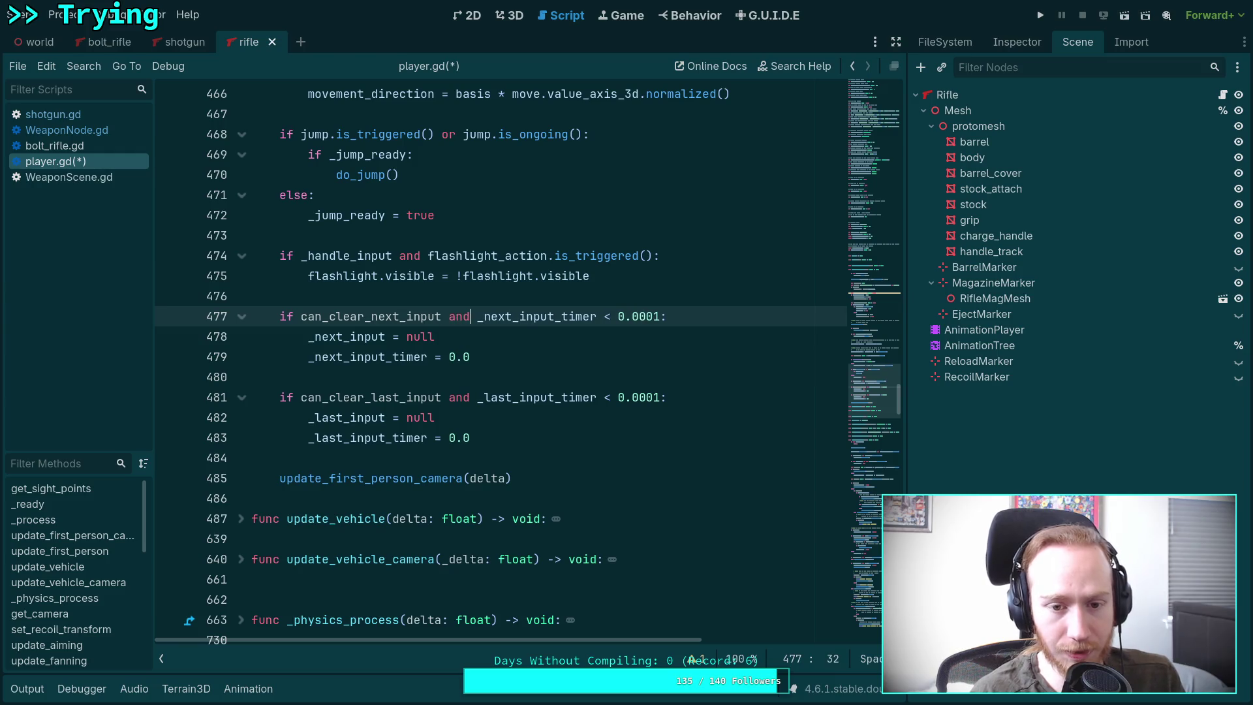
pyautogui.hotkey('ctrl', 's')
pyautogui.click(355, 372)
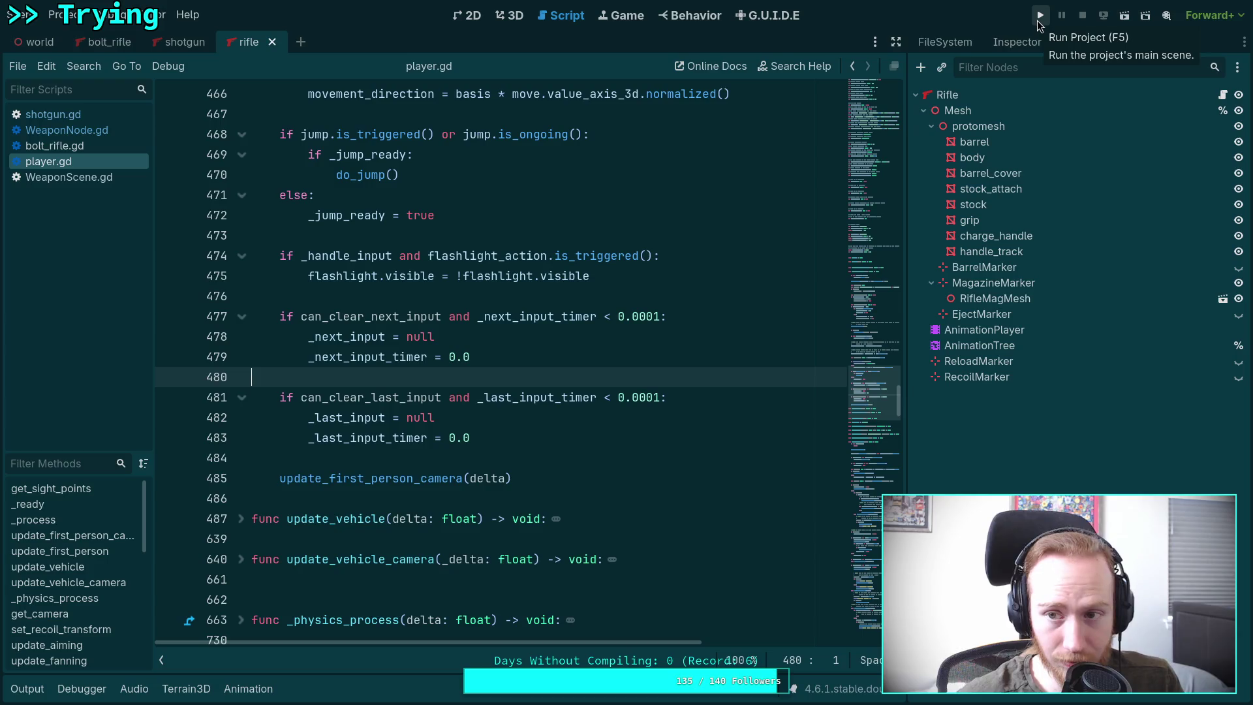
# Step: Run the game, walk onto the green strip for the pistol, then pause and review the Output log
pyautogui.click(1038, 20)
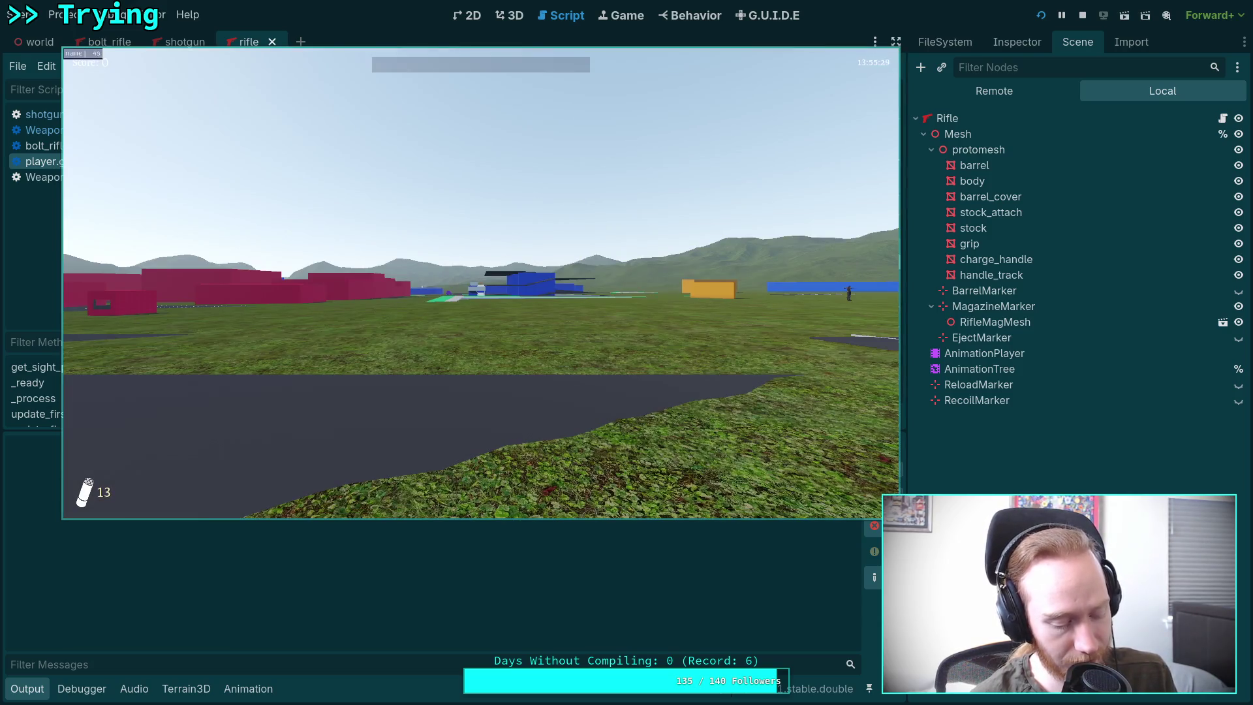
pyautogui.press('w')
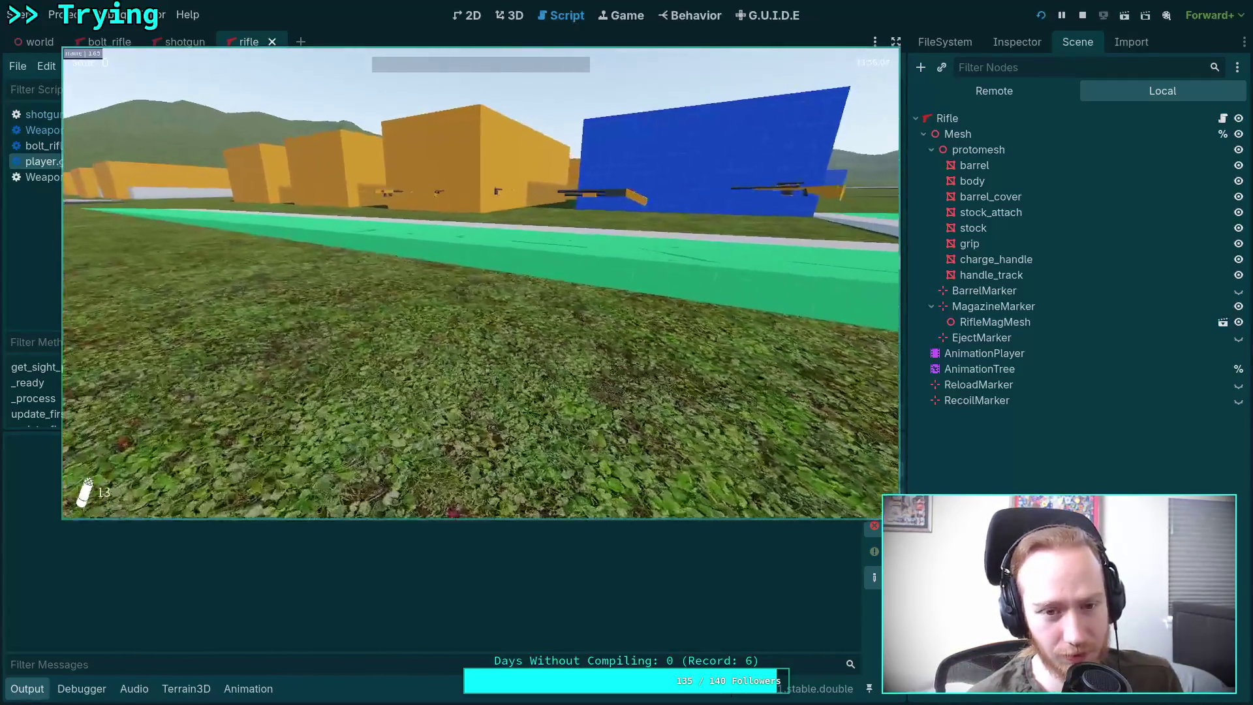
pyautogui.press('w')
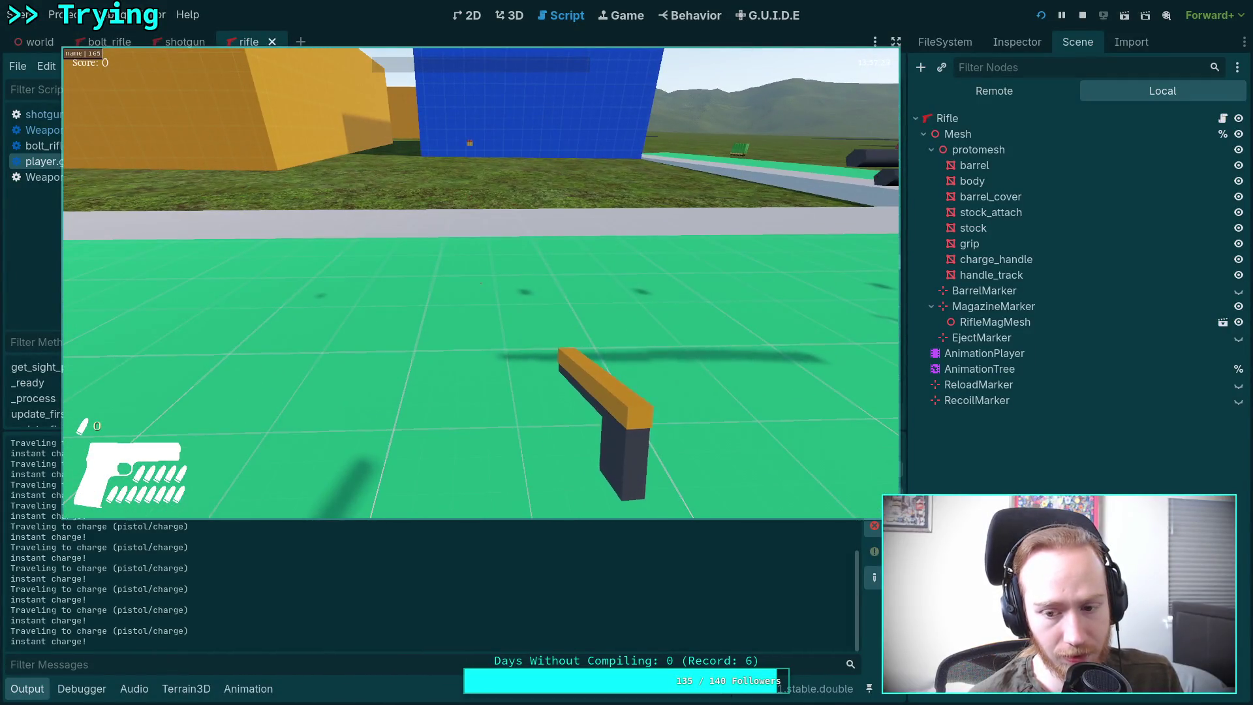
pyautogui.press('Escape')
pyautogui.moveTo(499, 363); pyautogui.dragTo(820, 348)
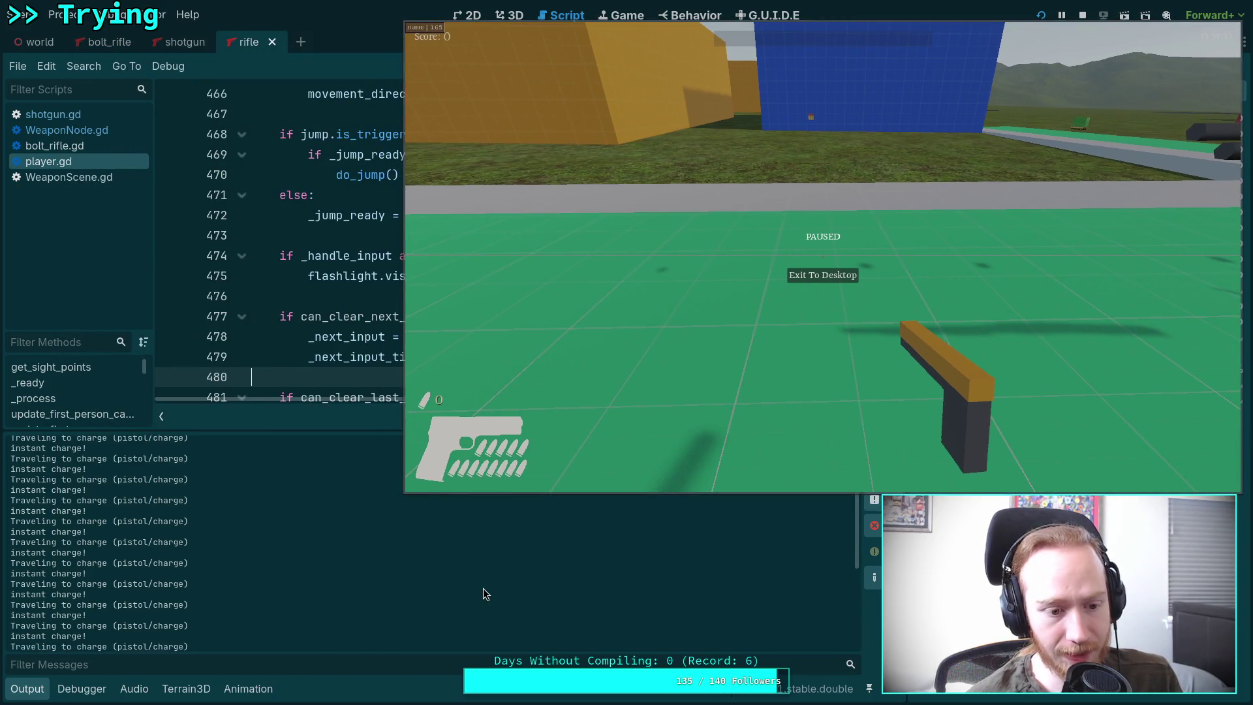
pyautogui.click(710, 291)
pyautogui.press('Escape')
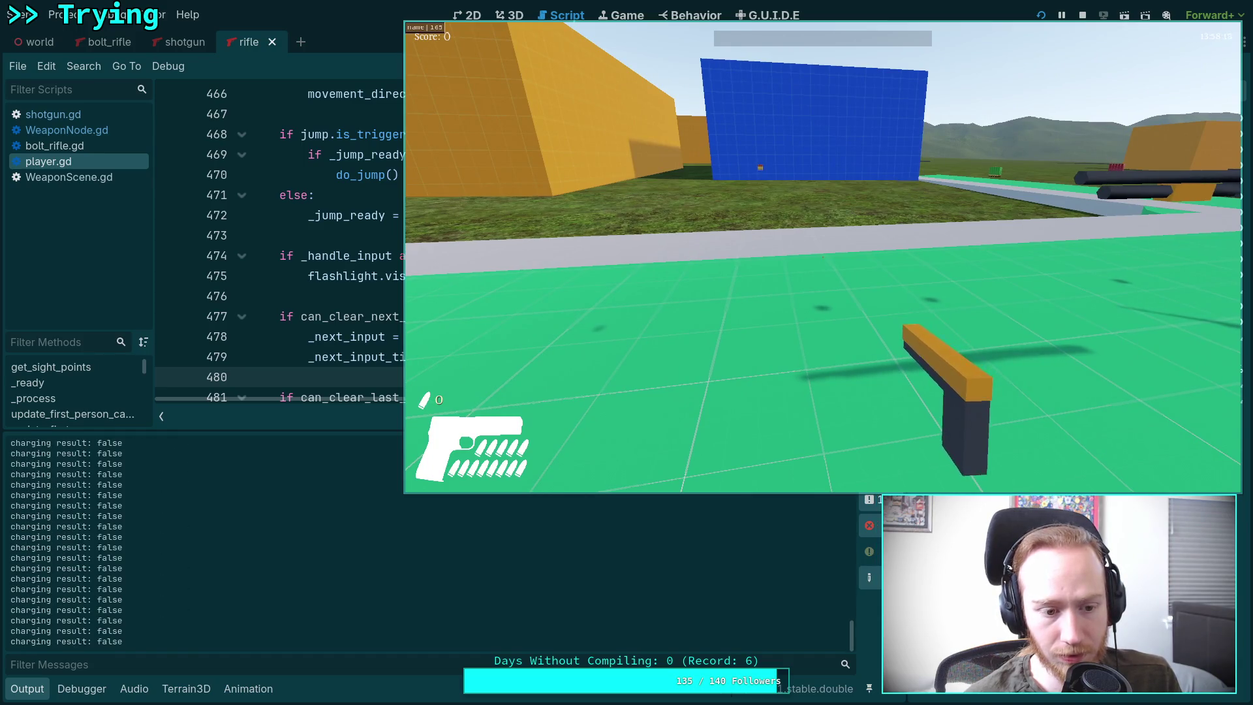
pyautogui.press('Escape')
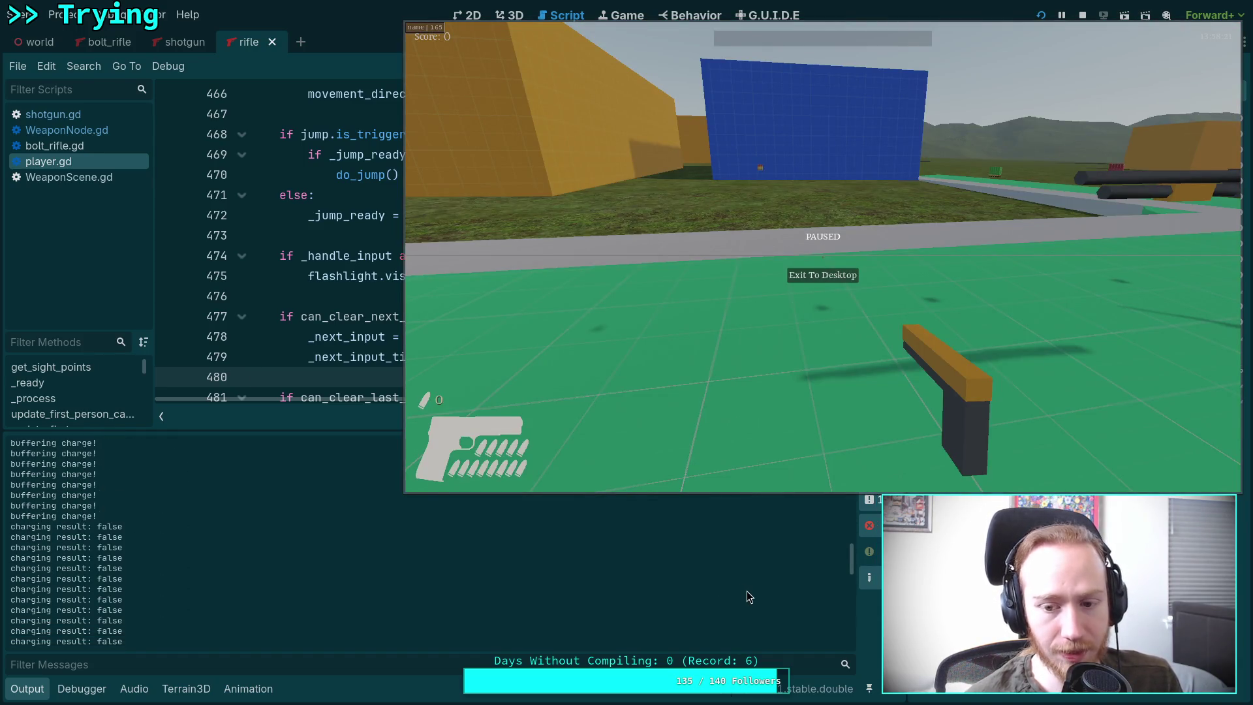
pyautogui.scroll(10, 746, 590)
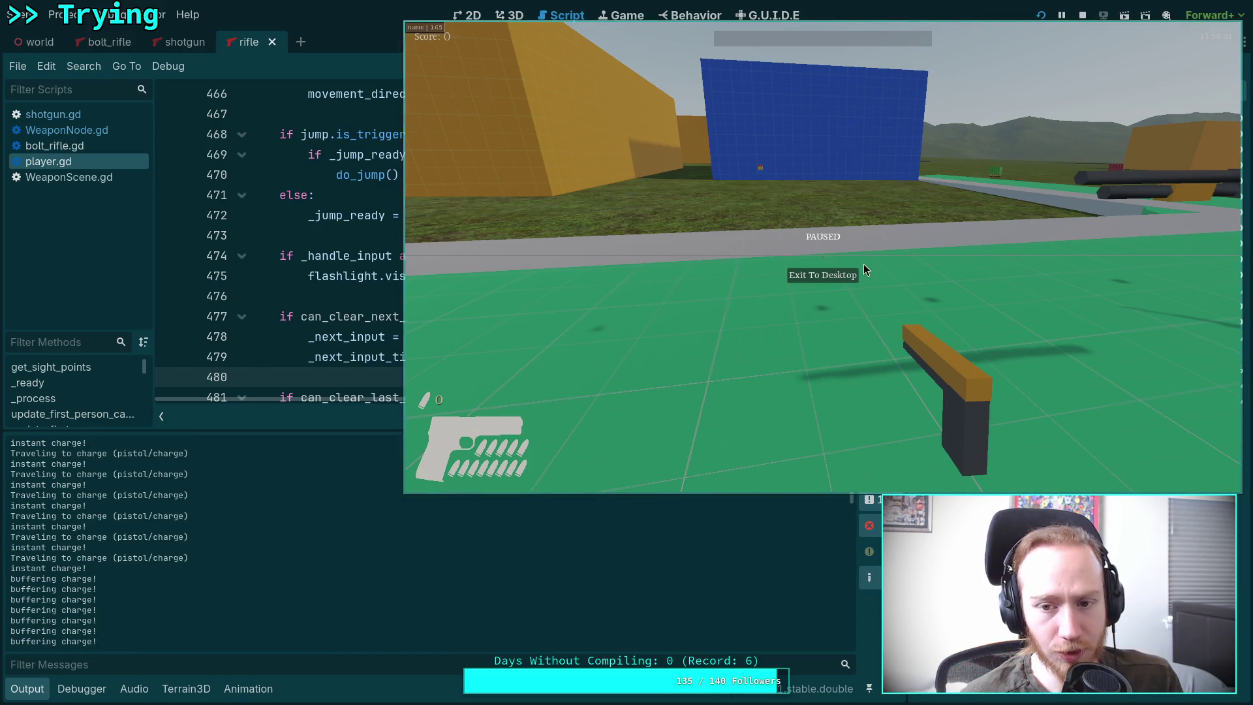
pyautogui.scroll(-1, 281, 605)
pyautogui.scroll(-5, 88, 486)
pyautogui.scroll(-3, 88, 486)
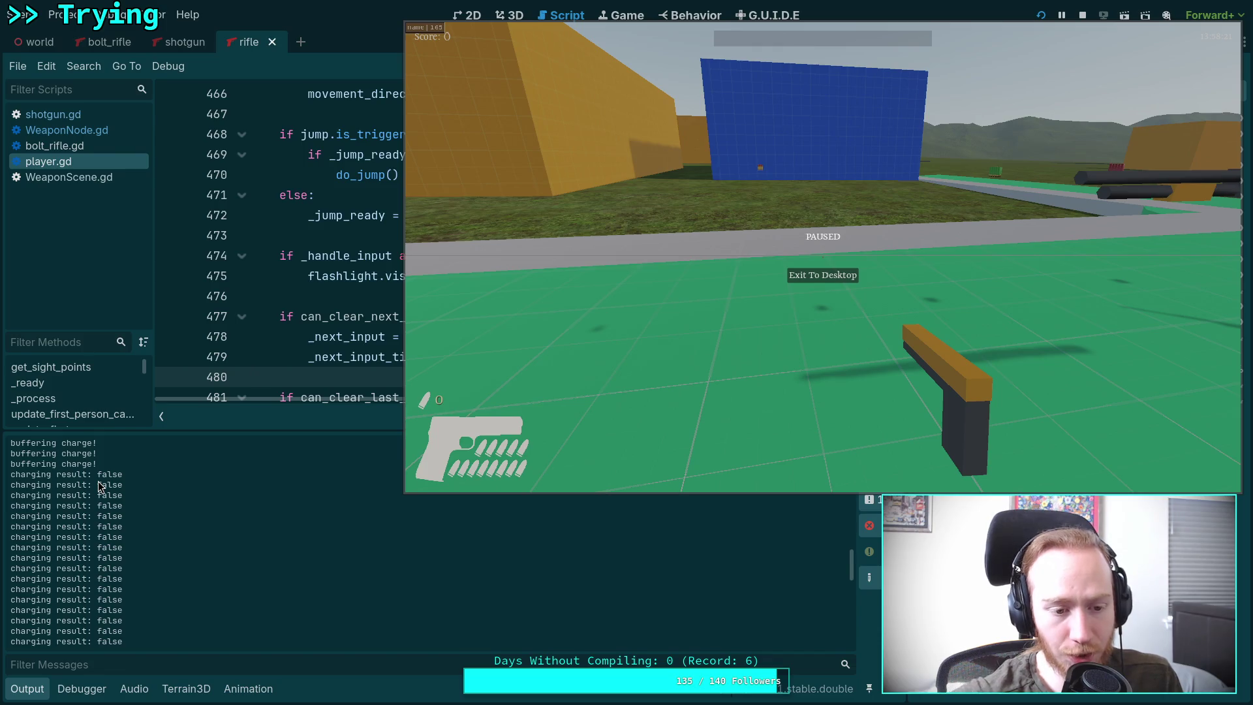
# Step: Relaunch with F5, walk to the strip, charge the pistol with R, and pause again
pyautogui.press('F5')
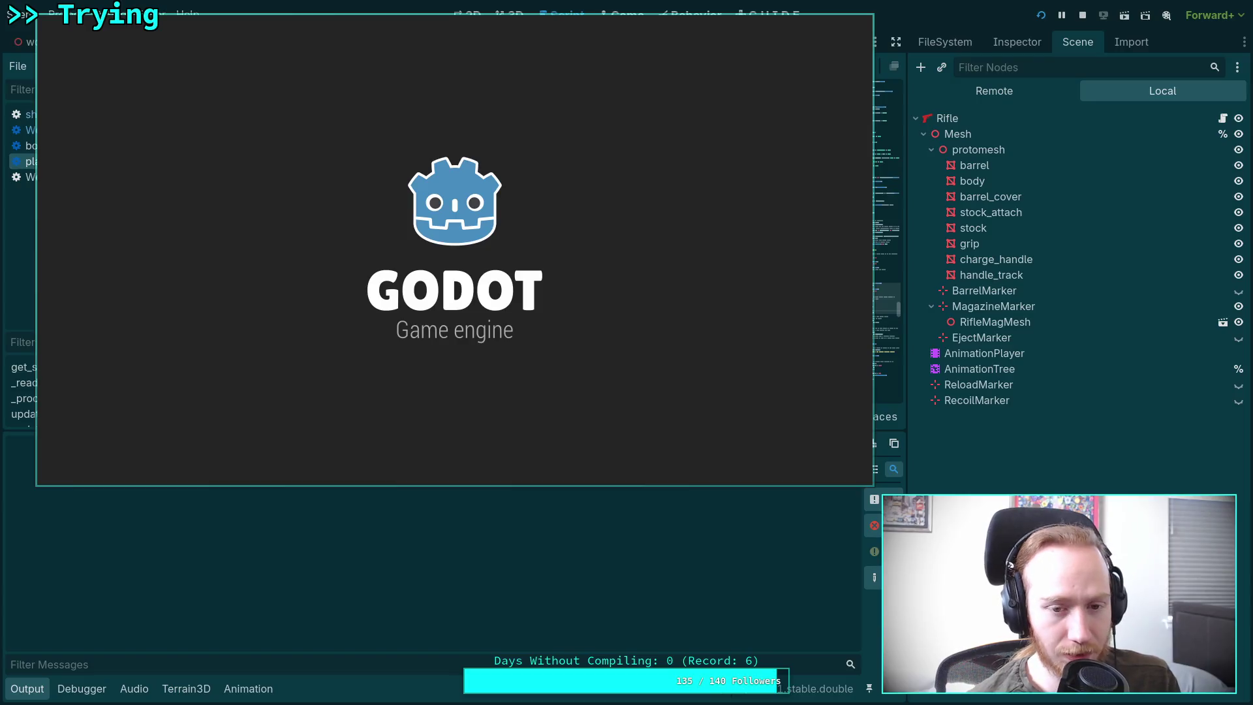
pyautogui.press('w')
pyautogui.press('w')
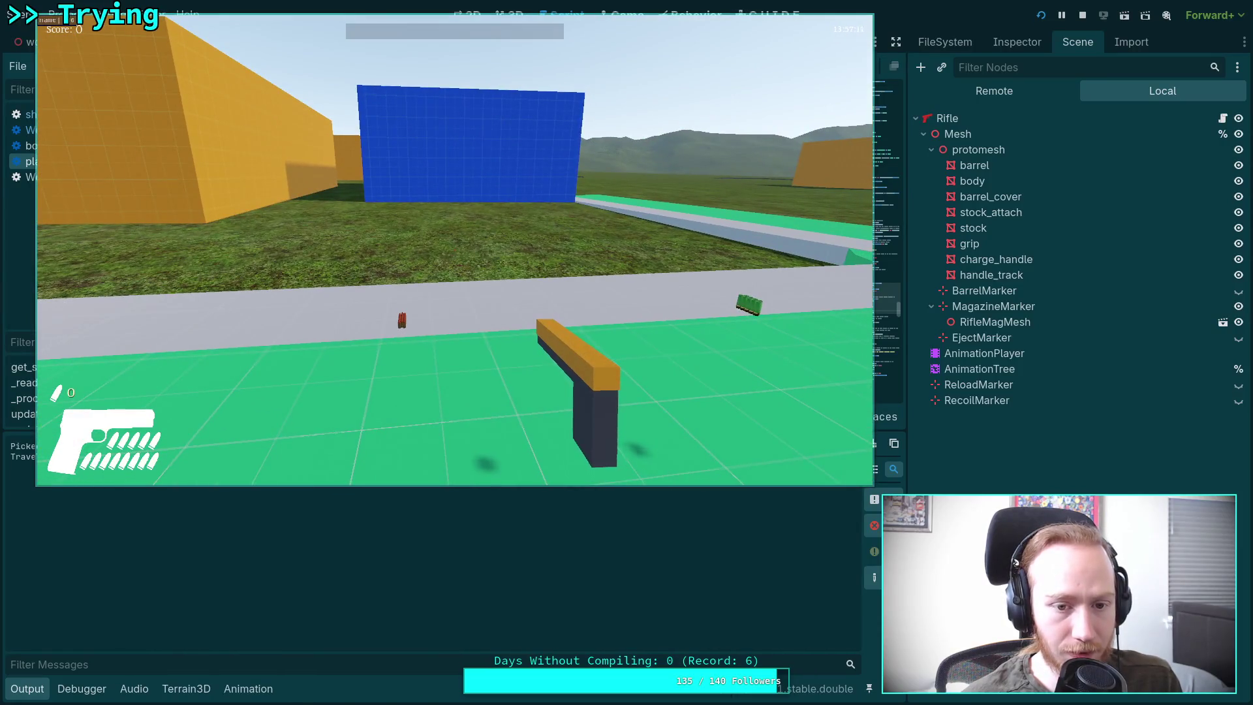
pyautogui.press('r')
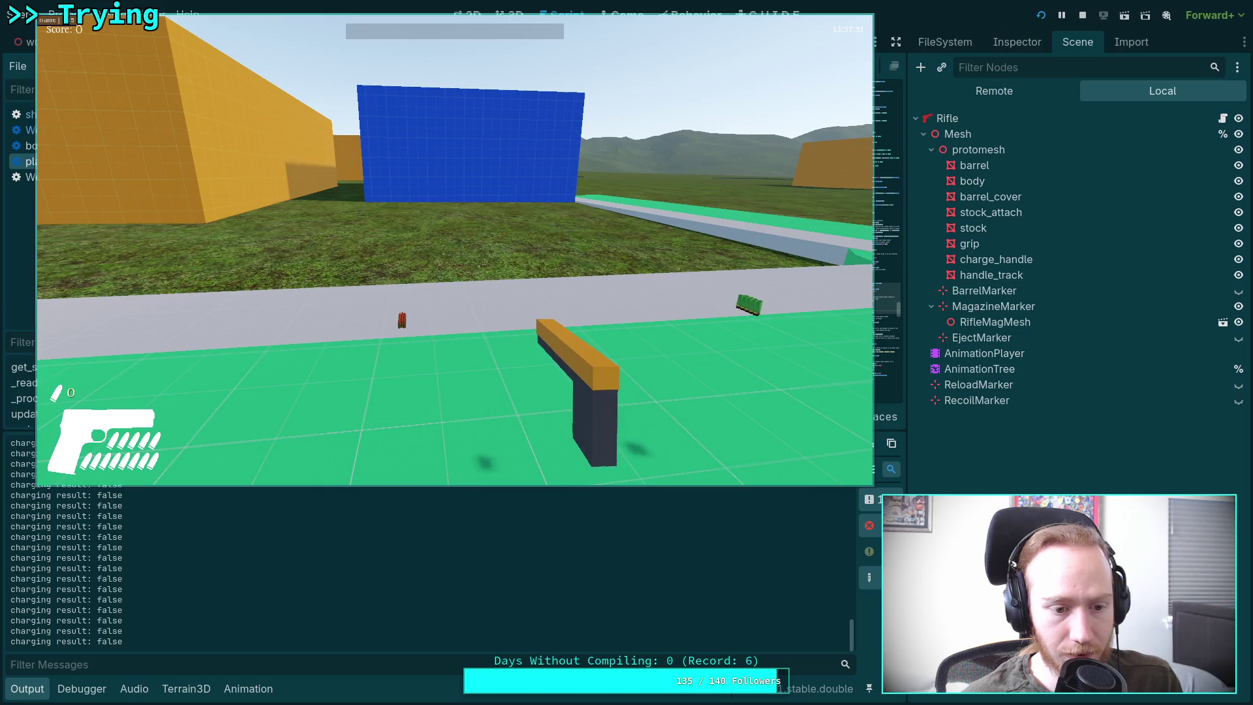
pyautogui.press('Escape')
pyautogui.moveTo(851, 654); pyautogui.dragTo(854, 571)
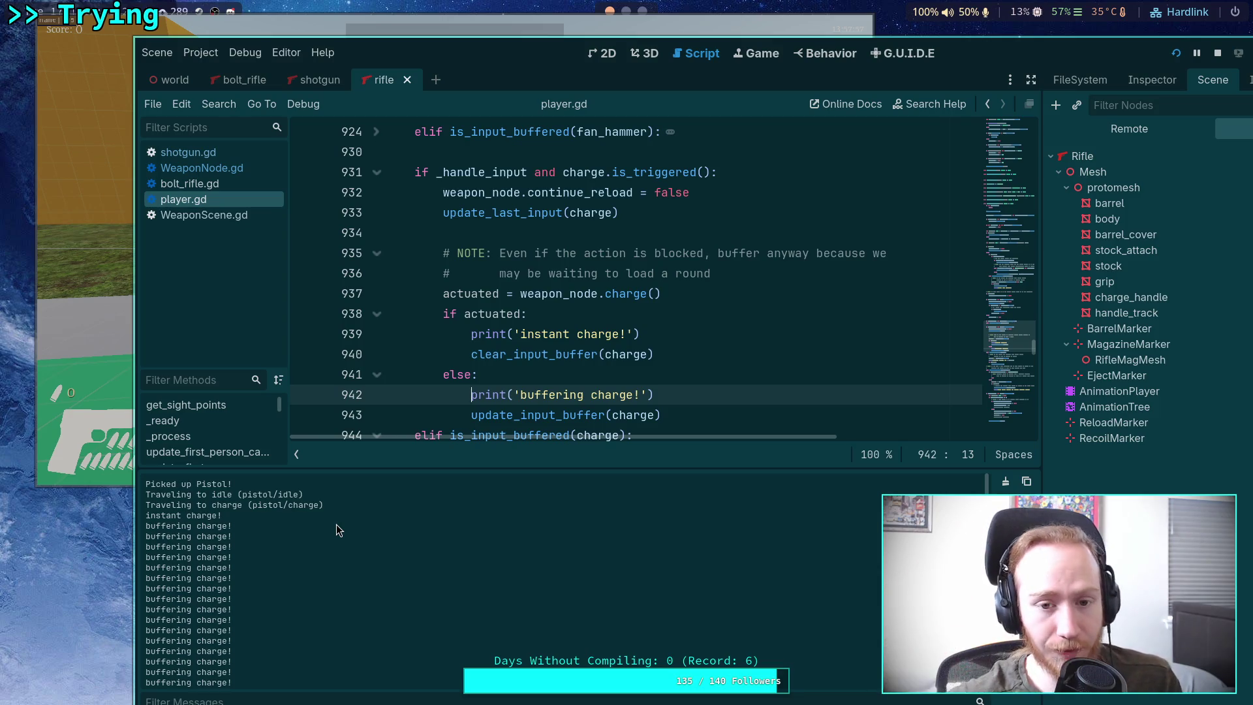
# Step: Look up the charge call on line 937 to reach charge() in WeaponNode.gd
pyautogui.scroll(-1, 580, 314)
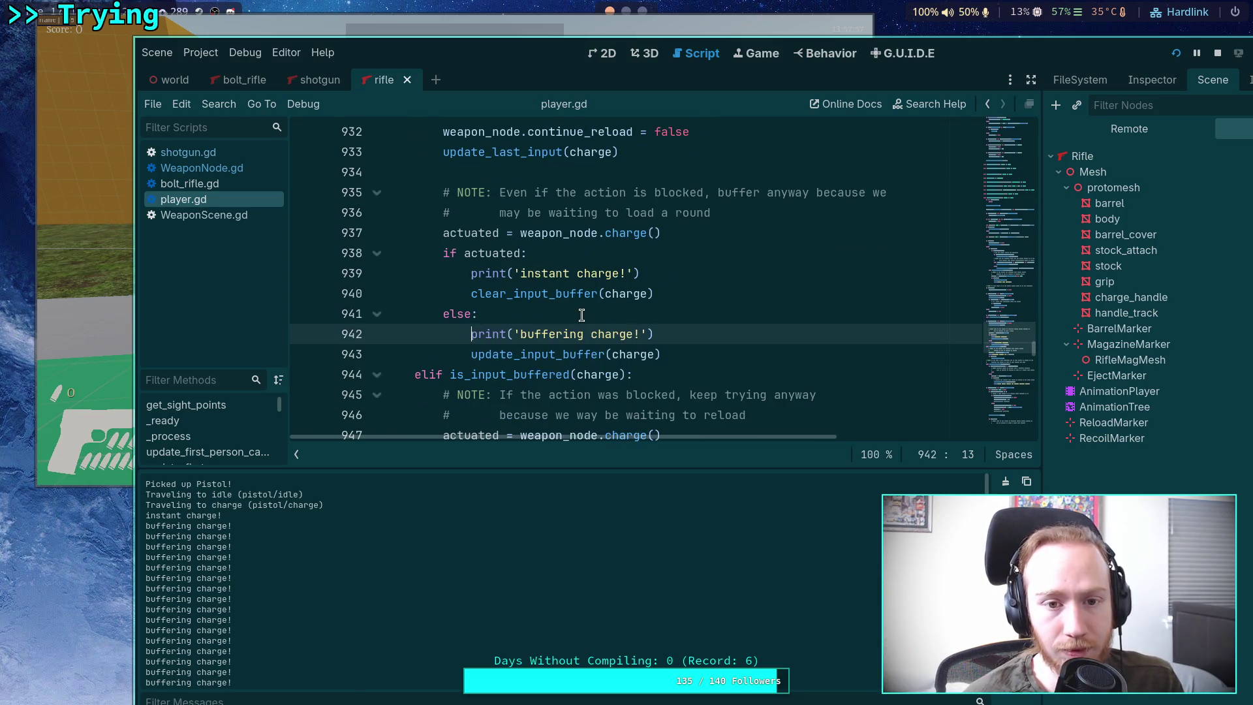
pyautogui.scroll(1, 582, 315)
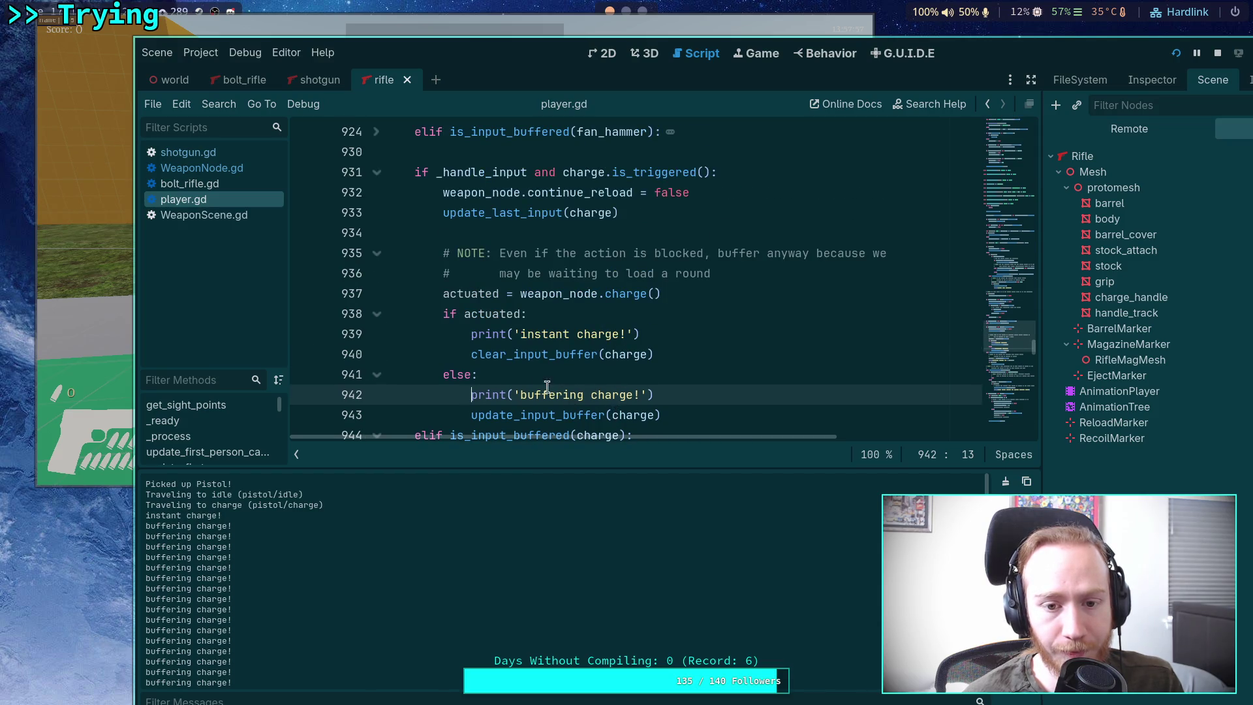
pyautogui.rightClick(628, 293)
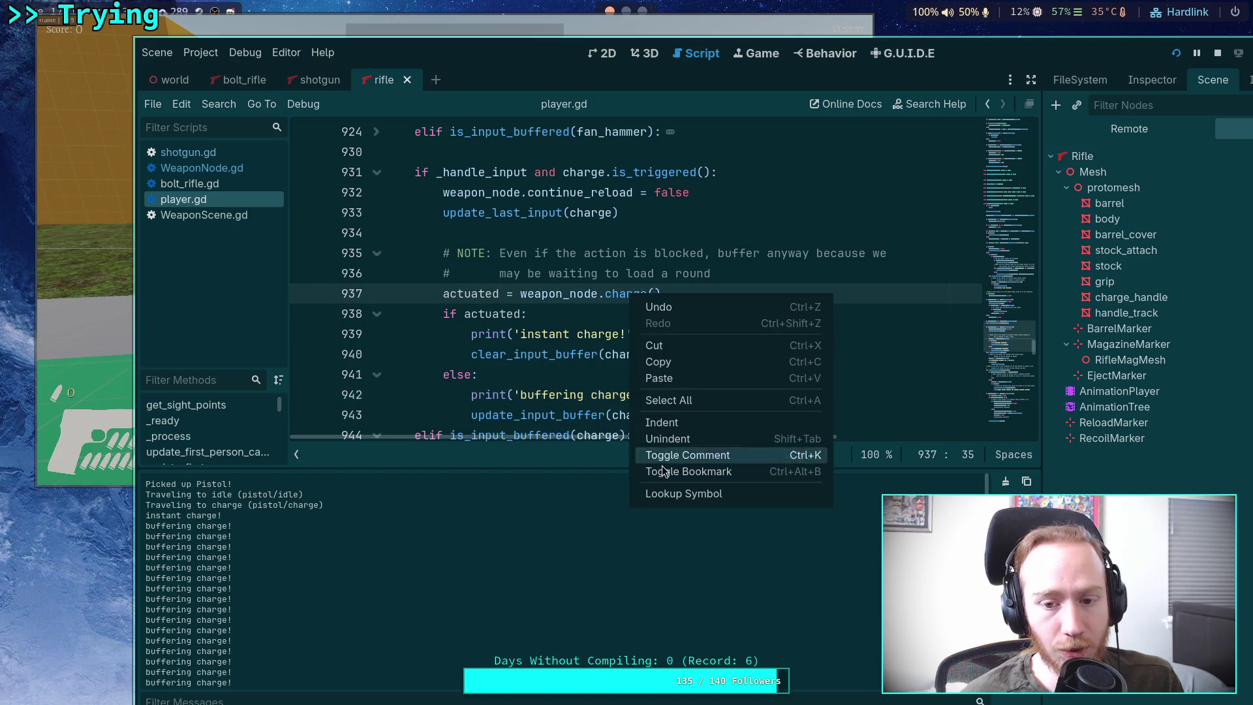
pyautogui.click(676, 494)
pyautogui.scroll(-3, 565, 361)
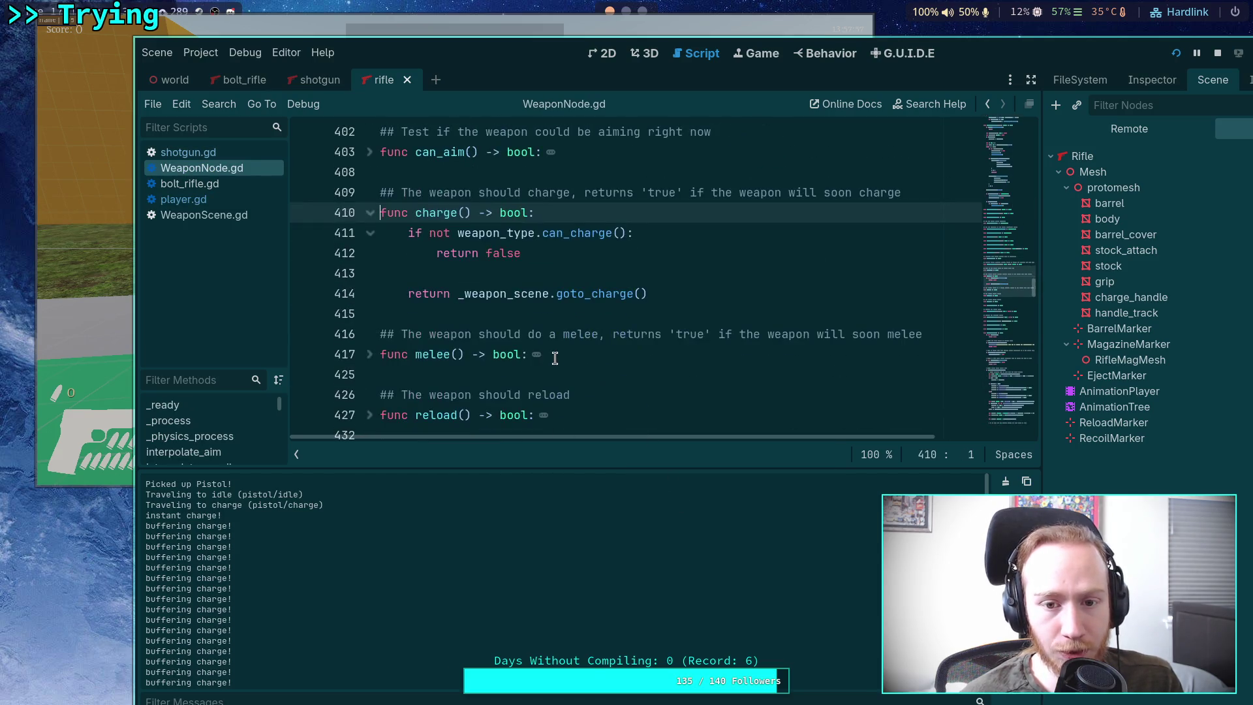
# Step: Follow the goto_charge call on line 414 to its definition in WeaponScene.gd
pyautogui.click(601, 293)
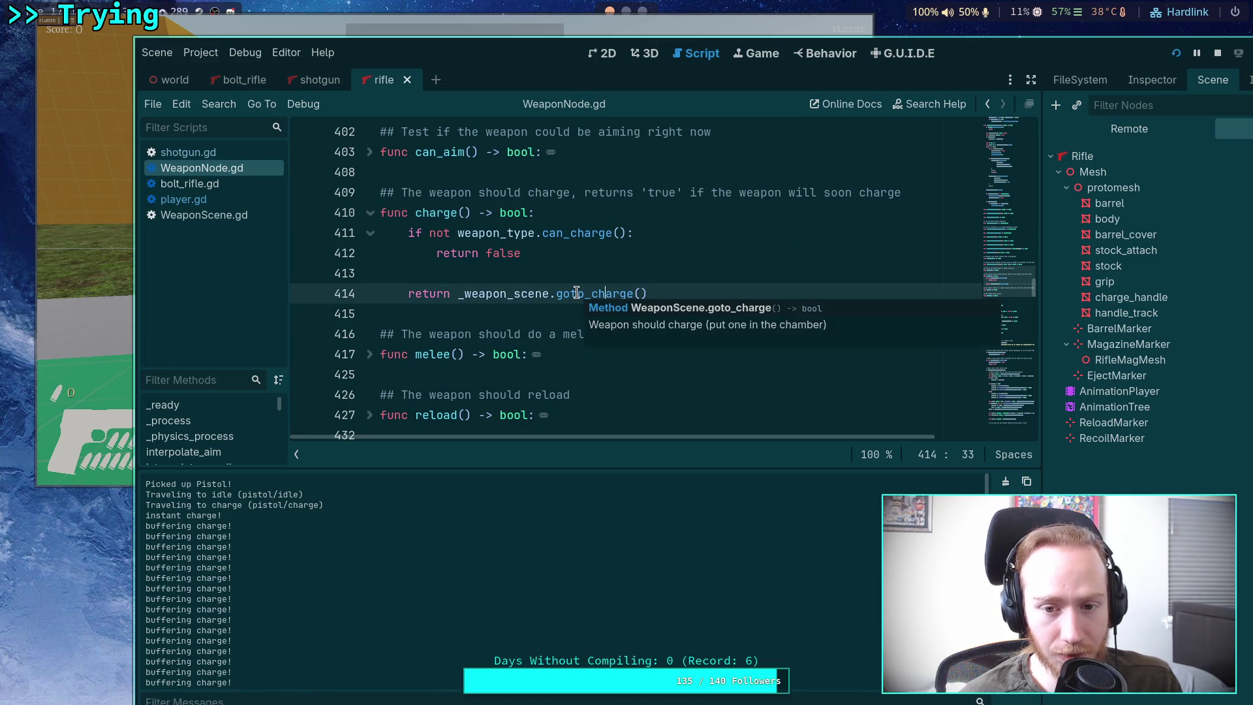
pyautogui.rightClick(576, 293)
pyautogui.click(623, 493)
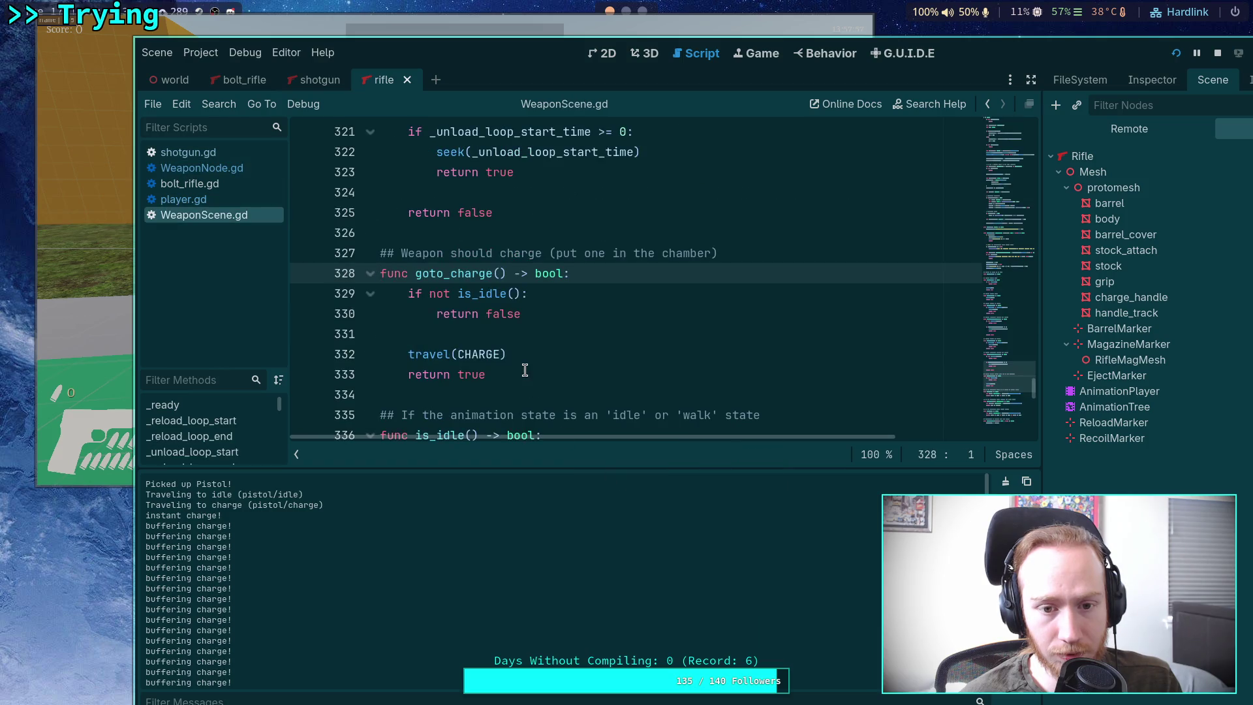
pyautogui.scroll(-1, 524, 370)
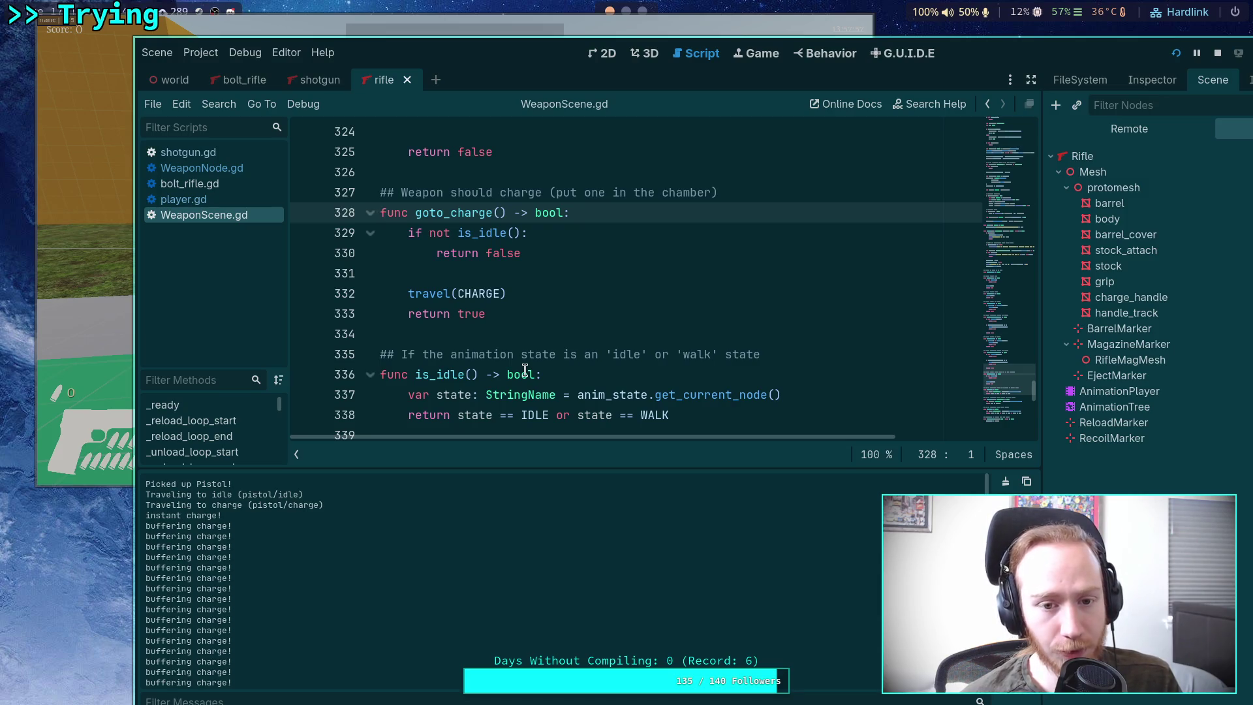
# Step: Follow the travel call on line 332 to its definition on line 247 and read through it
pyautogui.click(435, 295)
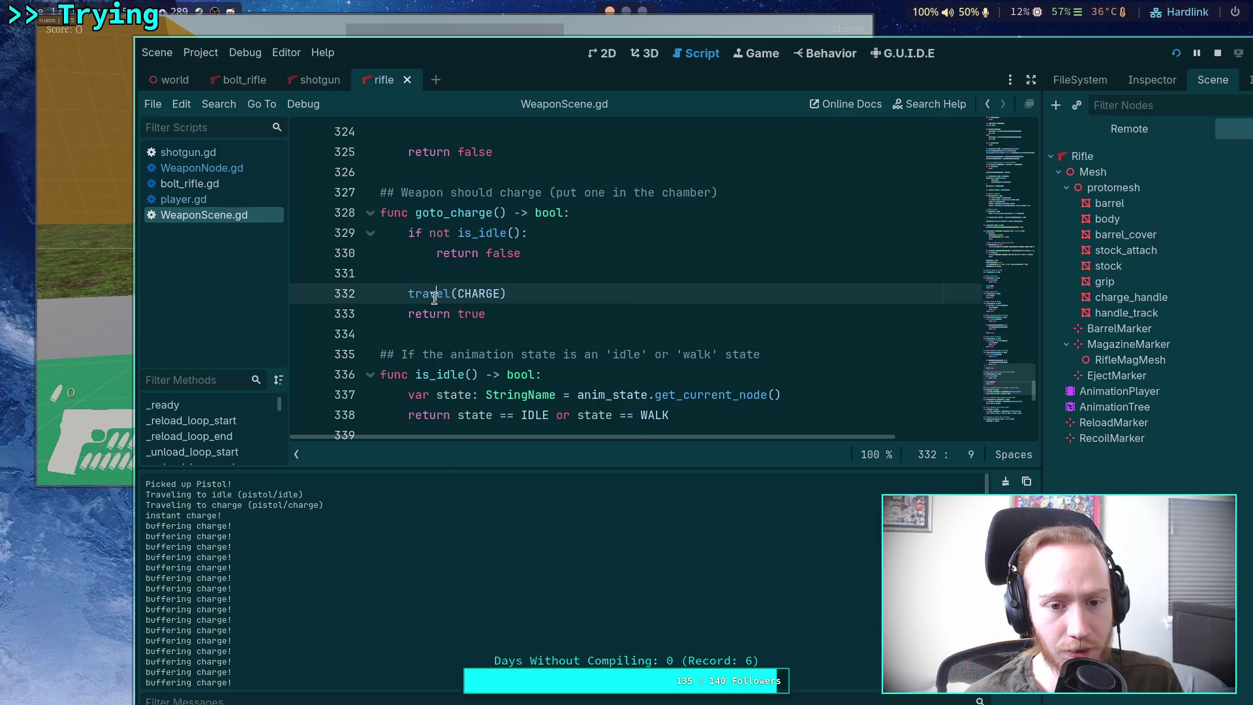
pyautogui.rightClick(434, 295)
pyautogui.click(490, 502)
pyautogui.scroll(-1, 565, 292)
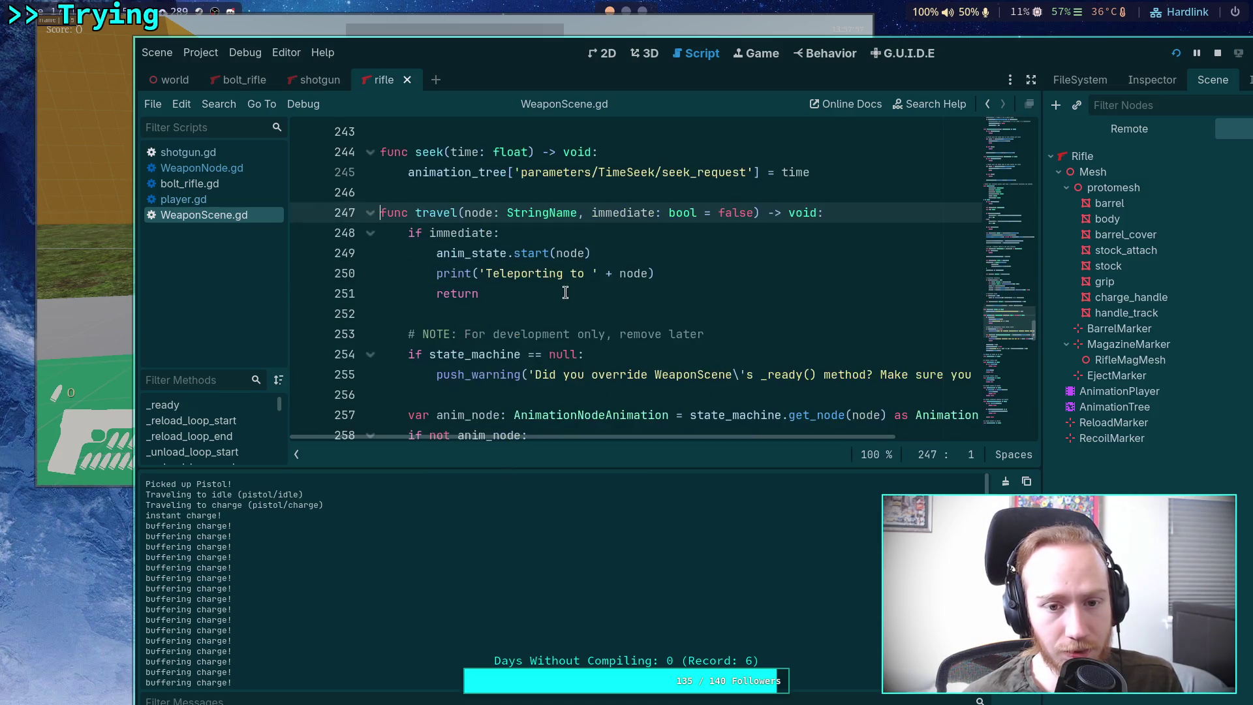
pyautogui.scroll(-4, 565, 293)
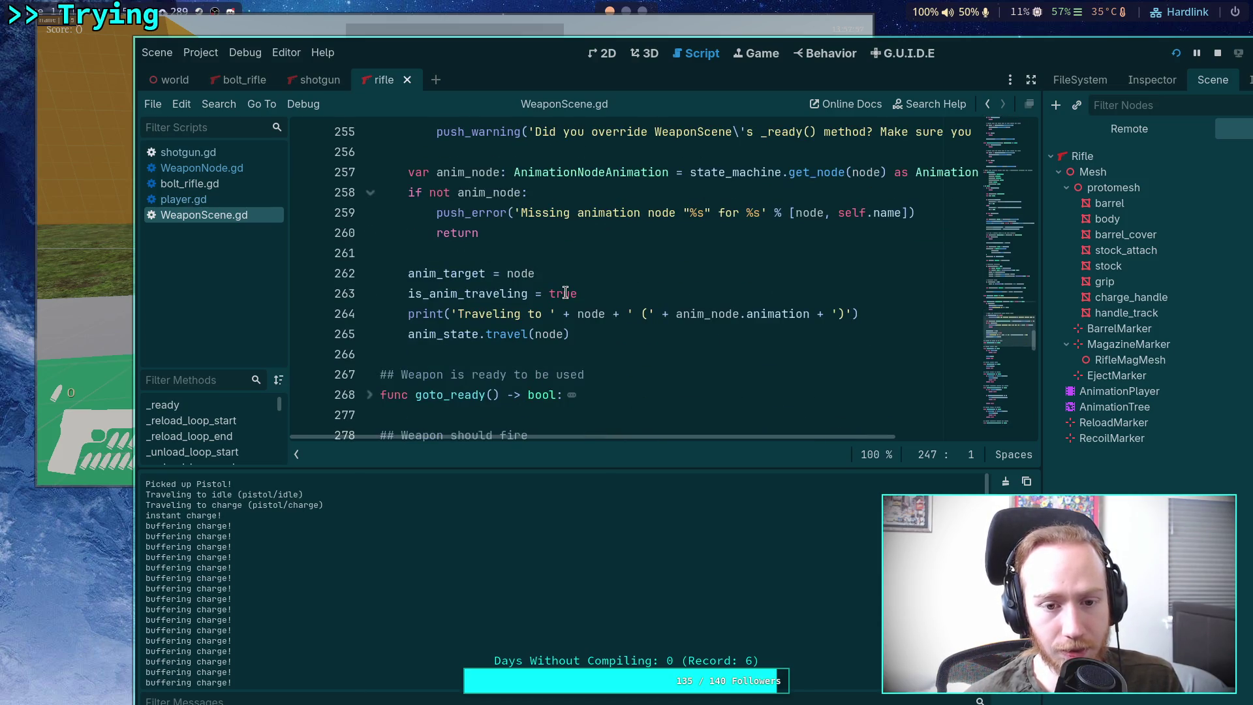
pyautogui.scroll(-12, 565, 292)
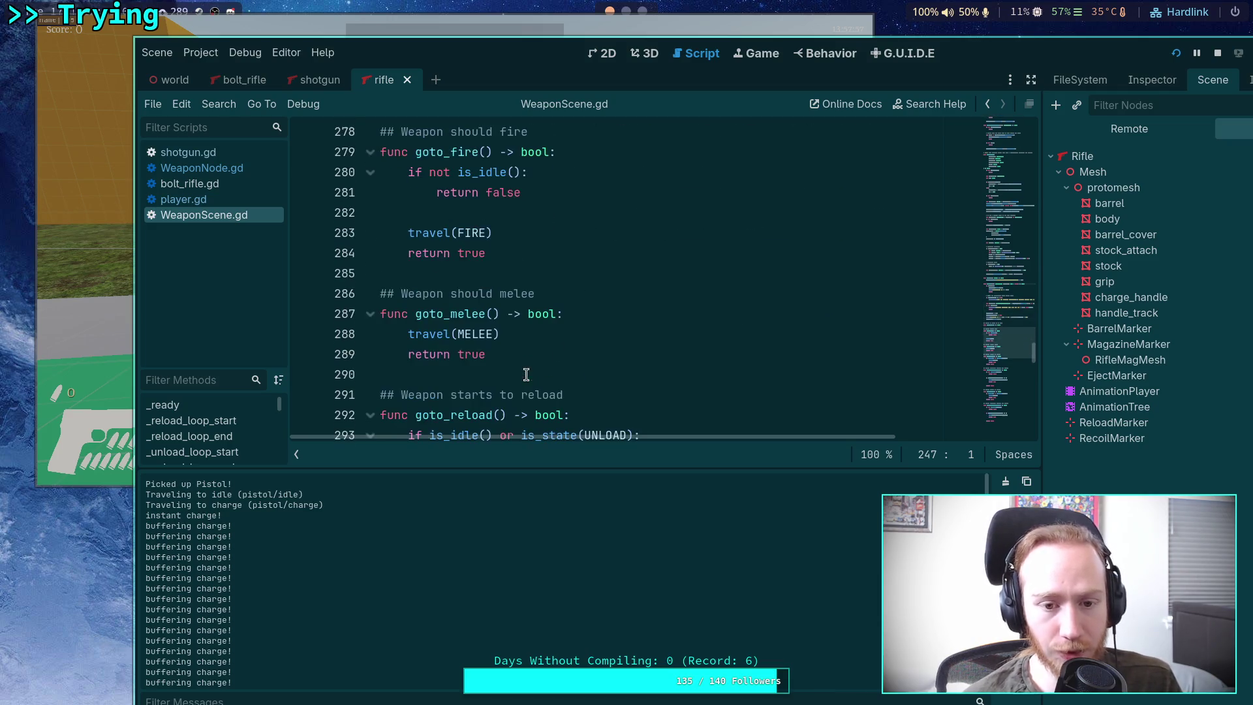
pyautogui.scroll(-4, 509, 331)
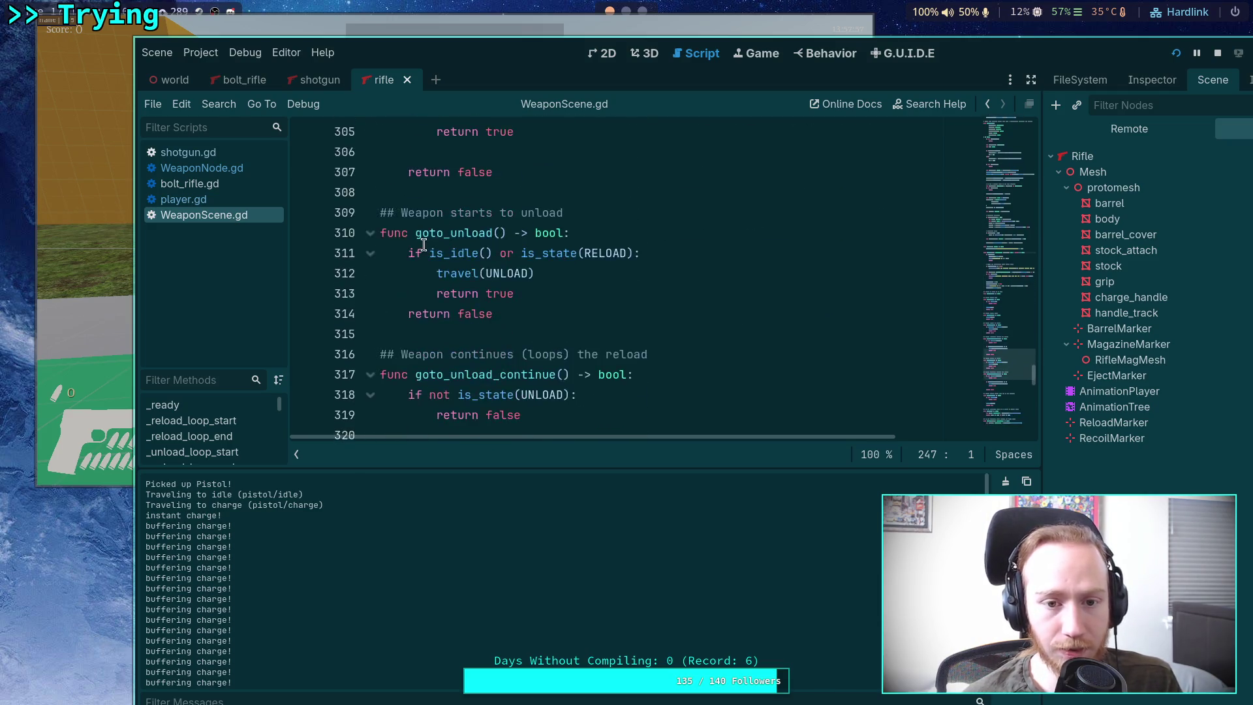
pyautogui.scroll(4, 424, 245)
# Step: Fold goto_reload_continue, goto_unload, goto_melee, goto_reload and goto_unload_continue in WeaponScene.gd
pyautogui.click(370, 253)
pyautogui.click(370, 314)
pyautogui.scroll(2, 380, 288)
pyautogui.click(370, 243)
pyautogui.click(370, 132)
pyautogui.click(370, 374)
pyautogui.scroll(-3, 379, 326)
pyautogui.scroll(-3, 385, 315)
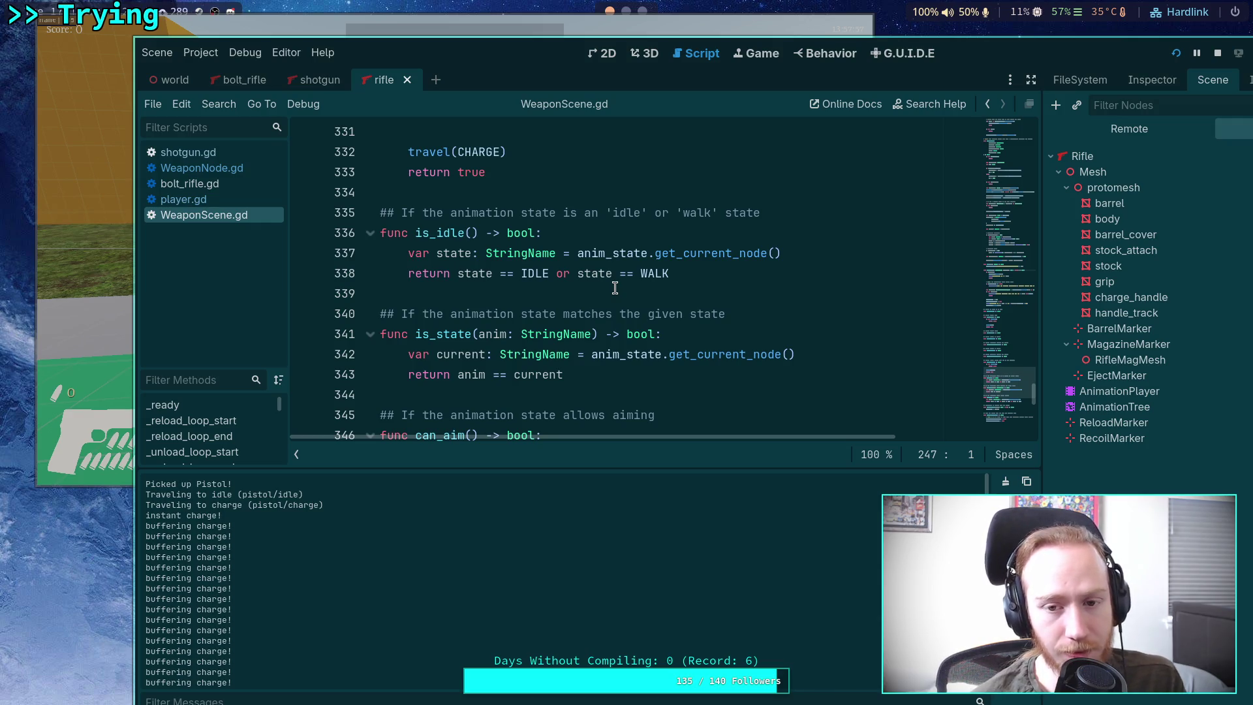
# Step: Check the documentation for get_current_node
pyautogui.click(690, 253)
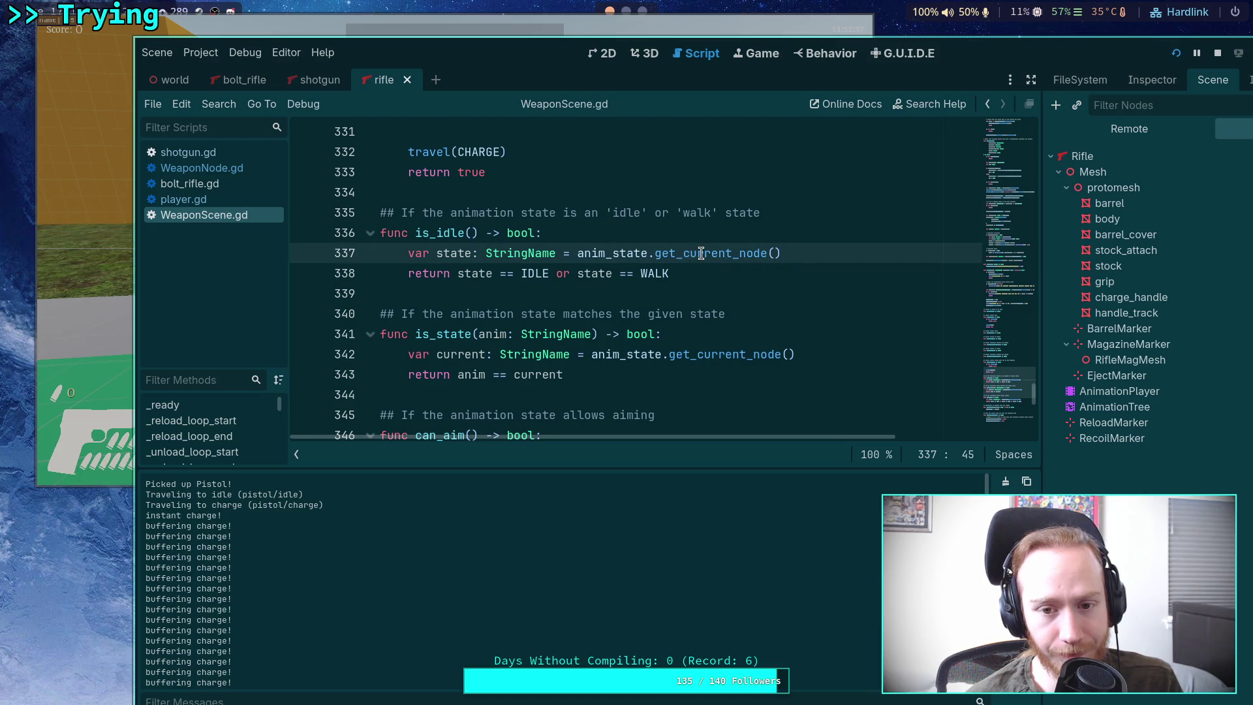
pyautogui.moveTo(701, 253)
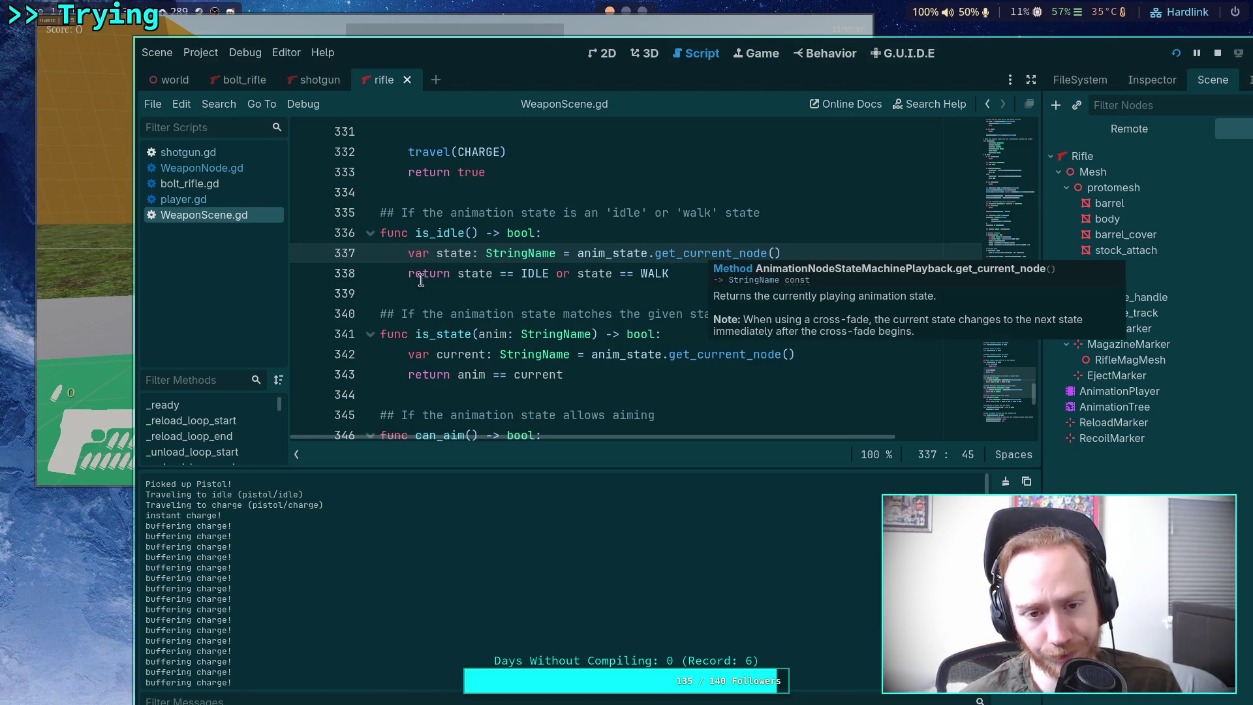
pyautogui.scroll(5, 561, 302)
pyautogui.scroll(6, 565, 305)
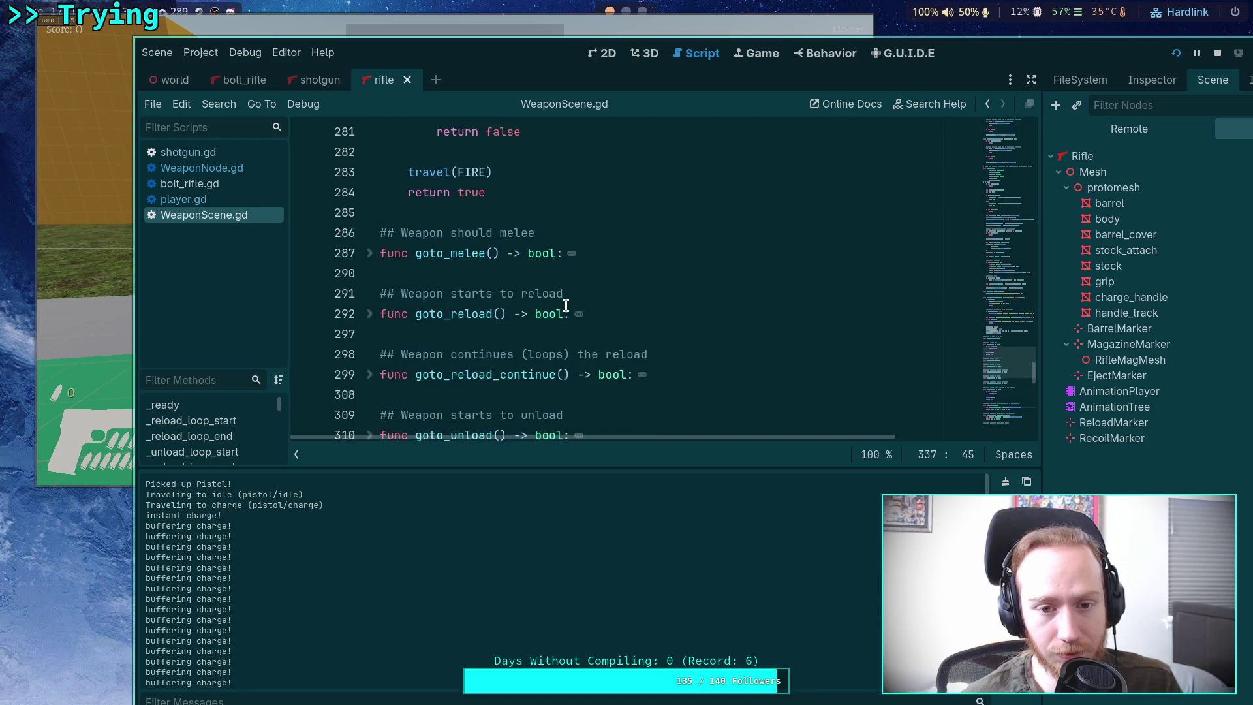
pyautogui.scroll(-13, 565, 306)
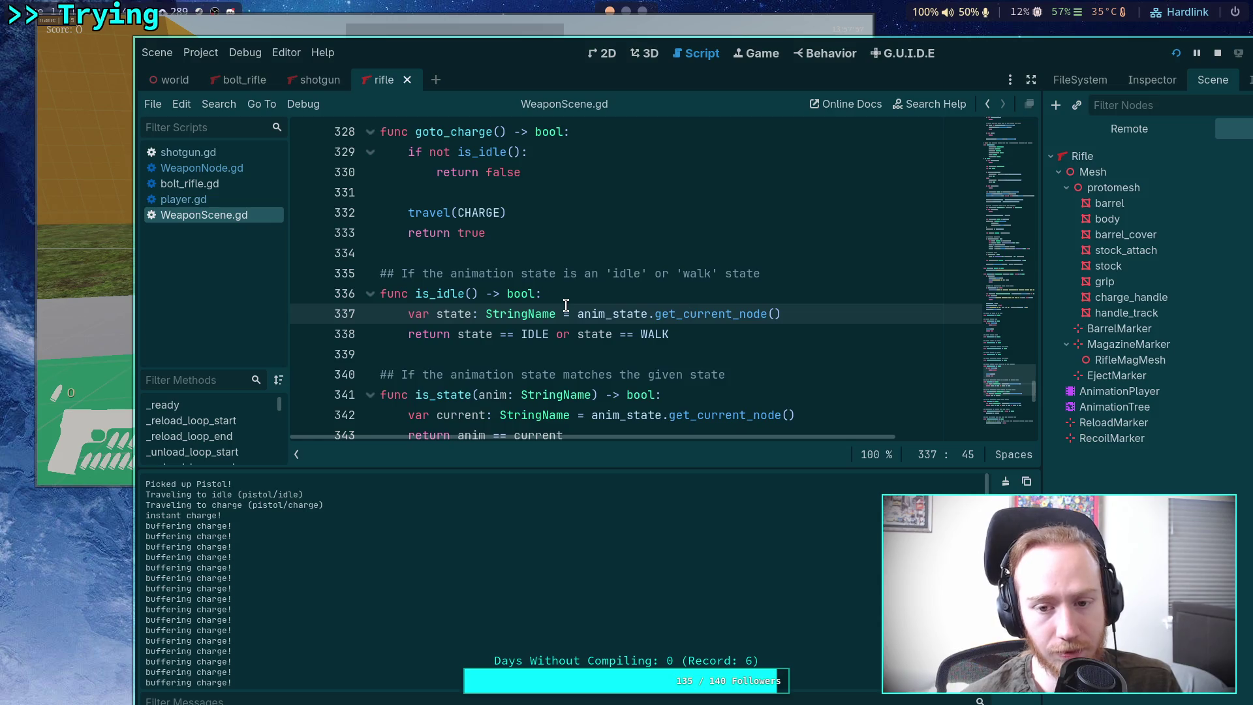
# Step: Return to WeaponNode.gd and bring up actions for the can_charge call on line 411
pyautogui.click(226, 169)
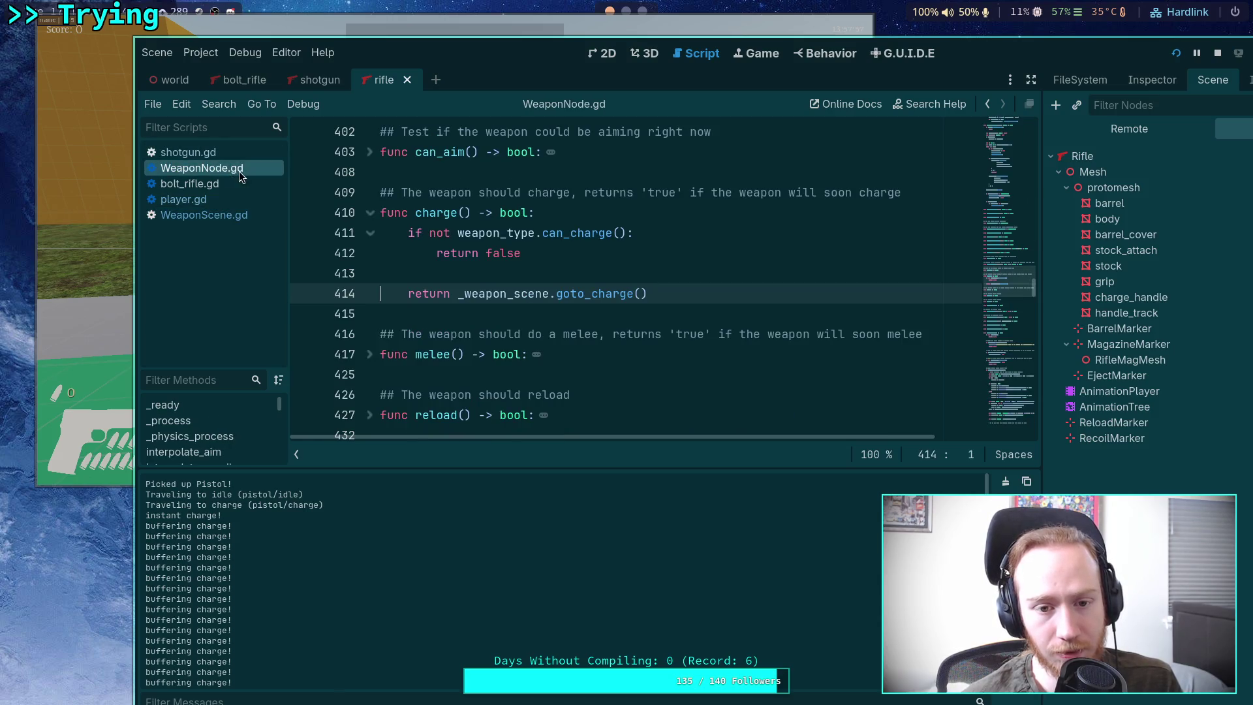
pyautogui.click(585, 237)
pyautogui.rightClick(584, 238)
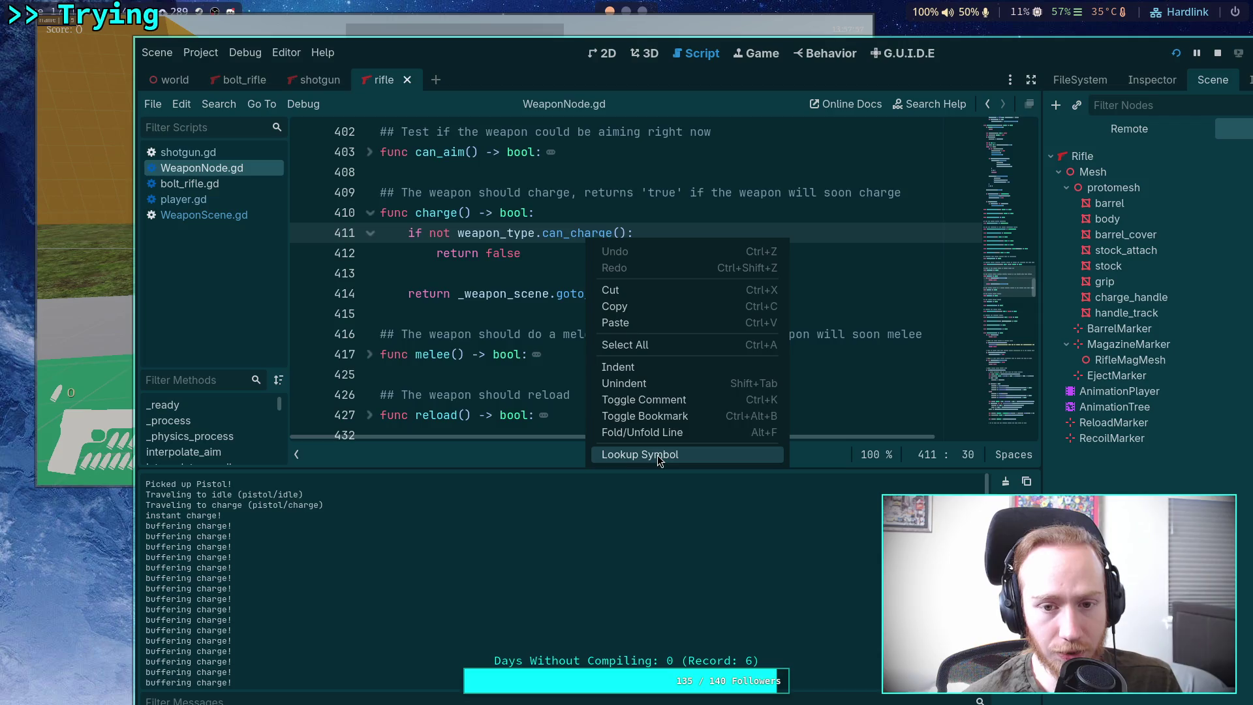
# Step: Inspect can_charge in WeaponResource.gd, go back to WeaponScene.gd, and stop the game with F8
pyautogui.click(657, 455)
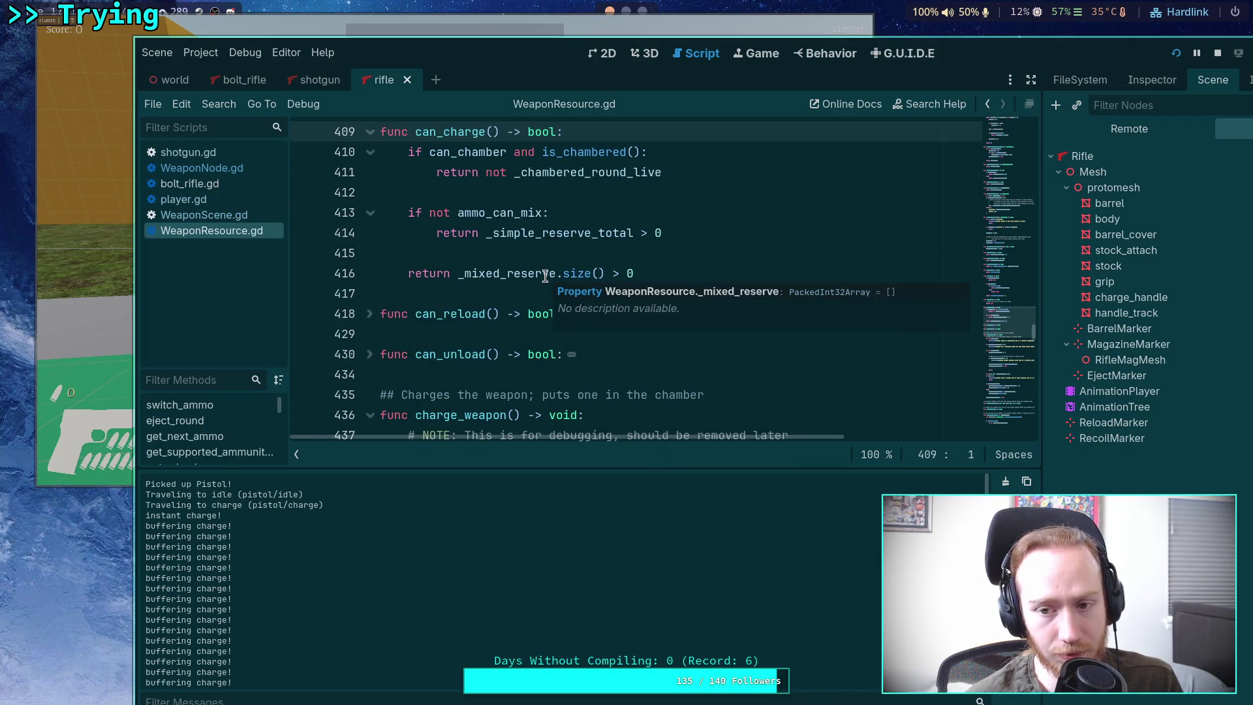
pyautogui.click(244, 216)
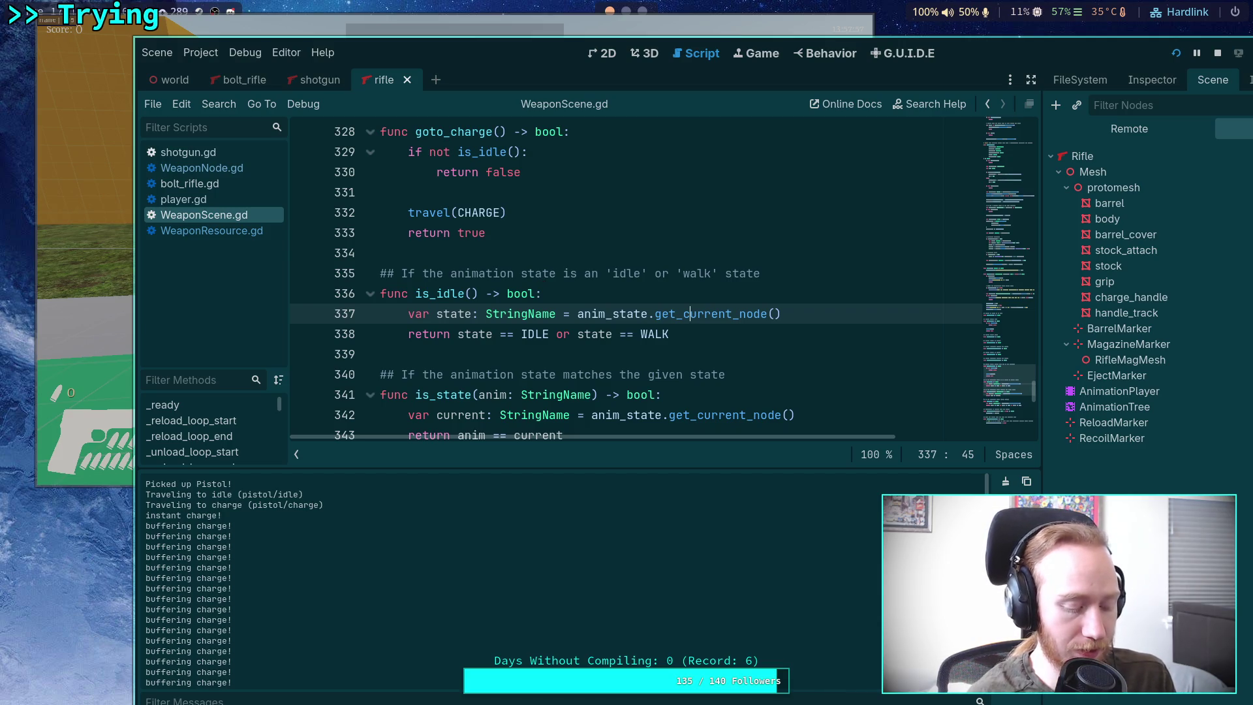
pyautogui.press('F8')
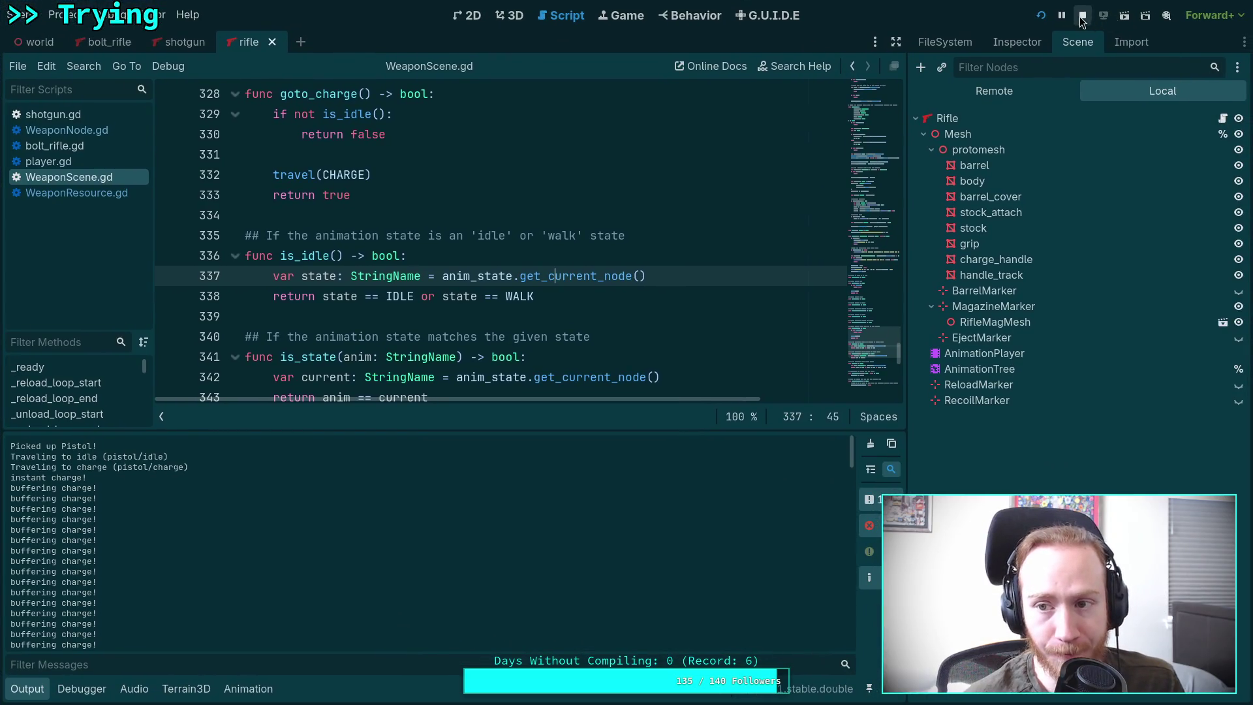
# Step: Hide the output log and open player.gd from the script list
pyautogui.click(33, 692)
pyautogui.scroll(5, 407, 336)
pyautogui.click(66, 130)
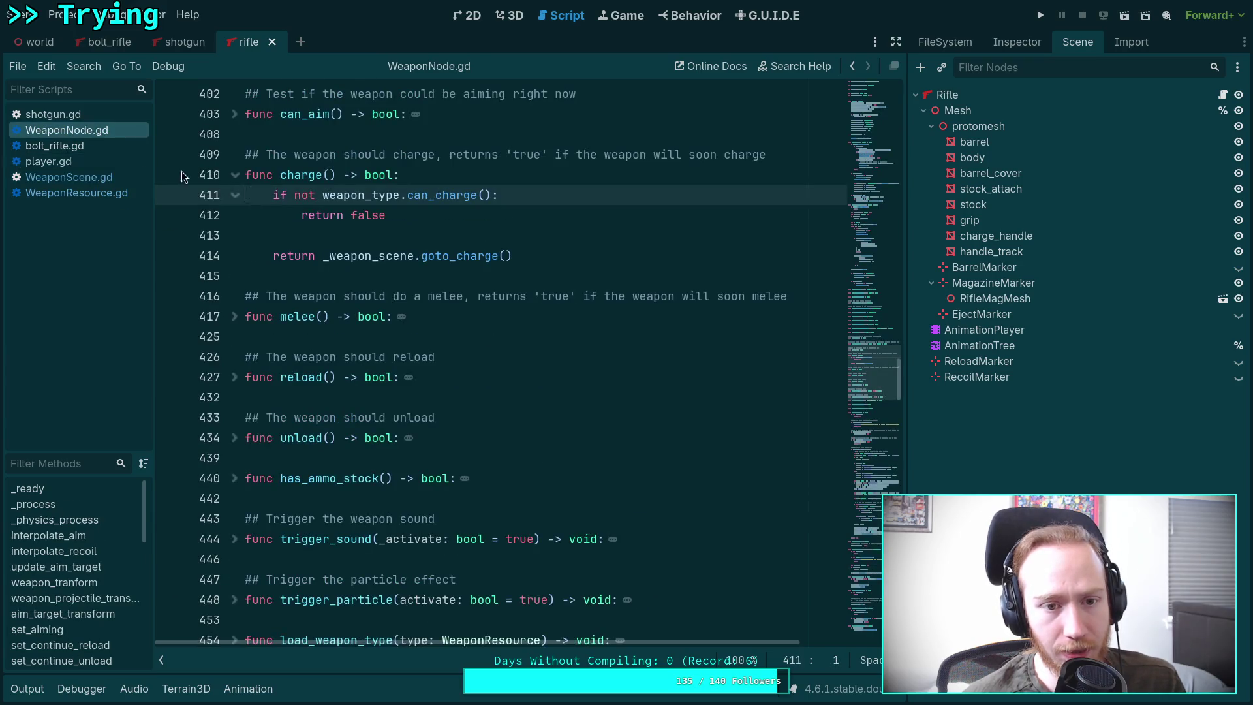
pyautogui.click(83, 146)
pyautogui.click(86, 115)
pyautogui.click(65, 161)
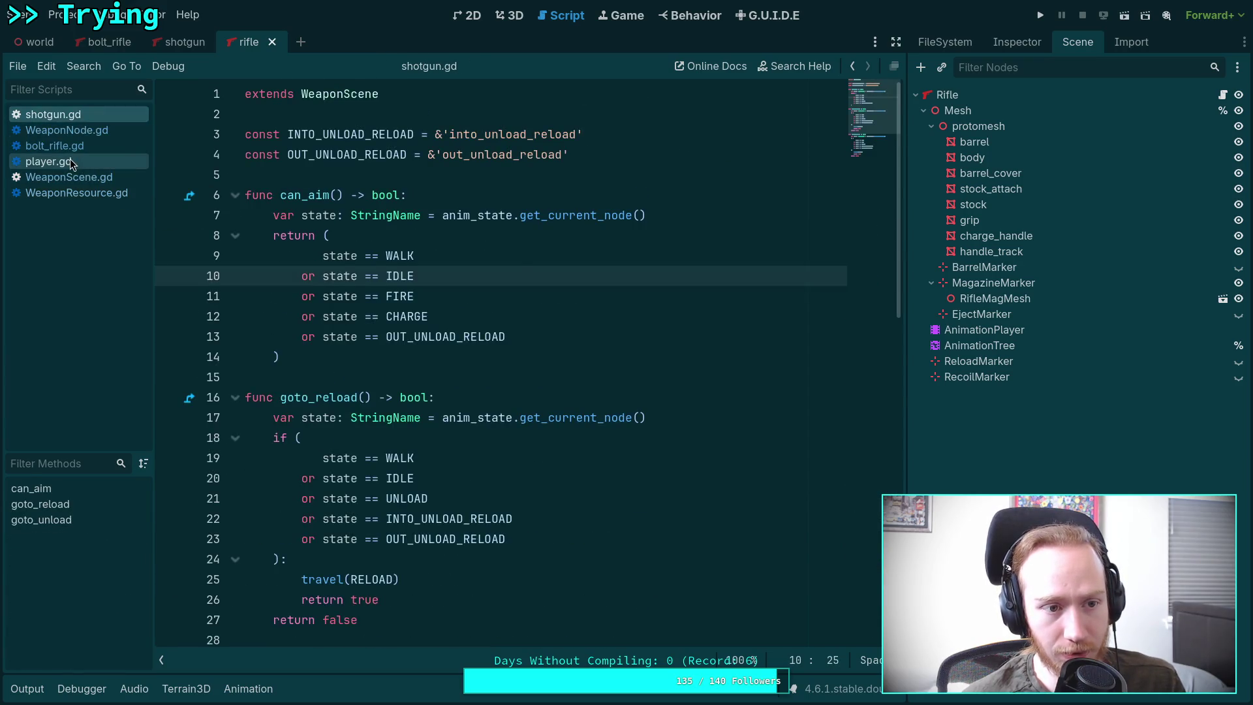
# Step: Delete the instant charge, buffering charge and charging result prints, then run the project
pyautogui.click(536, 295)
pyautogui.tripleClick(537, 296)
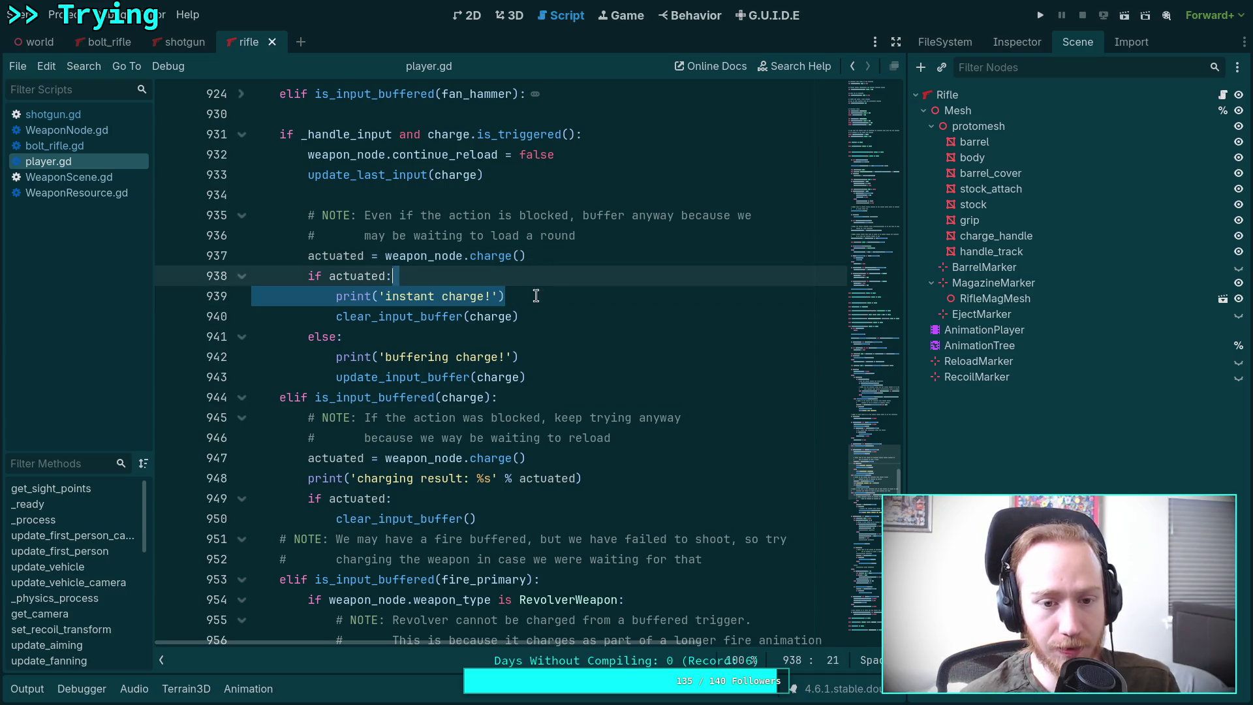
pyautogui.press('Delete')
pyautogui.click(538, 336)
pyautogui.tripleClick(538, 336)
pyautogui.press('Delete')
pyautogui.tripleClick(636, 438)
pyautogui.press('Delete')
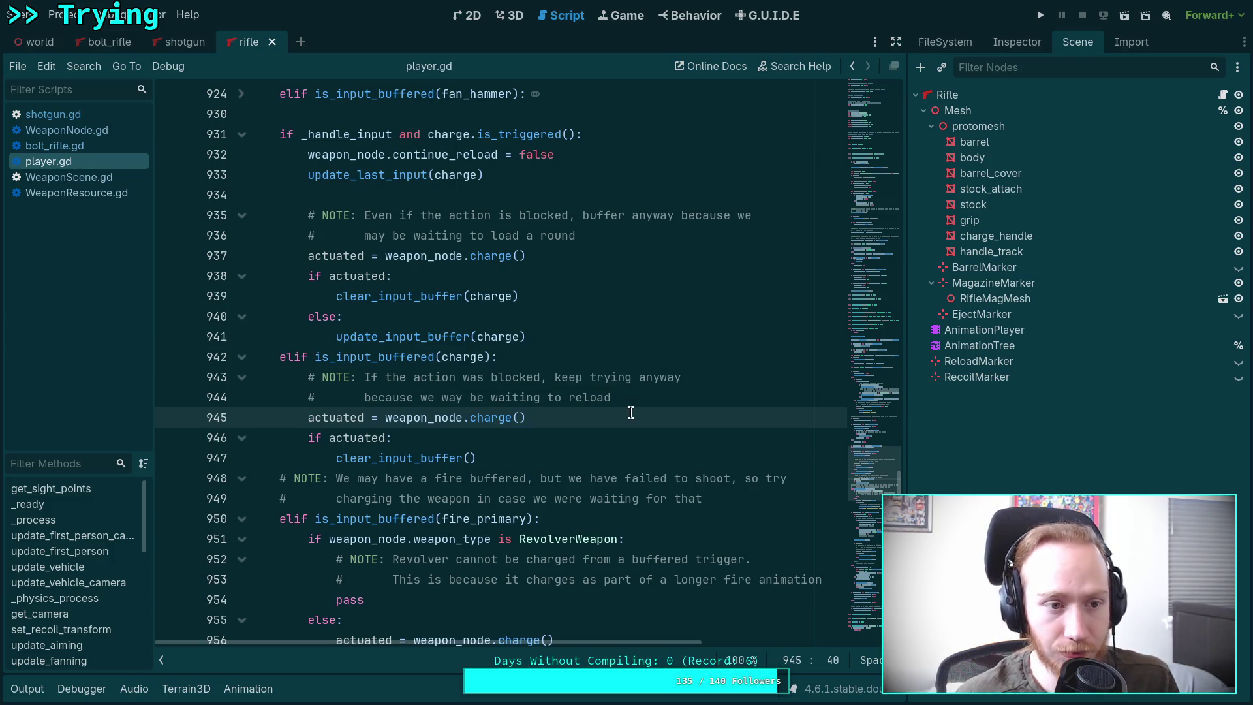
pyautogui.click(1040, 14)
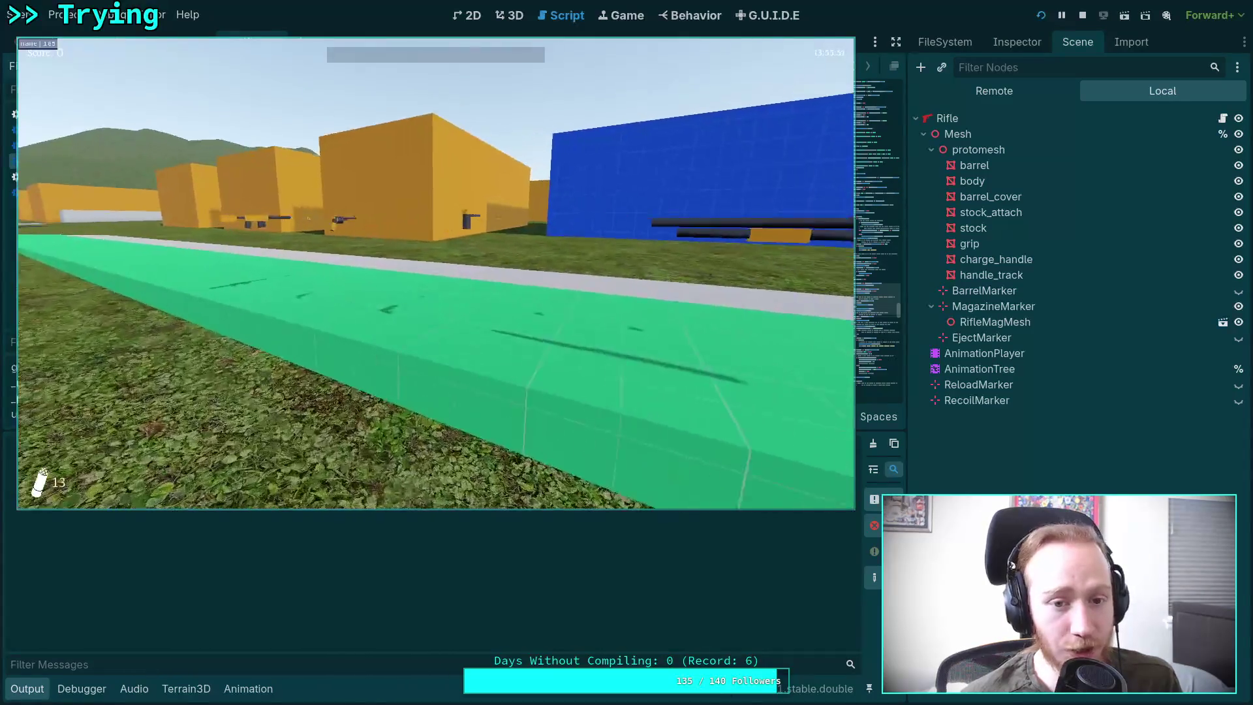
# Step: Swap to the pistol and fire three shots, exit to desktop, relaunch, then stop the game
pyautogui.press('e')
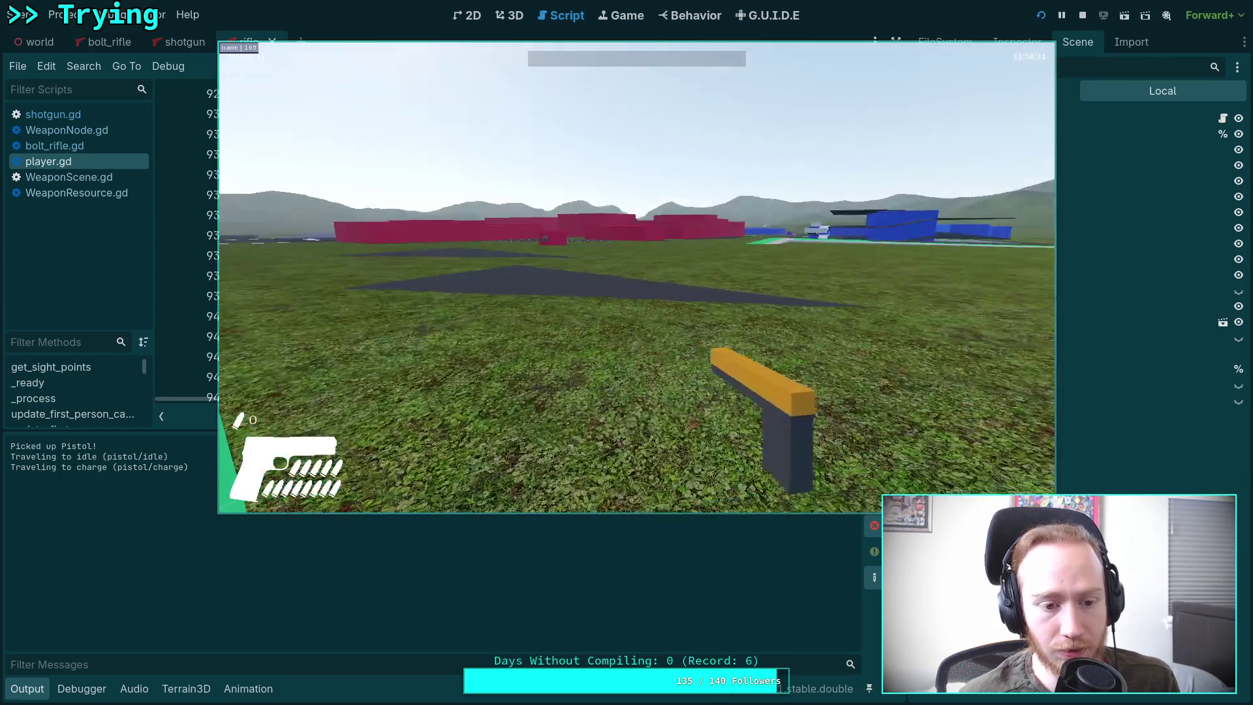
pyautogui.click(637, 277)
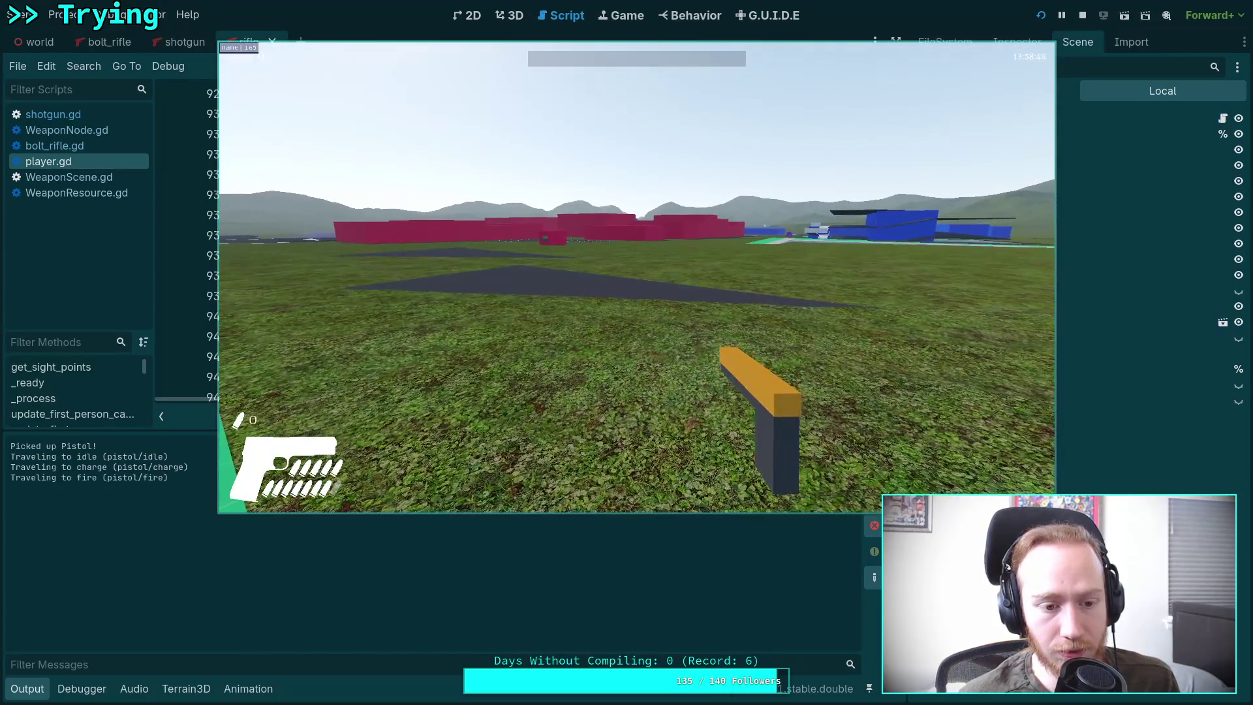
pyautogui.click(637, 277)
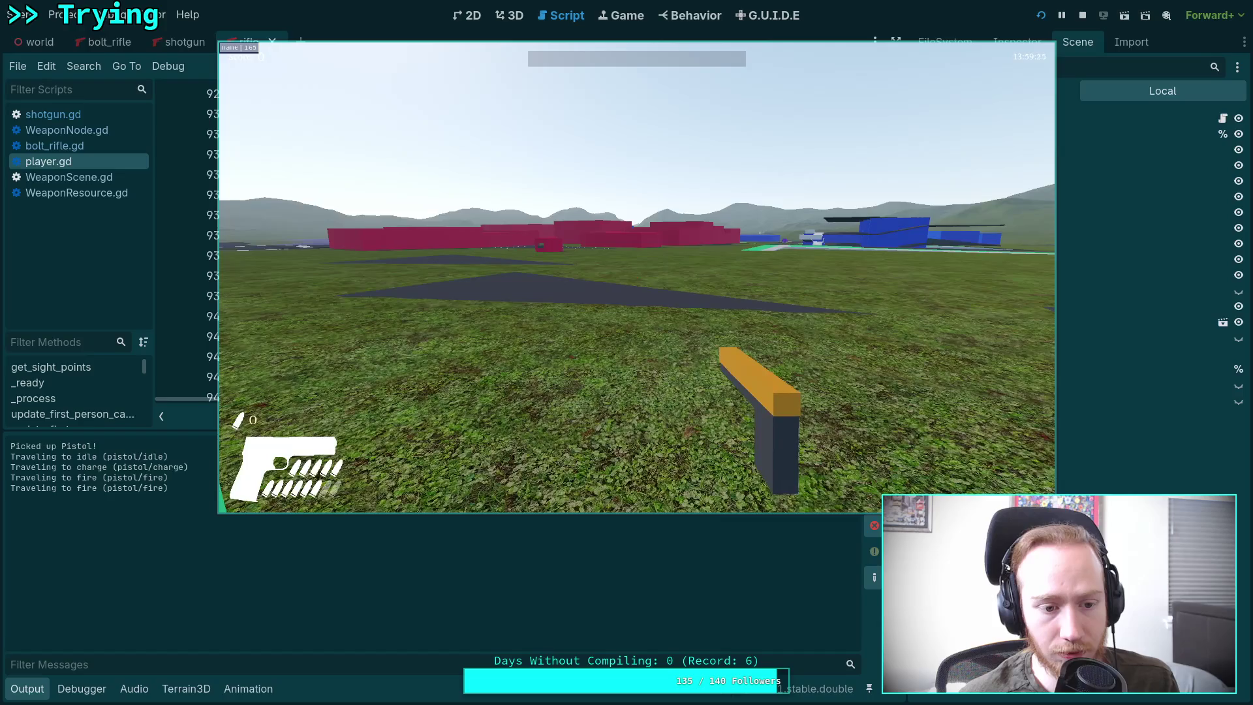
pyautogui.click(637, 277)
pyautogui.press('Escape')
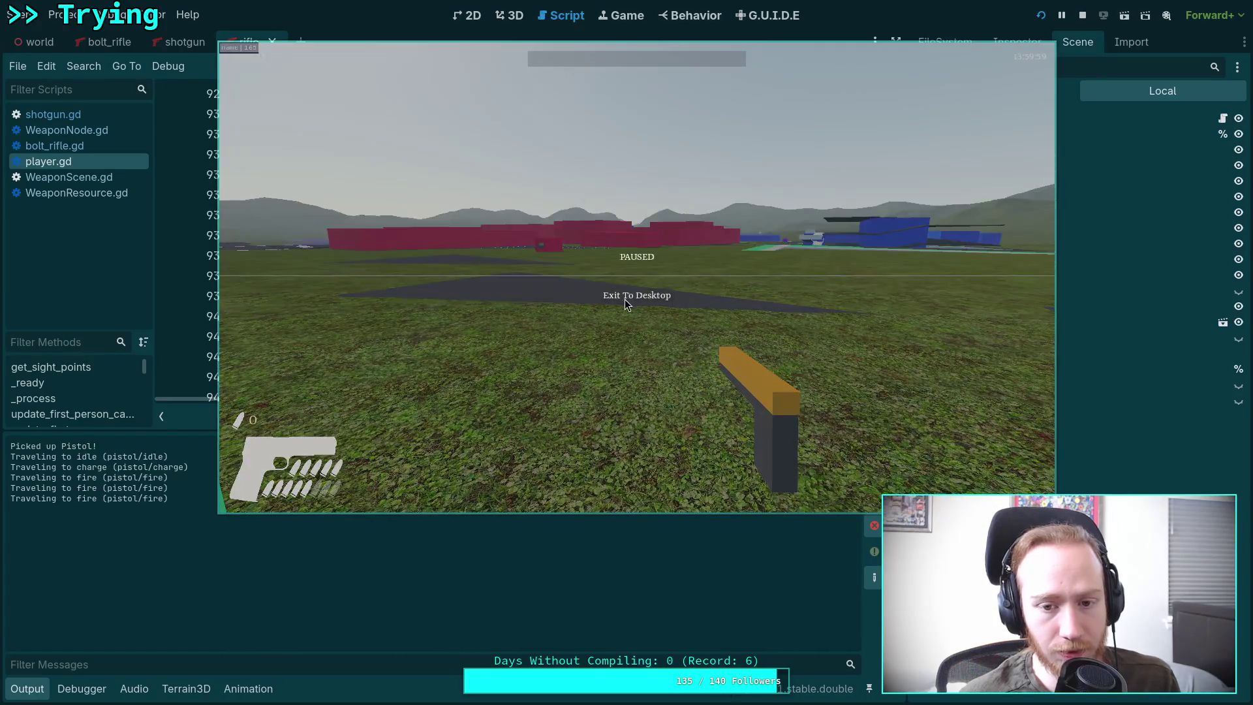
pyautogui.click(625, 299)
pyautogui.click(1040, 14)
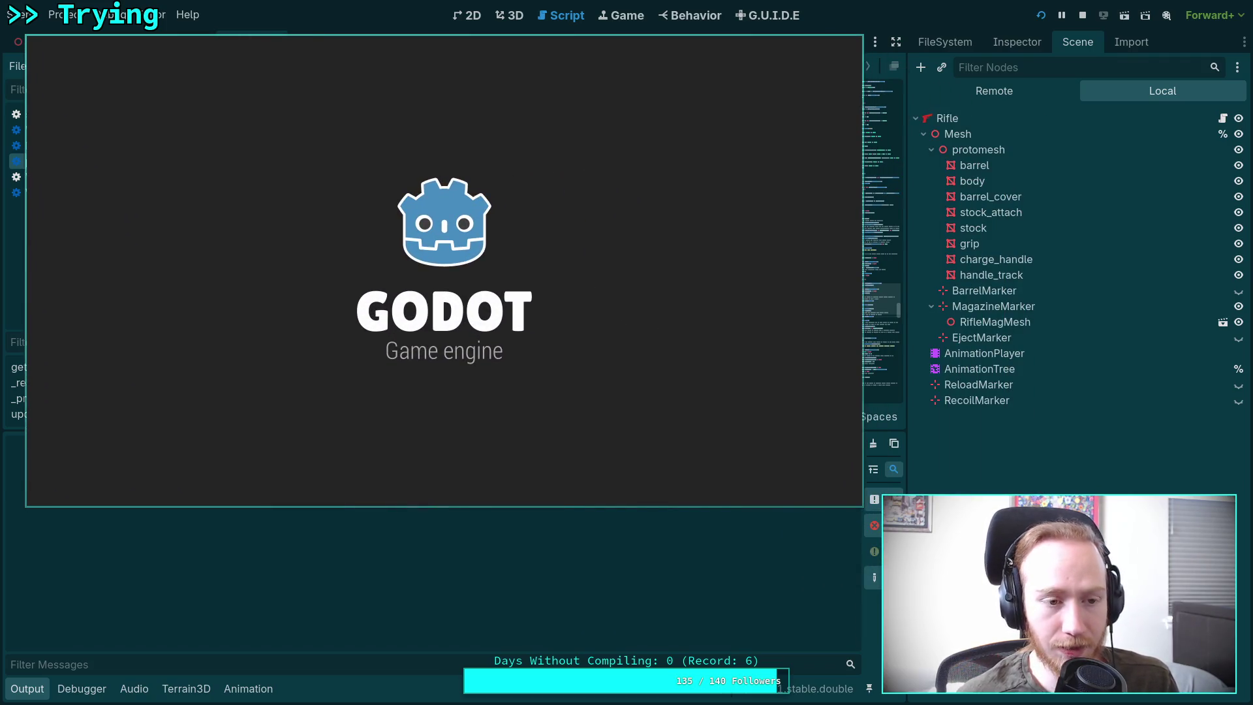
pyautogui.press('F8')
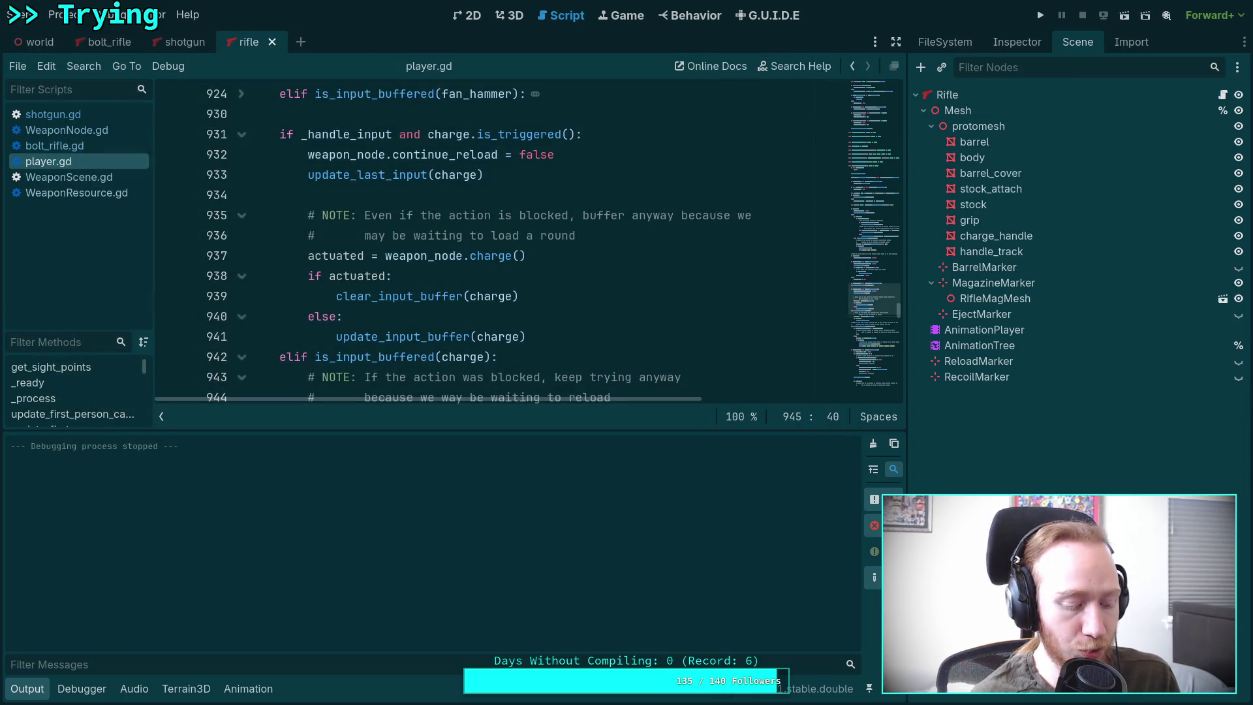
# Step: Run git status and git diff, scroll through the anim-tree and player.gd changes, then quit
pyautogui.press('super+1')
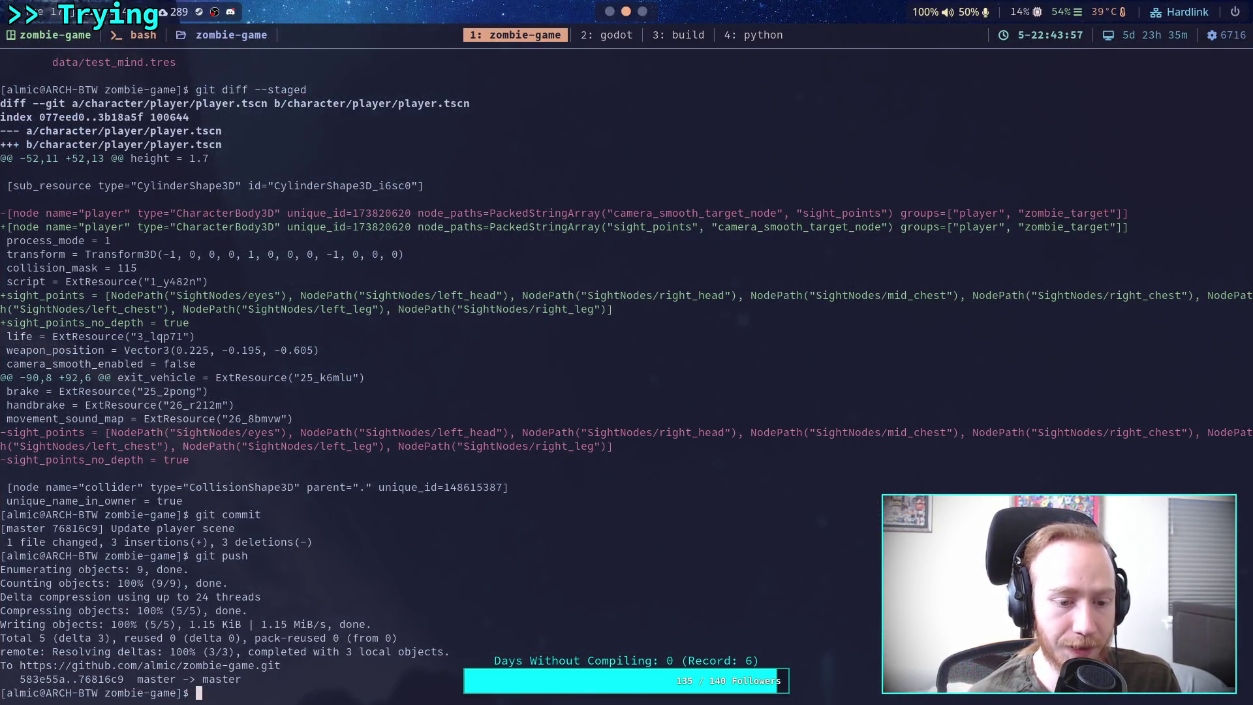
pyautogui.write('git status')
pyautogui.press('Return')
pyautogui.write('git diff')
pyautogui.press('Return')
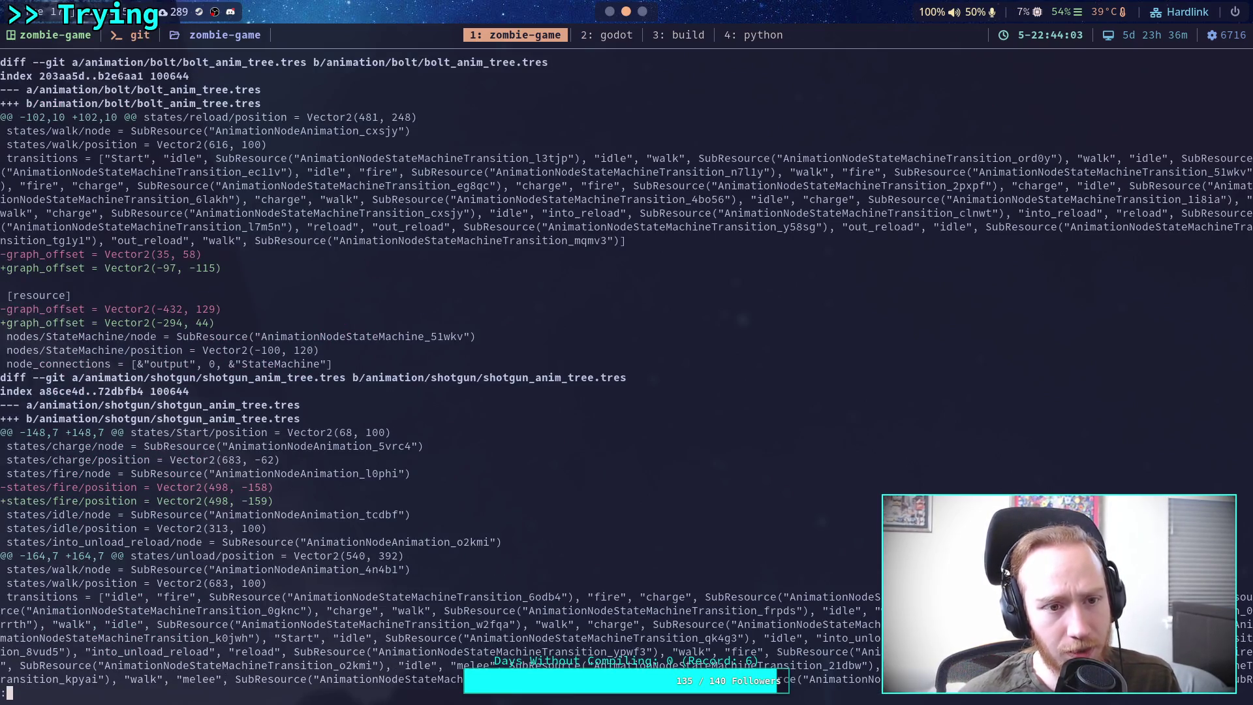
pyautogui.scroll(-5, 627, 366)
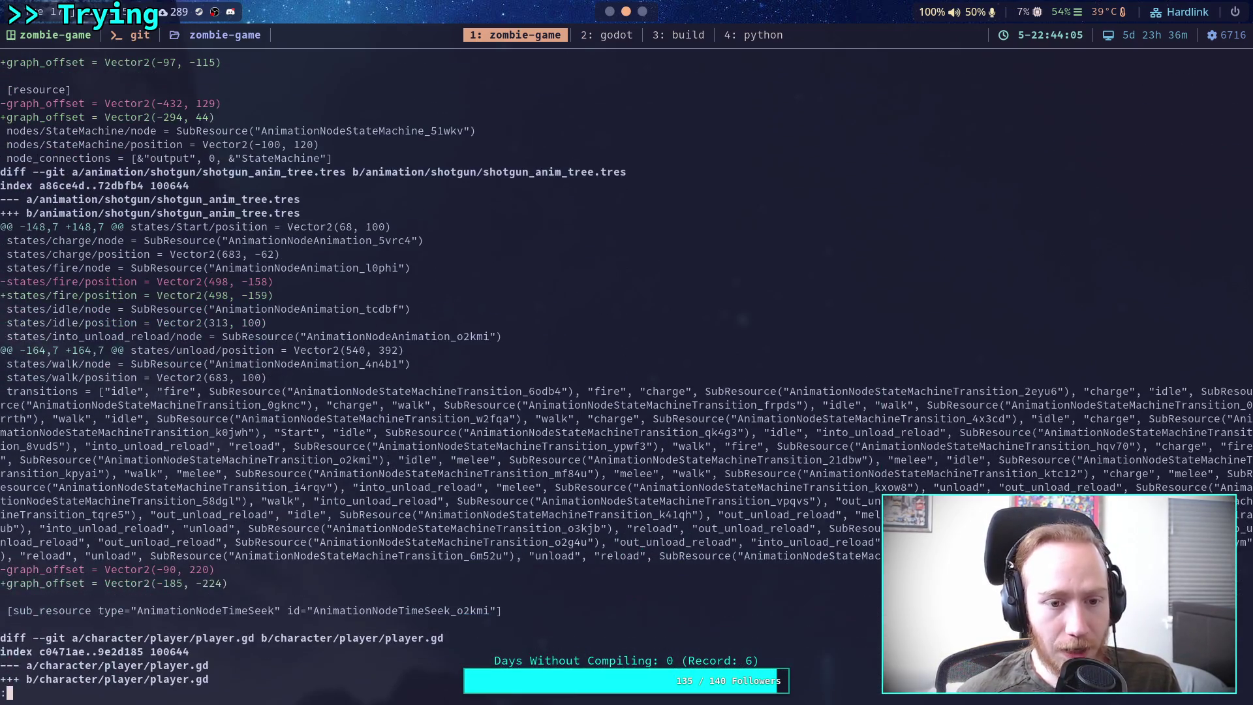
pyautogui.scroll(-3, 627, 366)
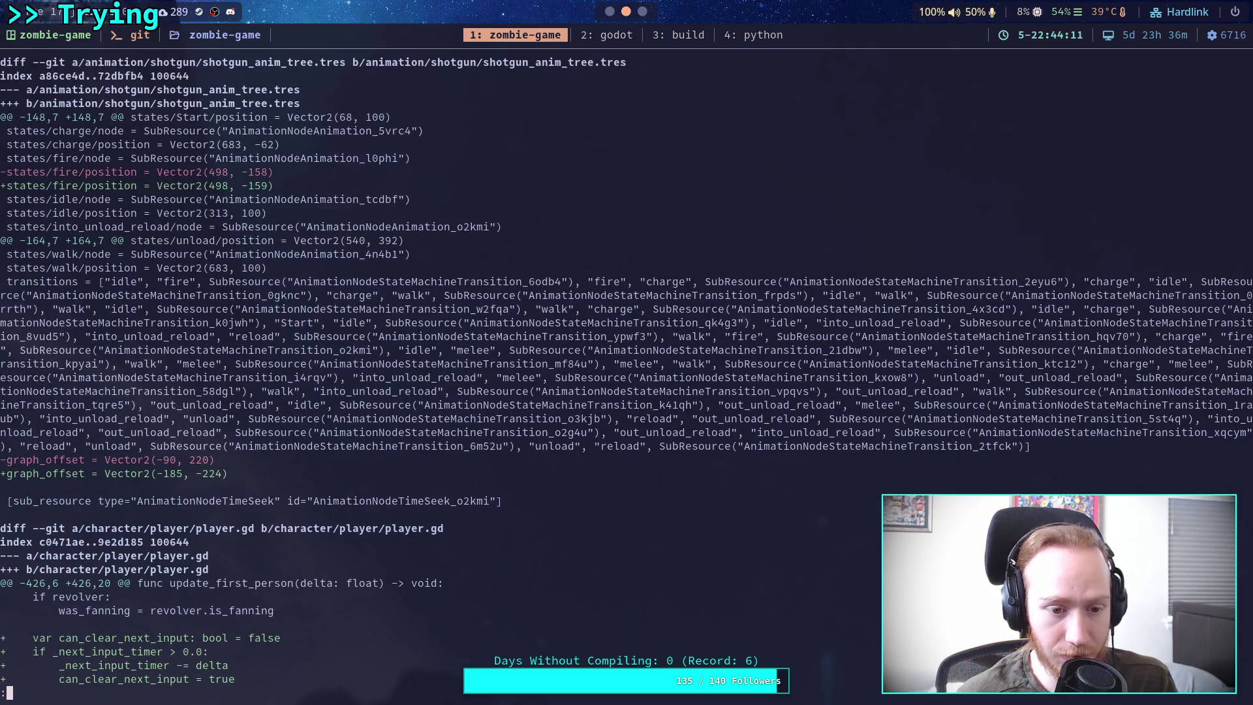
pyautogui.scroll(3, 626, 365)
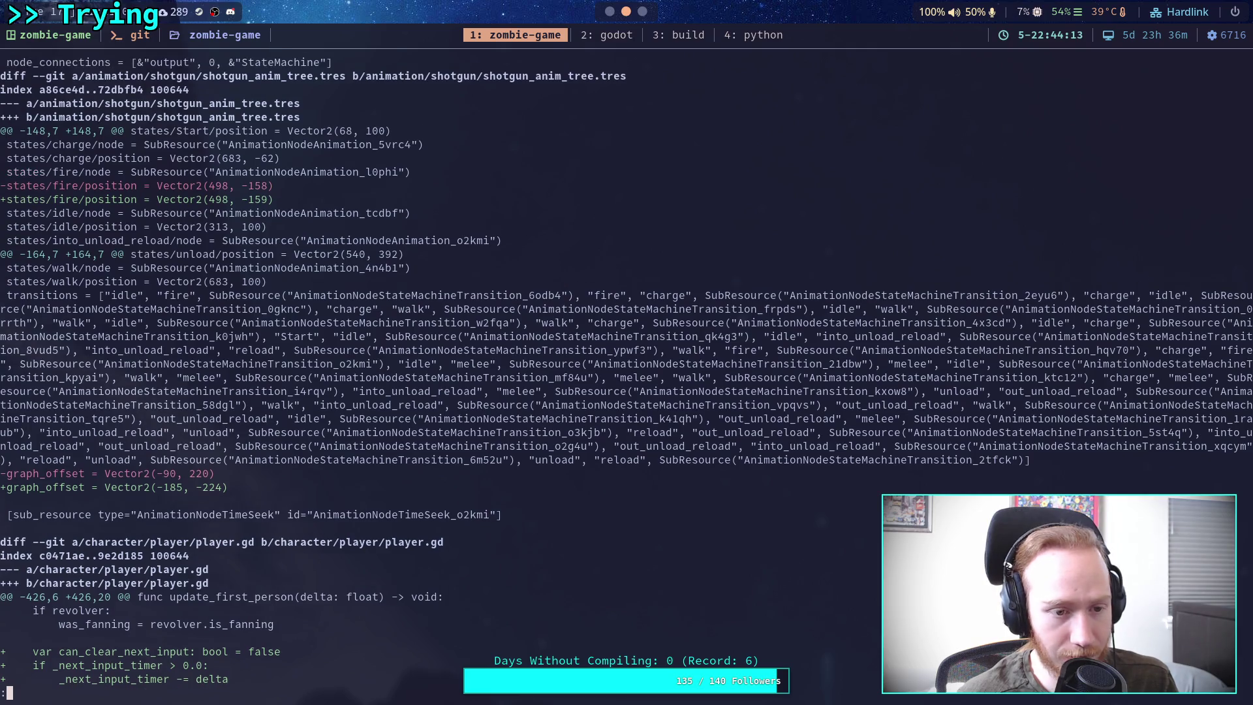
pyautogui.press('q')
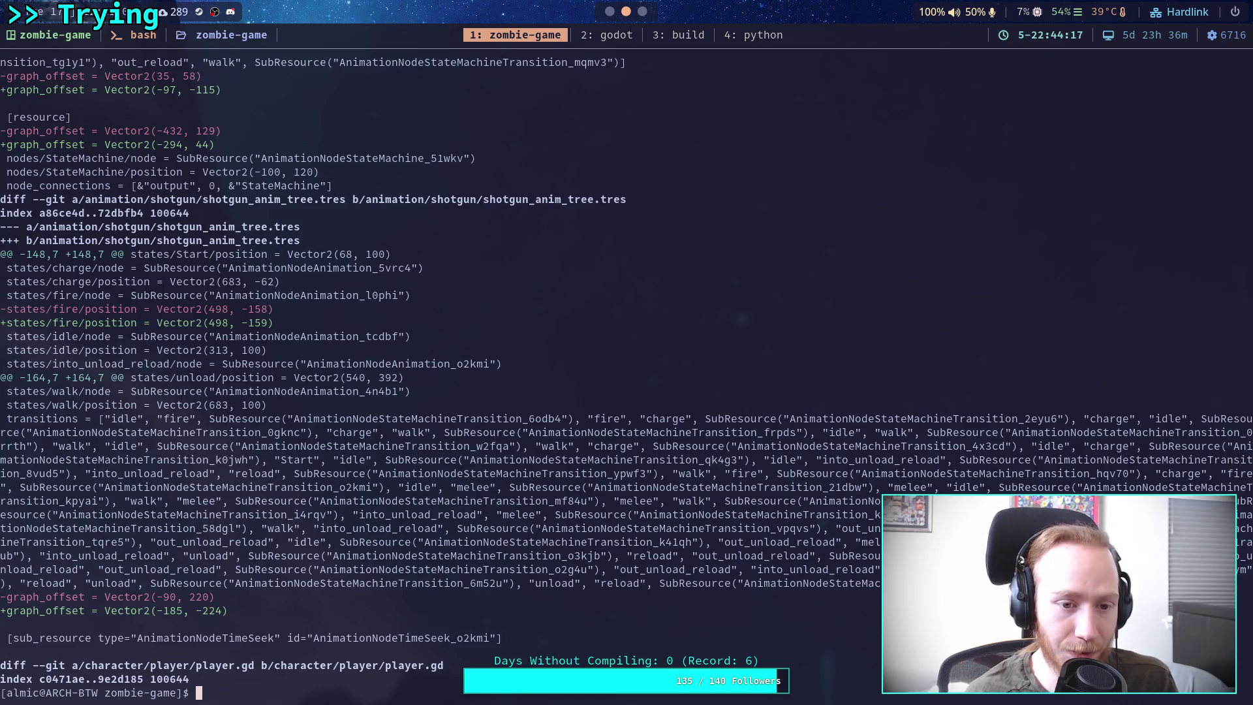
# Step: Run git status and git restore bolt_anim_tree.tres to its committed version
pyautogui.write('git status')
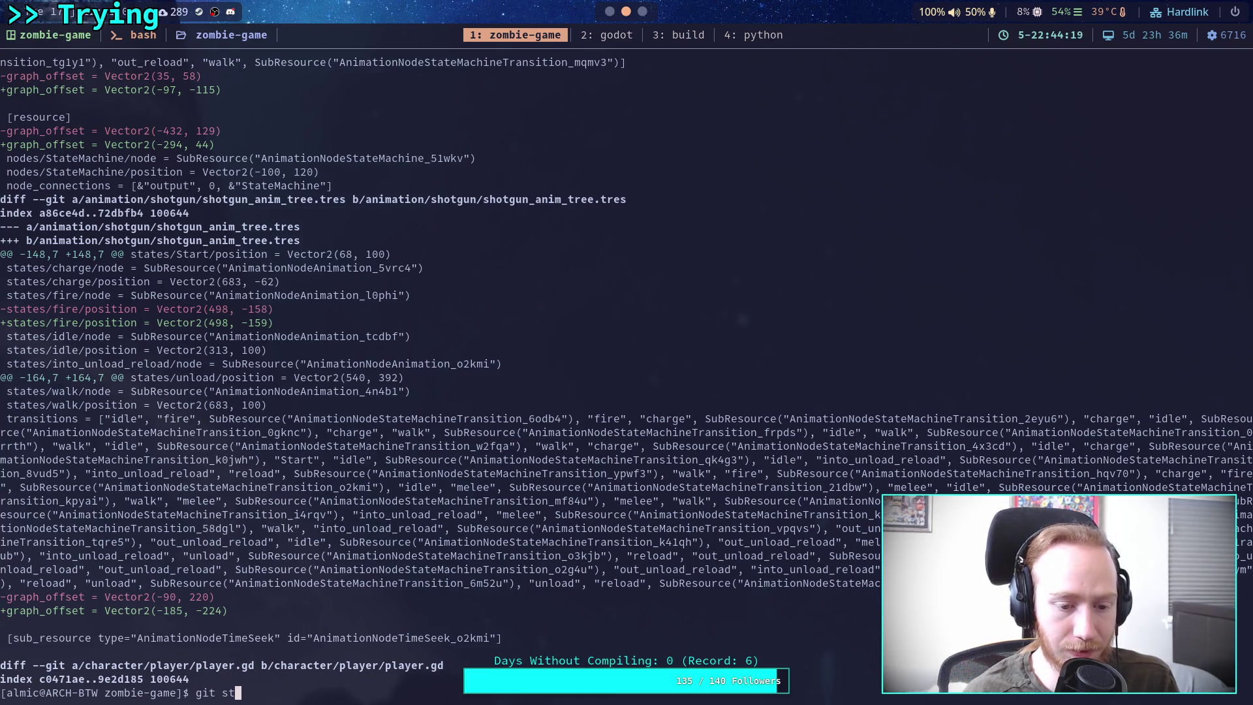
pyautogui.press('Return')
pyautogui.write('git restore ani')
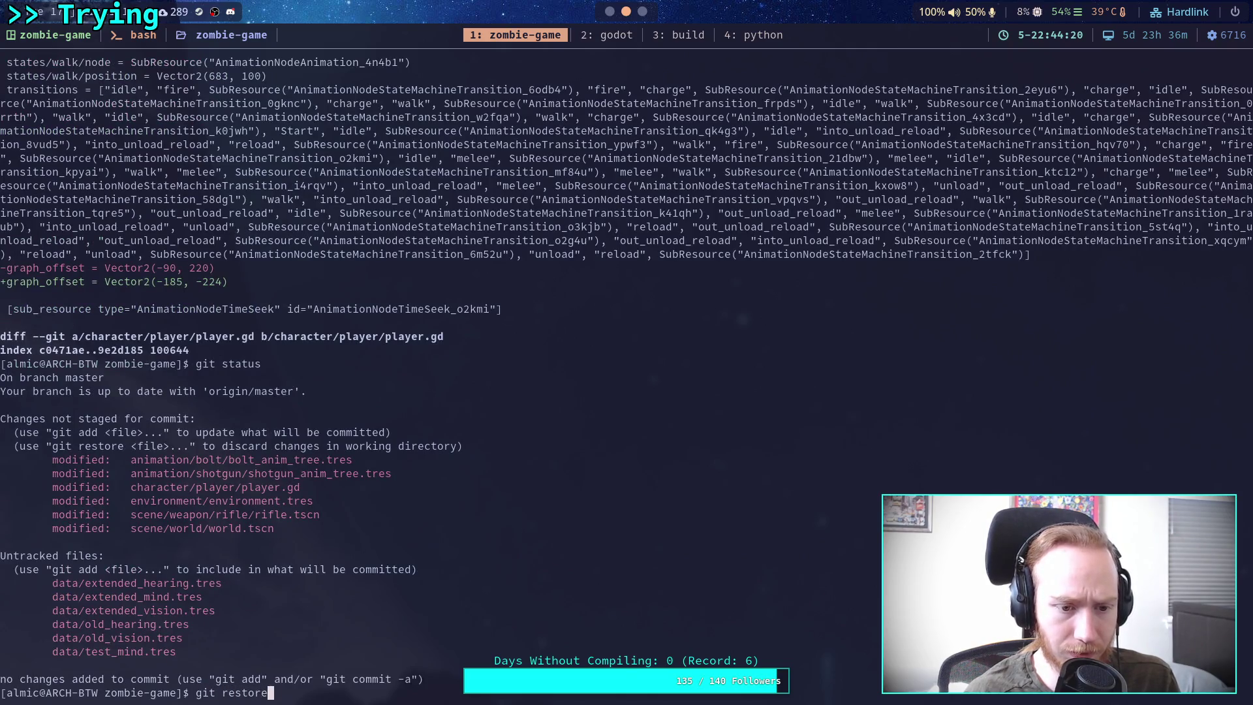
pyautogui.press('Tab')
pyautogui.write('bo')
pyautogui.press('Tab')
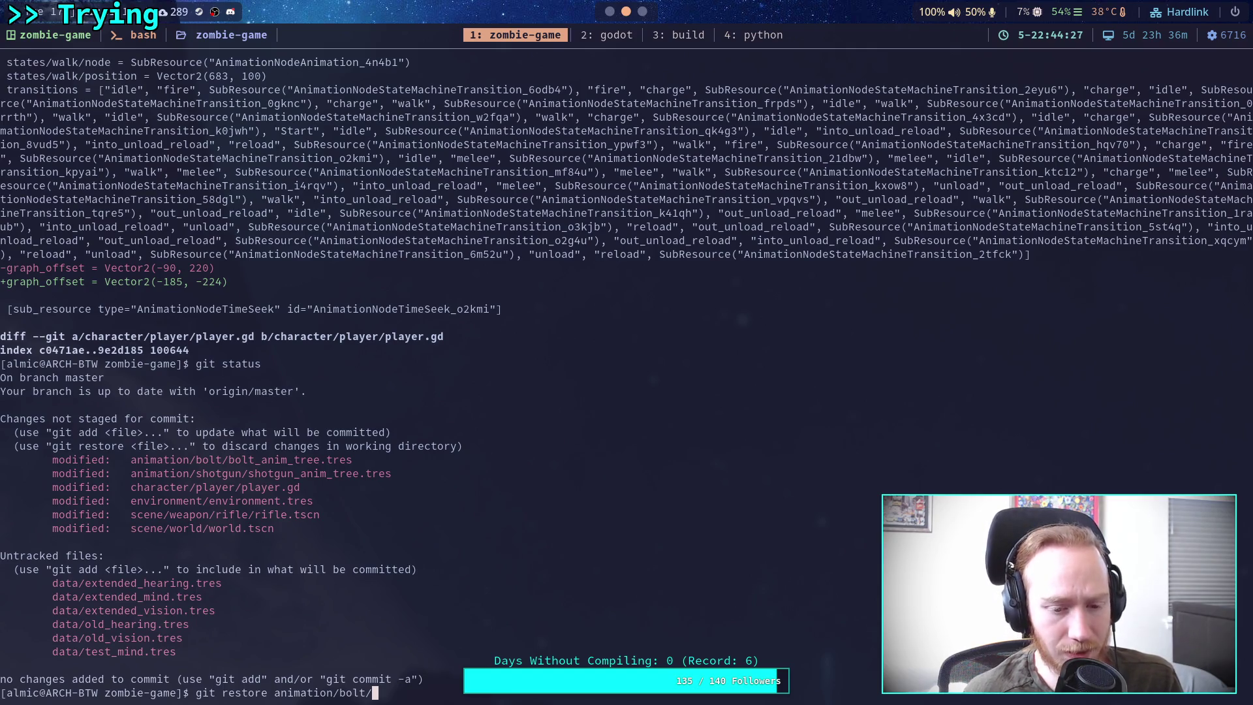
pyautogui.write('bo')
pyautogui.press('Tab')
pyautogui.write('anim')
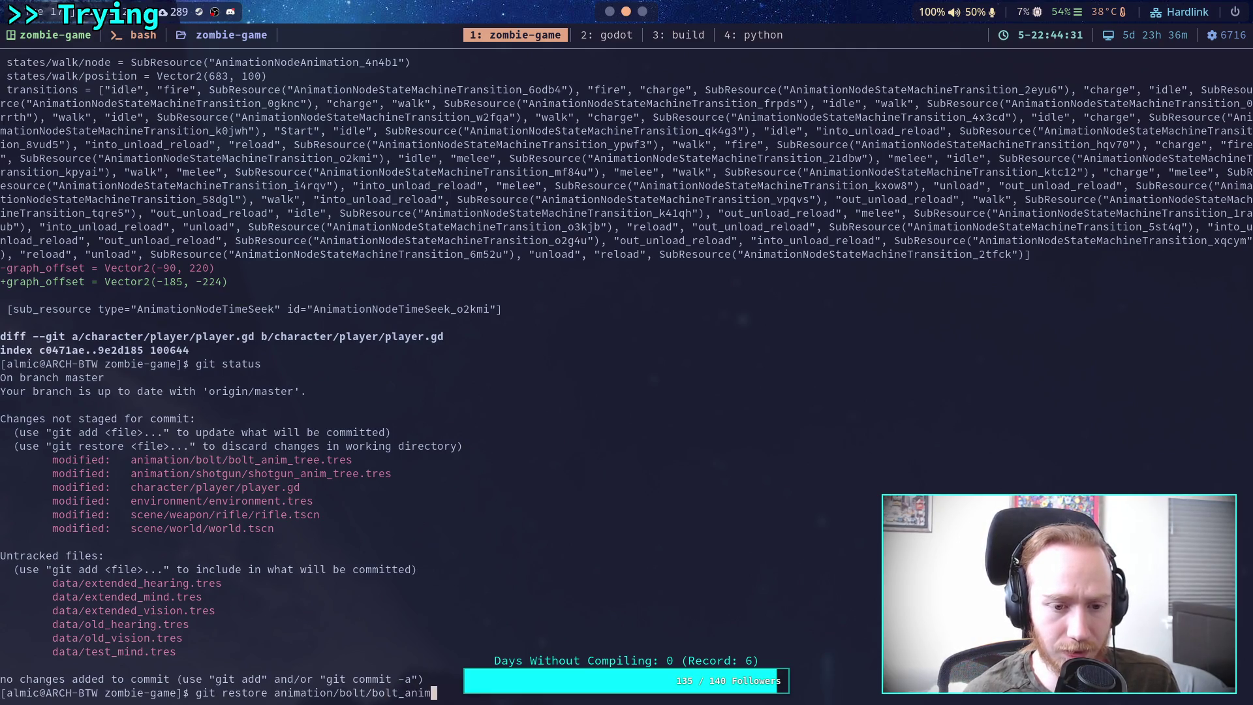
pyautogui.write('_t')
pyautogui.press('Tab')
pyautogui.press('Return')
# Step: Git restore shotgun_anim_tree.tres to its committed version
pyautogui.write('git restur')
pyautogui.press('BackSpace')
pyautogui.press('BackSpace')
pyautogui.write('ore anim')
pyautogui.press('Tab')
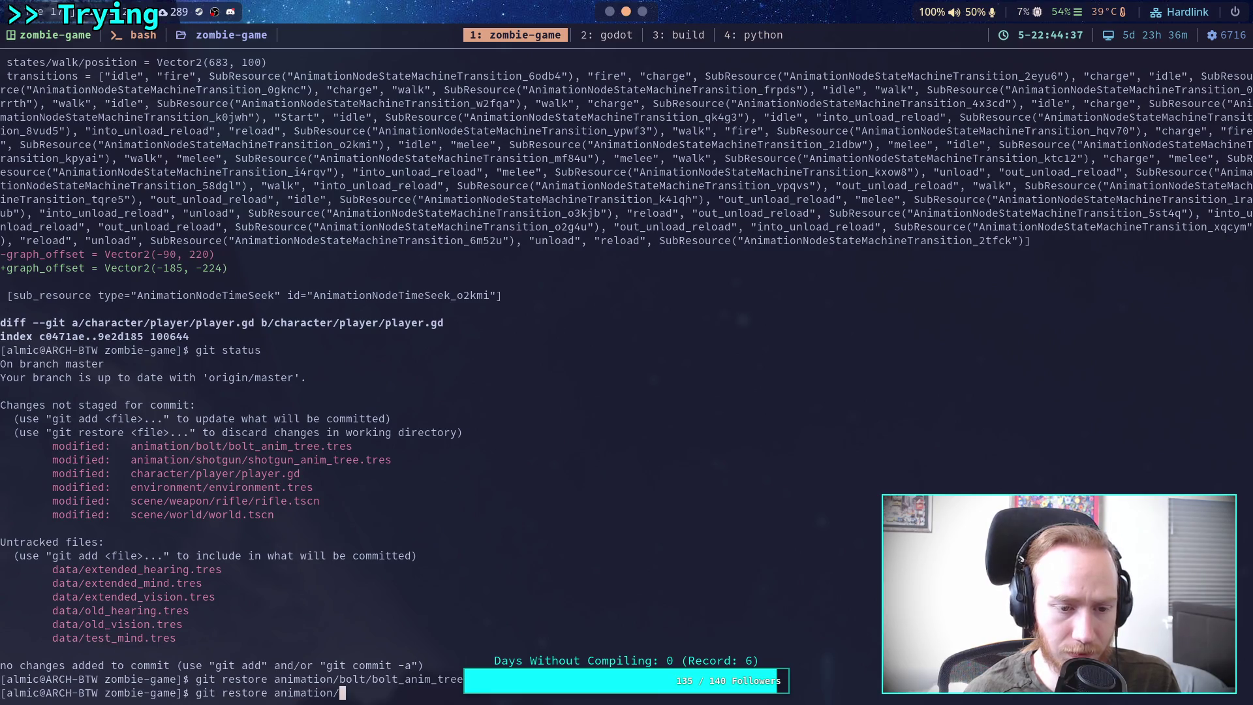
pyautogui.write('sh')
pyautogui.press('Tab')
pyautogui.write('shot')
pyautogui.press('Tab')
pyautogui.write('anim_t')
pyautogui.press('Tab')
pyautogui.press('Return')
# Step: Run git diff and page through player.gd's can_clear_next_input changes
pyautogui.write('git diff')
pyautogui.press('Return')
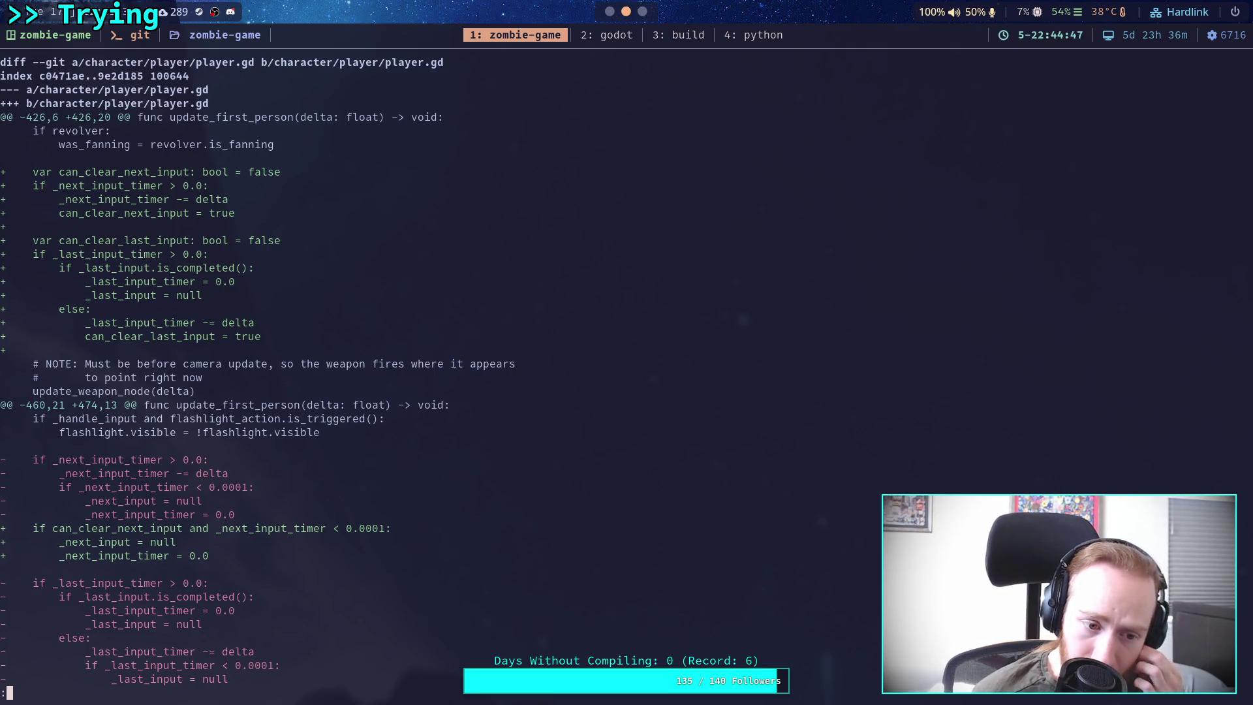
pyautogui.press('j')
pyautogui.press('j')
pyautogui.press('j')
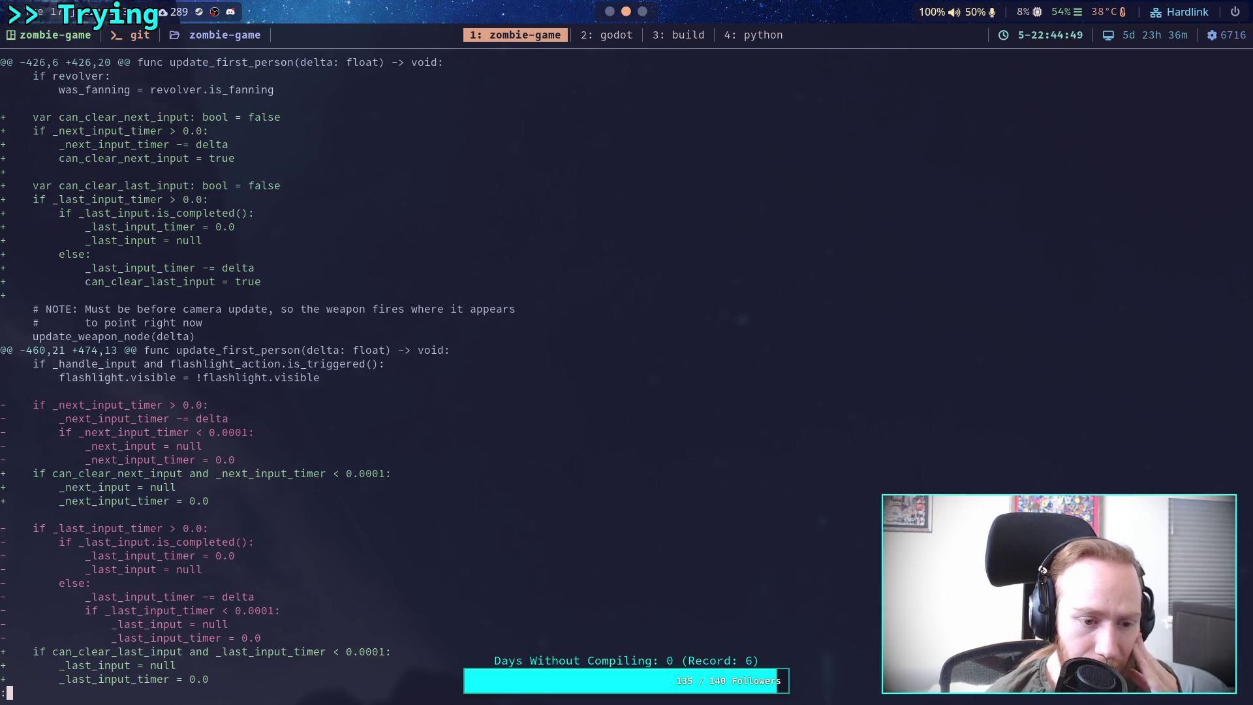
pyautogui.press('j')
pyautogui.press('j')
pyautogui.press('j')
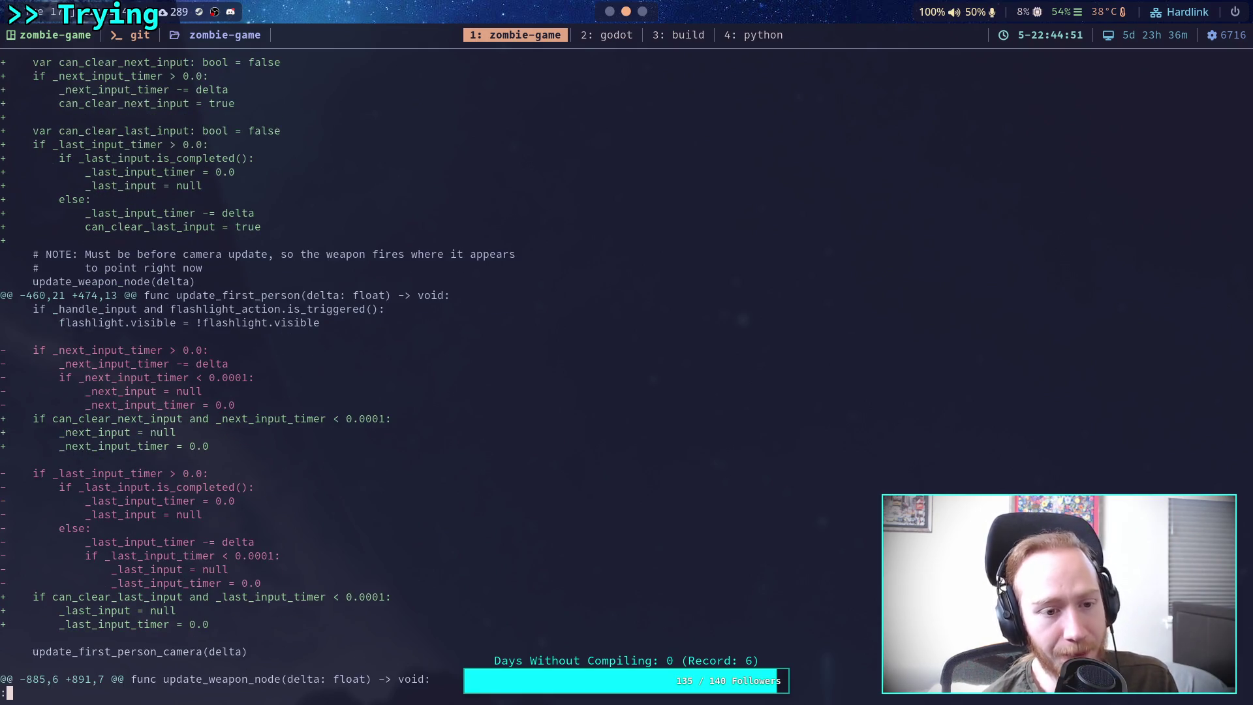
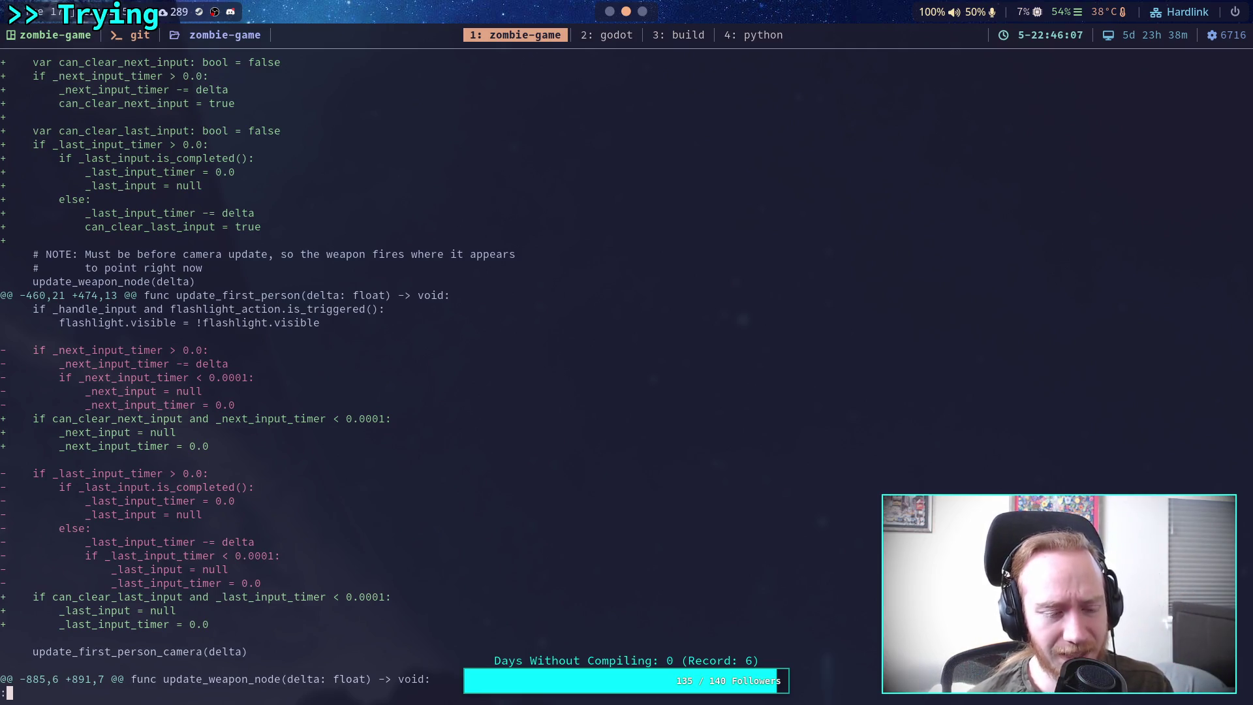
# Step: Switch to the Godot workspace to show player.gd's charge input-buffering code
pyautogui.press('super+2')
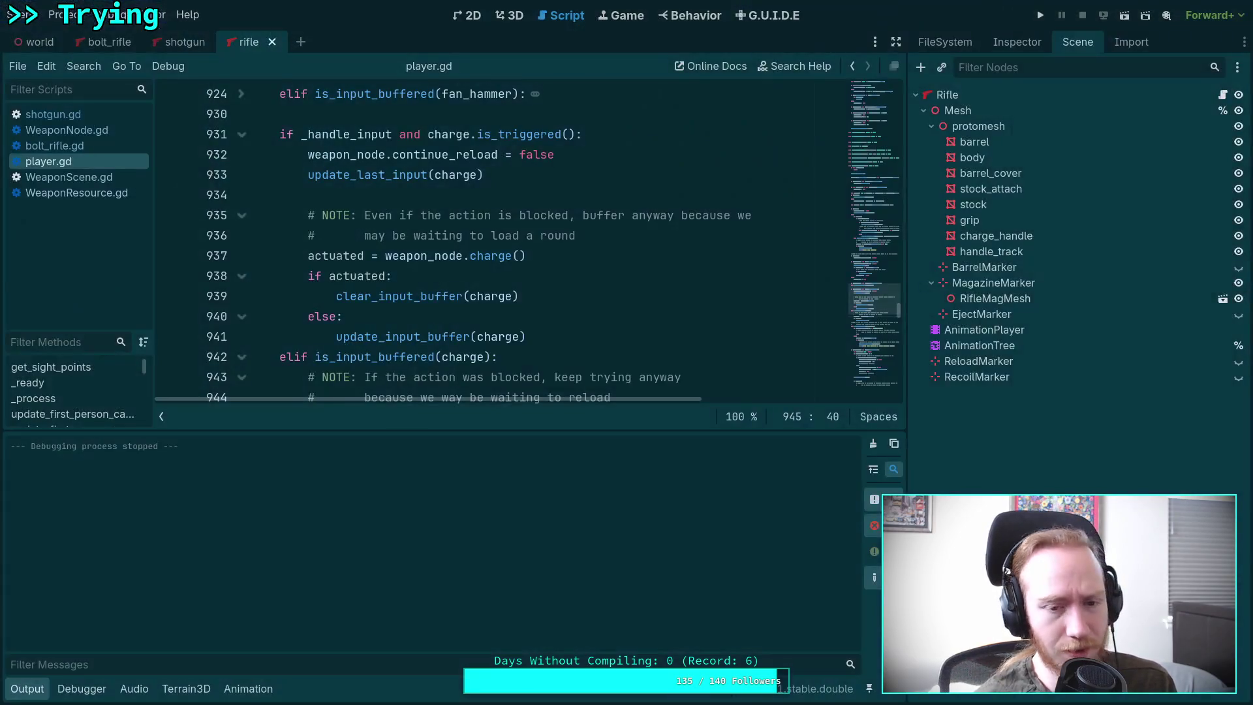
# Step: Hide the Output panel and jump to the is_input_buffered definition via Lookup Symbol
pyautogui.click(26, 691)
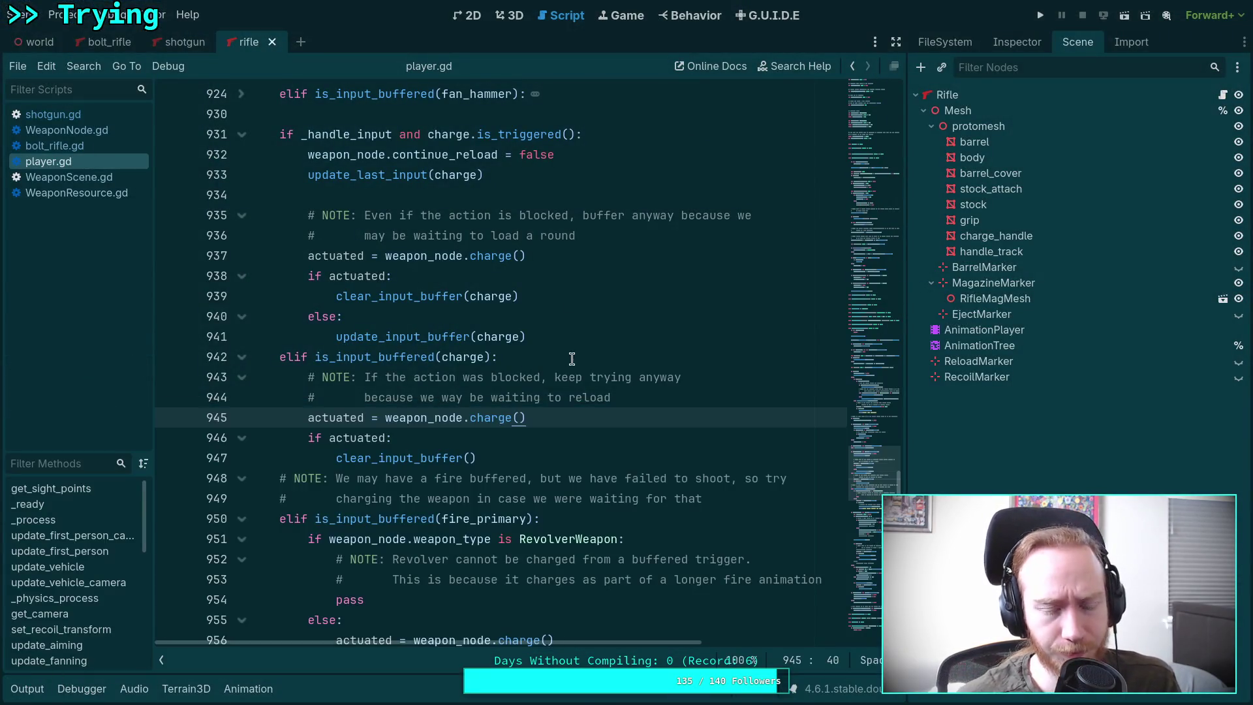
pyautogui.doubleClick(421, 336)
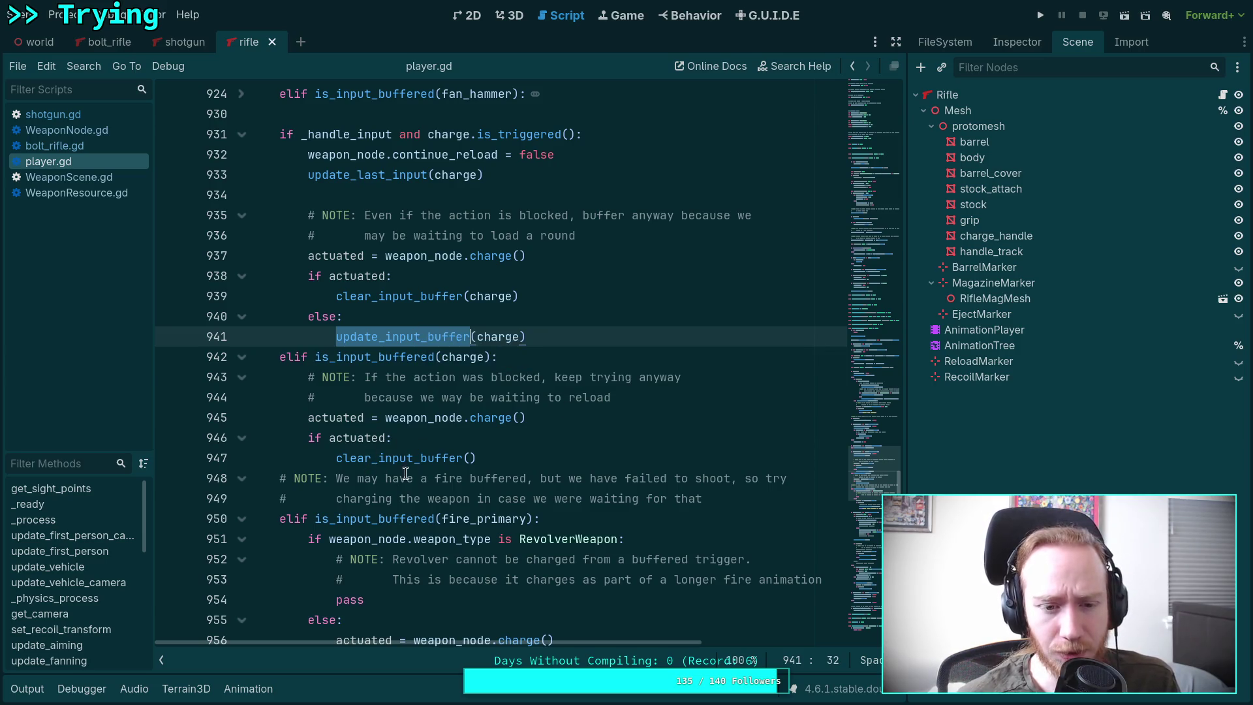
pyautogui.moveTo(546, 415); pyautogui.dragTo(307, 418)
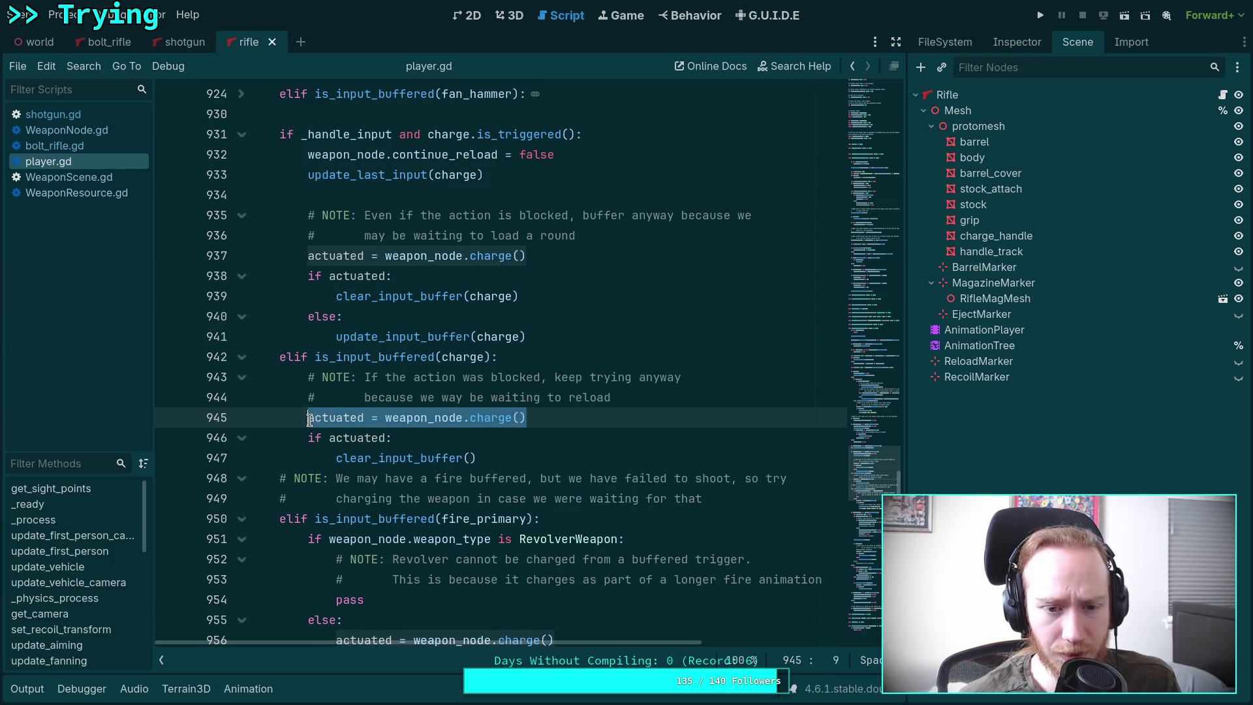
pyautogui.click(393, 356)
pyautogui.rightClick(394, 357)
pyautogui.click(429, 645)
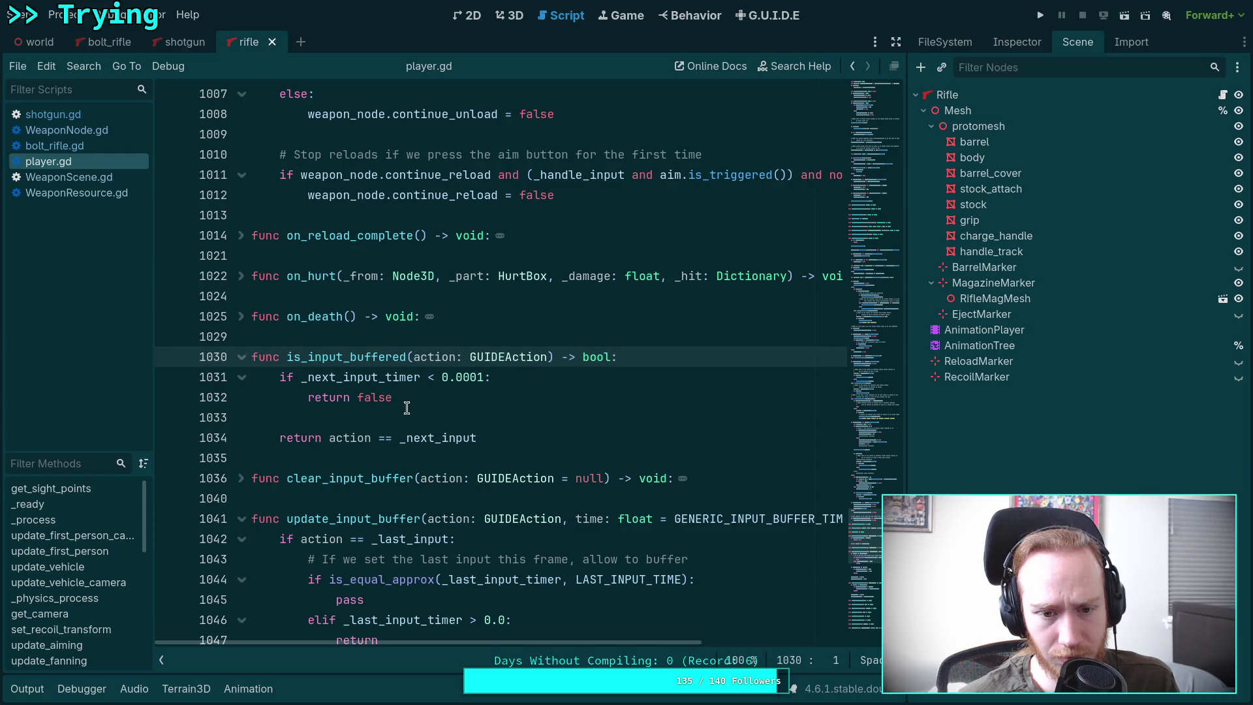
# Step: Inspect _next_input_timer and the GENERIC_INPUT_BUFFER_TIME constant value of 0.8
pyautogui.click(373, 380)
pyautogui.doubleClick(373, 378)
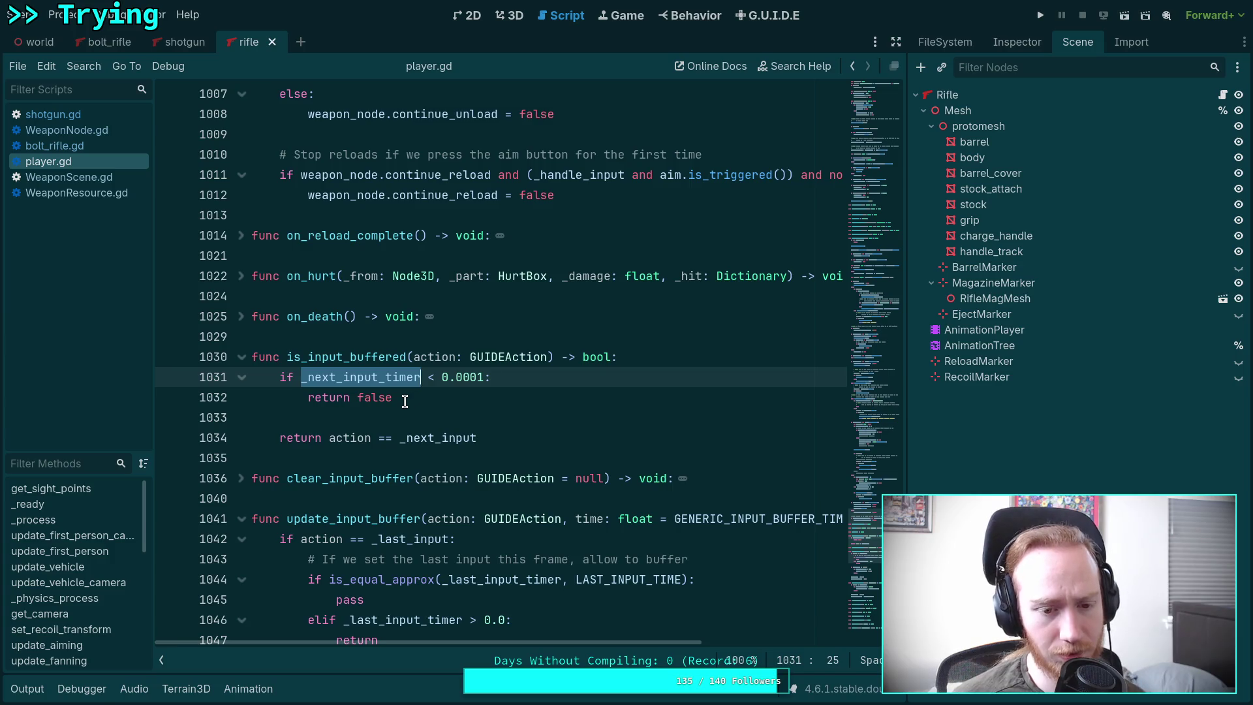
pyautogui.scroll(-4, 436, 418)
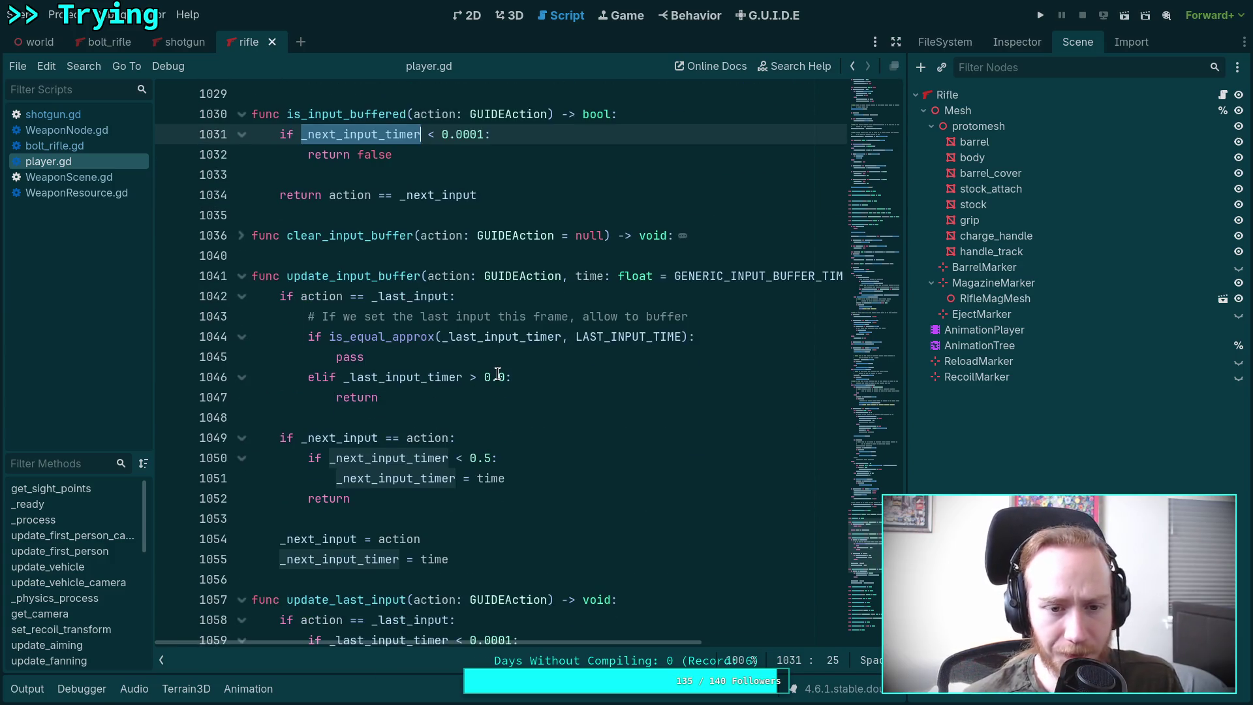
pyautogui.scroll(-1, 483, 398)
pyautogui.scroll(1, 502, 456)
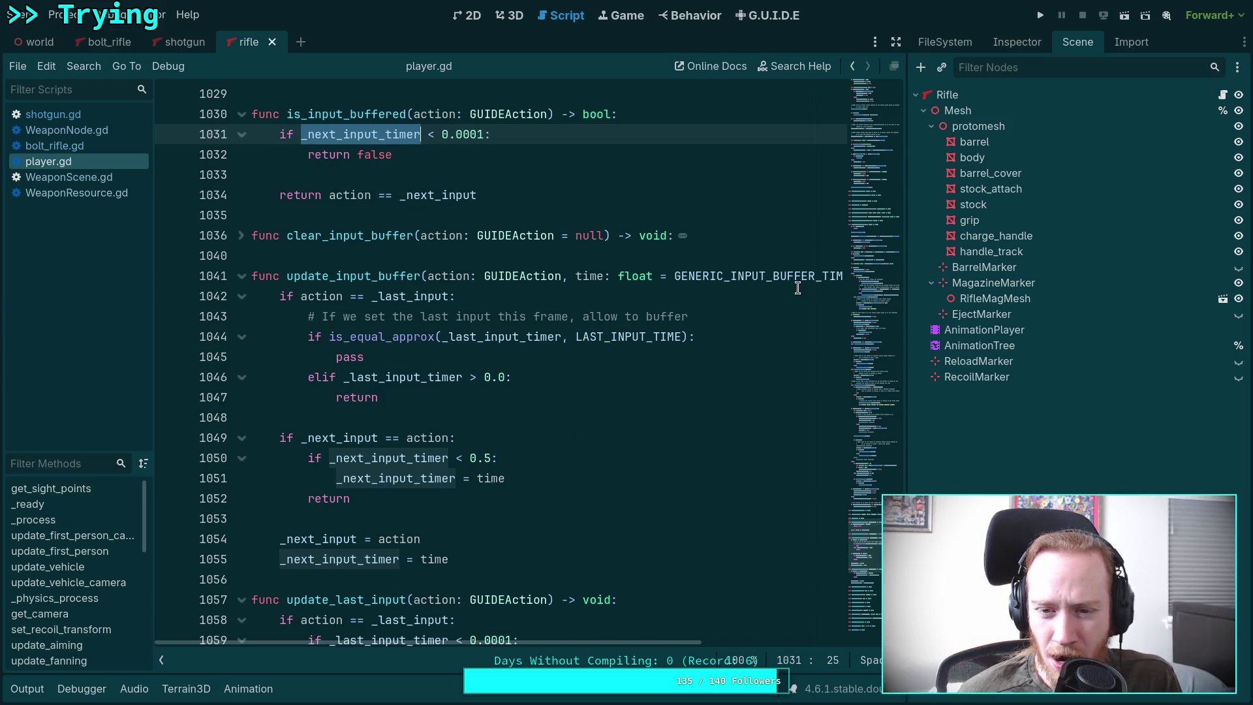
pyautogui.moveTo(795, 269)
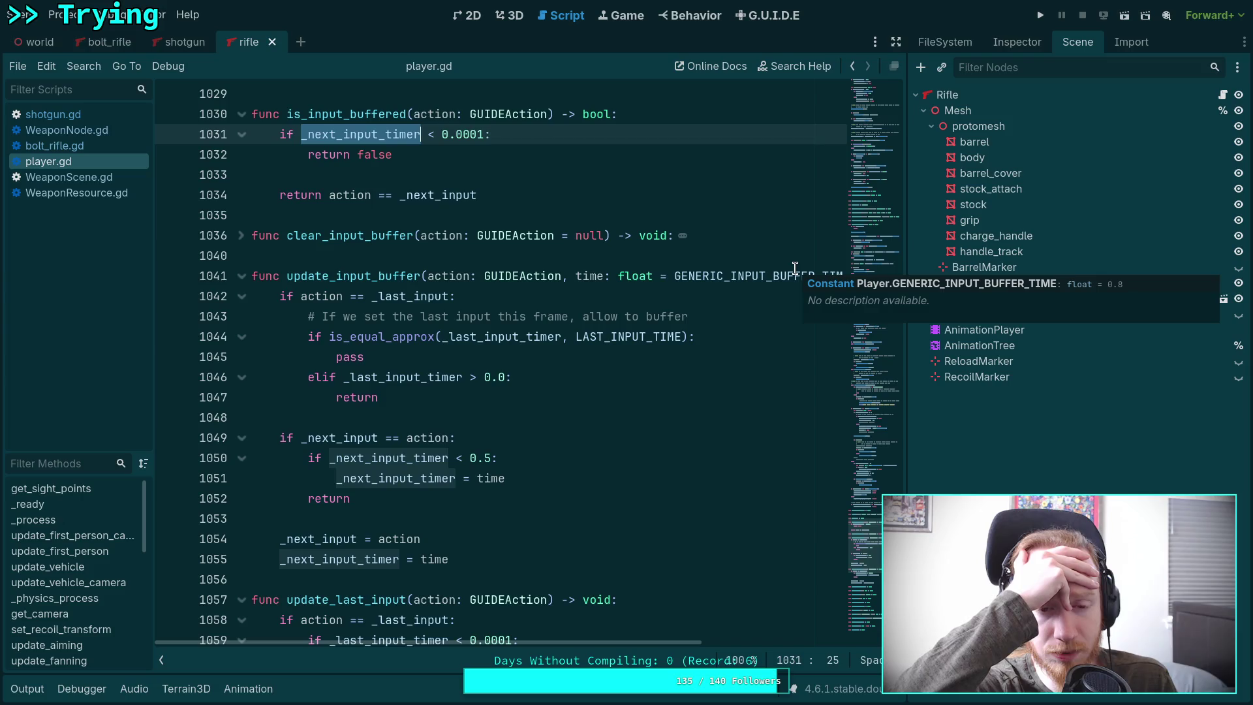
pyautogui.scroll(10, 646, 419)
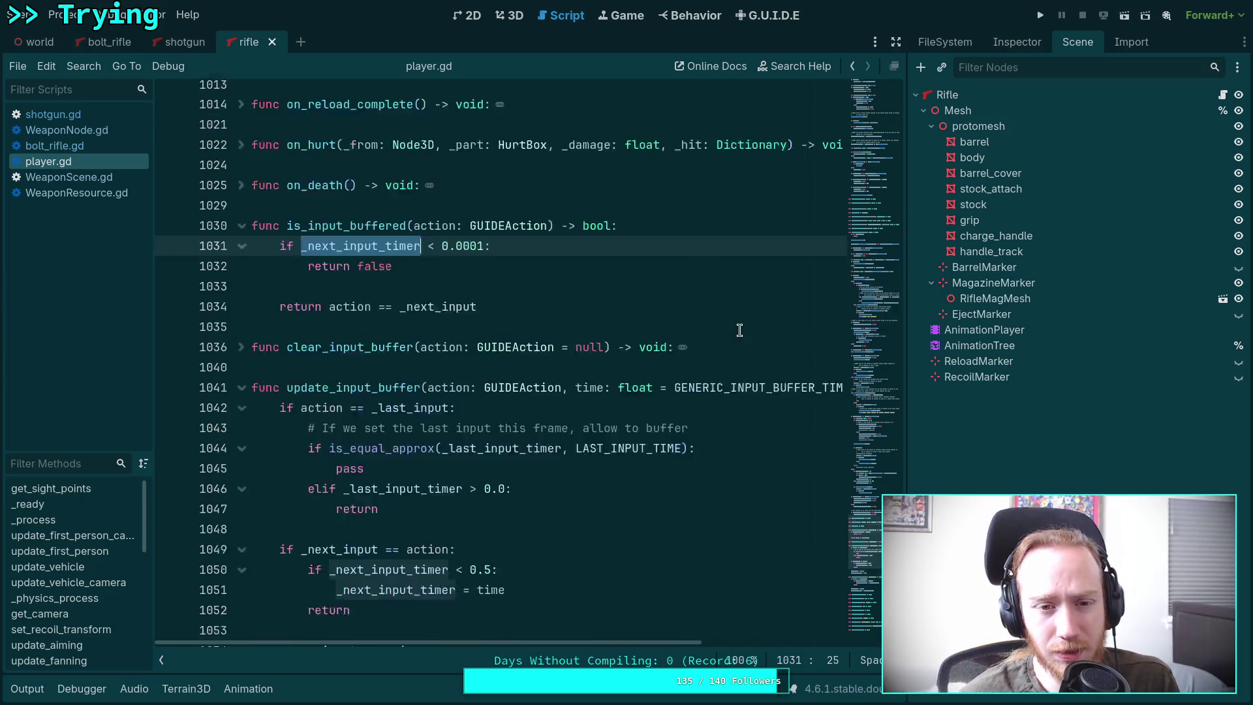
# Step: Return to the charge handling block and place the caret at the end of line 939
pyautogui.scroll(15, 647, 419)
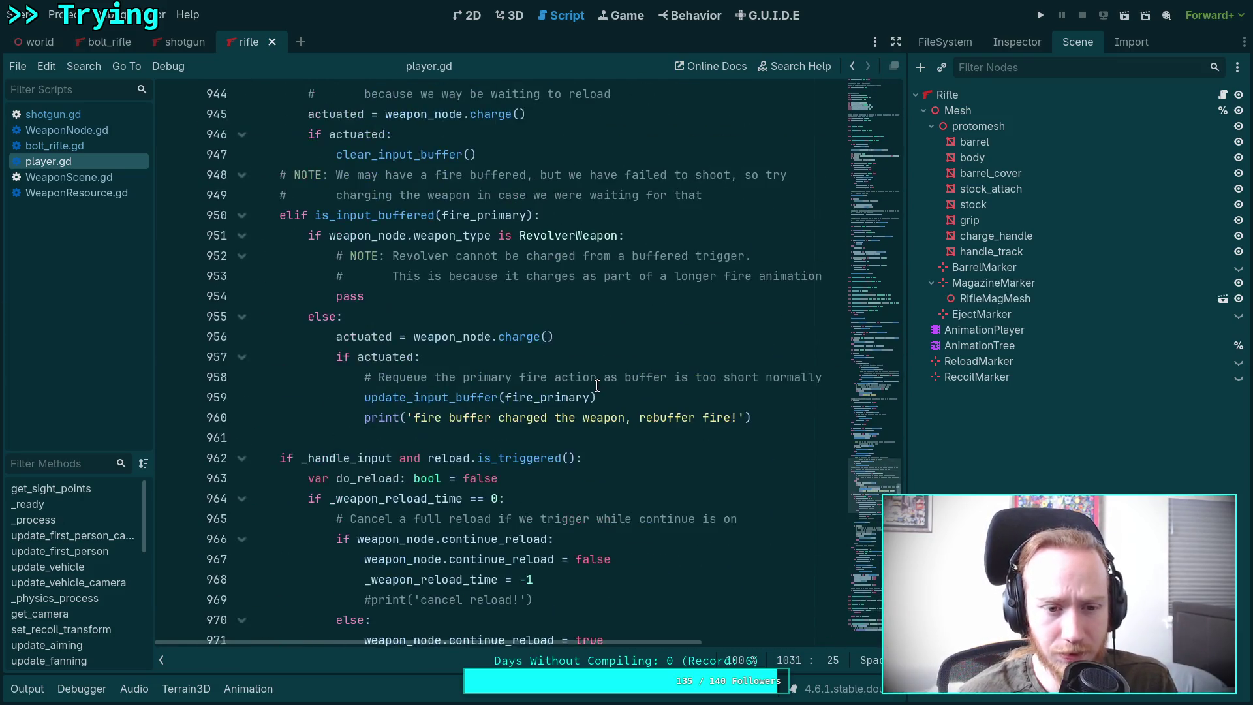
pyautogui.scroll(6, 556, 357)
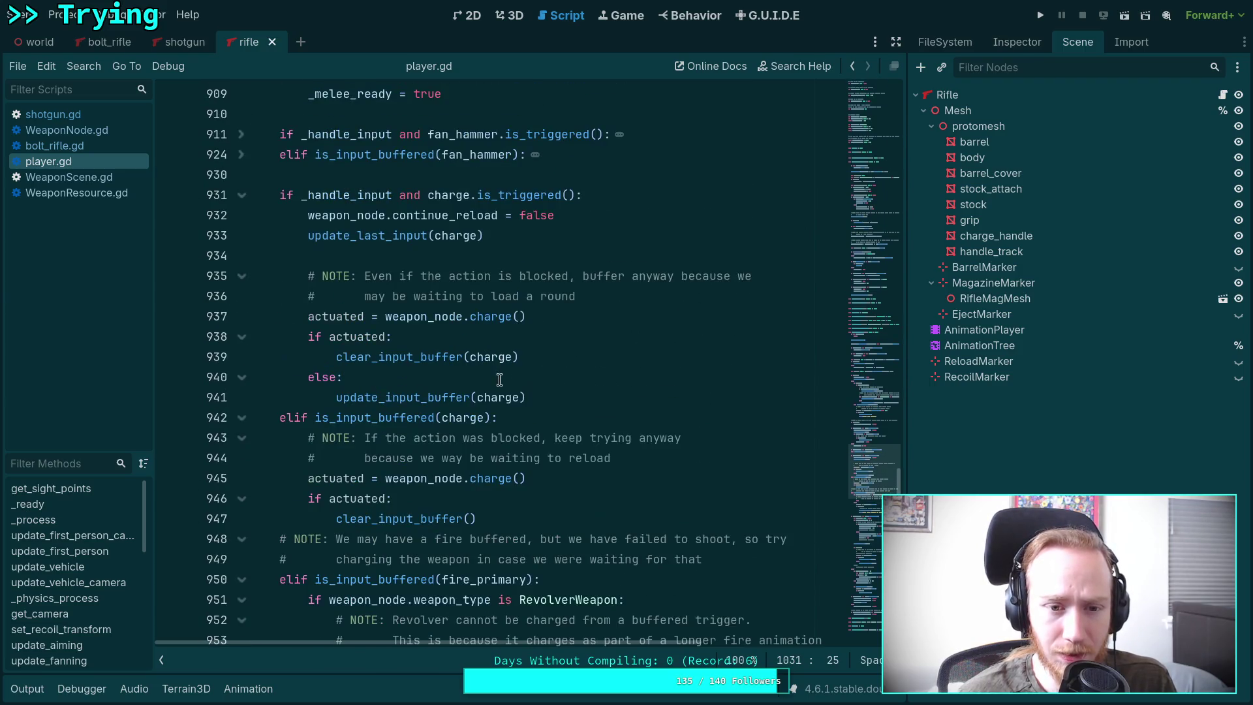
pyautogui.click(545, 356)
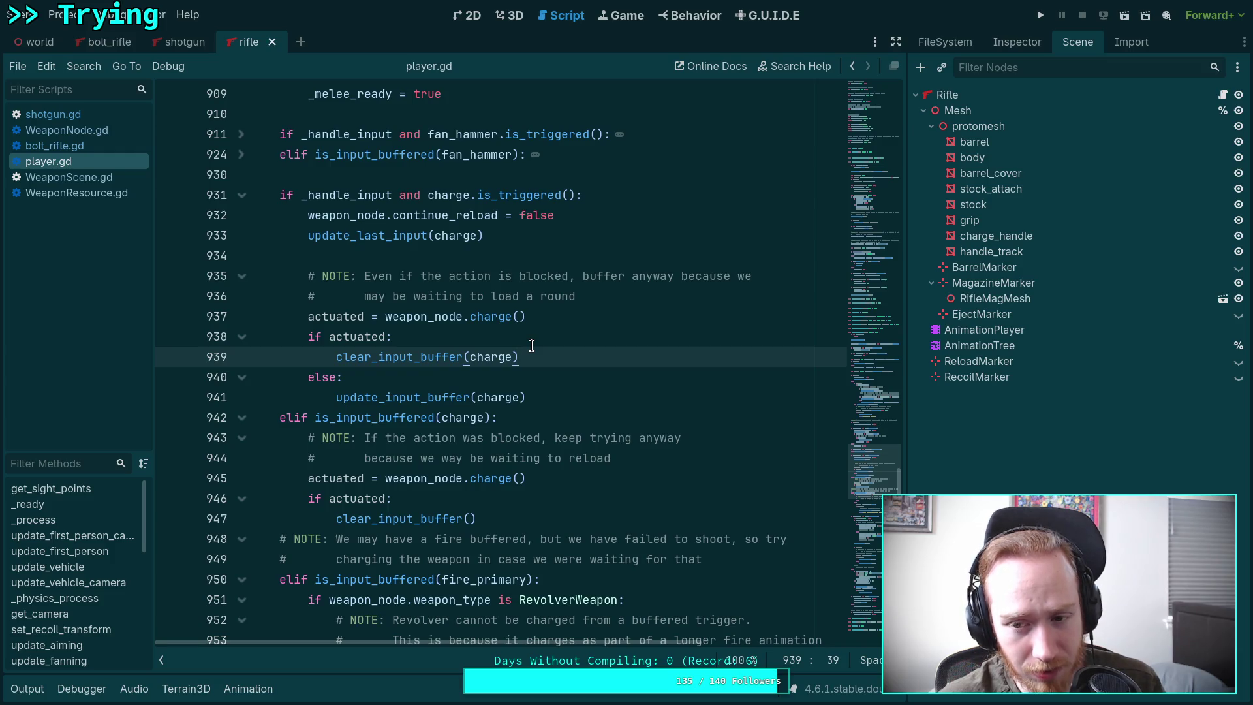
# Step: Restore the instant charge, buffering charge and charging result prints, then save player.gd
pyautogui.hotkey('ctrl', 'z')
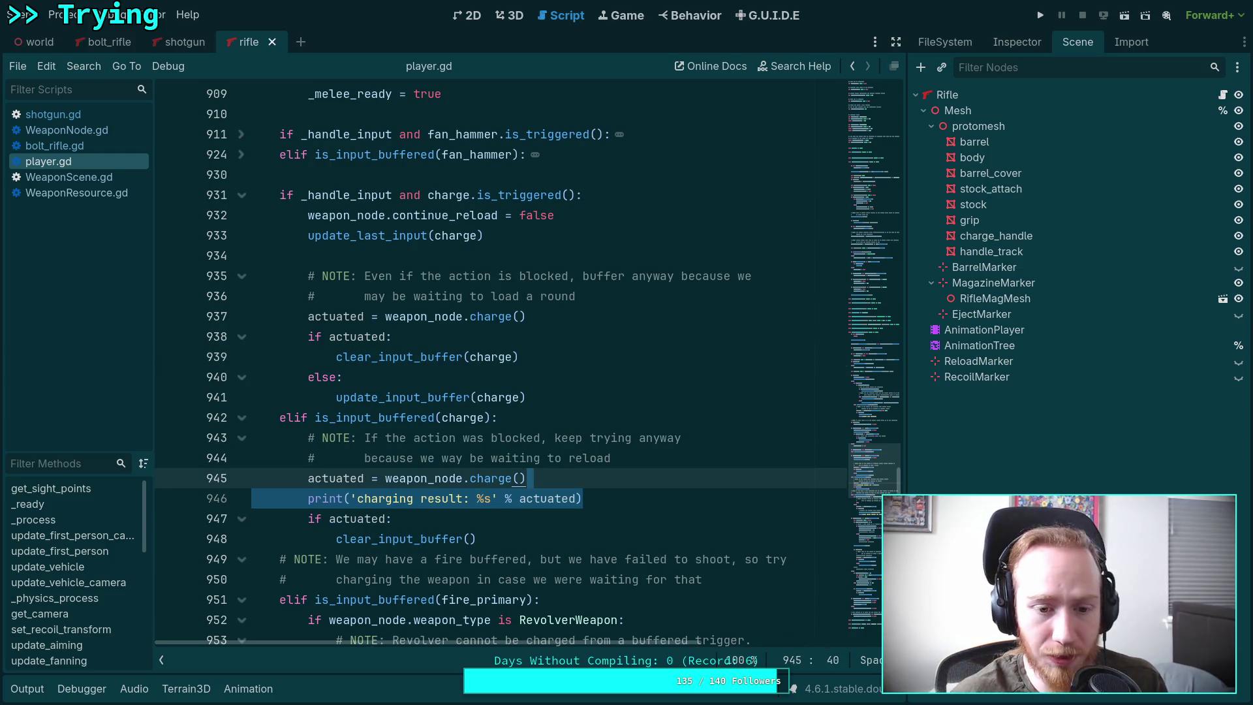
pyautogui.hotkey('ctrl', 'z')
pyautogui.hotkey('ctrl', 'z')
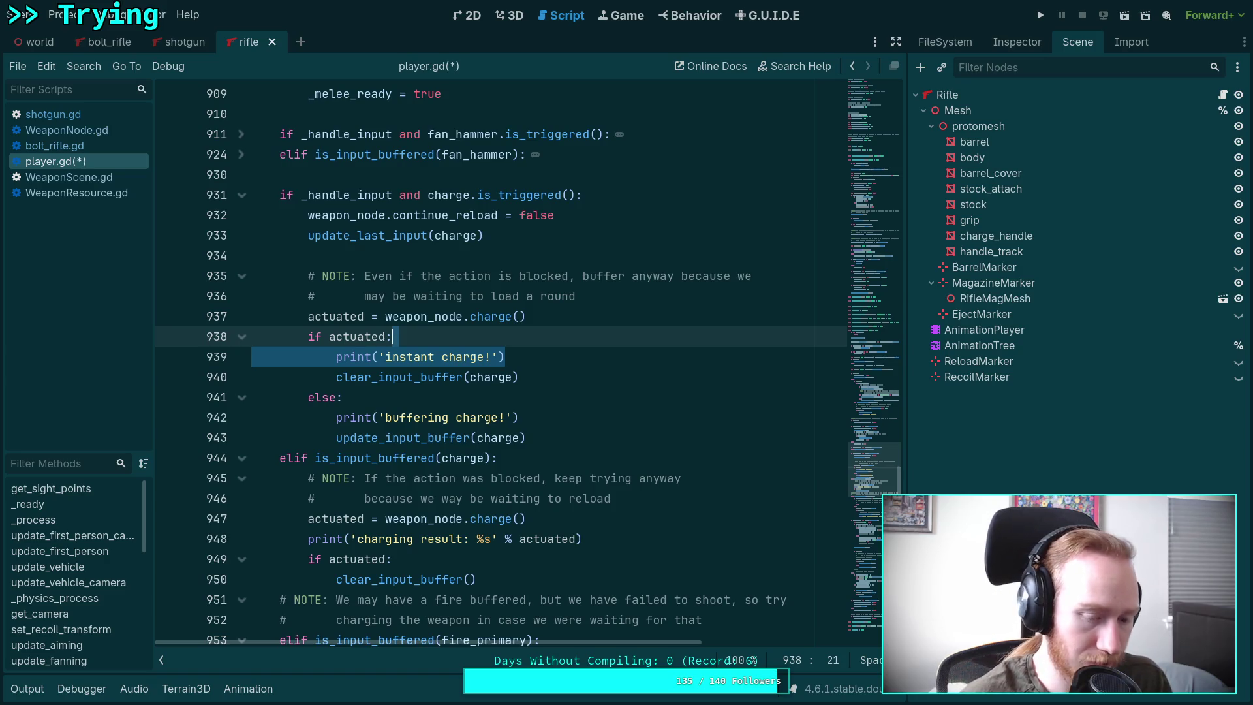
pyautogui.hotkey('ctrl', 's')
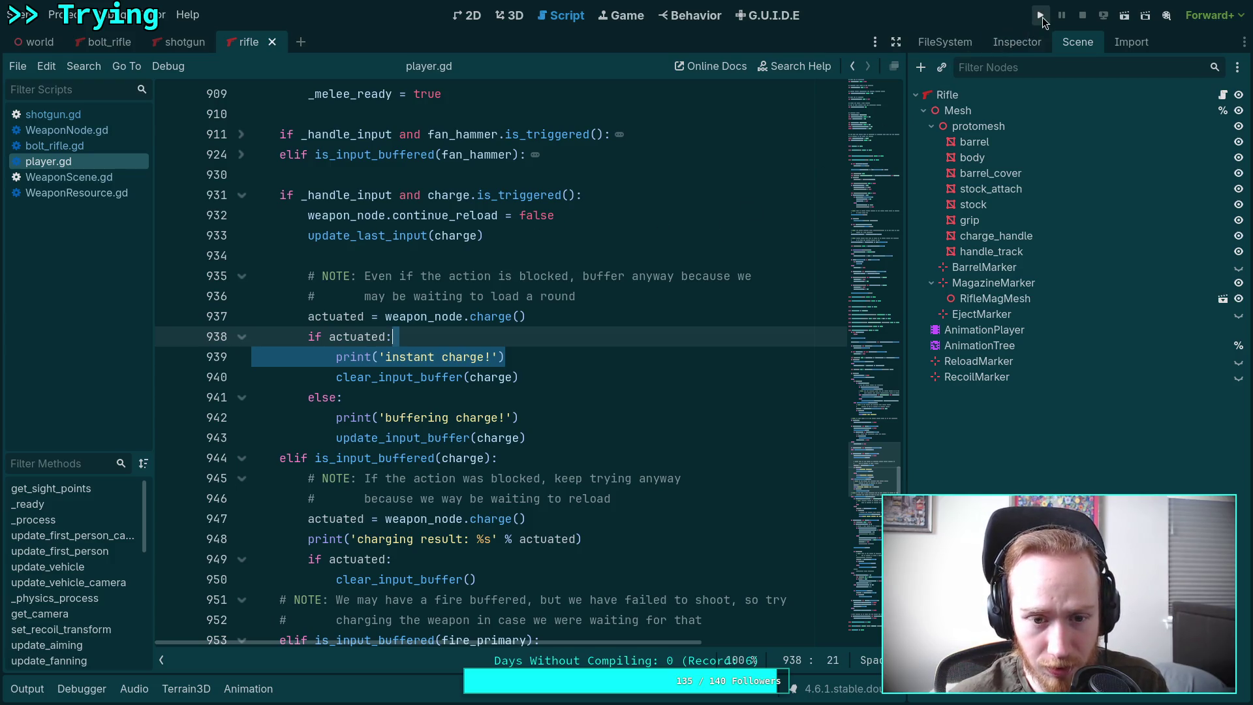
# Step: Look up the clear_input_buffer definition and run the project
pyautogui.rightClick(453, 369)
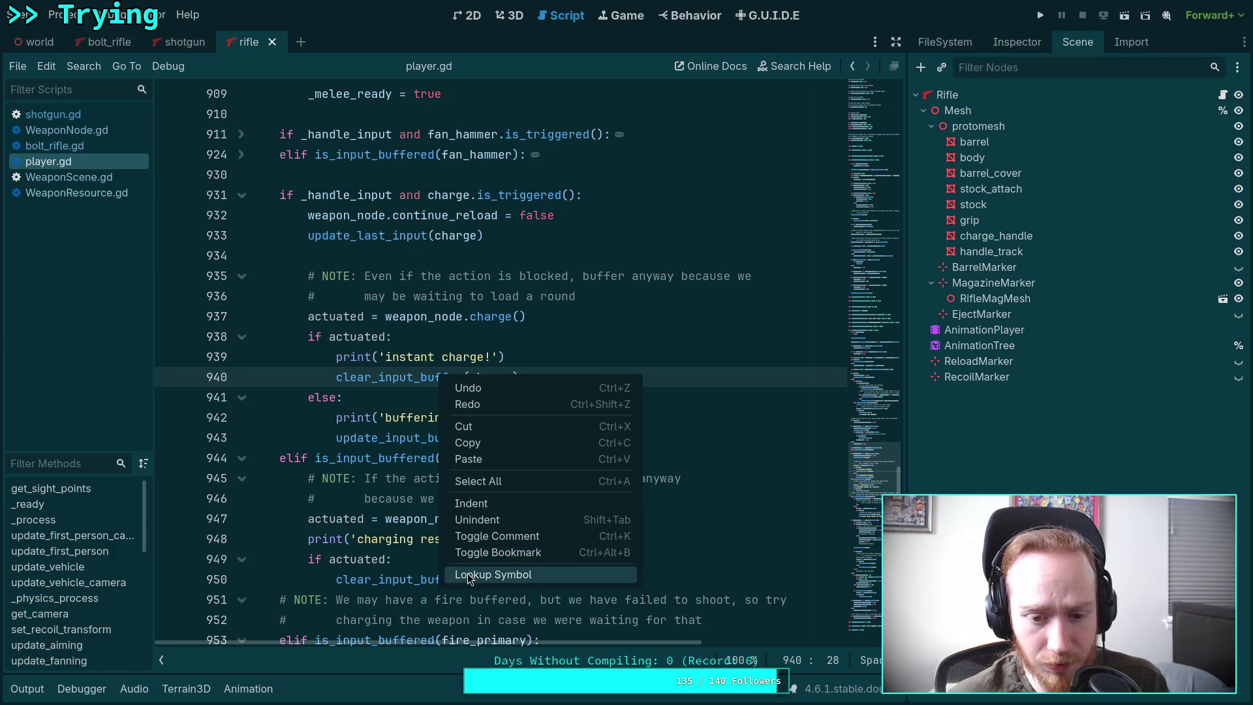
pyautogui.click(467, 573)
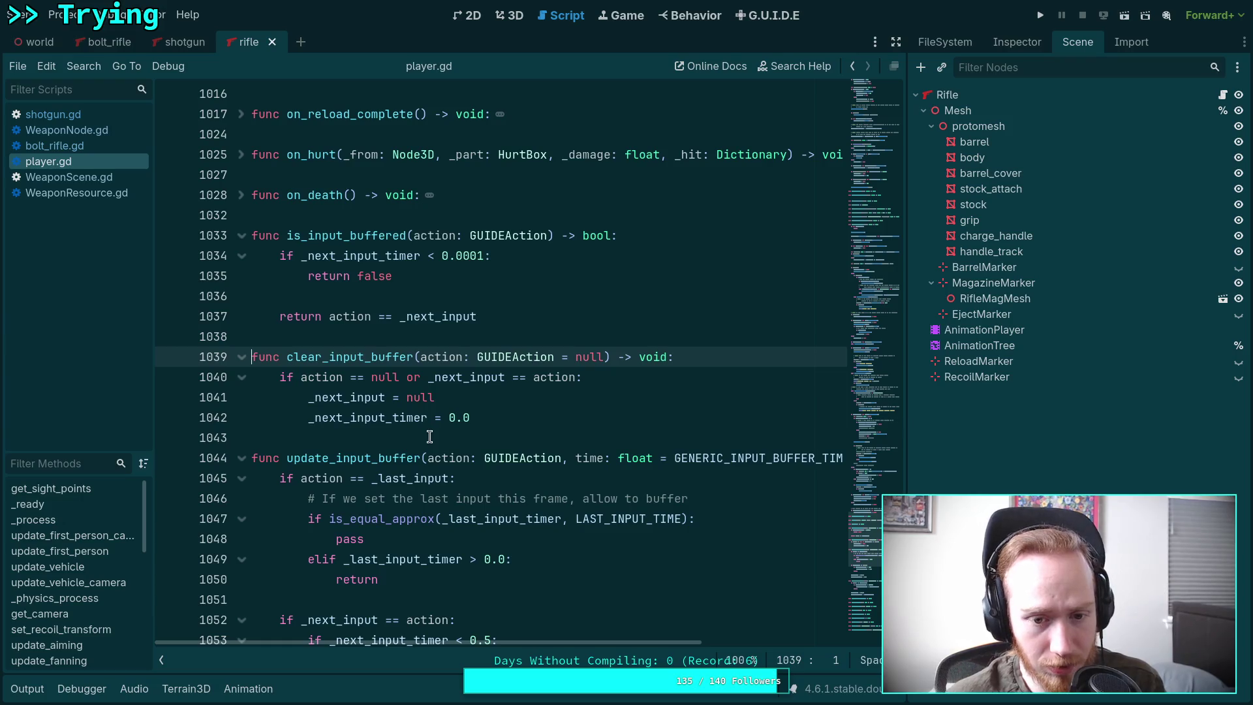
pyautogui.click(1040, 15)
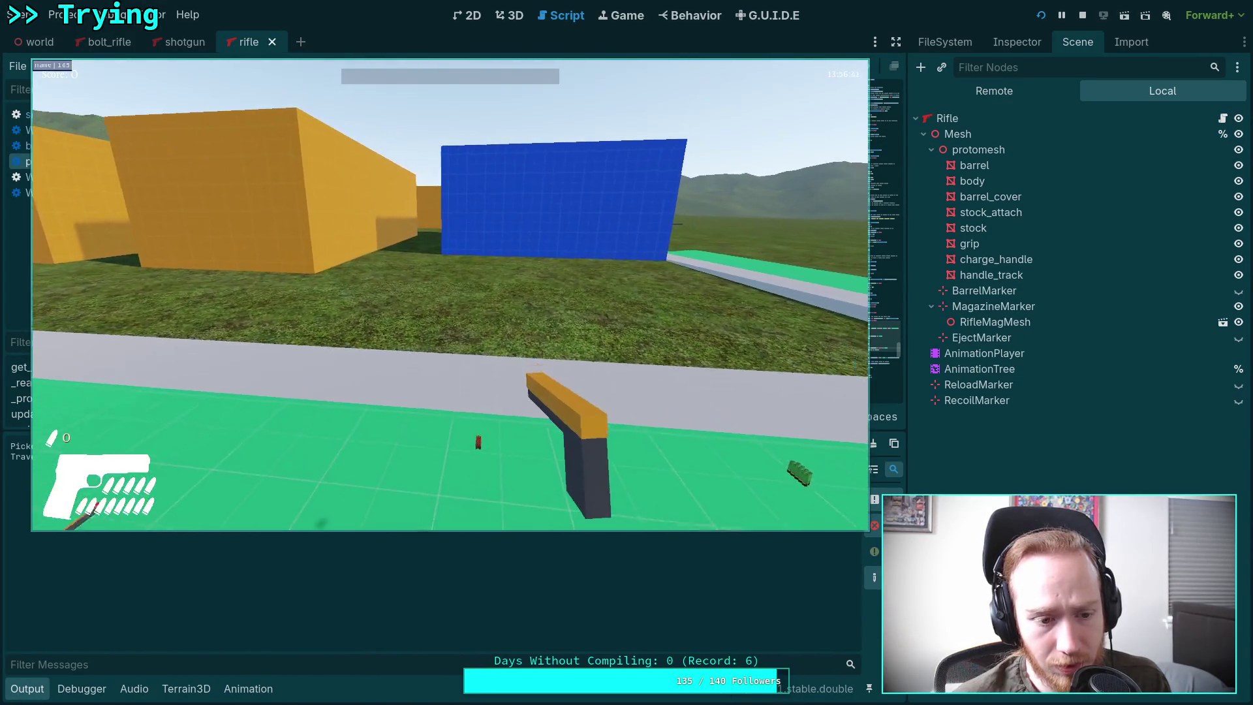
# Step: Pick up and charge the pistol, pause to read the buffering charge! log, then exit
pyautogui.press('Escape')
pyautogui.press('Escape')
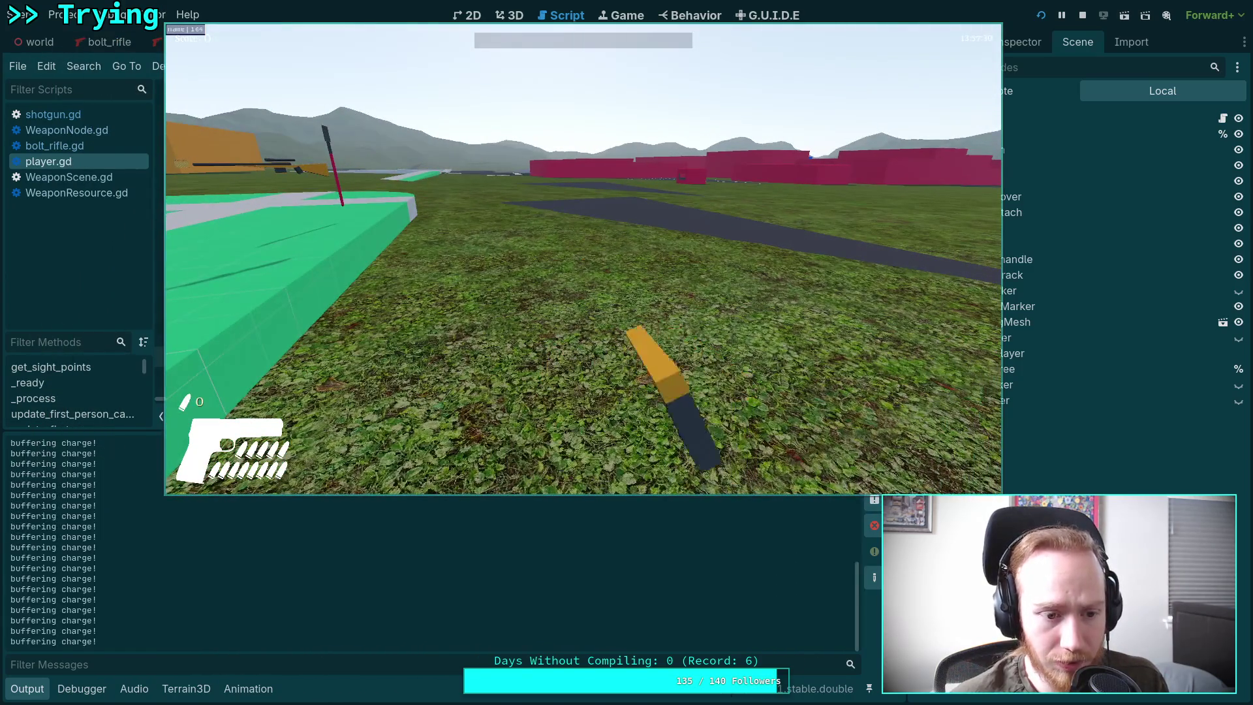
pyautogui.press('Escape')
pyautogui.scroll(10, 448, 538)
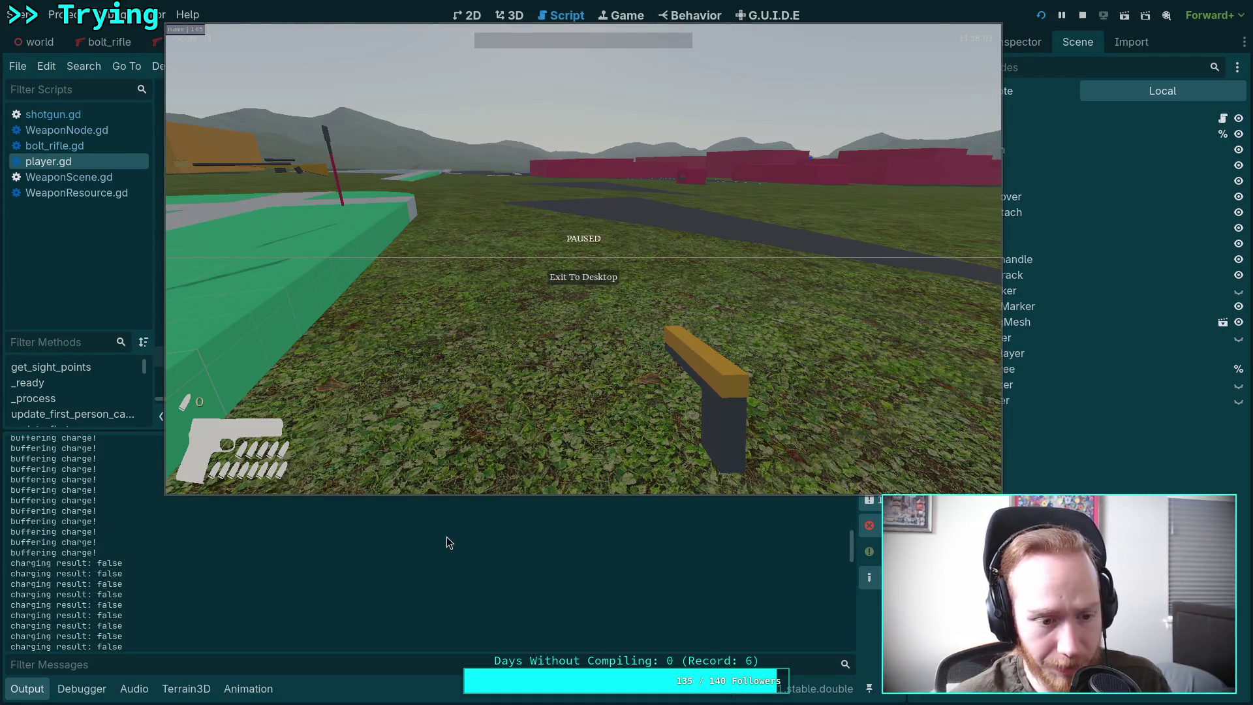
pyautogui.scroll(5, 430, 561)
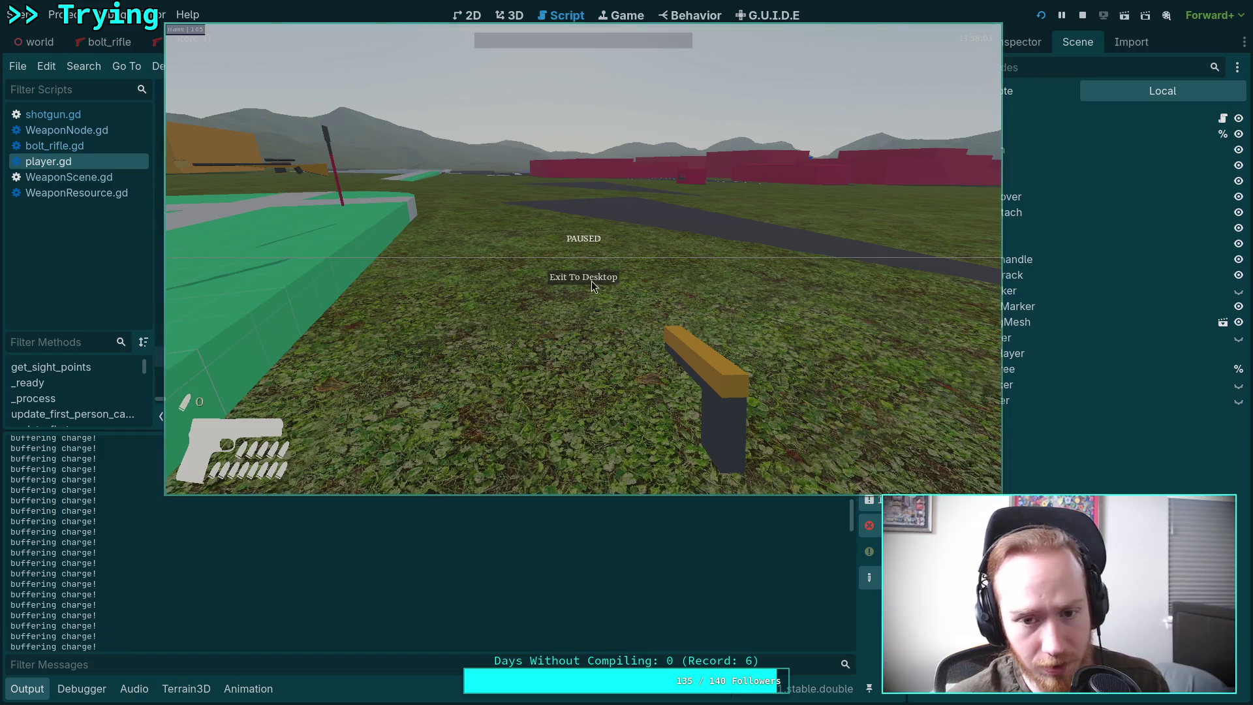
pyautogui.click(618, 275)
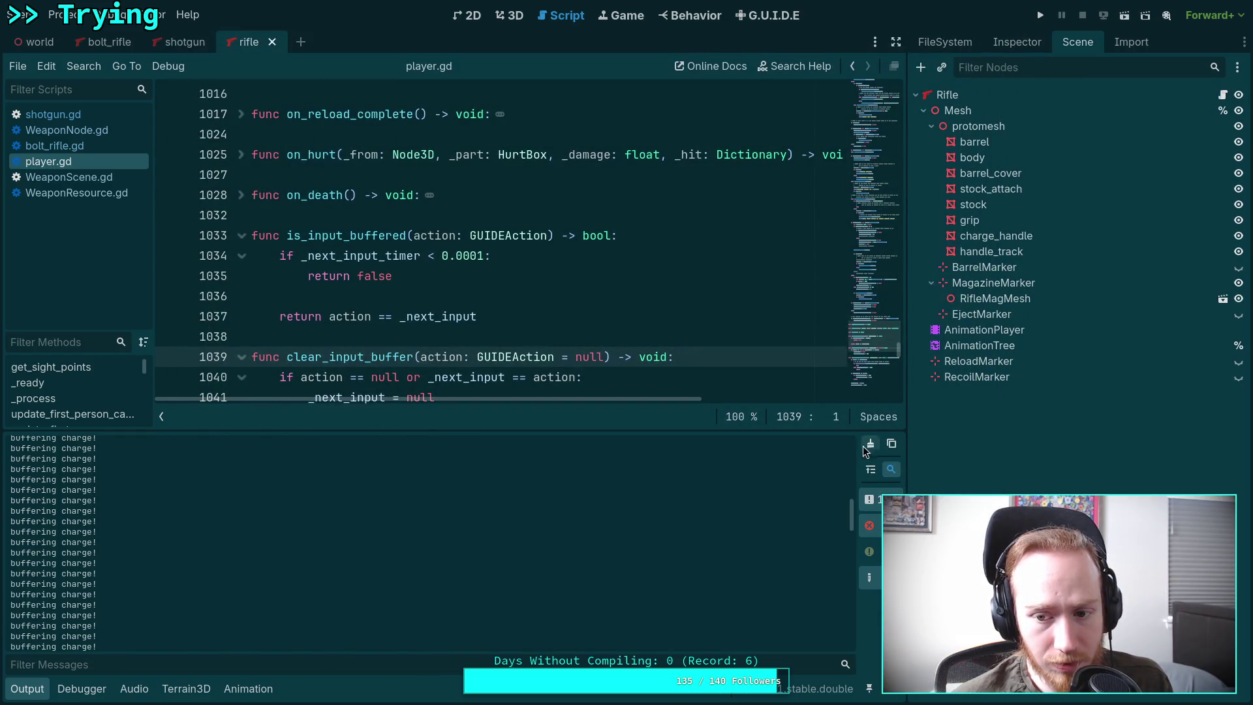
# Step: Clear the output log, rerun the game, charge the pistol, then exit to desktop
pyautogui.click(872, 444)
pyautogui.click(1040, 15)
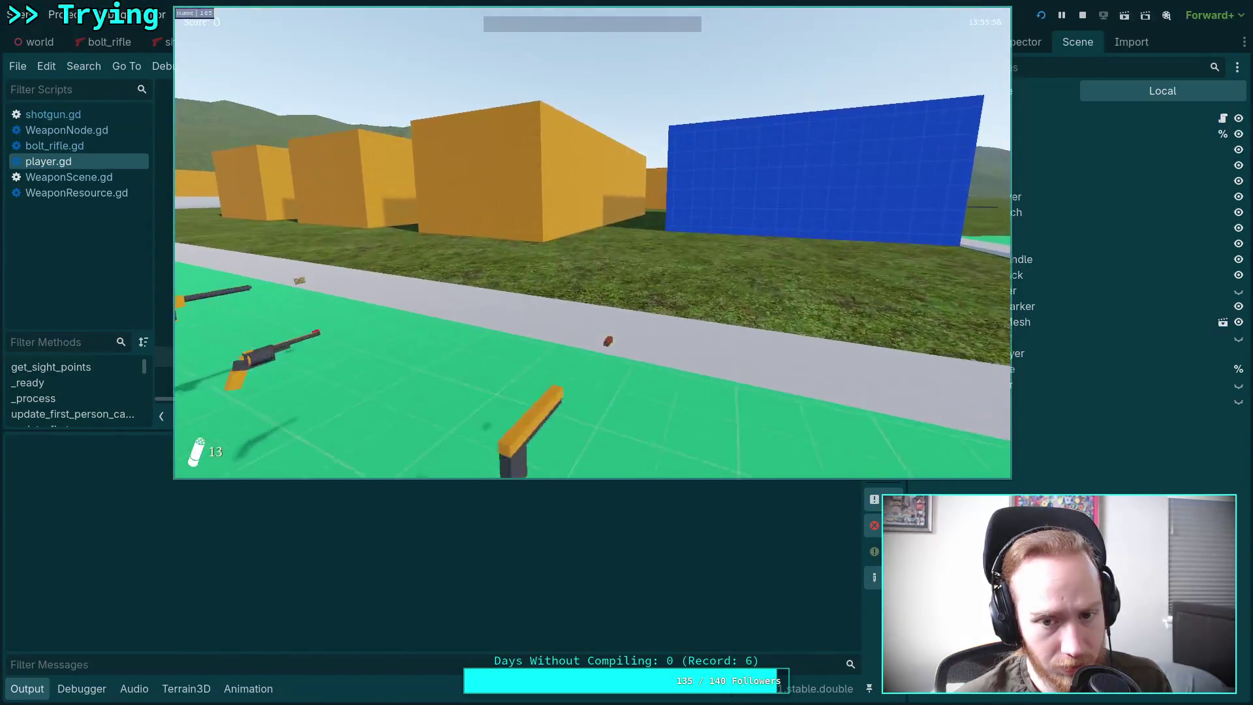
pyautogui.press('Escape')
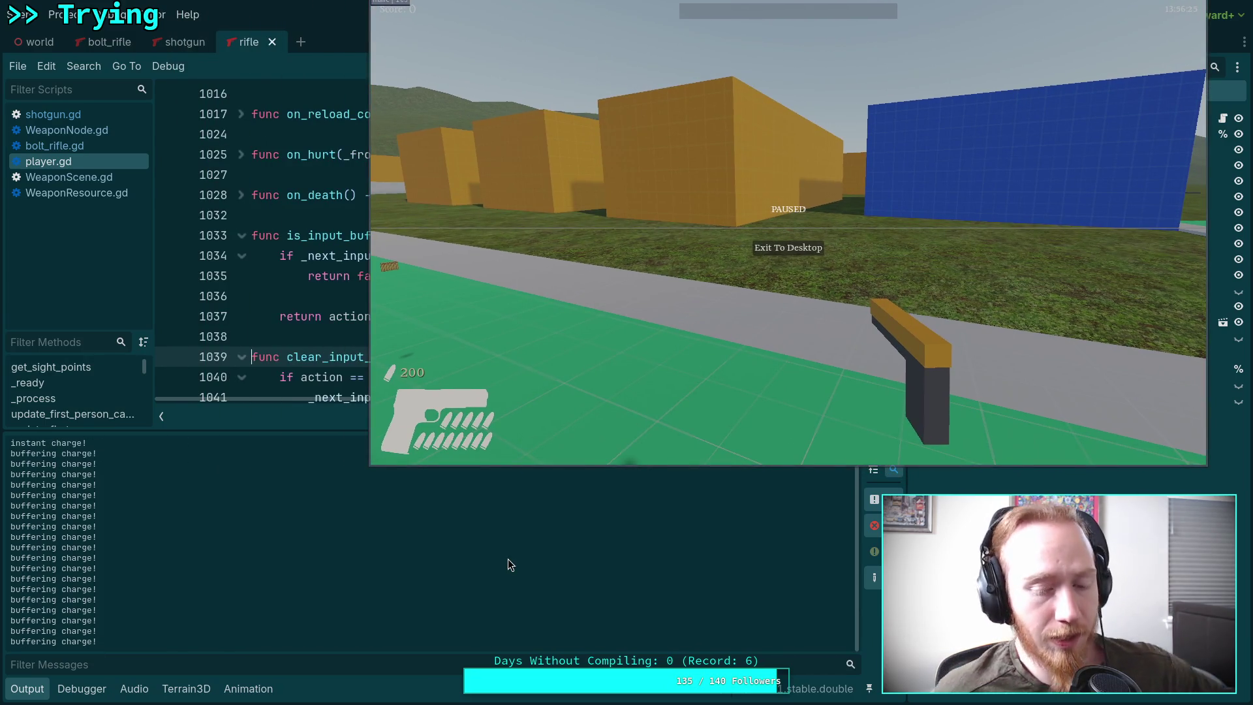
pyautogui.click(798, 251)
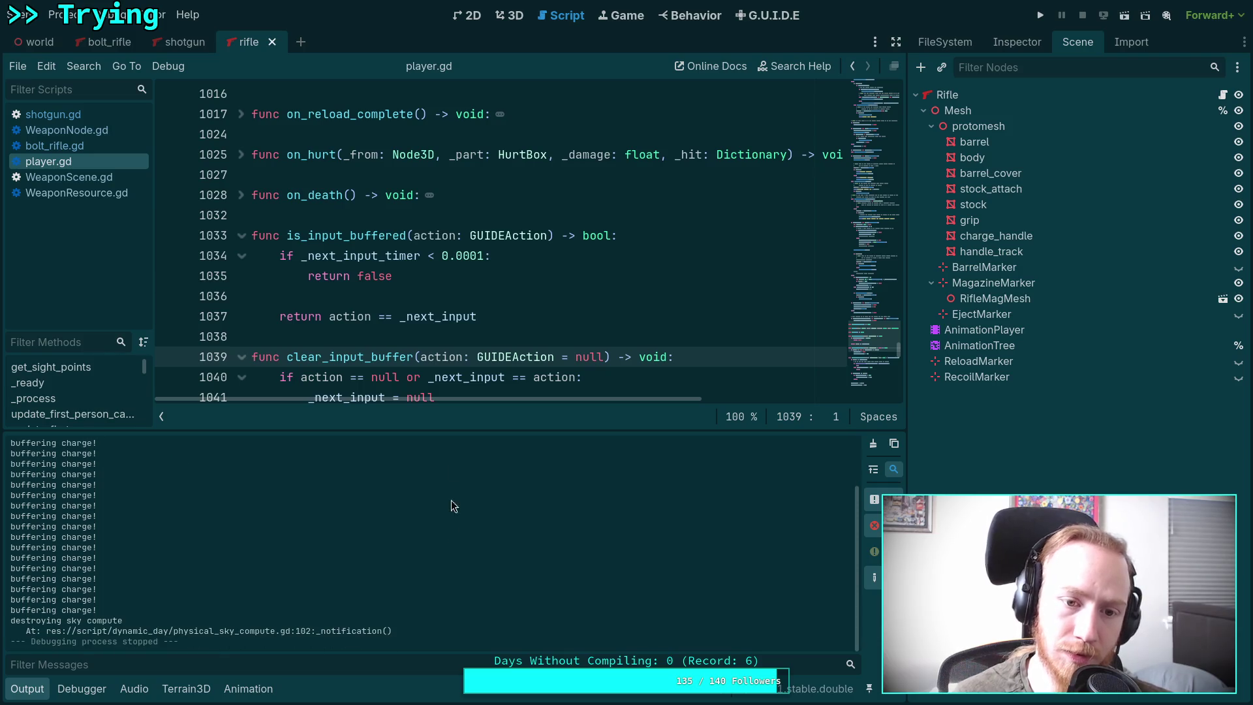
pyautogui.scroll(-4, 476, 285)
pyautogui.scroll(1, 475, 284)
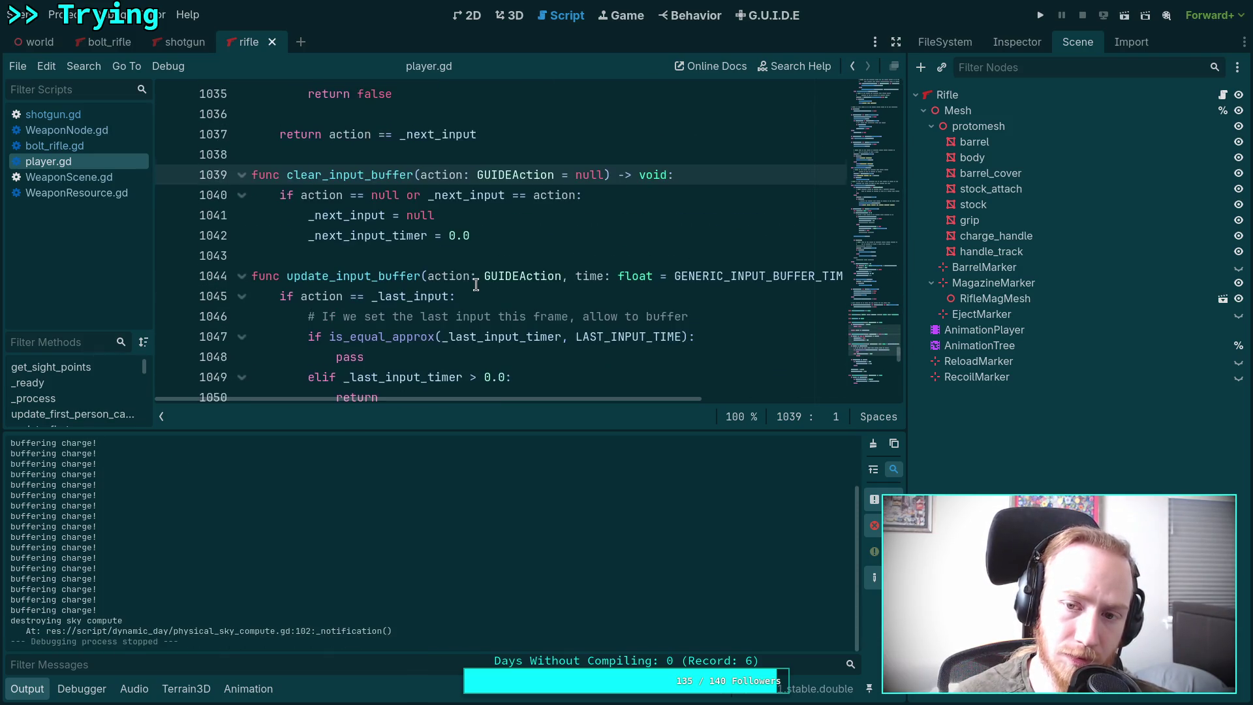
pyautogui.moveTo(755, 273)
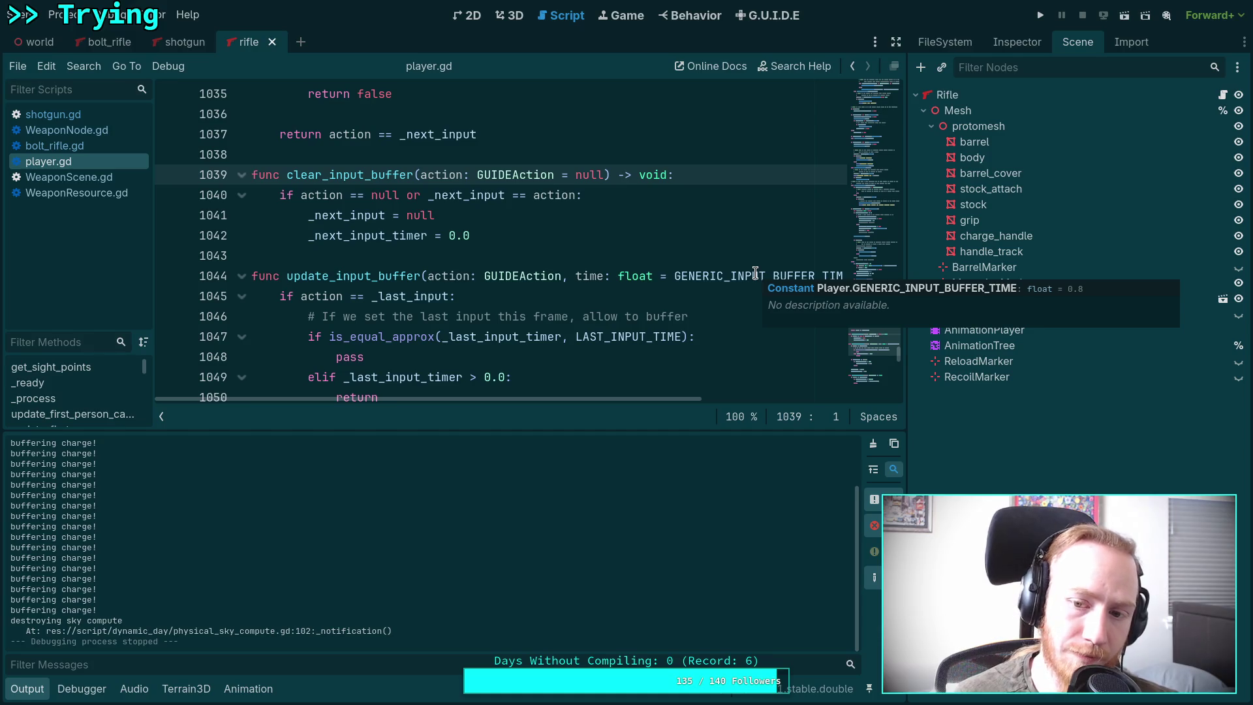
pyautogui.scroll(11, 446, 270)
pyautogui.scroll(11, 446, 270)
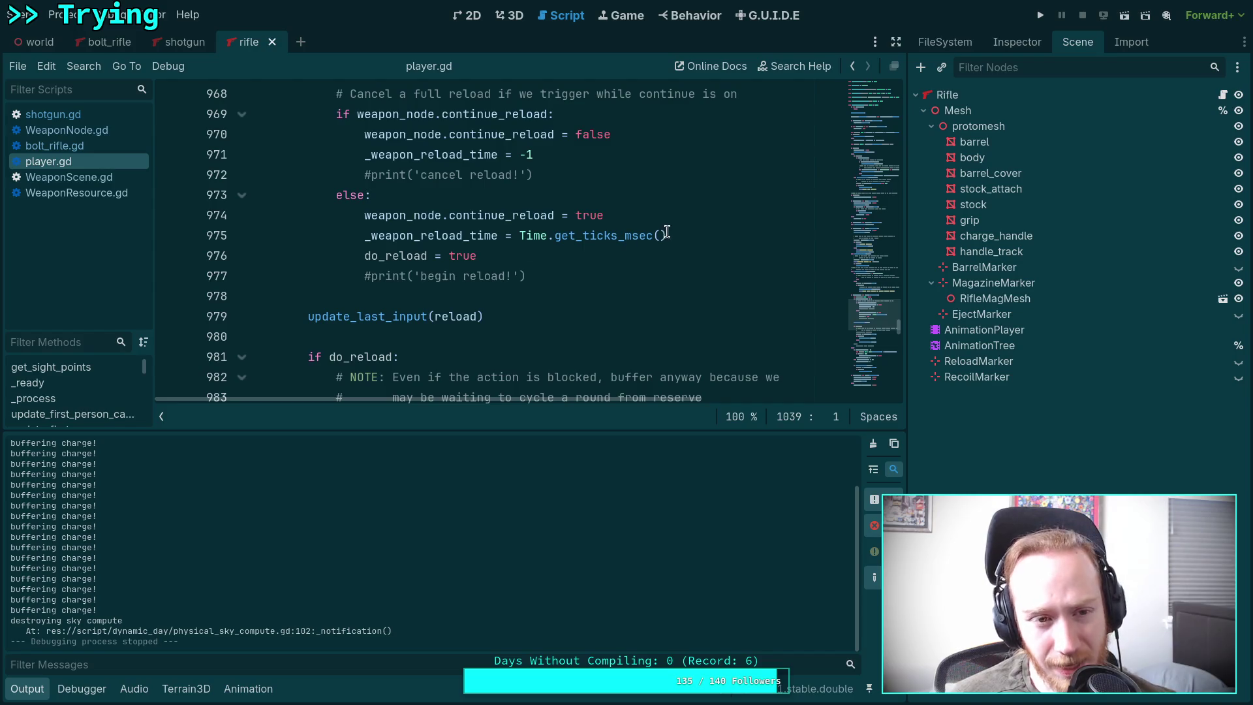
# Step: Open pistol.tscn from the FileSystem and show its scene node tree
pyautogui.click(1017, 43)
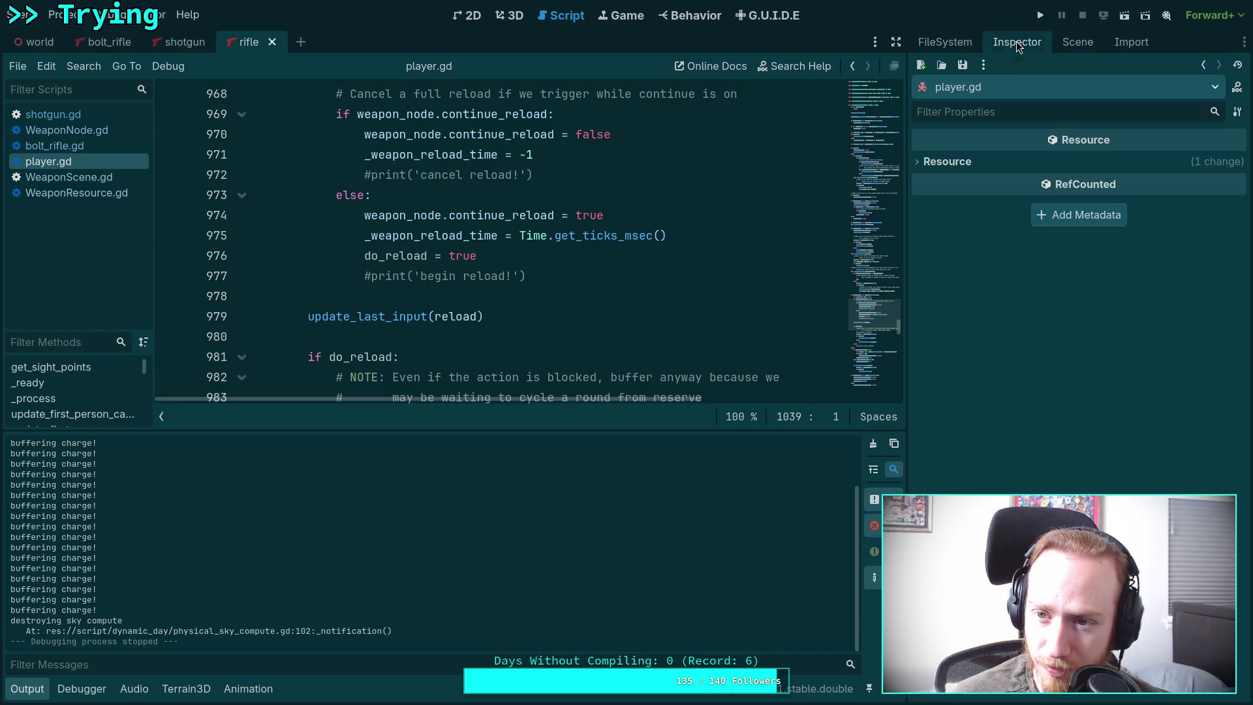
pyautogui.click(948, 41)
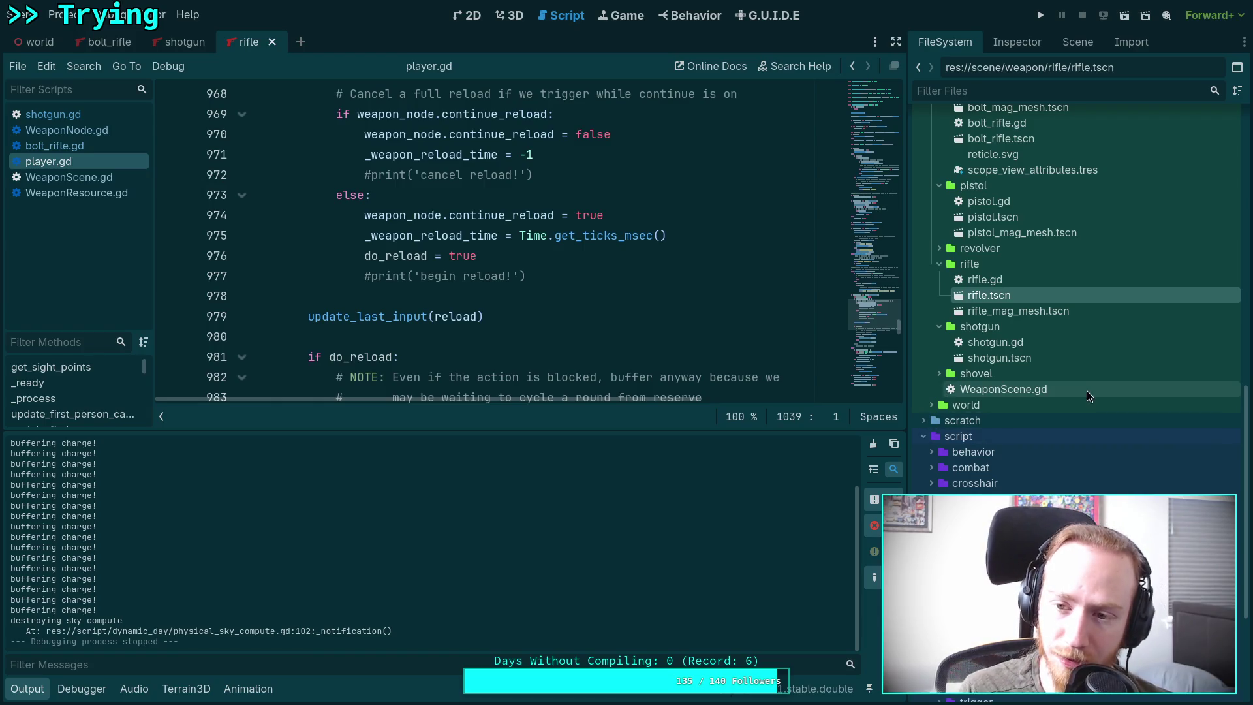
pyautogui.scroll(4, 977, 348)
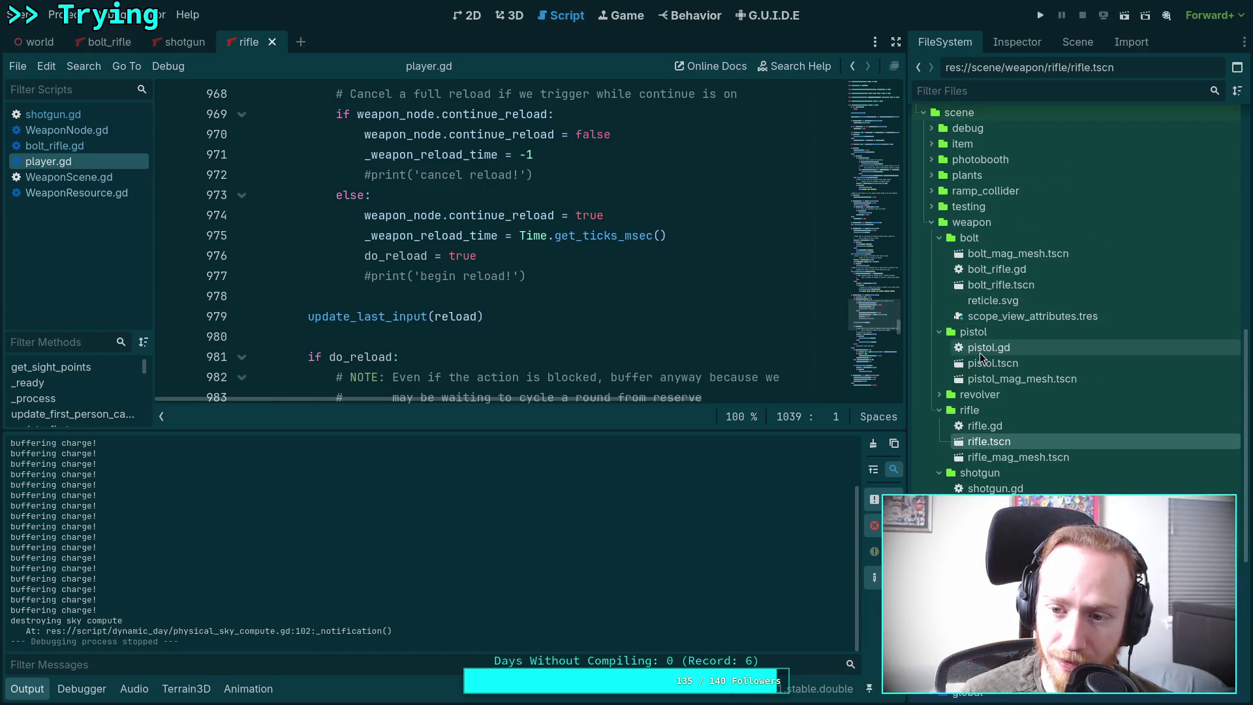
pyautogui.doubleClick(978, 365)
pyautogui.click(1044, 43)
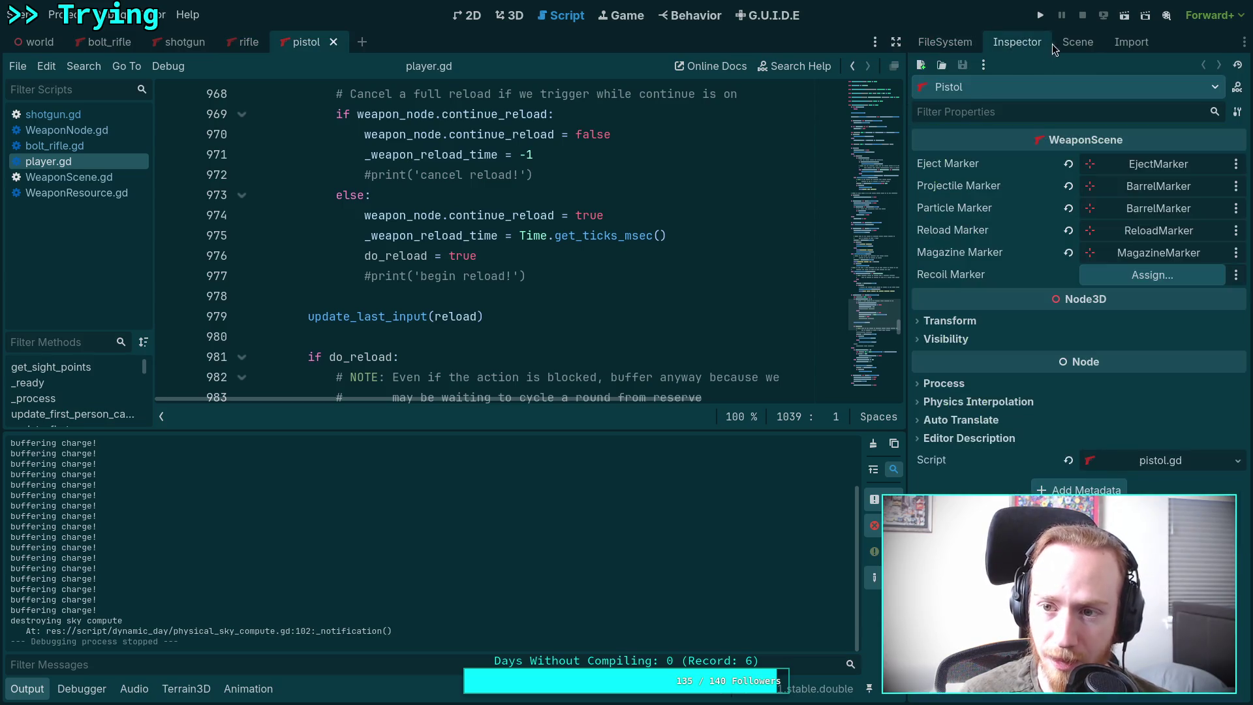
pyautogui.click(1075, 42)
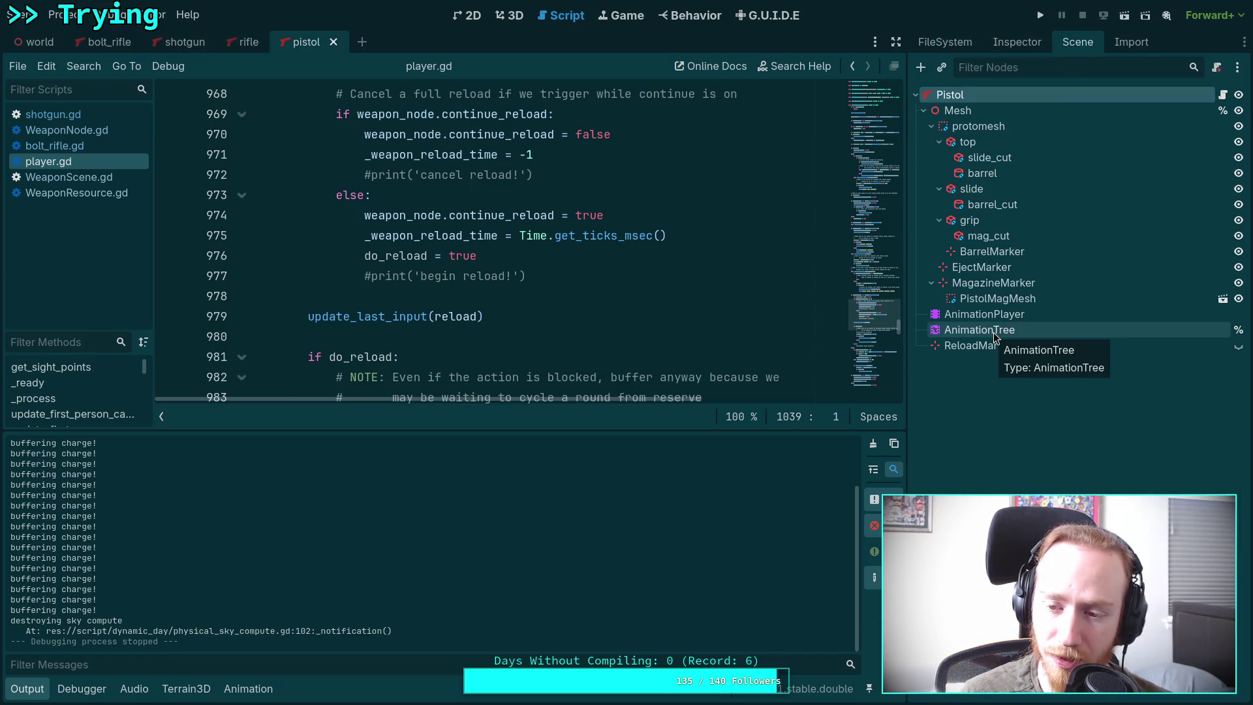
# Step: Open the AnimationTree's StateMachine and inspect the idle-to-charge and charge-to-idle transitions
pyautogui.click(979, 330)
pyautogui.click(313, 689)
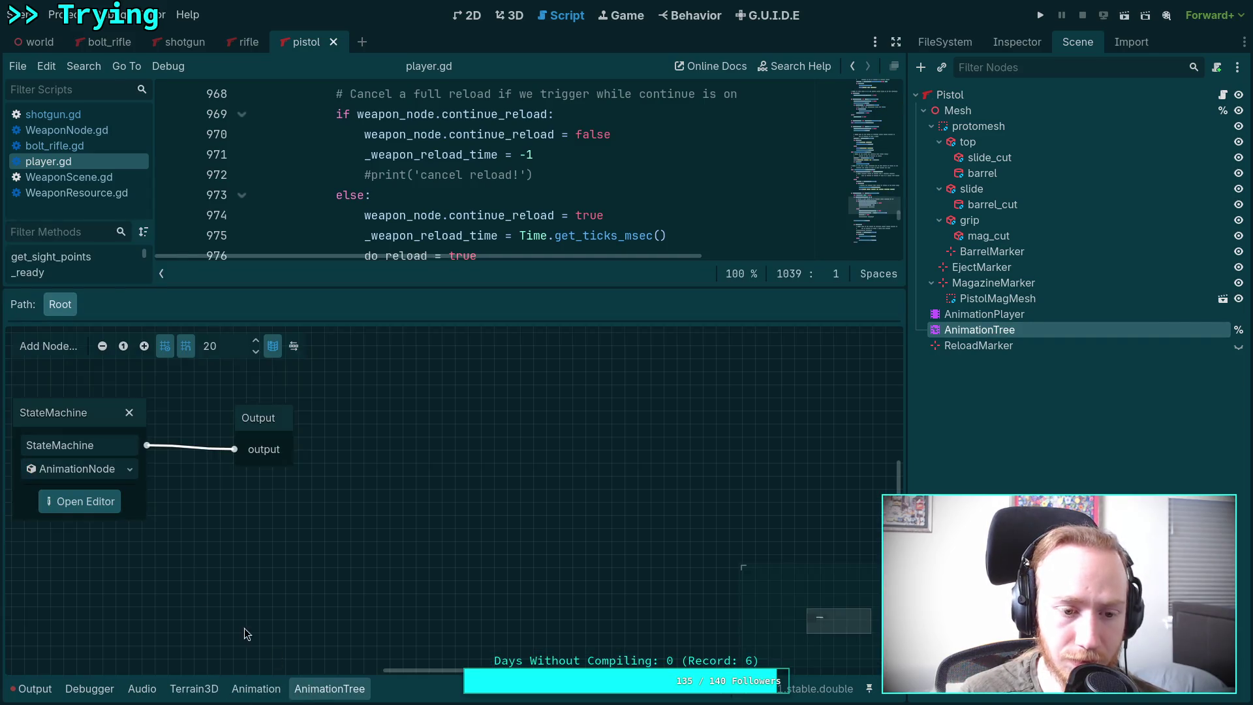
pyautogui.click(84, 513)
pyautogui.scroll(3, 595, 409)
pyautogui.click(457, 484)
pyautogui.click(503, 488)
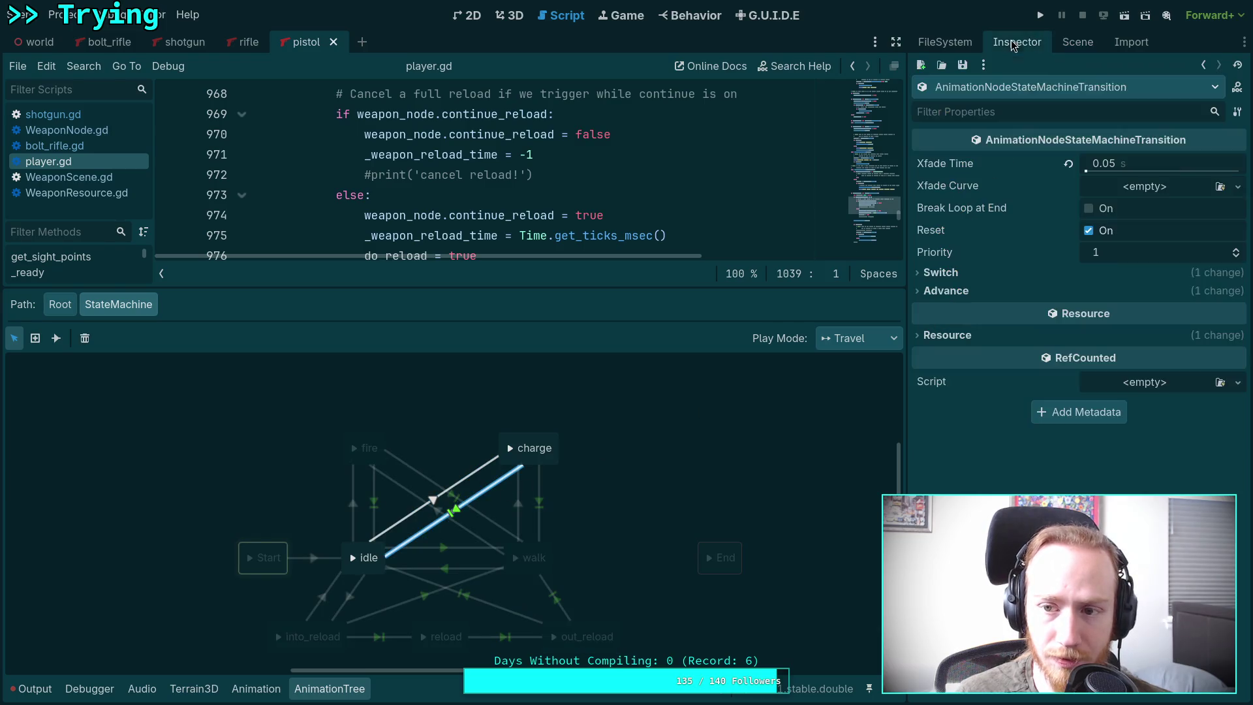
# Step: Load the pistol/charge animation in the Animation timeline to view its _emit_charged() key
pyautogui.click(256, 689)
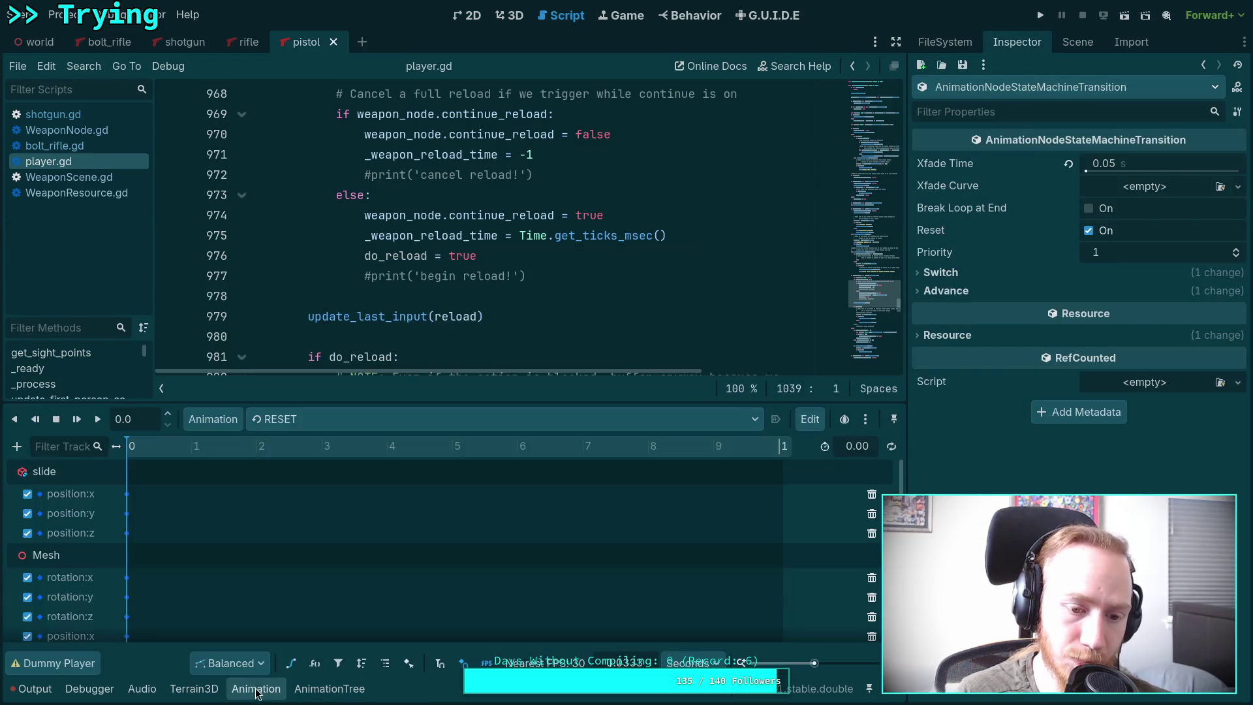
pyautogui.click(342, 421)
pyautogui.click(331, 481)
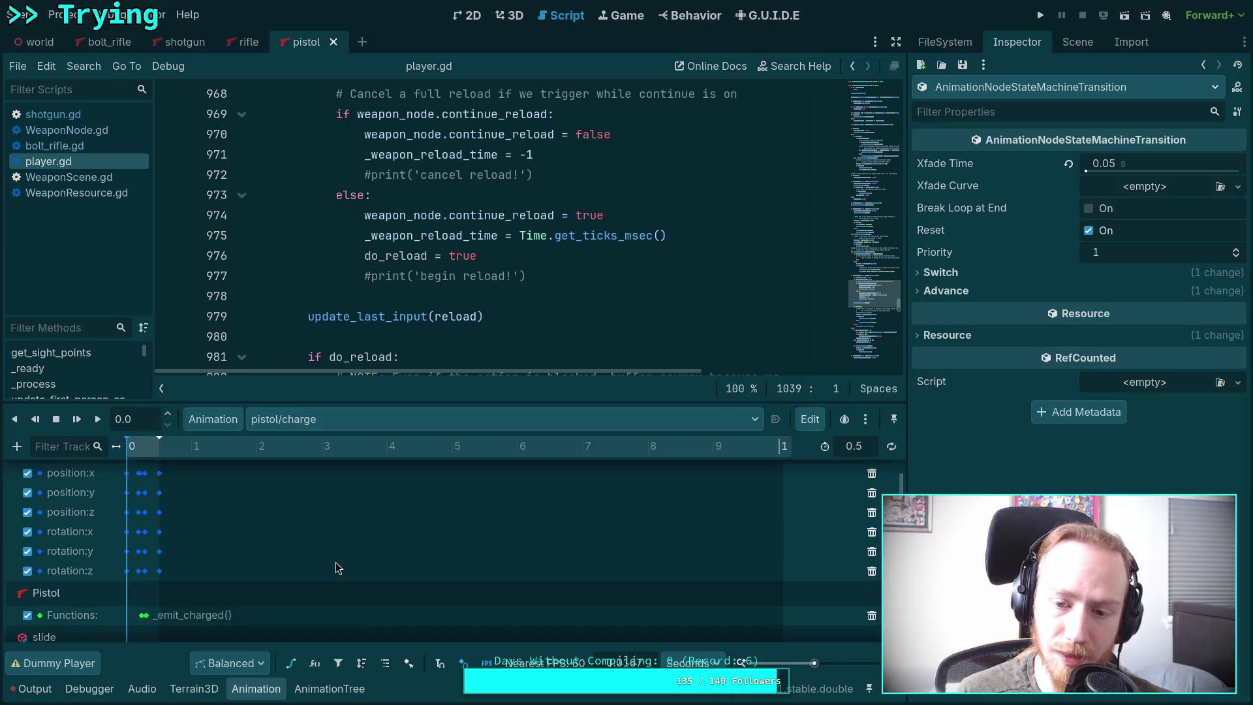
pyautogui.scroll(-3, 341, 554)
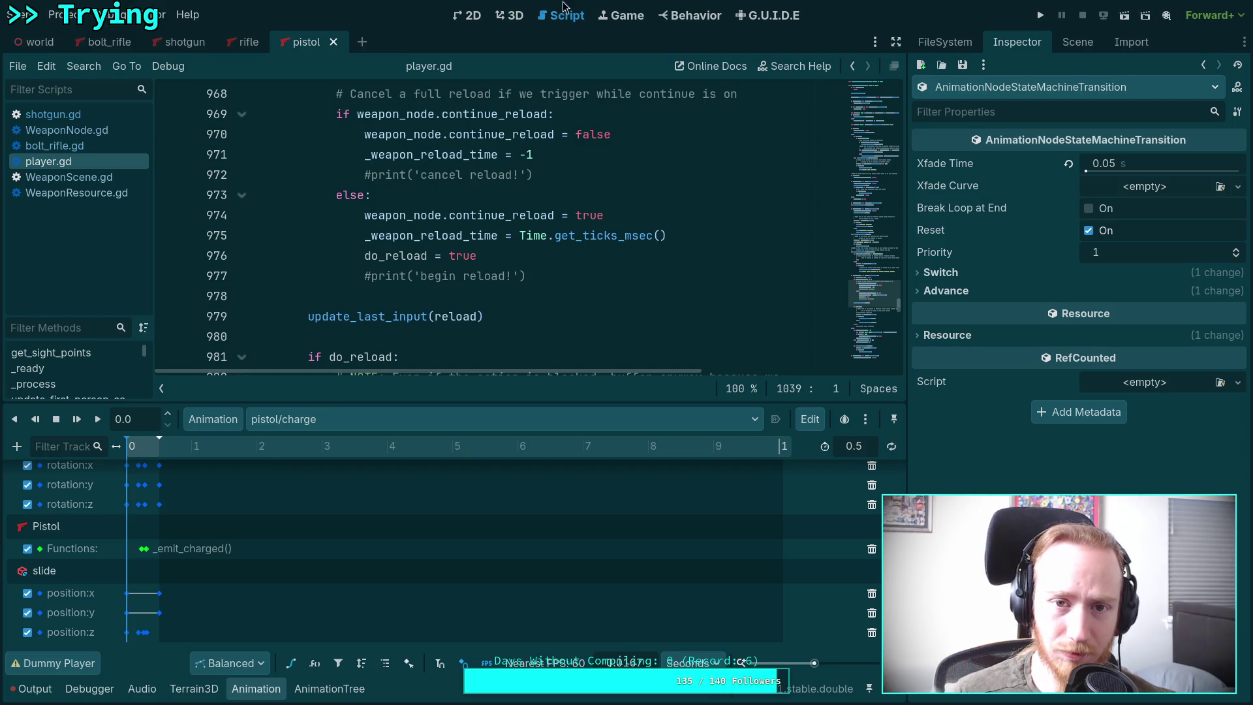
# Step: Collapse the animation panel and return to the player.gd script
pyautogui.click(623, 15)
pyautogui.click(509, 16)
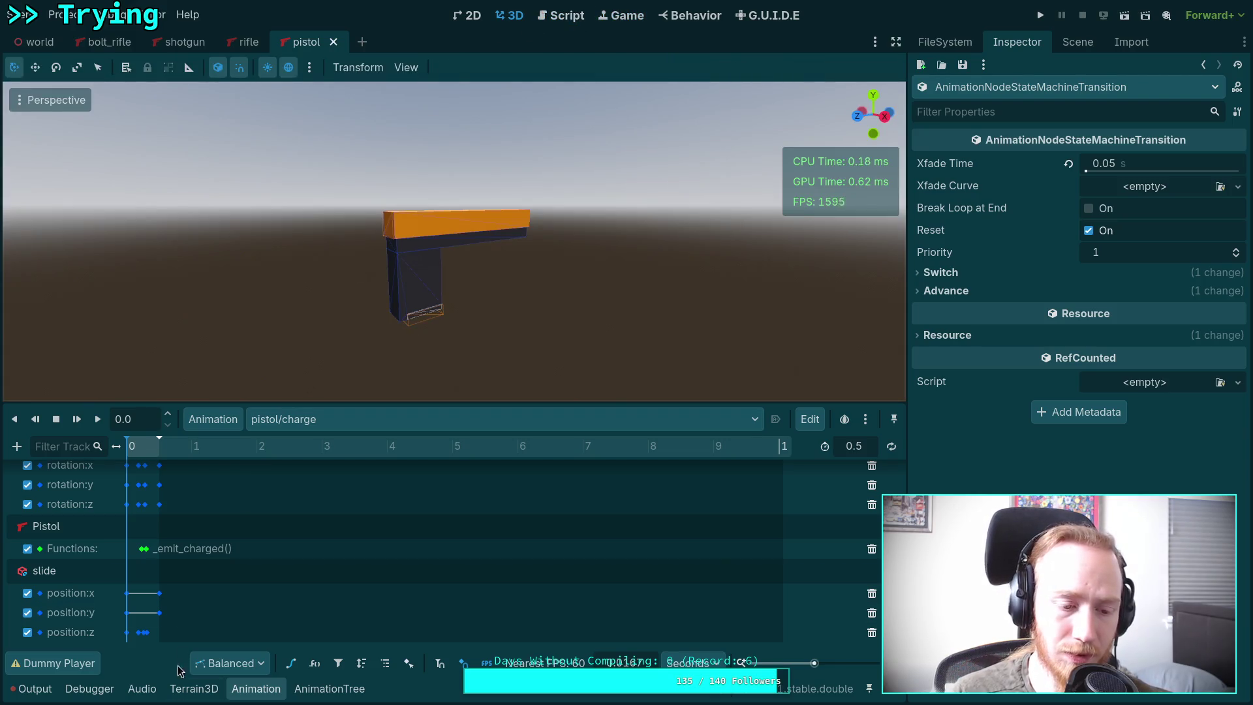
pyautogui.hotkey('ctrl', 'j')
pyautogui.click(567, 14)
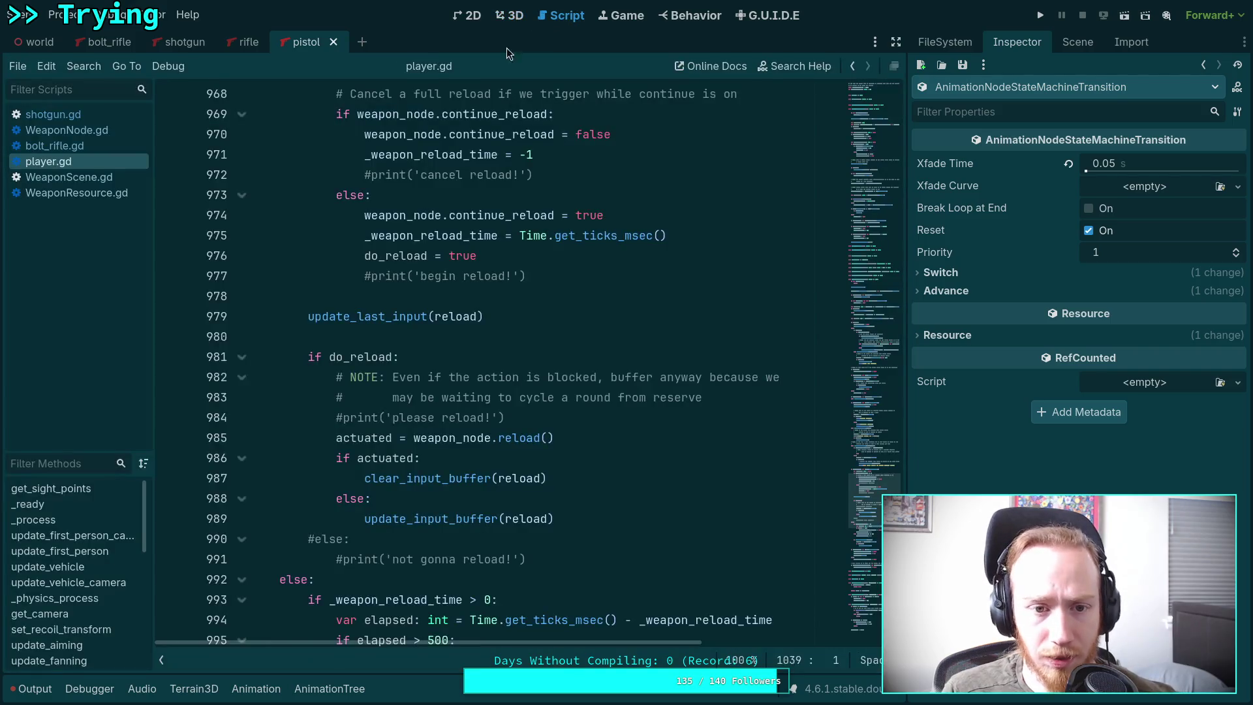
pyautogui.scroll(7, 501, 532)
pyautogui.scroll(7, 502, 532)
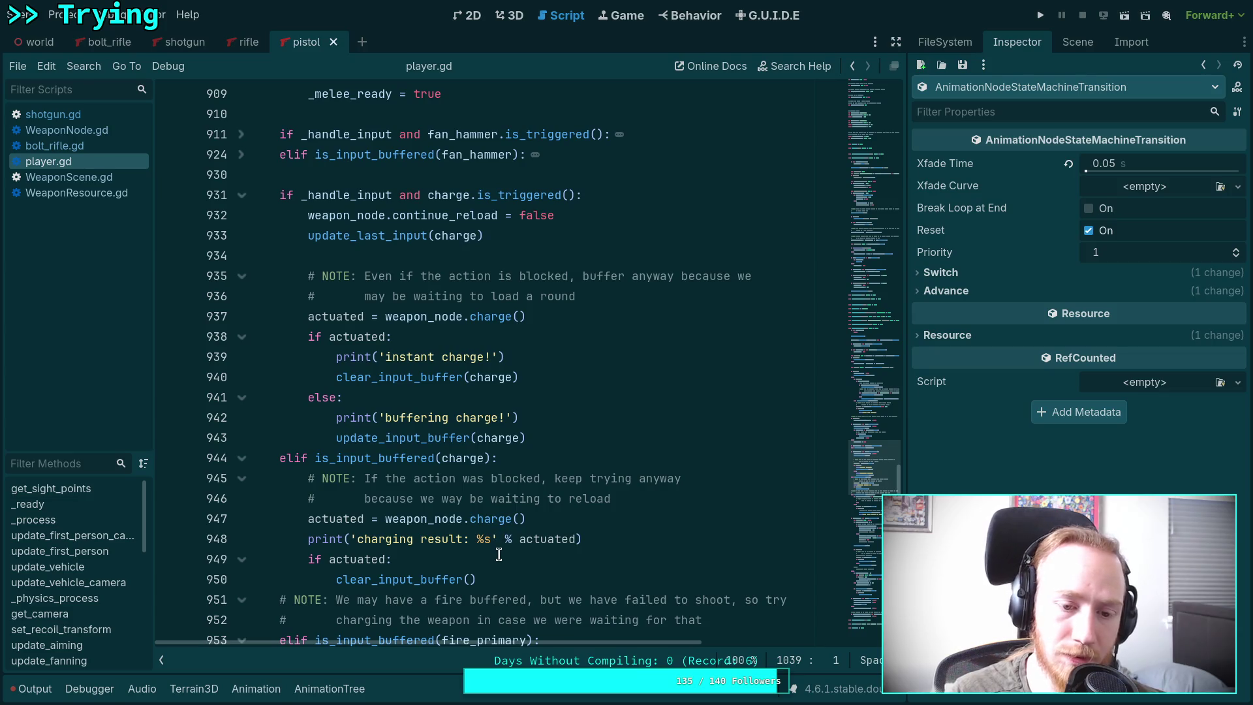
pyautogui.scroll(-9, 499, 554)
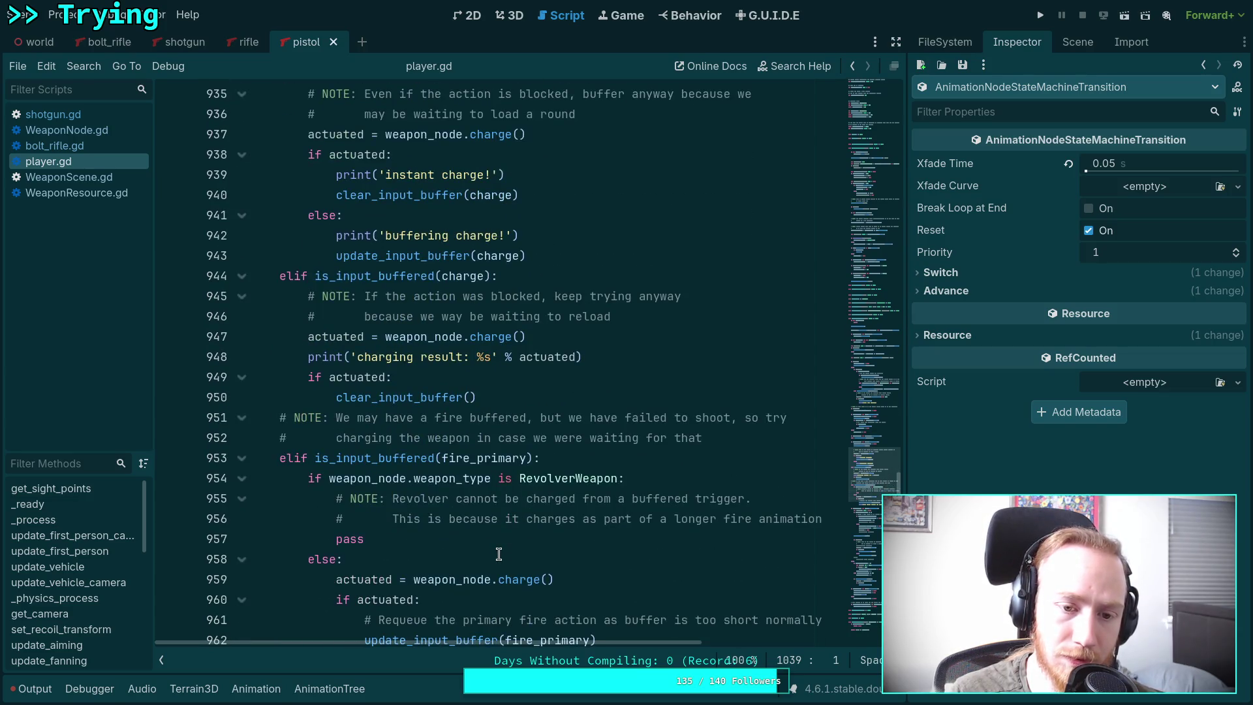
pyautogui.click(256, 689)
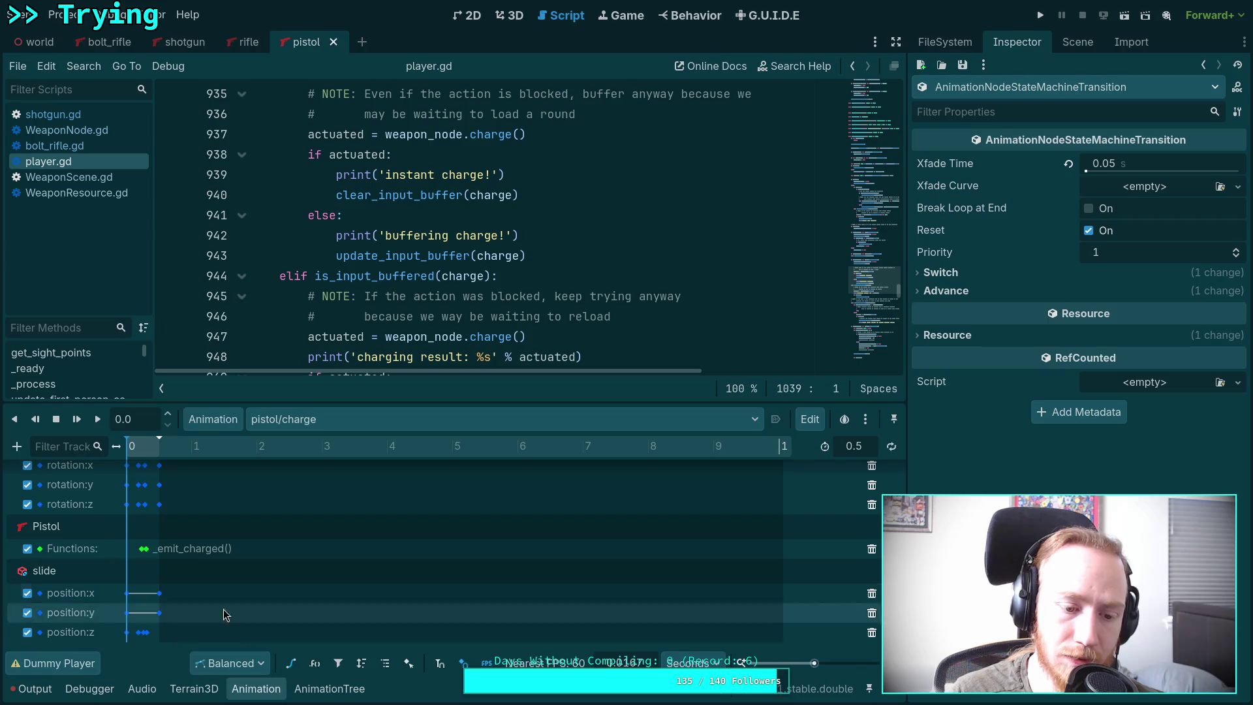
pyautogui.click(36, 688)
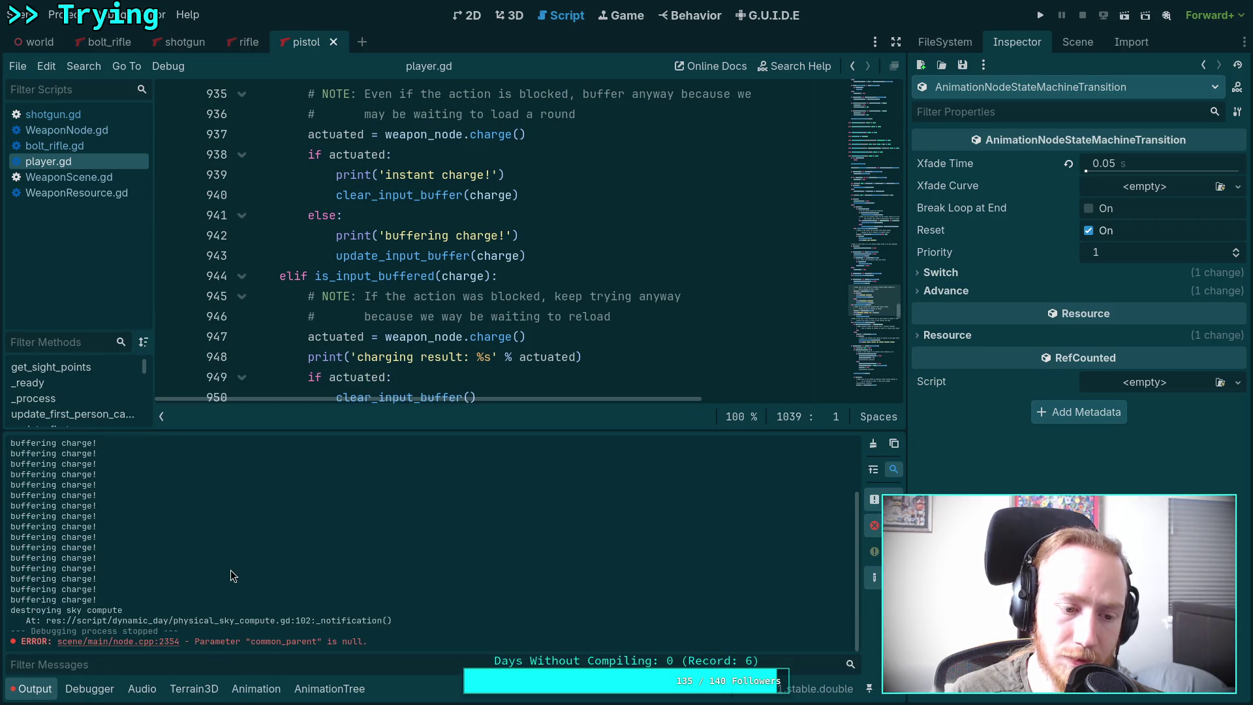
pyautogui.click(18, 695)
pyautogui.scroll(-2, 376, 476)
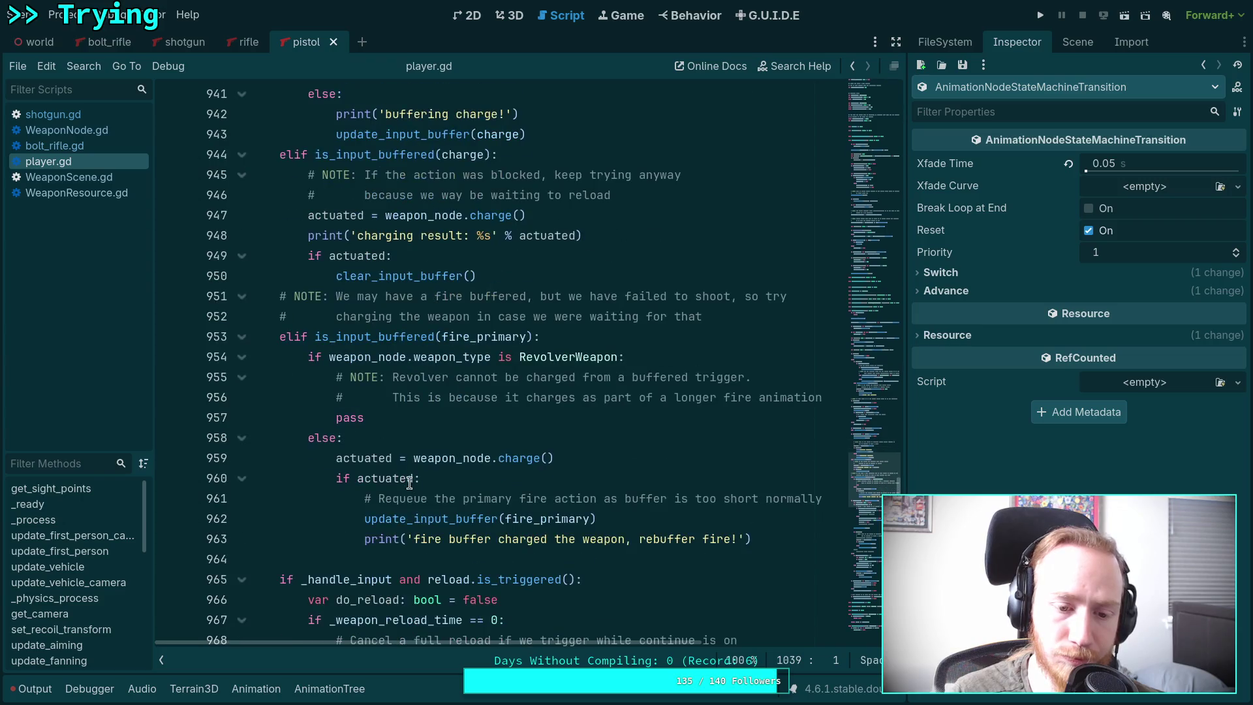
pyautogui.scroll(3, 376, 477)
pyautogui.doubleClick(378, 457)
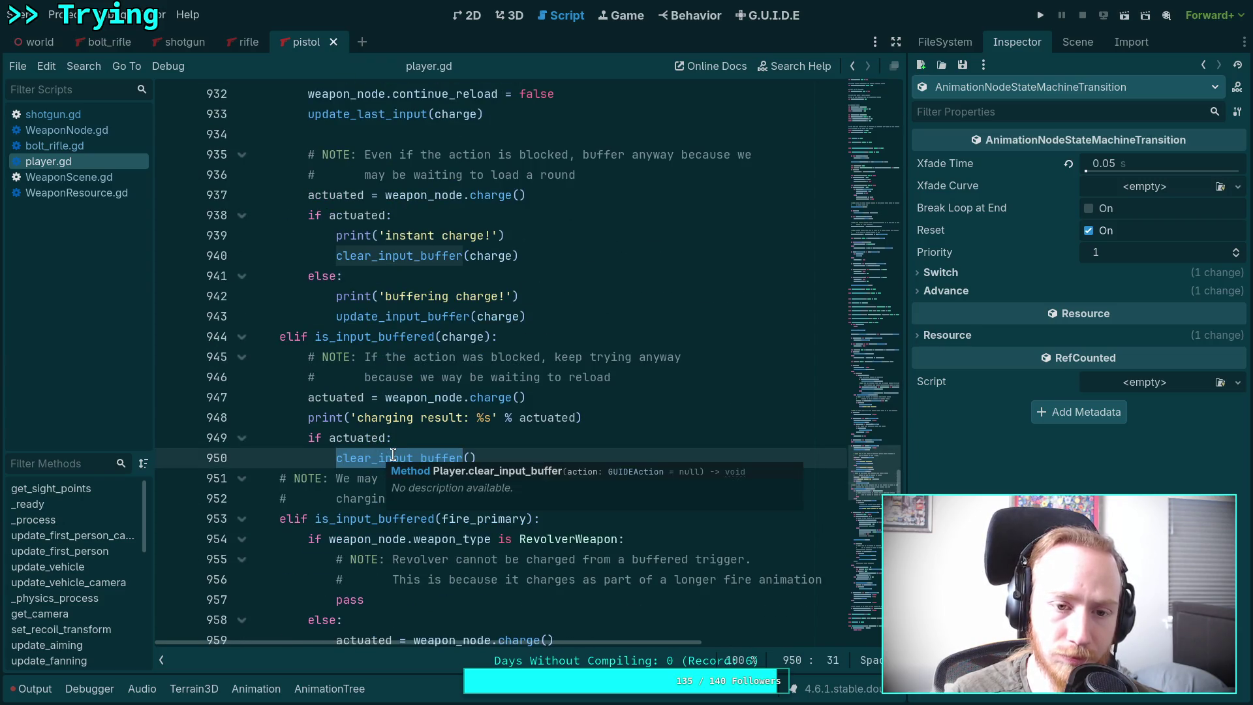
pyautogui.moveTo(393, 455)
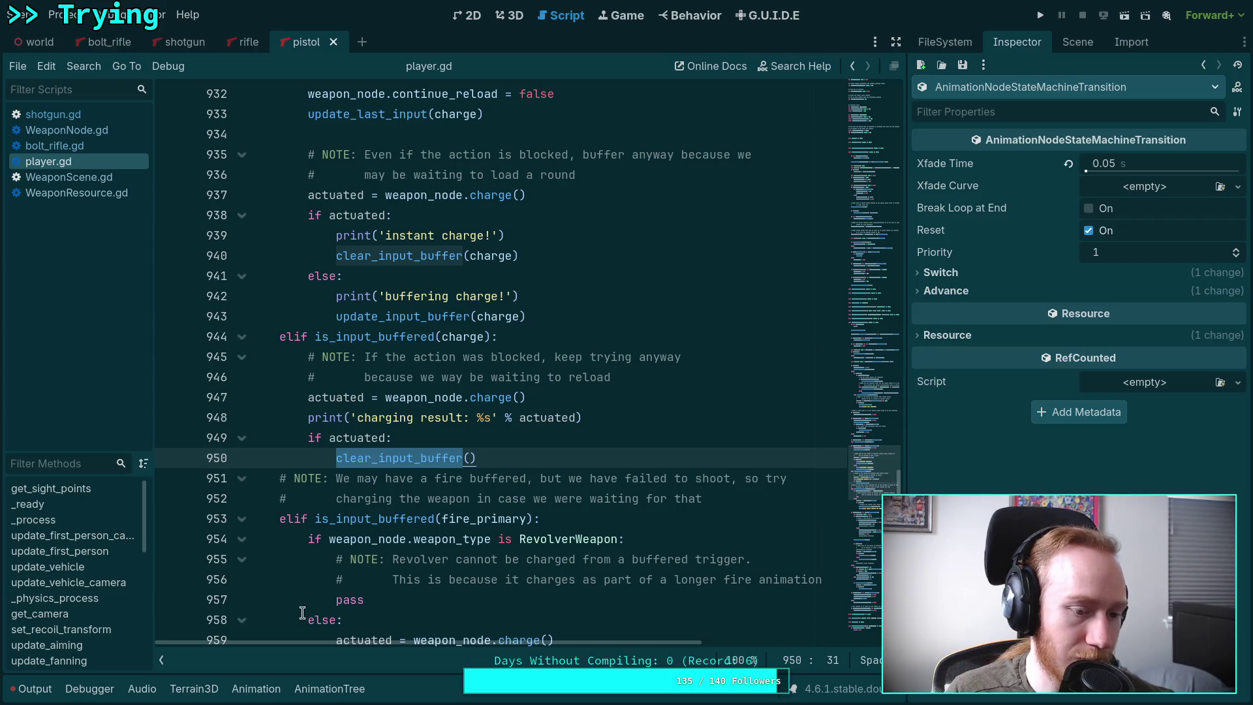
pyautogui.click(534, 441)
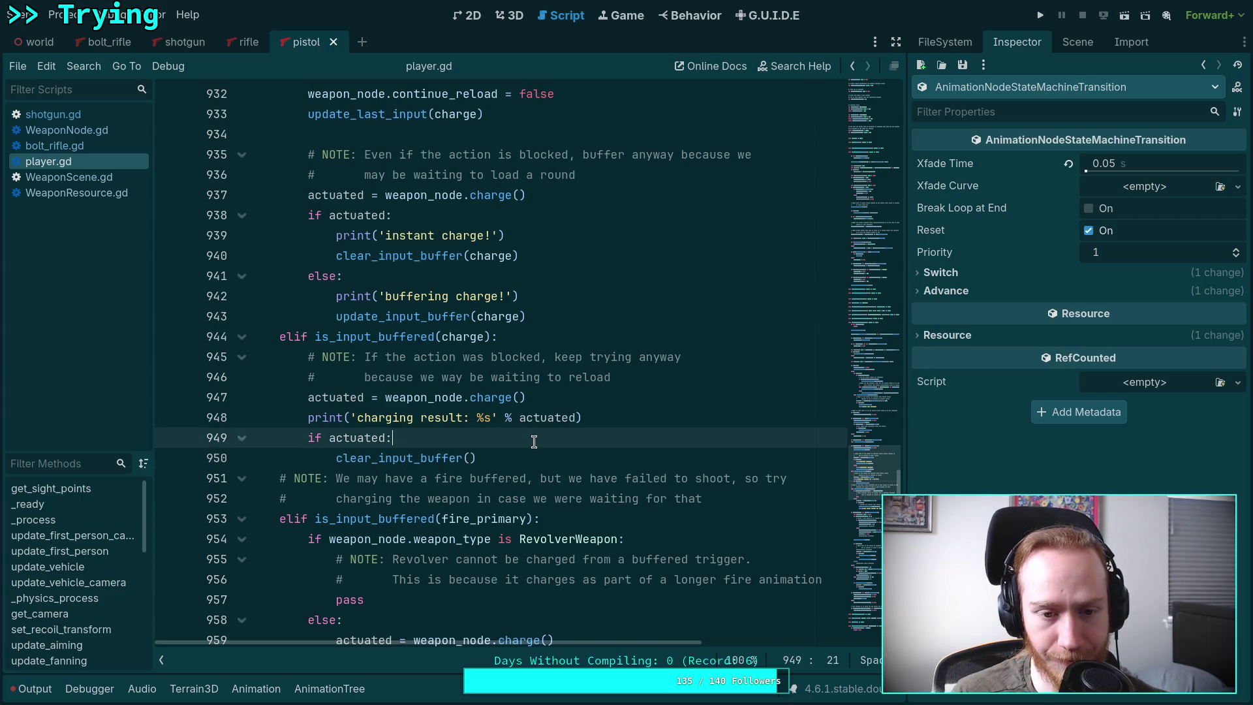
# Step: Select the clear_input_buffer call on line 950 and the update_input_buffer call on line 943
pyautogui.doubleClick(446, 458)
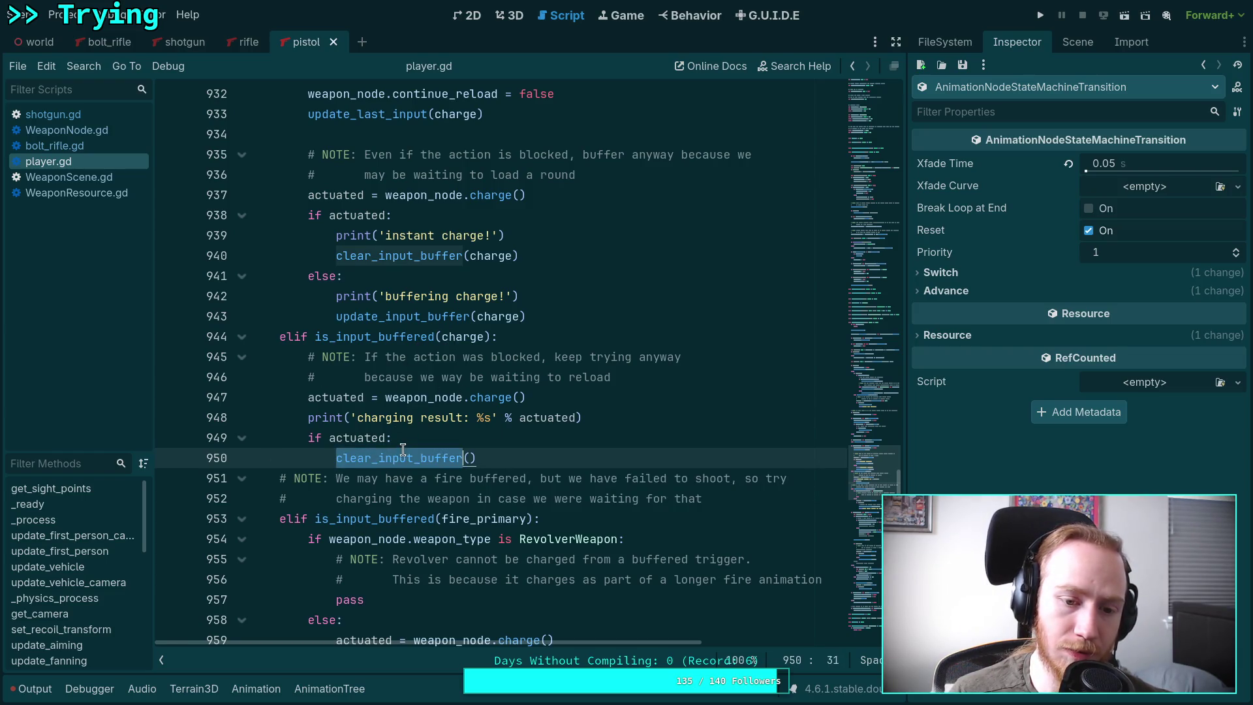
pyautogui.rightClick(387, 460)
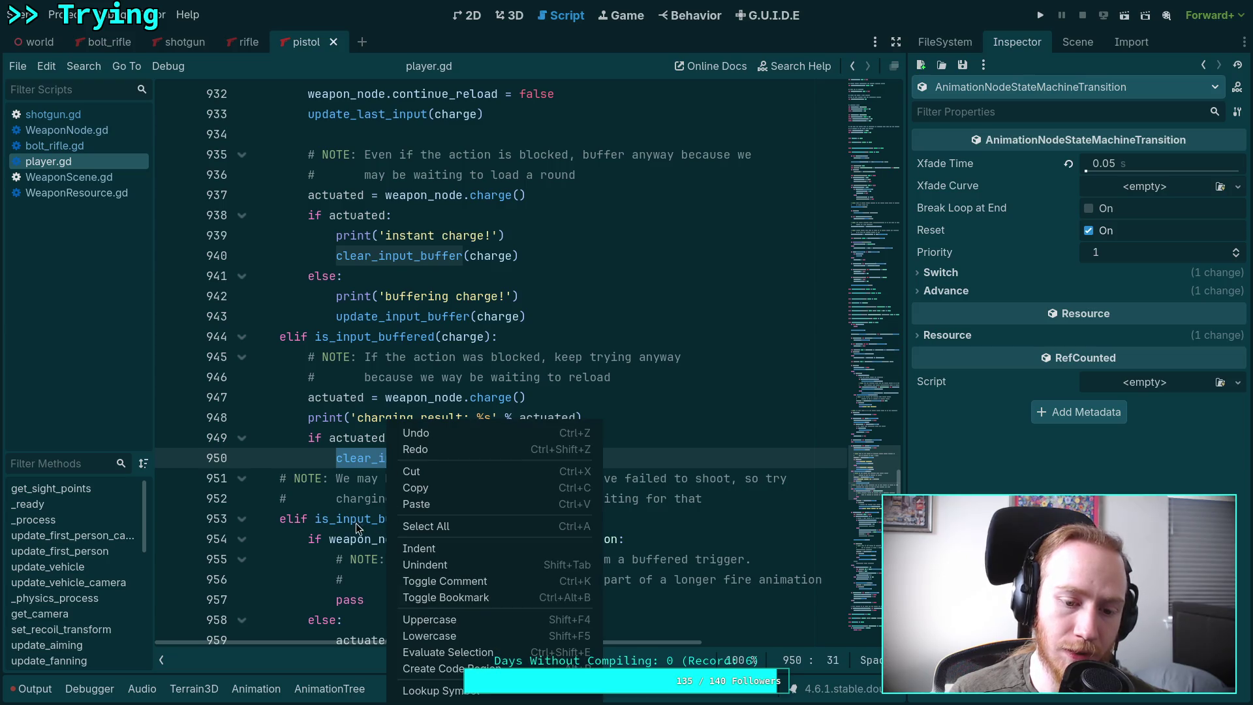
pyautogui.click(351, 461)
pyautogui.click(387, 317)
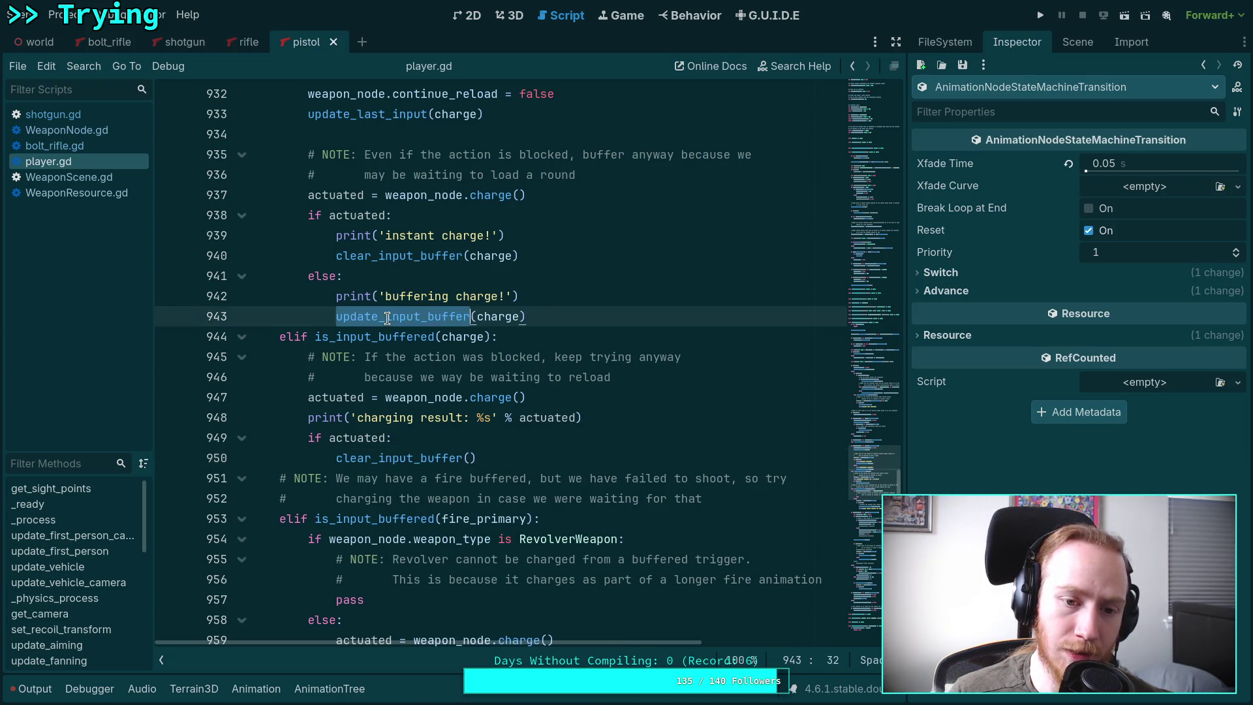
pyautogui.doubleClick(387, 318)
# Step: Look up the definition of the clear_input_buffer call on line 940
pyautogui.scroll(-4, 339, 470)
pyautogui.scroll(-4, 339, 472)
pyautogui.scroll(-16, 339, 473)
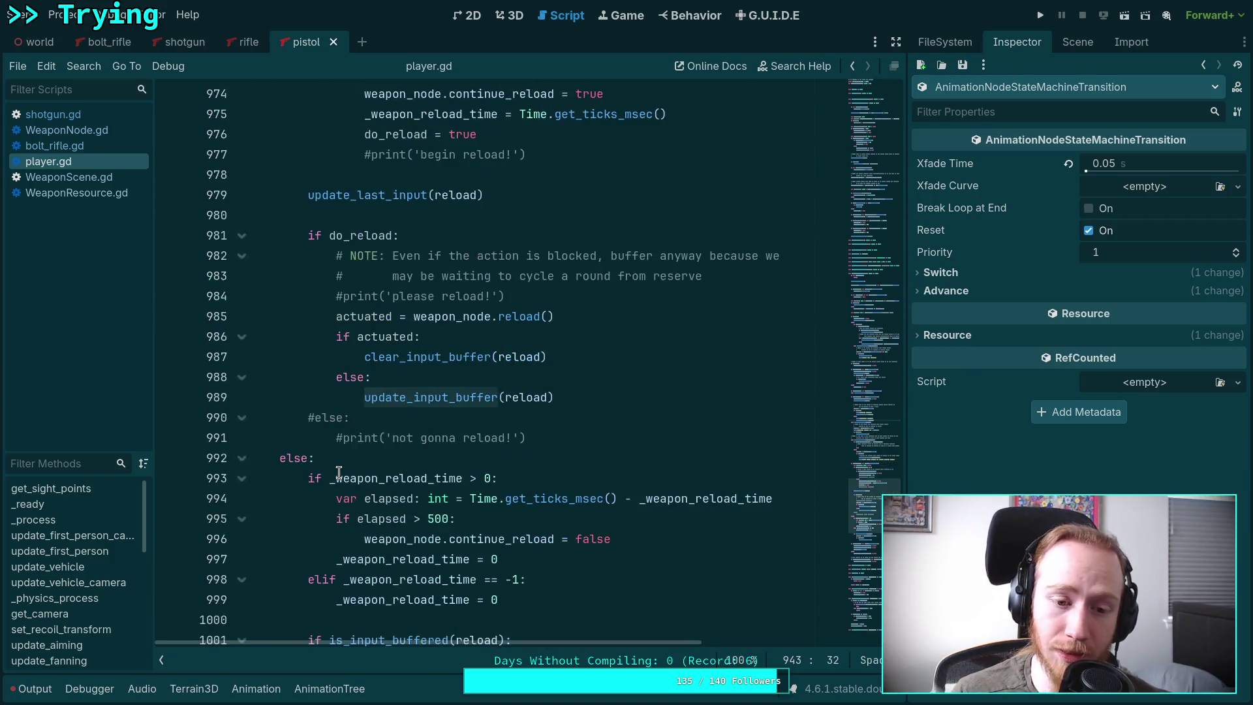
pyautogui.scroll(9, 339, 473)
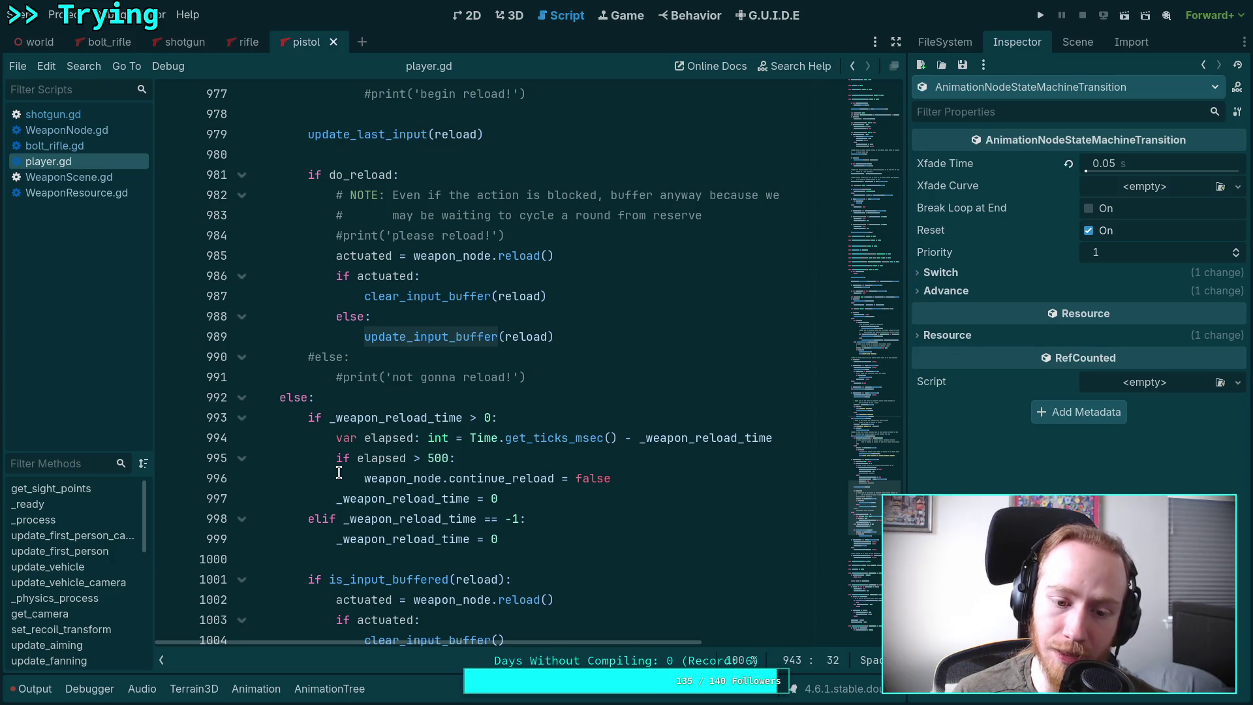
pyautogui.scroll(-2, 339, 473)
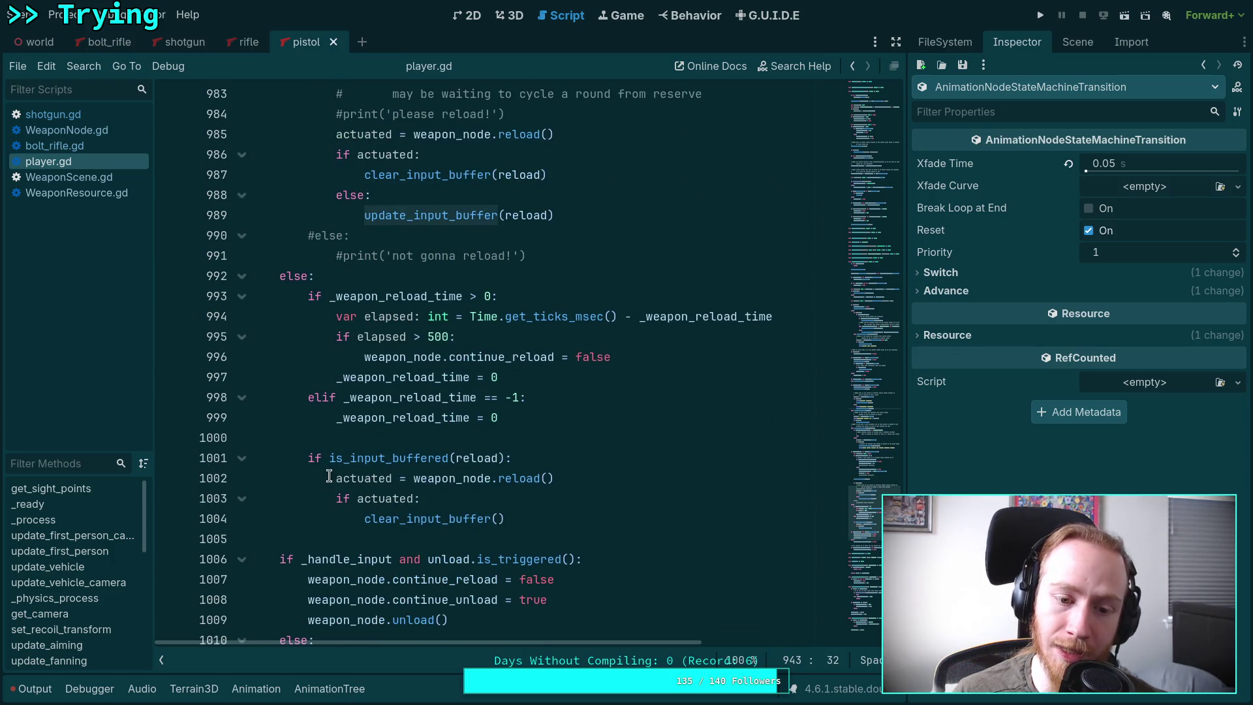
pyautogui.scroll(12, 333, 474)
pyautogui.scroll(4, 331, 475)
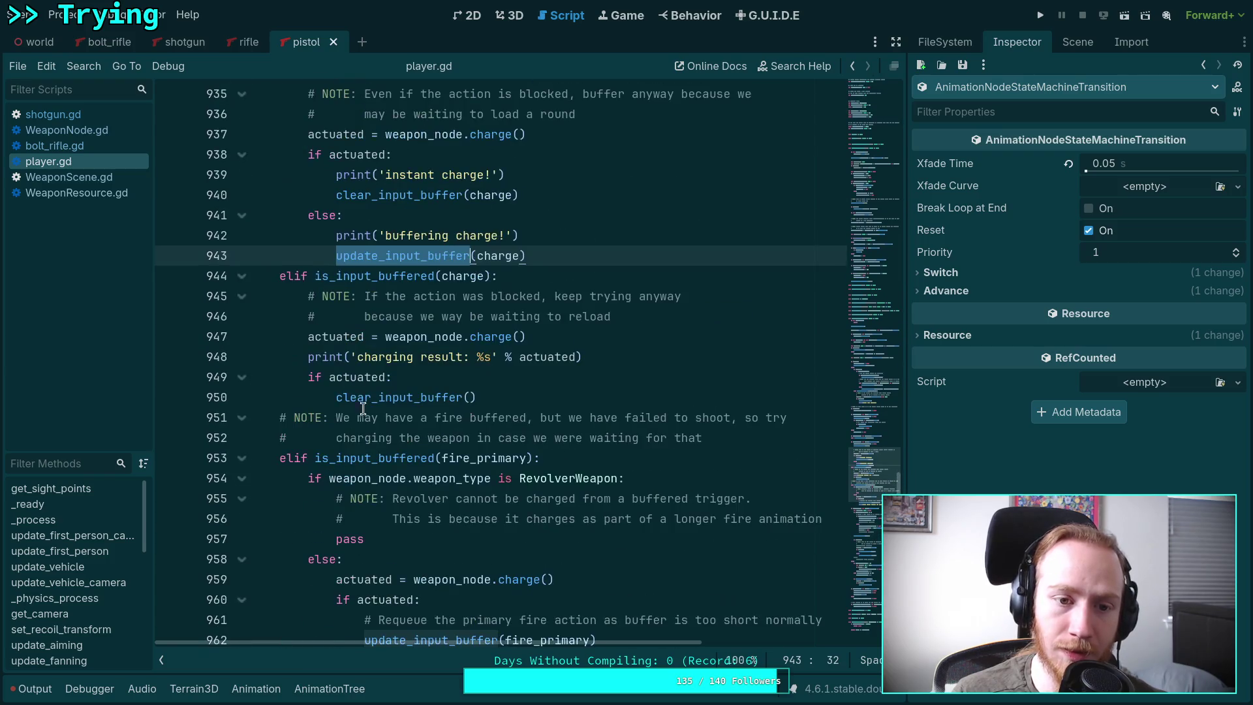
pyautogui.doubleClick(390, 194)
pyautogui.rightClick(390, 193)
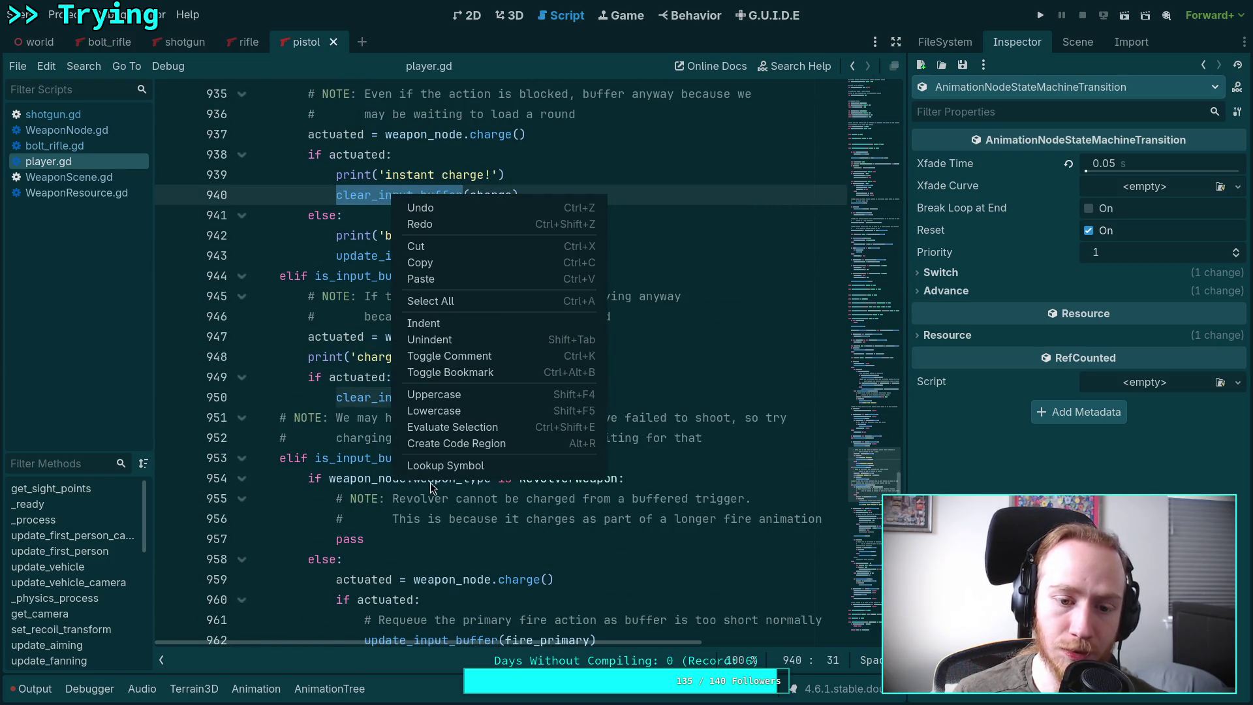
pyautogui.click(445, 466)
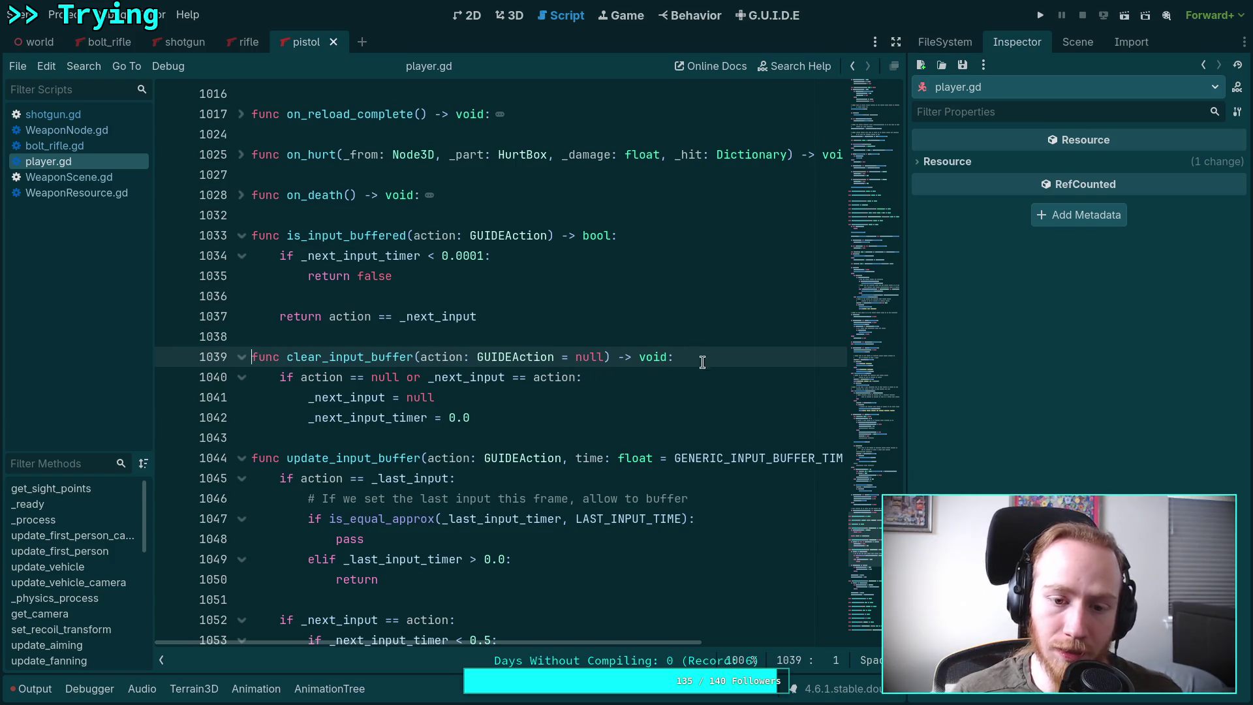
# Step: Add a print_stack() call inside clear_input_buffer's if block
pyautogui.click(672, 377)
pyautogui.press('Return')
pyautogui.write('print')
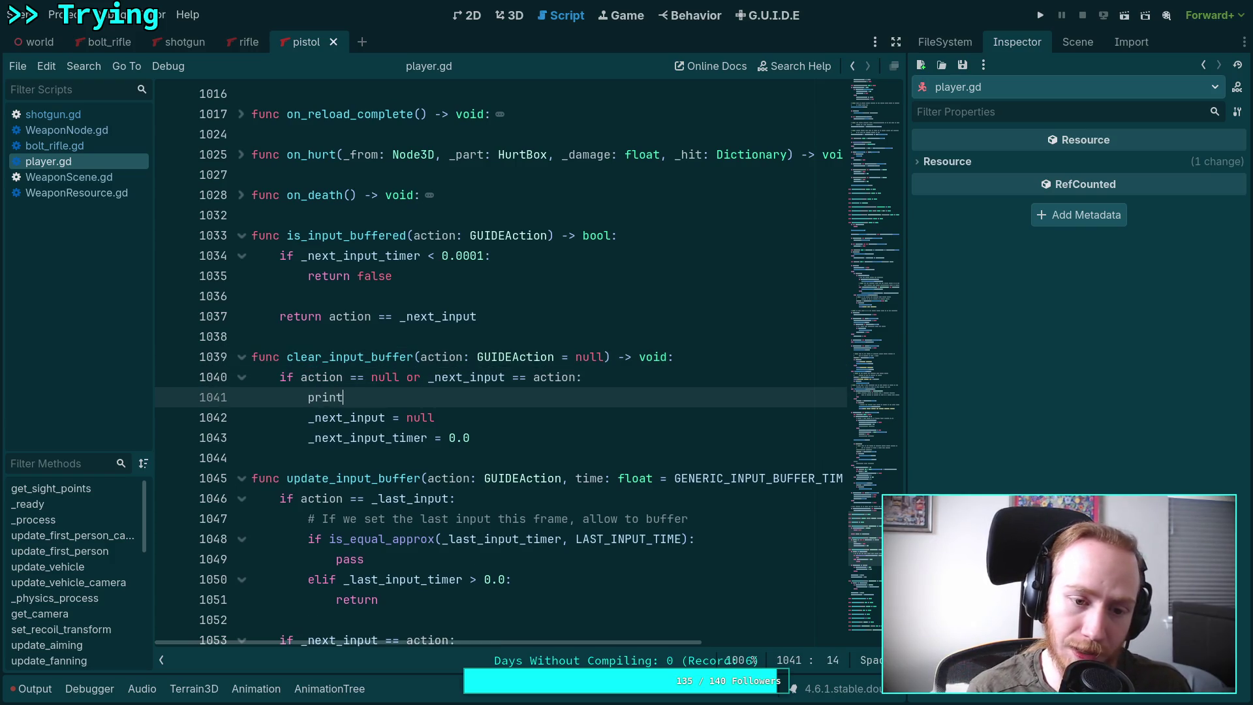
pyautogui.write('_d')
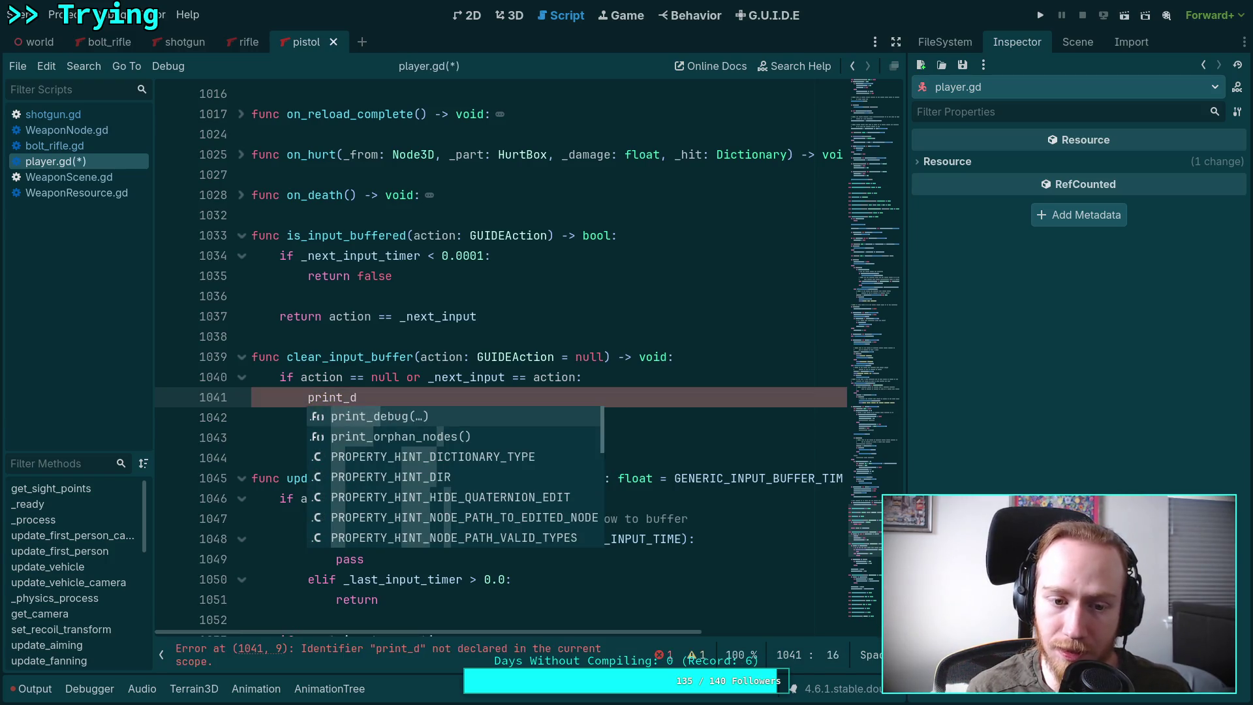
pyautogui.press('Return')
pyautogui.write("'")
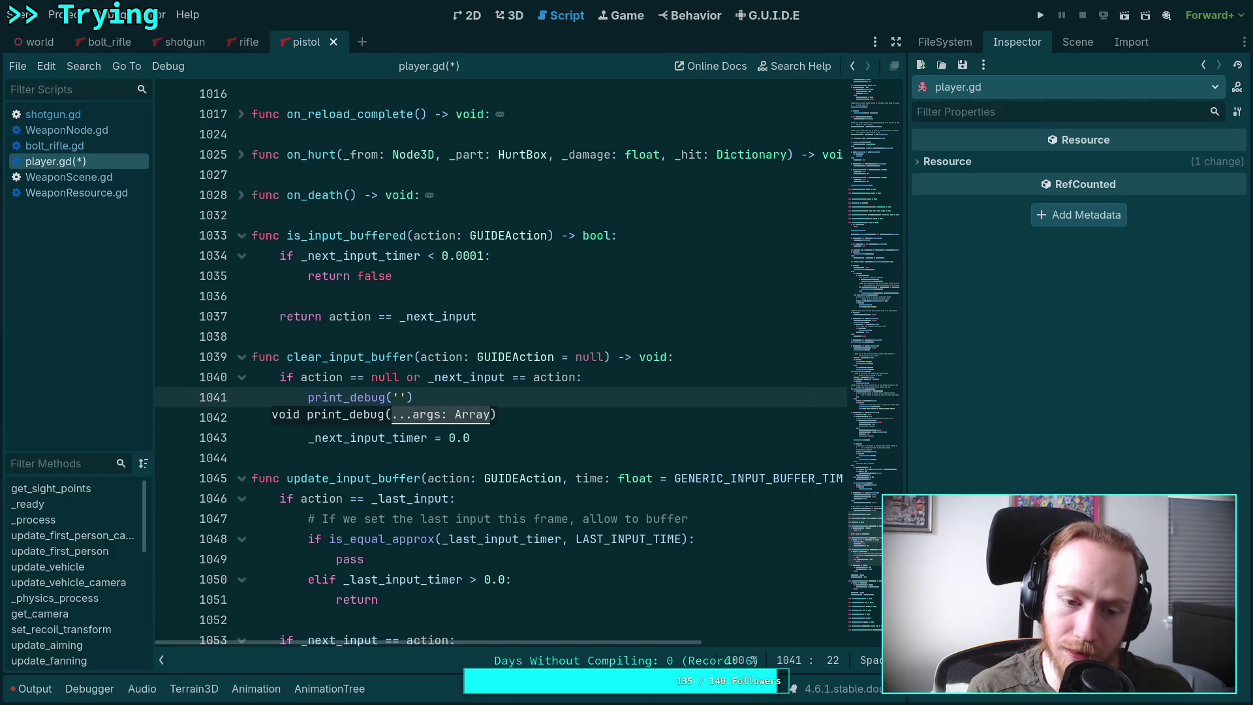
pyautogui.press('BackSpace')
pyautogui.press('BackSpace')
pyautogui.press('BackSpace')
pyautogui.write('_st')
pyautogui.press('Return')
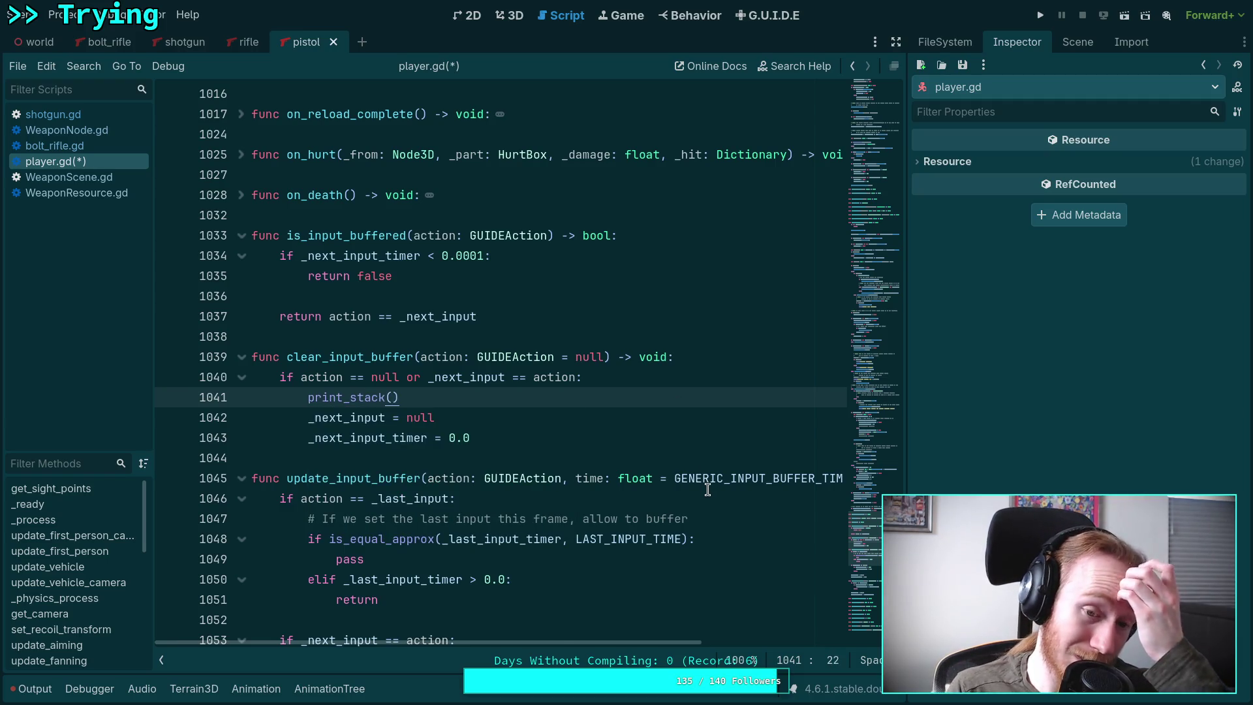
# Step: Search for '_next_input =' and step through assignments to the one on line 478
pyautogui.doubleClick(363, 421)
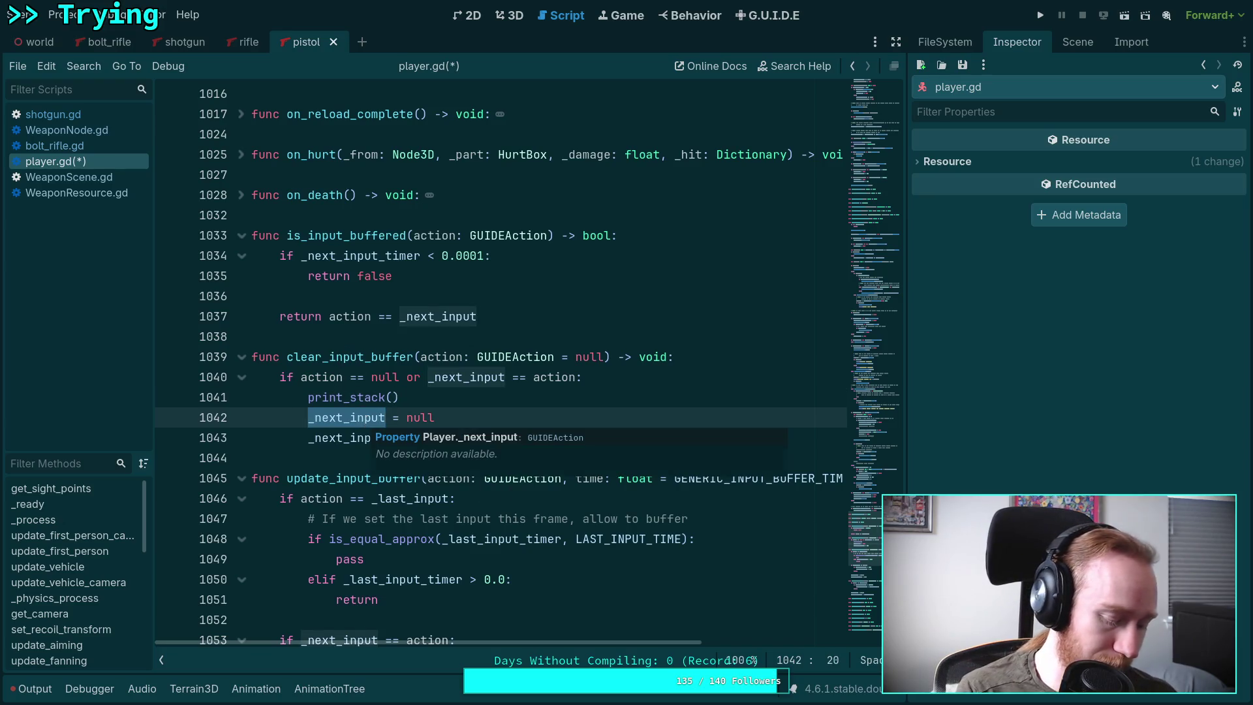
pyautogui.hotkey('ctrl', 'f')
pyautogui.write('=')
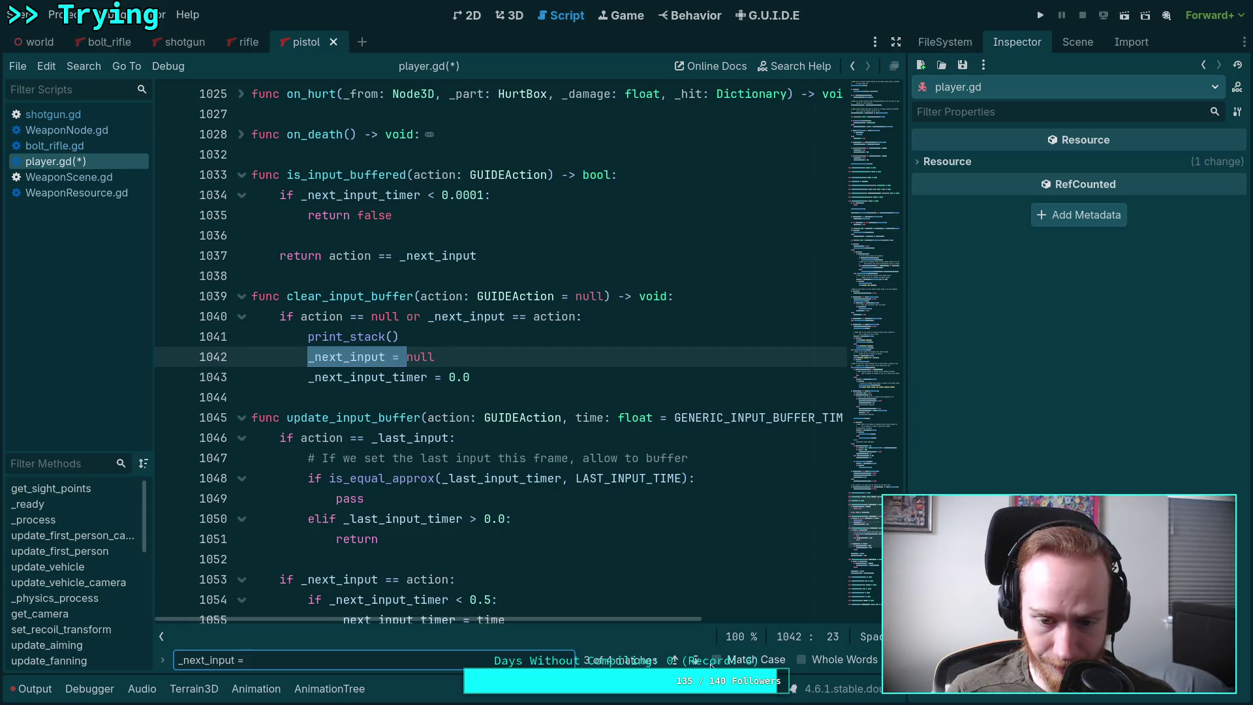
pyautogui.click(695, 660)
pyautogui.click(697, 661)
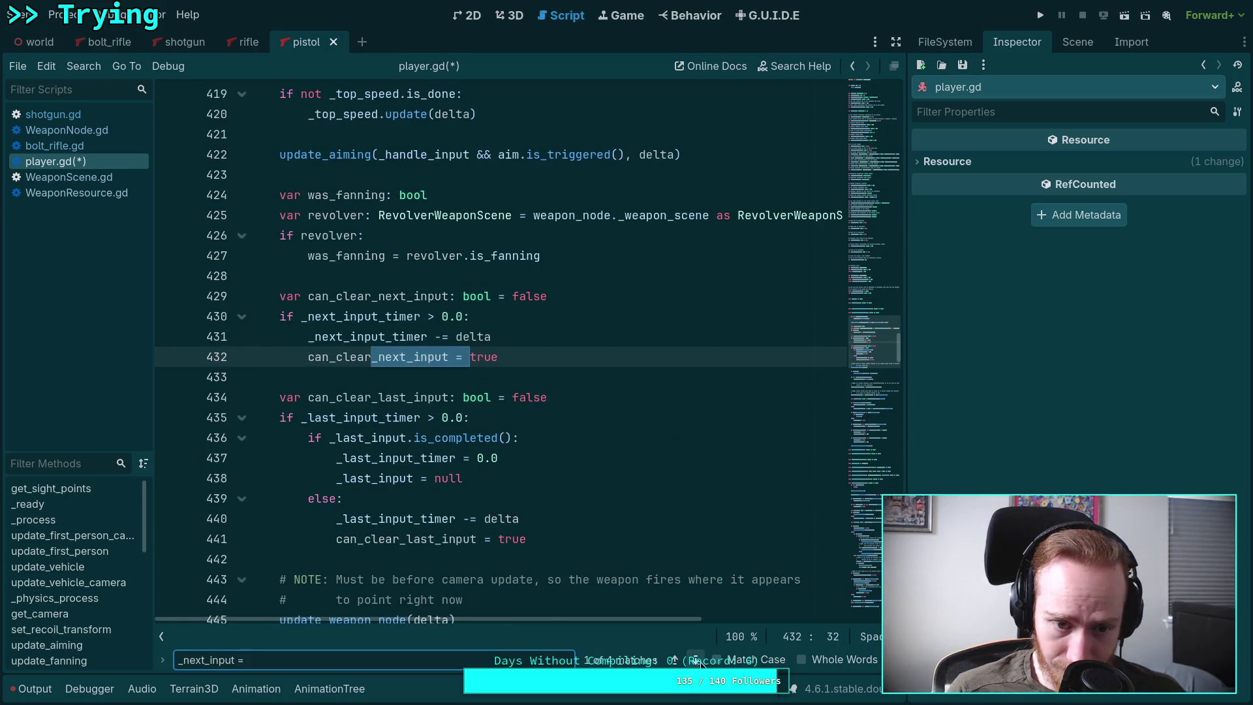
pyautogui.click(697, 660)
# Step: Insert print_stack() after line 477 in the timer check, save, and run the game
pyautogui.click(689, 337)
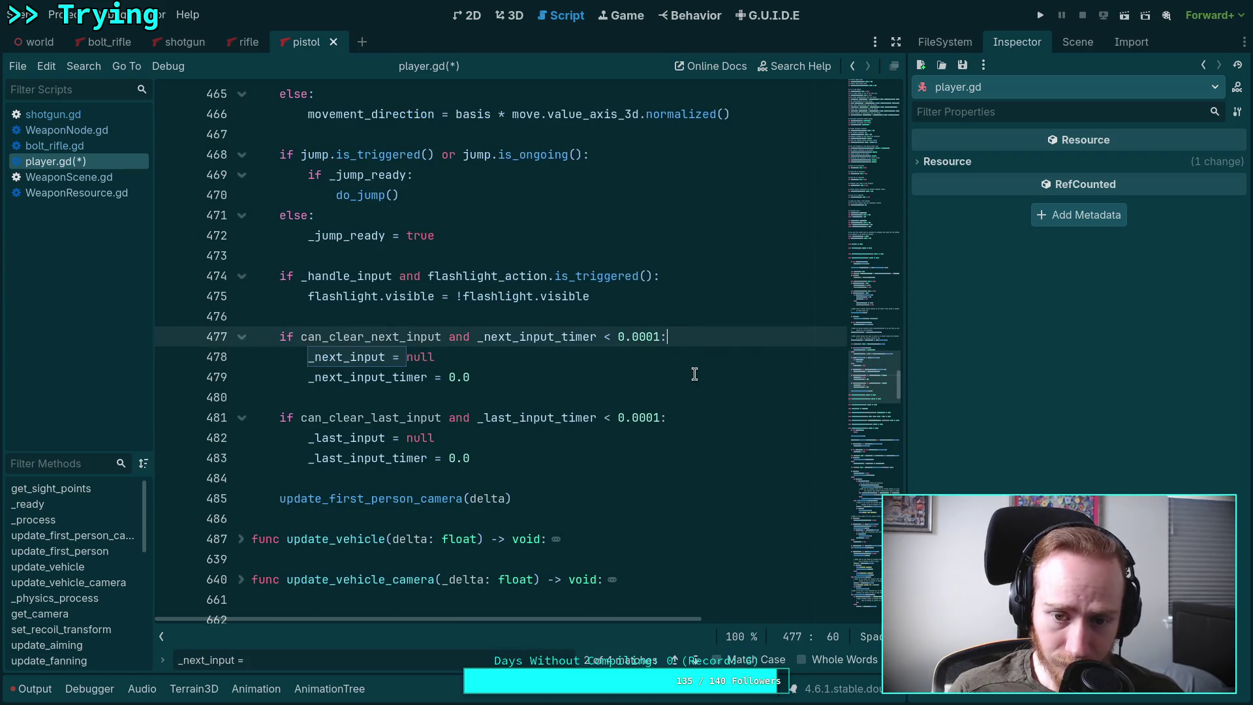
pyautogui.press('Return')
pyautogui.write('print(')
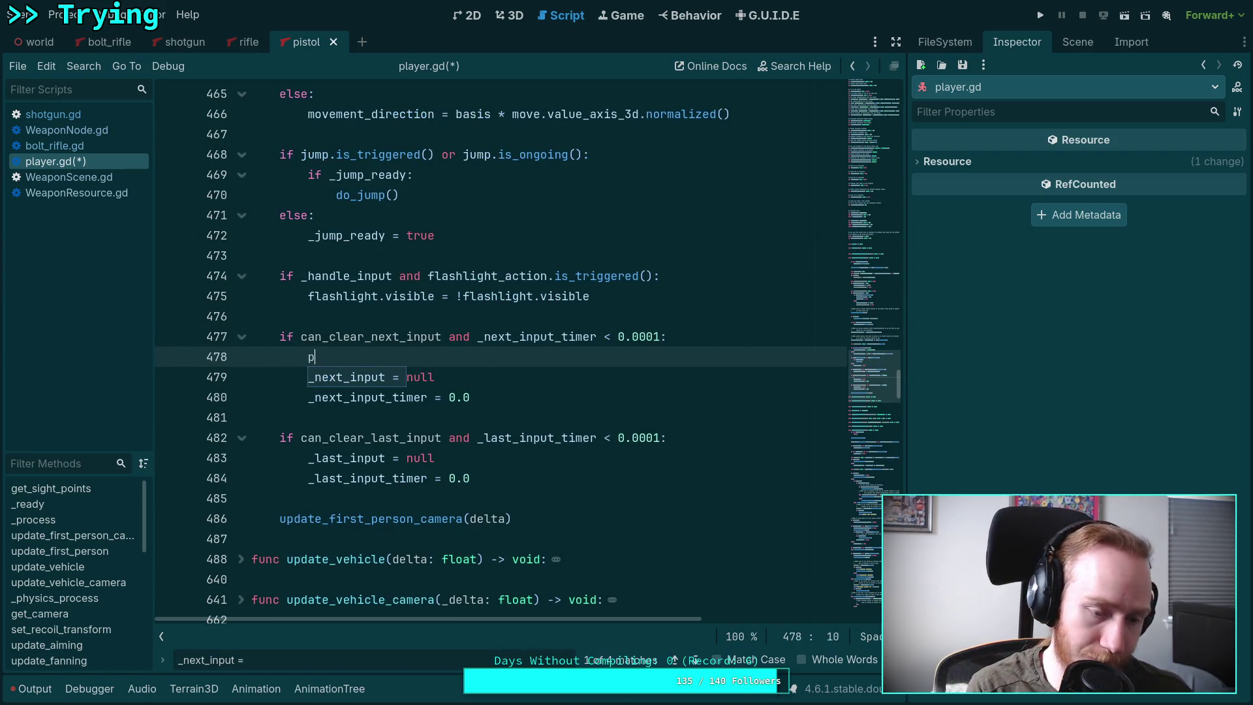
pyautogui.press('BackSpace')
pyautogui.write('_sta')
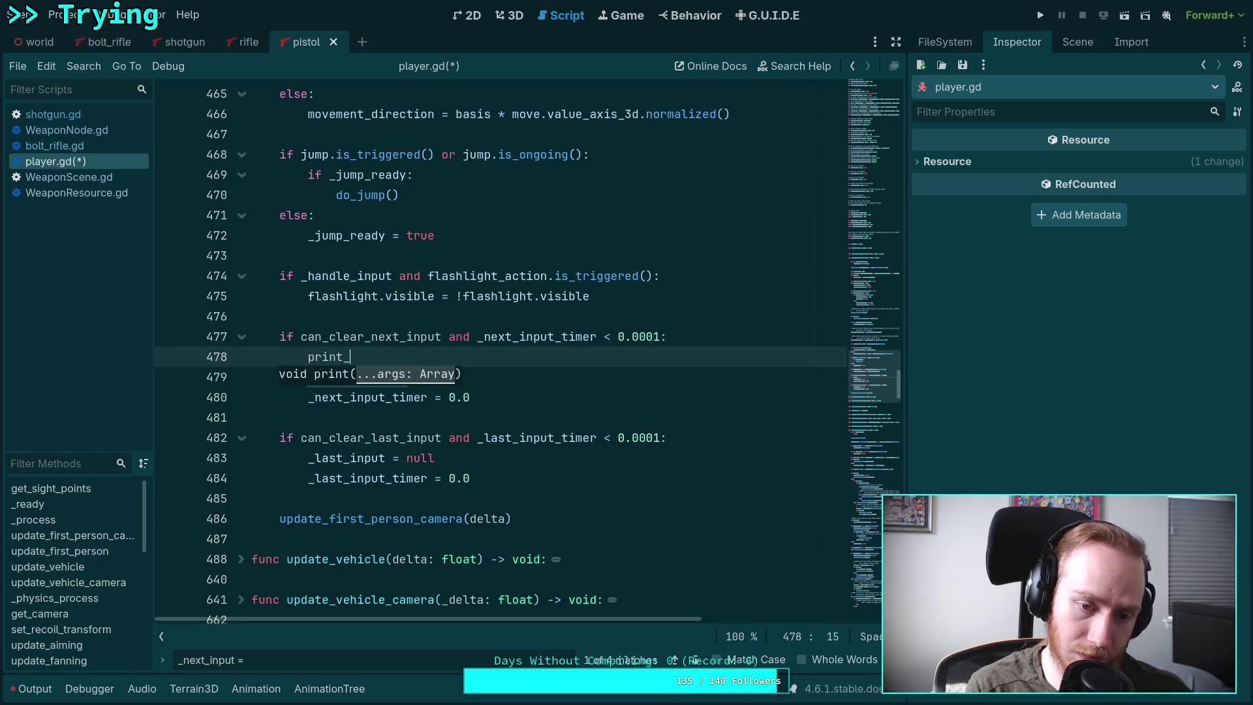
pyautogui.press('Return')
pyautogui.hotkey('ctrl', 's')
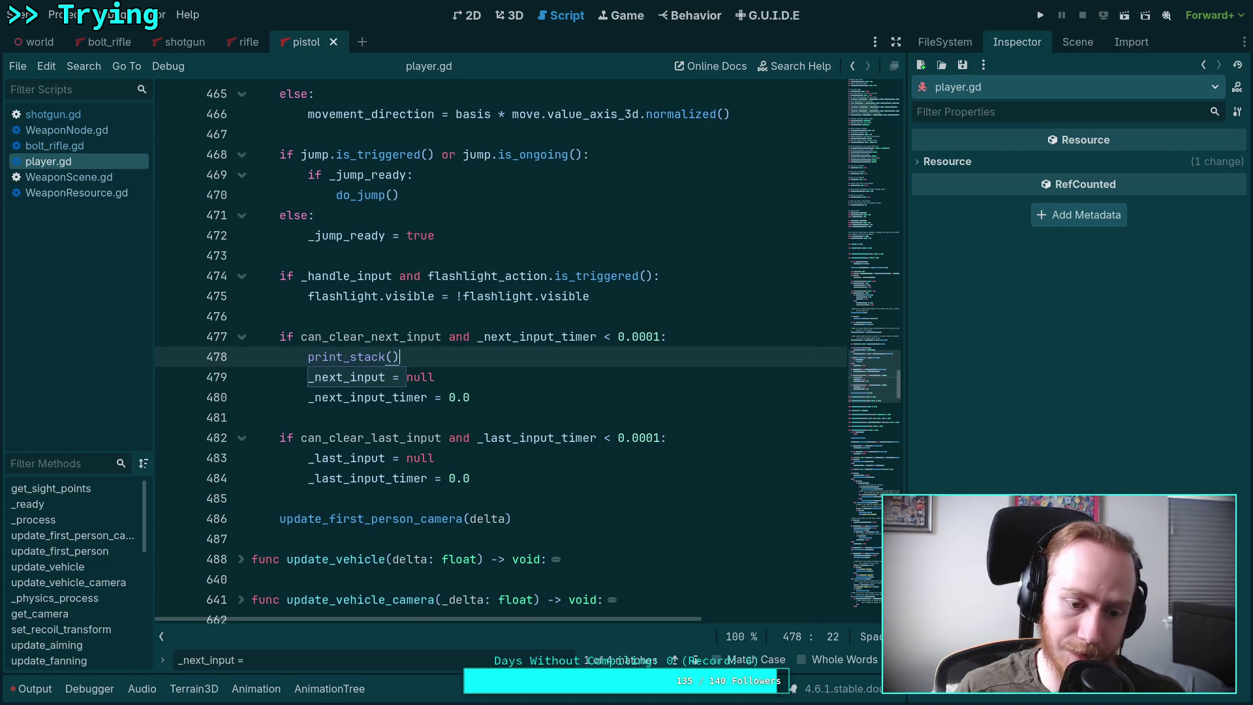
pyautogui.click(698, 542)
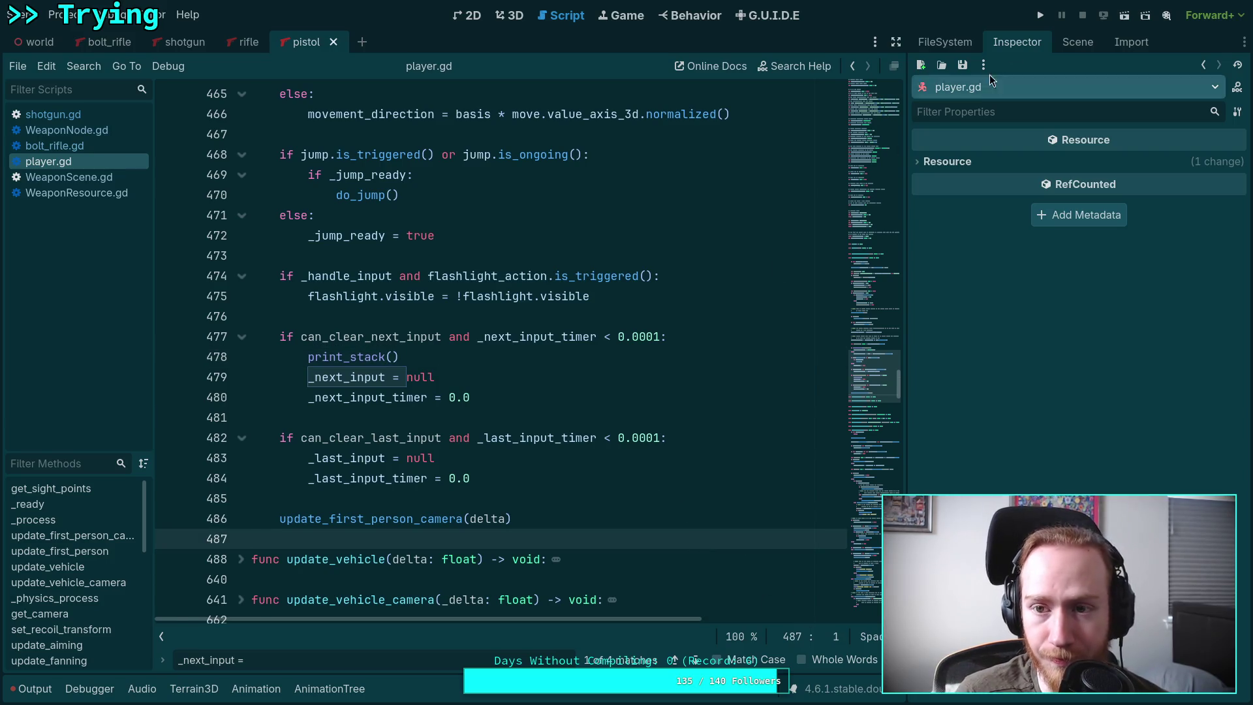
pyautogui.press('F5')
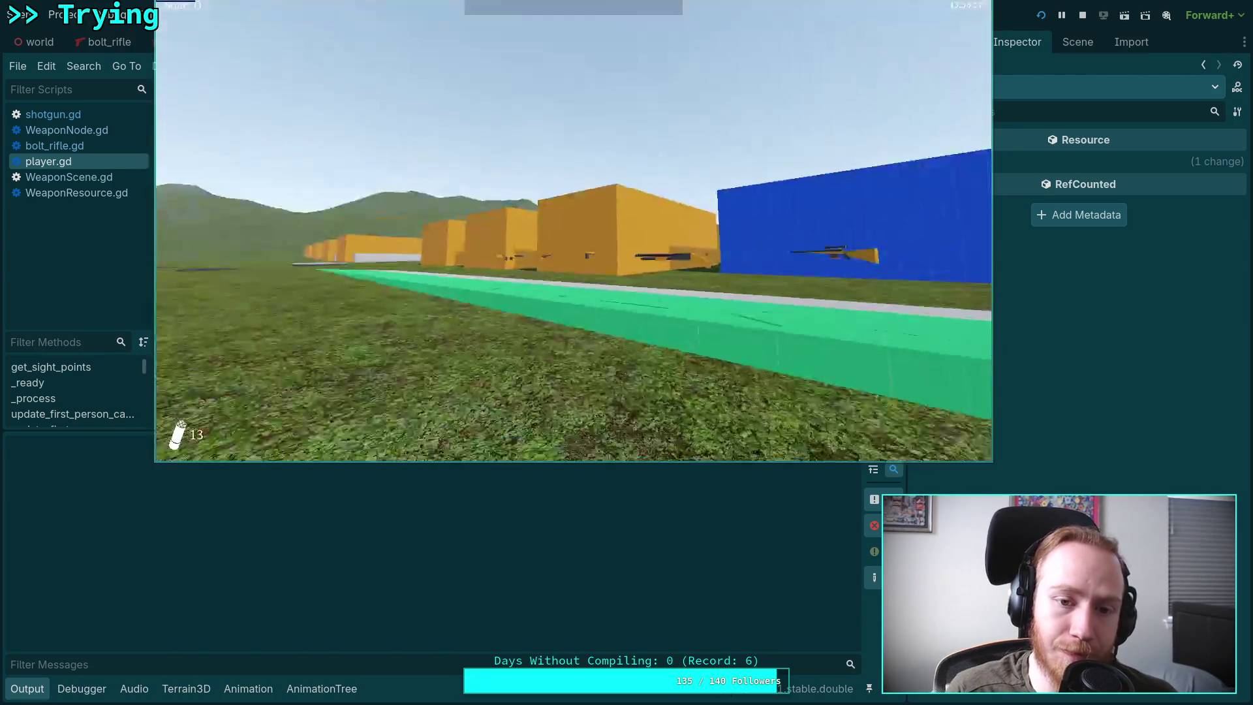
# Step: Walk onto the green strip to pick up the pistol, back off, and pause
pyautogui.press('w')
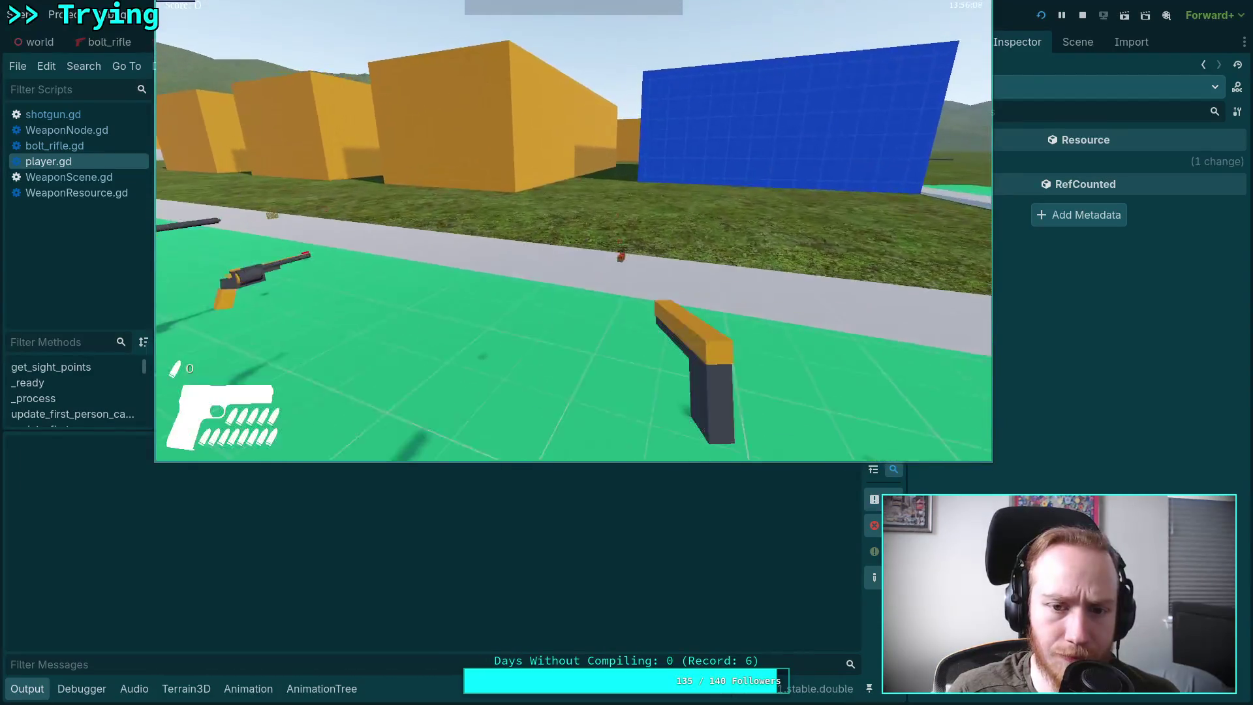
pyautogui.press('s')
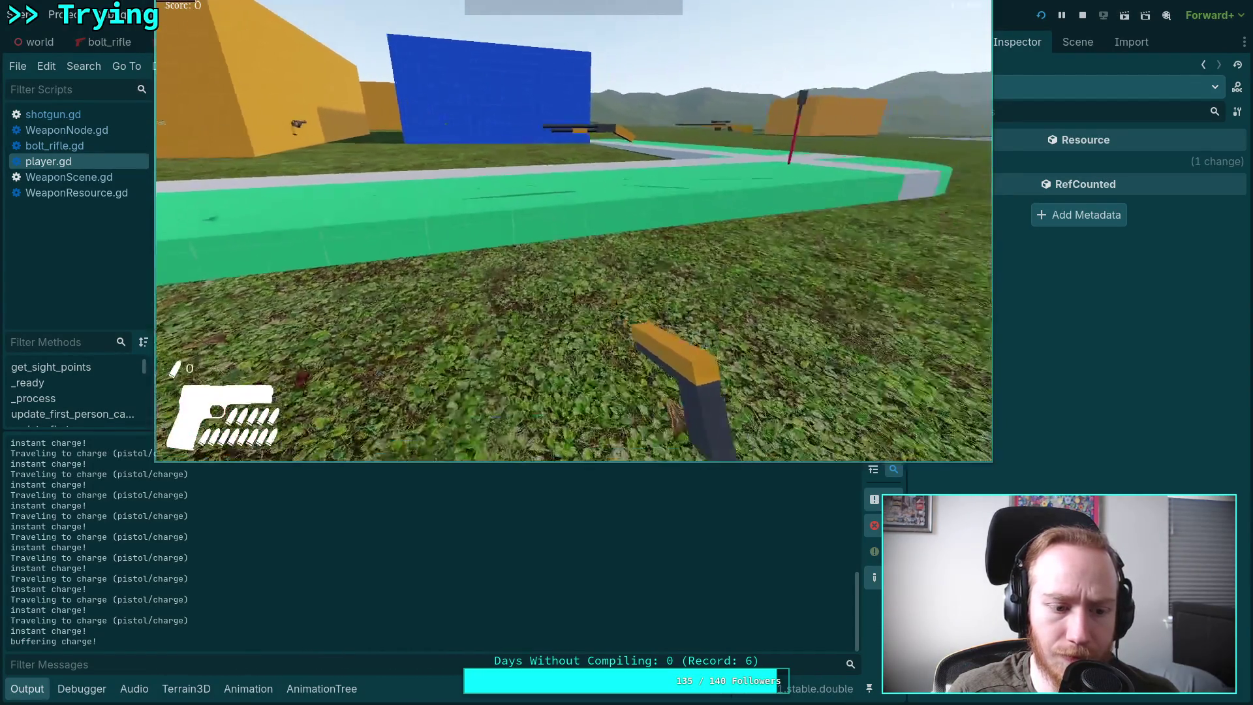
pyautogui.press('Escape')
pyautogui.moveTo(424, 276); pyautogui.dragTo(655, 291)
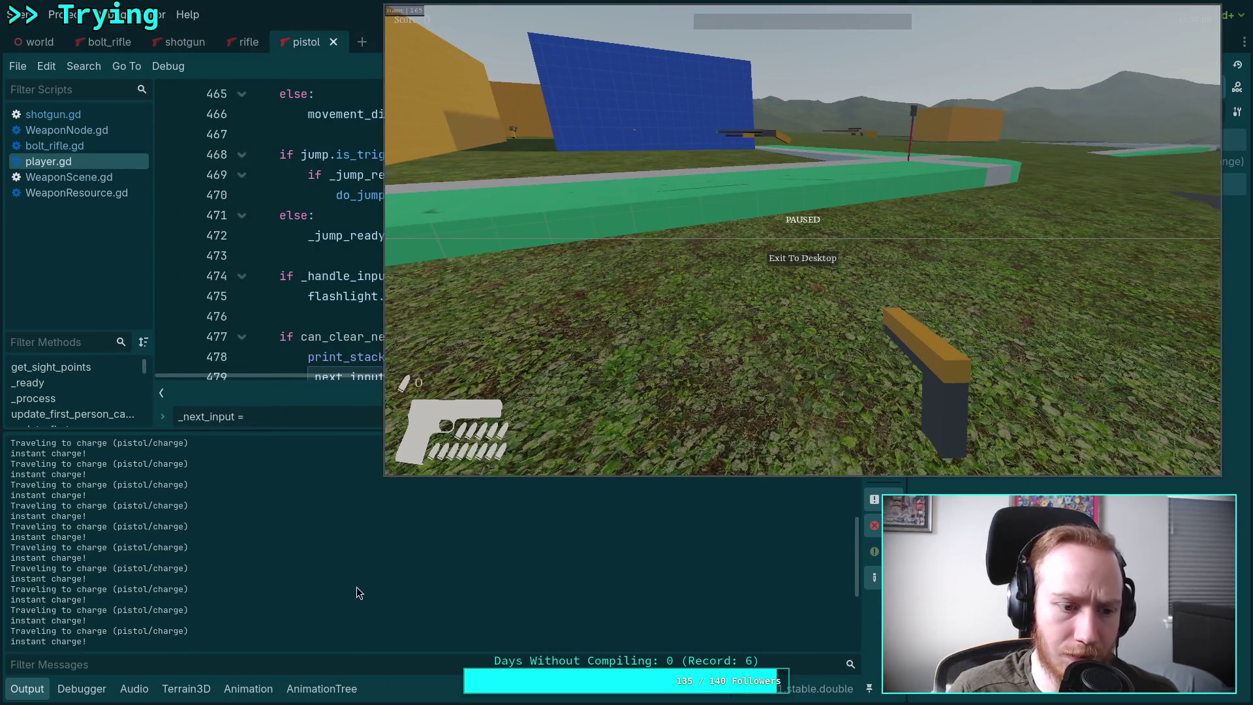
# Step: Move the paused game aside, enlarge the script editor, and scroll to the update_input_buffer call near line 944
pyautogui.scroll(5, 357, 577)
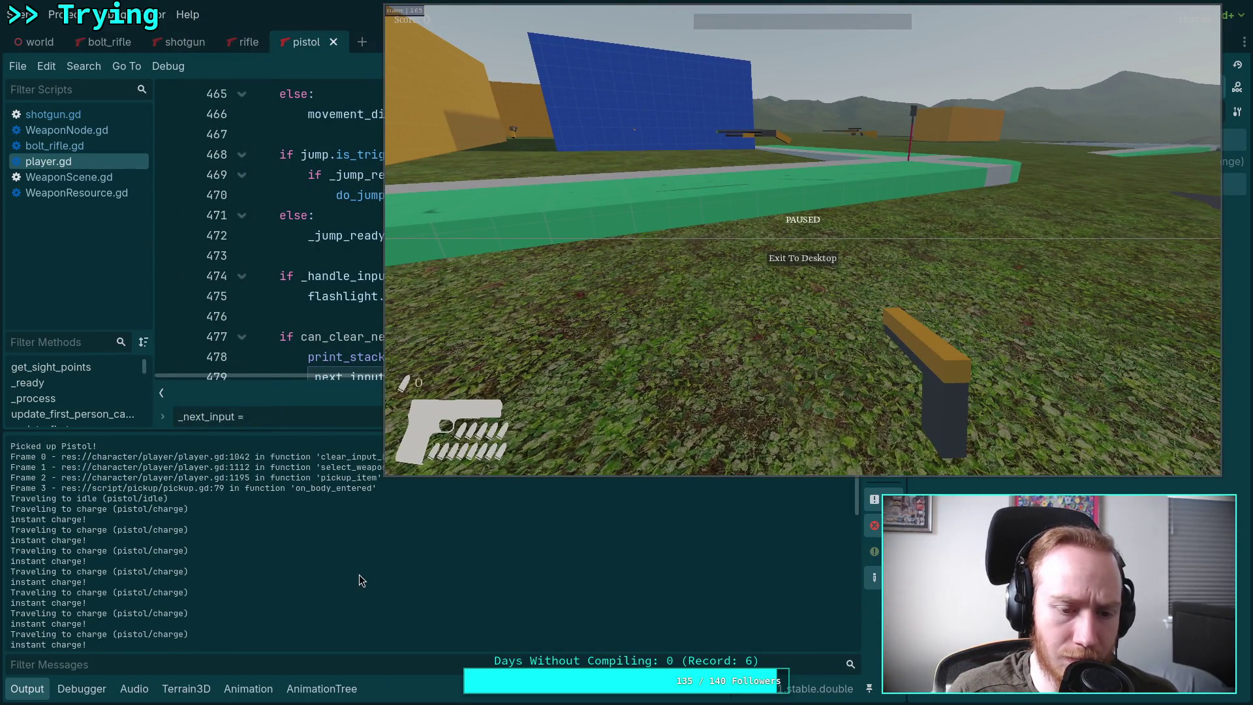
pyautogui.moveTo(569, 389); pyautogui.dragTo(800, 375)
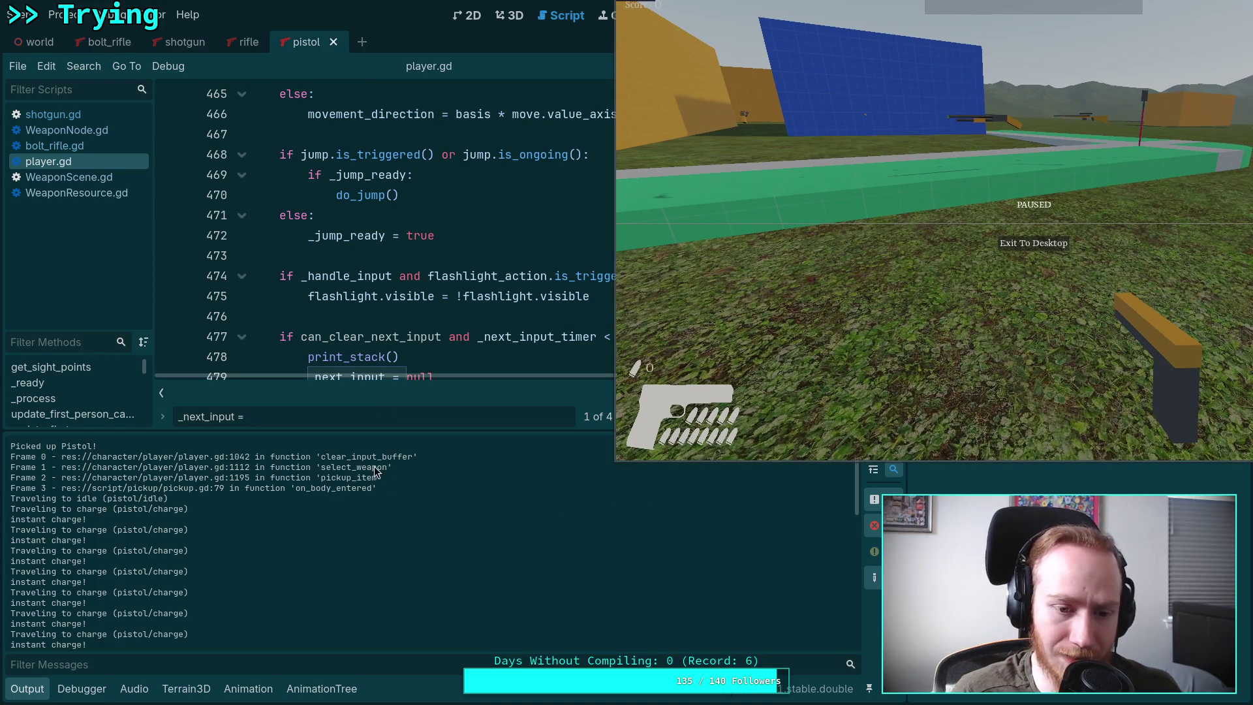
pyautogui.scroll(-4, 422, 312)
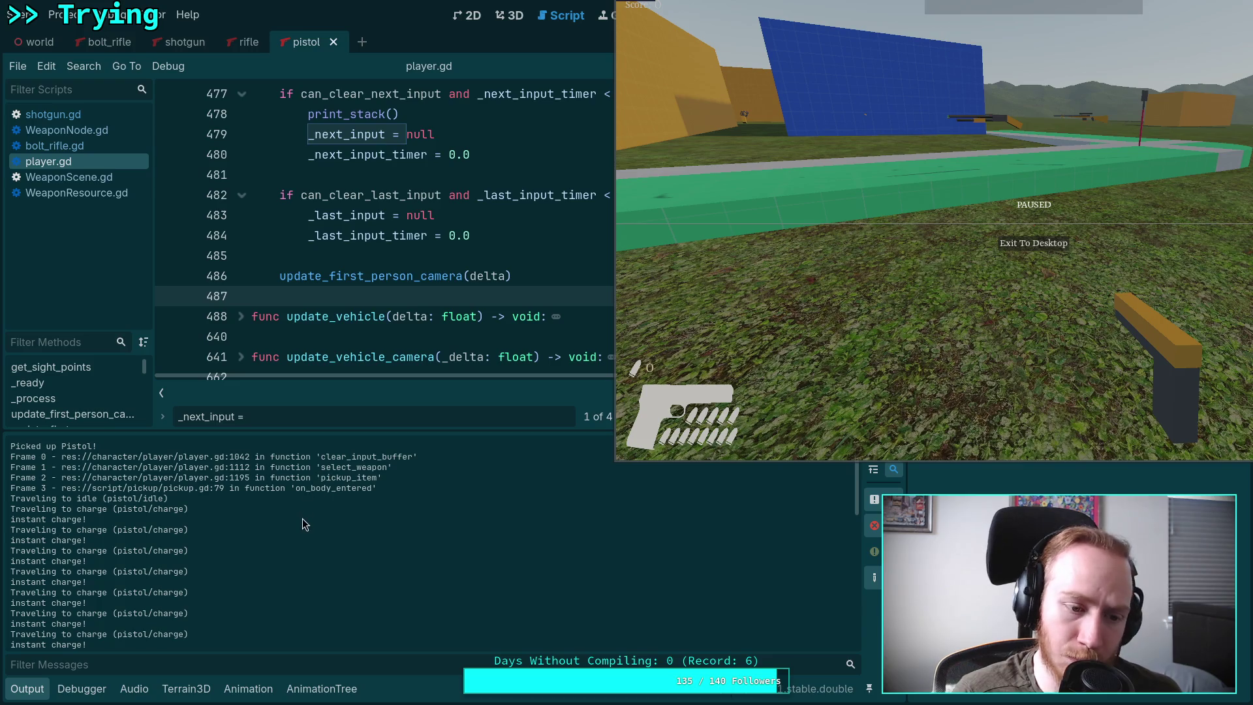
pyautogui.scroll(-5, 303, 518)
pyautogui.scroll(-2, 303, 518)
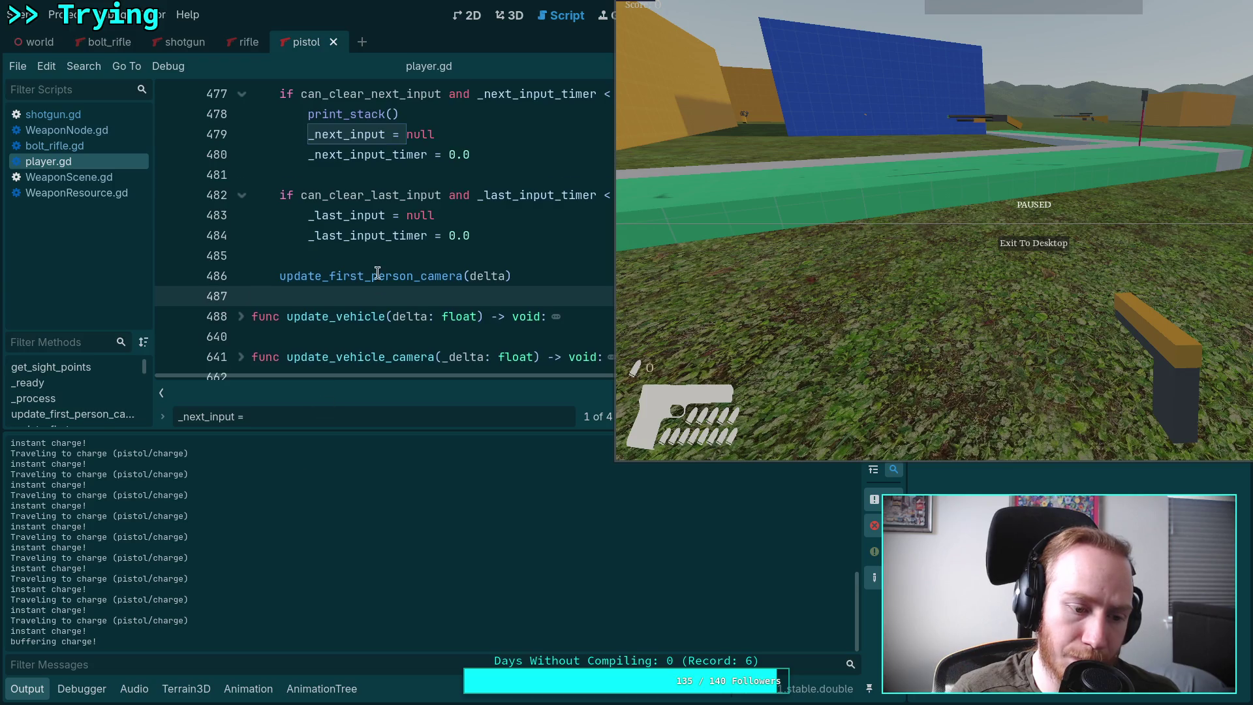
pyautogui.scroll(-15, 365, 261)
pyautogui.scroll(-10, 365, 256)
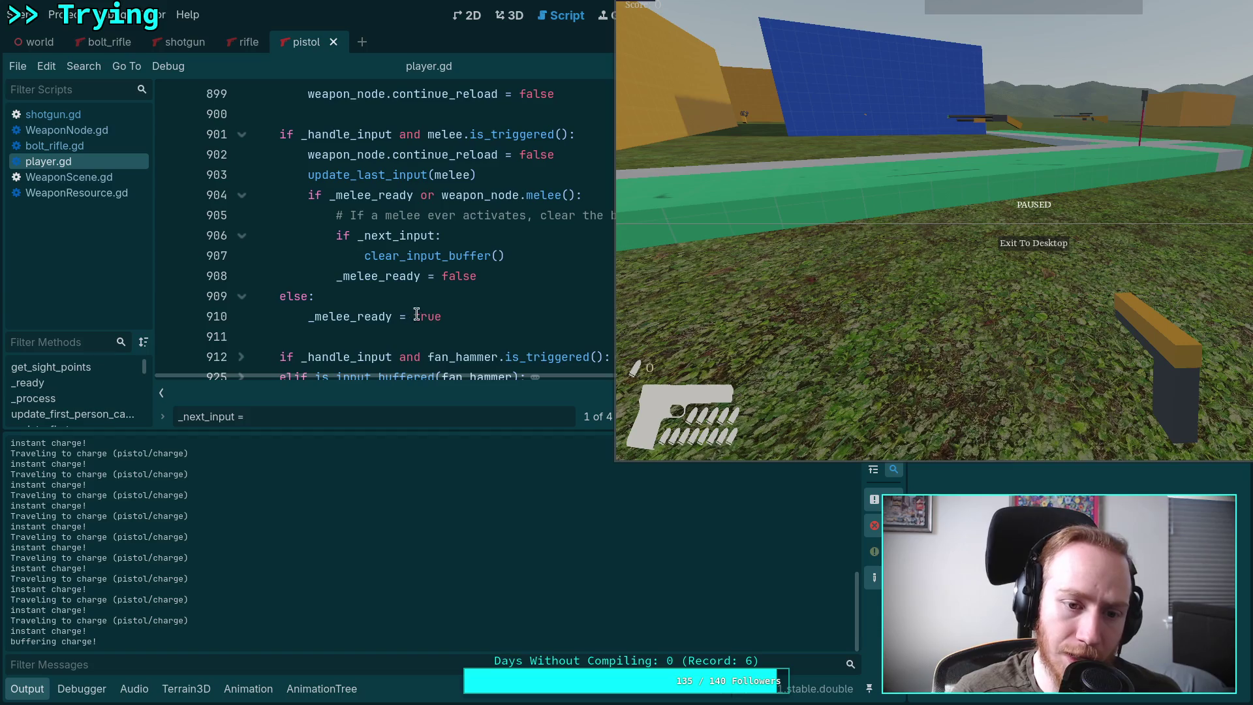
pyautogui.moveTo(316, 432); pyautogui.dragTo(310, 504)
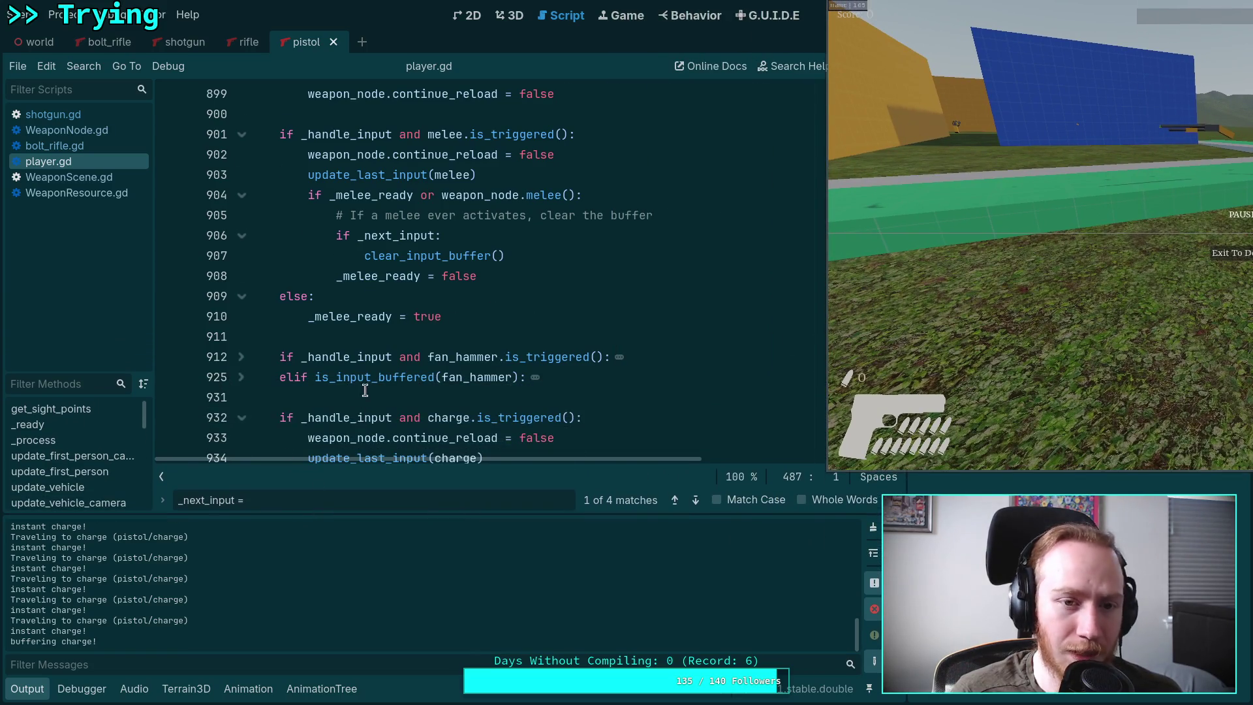
pyautogui.scroll(15, 398, 378)
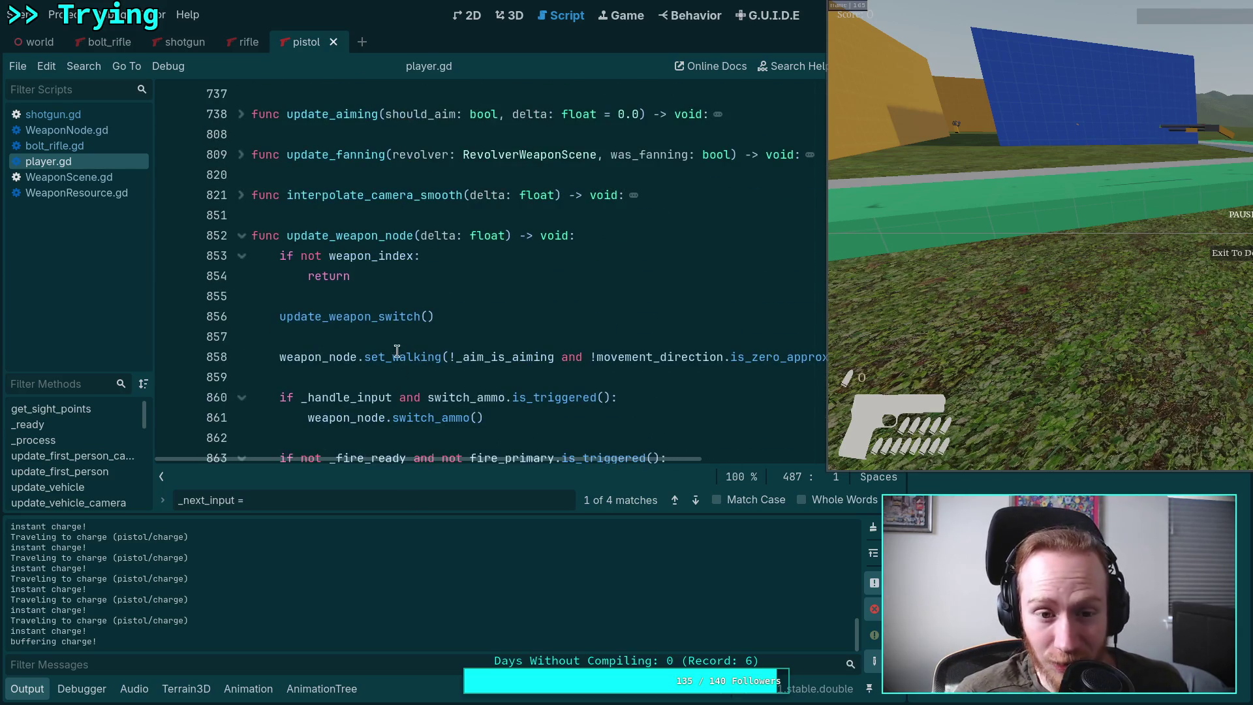
pyautogui.scroll(-15, 398, 352)
pyautogui.scroll(-4, 372, 328)
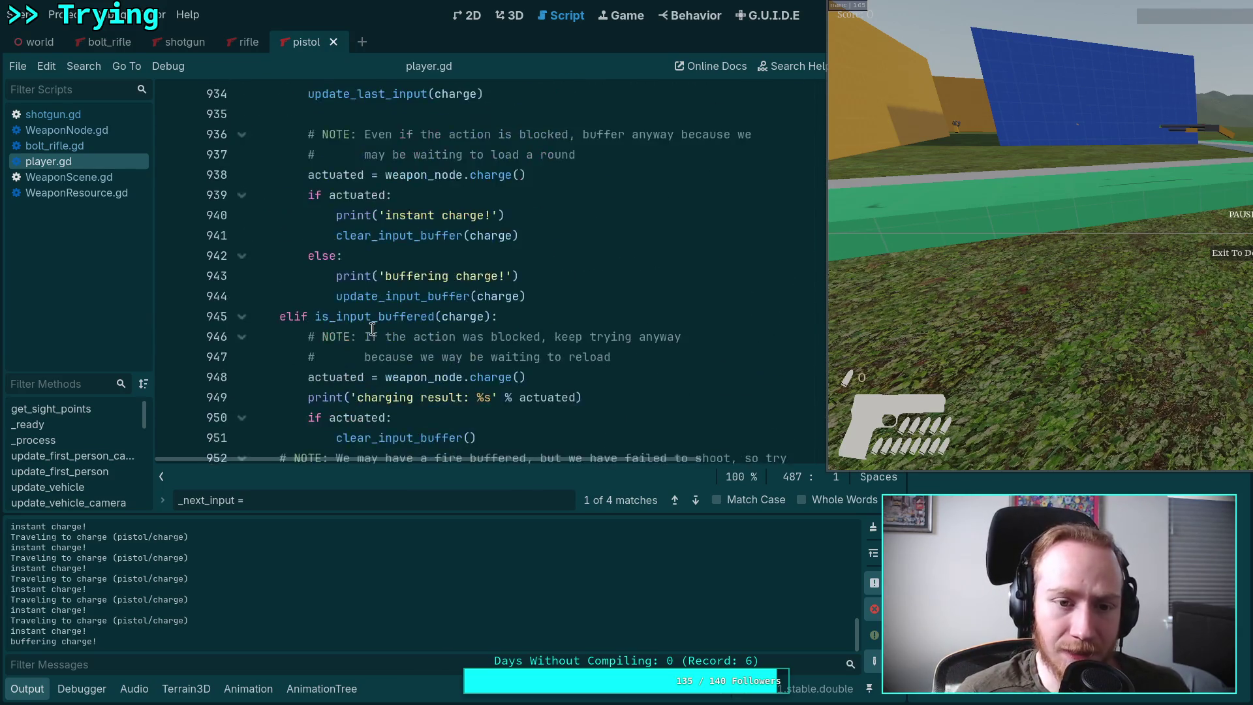
# Step: Use Lookup Symbol to jump to update_input_buffer's definition at line 1046, then place the caret at line 1051's end
pyautogui.click(398, 116)
pyautogui.rightClick(399, 117)
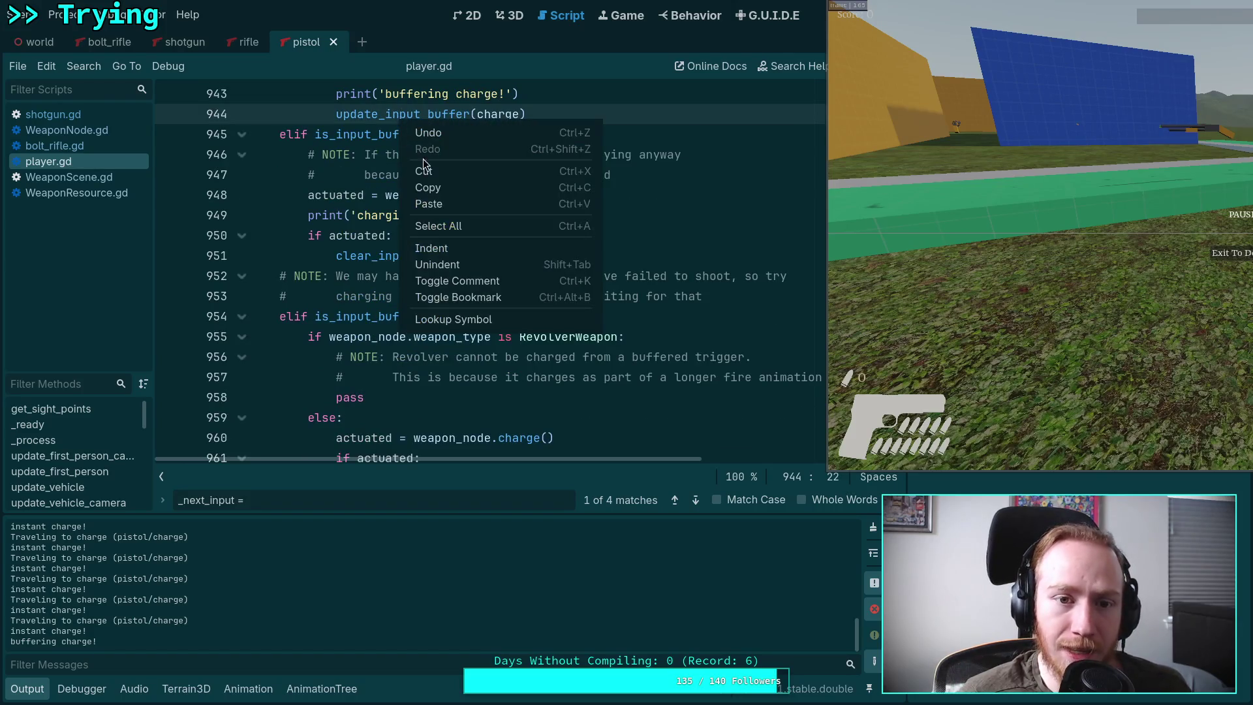
pyautogui.click(465, 323)
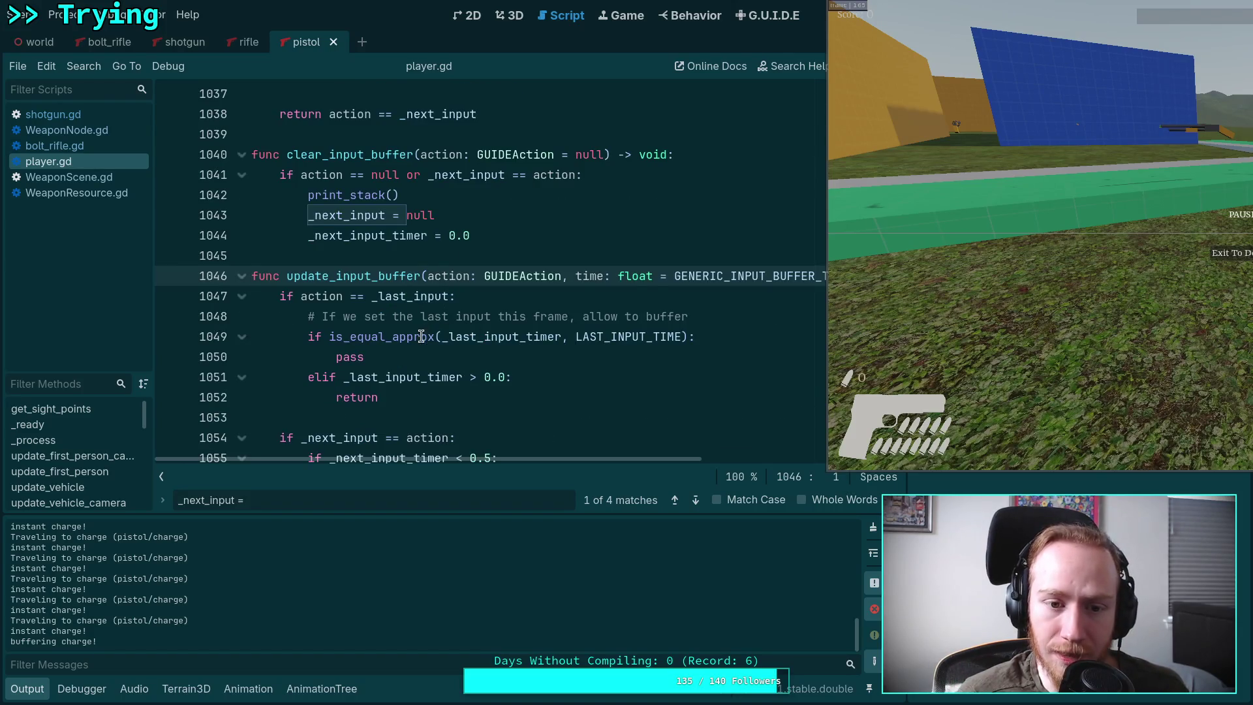
pyautogui.scroll(-2, 431, 323)
pyautogui.scroll(-1, 446, 320)
pyautogui.click(520, 193)
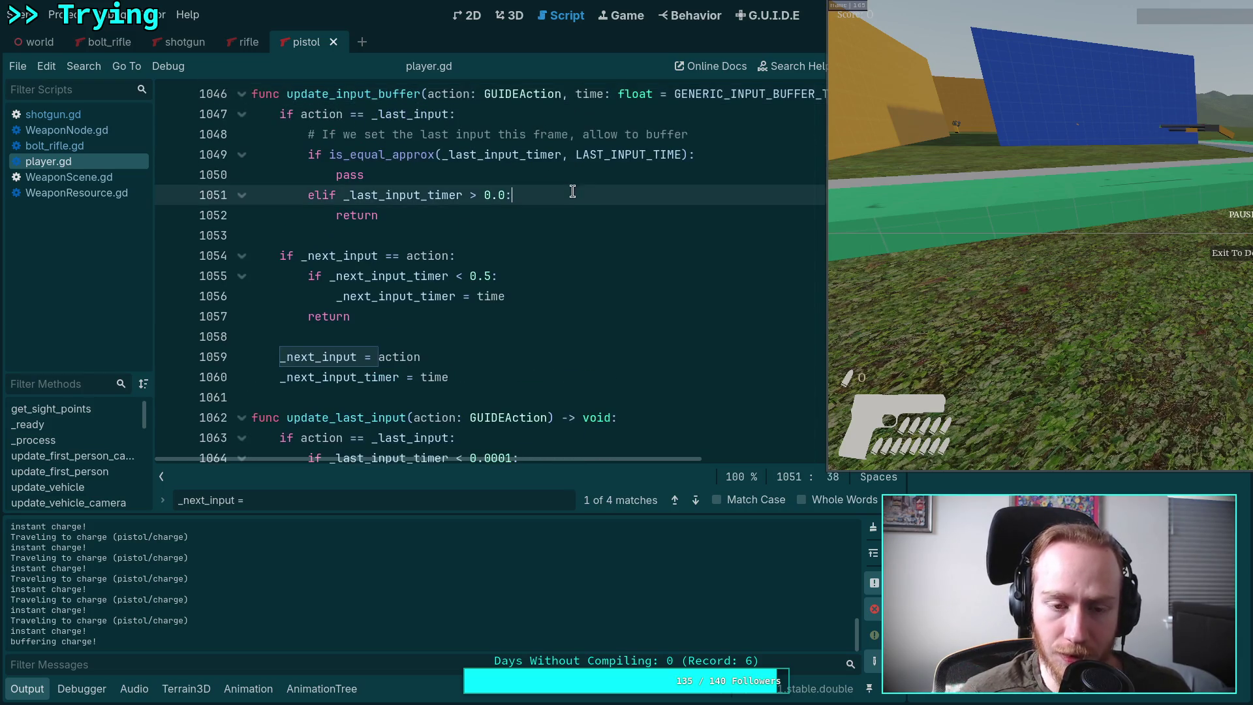
# Step: Add print('buffer rejected, was a recent input') on a new line after line 1051
pyautogui.press('Return')
pyautogui.write("print('")
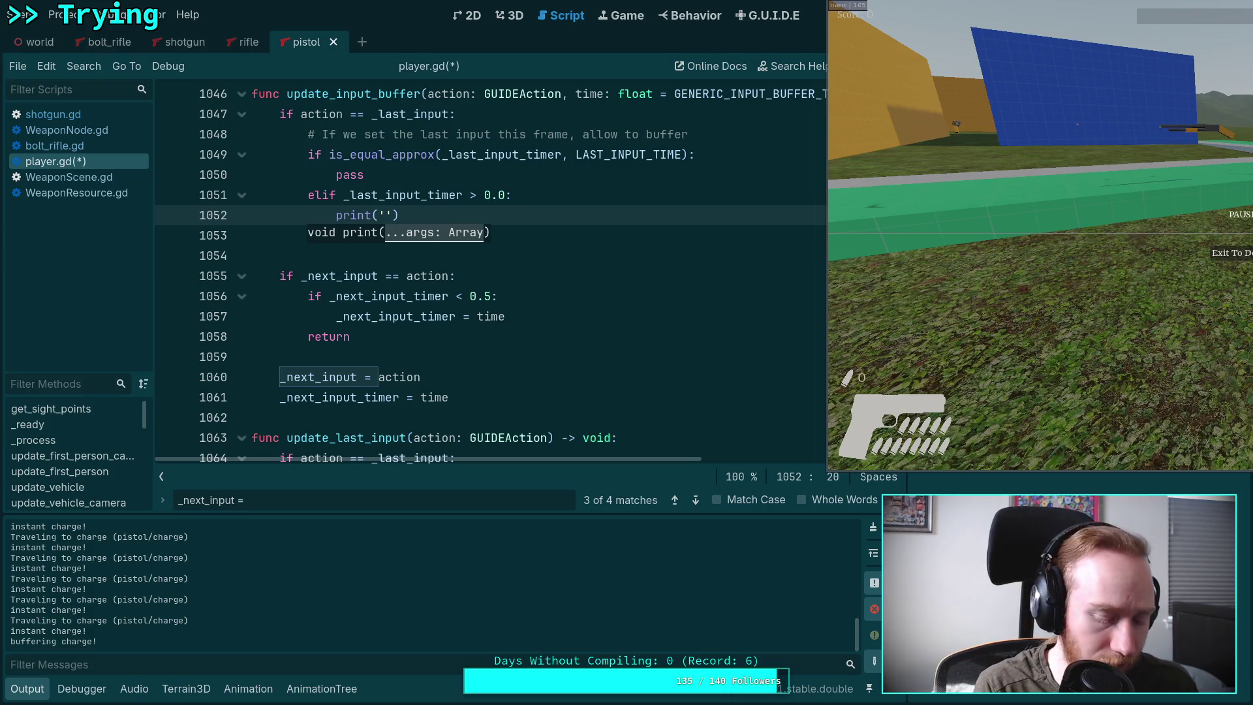
pyautogui.write('buffer reg')
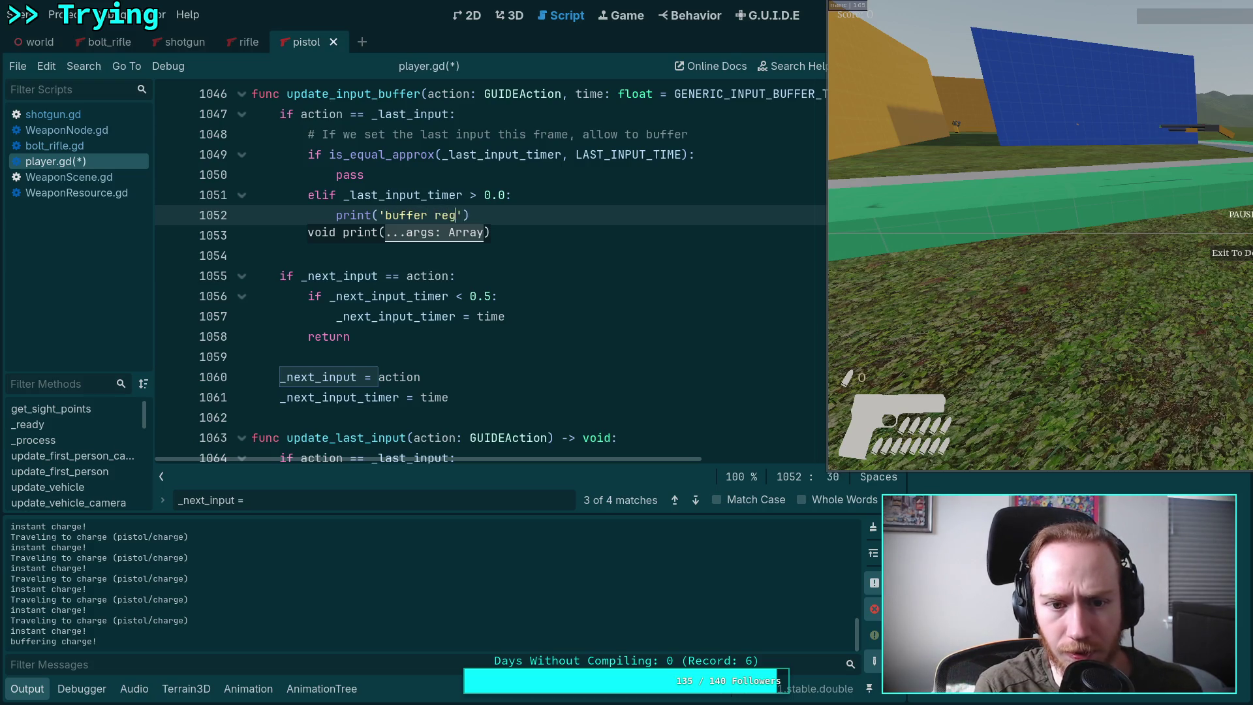
pyautogui.write('jected,')
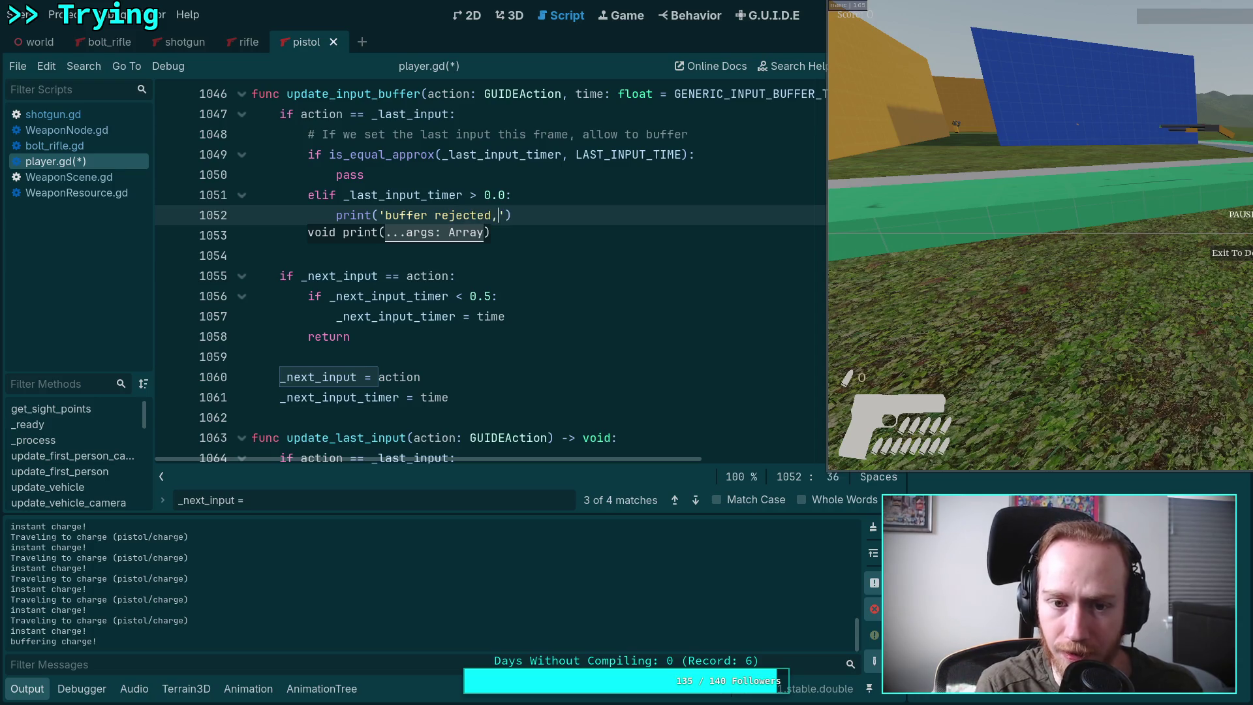
pyautogui.write('was a recent ')
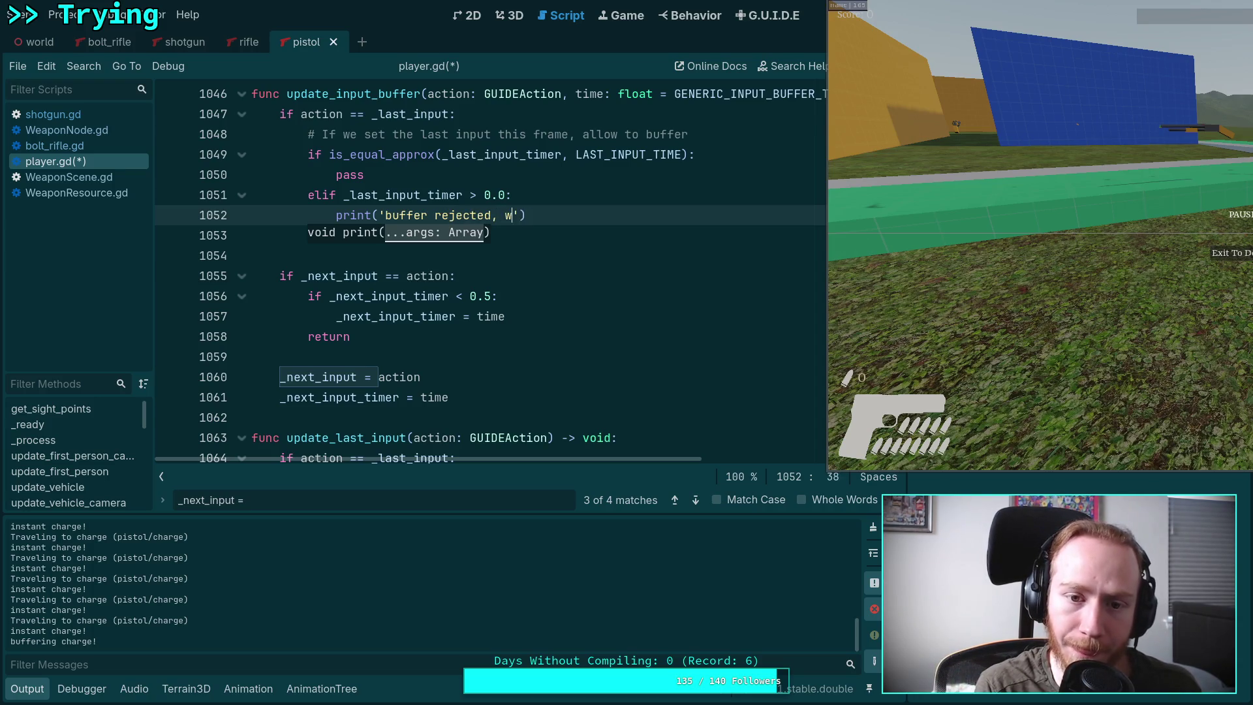
pyautogui.write('input')
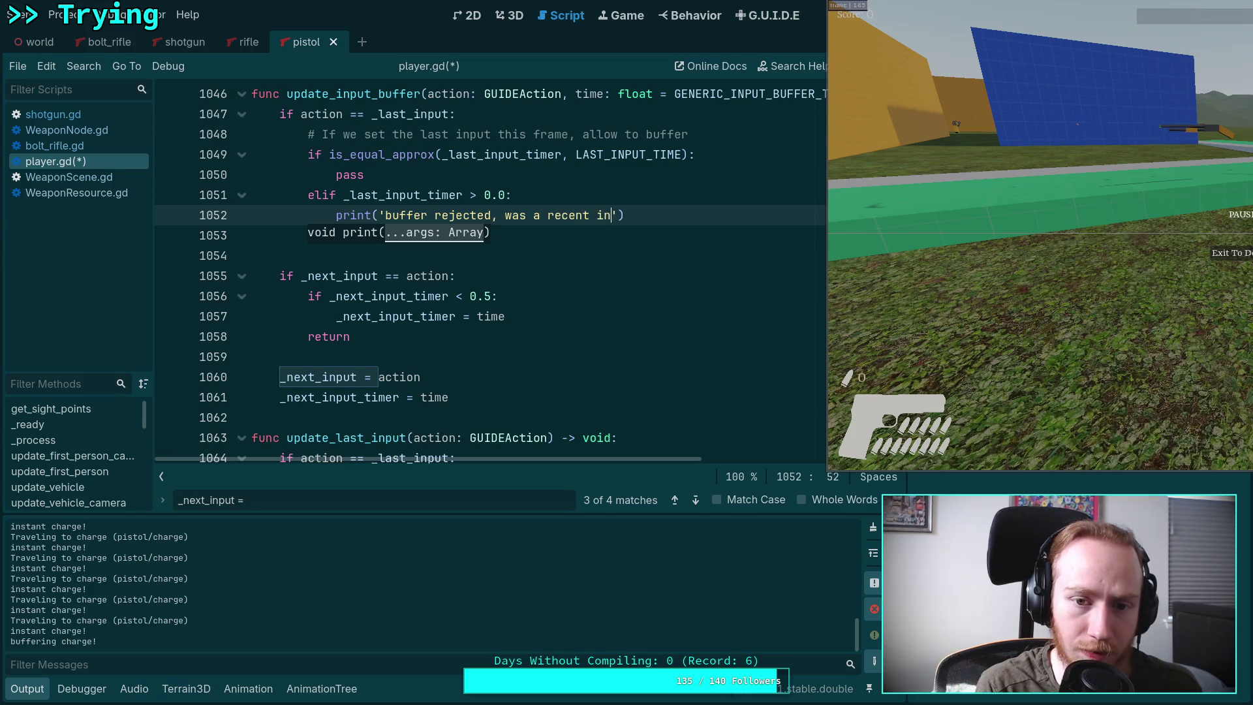
# Step: Review the next-input timer check on lines 1056–1057 and save the script
pyautogui.click(575, 301)
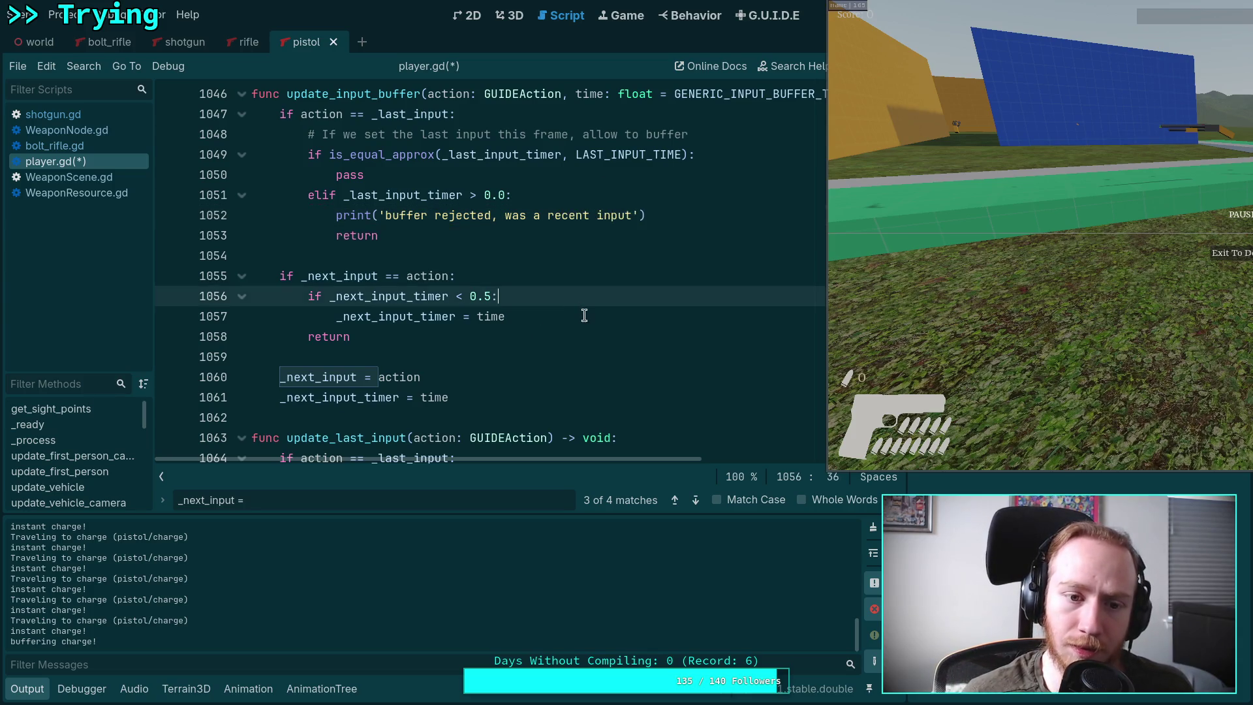
pyautogui.click(584, 316)
pyautogui.moveTo(531, 321); pyautogui.dragTo(330, 296)
pyautogui.click(493, 315)
pyautogui.click(524, 268)
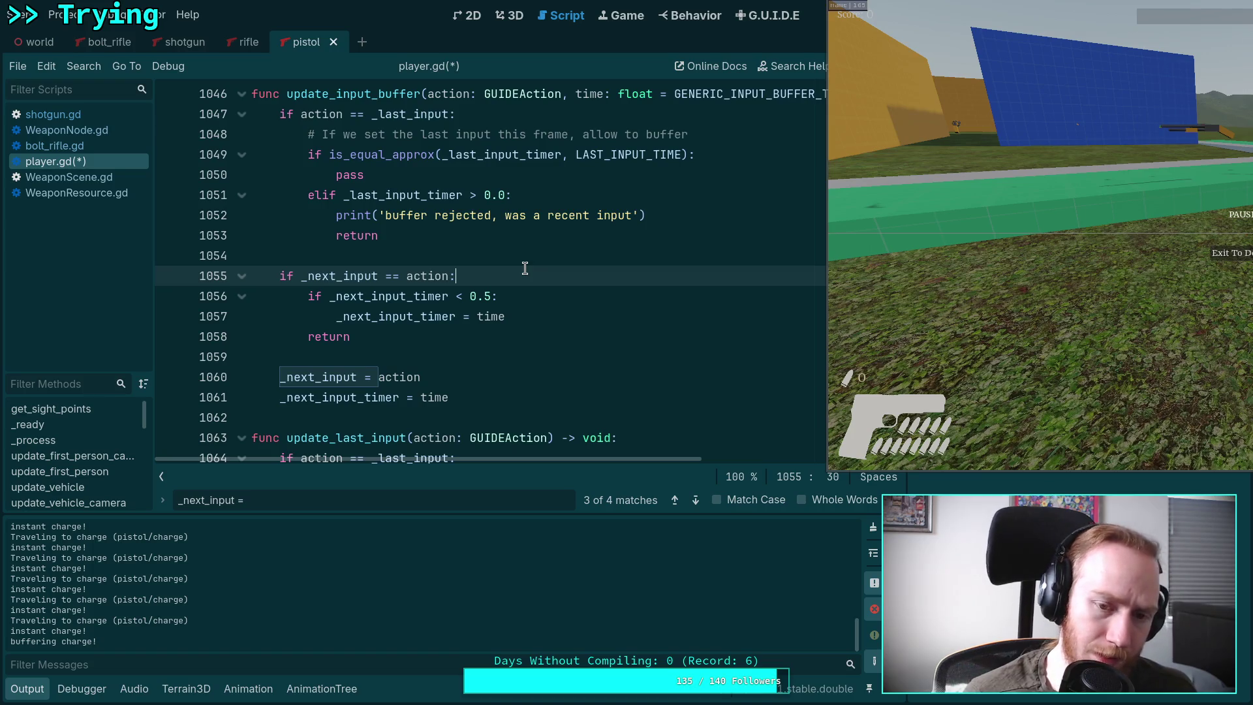
pyautogui.hotkey('ctrl', 's')
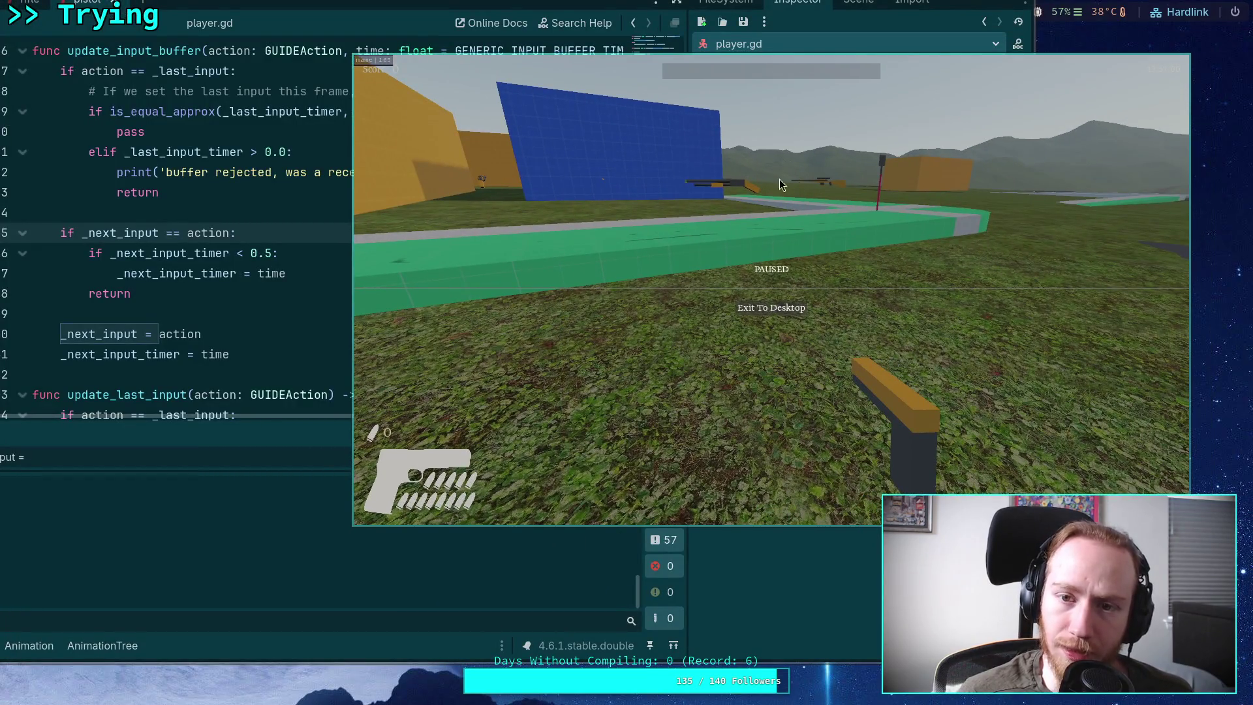
# Step: Stop the old game, relaunch with F5, pick up and charge the pistol, then pause
pyautogui.press('F8')
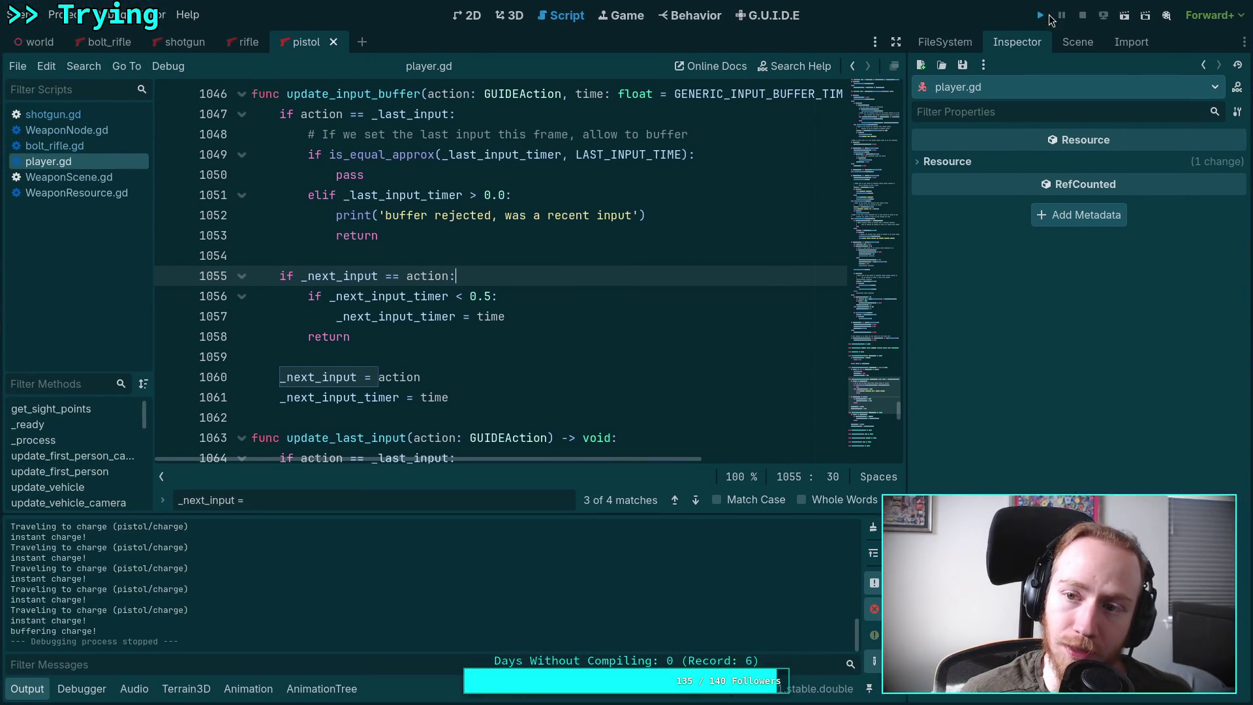
pyautogui.press('F5')
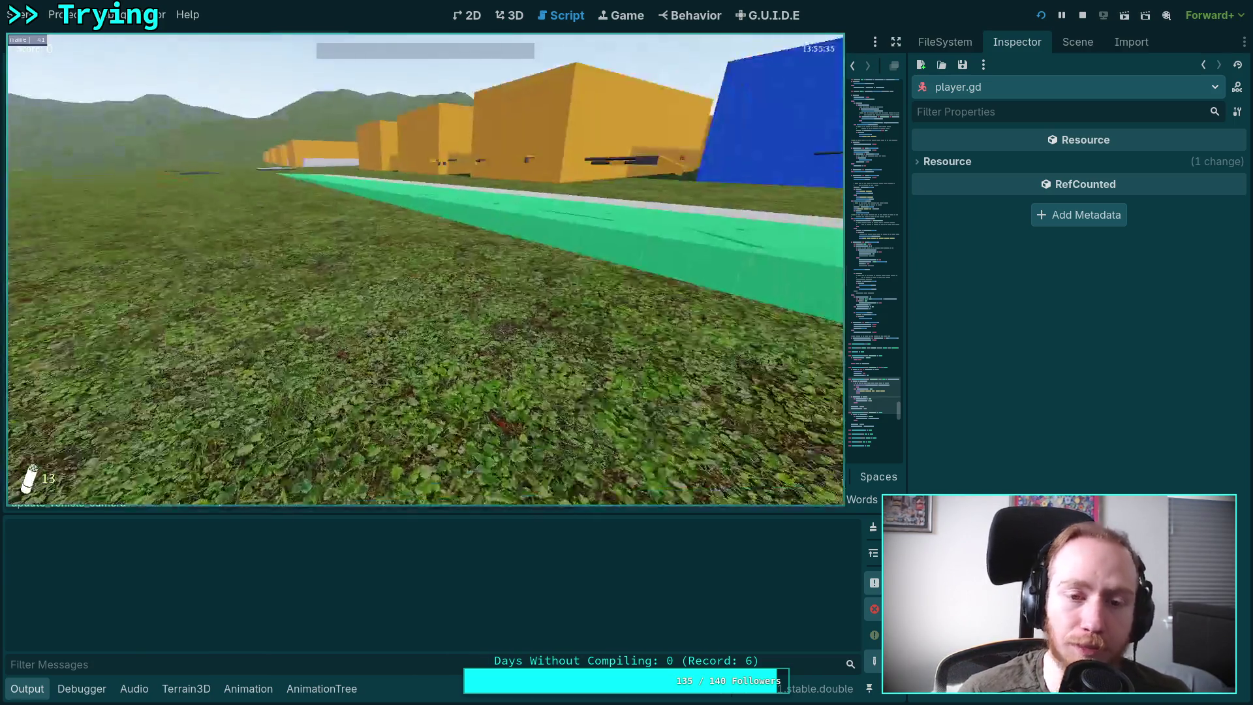
pyautogui.press('w')
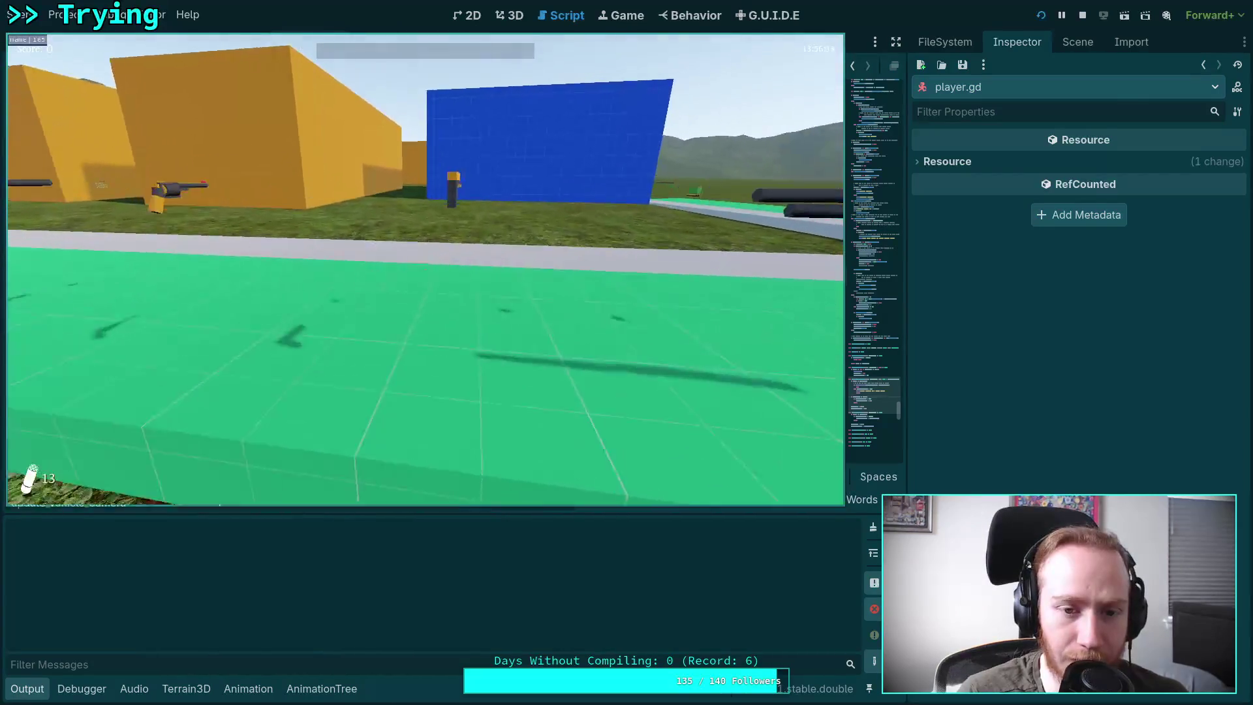
pyautogui.press('w')
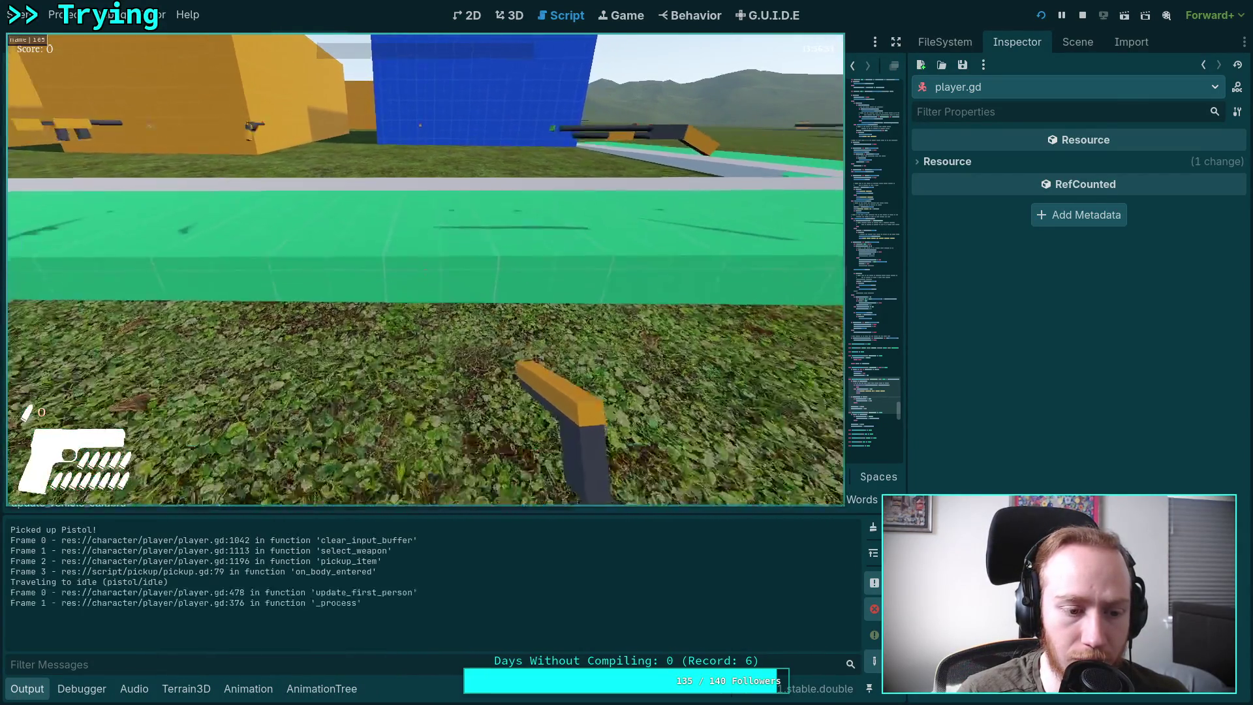
pyautogui.press('Escape')
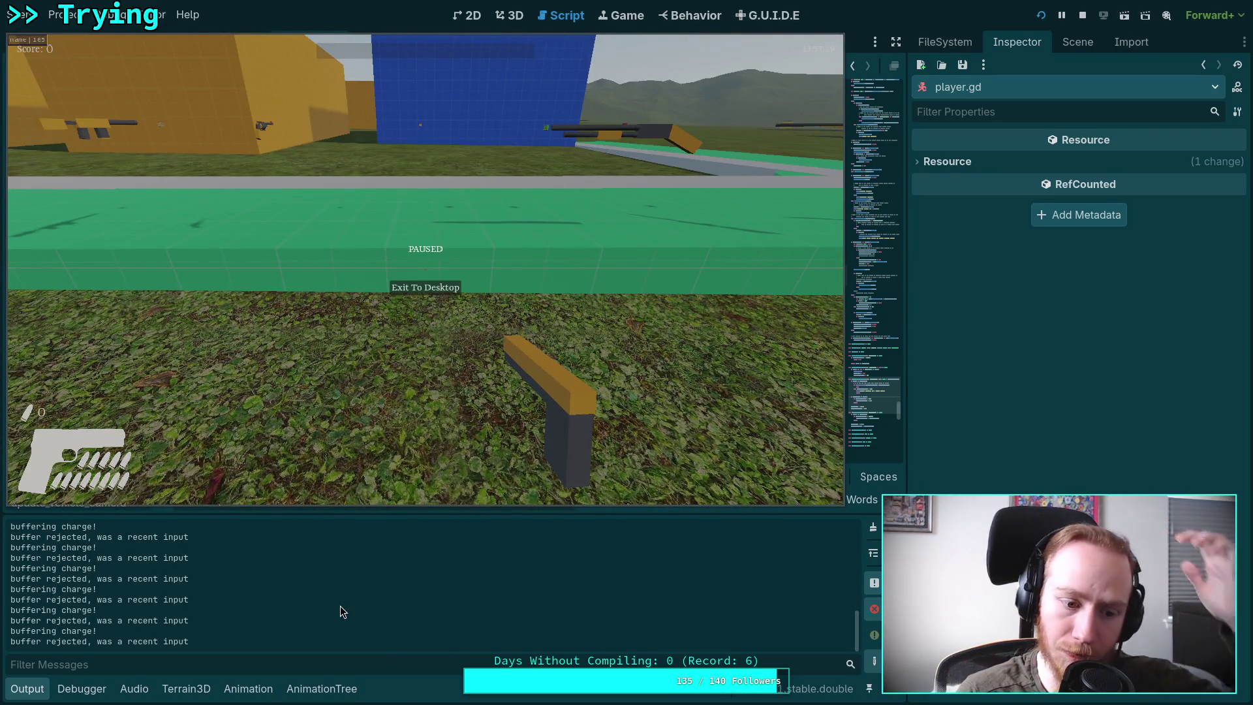
# Step: Scroll back through the buffering messages and update_first_person stack frame in the log, then exit the game
pyautogui.scroll(5, 383, 598)
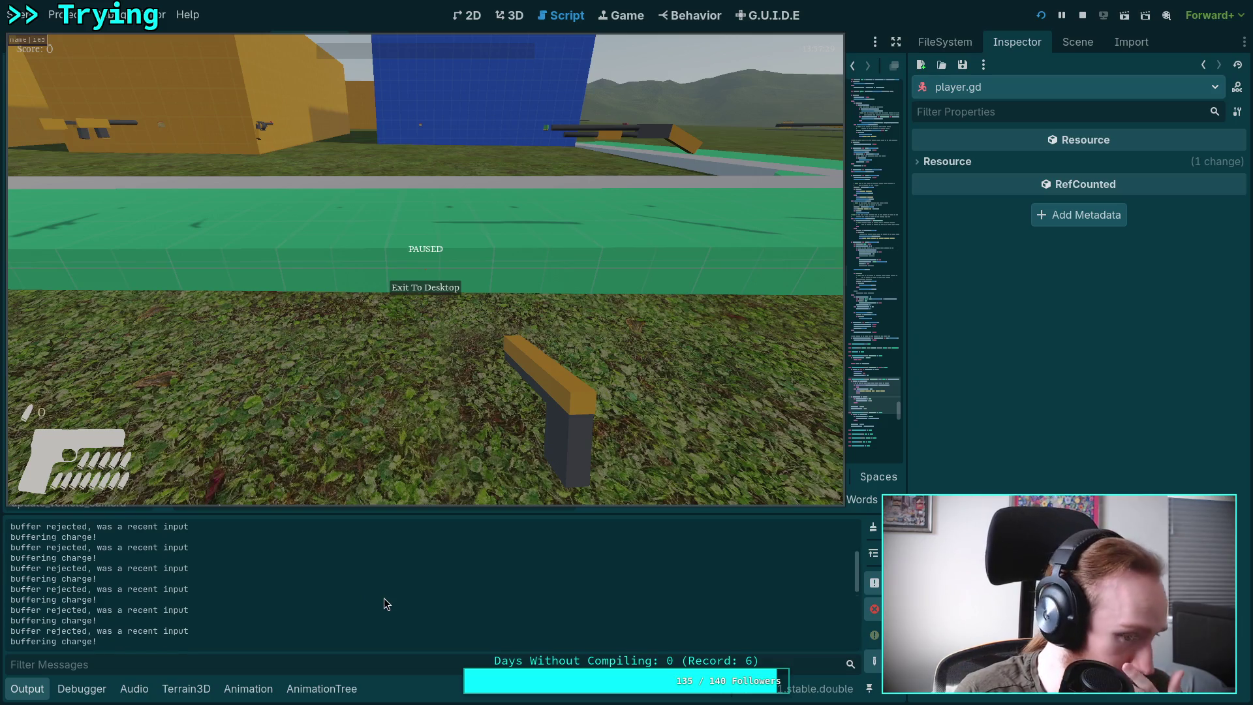
pyautogui.scroll(2, 383, 597)
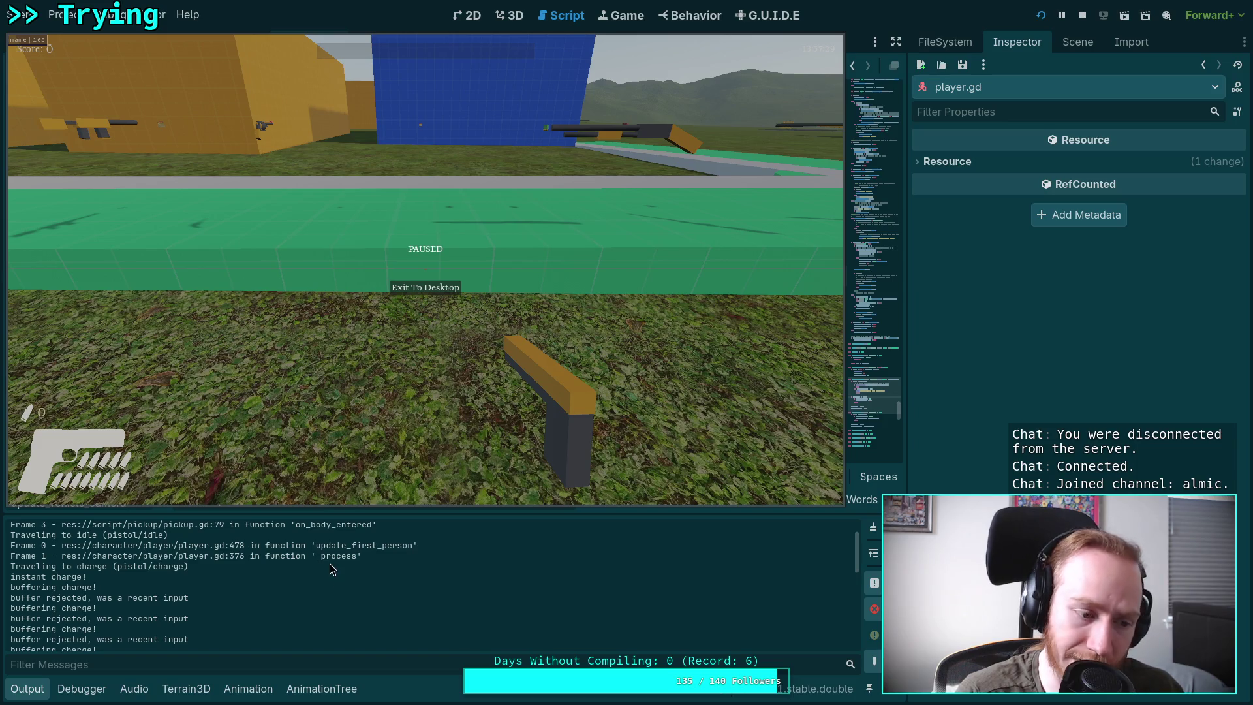
pyautogui.scroll(3, 330, 562)
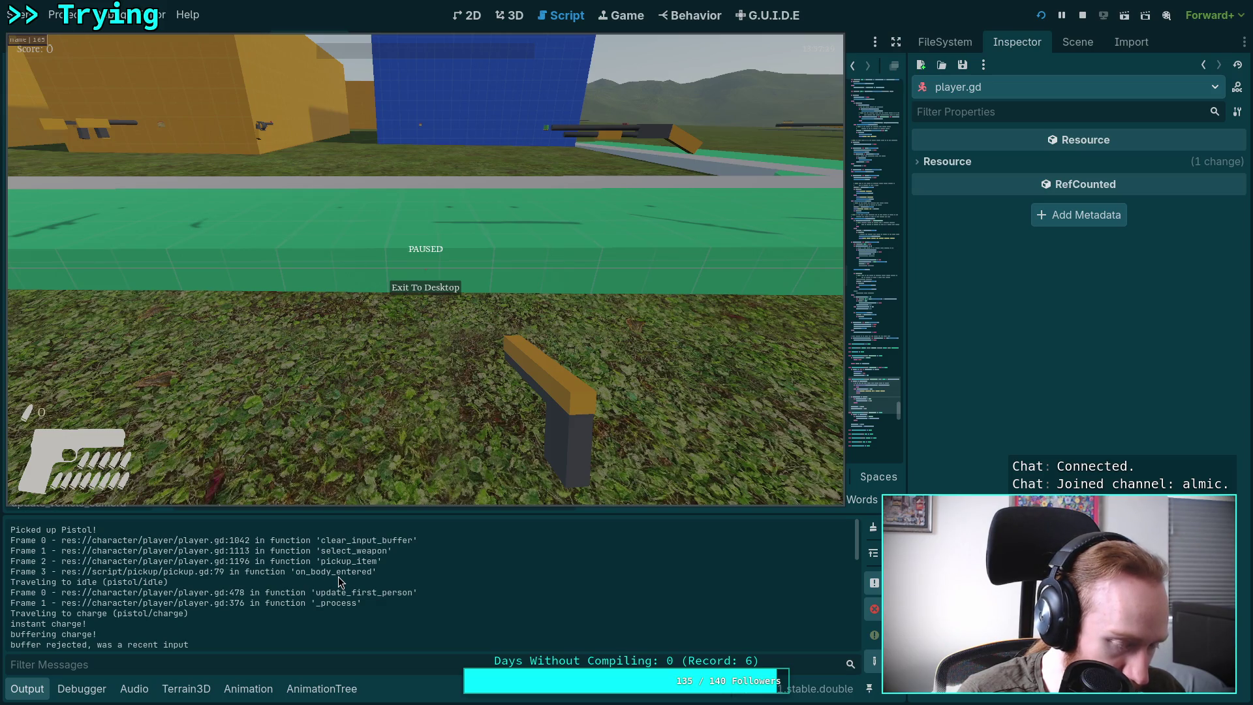
pyautogui.moveTo(418, 592)
pyautogui.mouseDown()
pyautogui.moveTo(342, 603)
pyautogui.moveTo(290, 594)
pyautogui.moveTo(321, 610)
pyautogui.mouseUp()
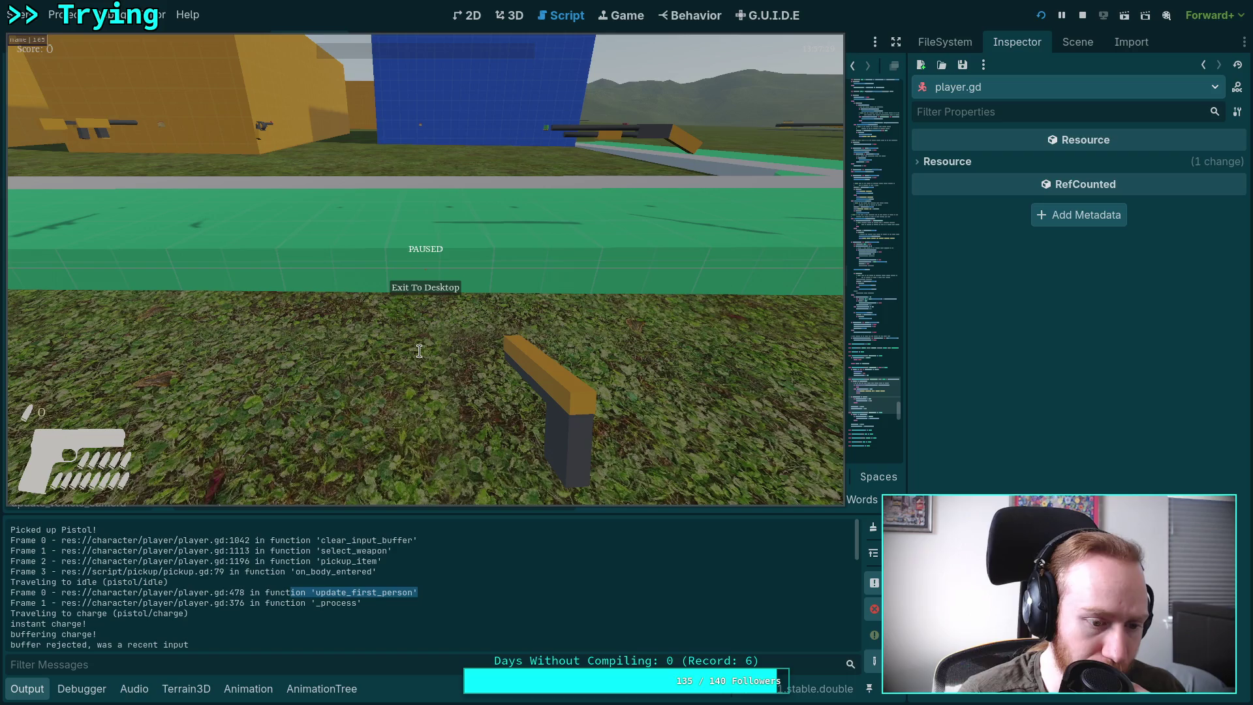
pyautogui.click(395, 601)
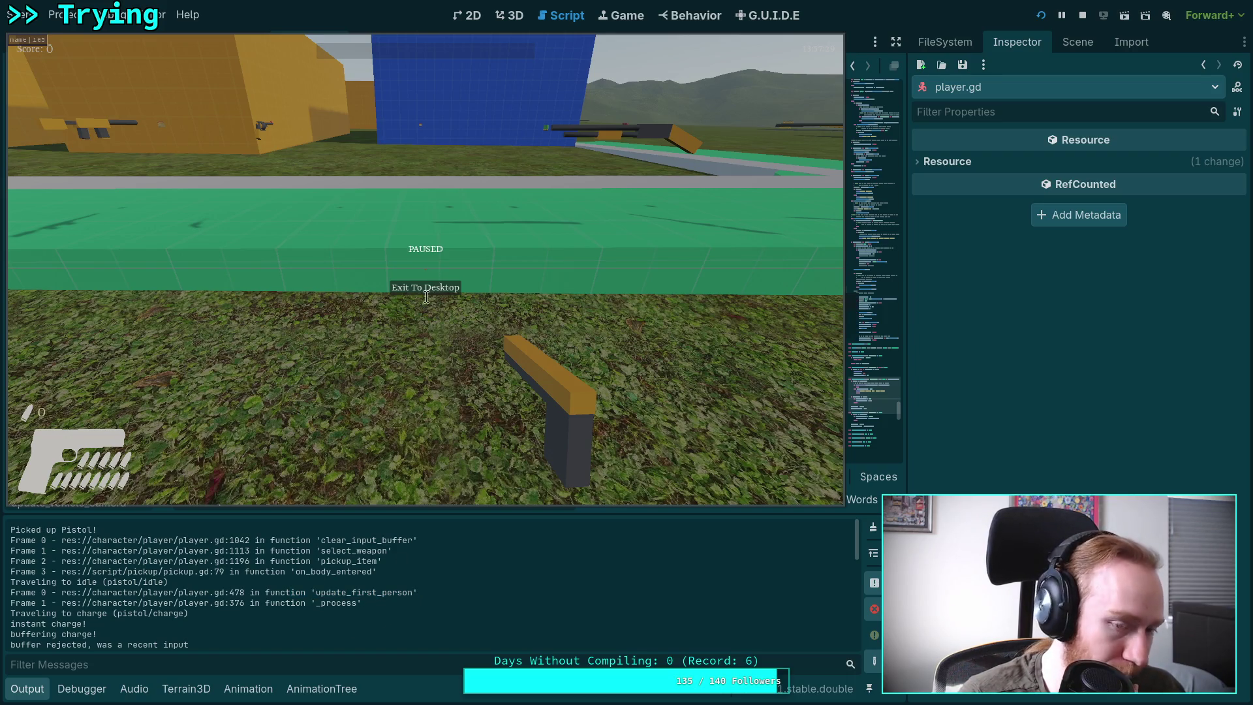
pyautogui.click(1082, 15)
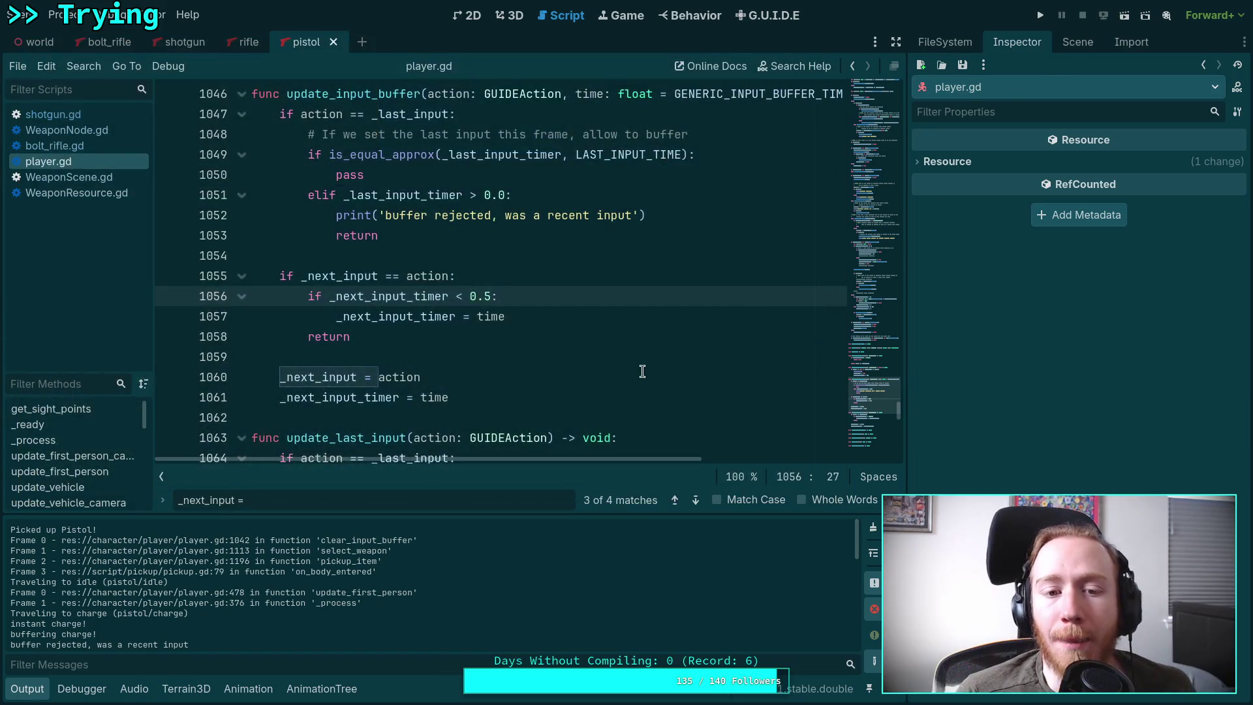
# Step: Select can_clear_next_input on line 477 and use Lookup Symbol to reach its declaration at line 429
pyautogui.scroll(20, 639, 365)
pyautogui.moveTo(867, 342)
pyautogui.mouseDown()
pyautogui.moveTo(876, 229)
pyautogui.moveTo(868, 279)
pyautogui.mouseUp()
pyautogui.scroll(-1, 562, 299)
pyautogui.click(376, 298)
pyautogui.doubleClick(375, 298)
pyautogui.rightClick(375, 298)
pyautogui.click(330, 300)
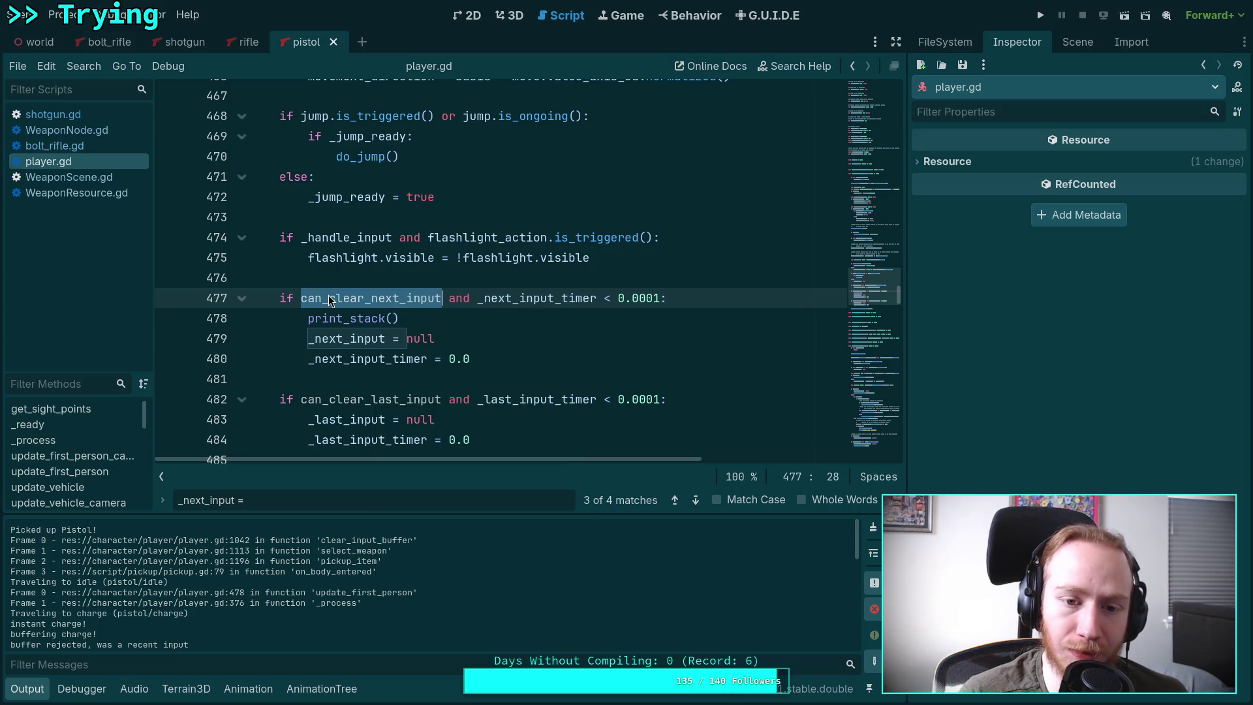
pyautogui.rightClick(381, 302)
pyautogui.click(430, 586)
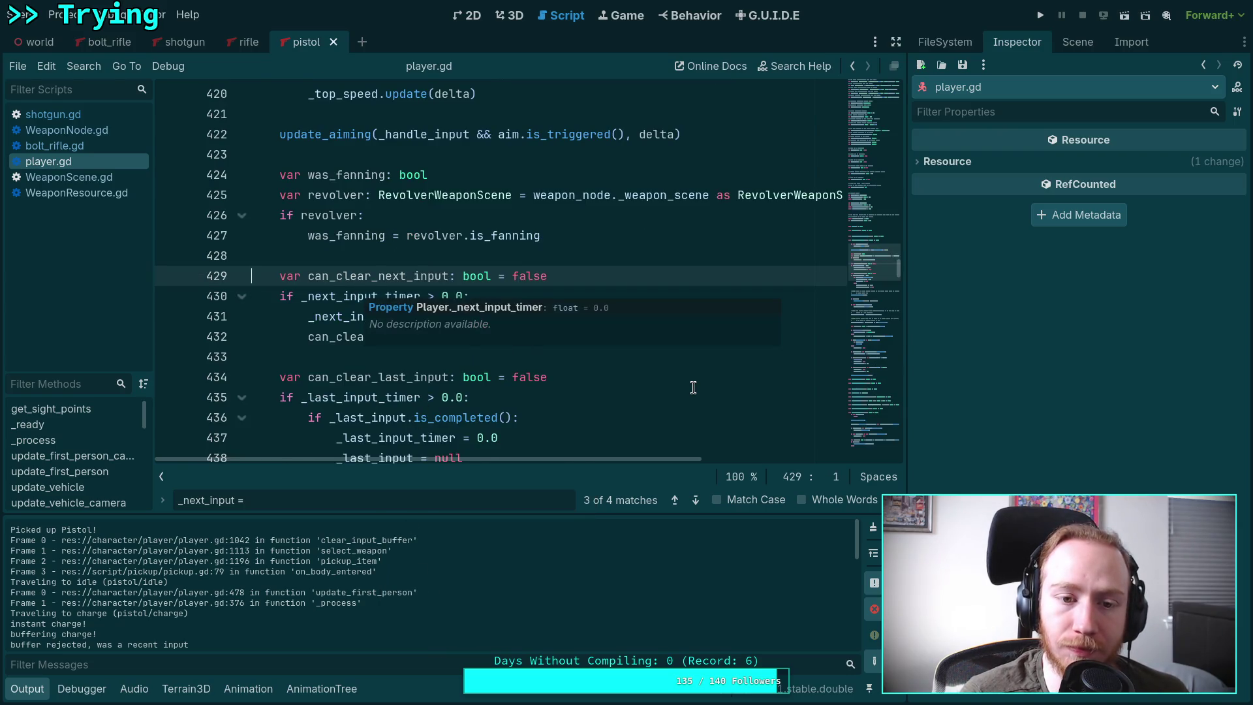
pyautogui.moveTo(366, 295)
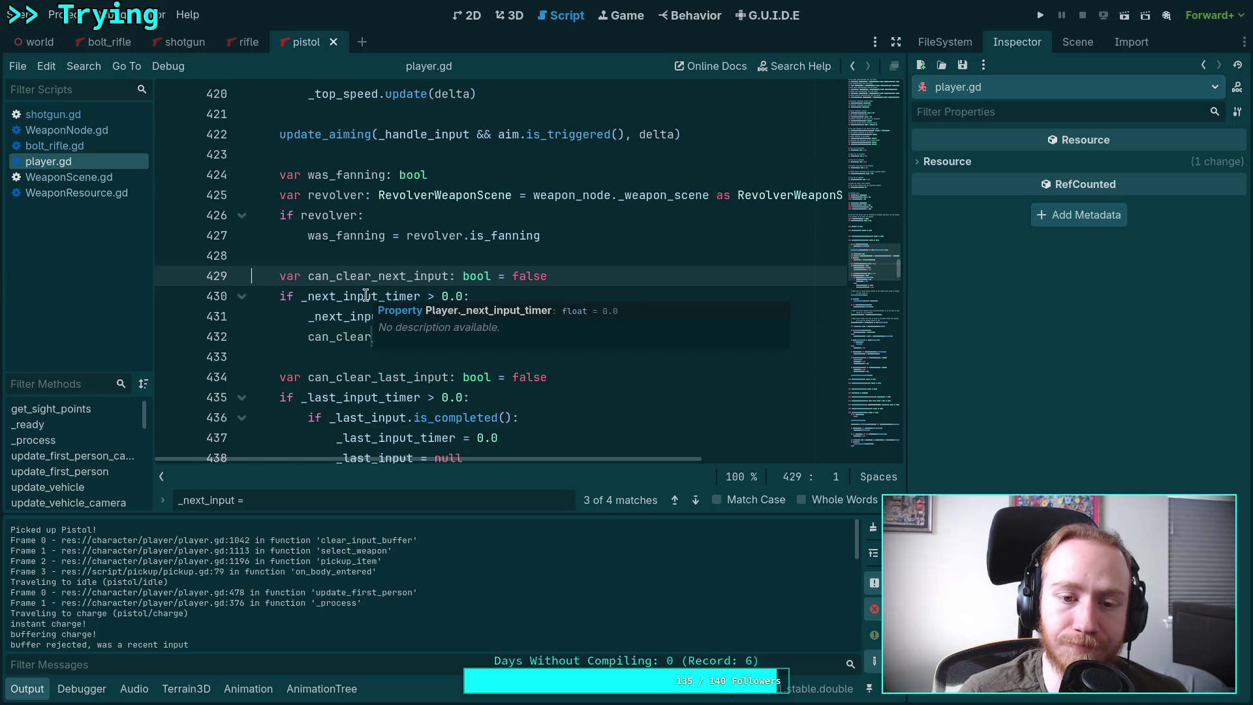